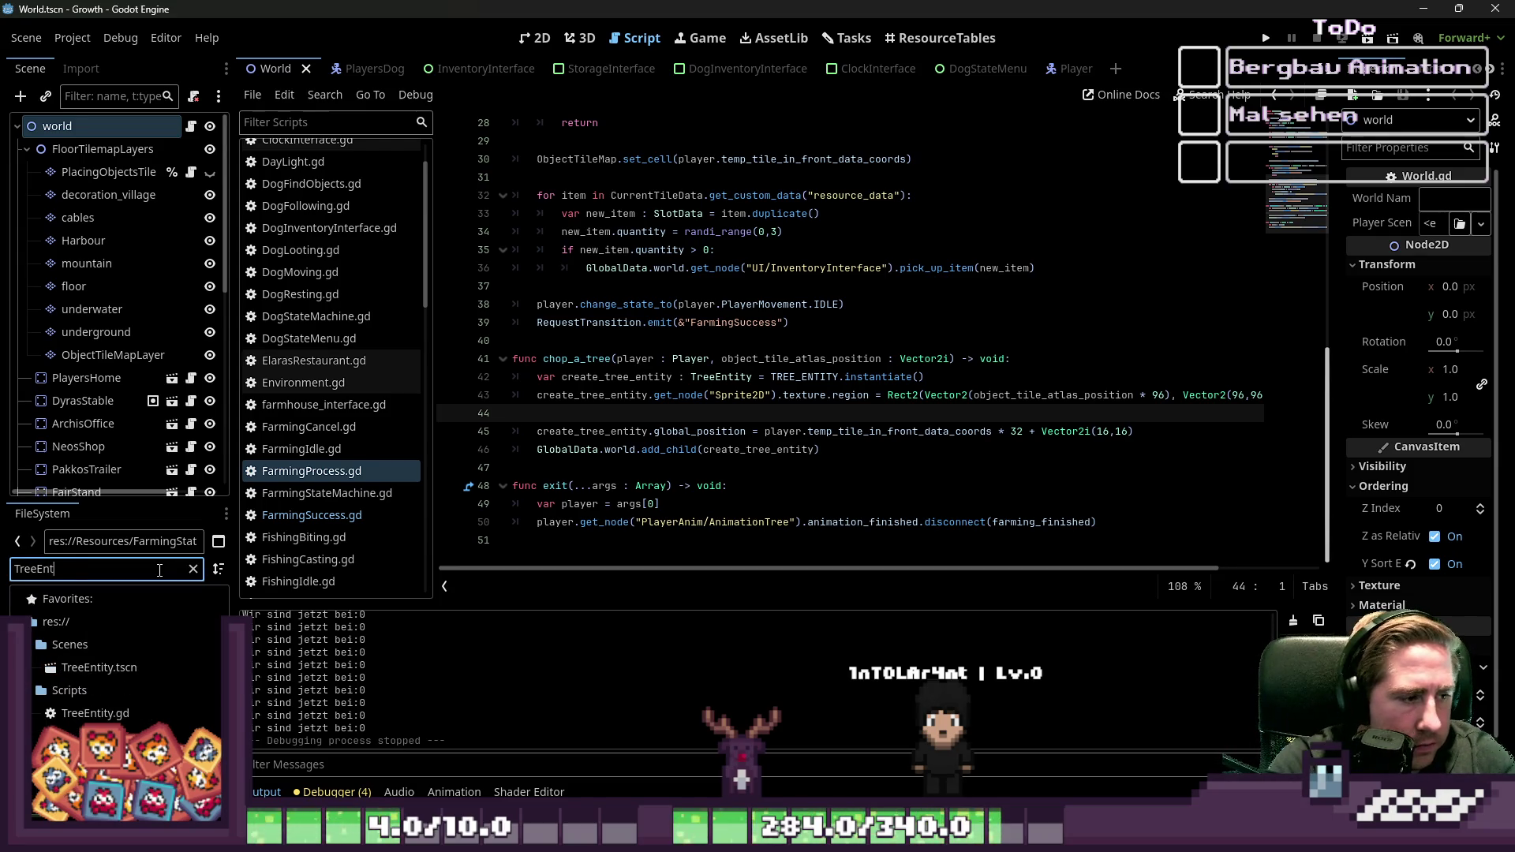
Step: Open the TreeEntity script and pick out the start_animation() call in _ready
double_click(98, 668)
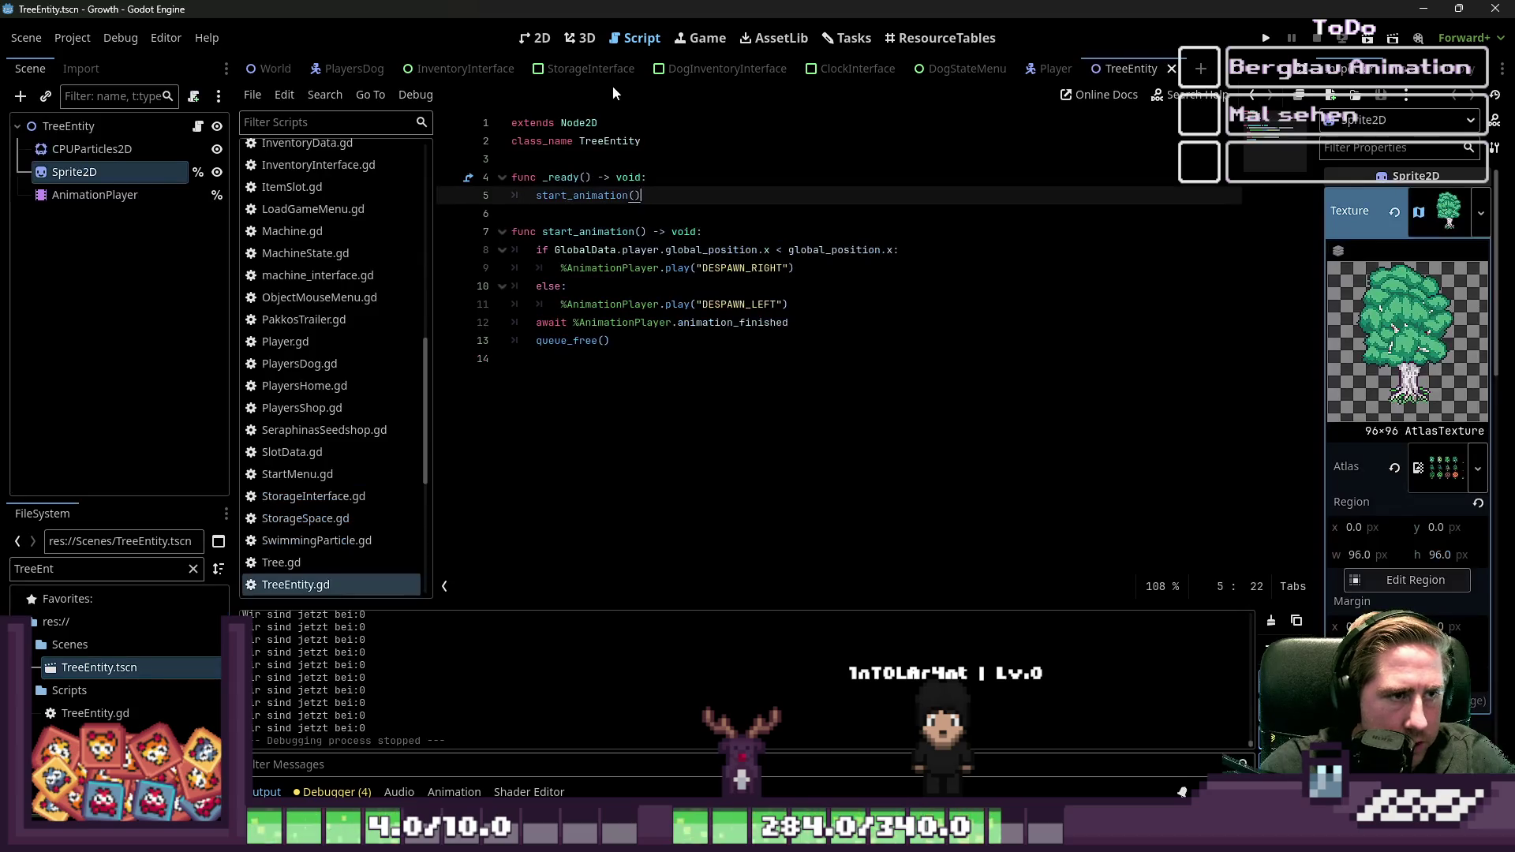
click(538, 385)
drag(538, 364, 521, 250)
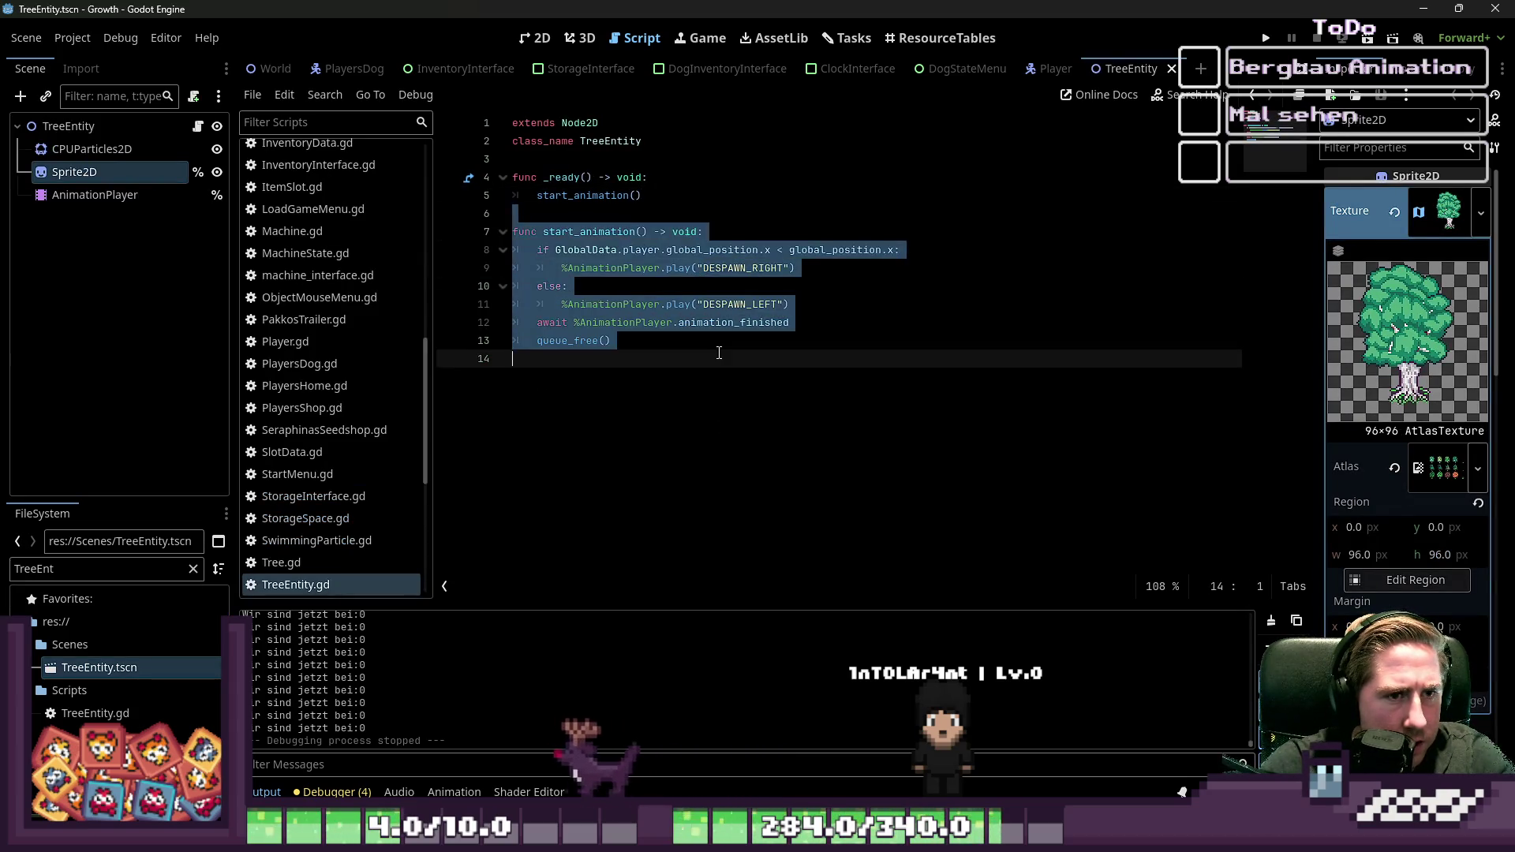
click(544, 178)
double_click(568, 196)
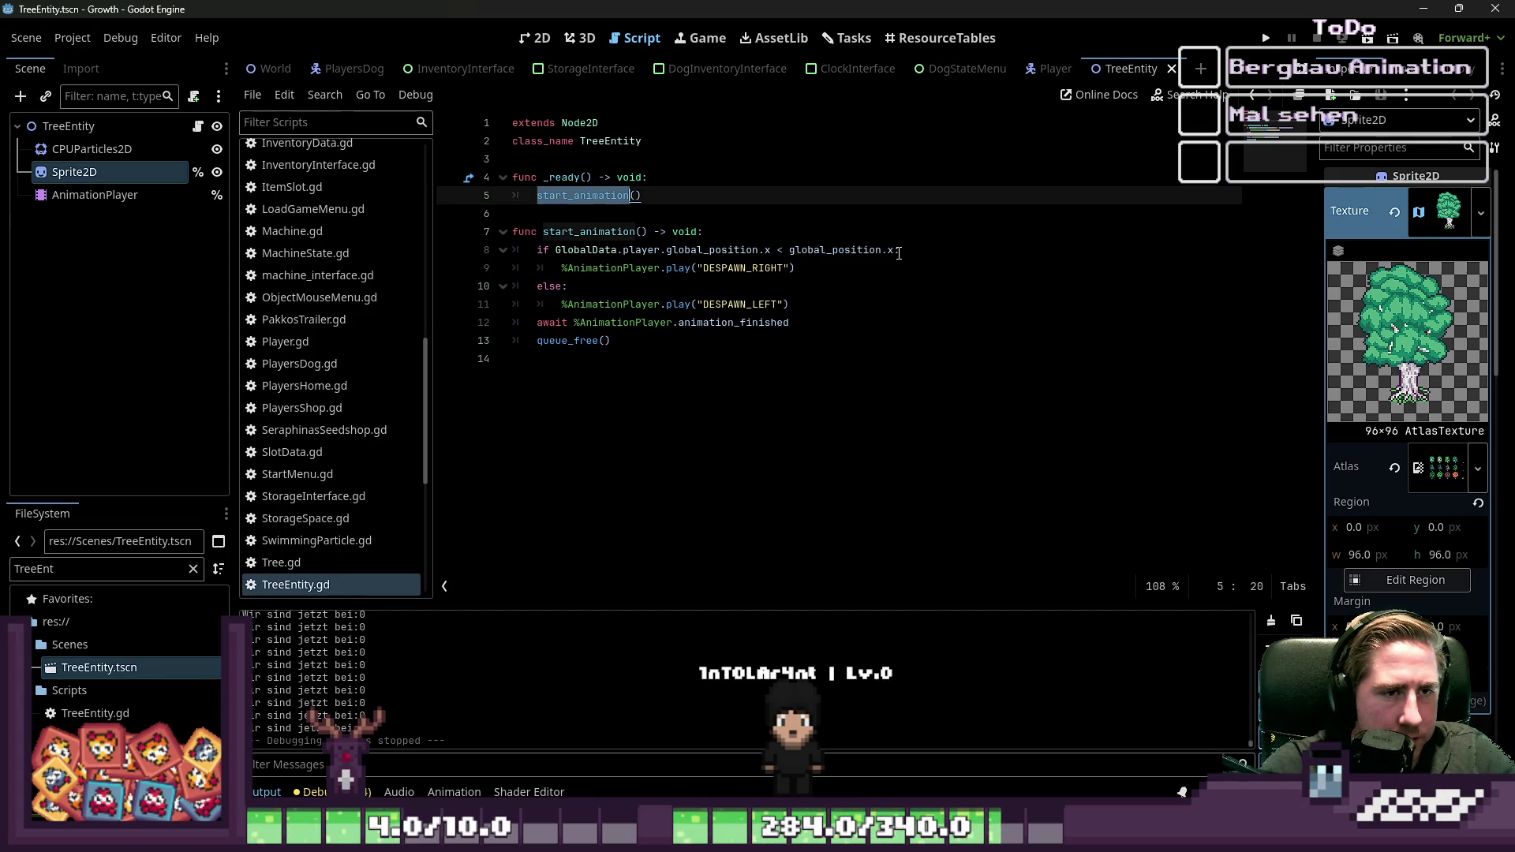
Step: Insert 'await get_tree().create_timer(1.2).timeout' on a new line above start_animation()
click(682, 174)
key(Return)
text(ait get)
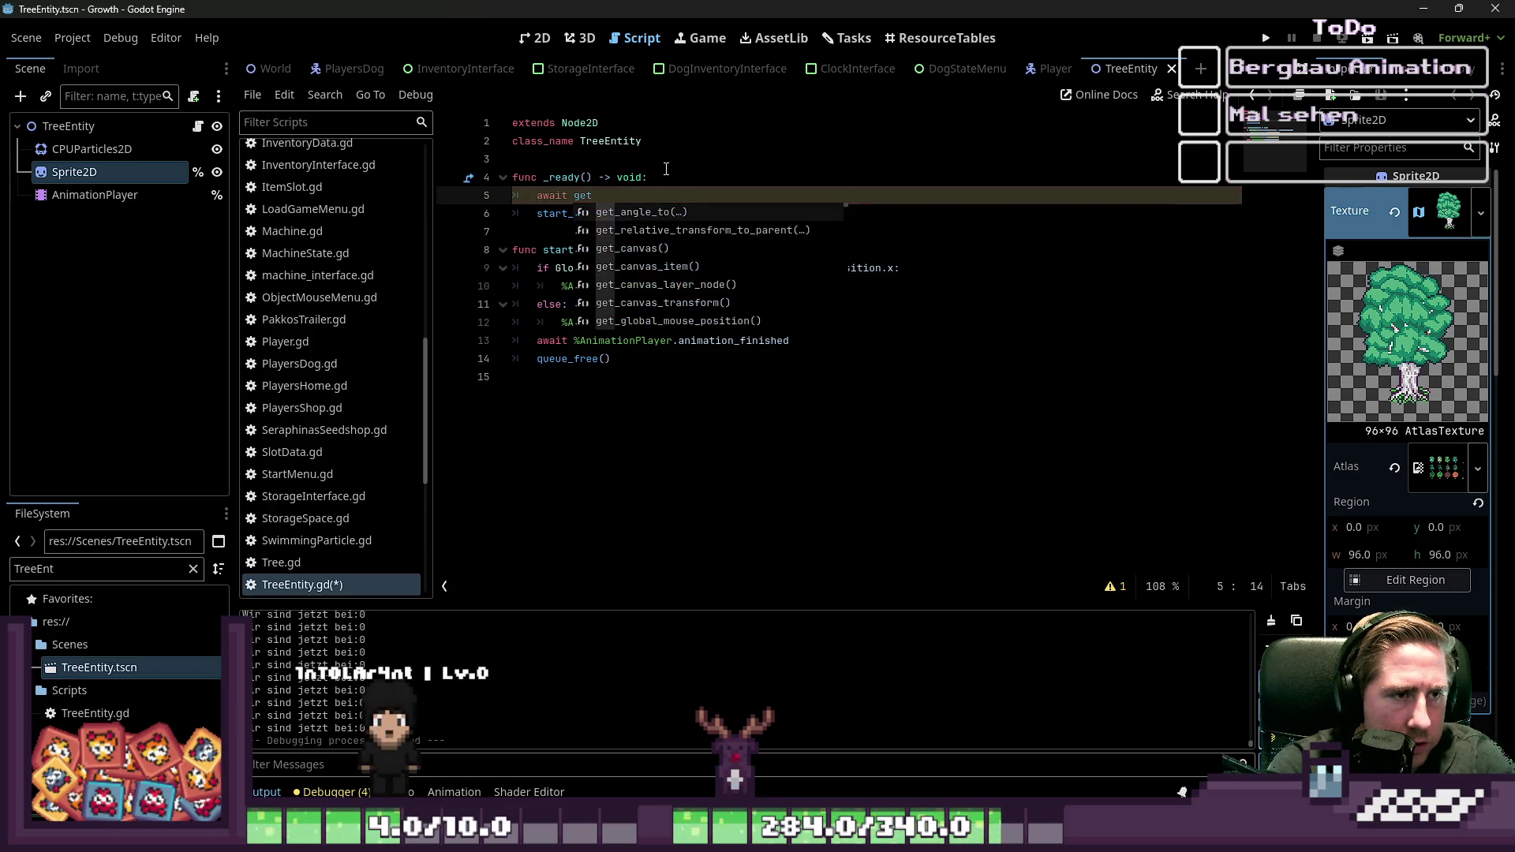
text(_tree)
key(Return)
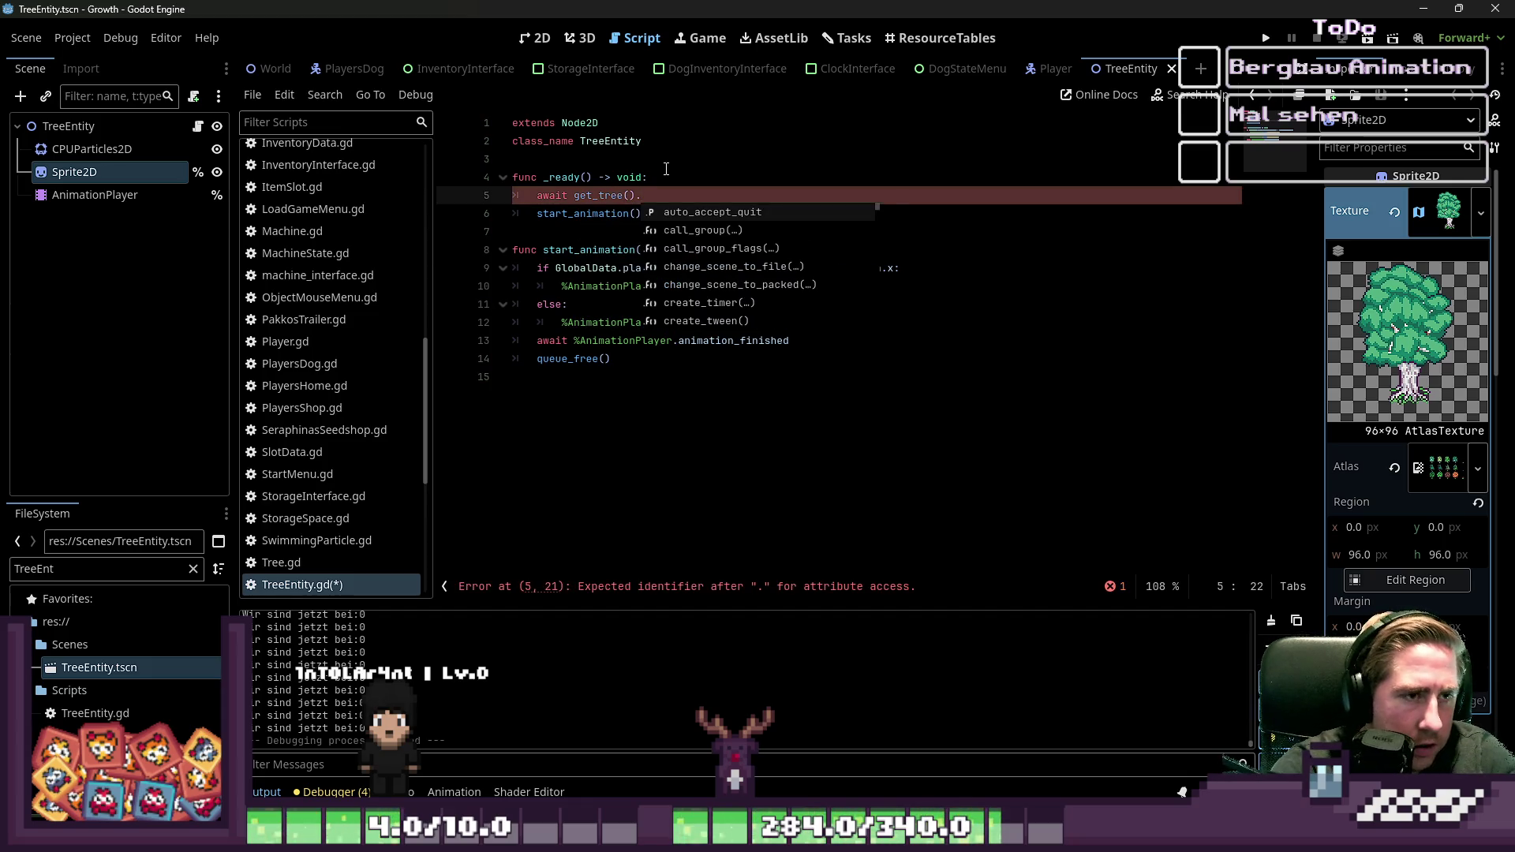
text(cre)
key(Return)
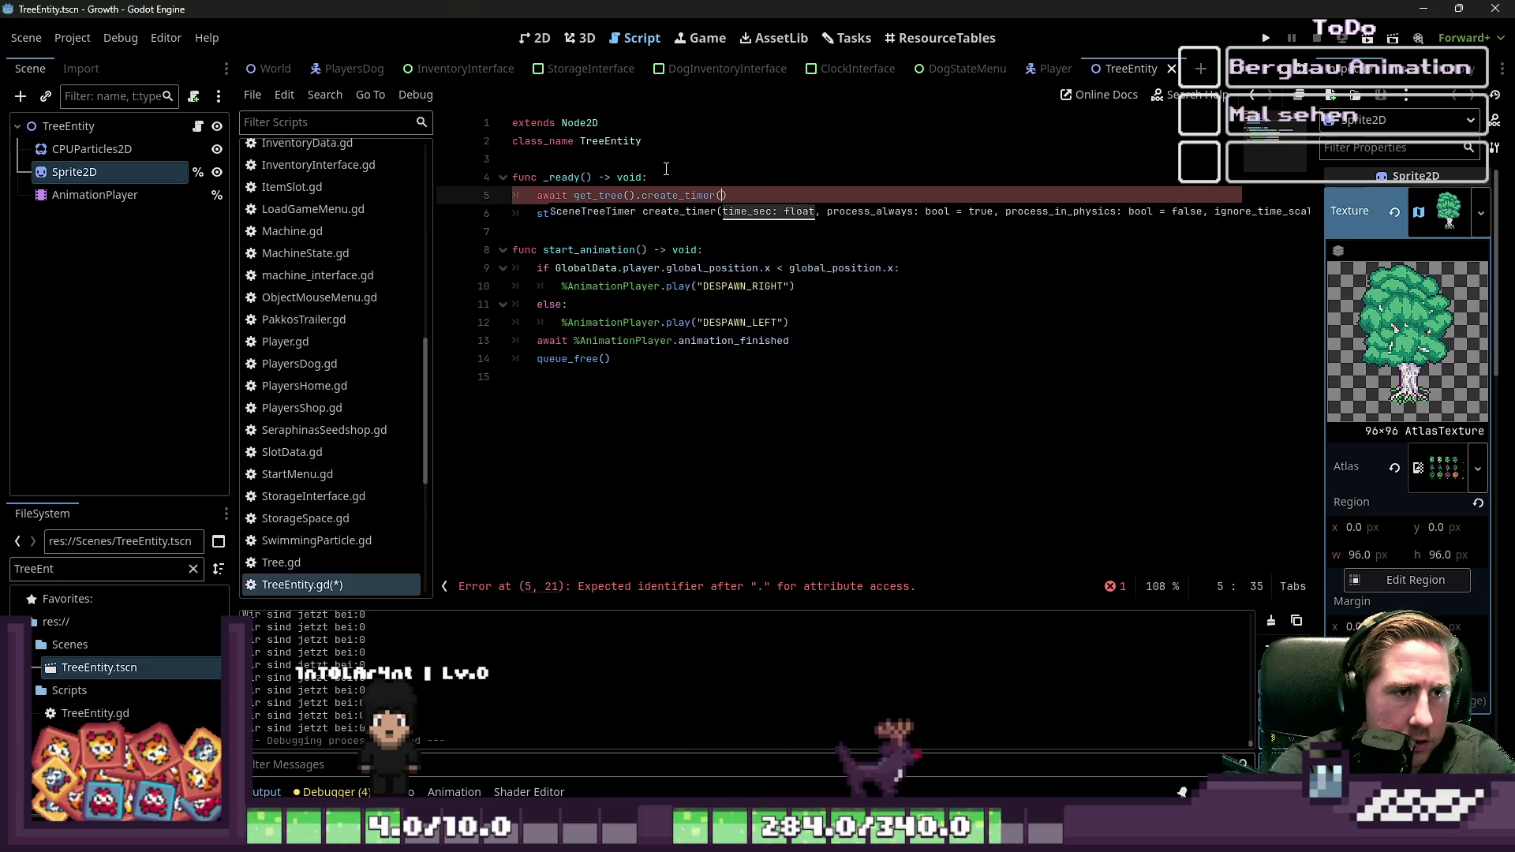
text().)
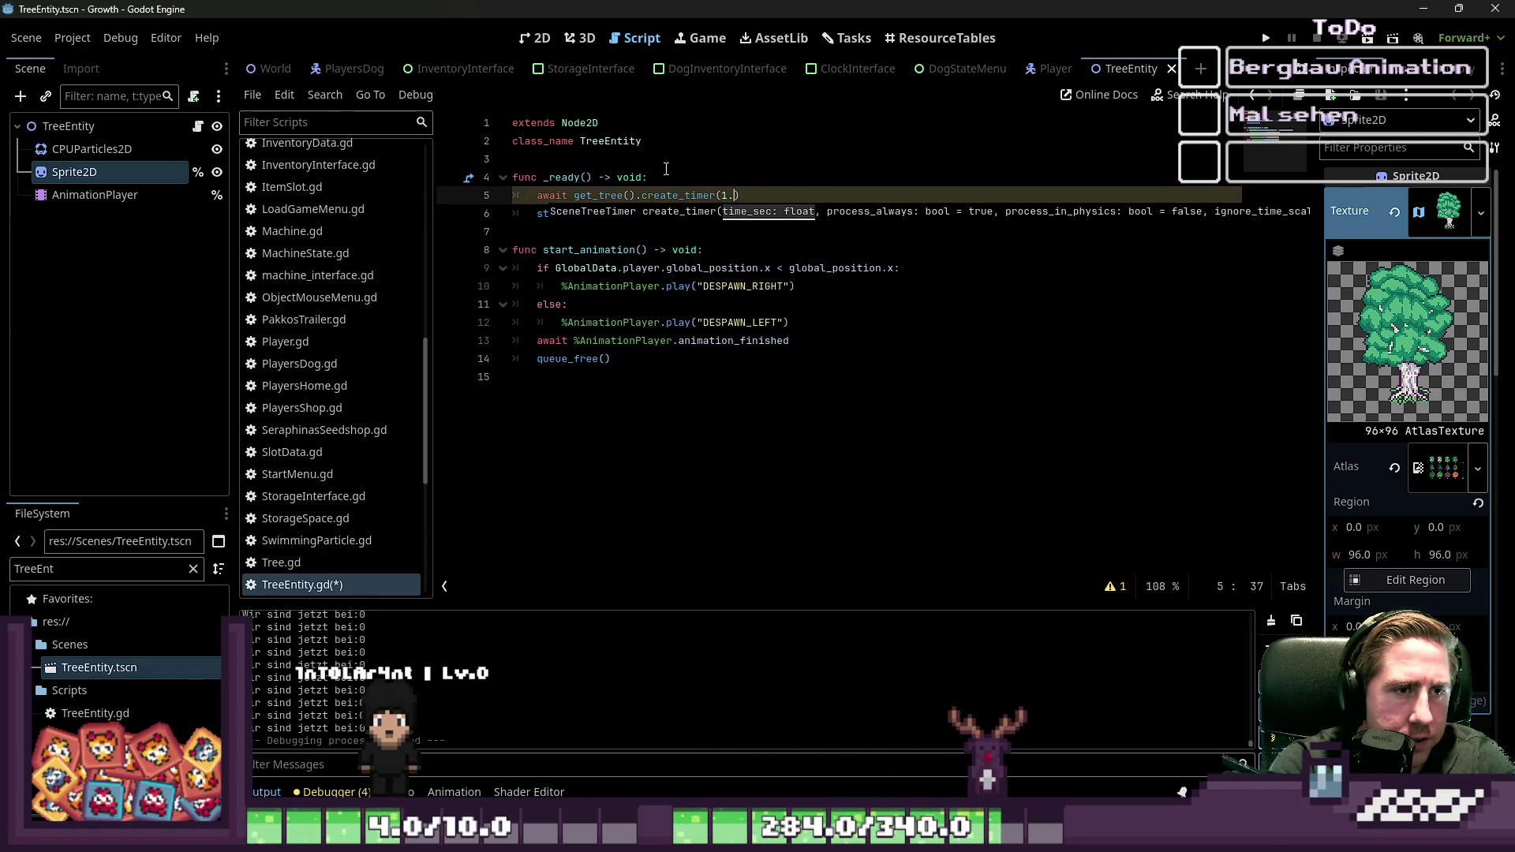
text(t)
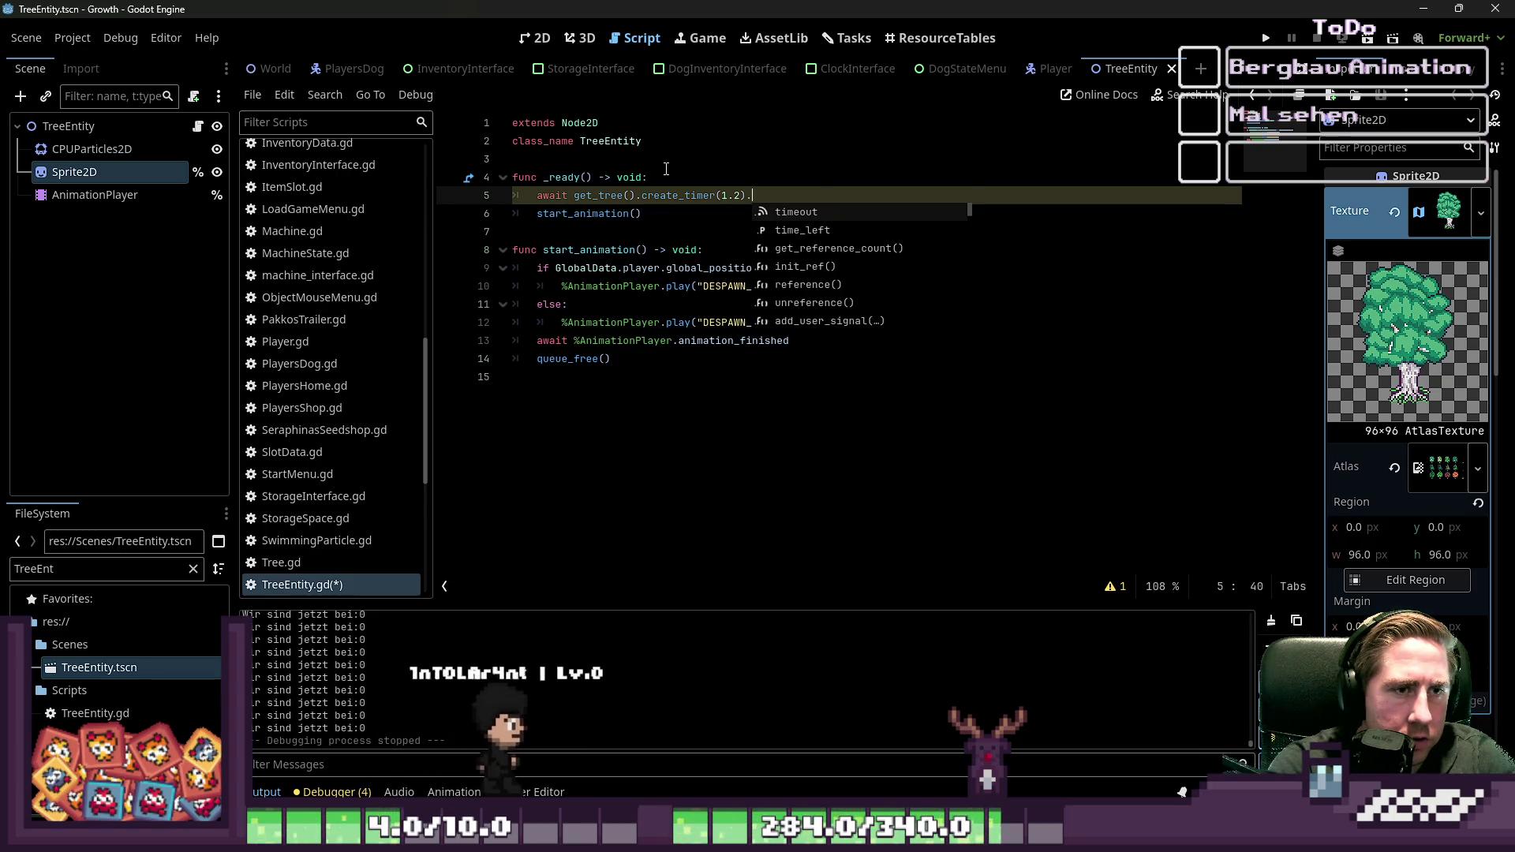
key(Return)
Step: Save the TreeEntity script and run the game
key(Up)
key(Up)
key(Up)
key(ctrl+s)
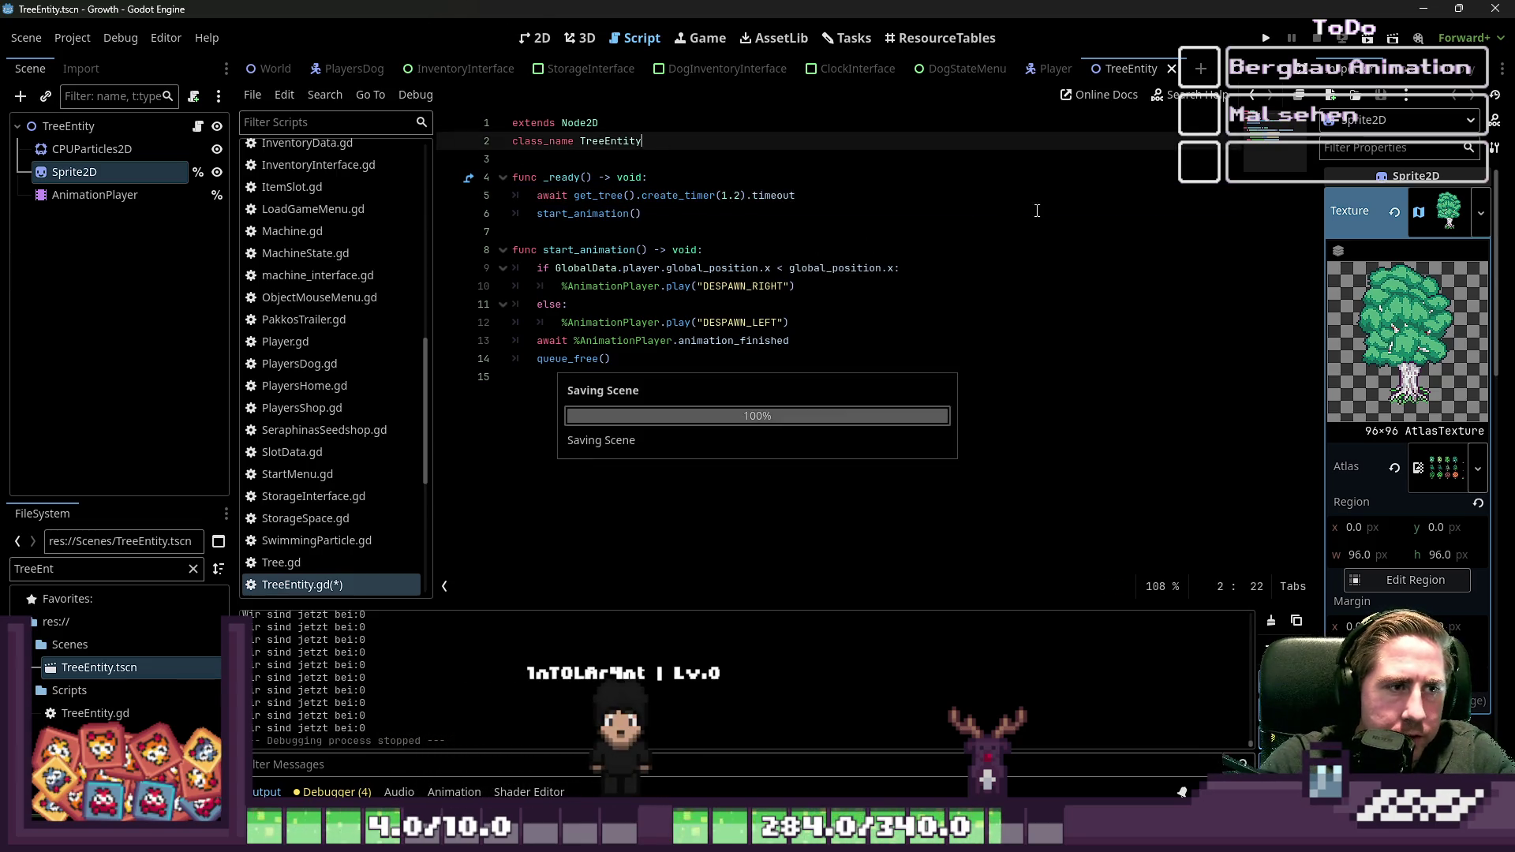
click(1267, 38)
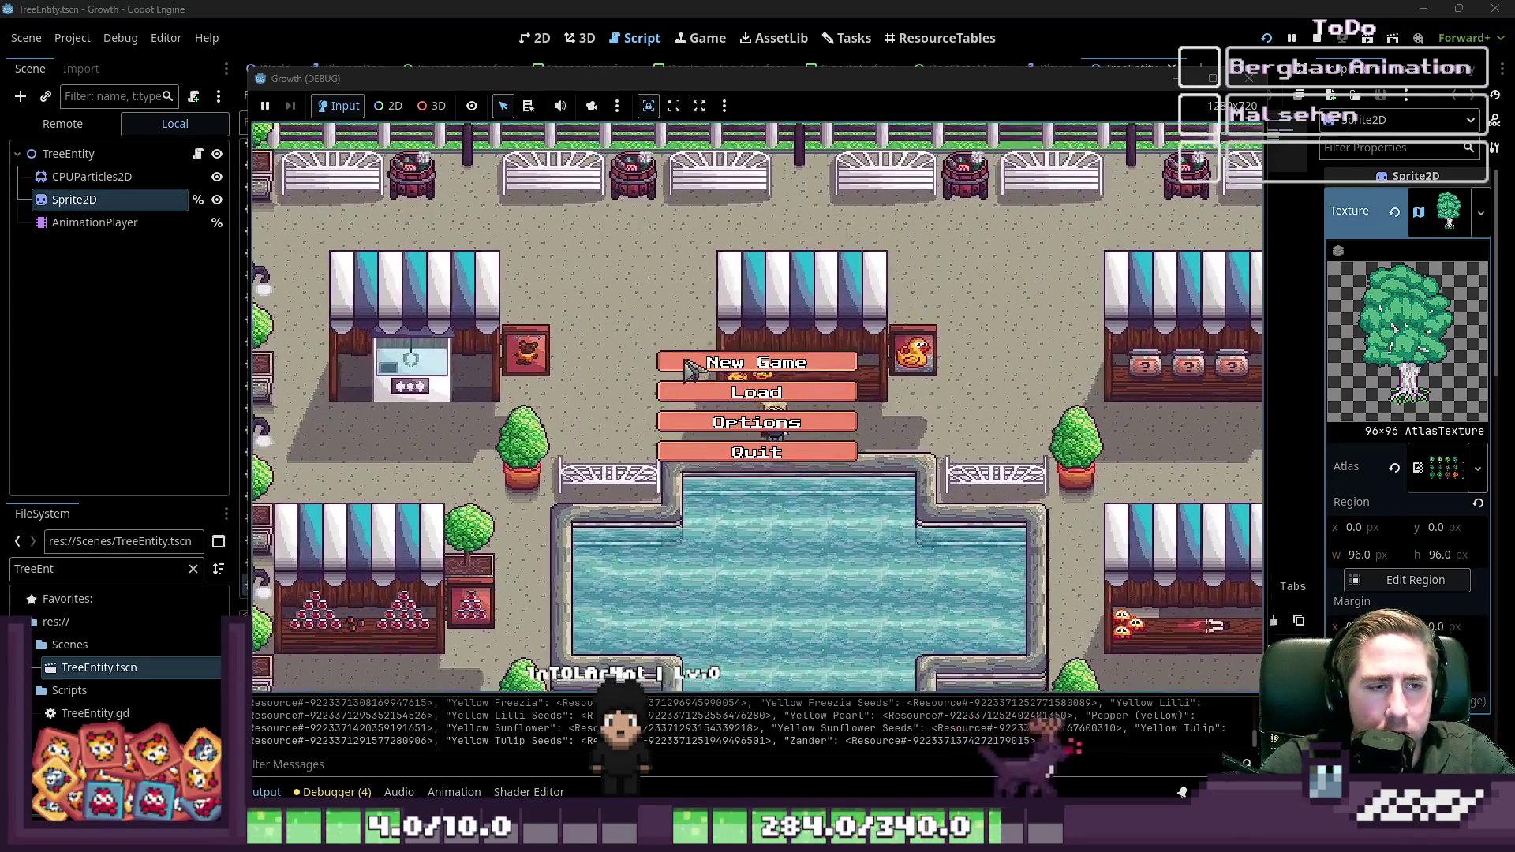
Step: Start a new game as 'sadgue' and move the 99-stack item into the hotbar
click(741, 356)
text(sadgue)
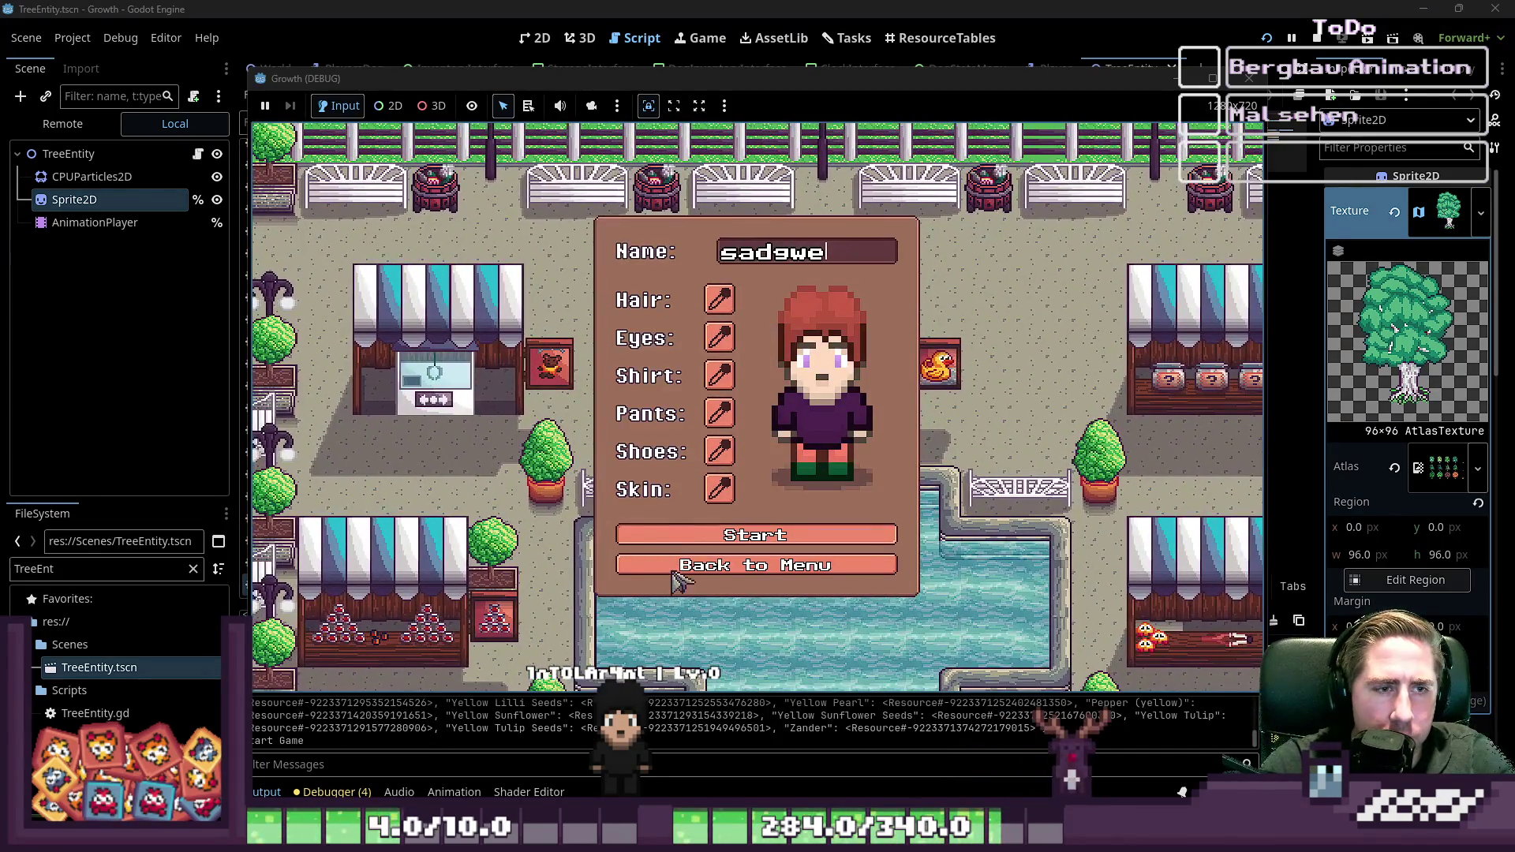
click(719, 546)
key(a)
key(i)
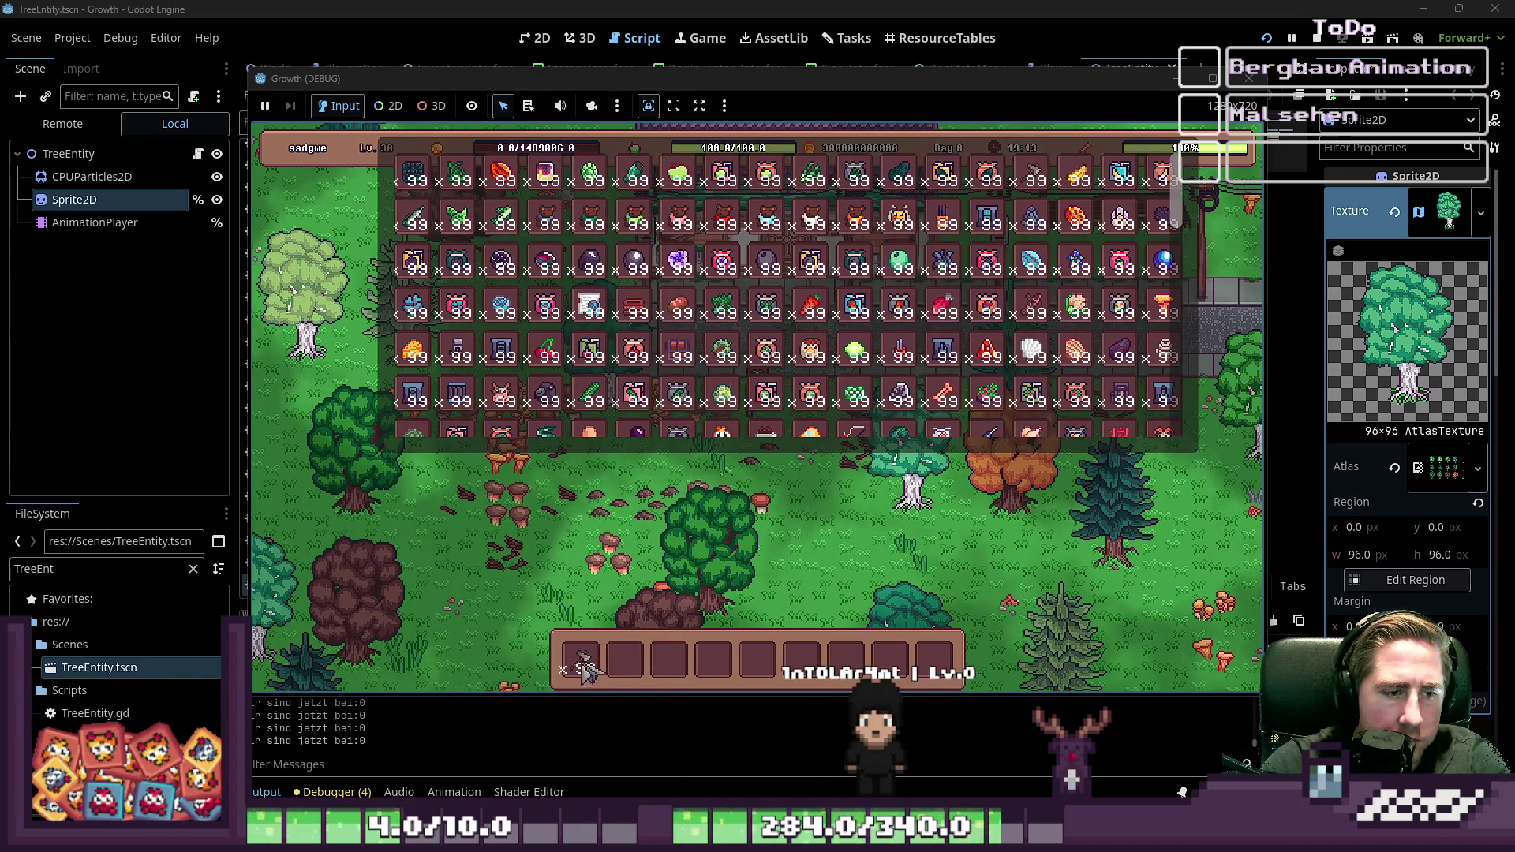
click(584, 667)
key(i)
Step: Chop down the tree by the house, the teal tree and the orange tree, then stop the game
key(d)
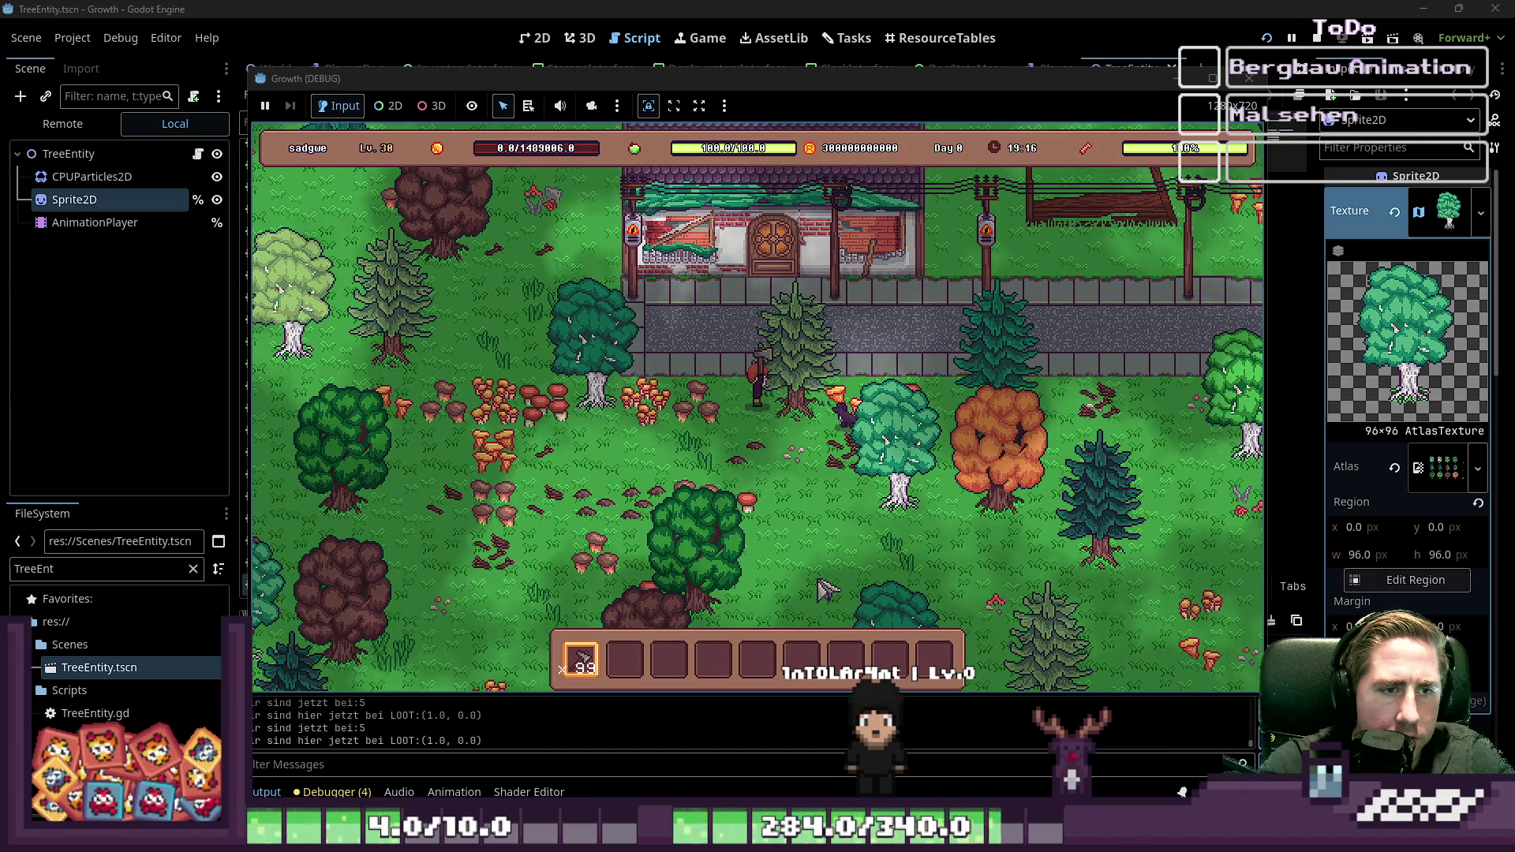
key(a)
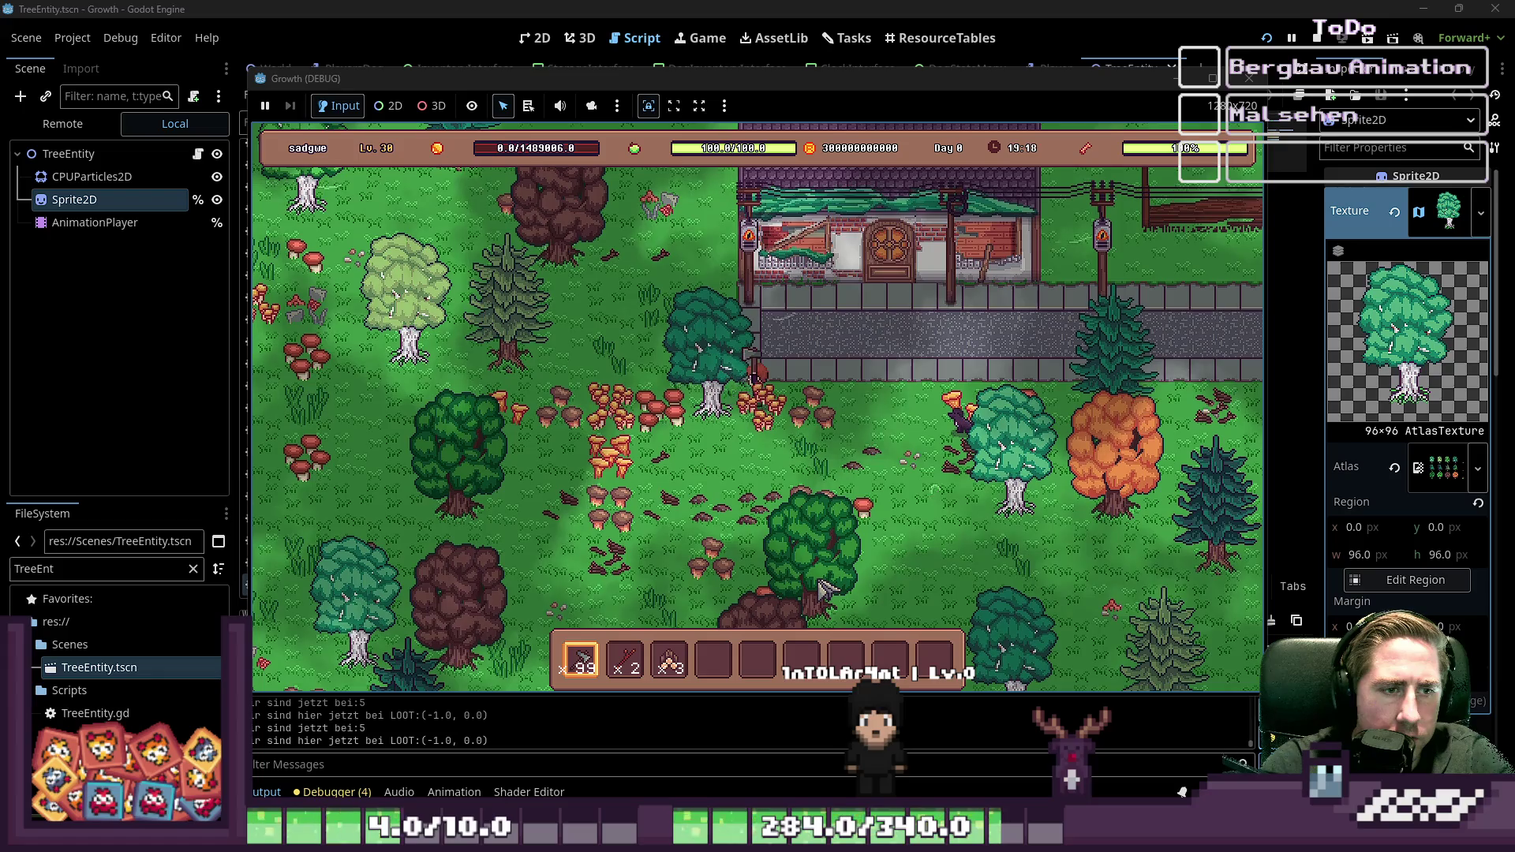
key(d)
key(s)
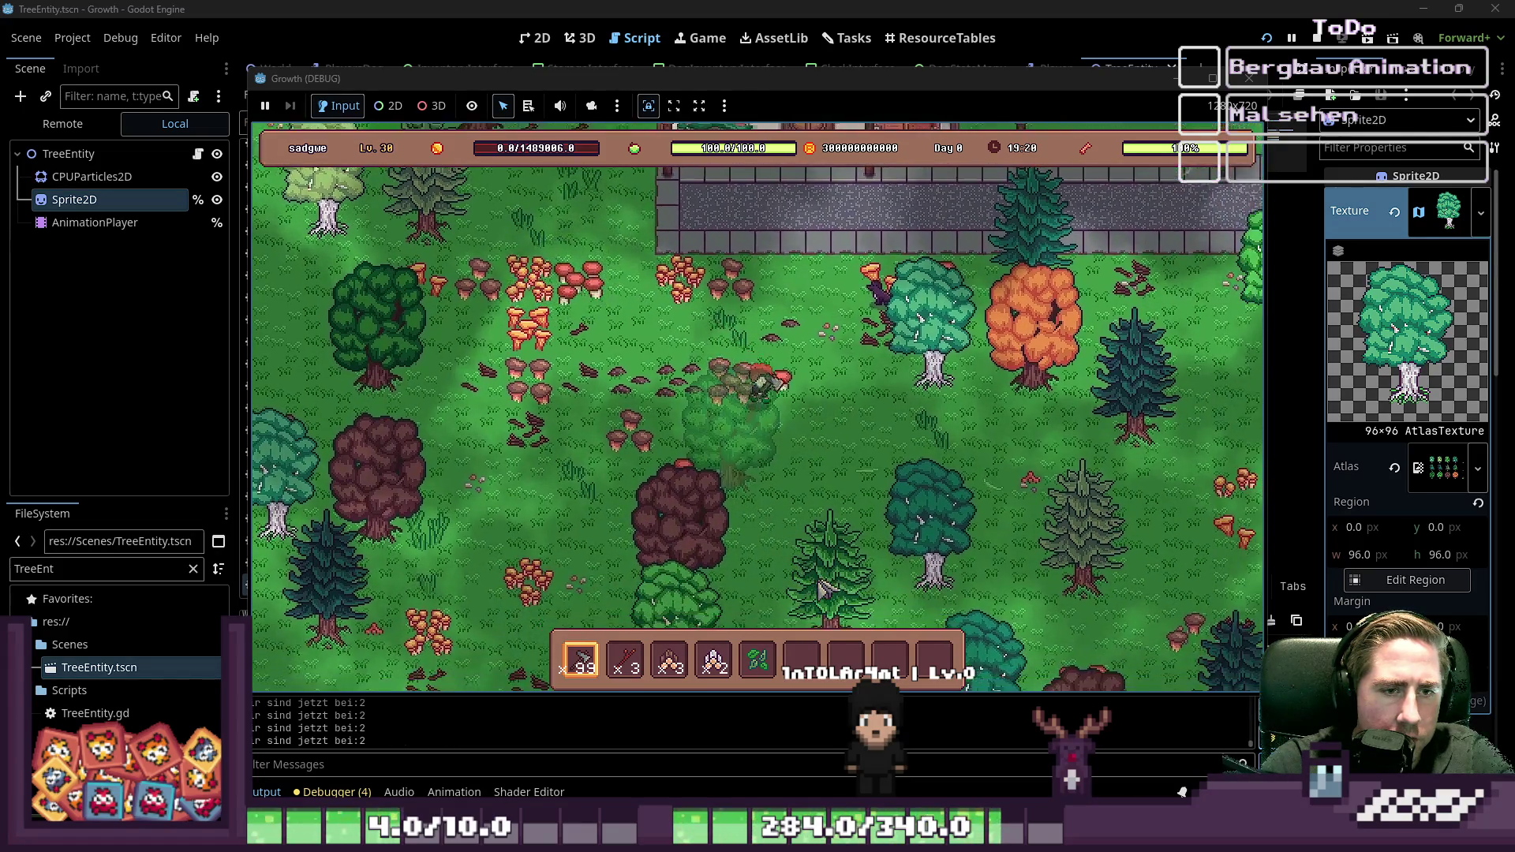
key(d)
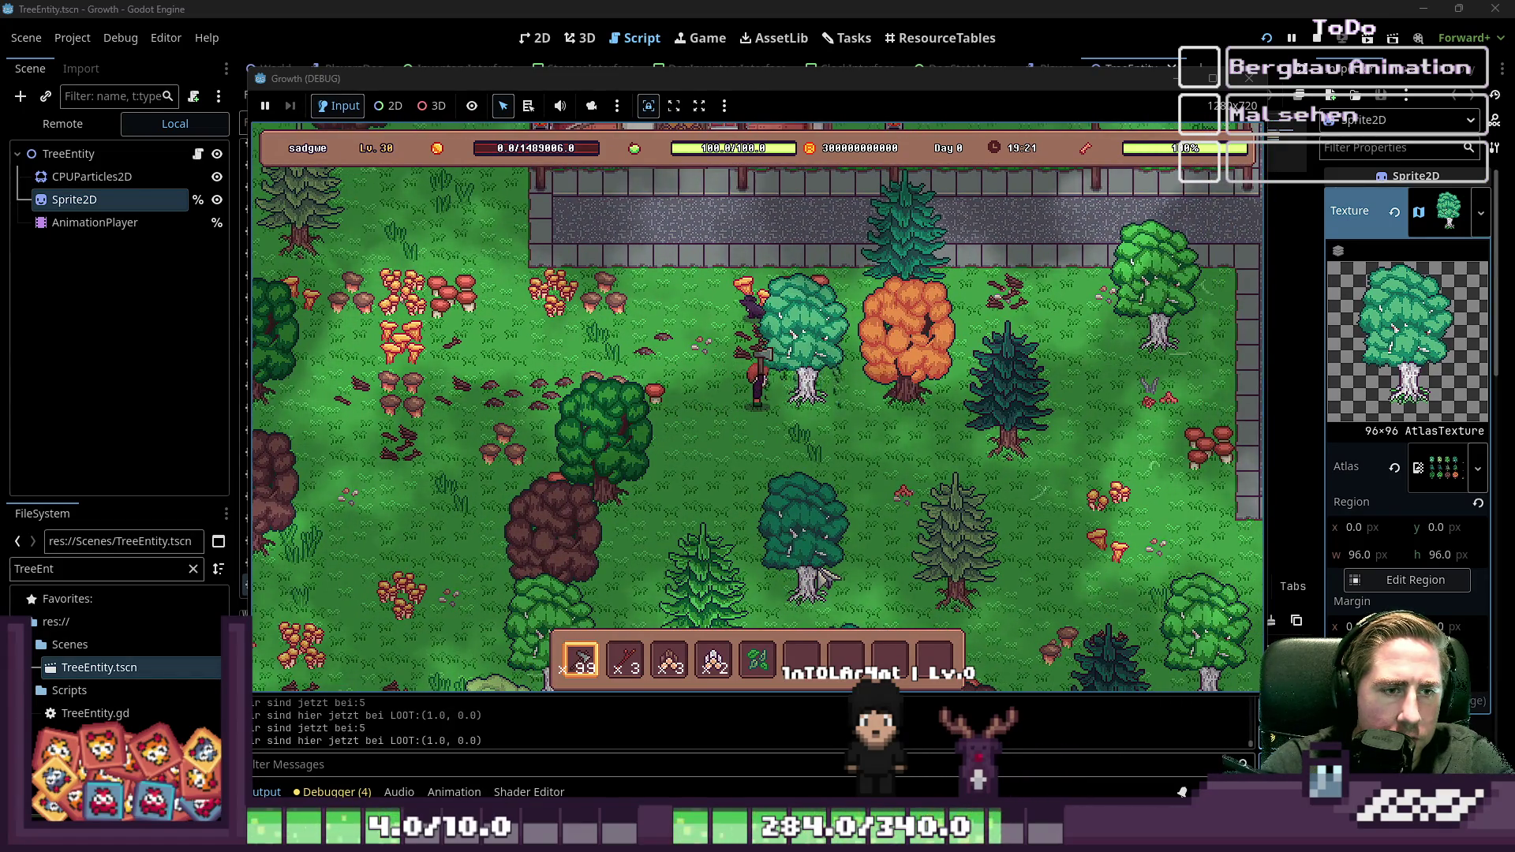
key(d)
key(w)
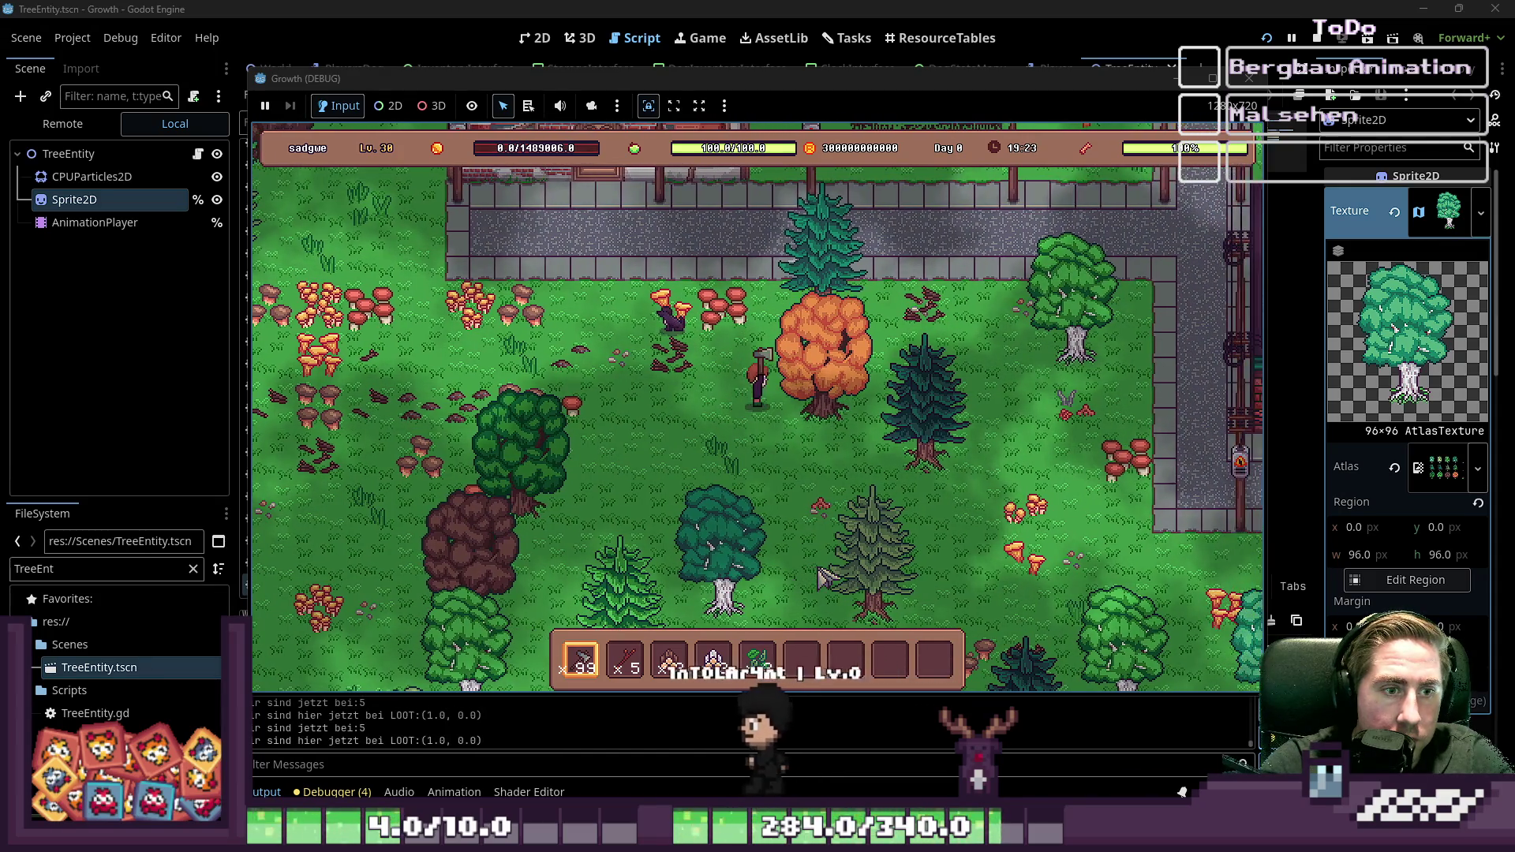
key(d)
key(w)
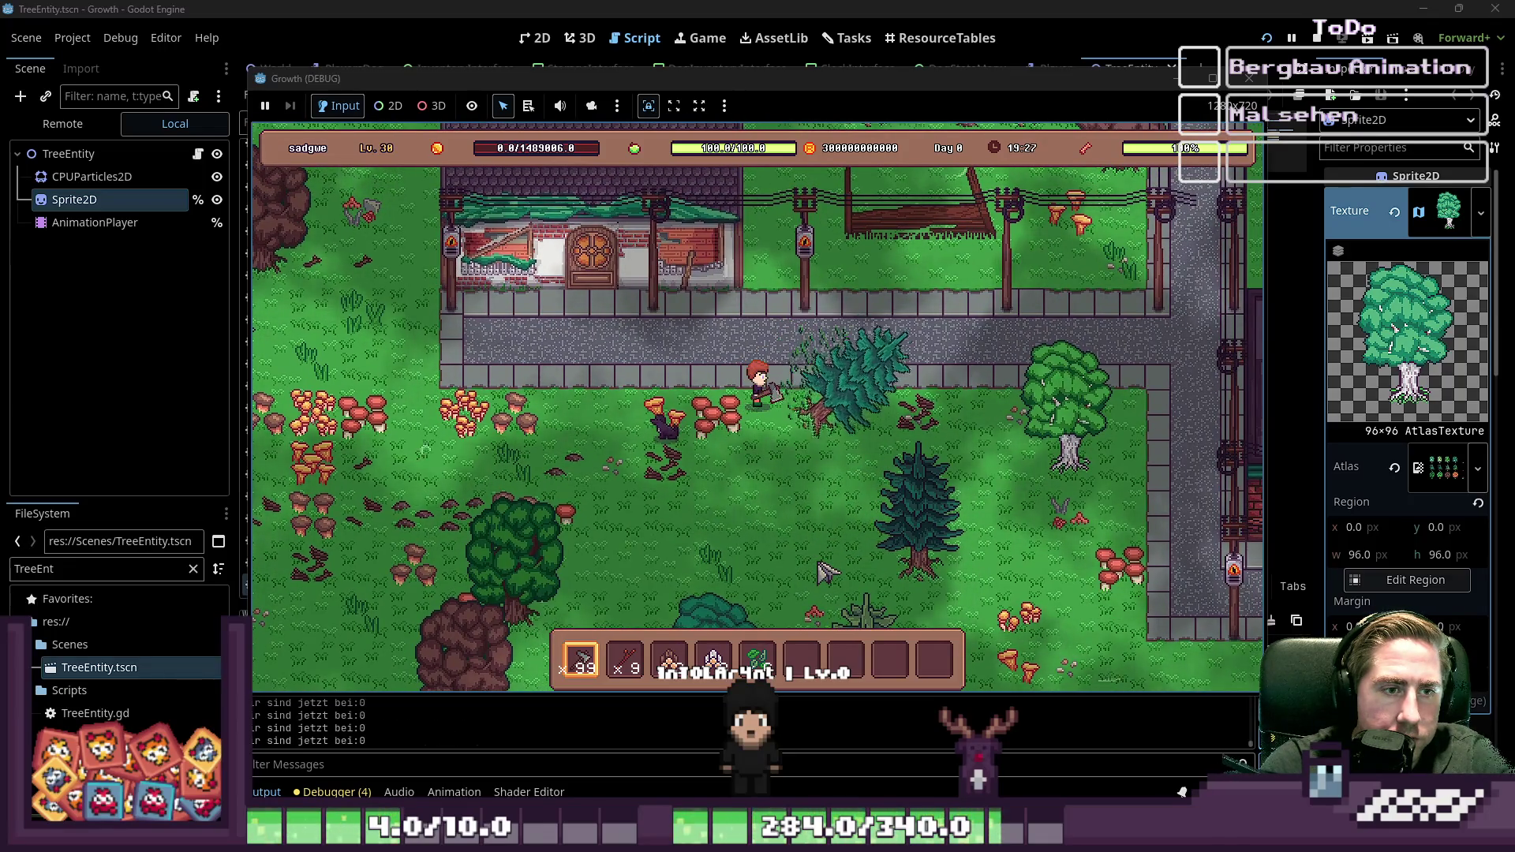
click(1249, 78)
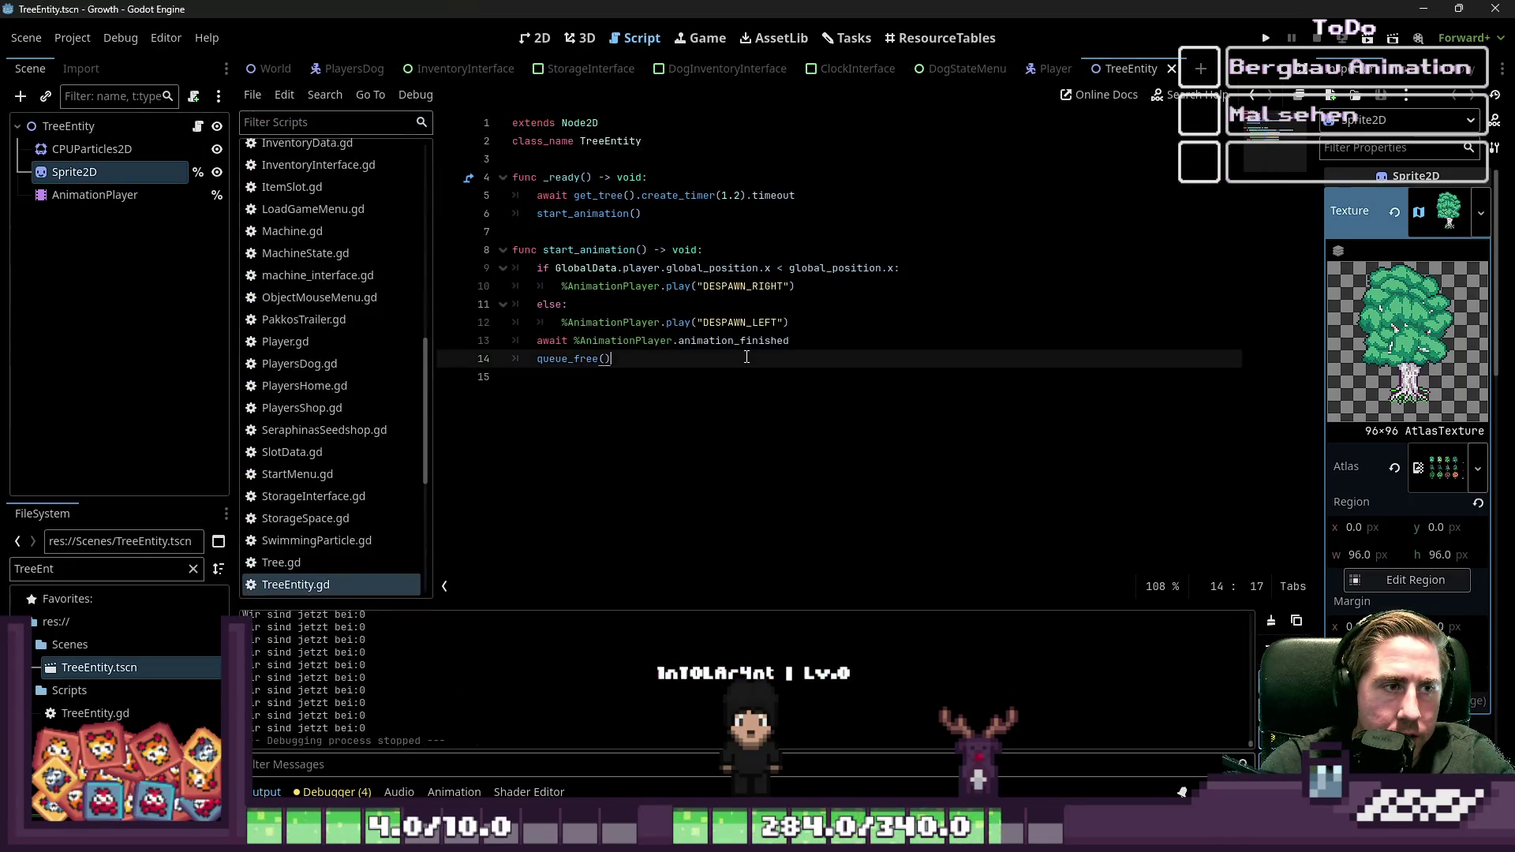
Step: Select the tree's Sprite2D to view its 96×96 atlas region at 0, 0
click(88, 197)
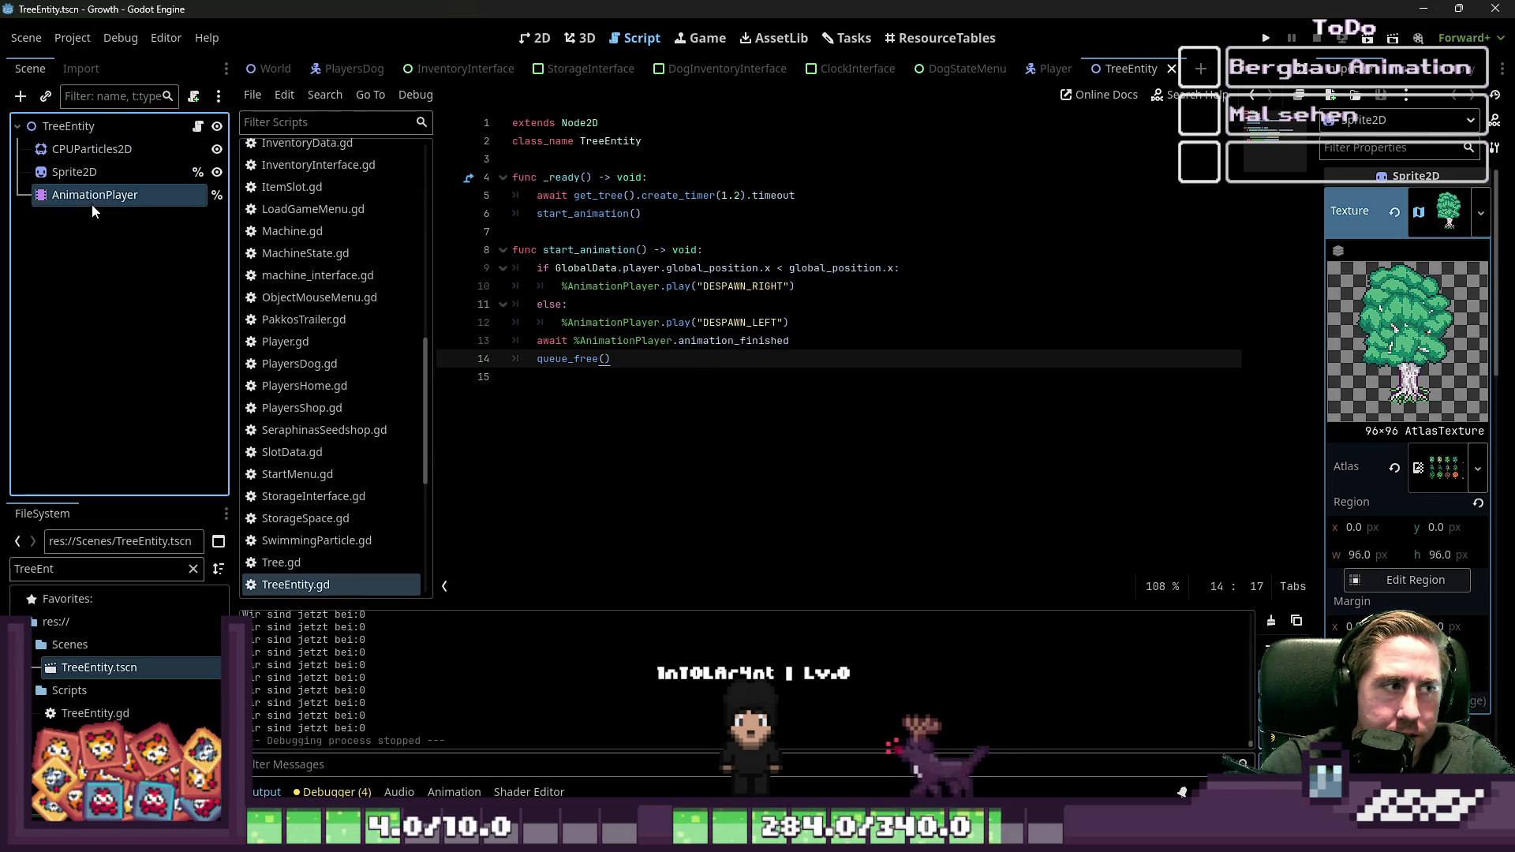
scroll(689, 395, up, 7)
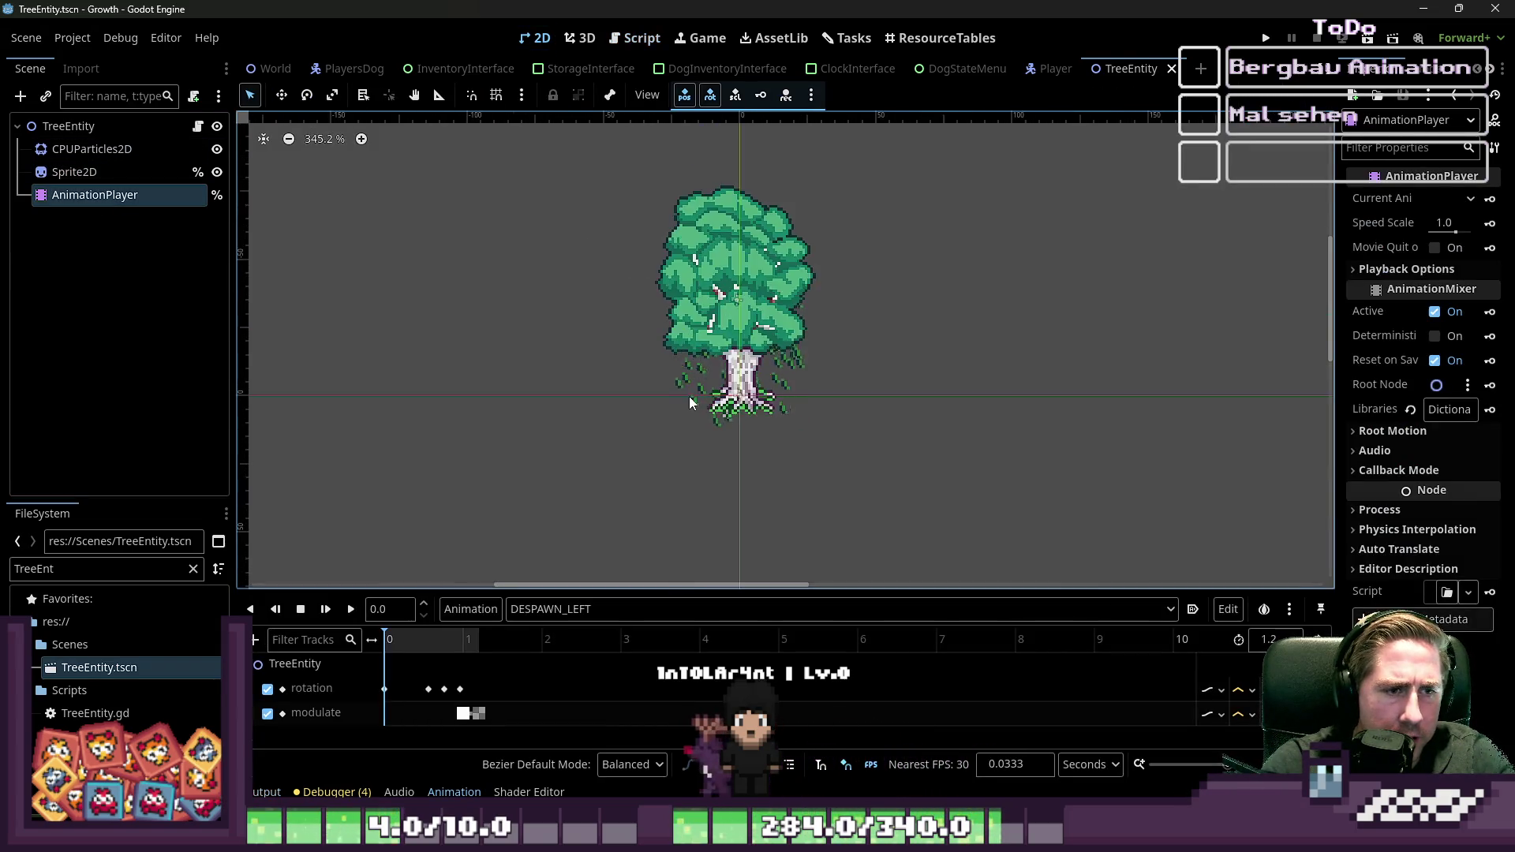
click(103, 172)
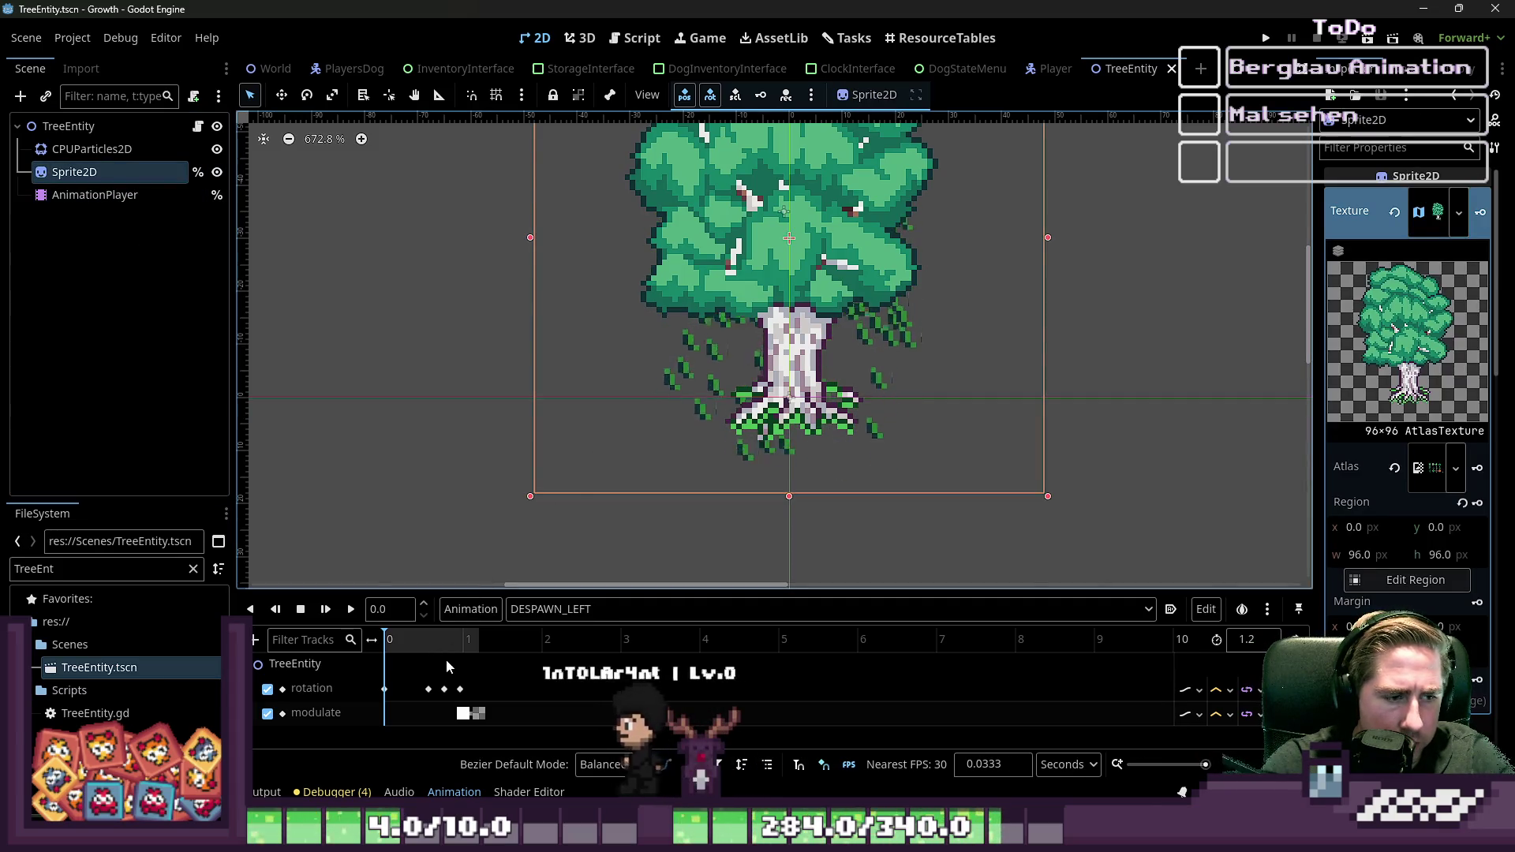
Step: Switch the AnimationPlayer to the RESET animation
click(548, 609)
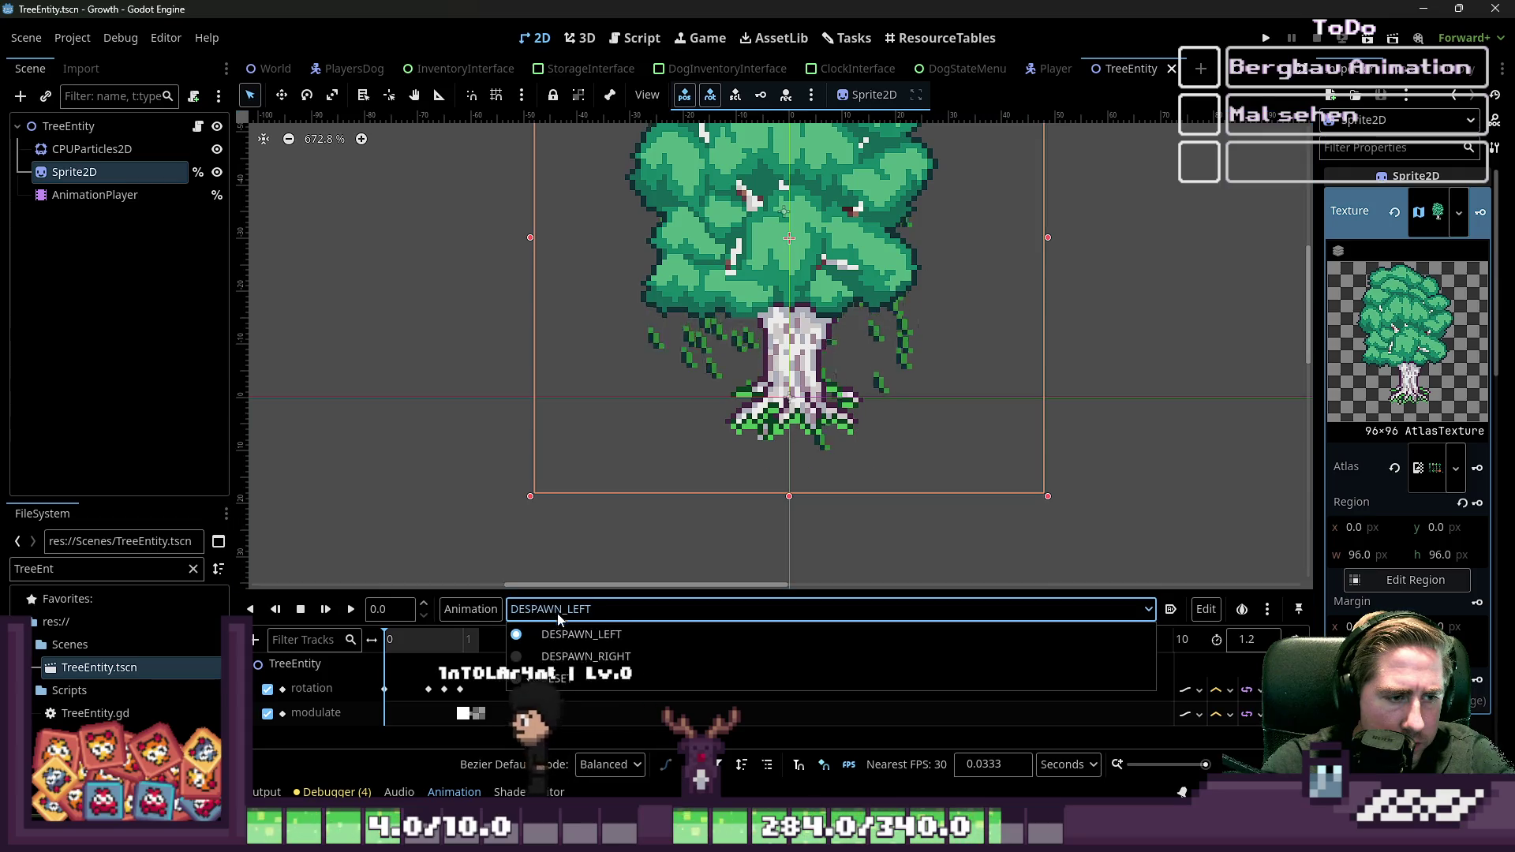
click(557, 679)
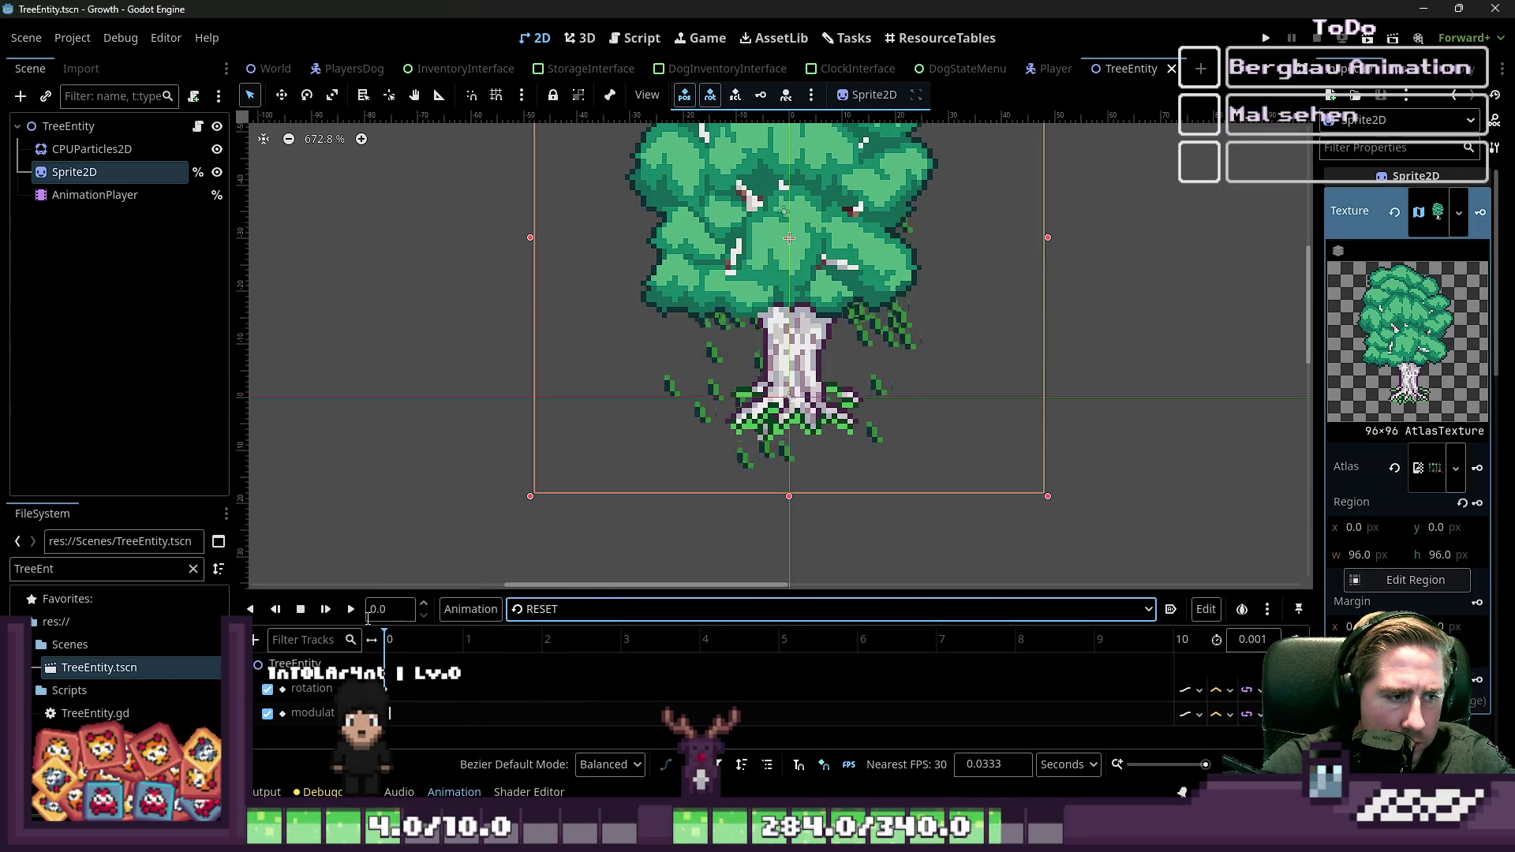
click(513, 610)
click(514, 609)
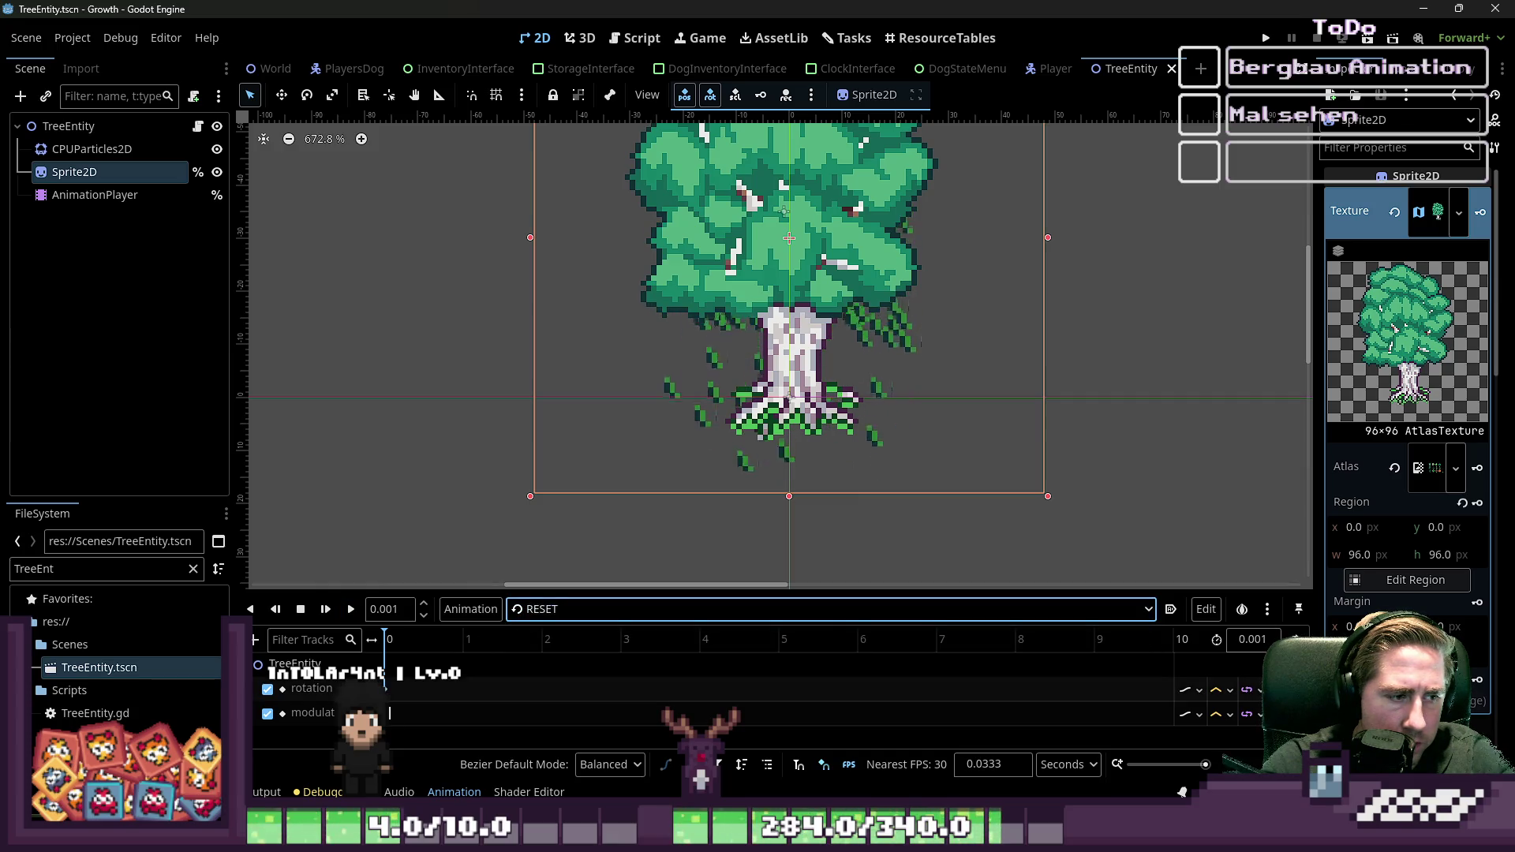
Step: Load DESPAWN_LEFT, preview the felling animation several times, then rewind it
click(561, 609)
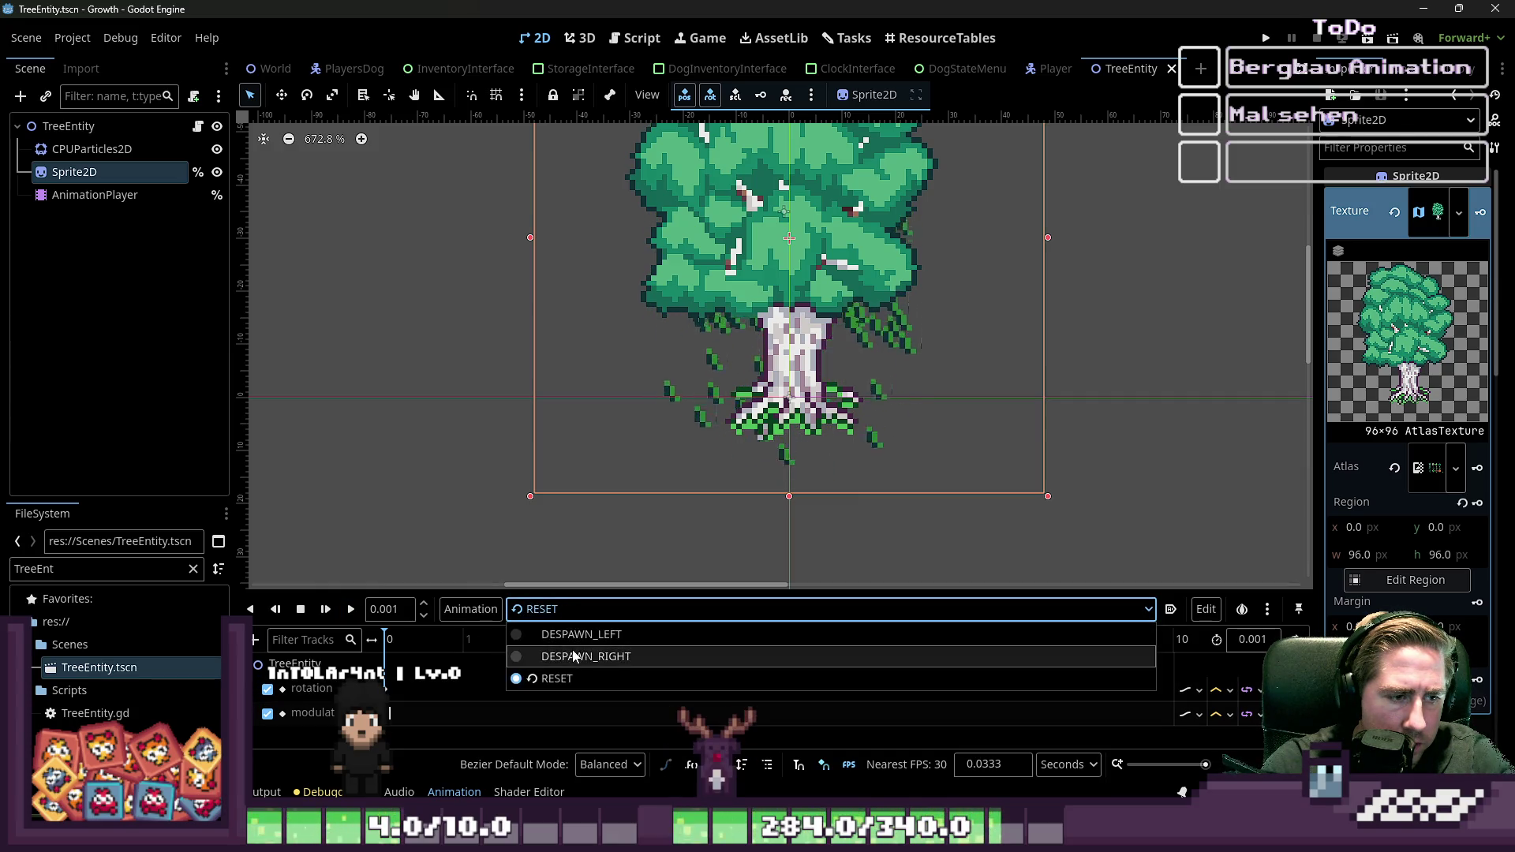
click(565, 632)
click(350, 609)
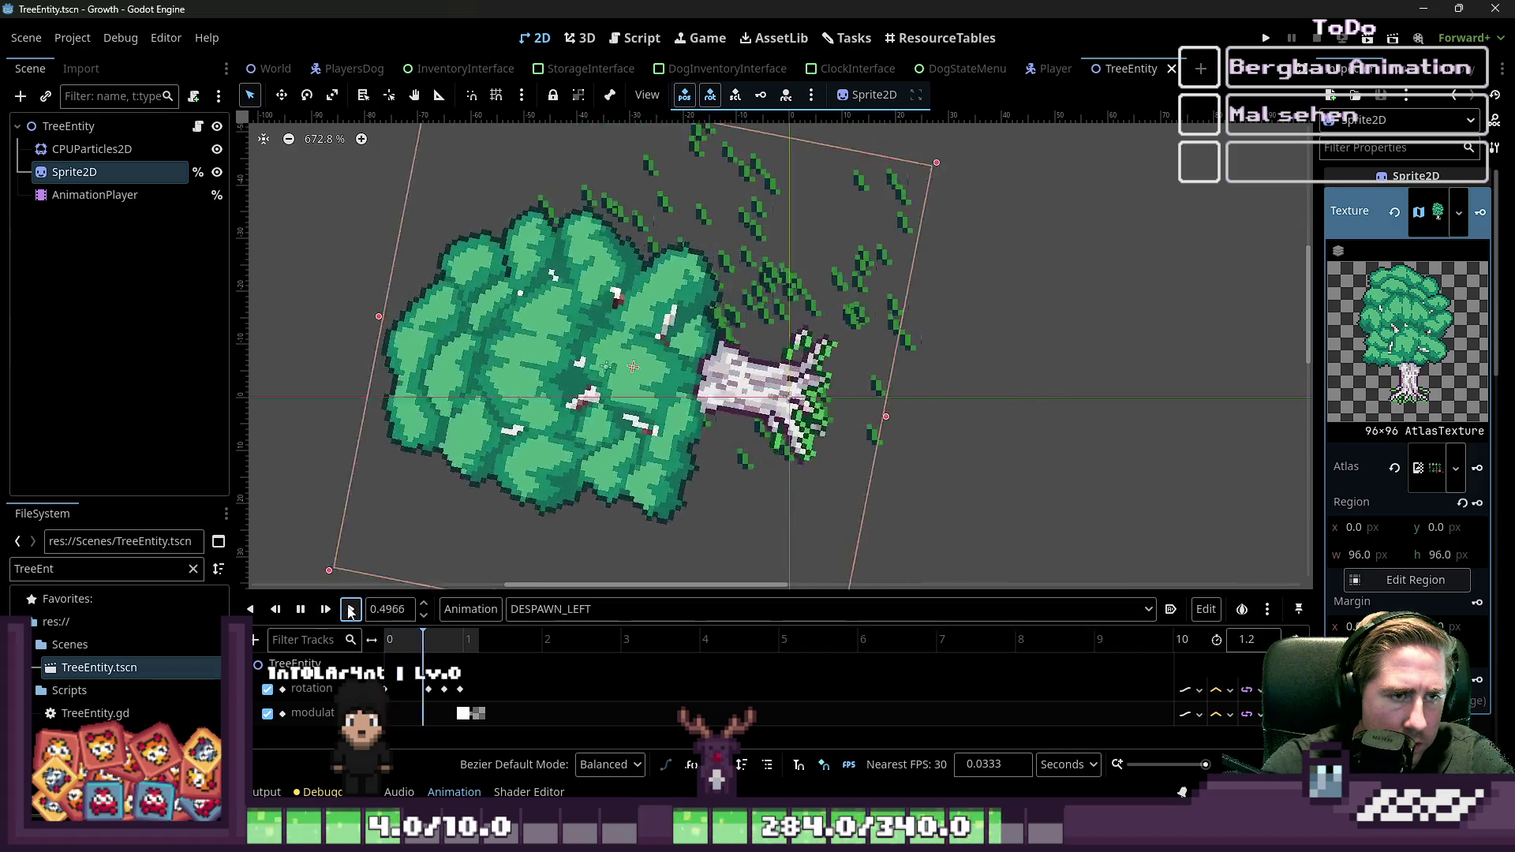
click(351, 610)
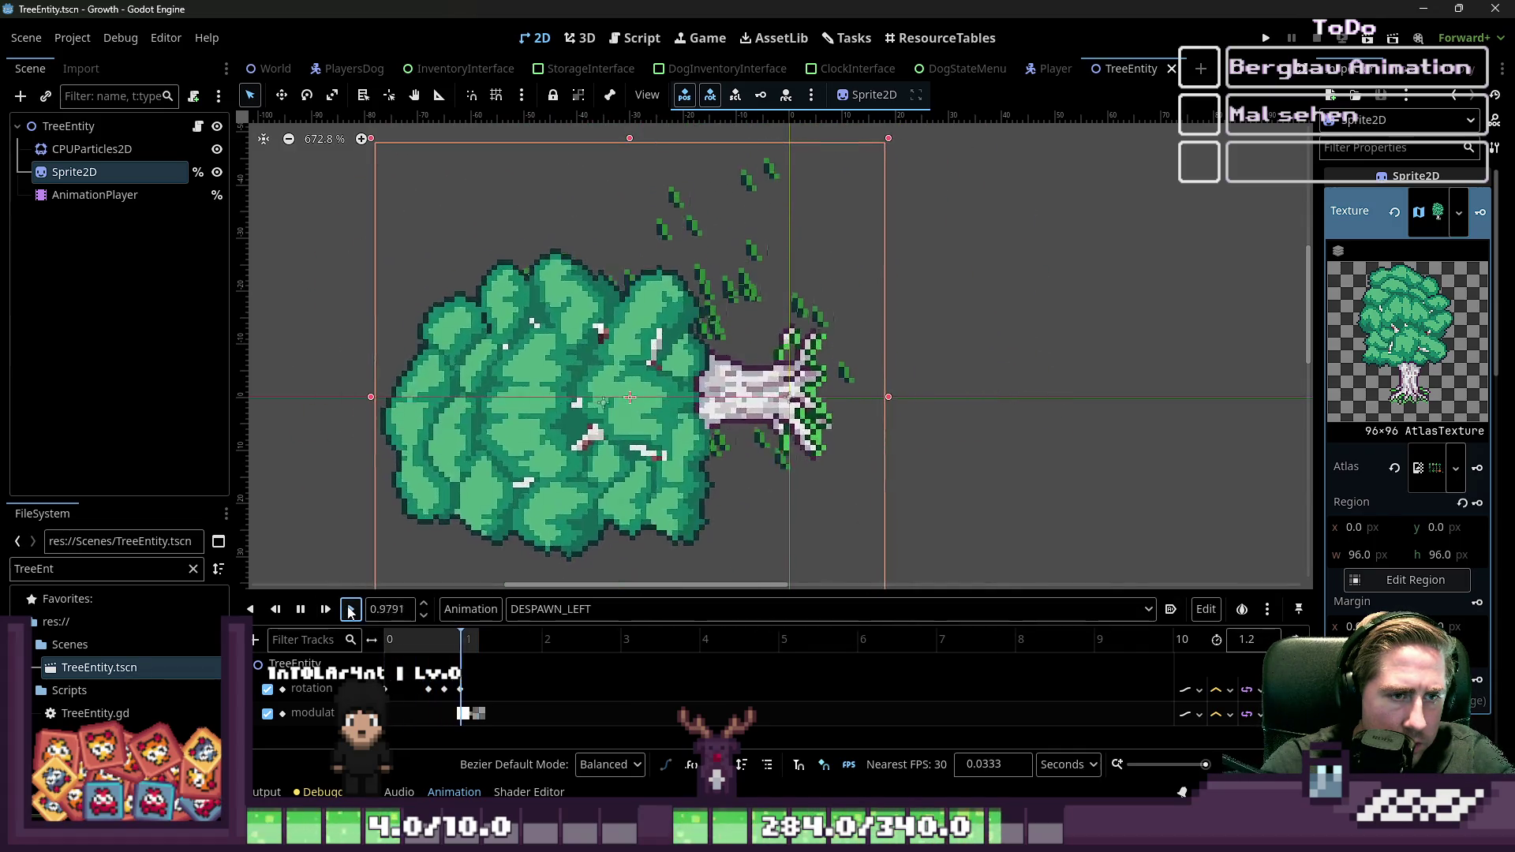
click(350, 610)
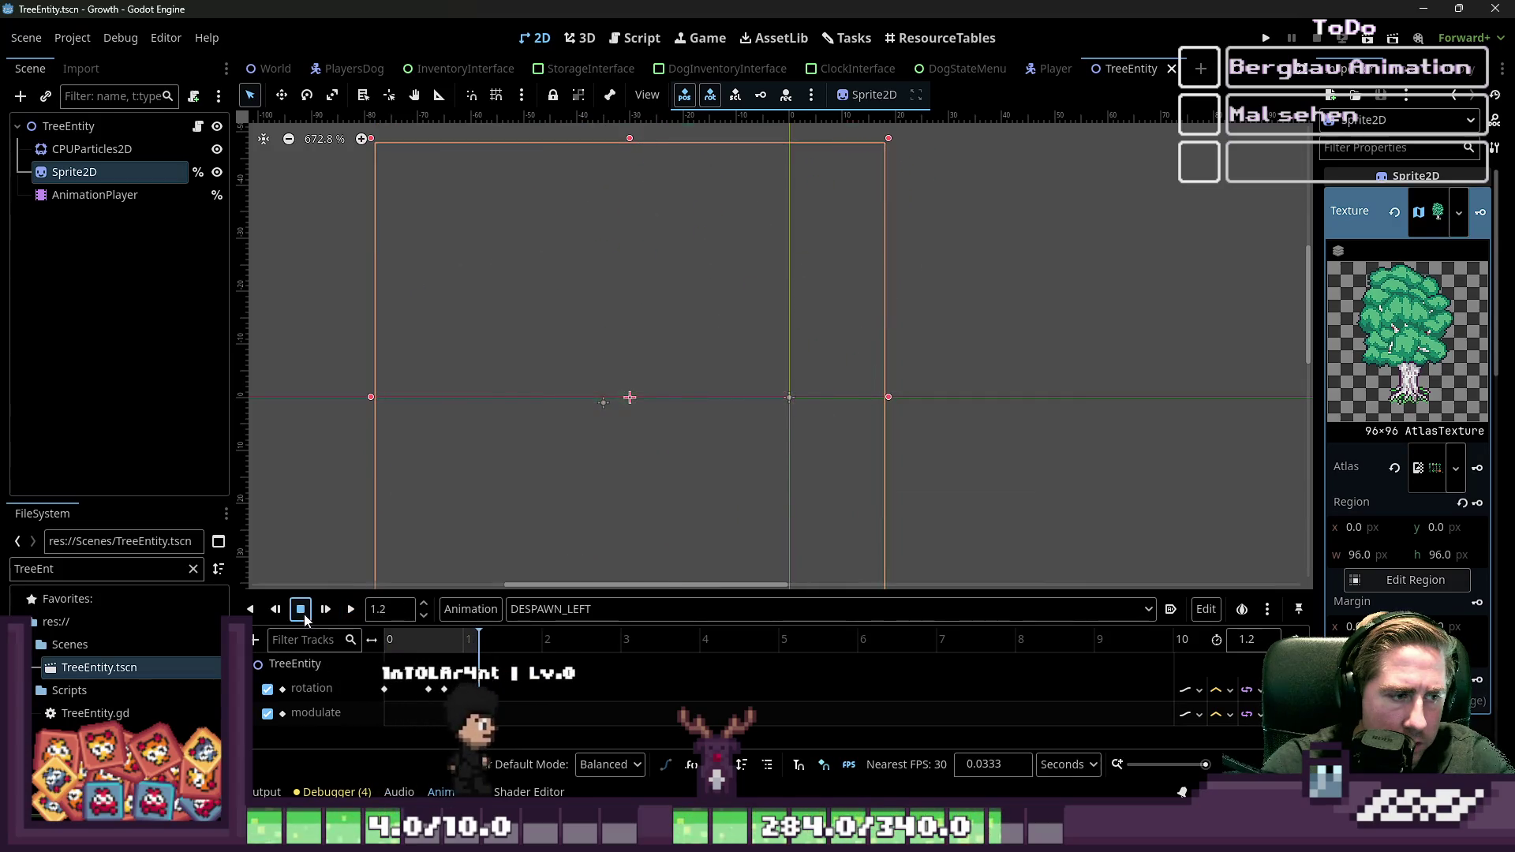
click(300, 609)
scroll(769, 442, up, 15)
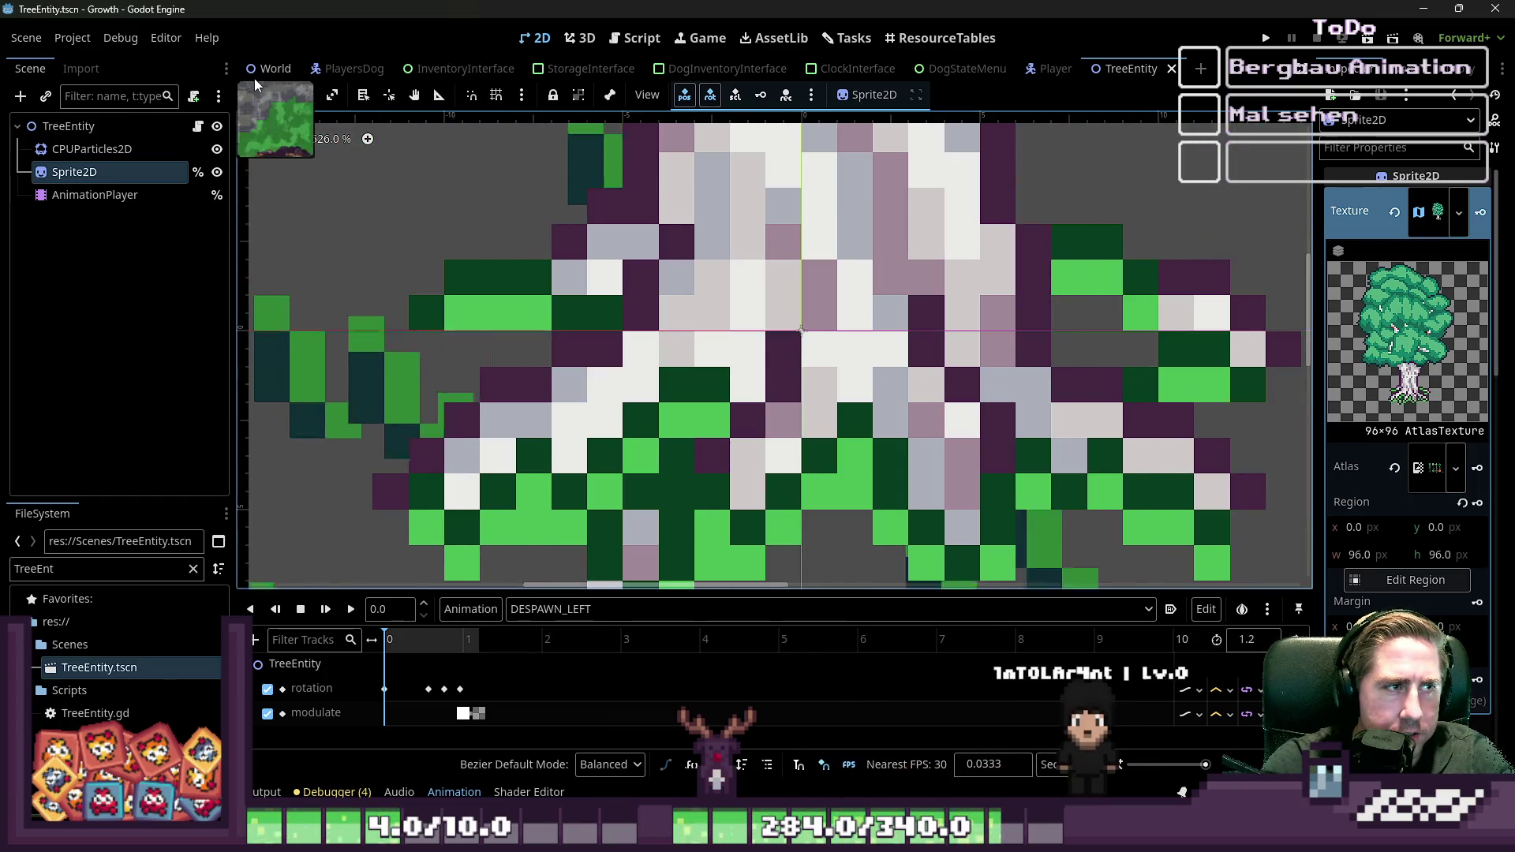
Step: Switch to the World scene and clear the FileSystem filter
click(254, 77)
scroll(736, 329, down, 4)
click(60, 567)
key(BackSpace)
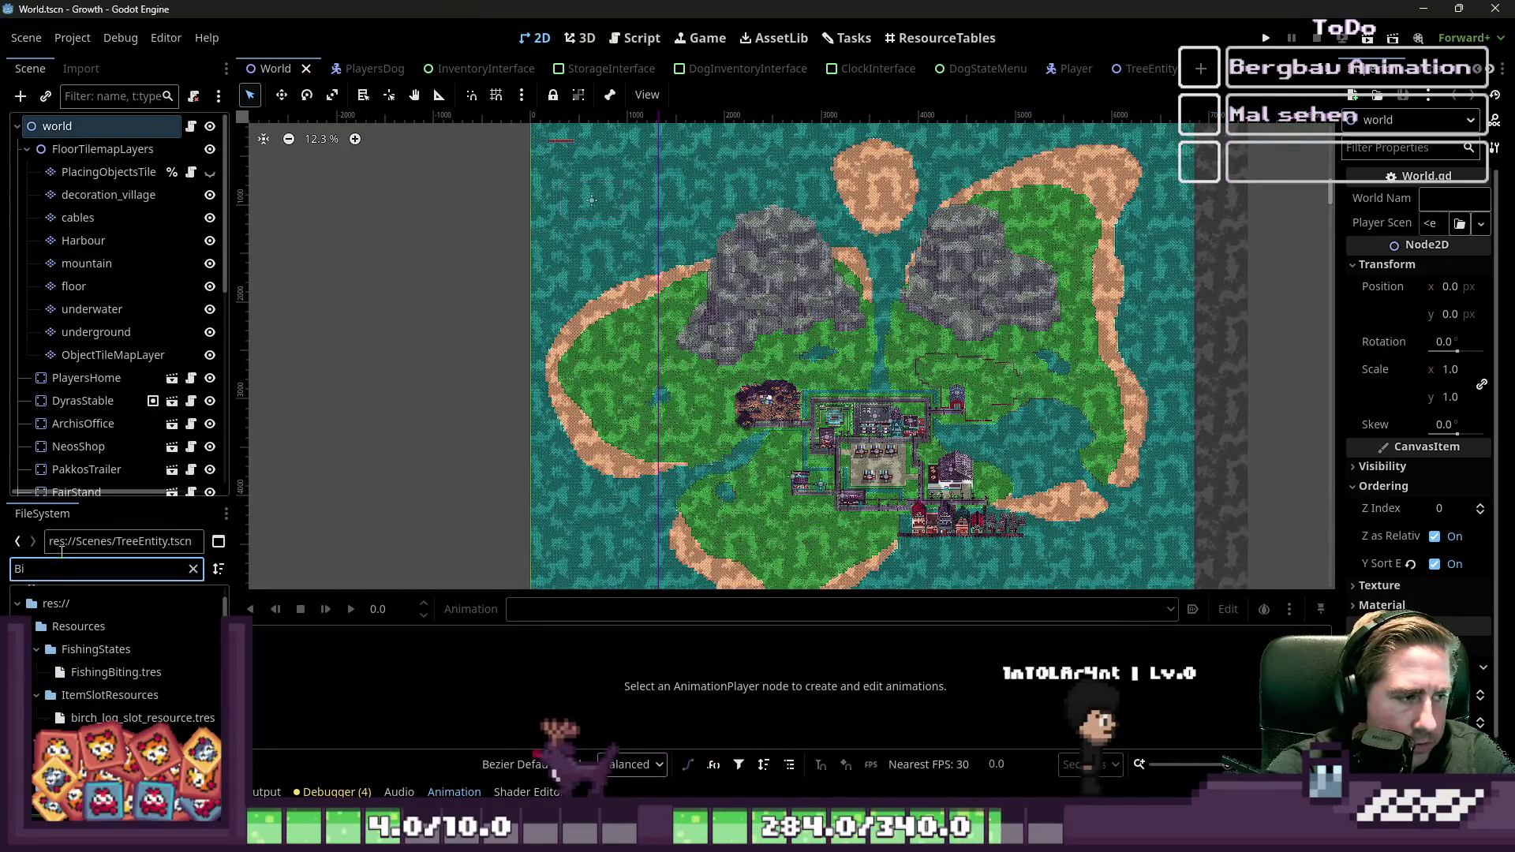
Step: Paint a tree tile from tree_sprite_sheet.png onto the ObjectTileMapLayer
click(155, 357)
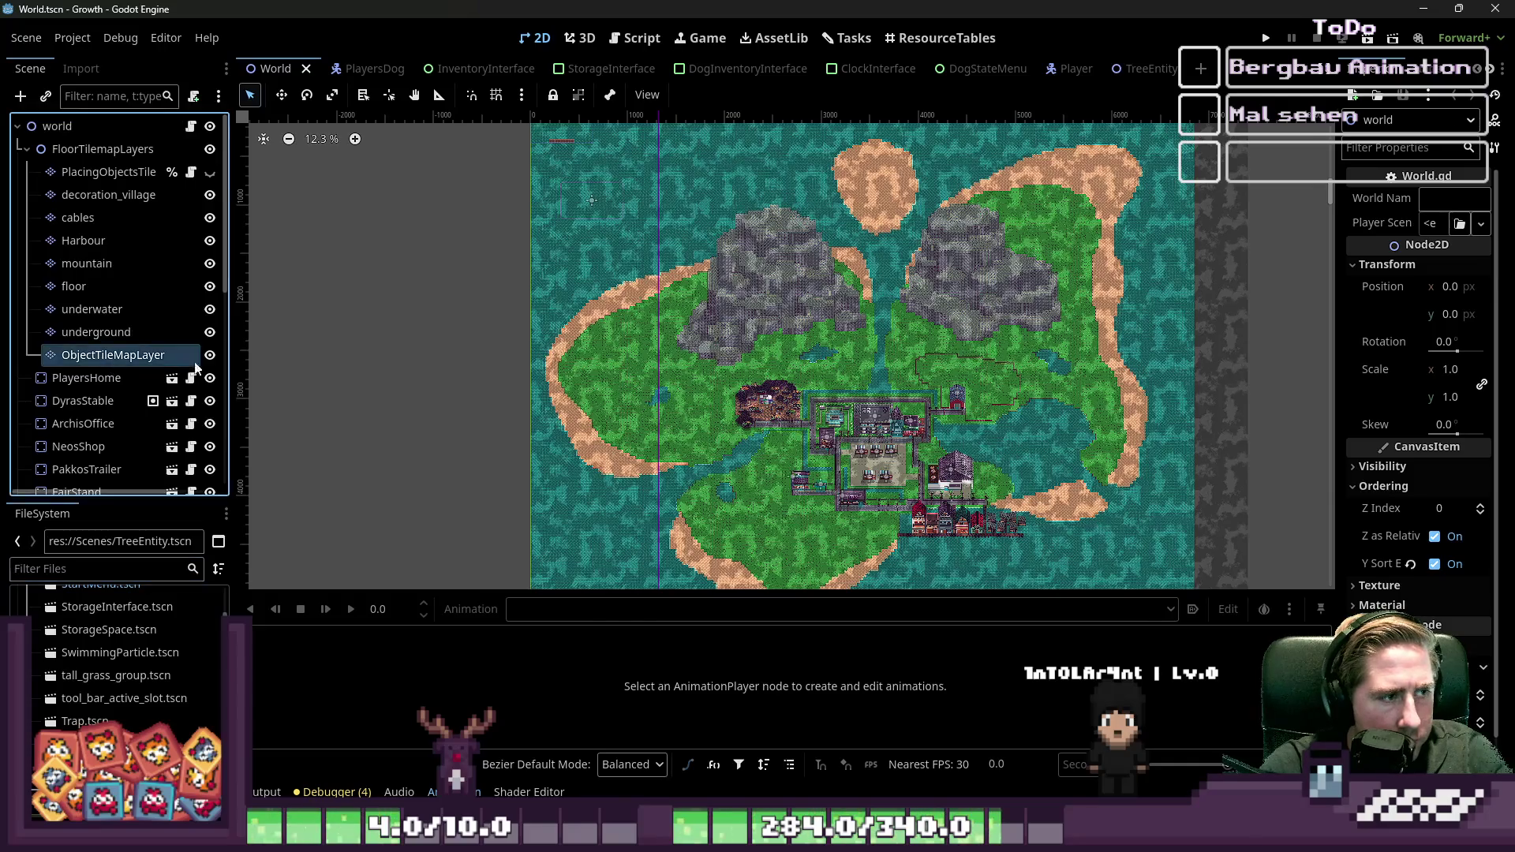
scroll(680, 509, down, 1)
click(353, 732)
scroll(1062, 526, up, 2)
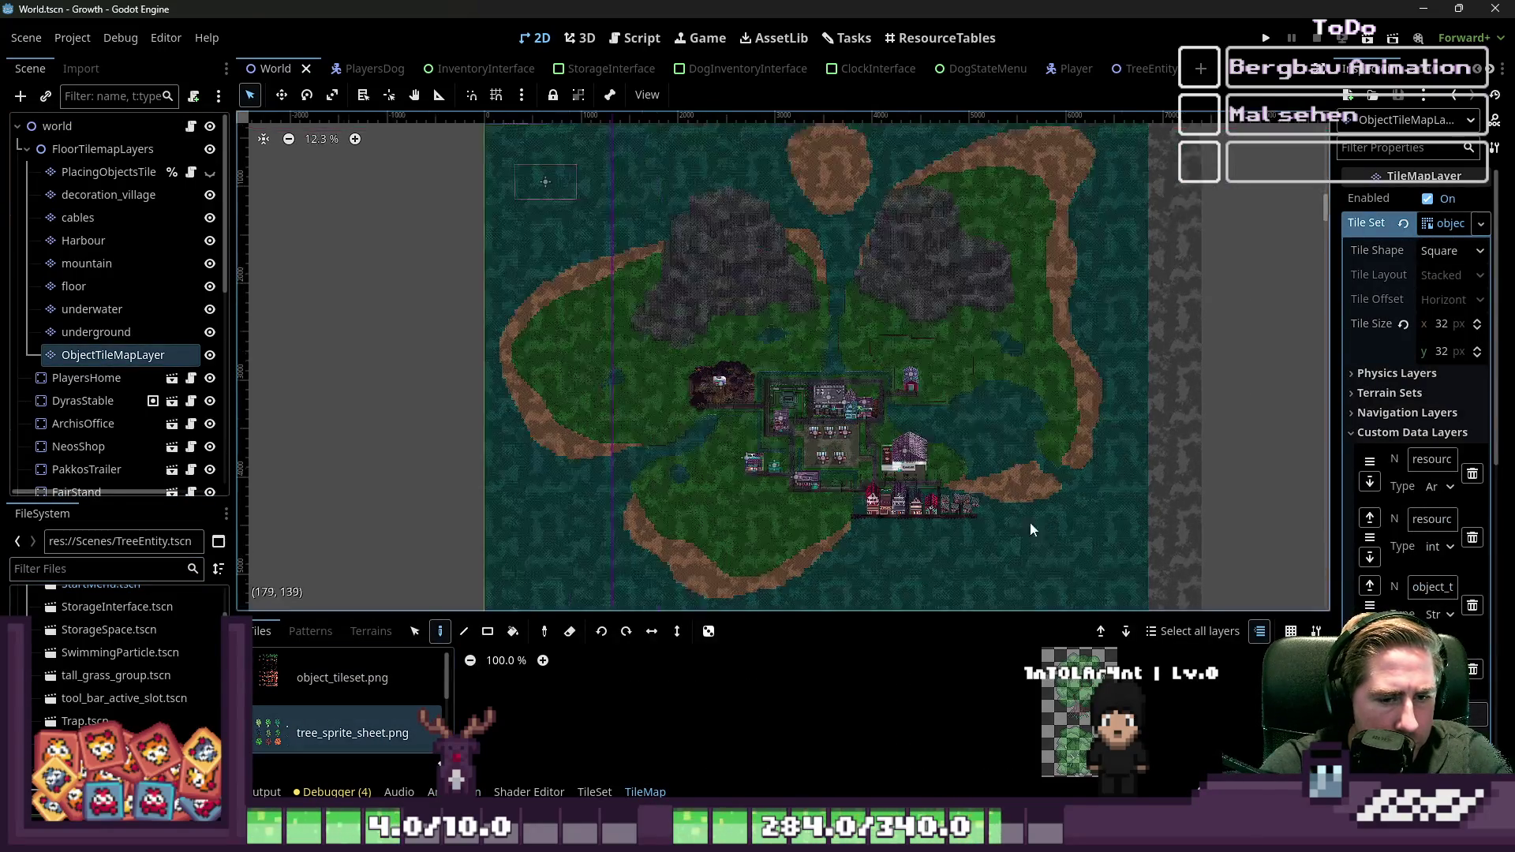
scroll(1050, 711, down, 1)
click(1005, 679)
scroll(1005, 683, up, 15)
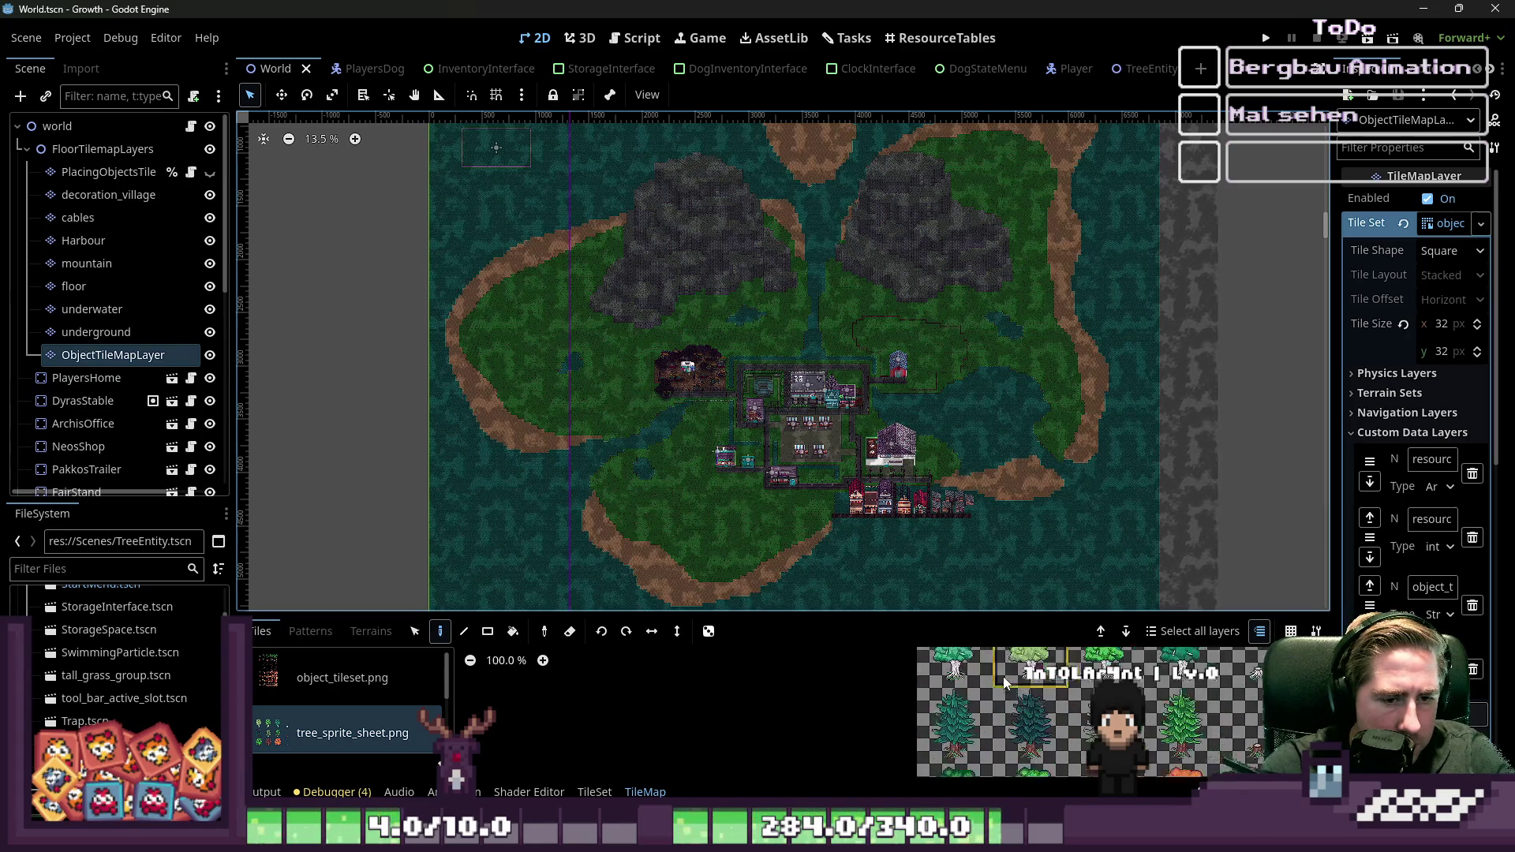
scroll(684, 431, up, 20)
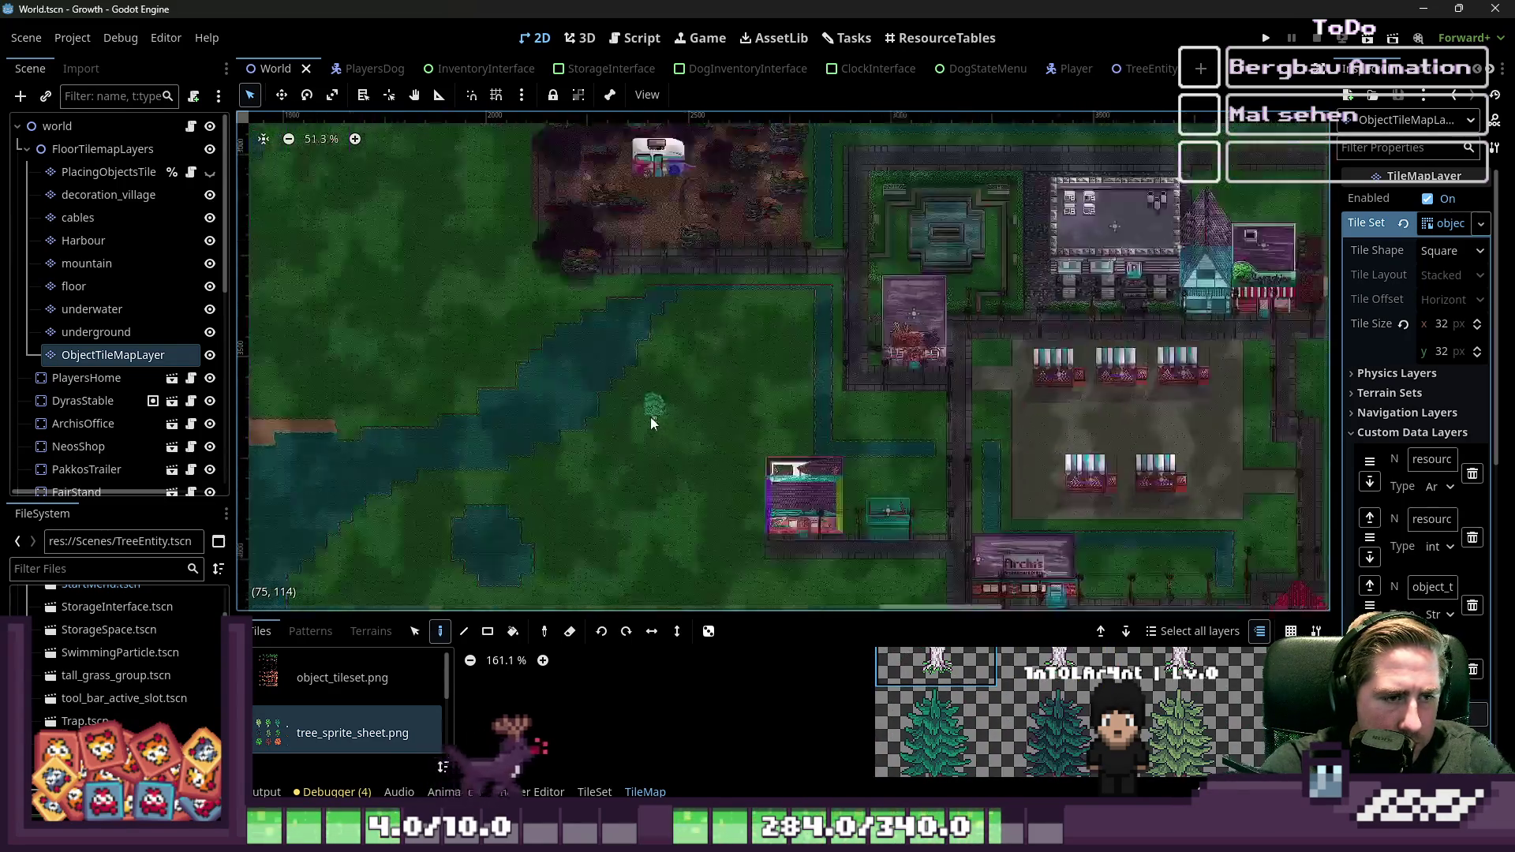
click(767, 338)
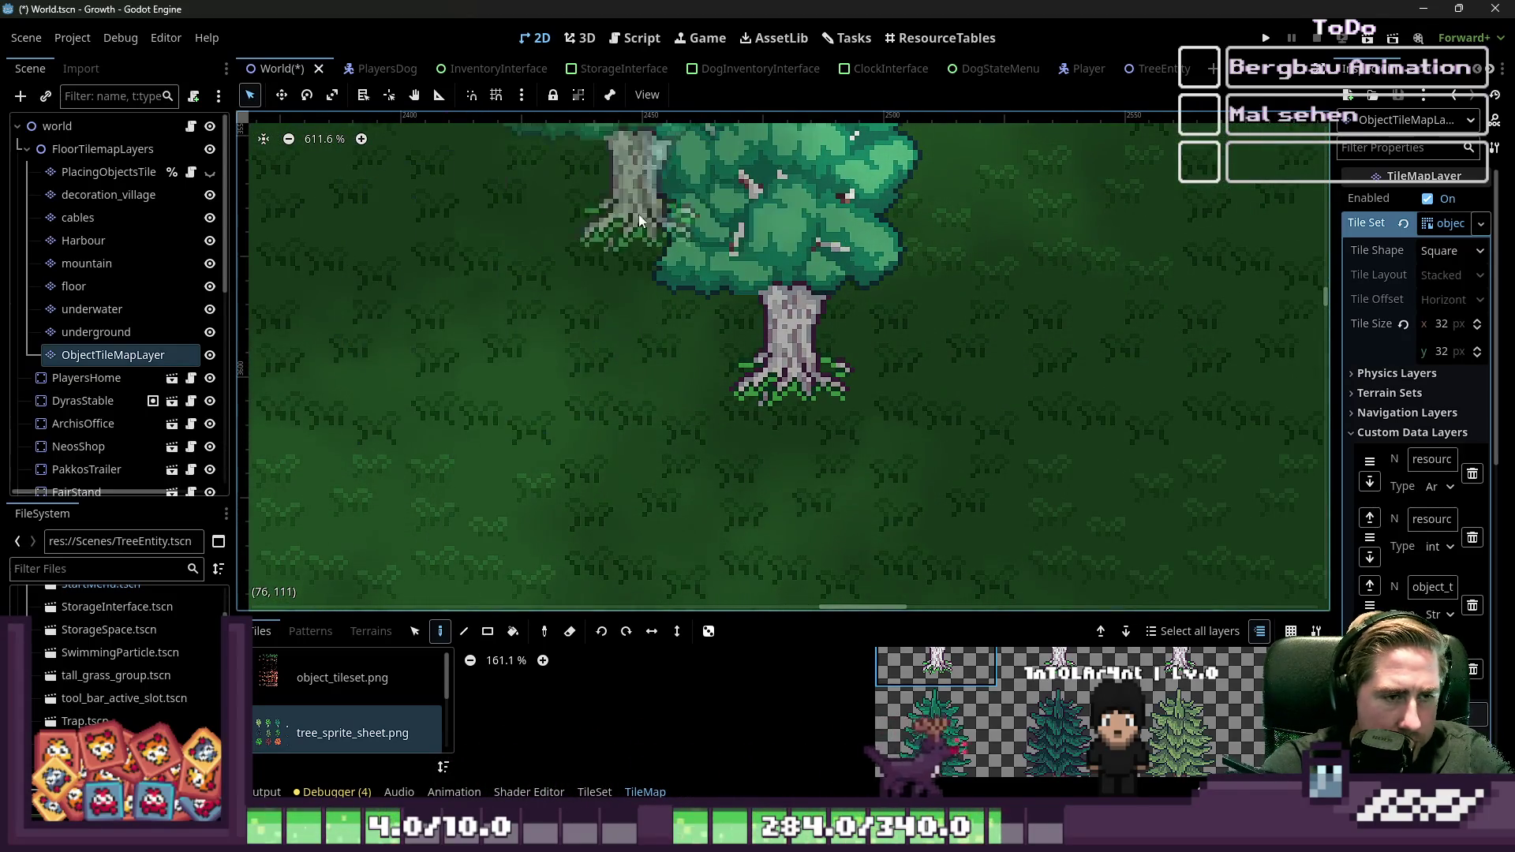
Step: Turn on grid snapping in the canvas toolbar
click(497, 94)
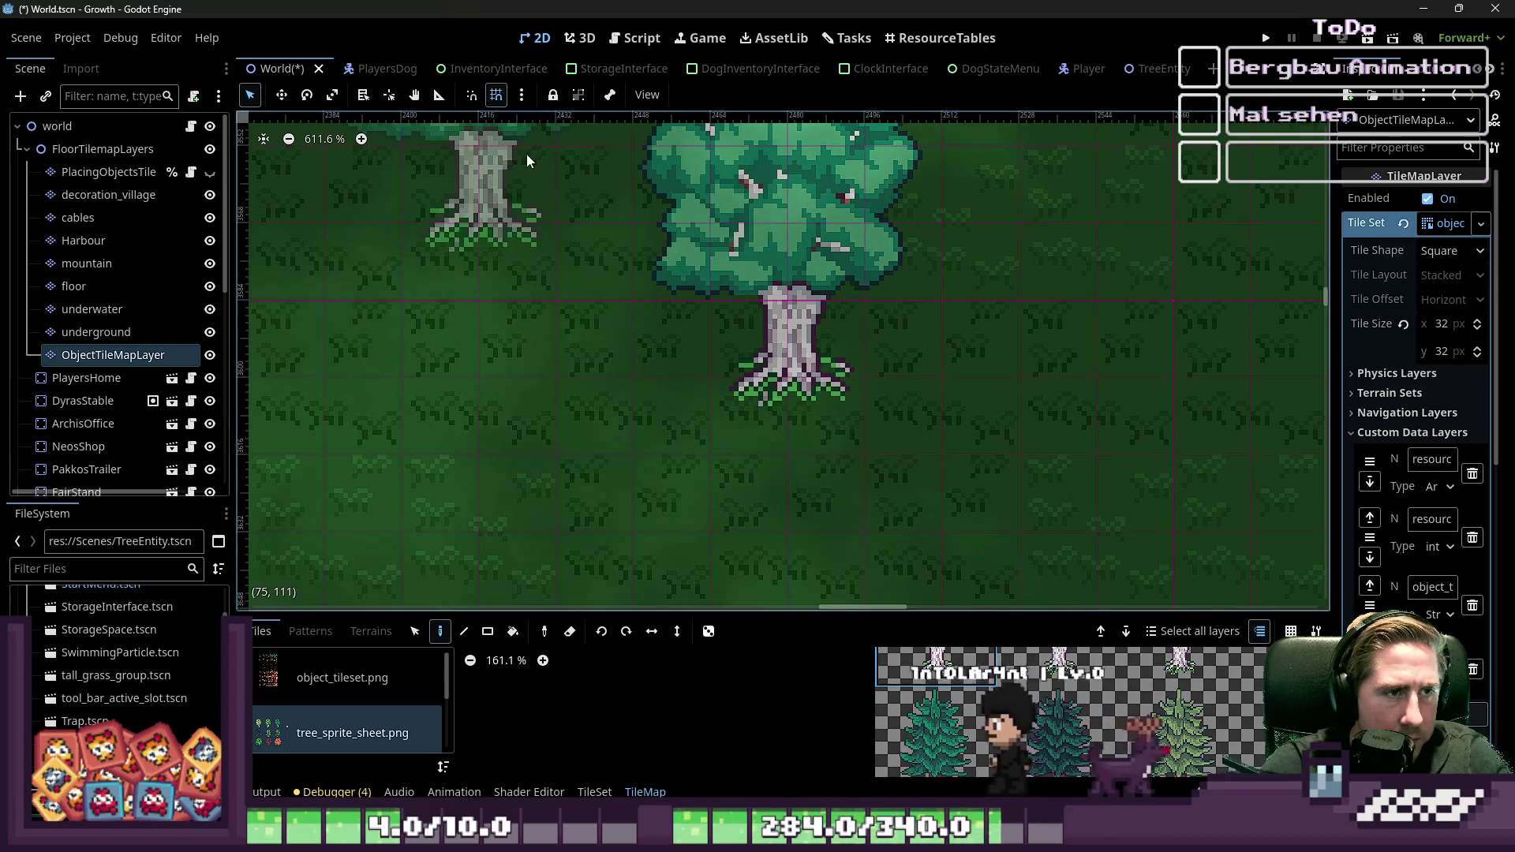
scroll(679, 306, up, 3)
scroll(830, 395, up, 9)
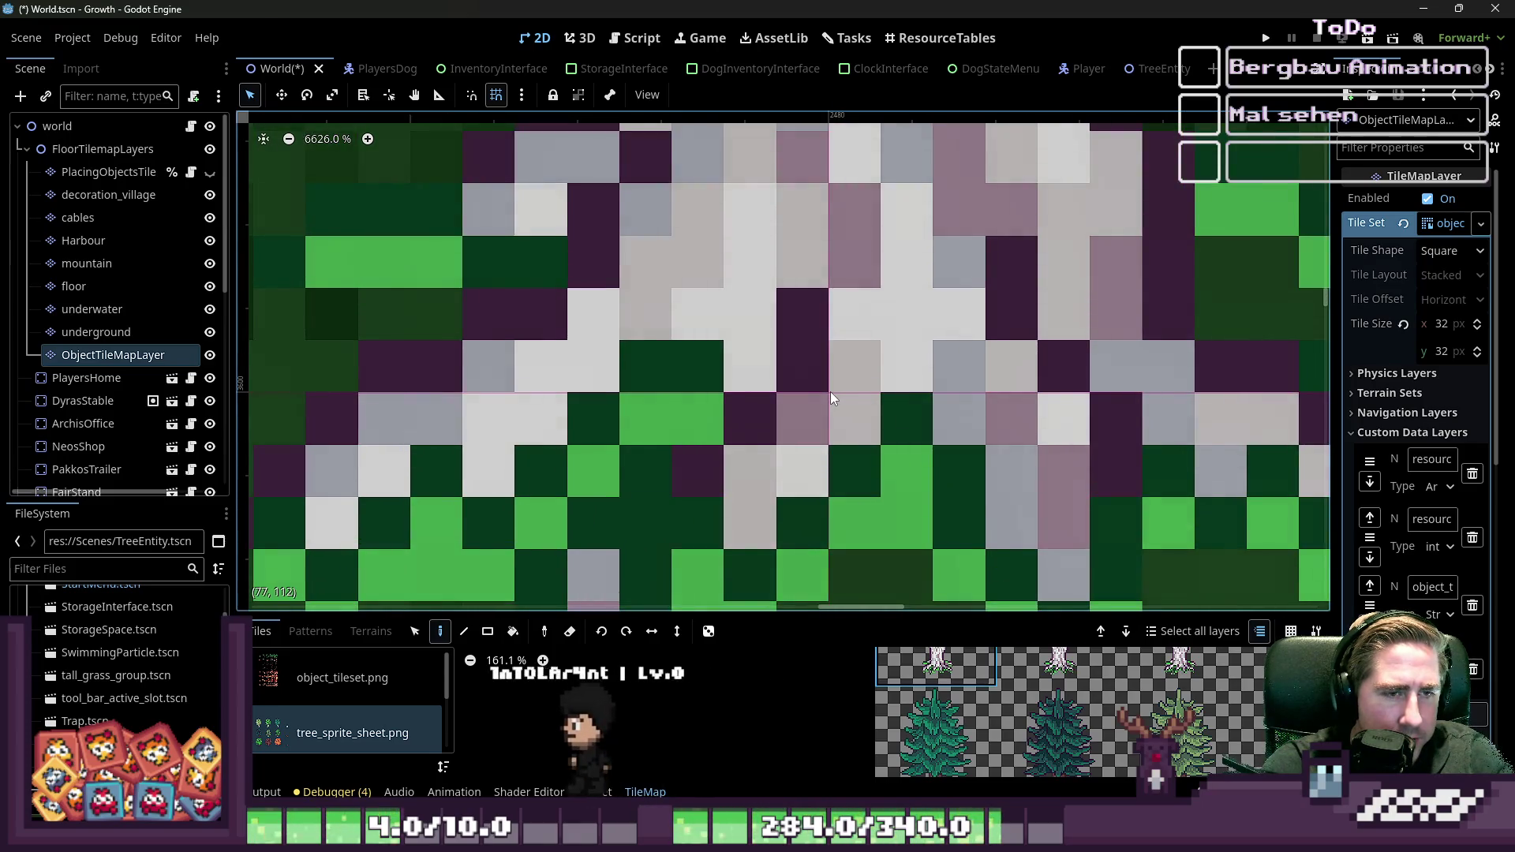
scroll(830, 391, down, 5)
scroll(831, 391, down, 1)
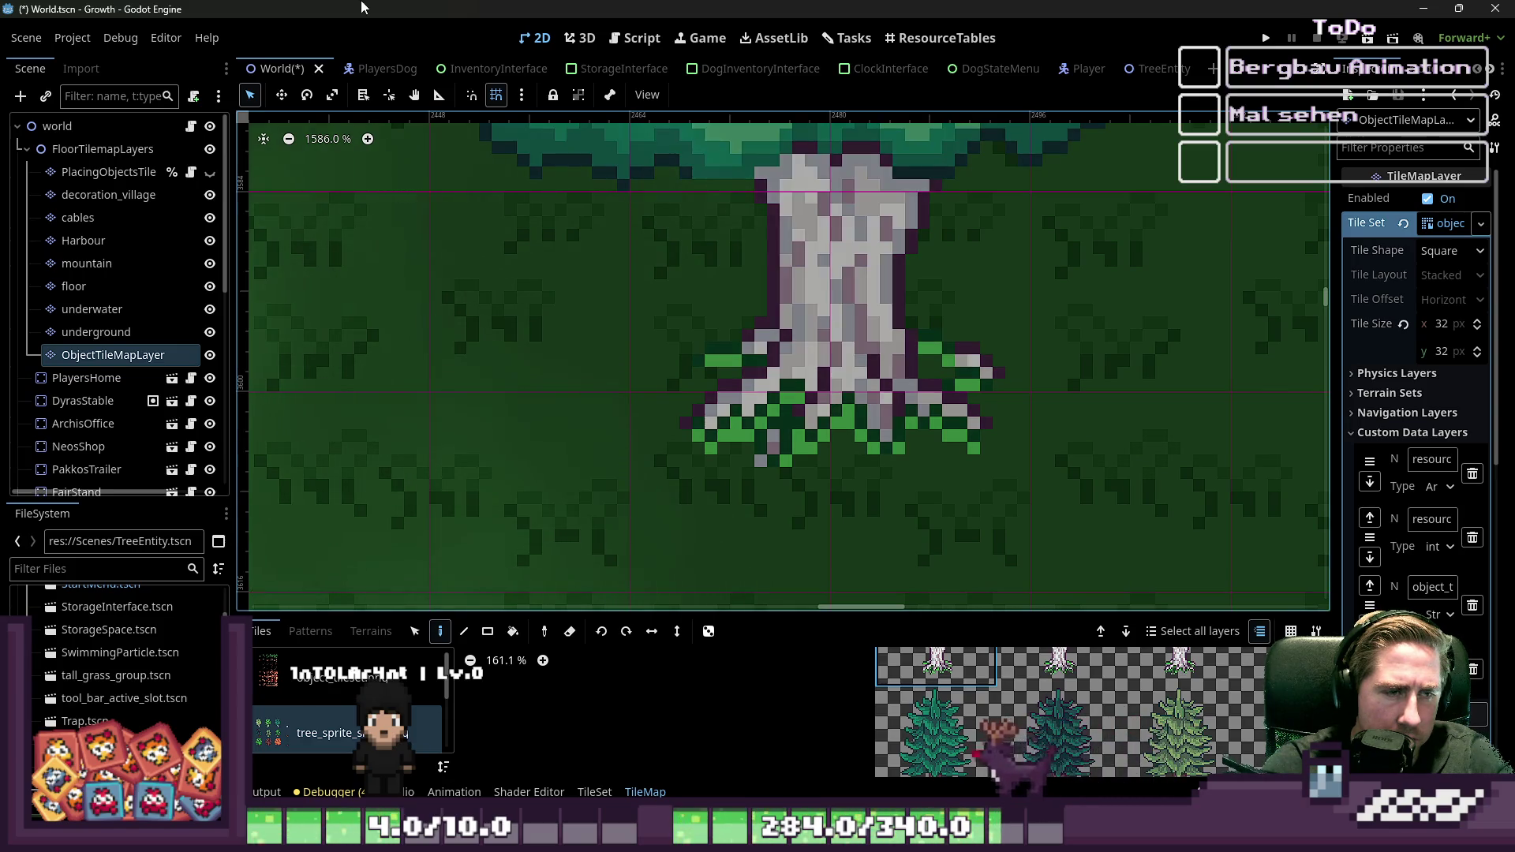
Step: Move the TreeEntity sprite up 1 px and save the scene
click(1160, 68)
scroll(733, 442, down, 4)
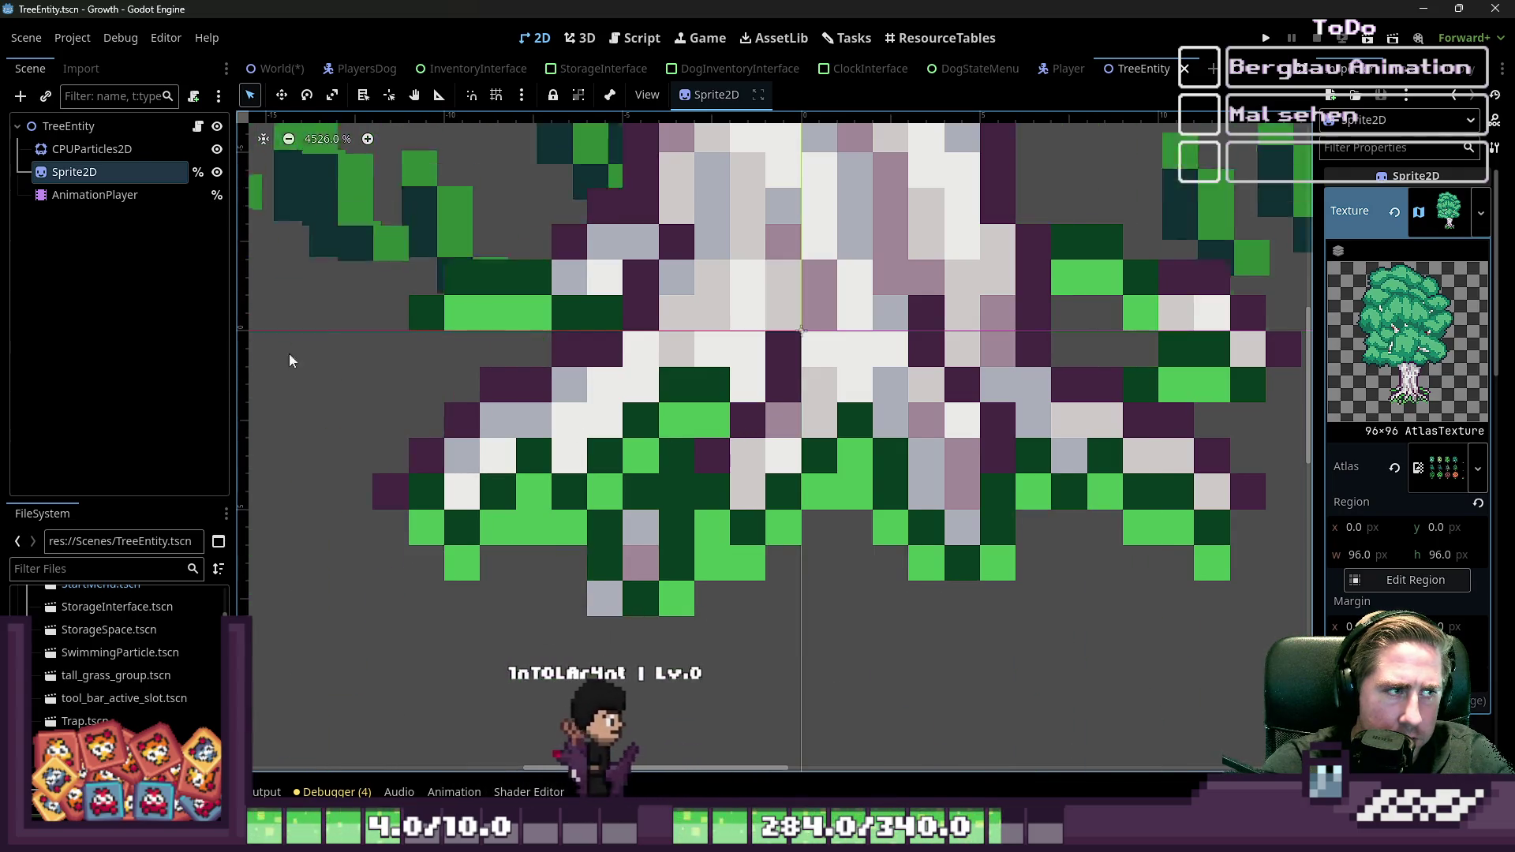
drag(549, 493, 553, 454)
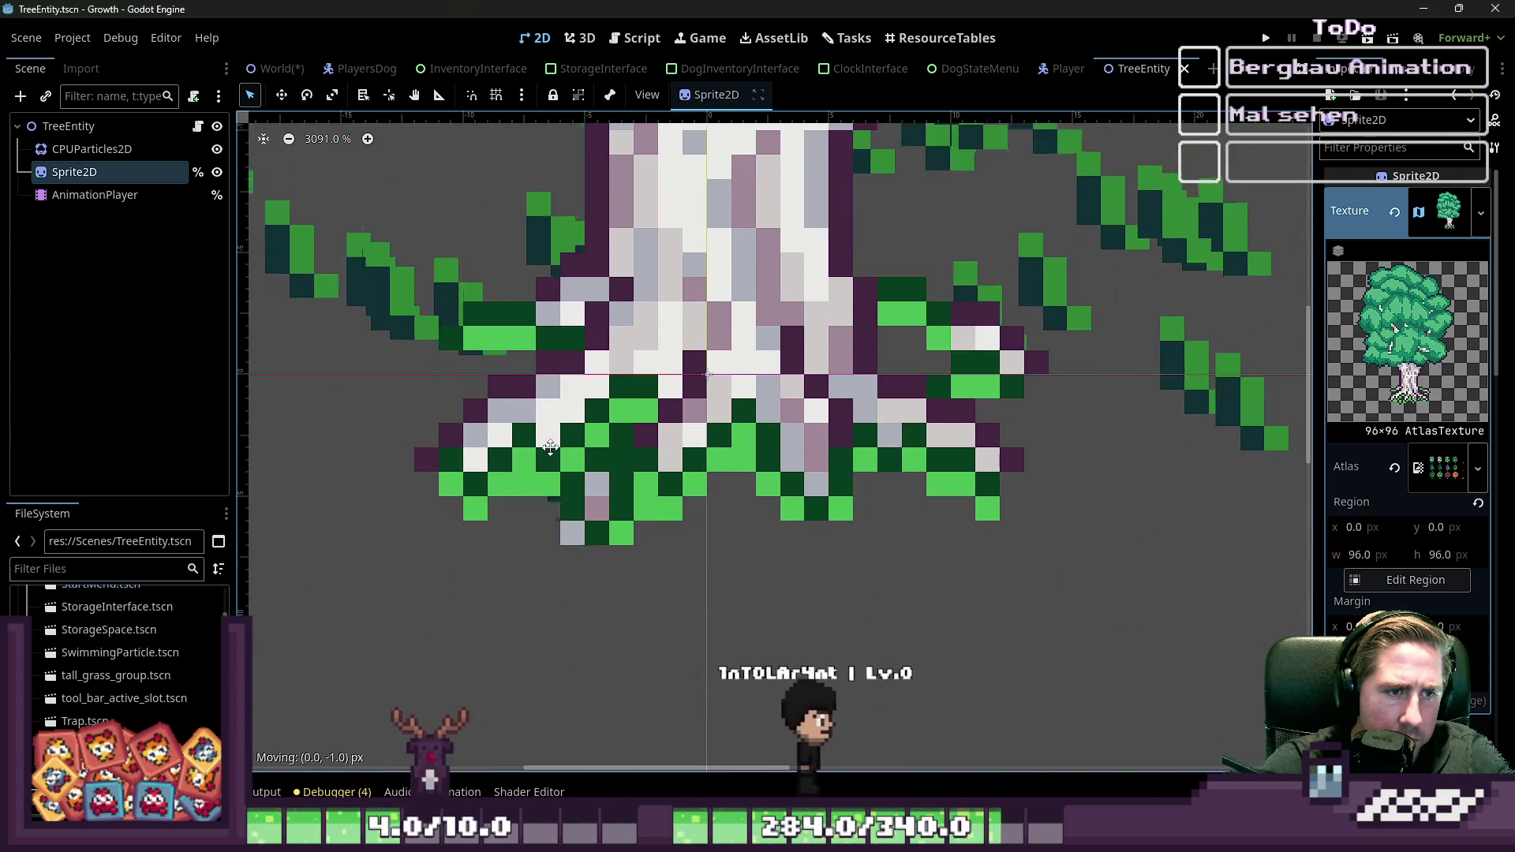
scroll(730, 482, down, 4)
scroll(736, 488, down, 4)
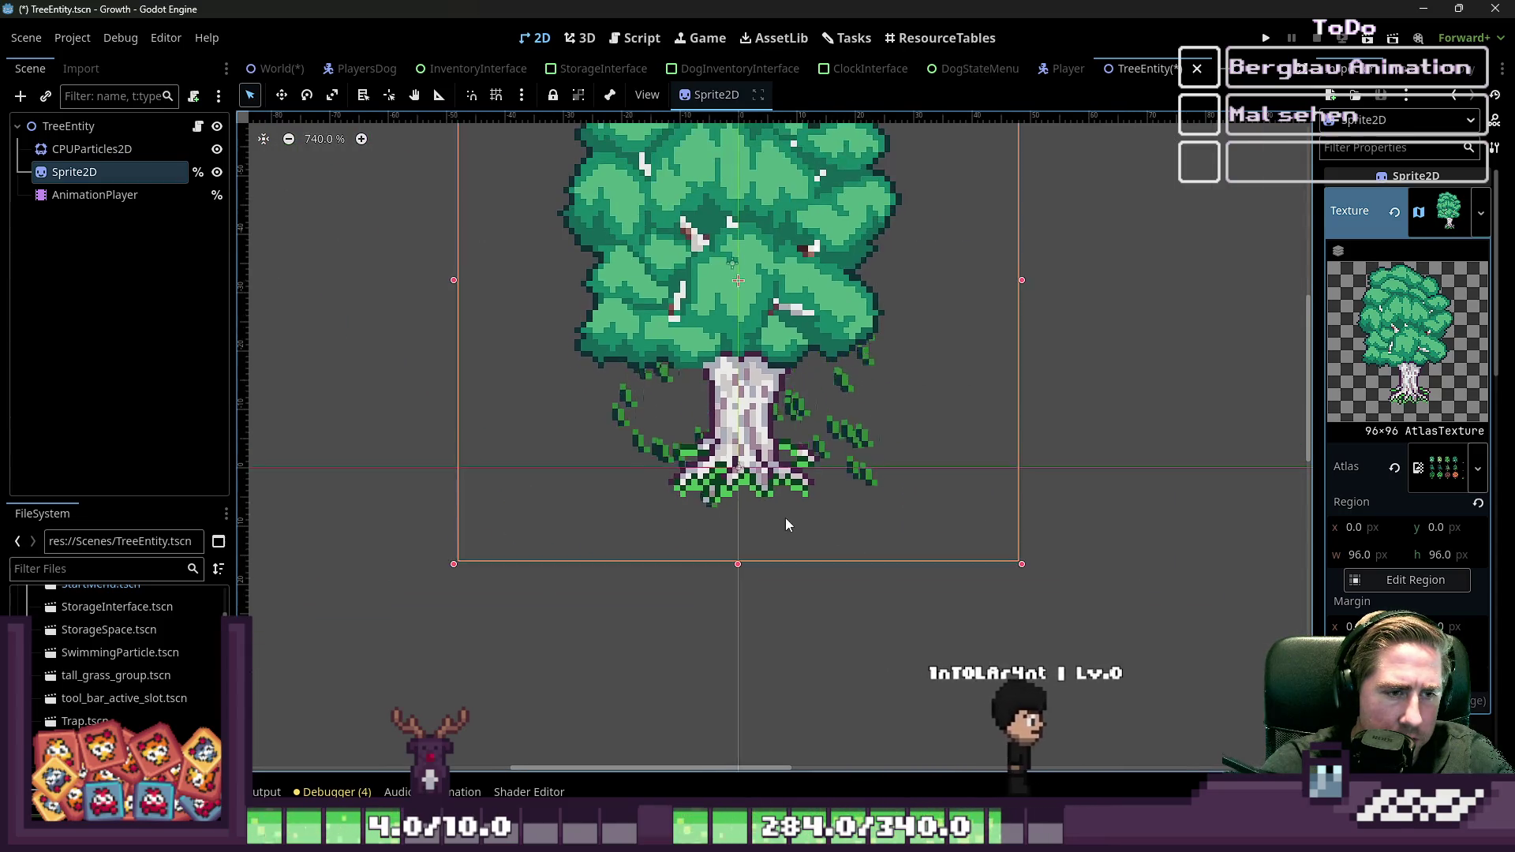
key(ctrl+s)
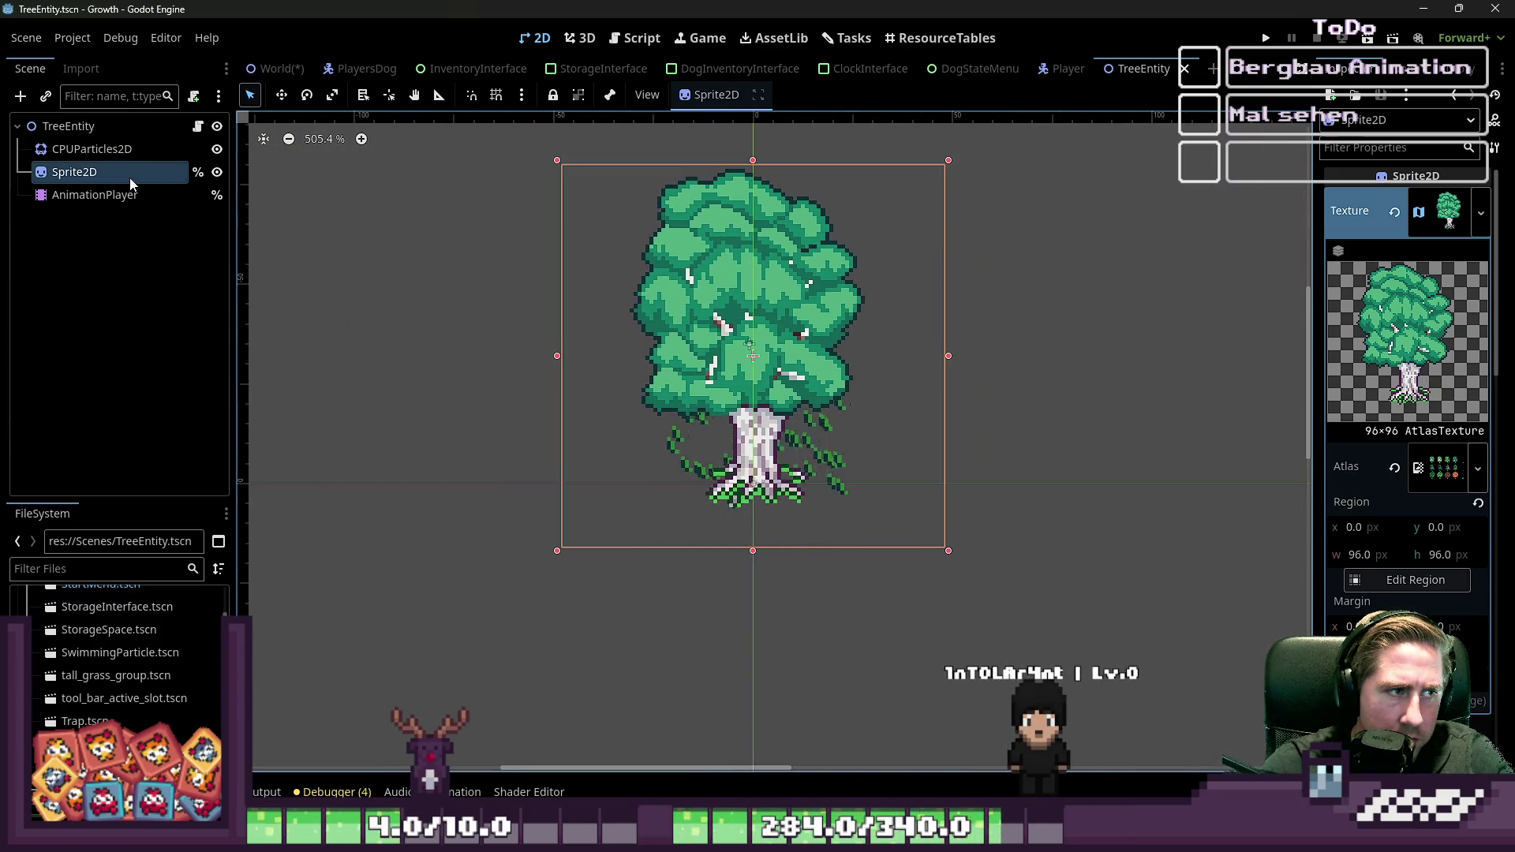
Step: Preview the DESPAWN_LEFT and DESPAWN_RIGHT felling animations, then run the game
click(112, 195)
click(353, 613)
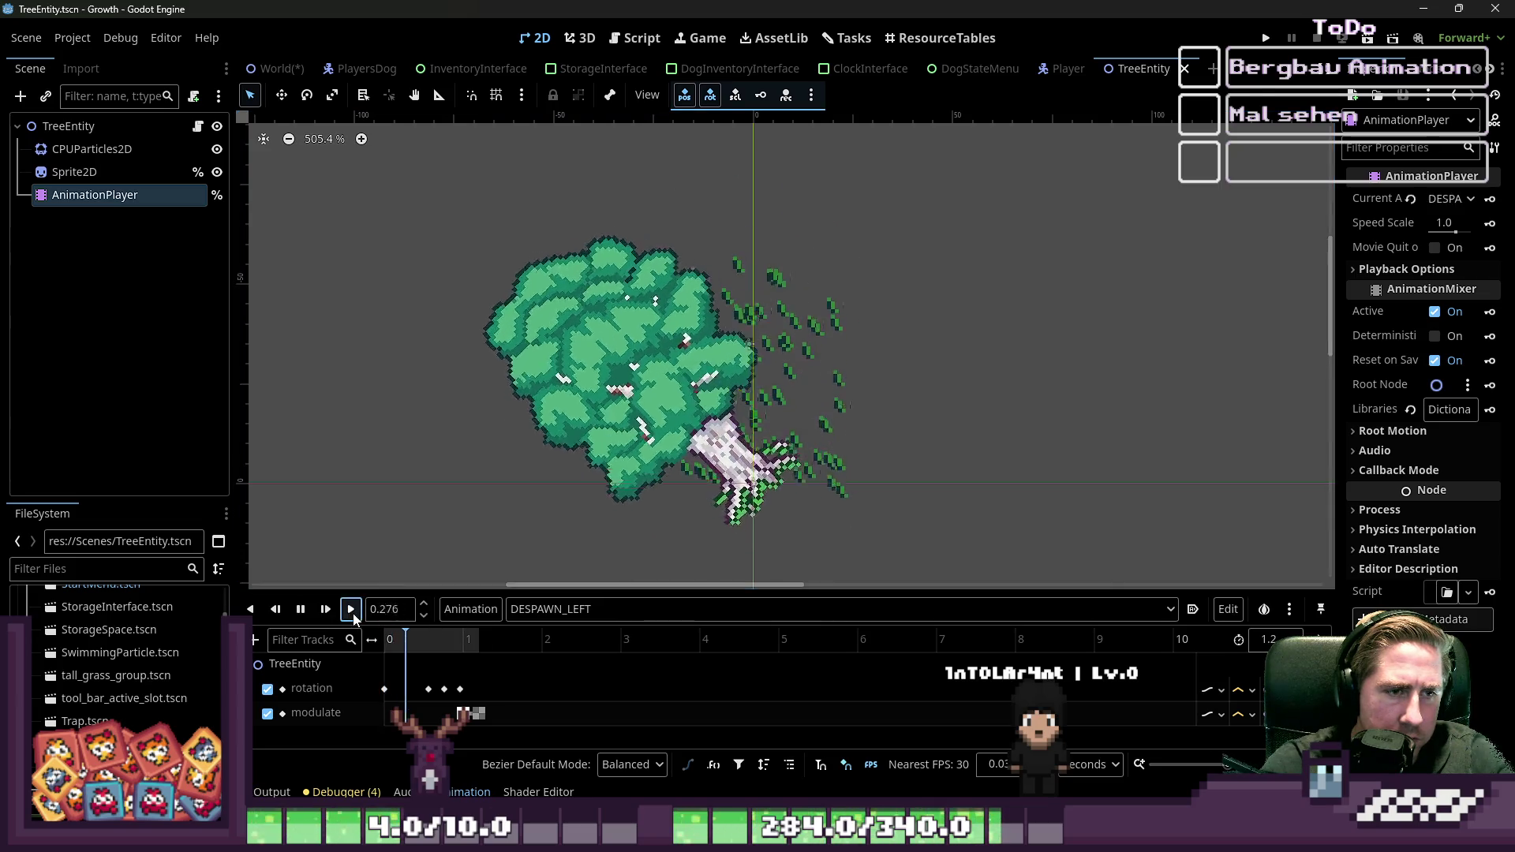
click(302, 612)
click(471, 609)
click(524, 609)
click(545, 657)
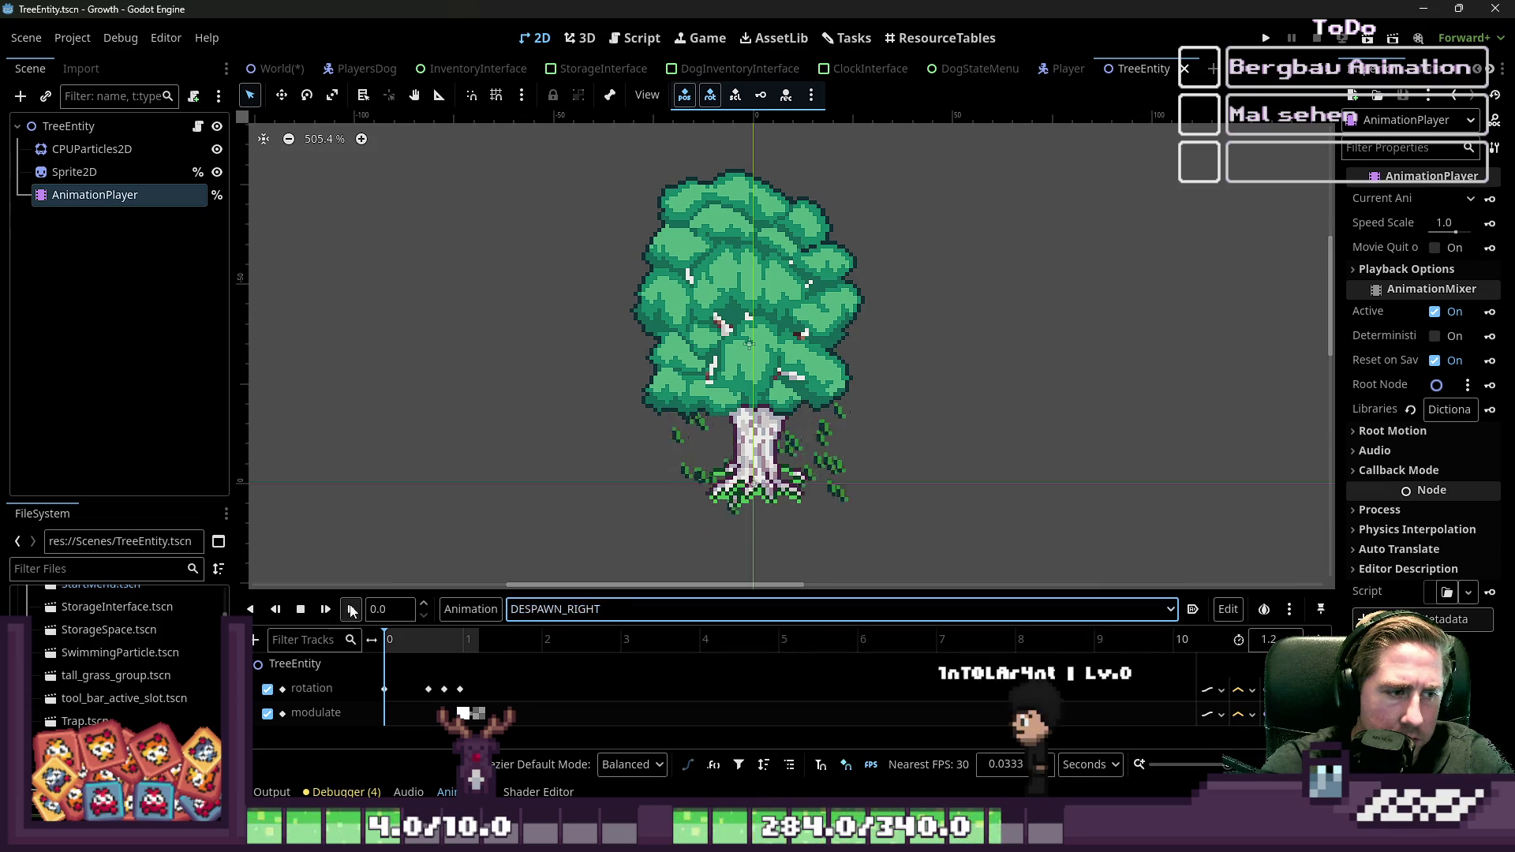
click(351, 610)
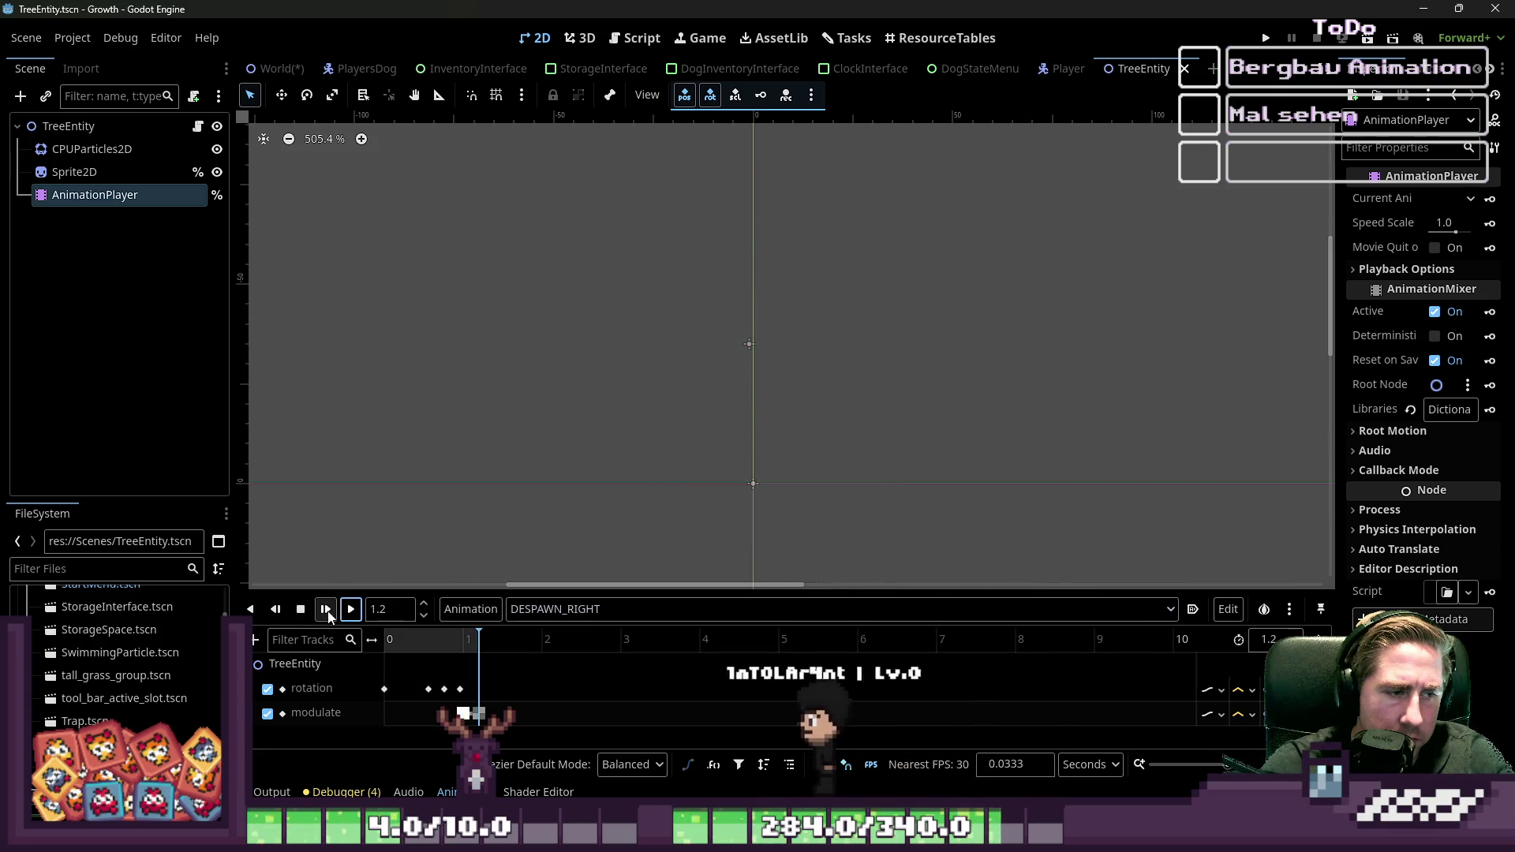
click(301, 609)
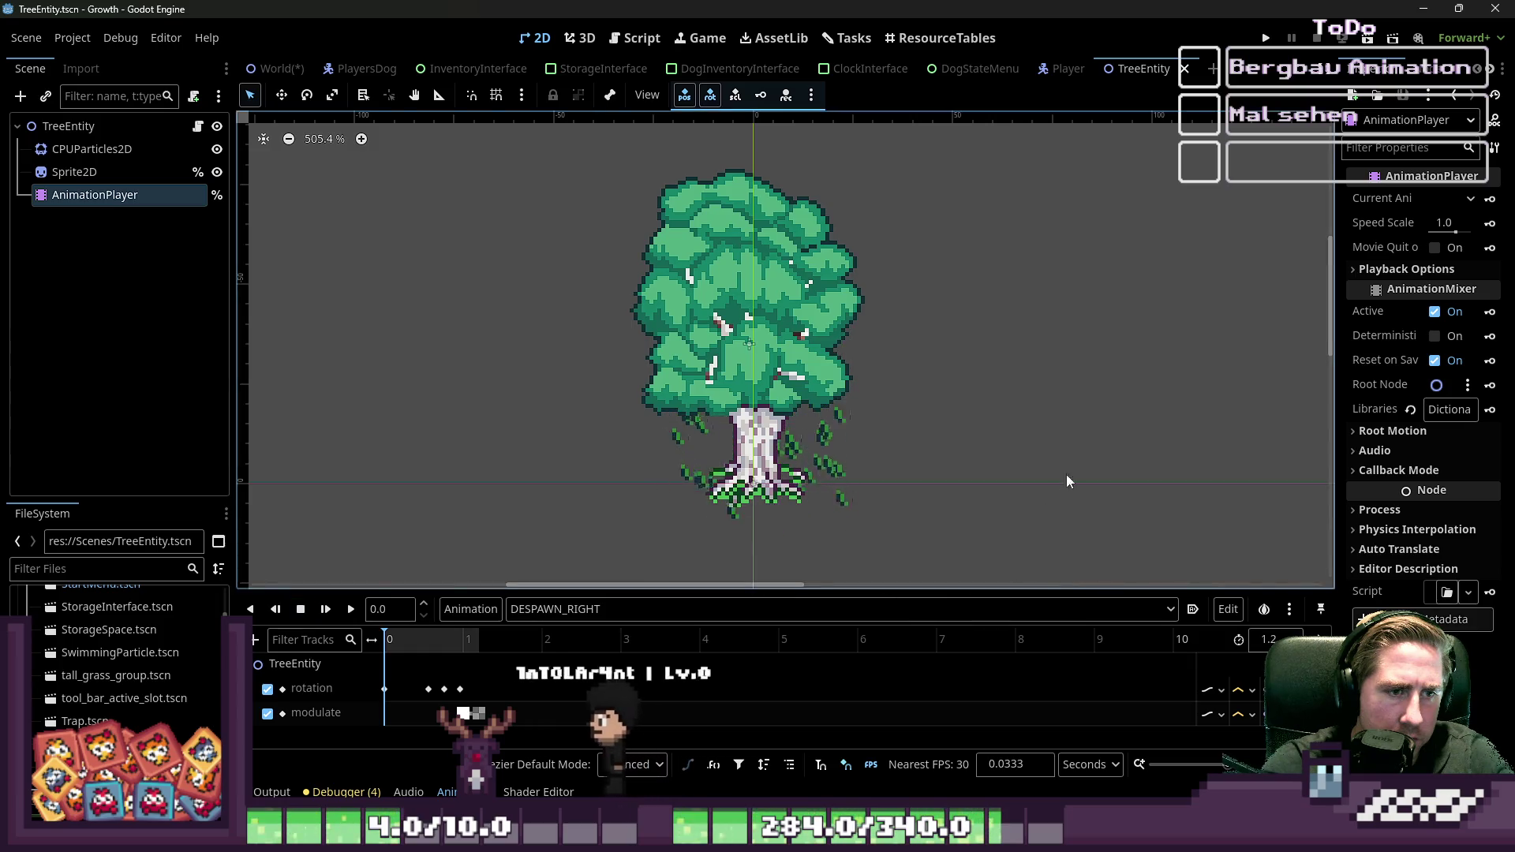
click(1265, 41)
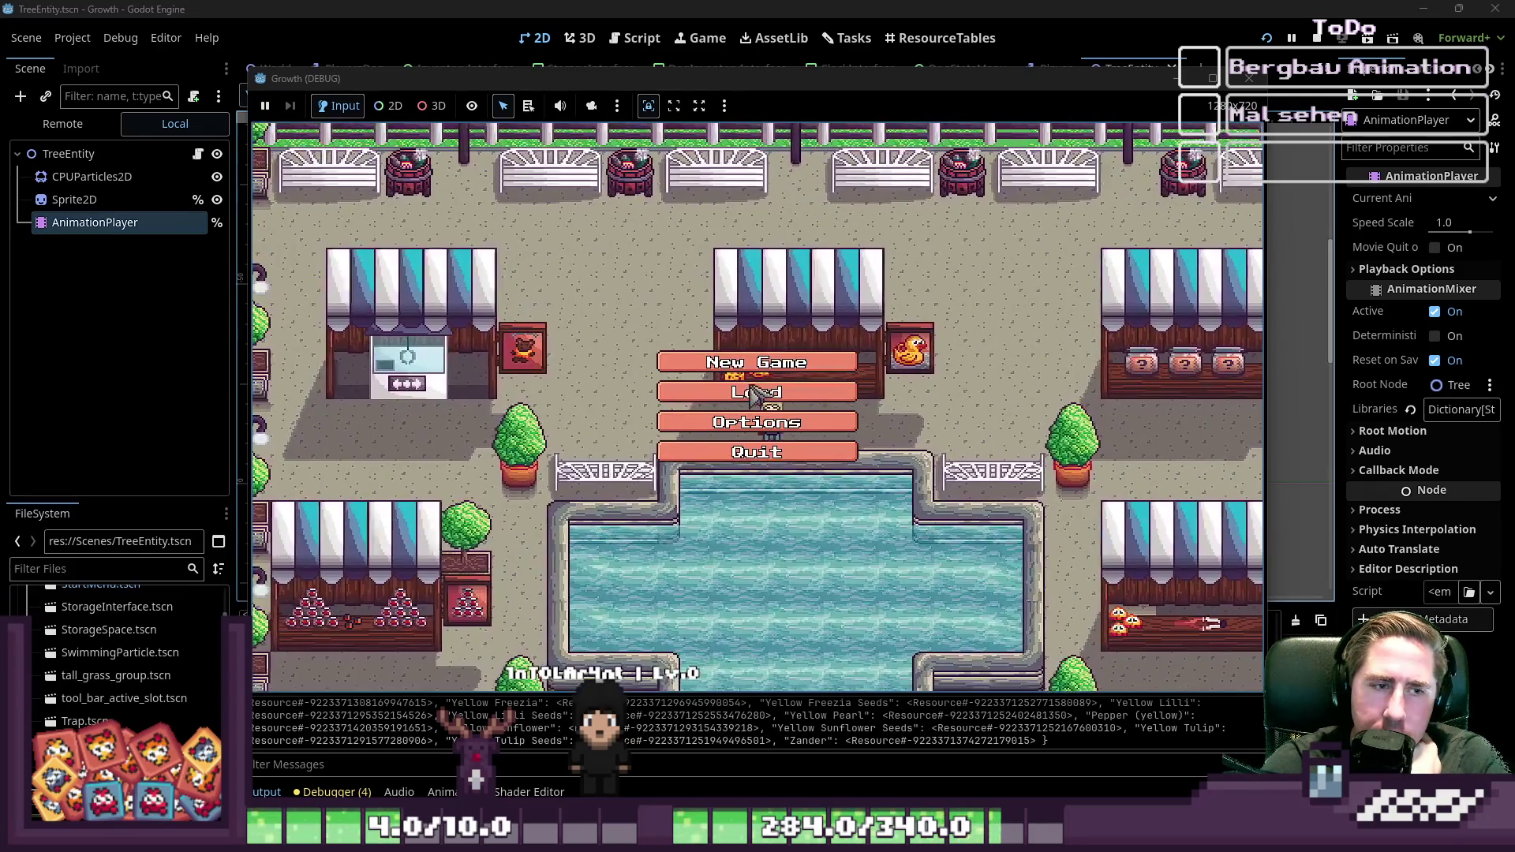
Step: Delete all seven saved characters from the Load list
click(764, 339)
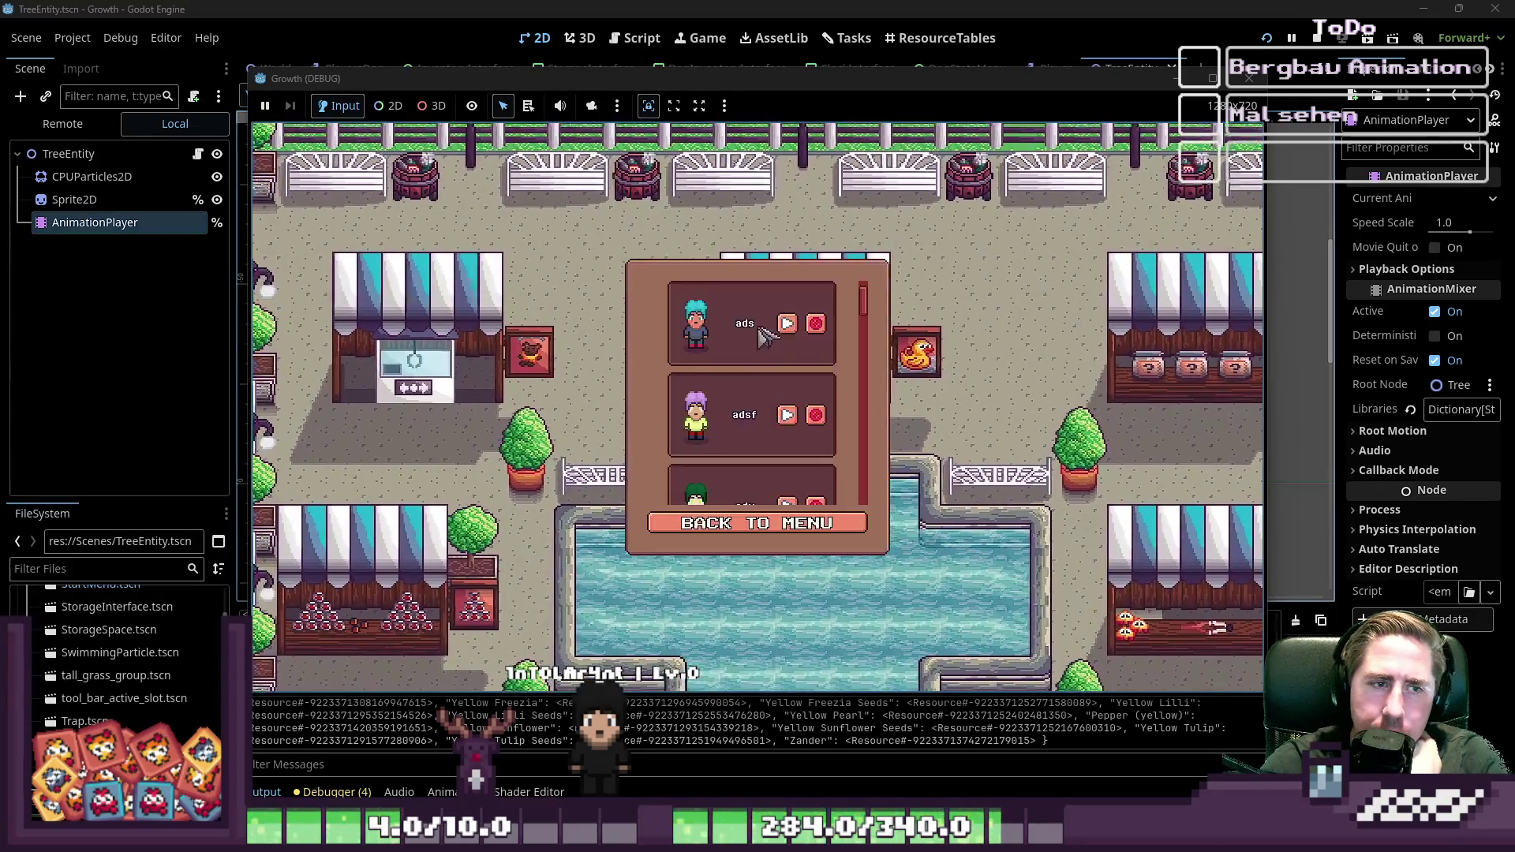
click(816, 323)
click(816, 323)
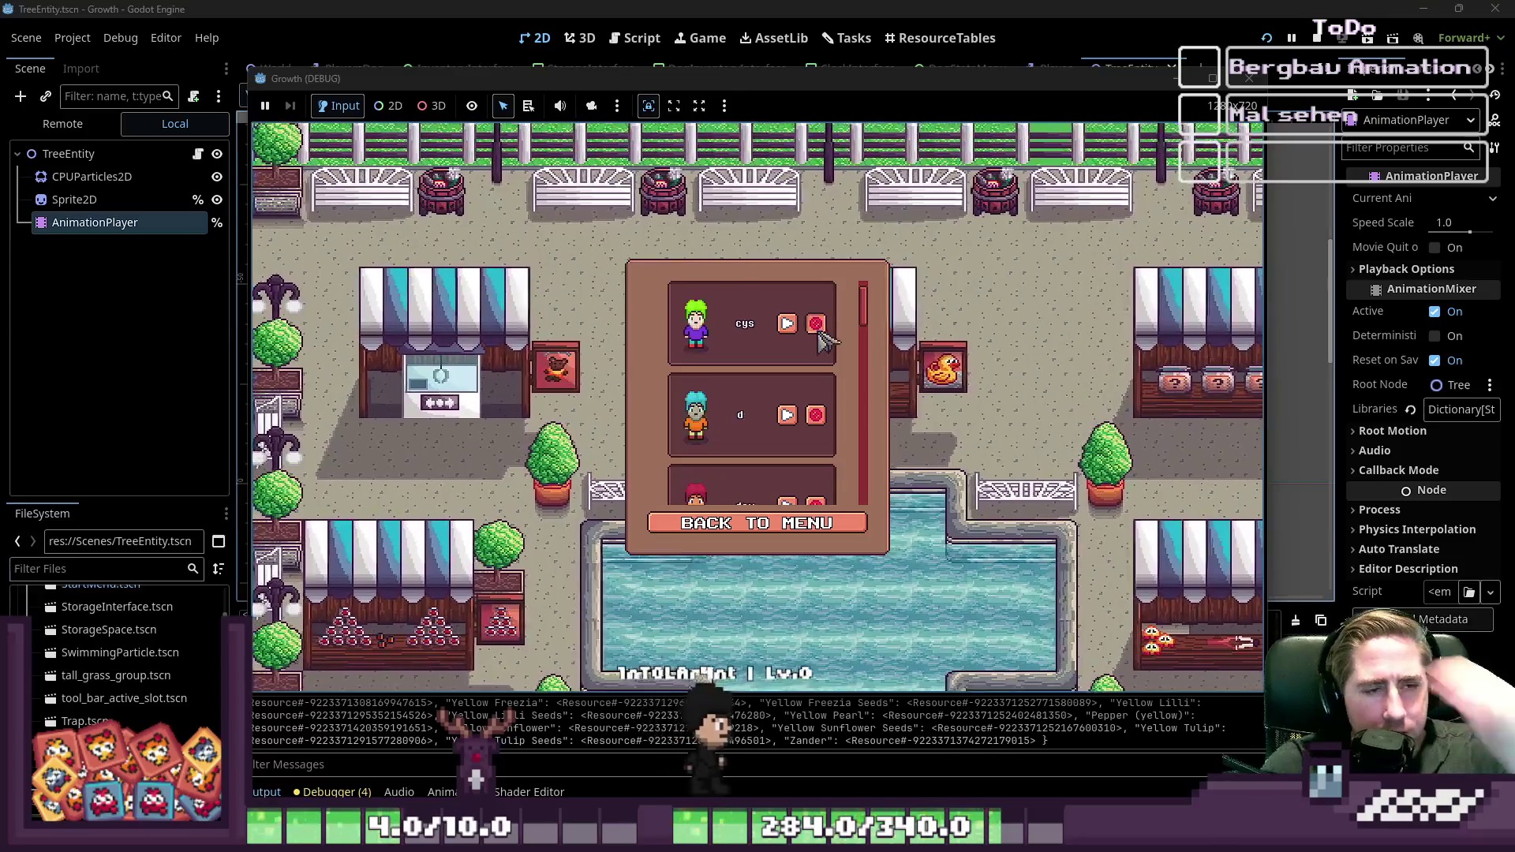
click(816, 324)
click(816, 324)
click(816, 324)
click(816, 323)
click(816, 324)
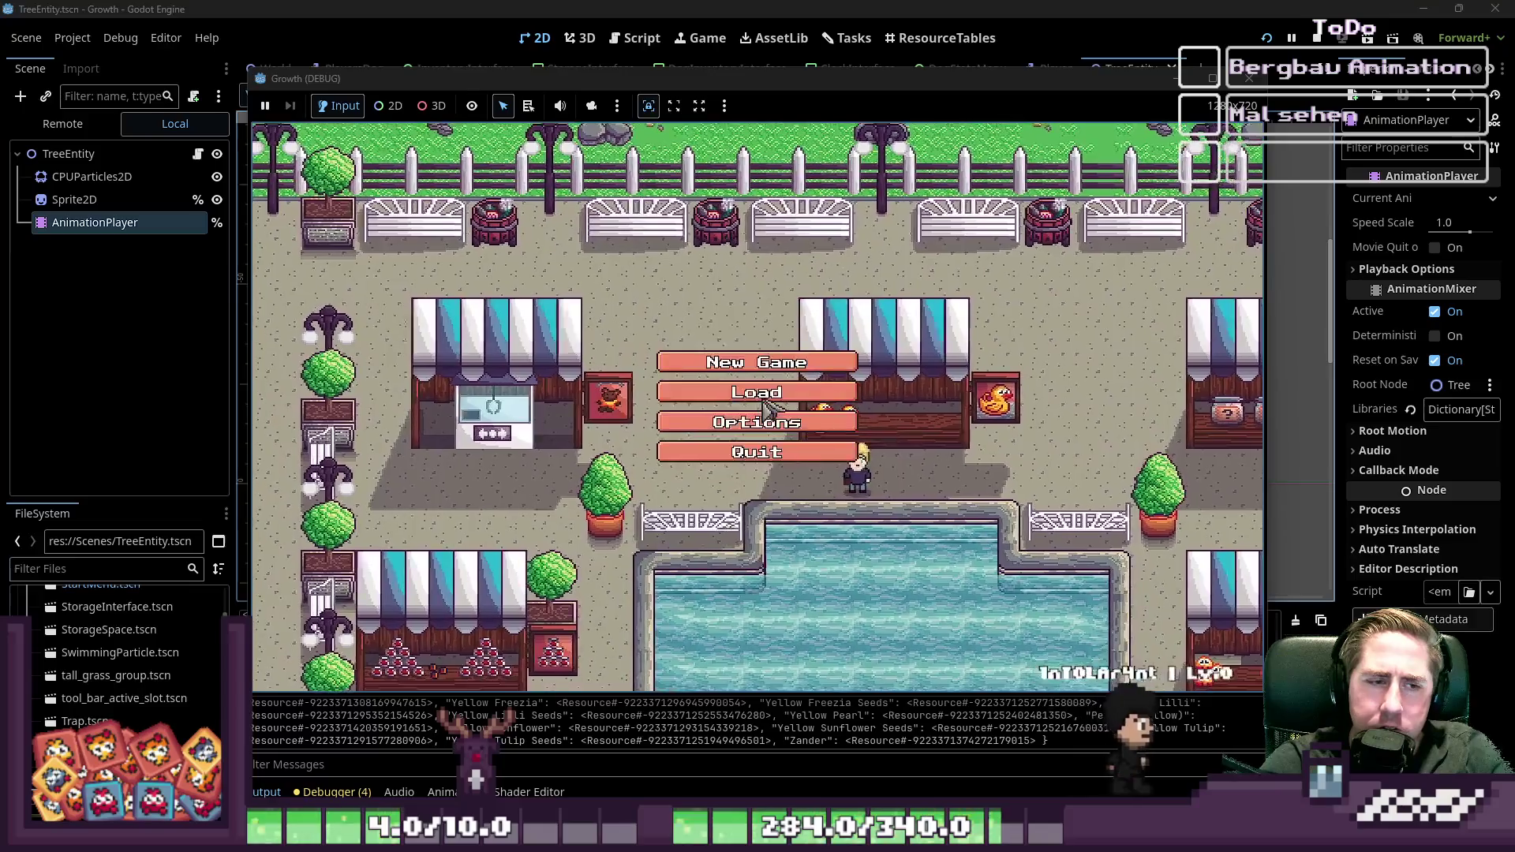
Step: Start a new game with a character named 'asd'
click(757, 362)
text(asd)
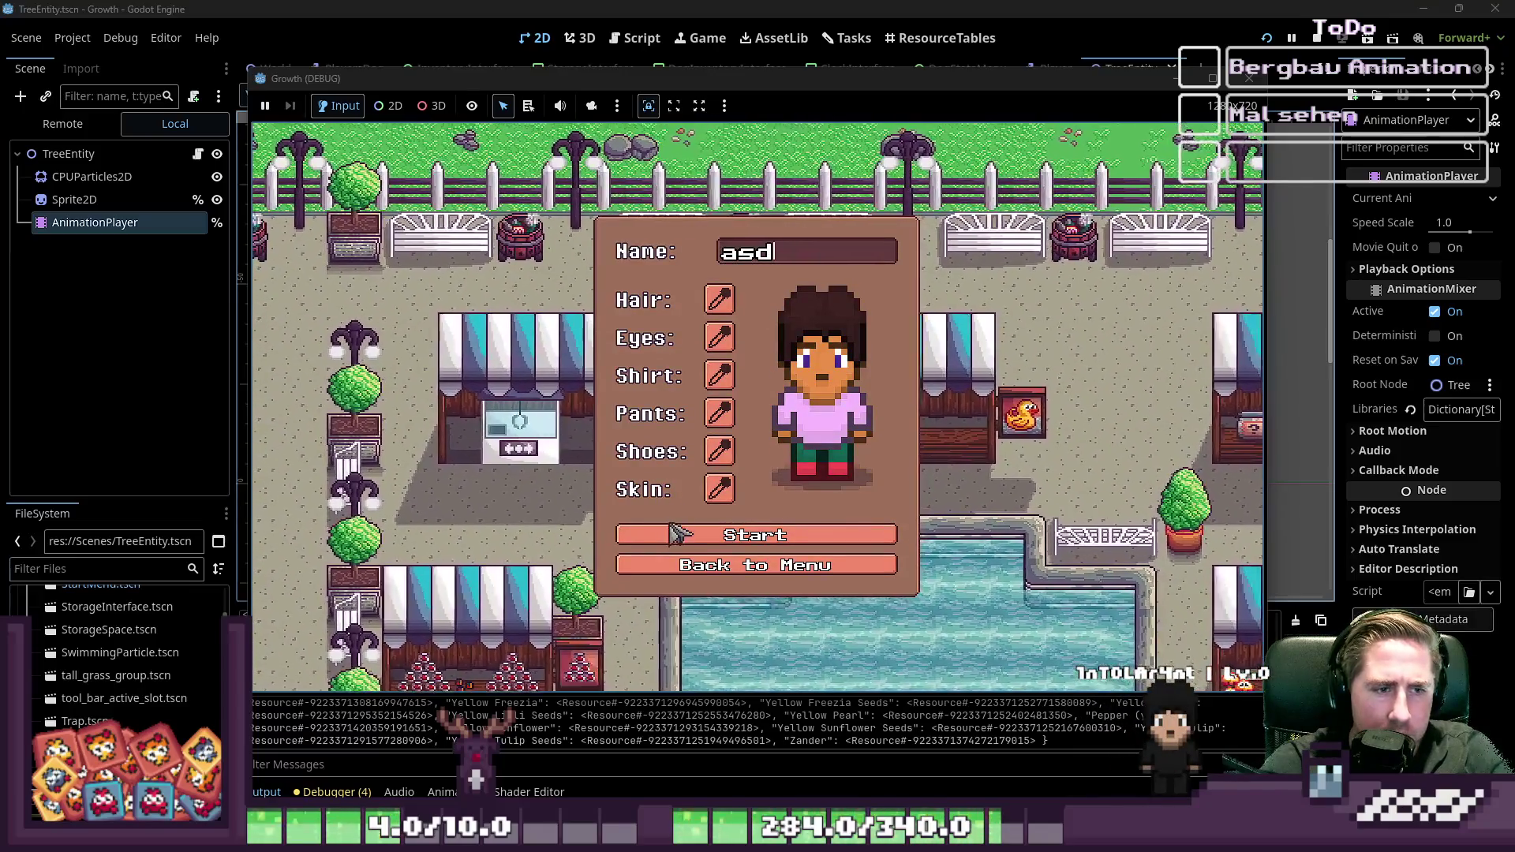
click(683, 533)
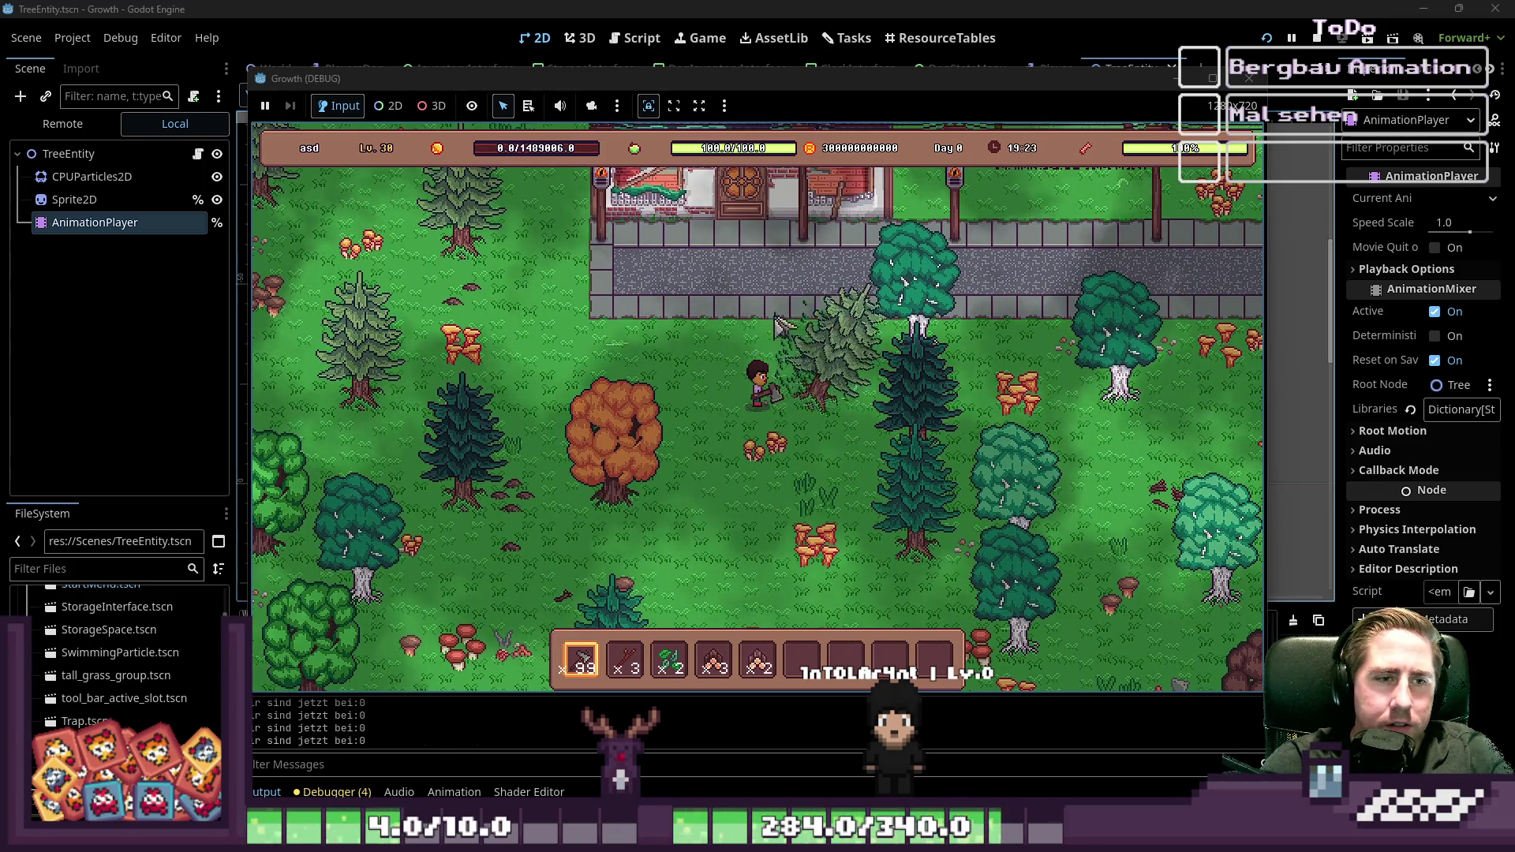
Step: Walk between trees felling them until the hotbar count reaches 8, then stop with F8
key(w)
key(d)
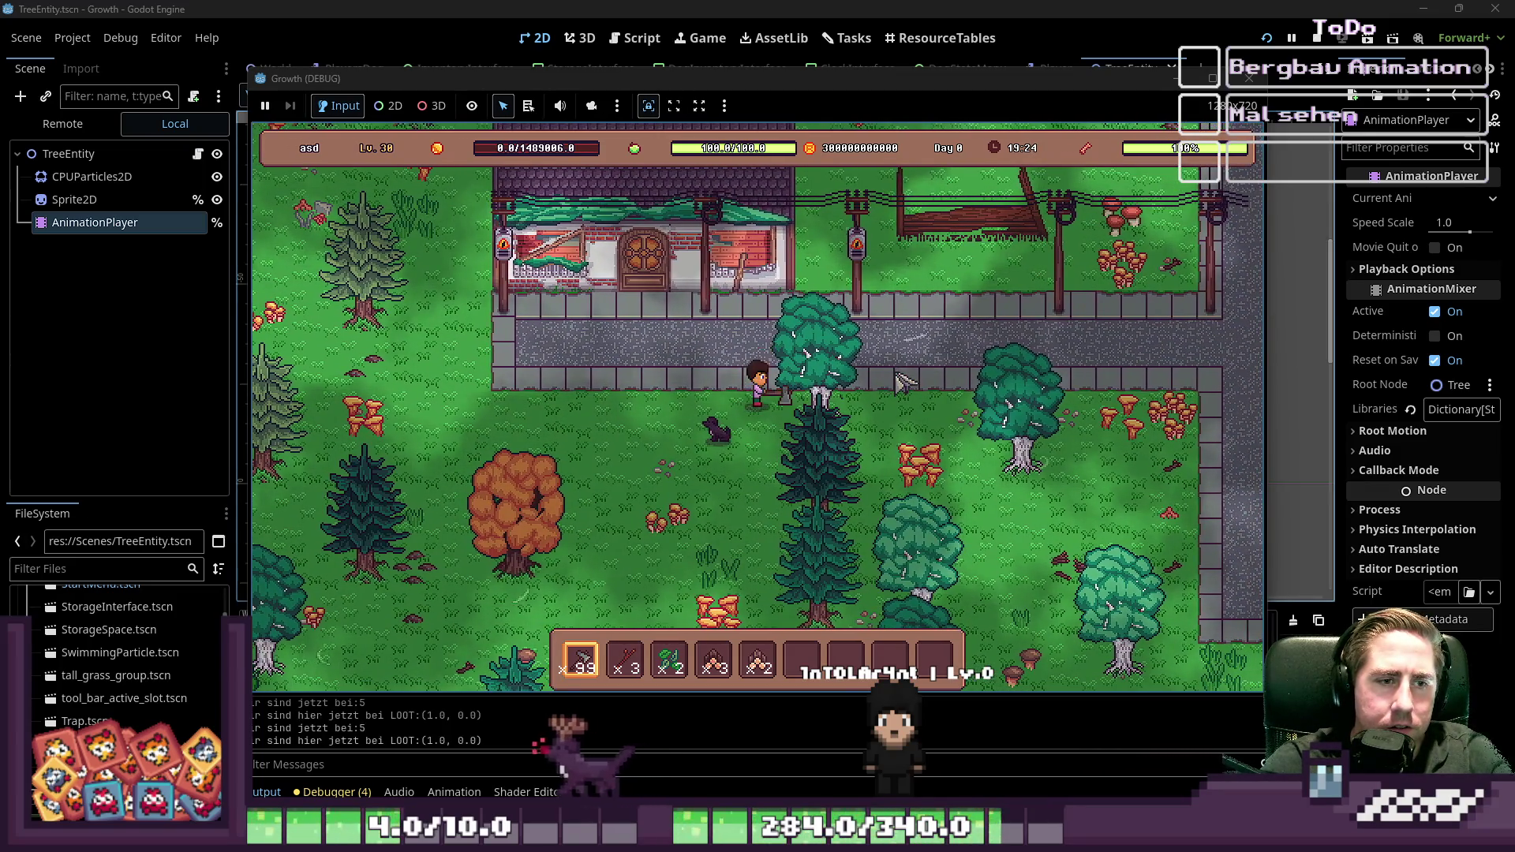
key(s)
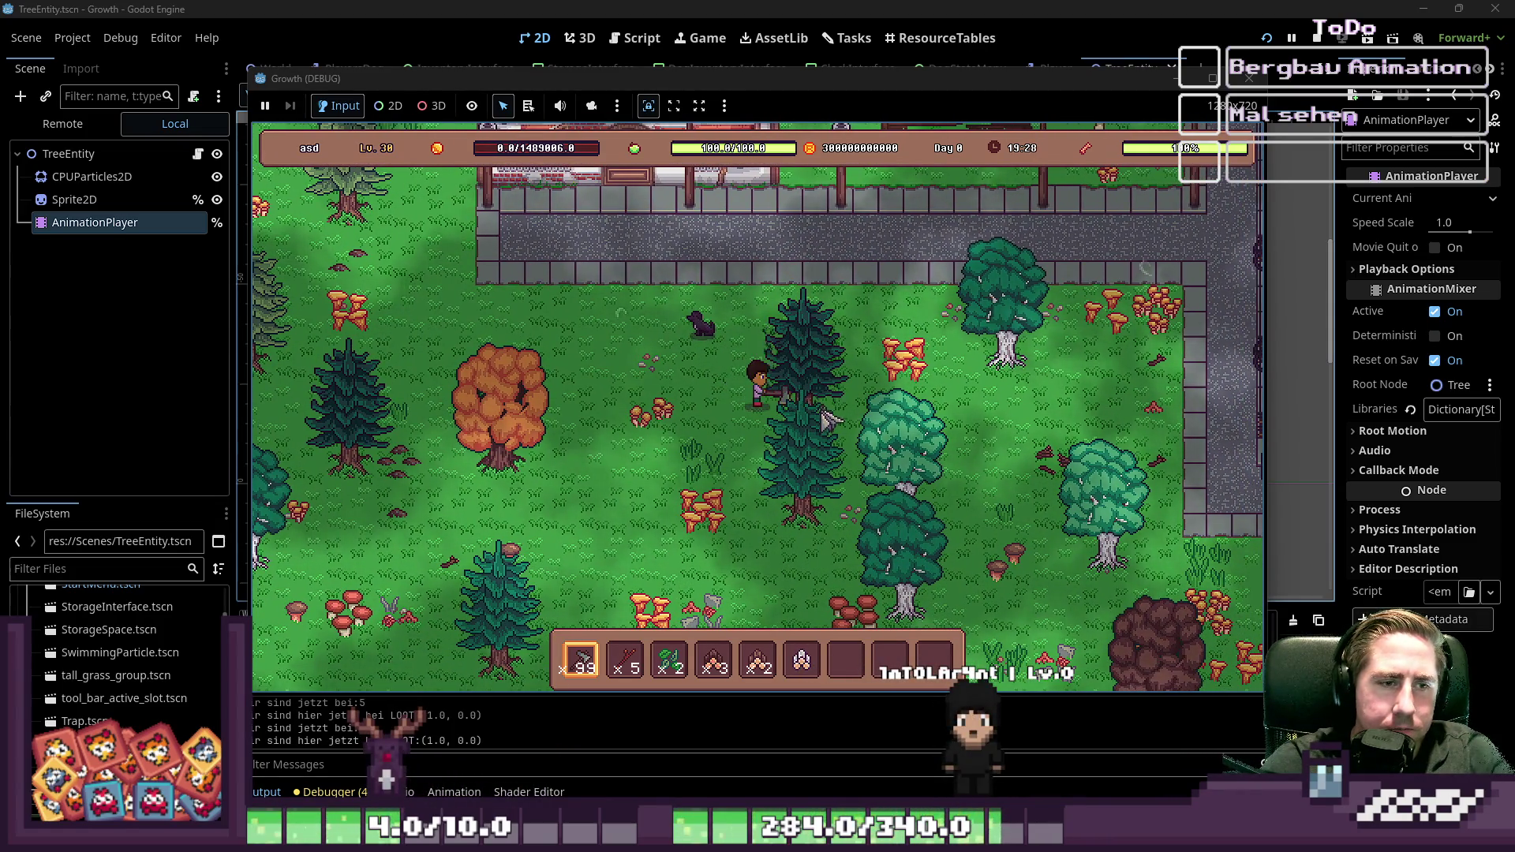
key(s)
key(a)
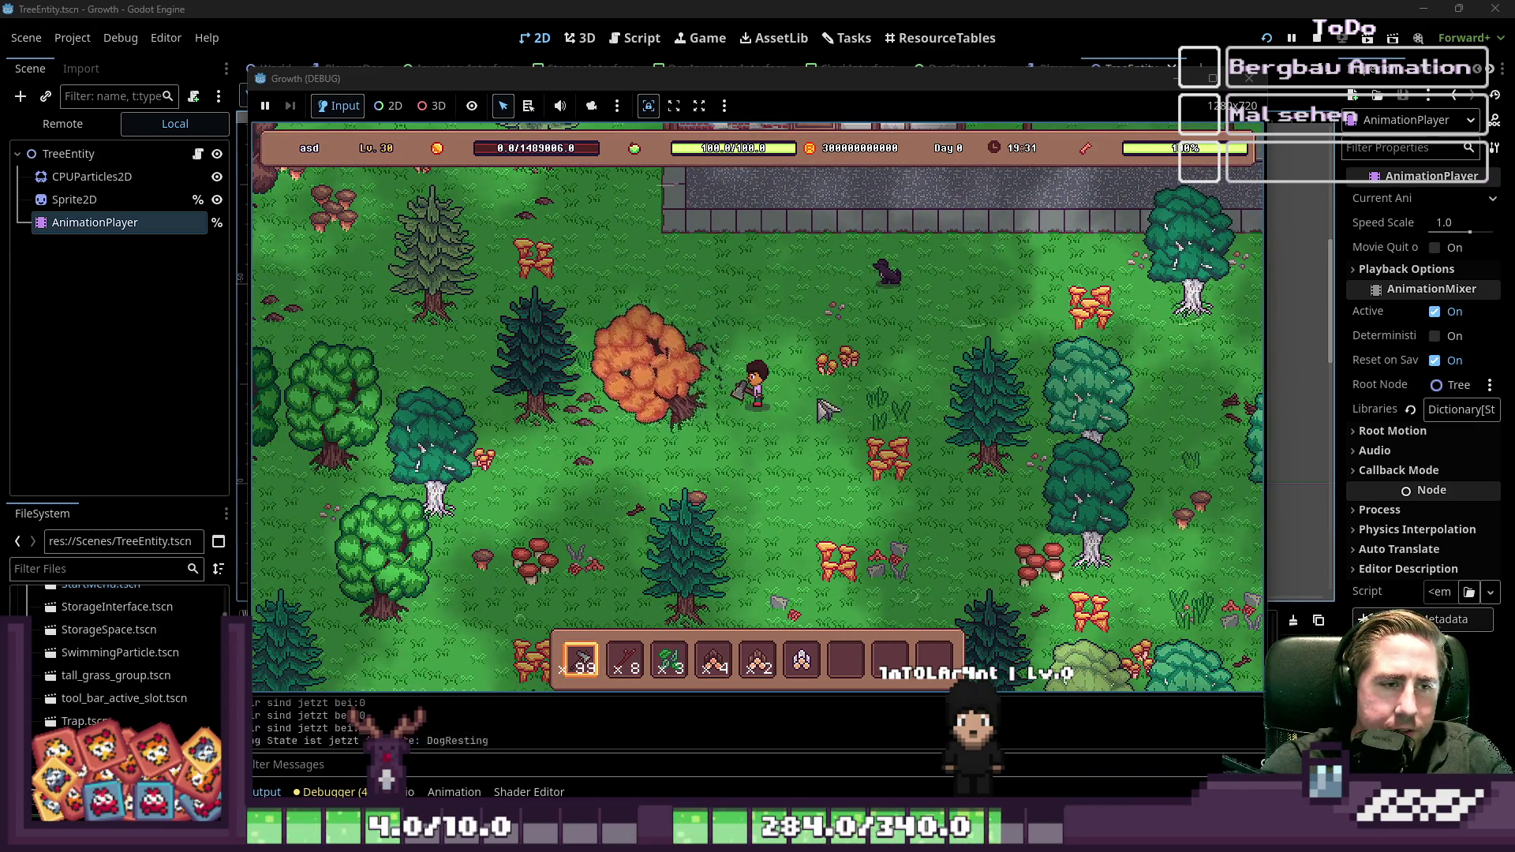
key(w)
key(d)
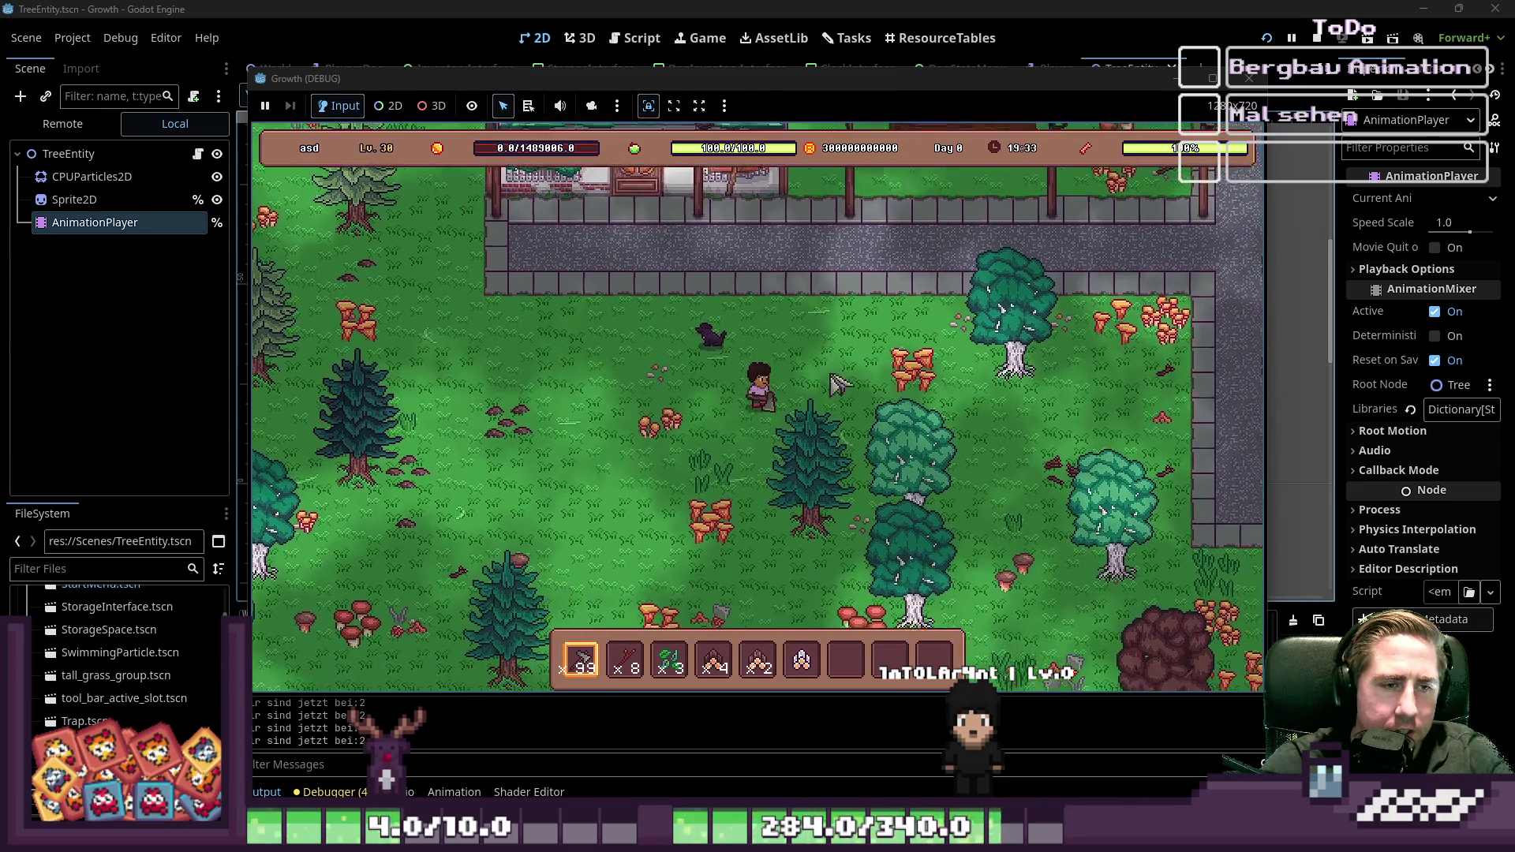
key(F8)
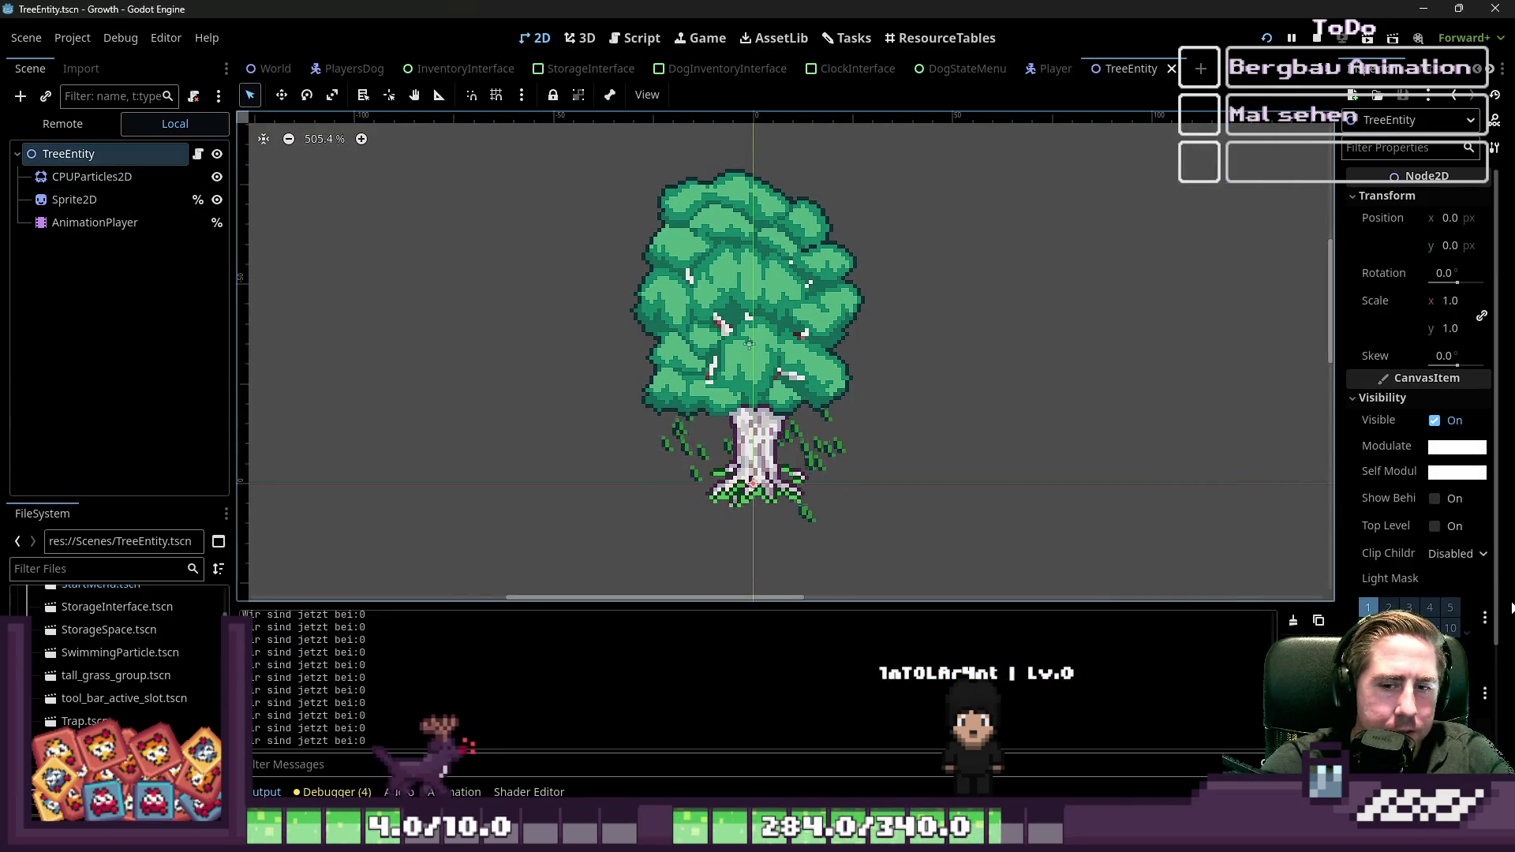
Step: Expand the TreeEntity node and select its Sprite2D child
scroll(1452, 575, down, 3)
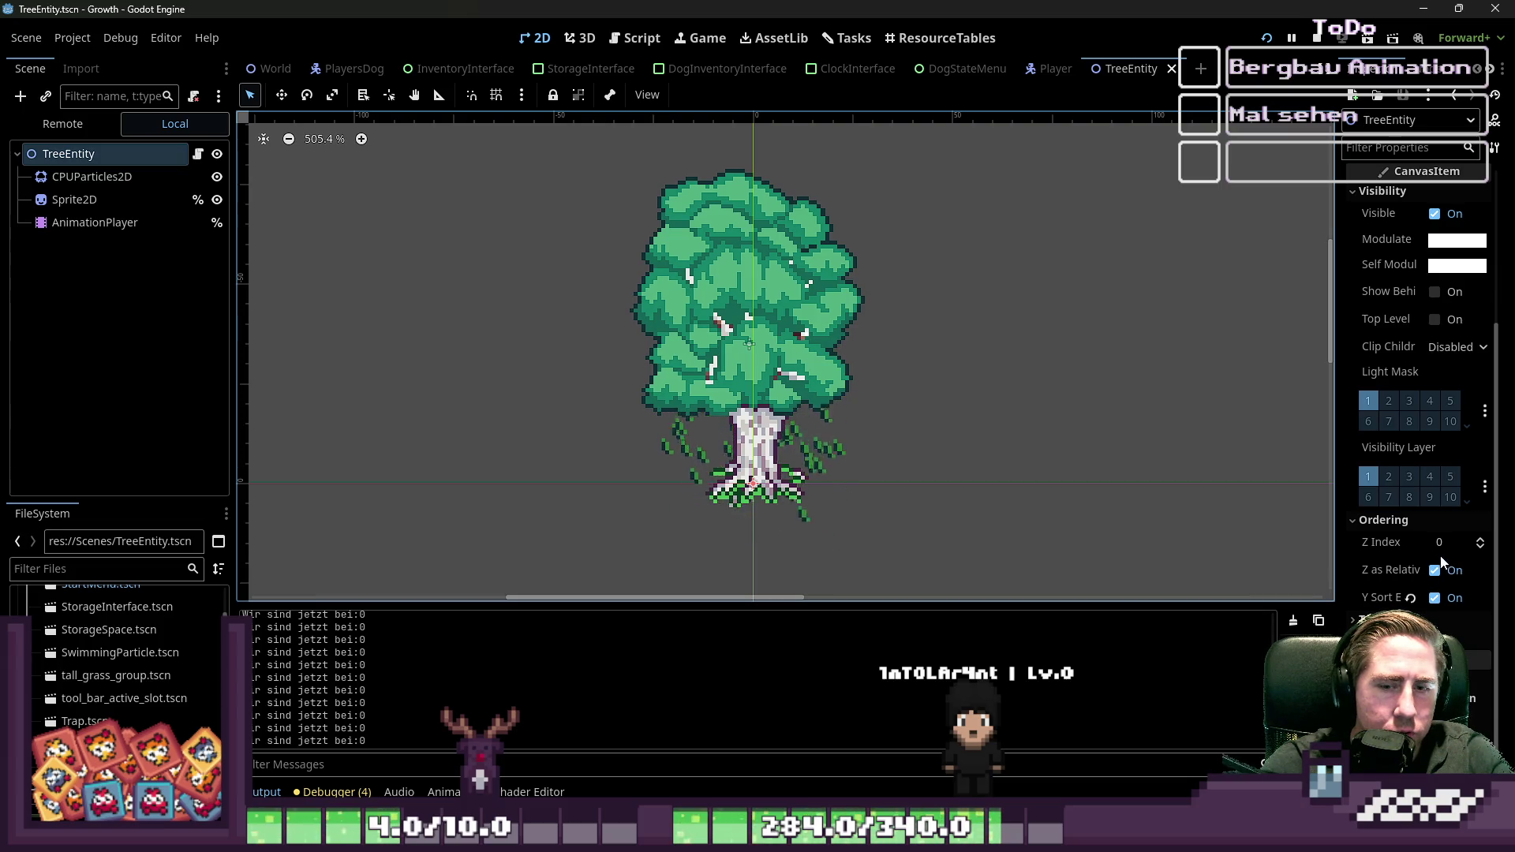
click(17, 154)
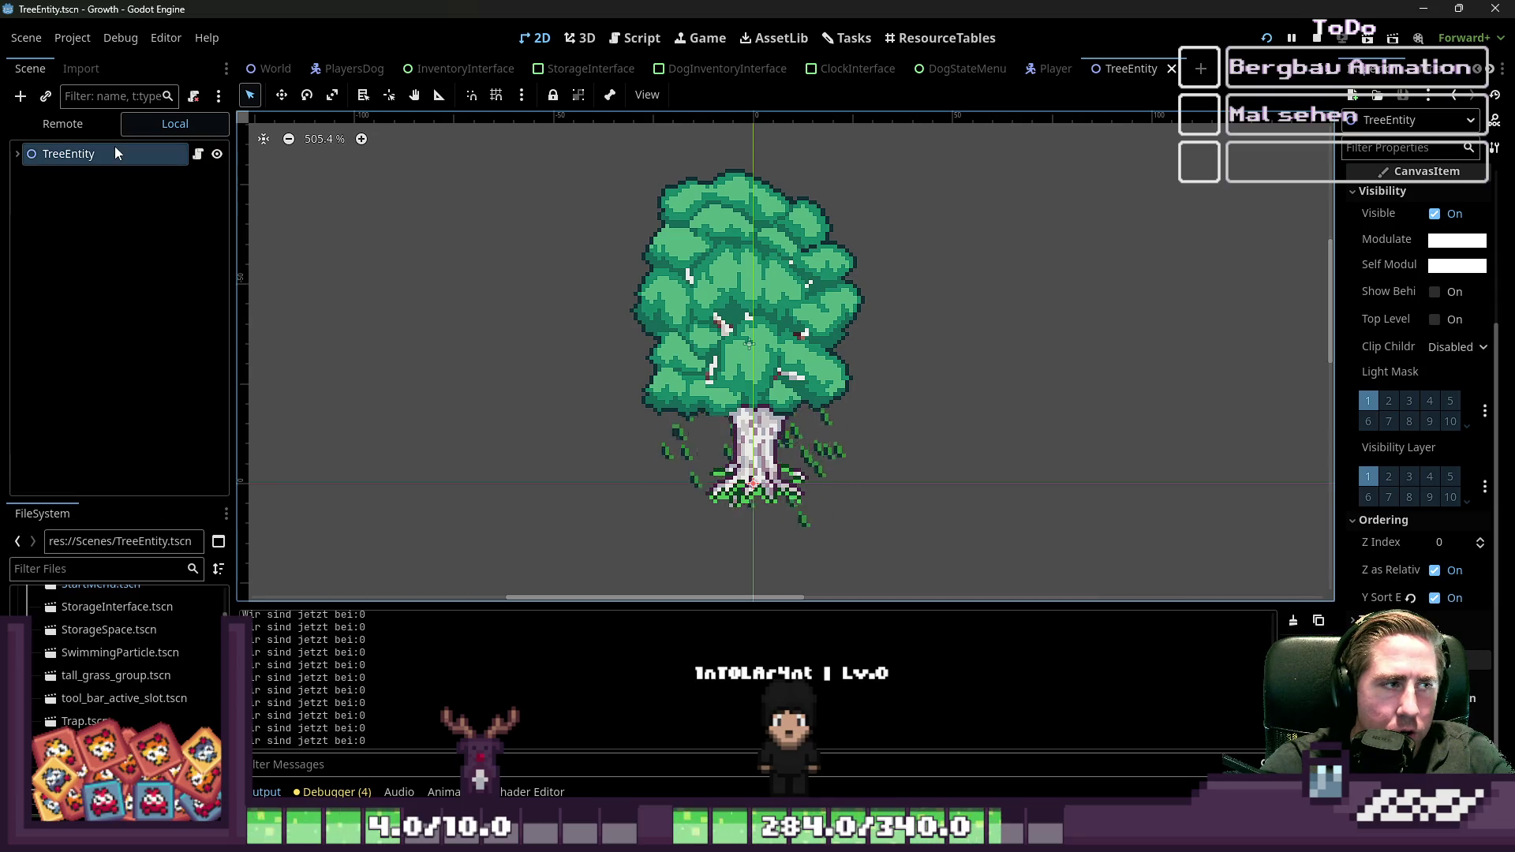
scroll(1443, 423, up, 3)
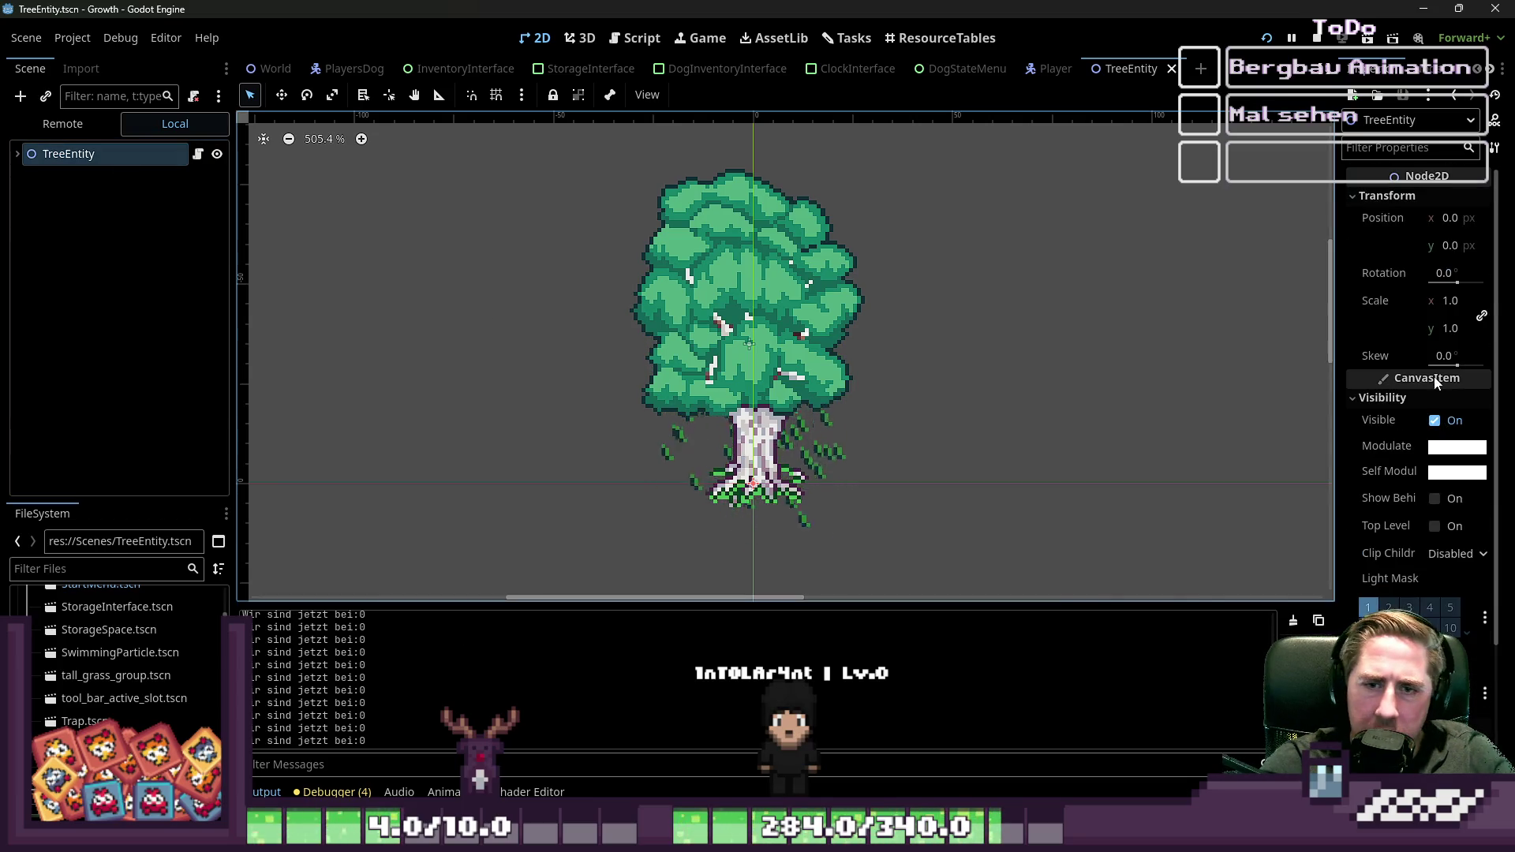
scroll(1430, 395, down, 3)
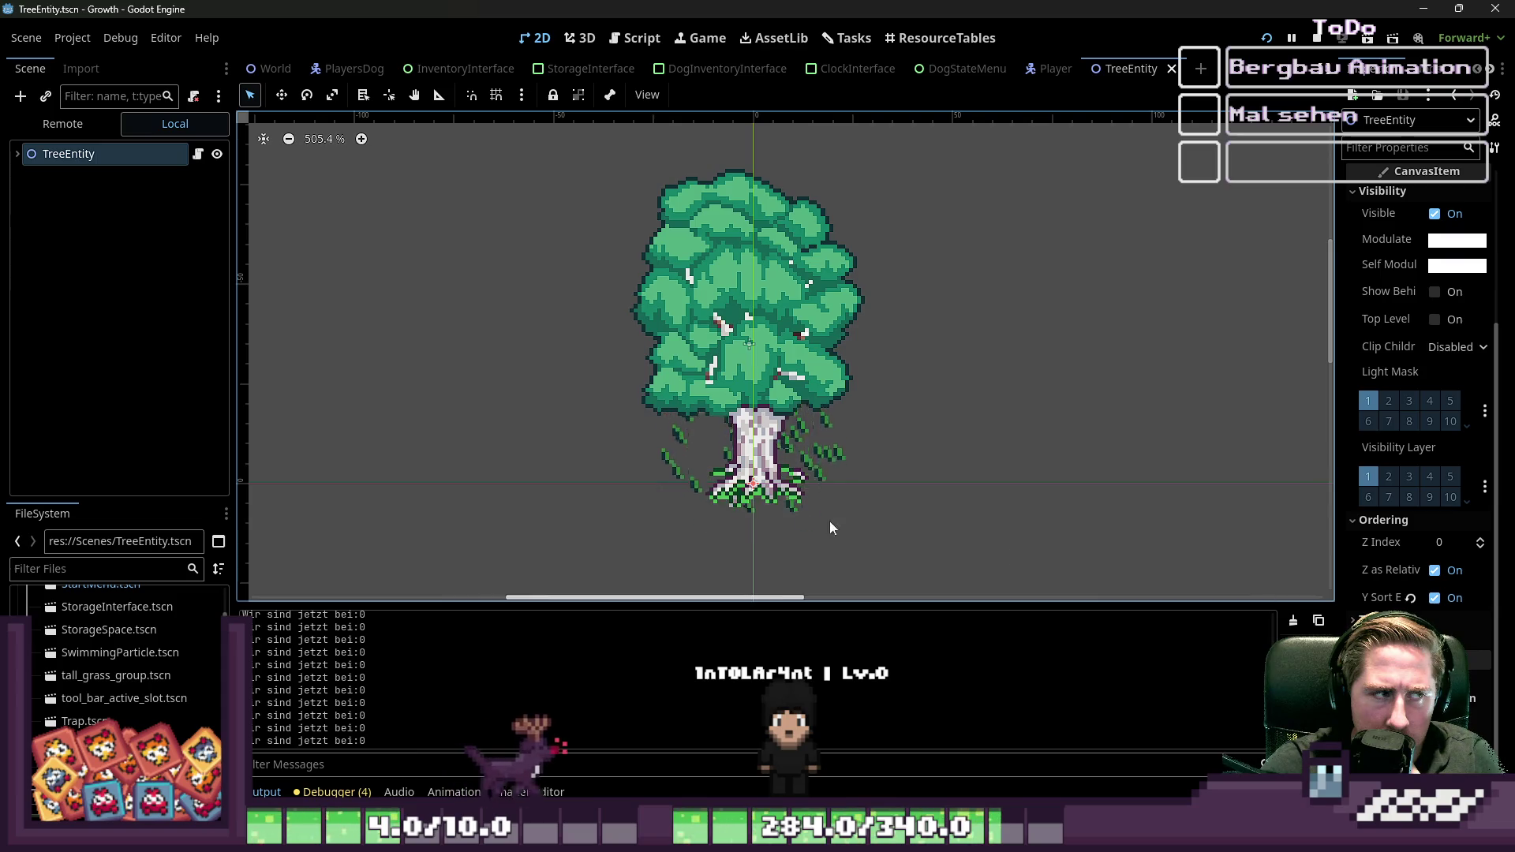
click(17, 154)
click(48, 203)
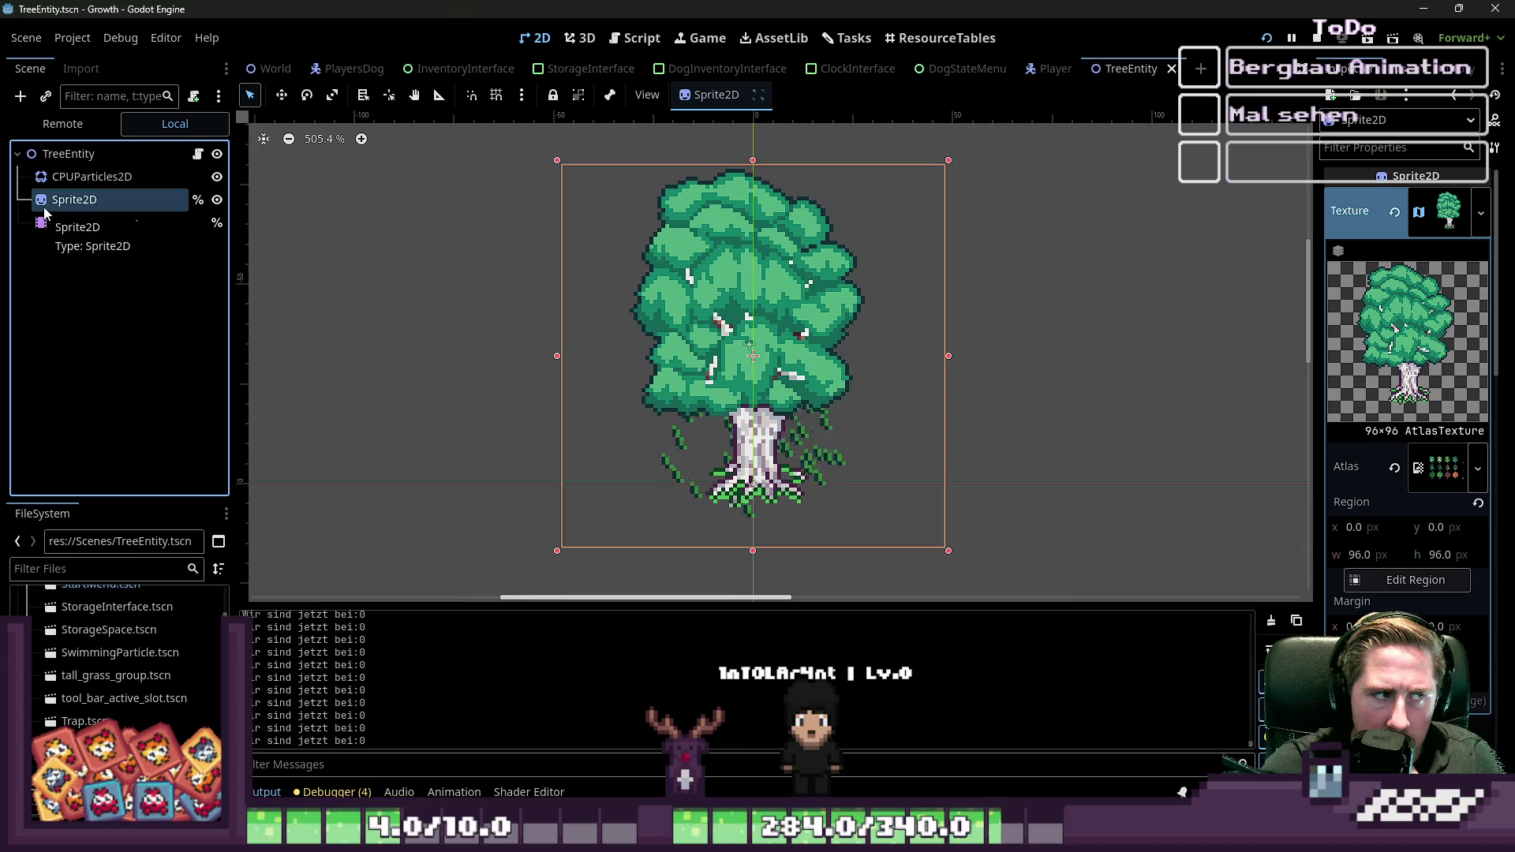
Step: Recheck the Sprite2D's 96×96 atlas region and filter the FileSystem to 'PlayersDog'
click(60, 155)
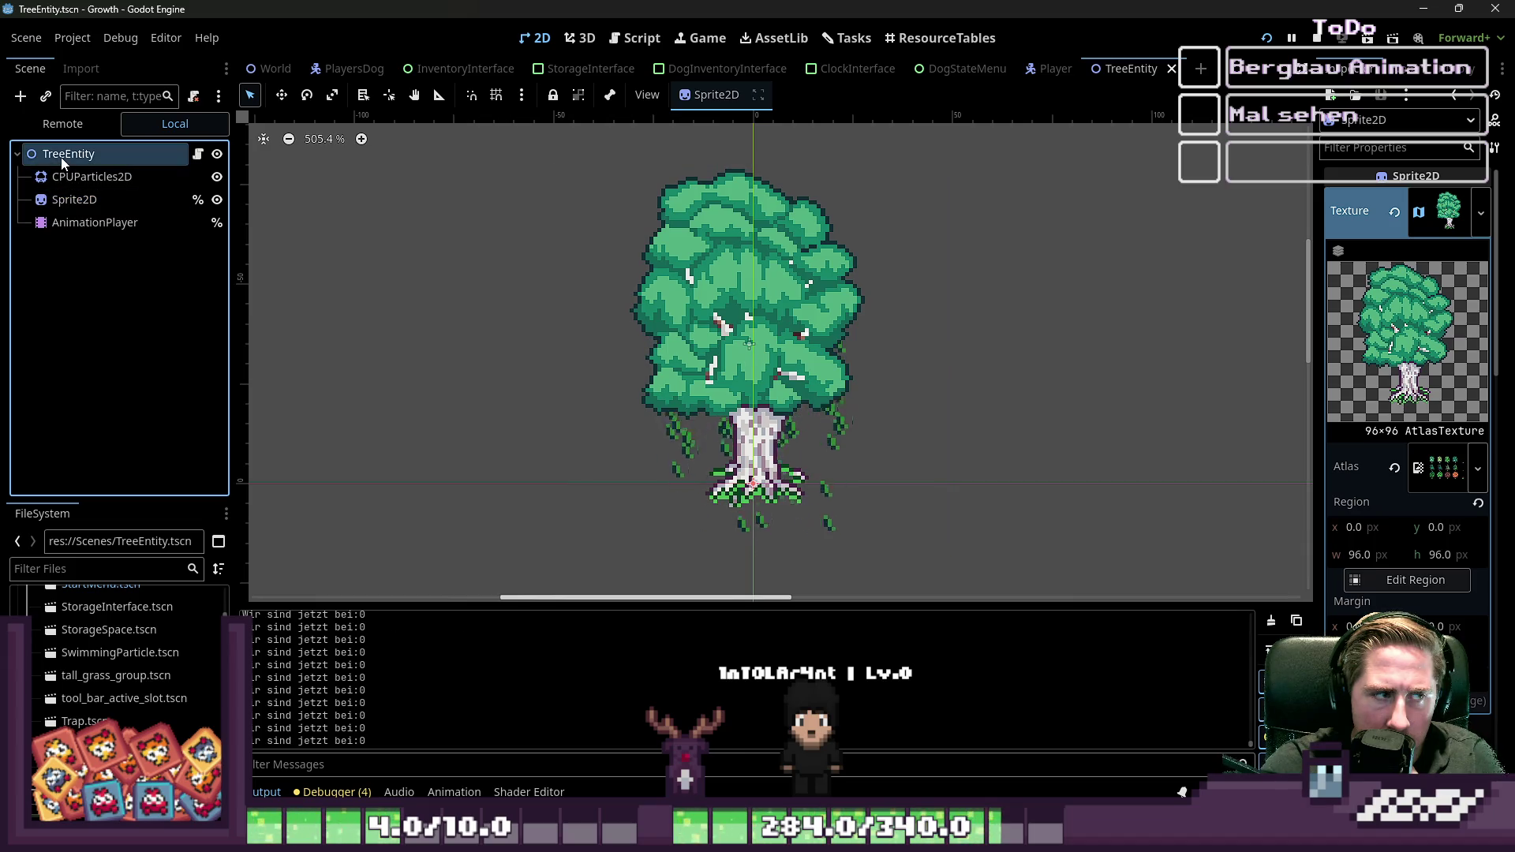
click(67, 199)
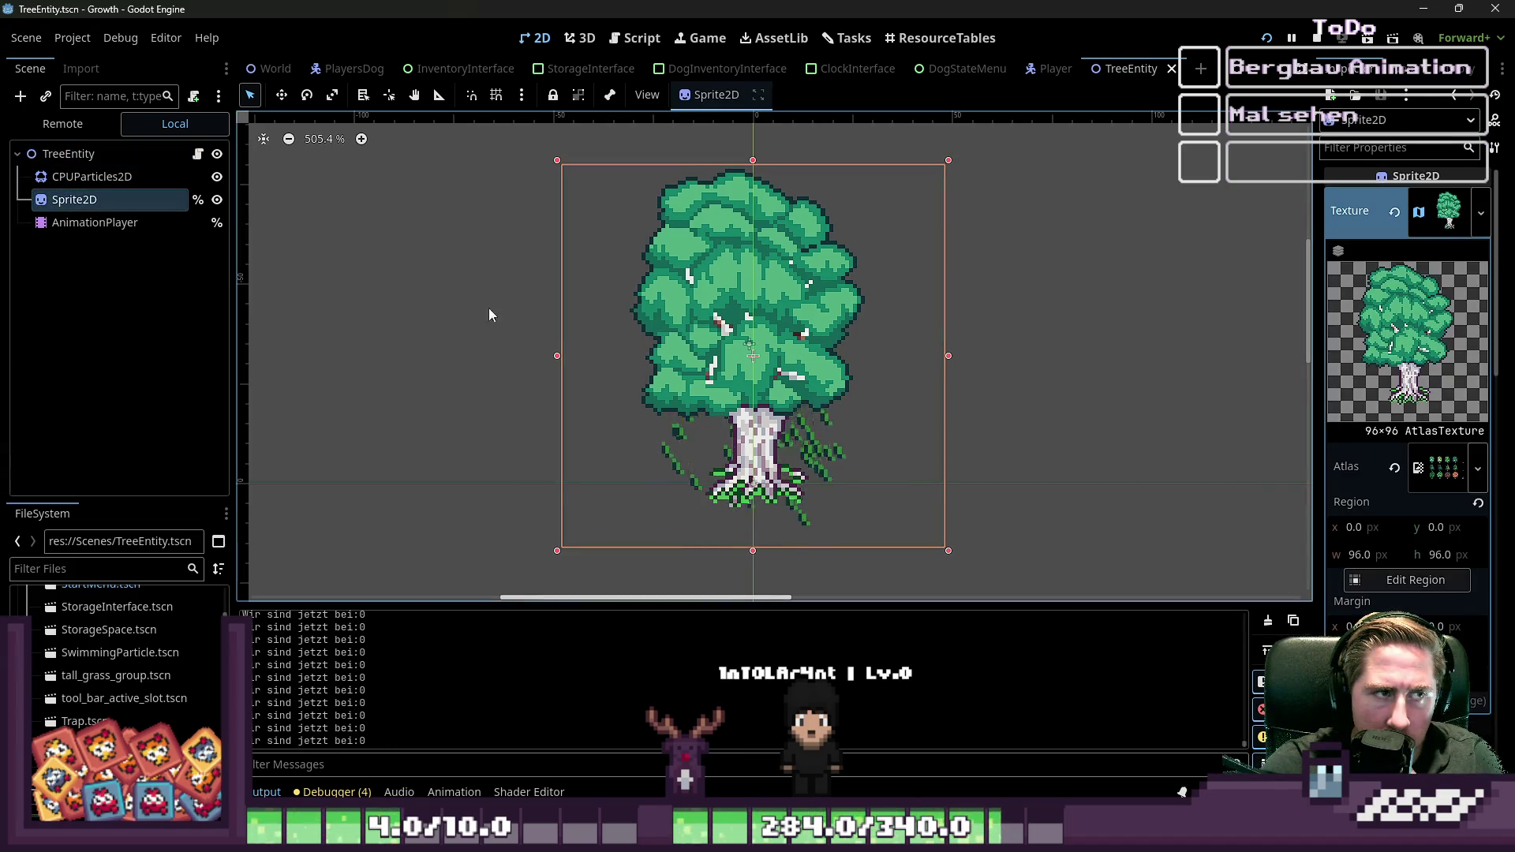
click(57, 570)
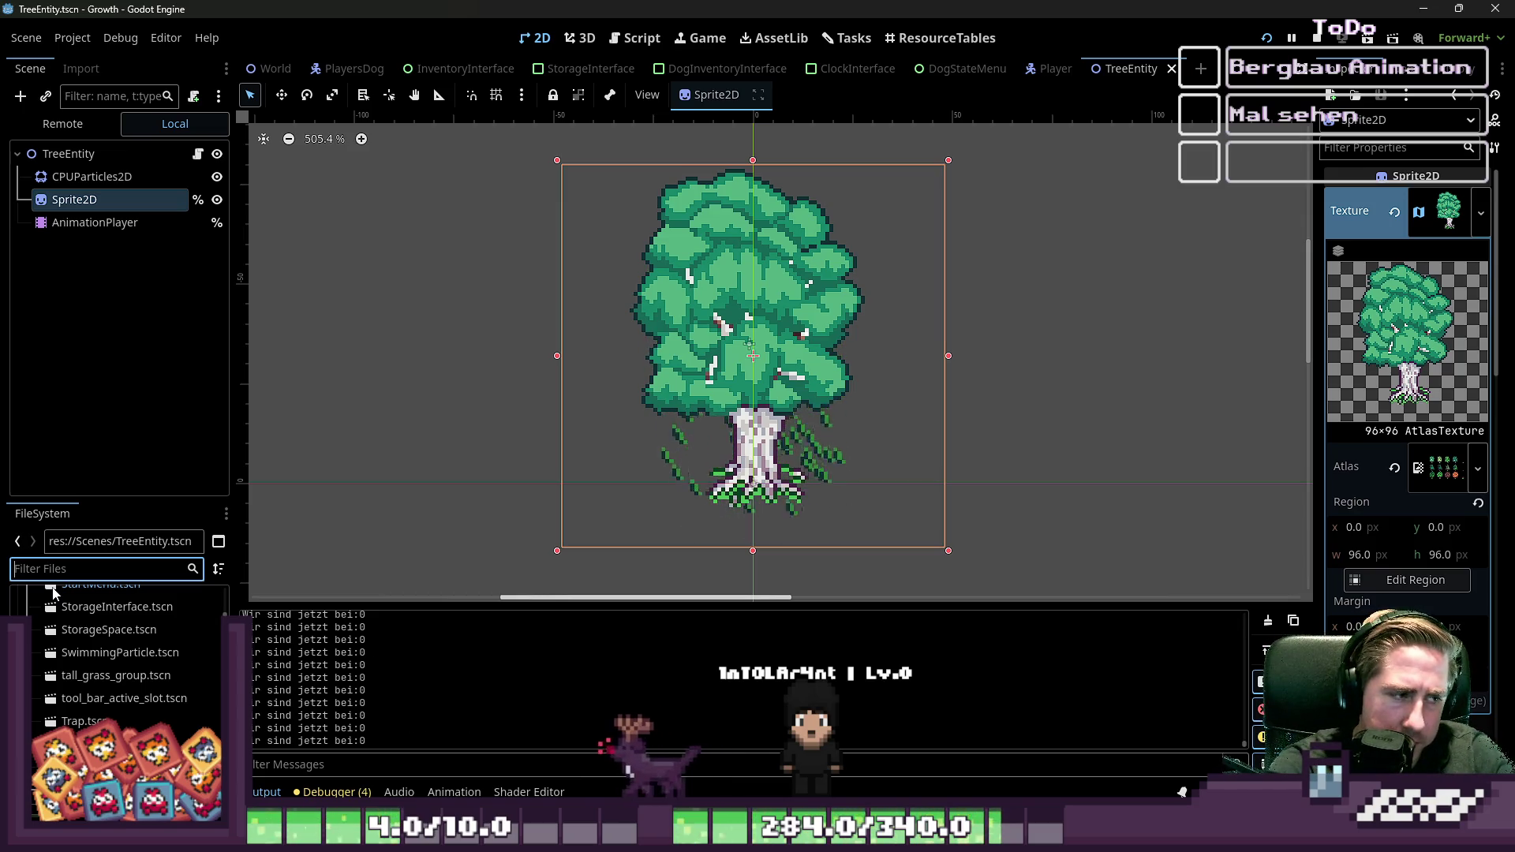
text(PlayersDog)
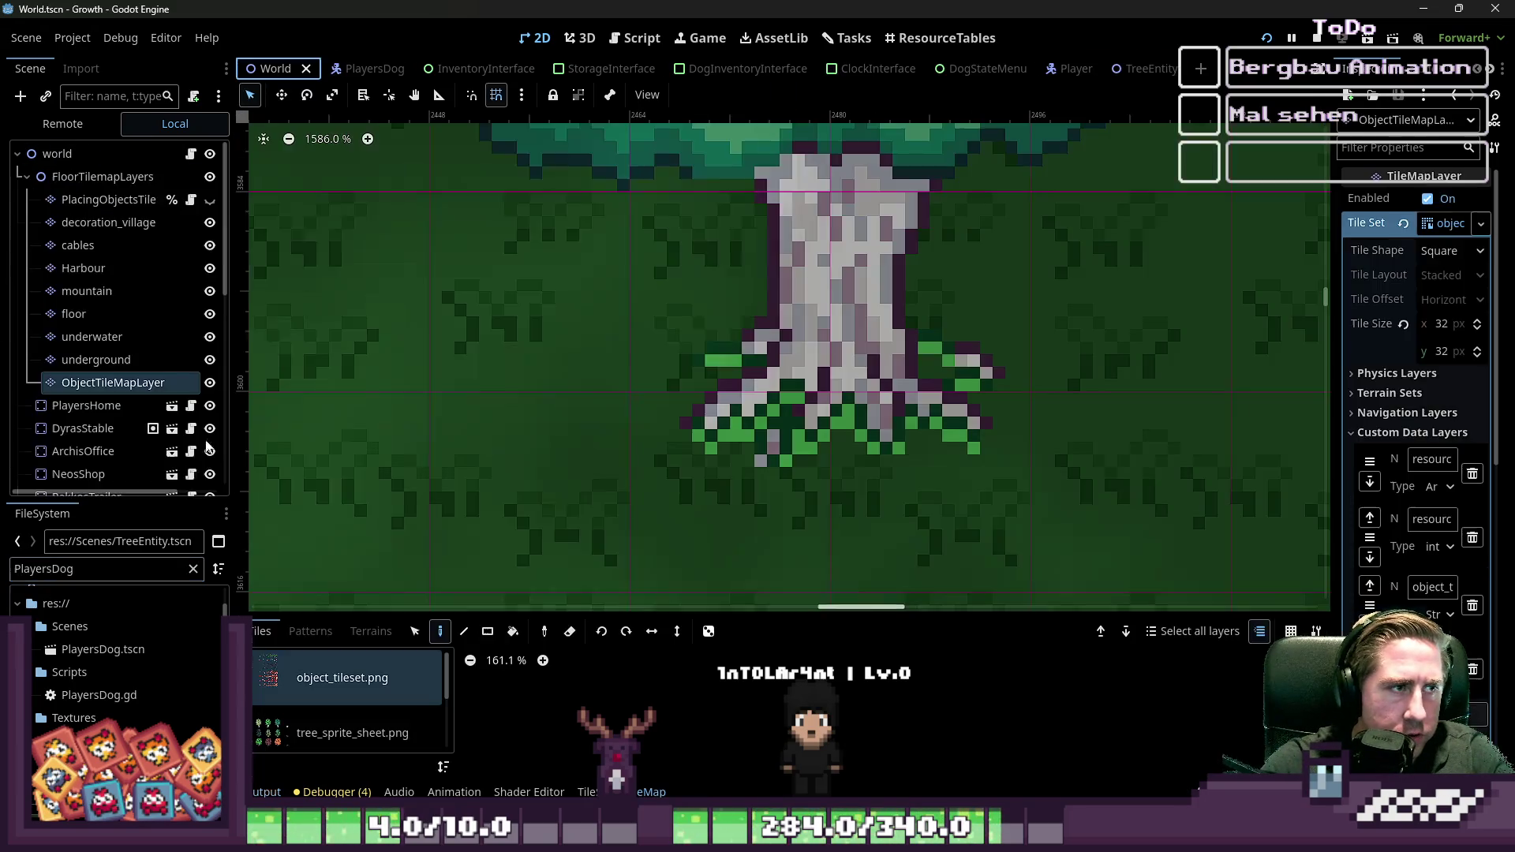
Step: Instance PlayersDog.tscn under the world node and zoom around the canvas to find the dog
scroll(70, 695, down, 1)
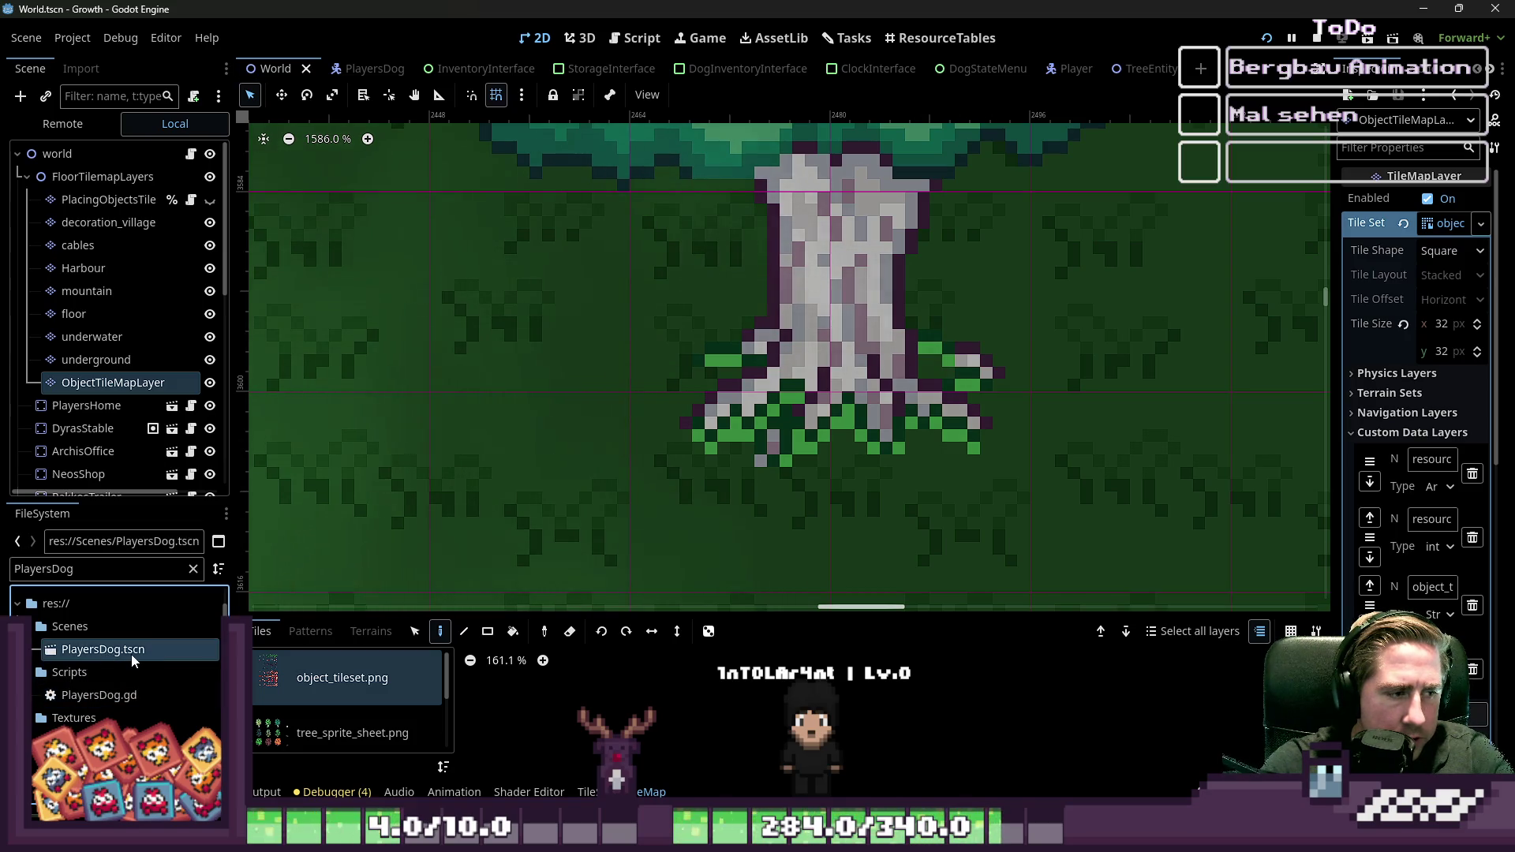
mouse_move(131, 652)
mouse_down()
mouse_move(113, 189)
mouse_move(82, 124)
mouse_move(72, 160)
mouse_up()
scroll(802, 401, down, 4)
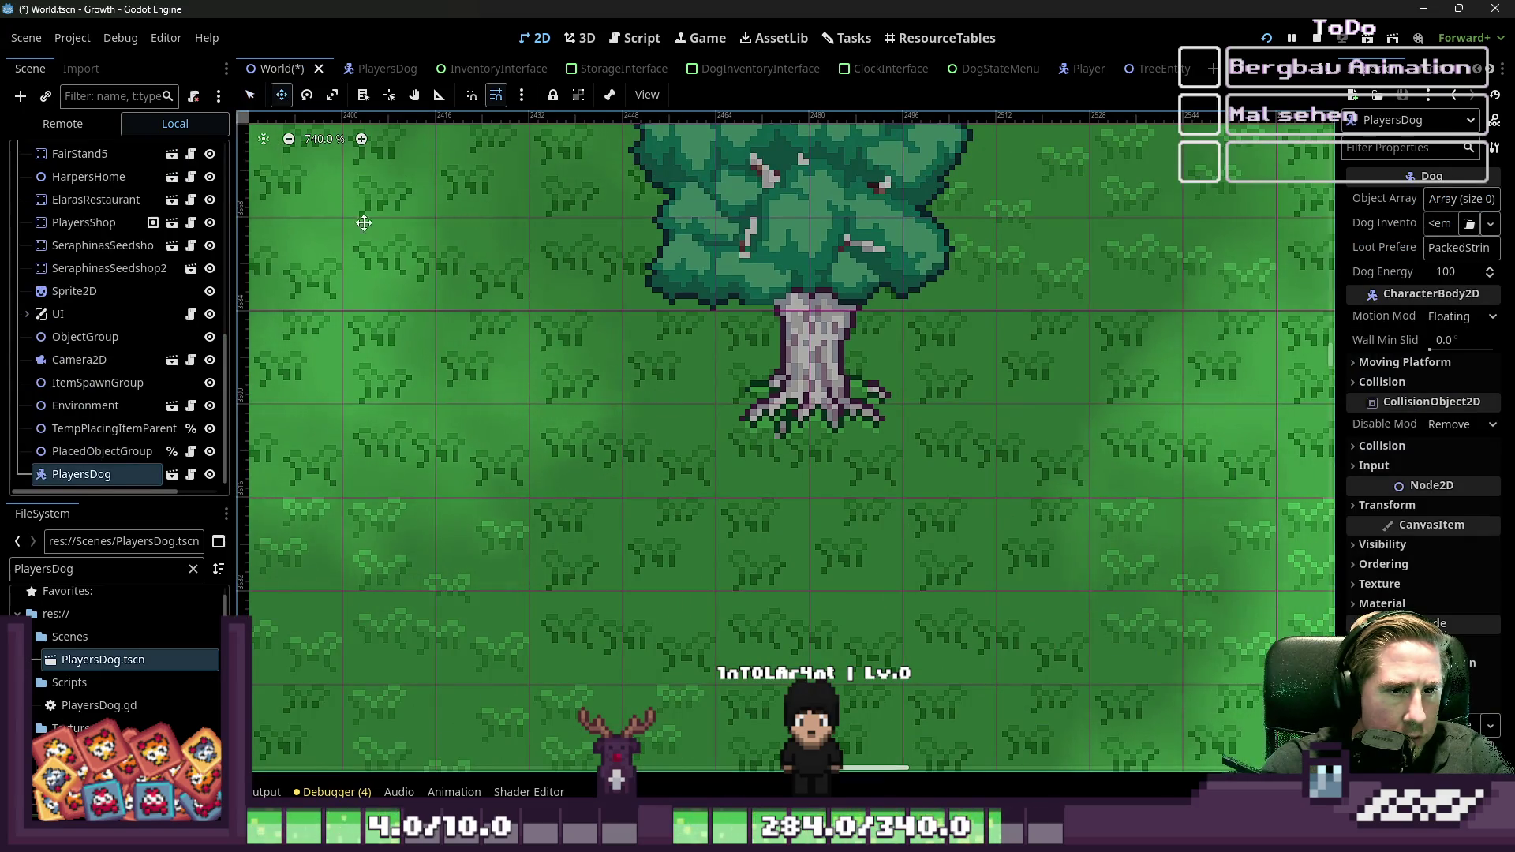
scroll(731, 558, down, 15)
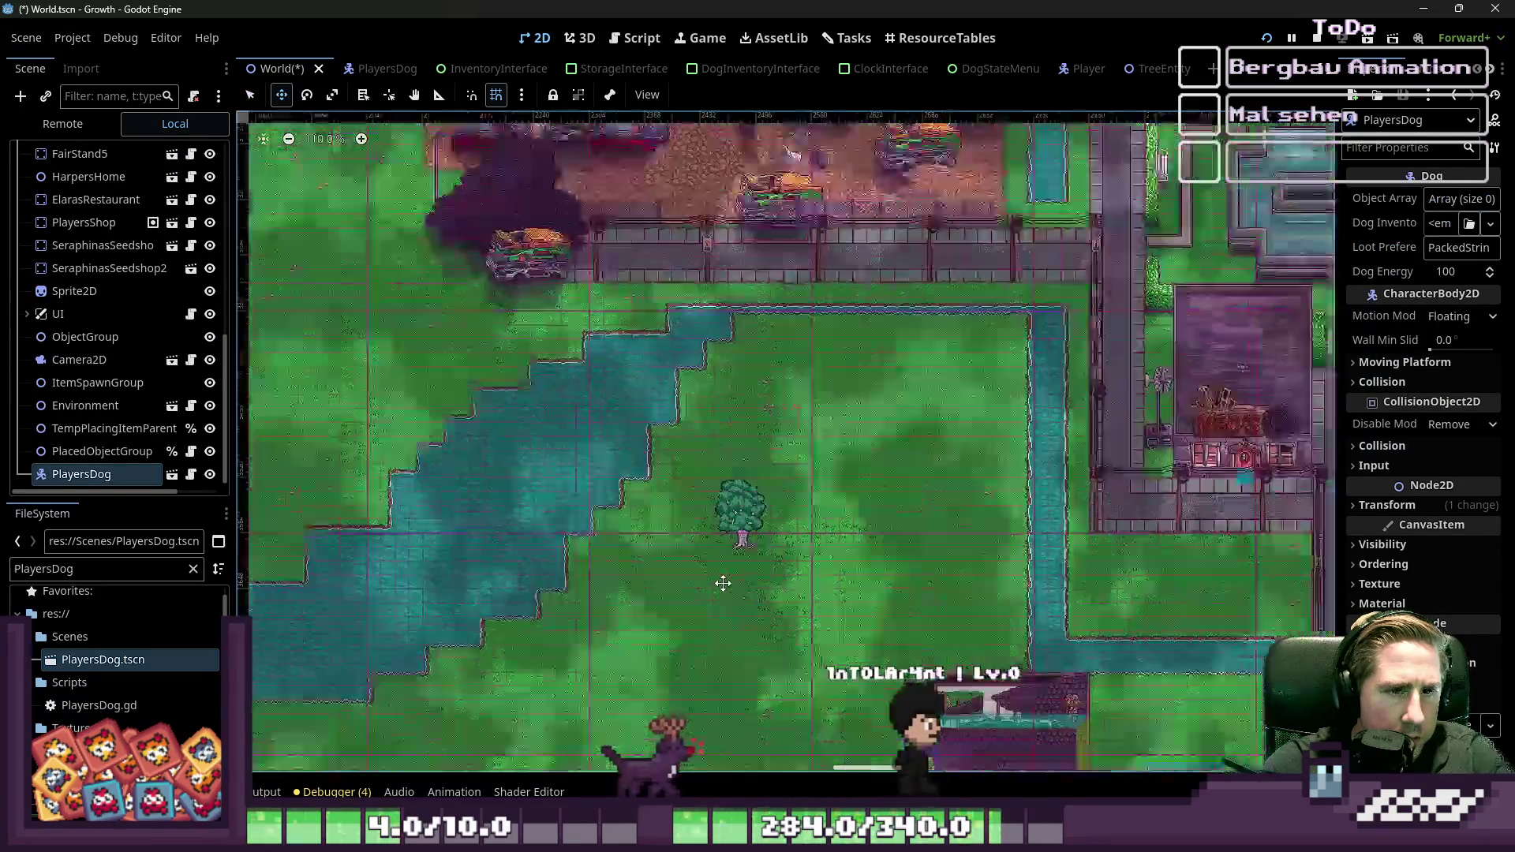
scroll(721, 588, down, 7)
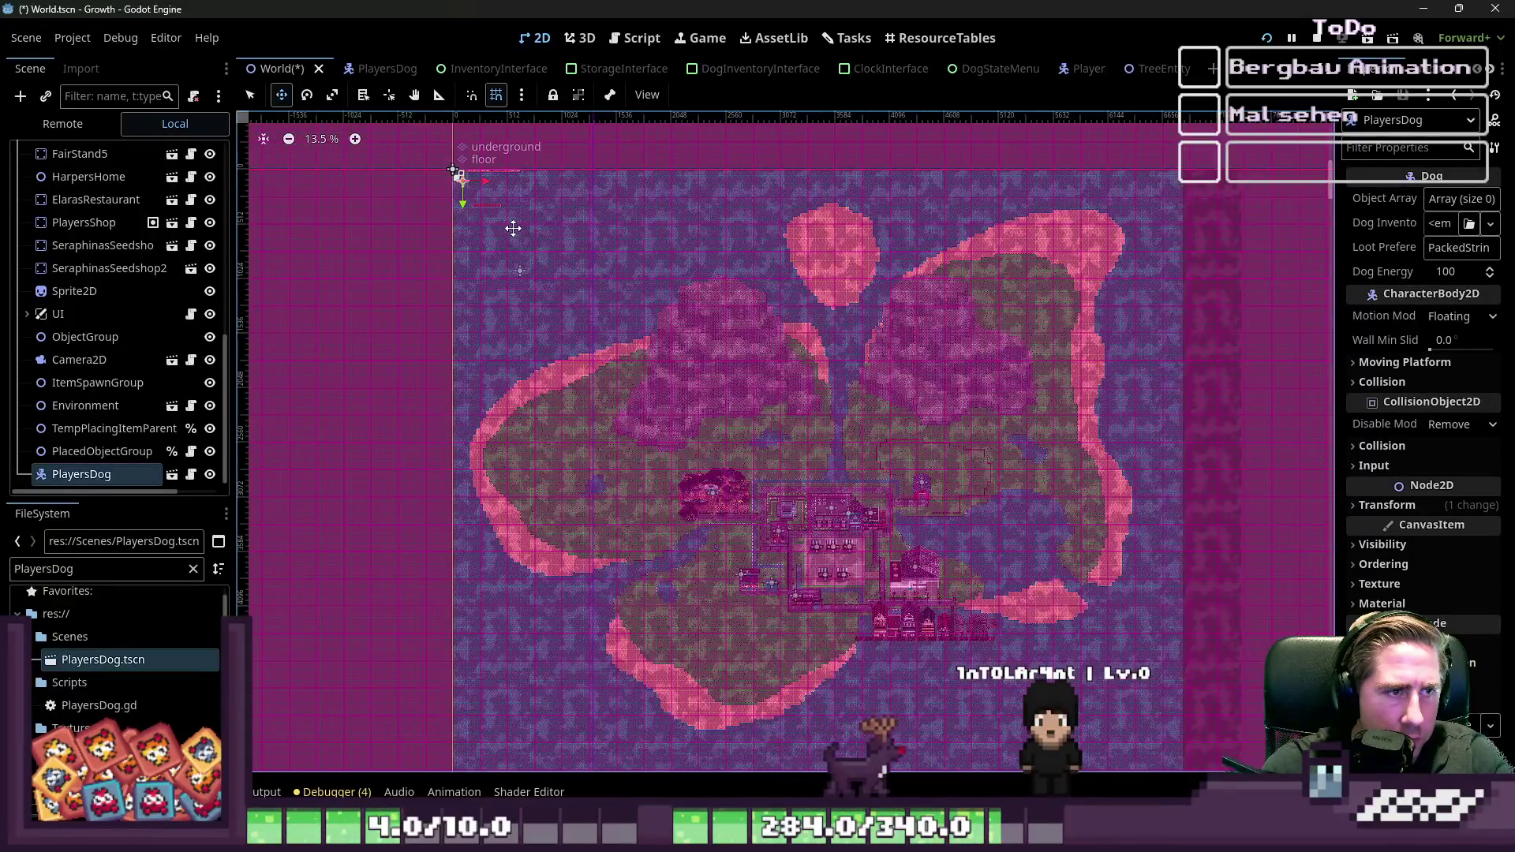
scroll(759, 625, up, 5)
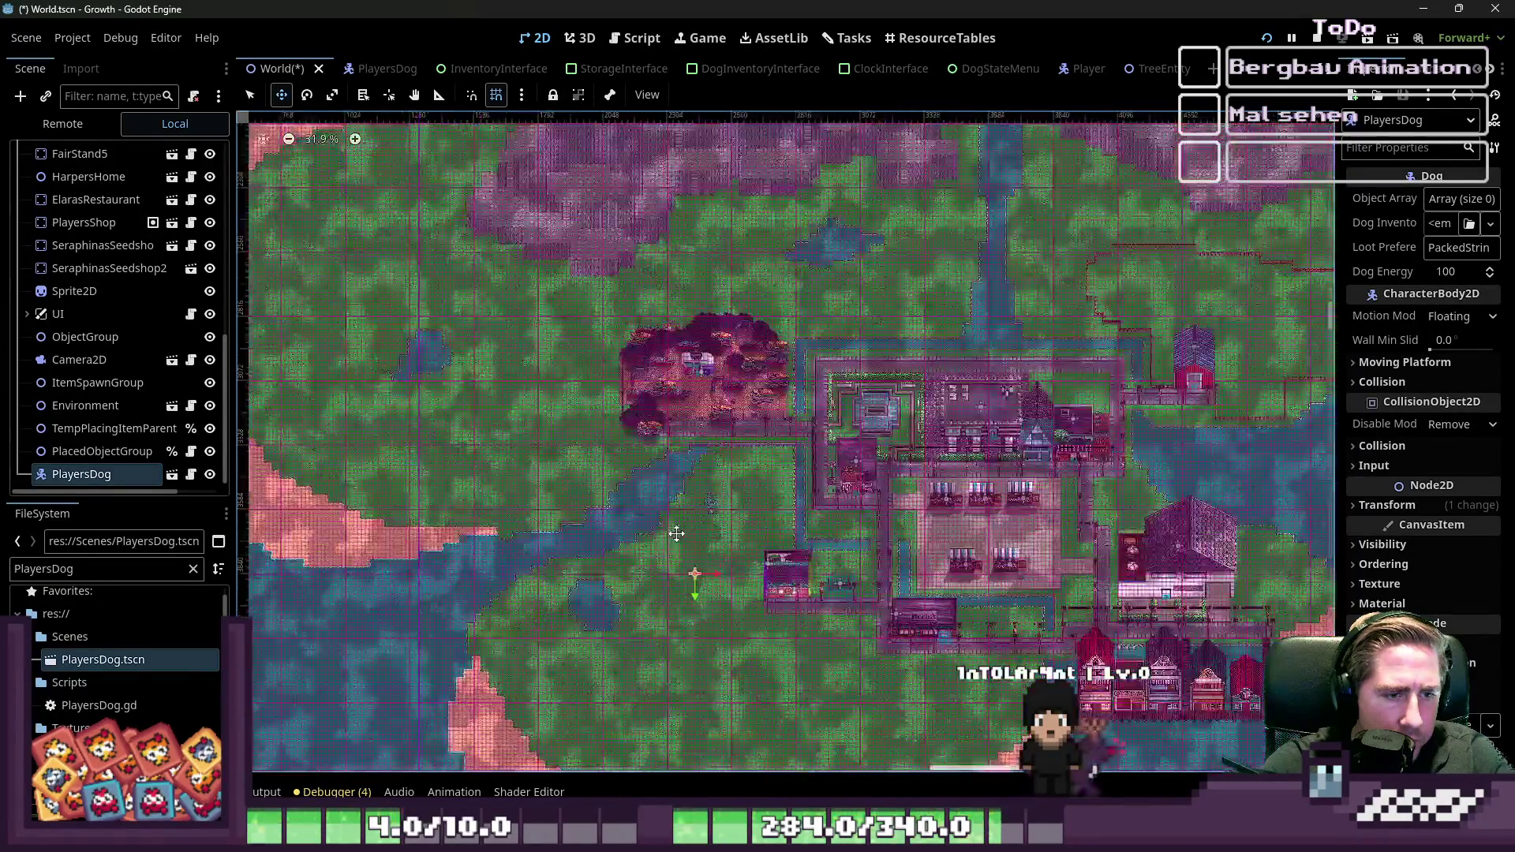
scroll(709, 501, up, 13)
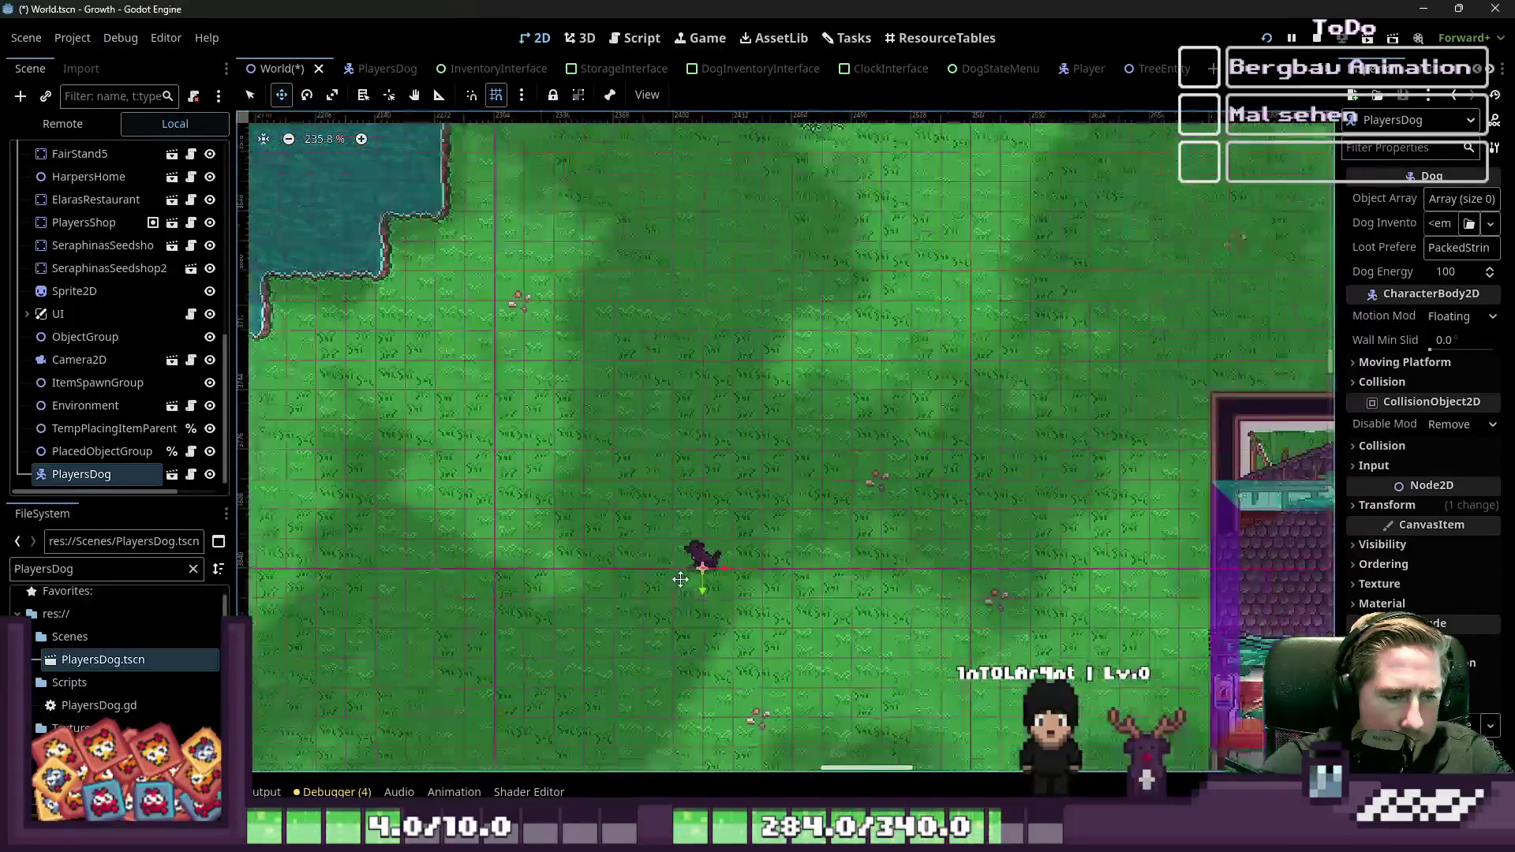
click(79, 405)
double_click(40, 574)
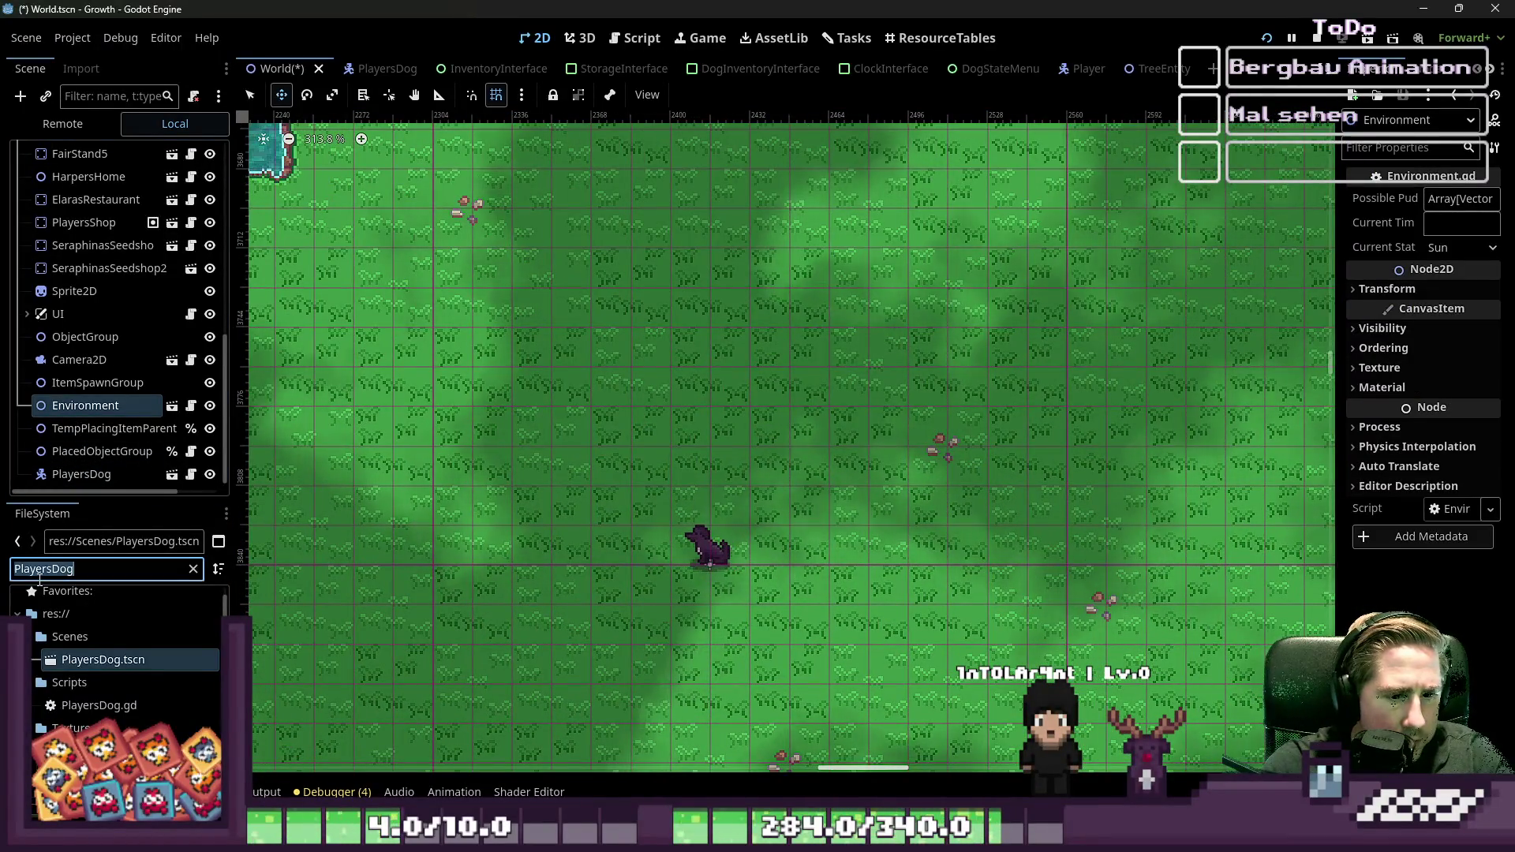
Step: Filter files to 'TreeEntit' and drag TreeEntity.tscn into the World scene
text(Tre)
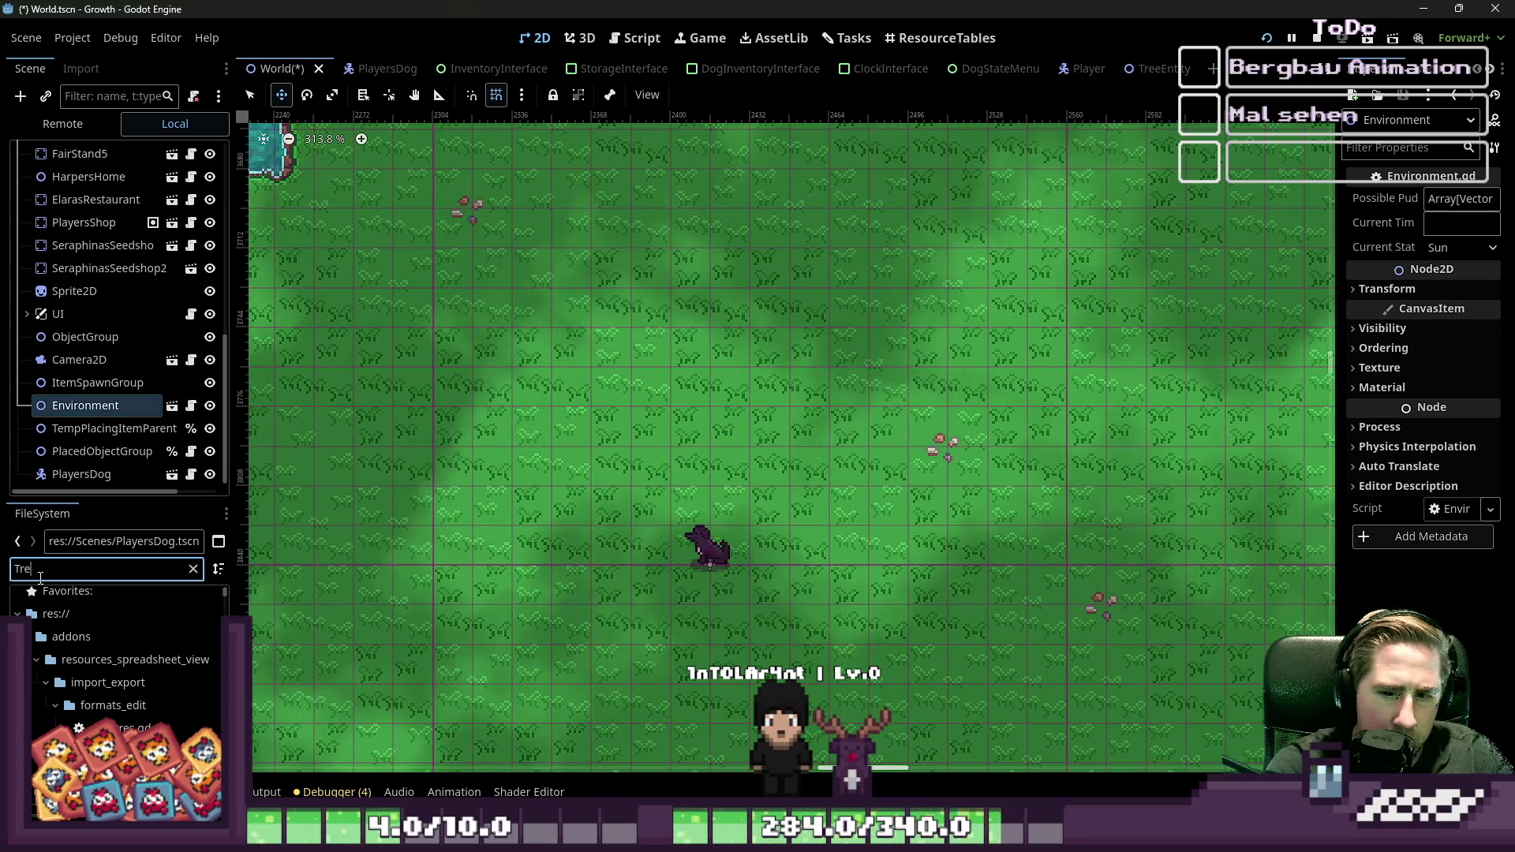
text(e)
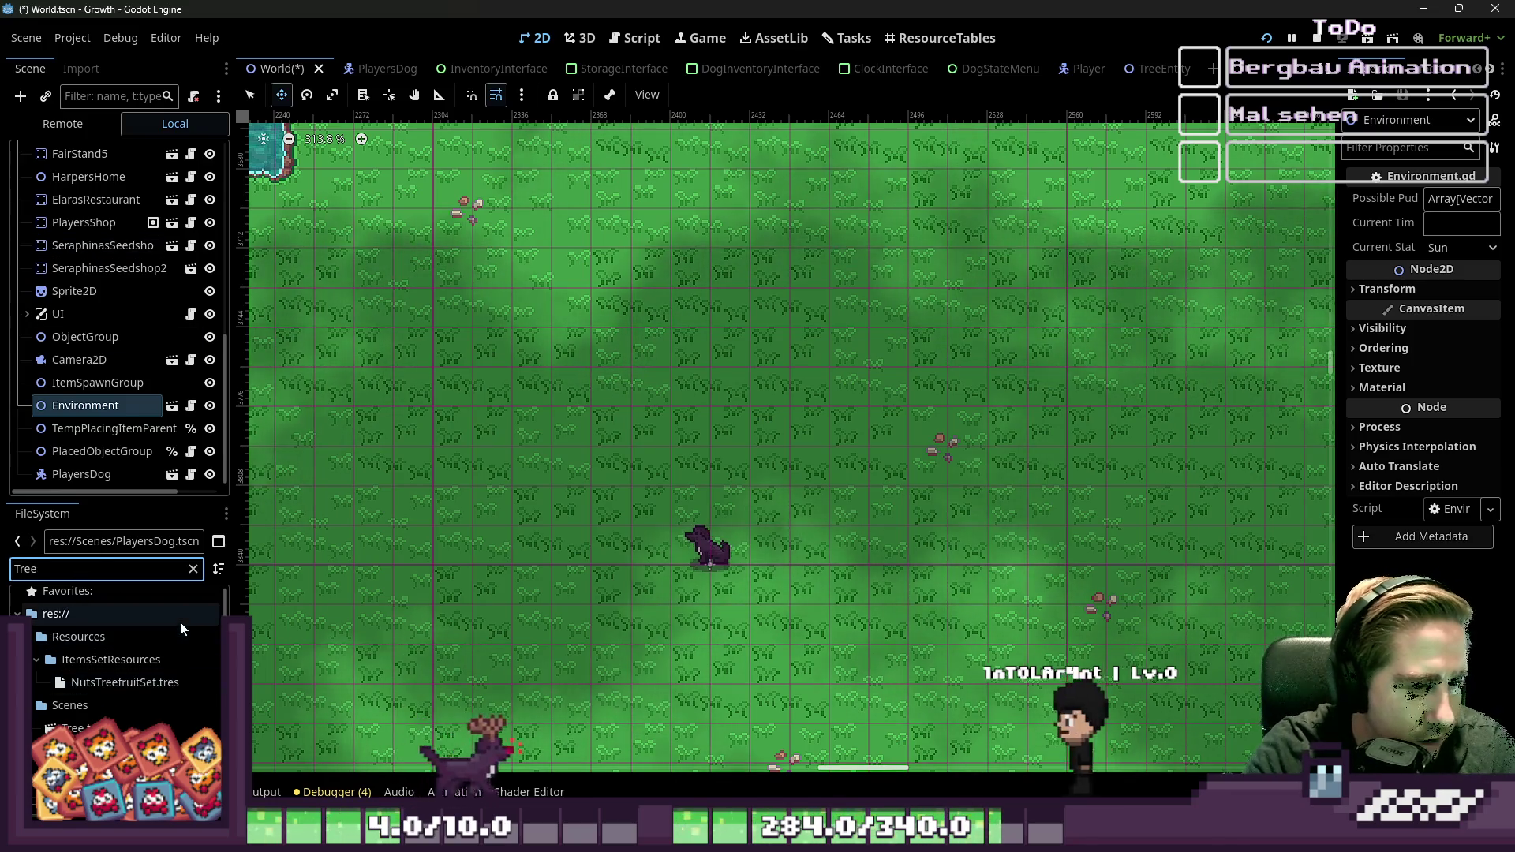
text(Entit)
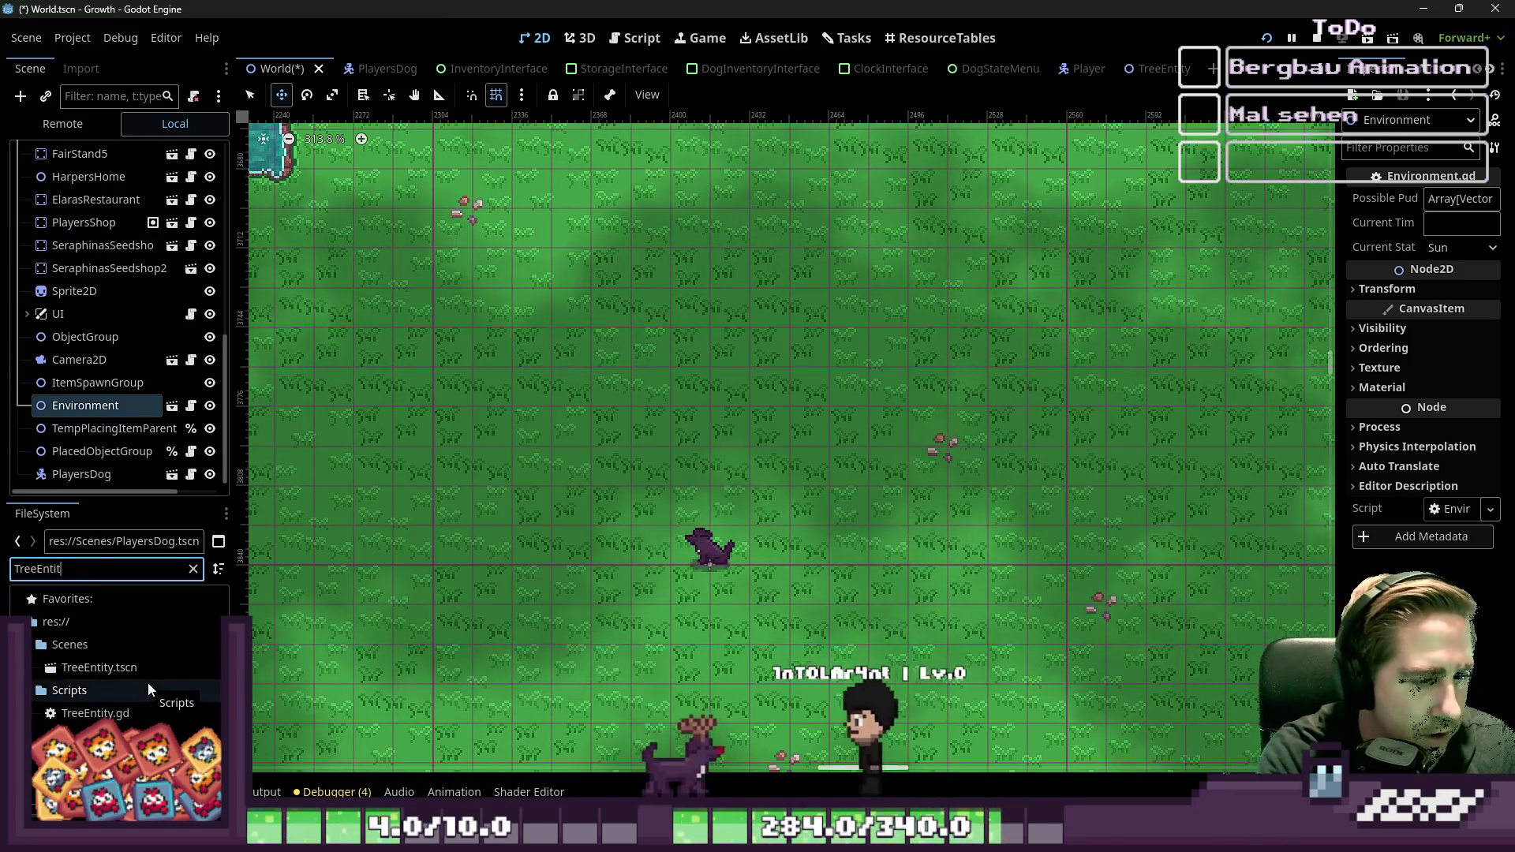
mouse_move(71, 668)
mouse_down()
mouse_move(118, 669)
mouse_move(101, 399)
mouse_move(31, 333)
mouse_move(63, 269)
mouse_move(55, 150)
mouse_up()
Step: Move the TreeEntity tree from the origin onto the town's grass, then fine-tune its position up and left
scroll(688, 423, down, 1)
scroll(689, 423, down, 20)
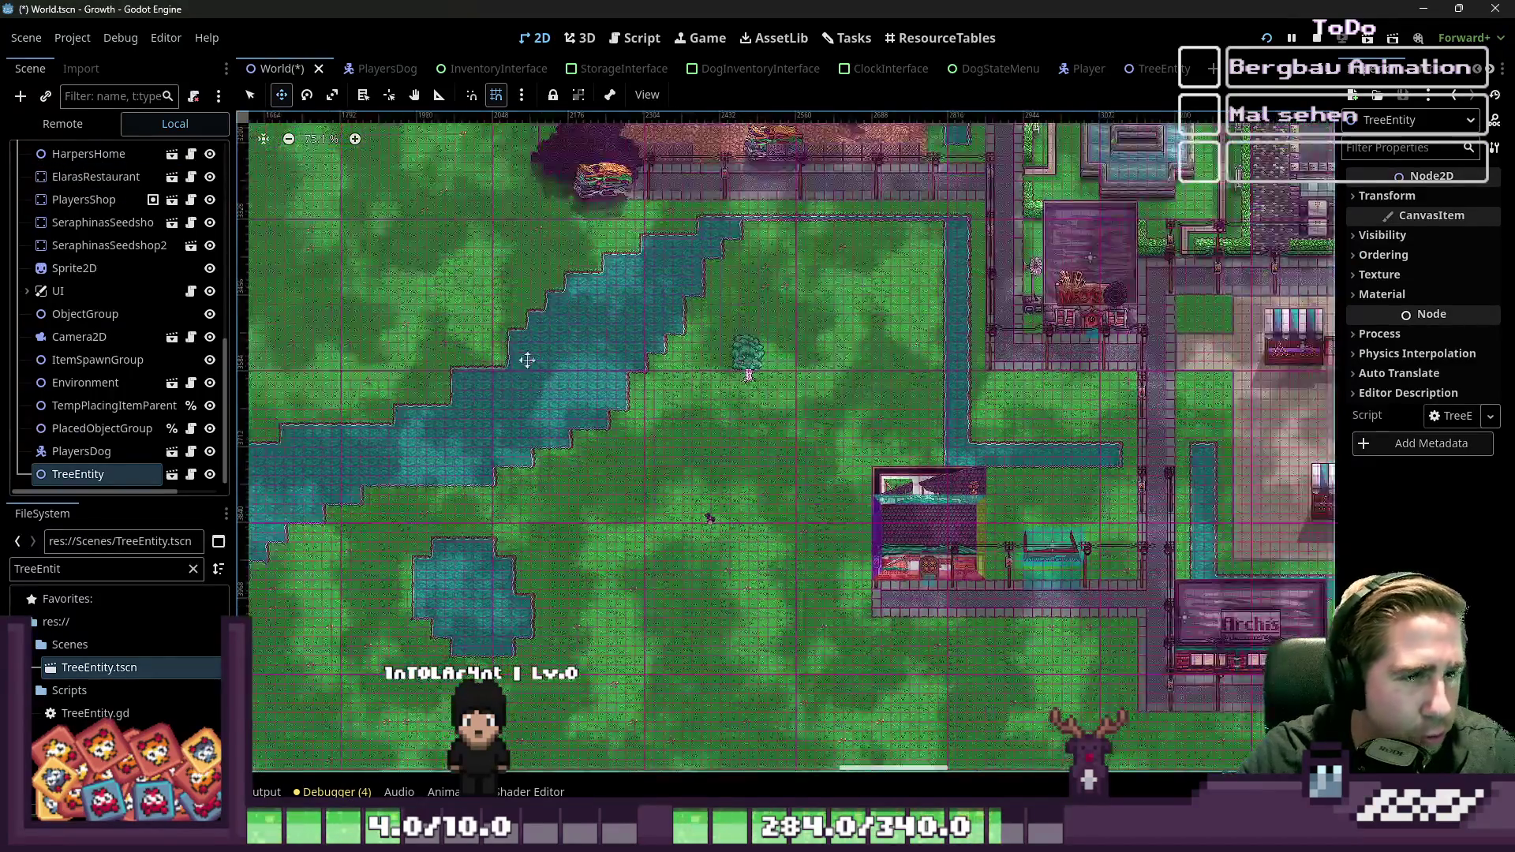
scroll(587, 458, down, 9)
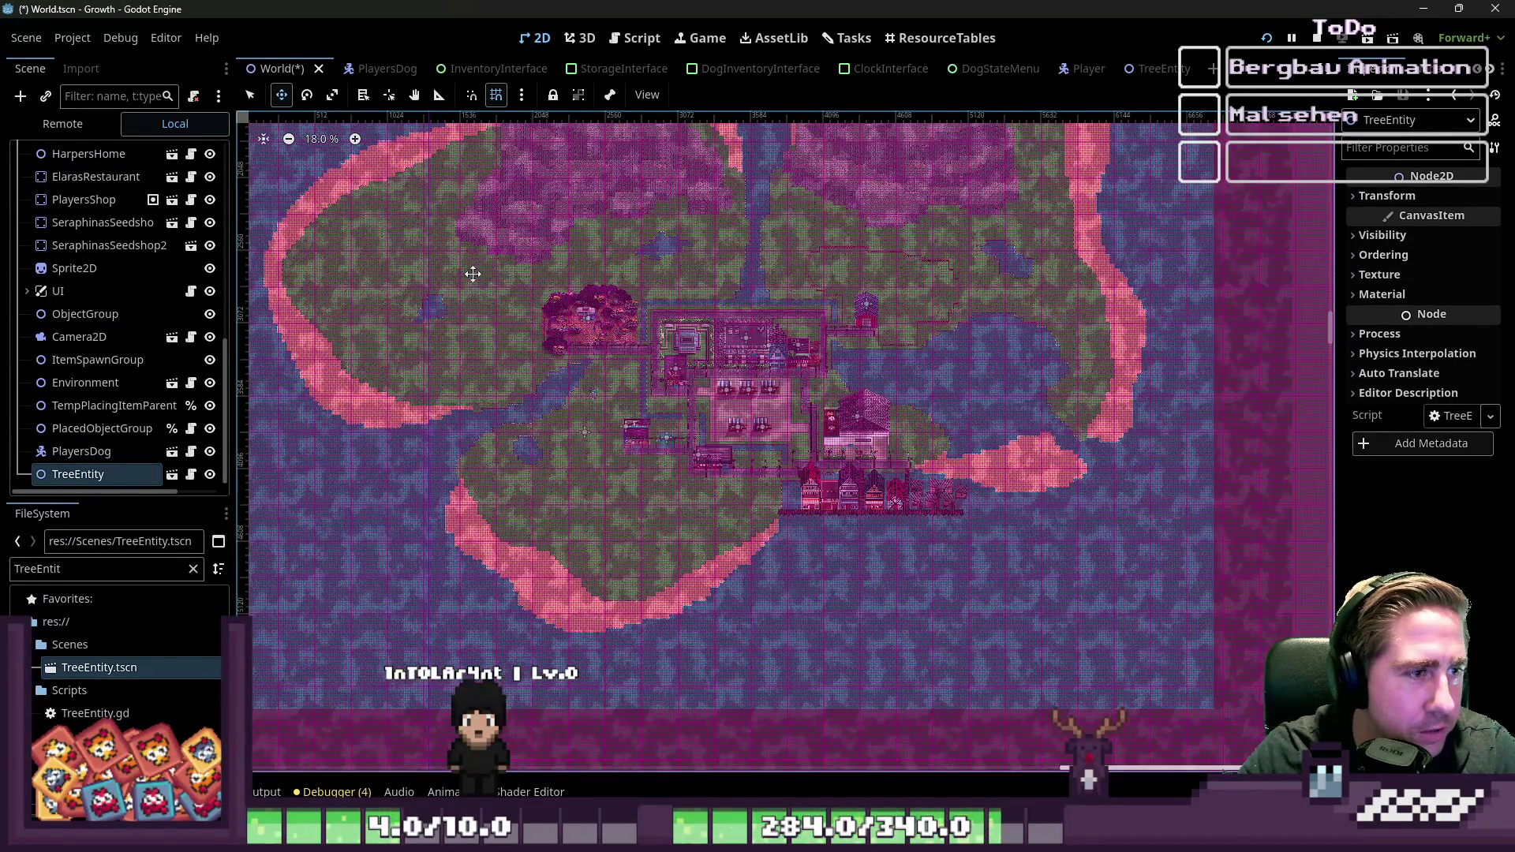
mouse_move(374, 197)
mouse_down()
mouse_move(595, 534)
mouse_move(500, 541)
mouse_up()
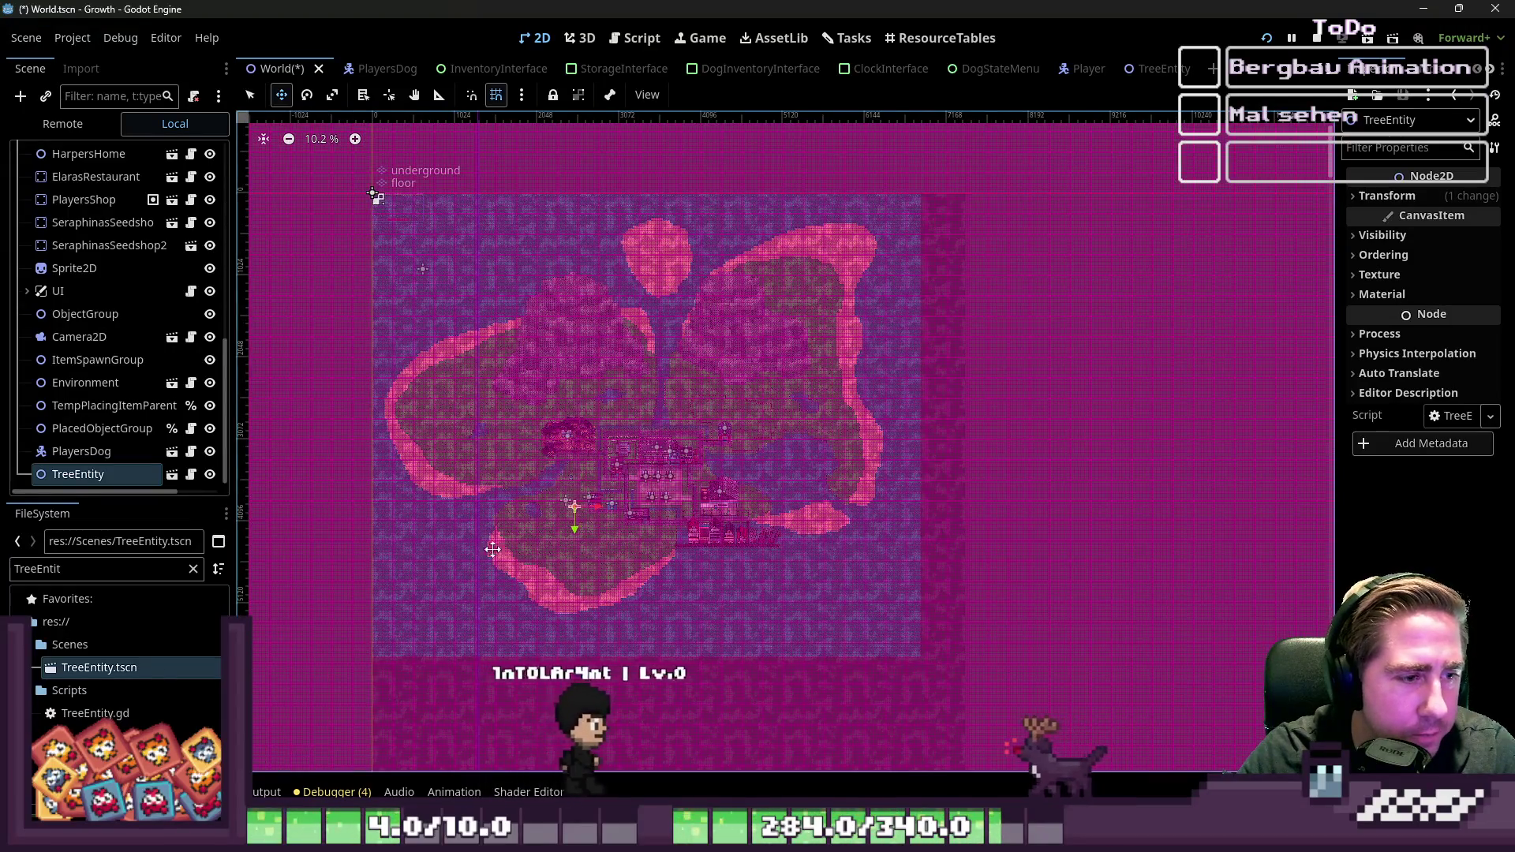
scroll(500, 542, up, 19)
scroll(592, 492, up, 16)
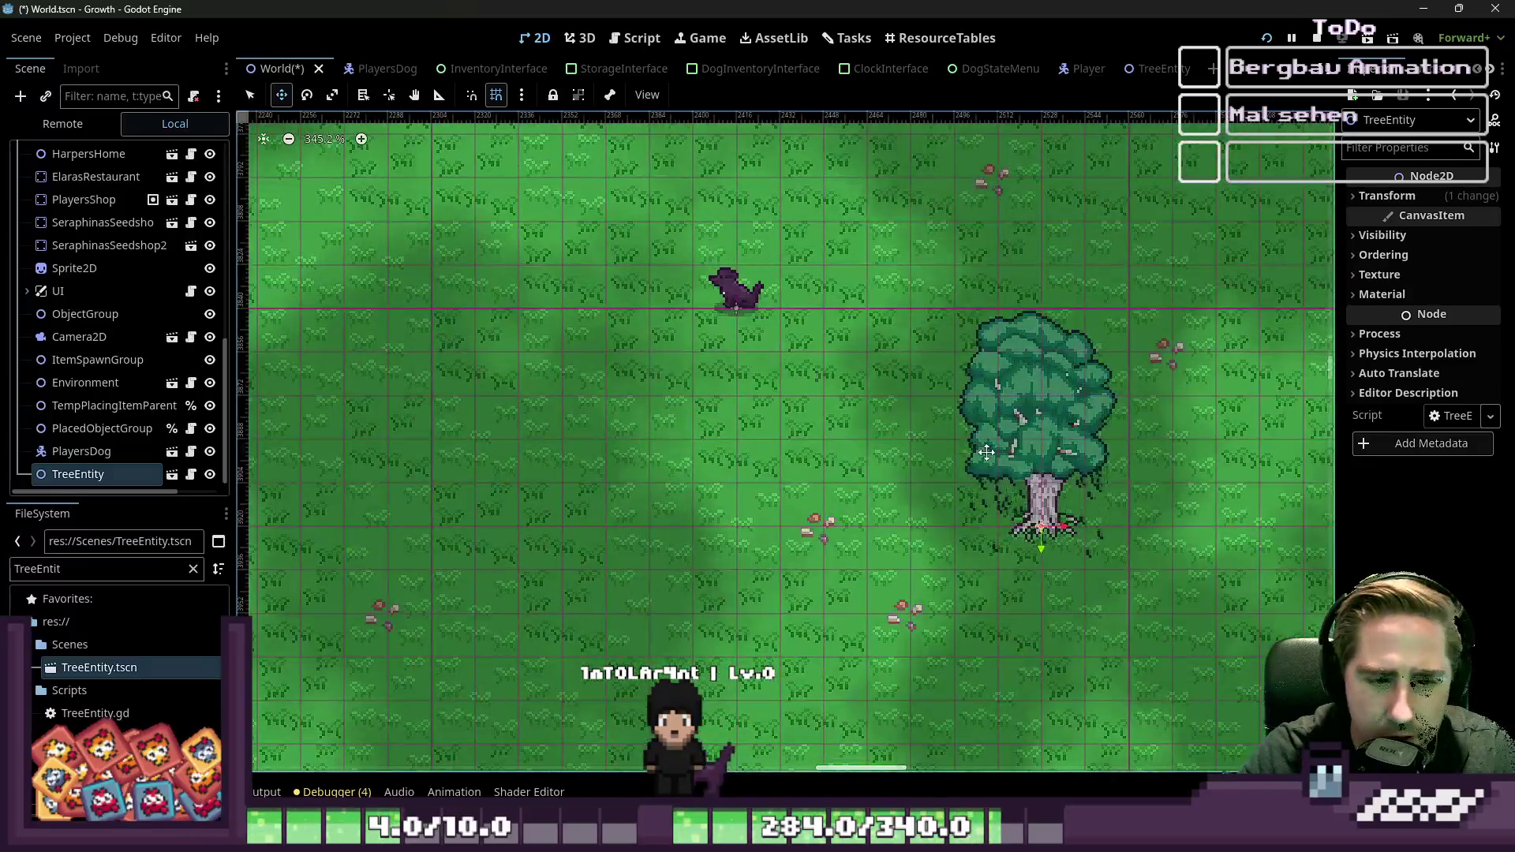
mouse_move(1016, 495)
mouse_down()
mouse_move(750, 347)
mouse_move(711, 365)
mouse_move(721, 388)
mouse_up()
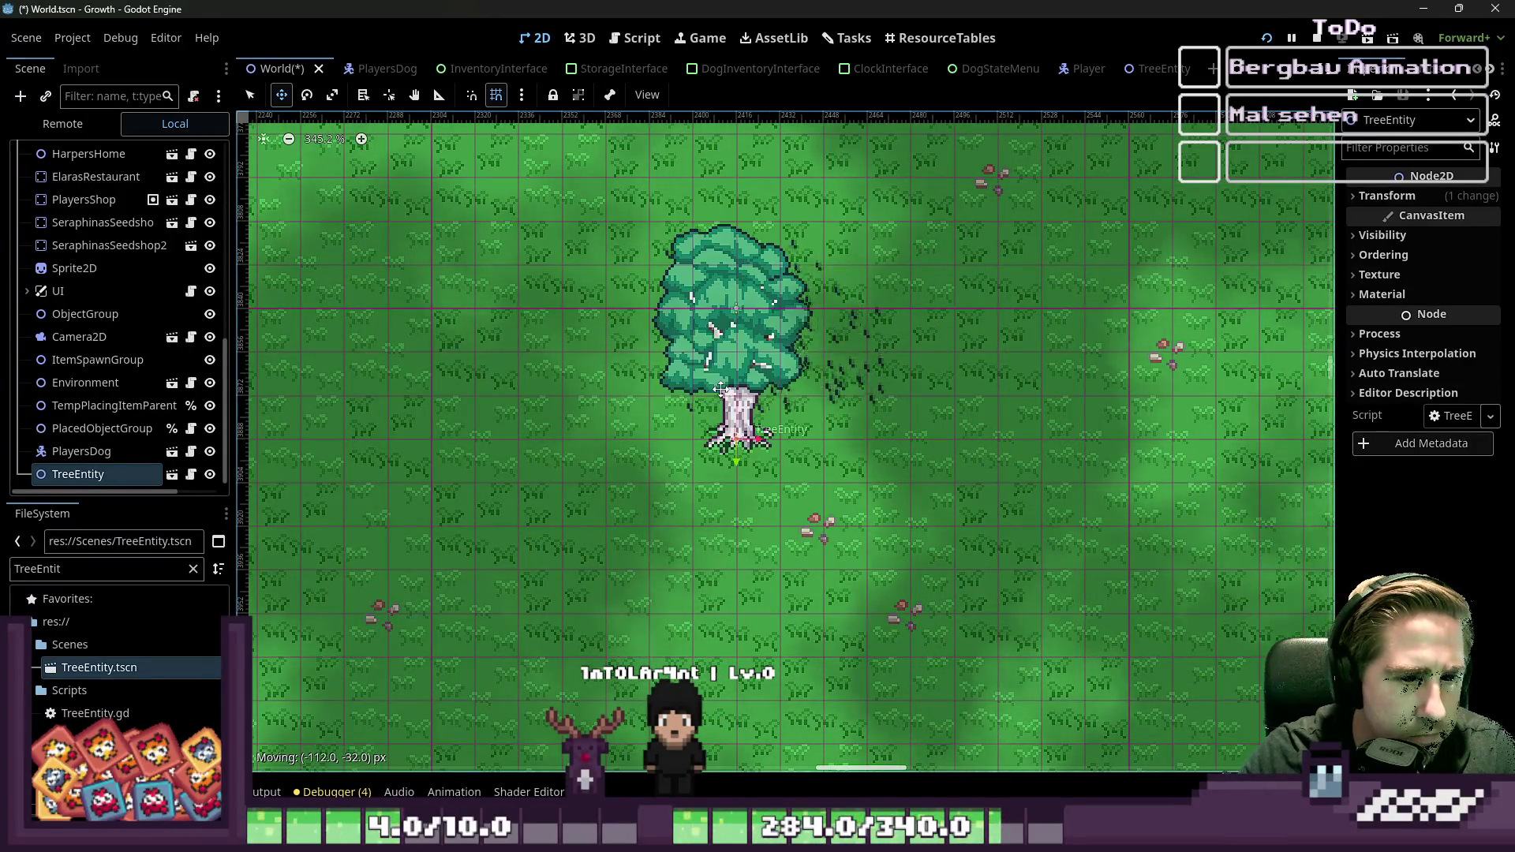
mouse_move(700, 489)
mouse_down()
mouse_move(683, 427)
mouse_move(715, 327)
mouse_move(716, 238)
mouse_move(732, 392)
mouse_up()
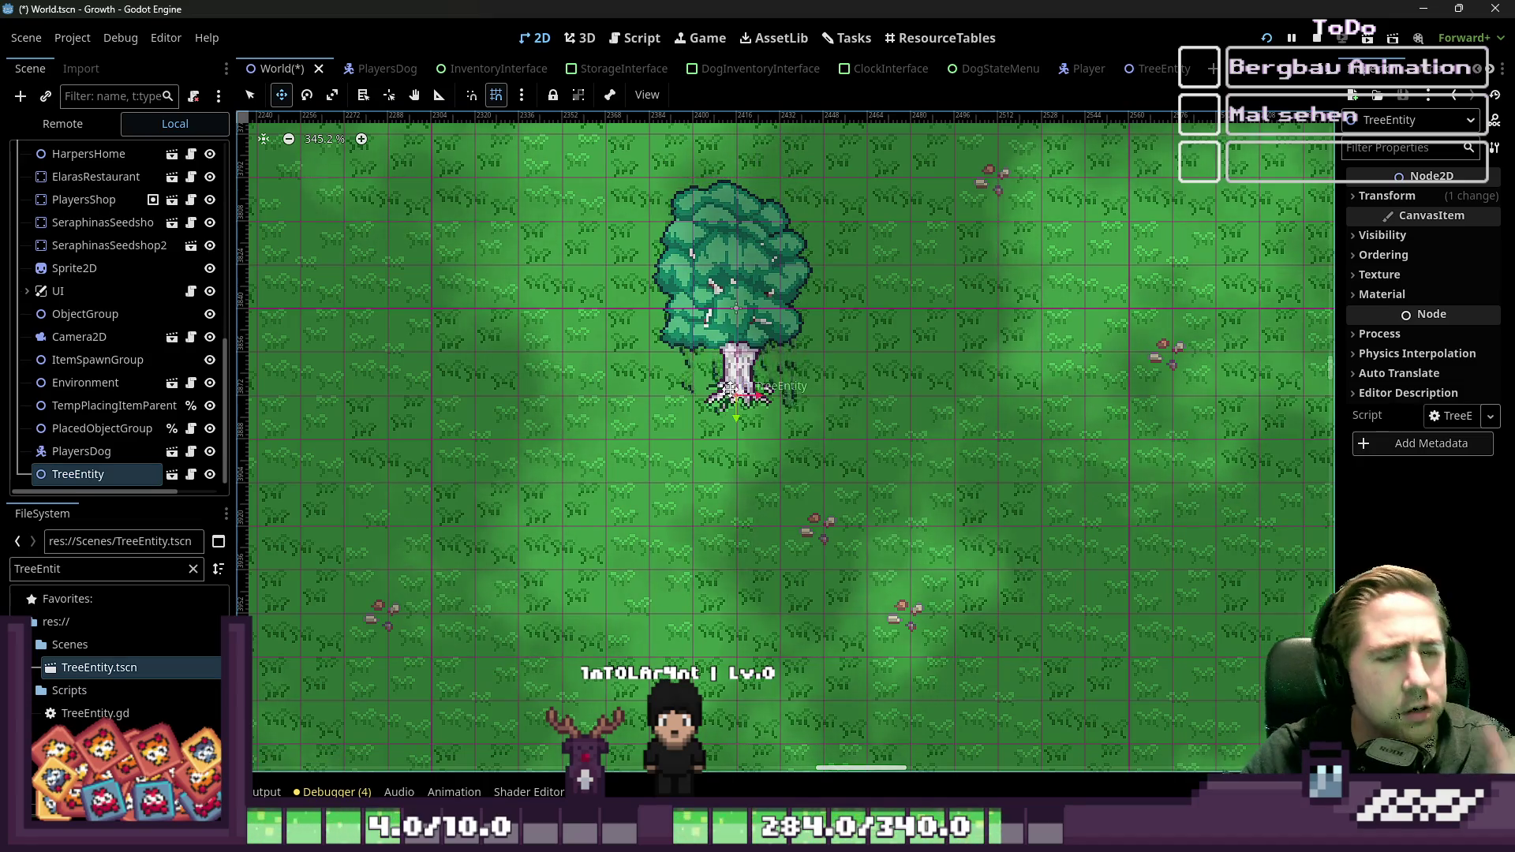
Step: Lower the placed TreeEntity's Z Index from 1 to 0 under Ordering
click(79, 451)
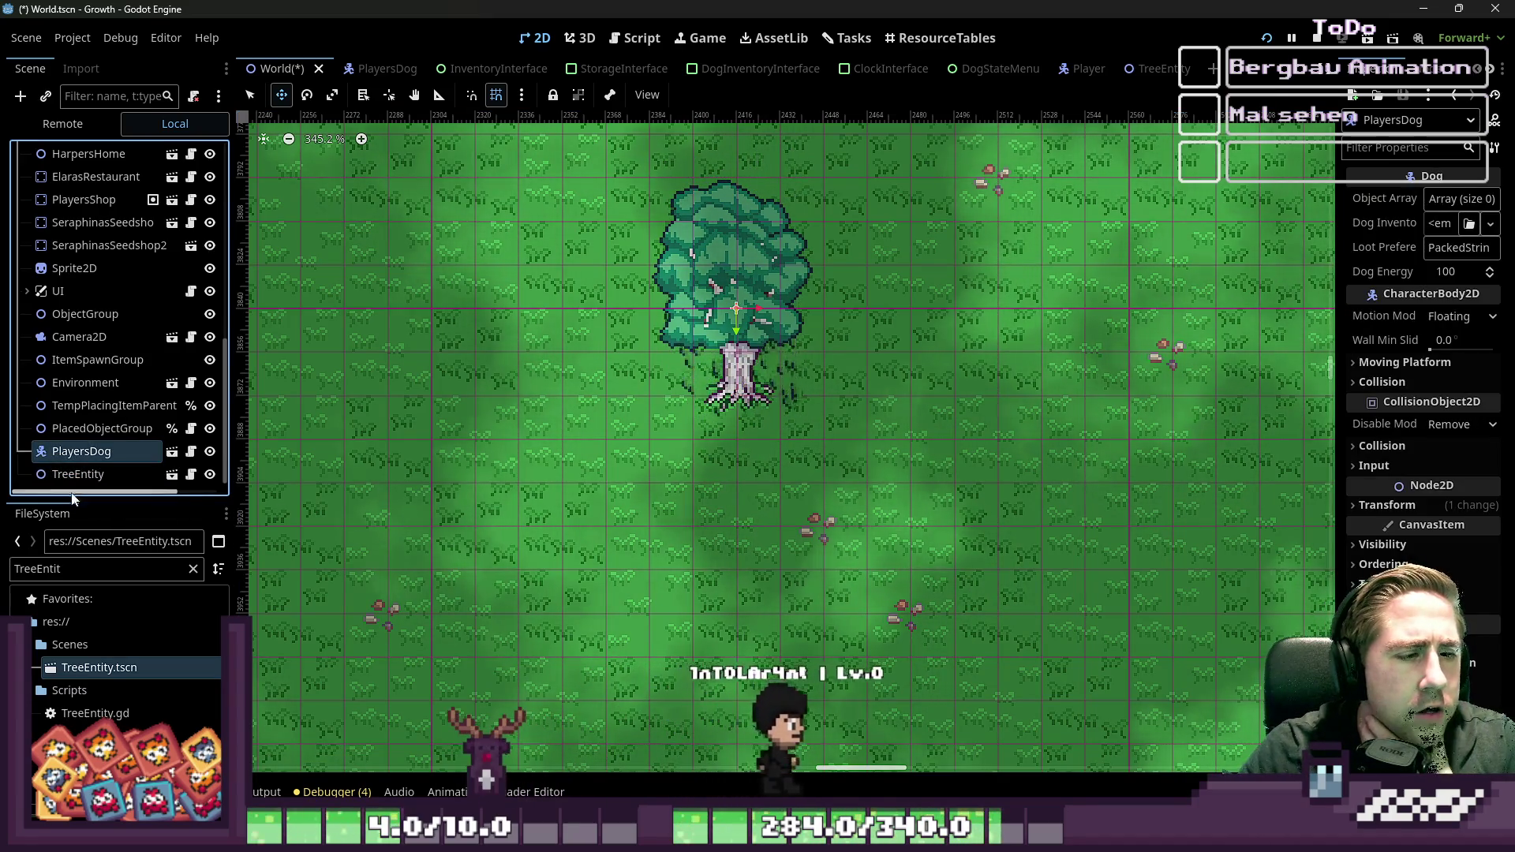
click(79, 476)
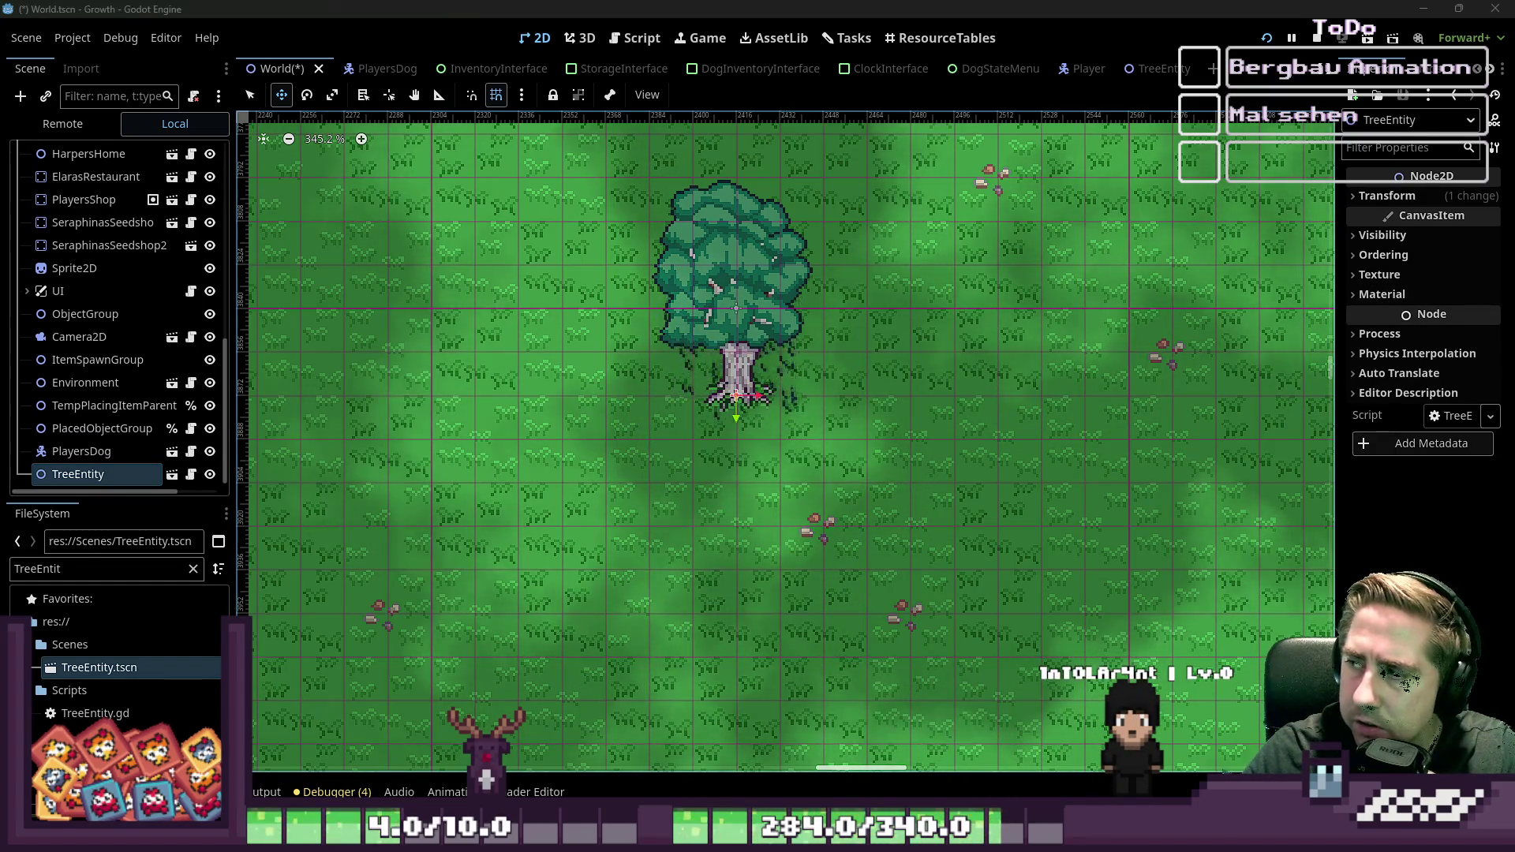
click(1412, 262)
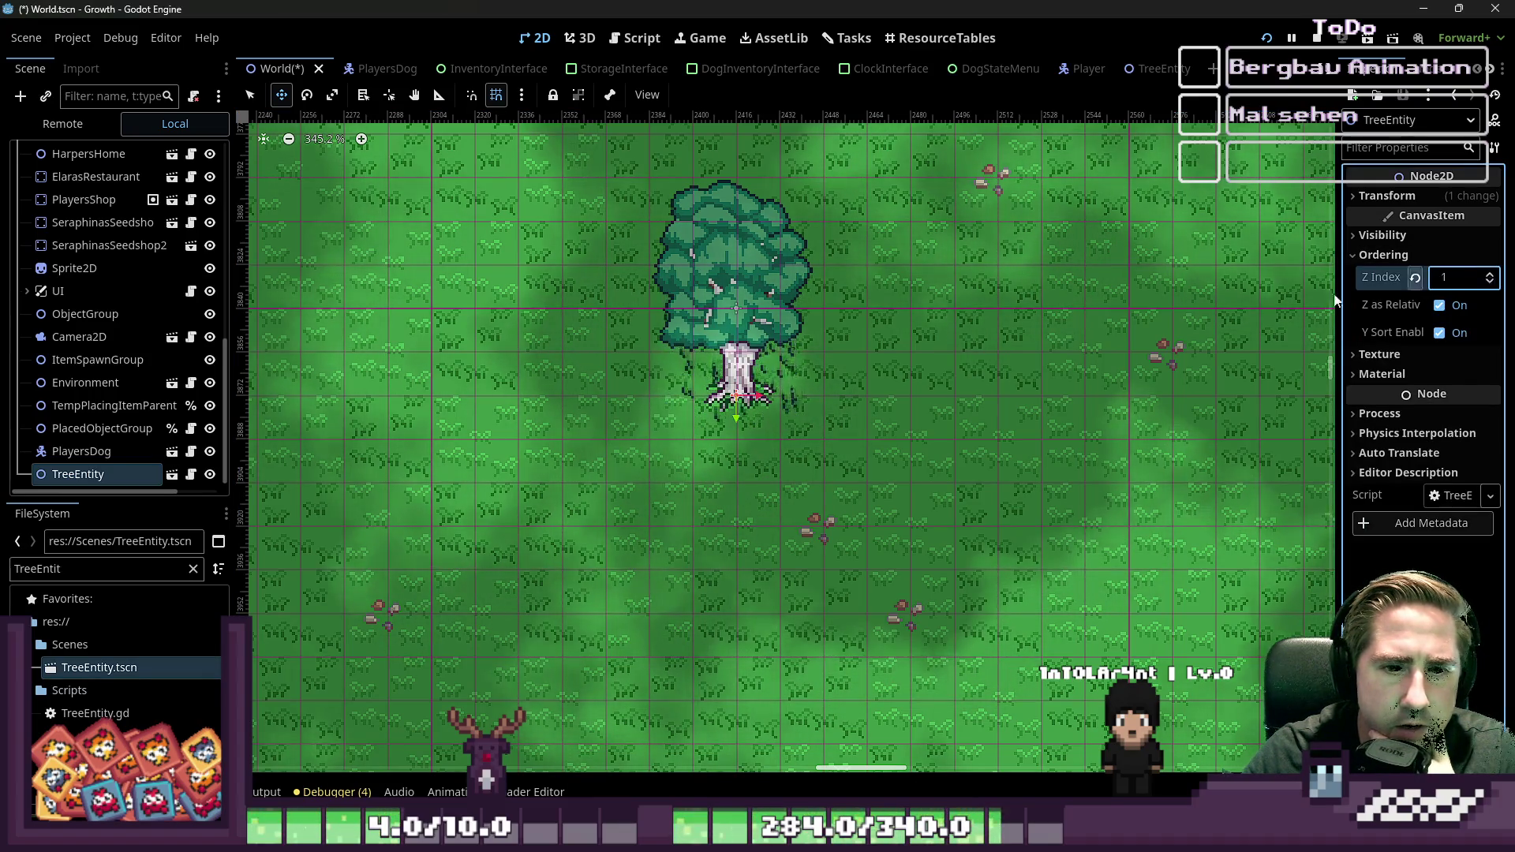
click(1491, 282)
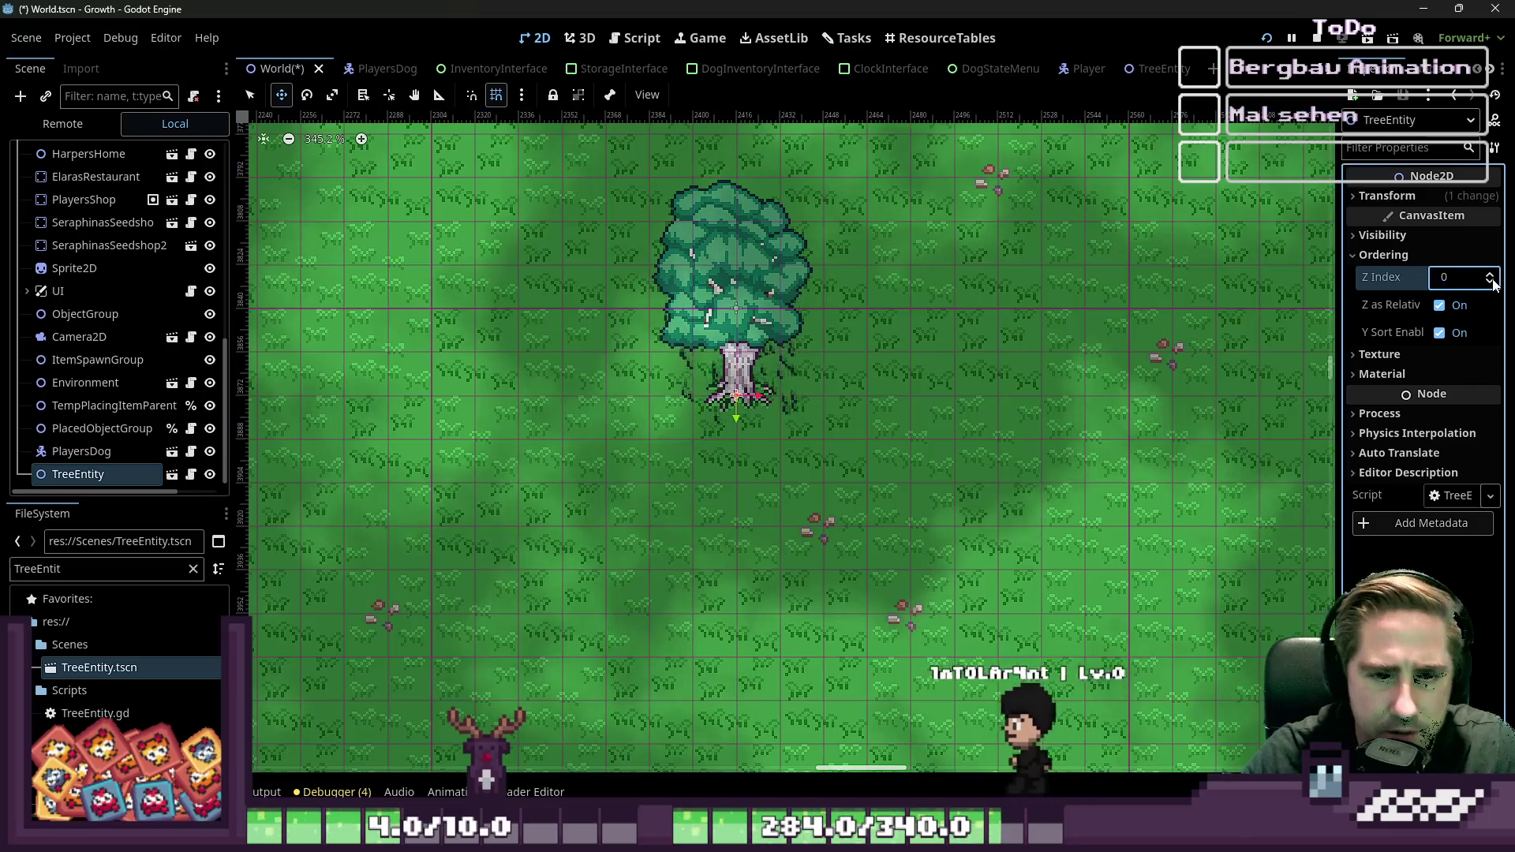
Step: Compare with PlayersDog, then request deletion of the TreeEntity node
click(81, 451)
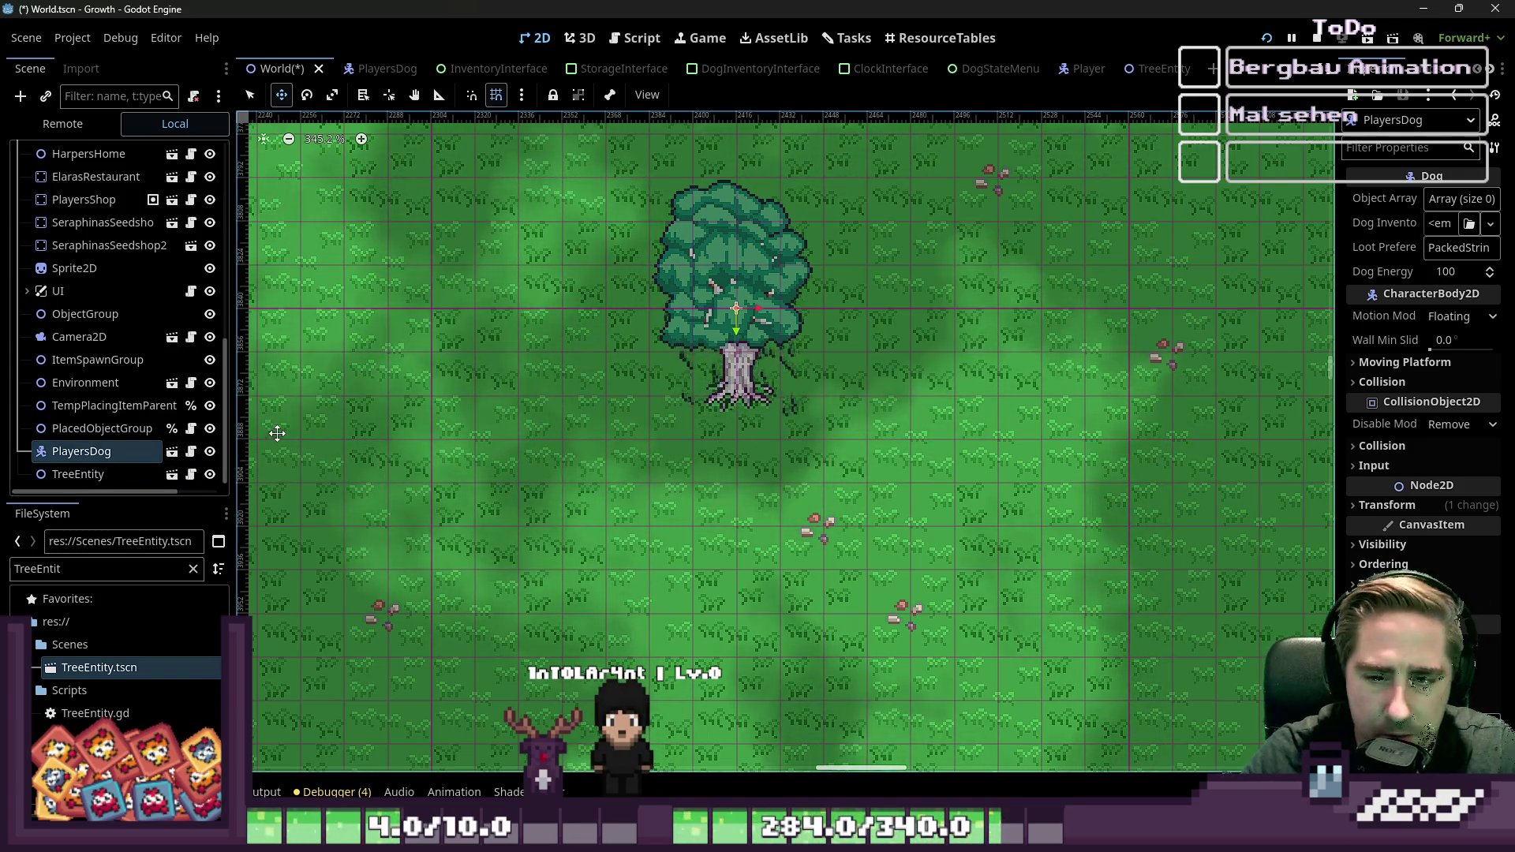
click(111, 472)
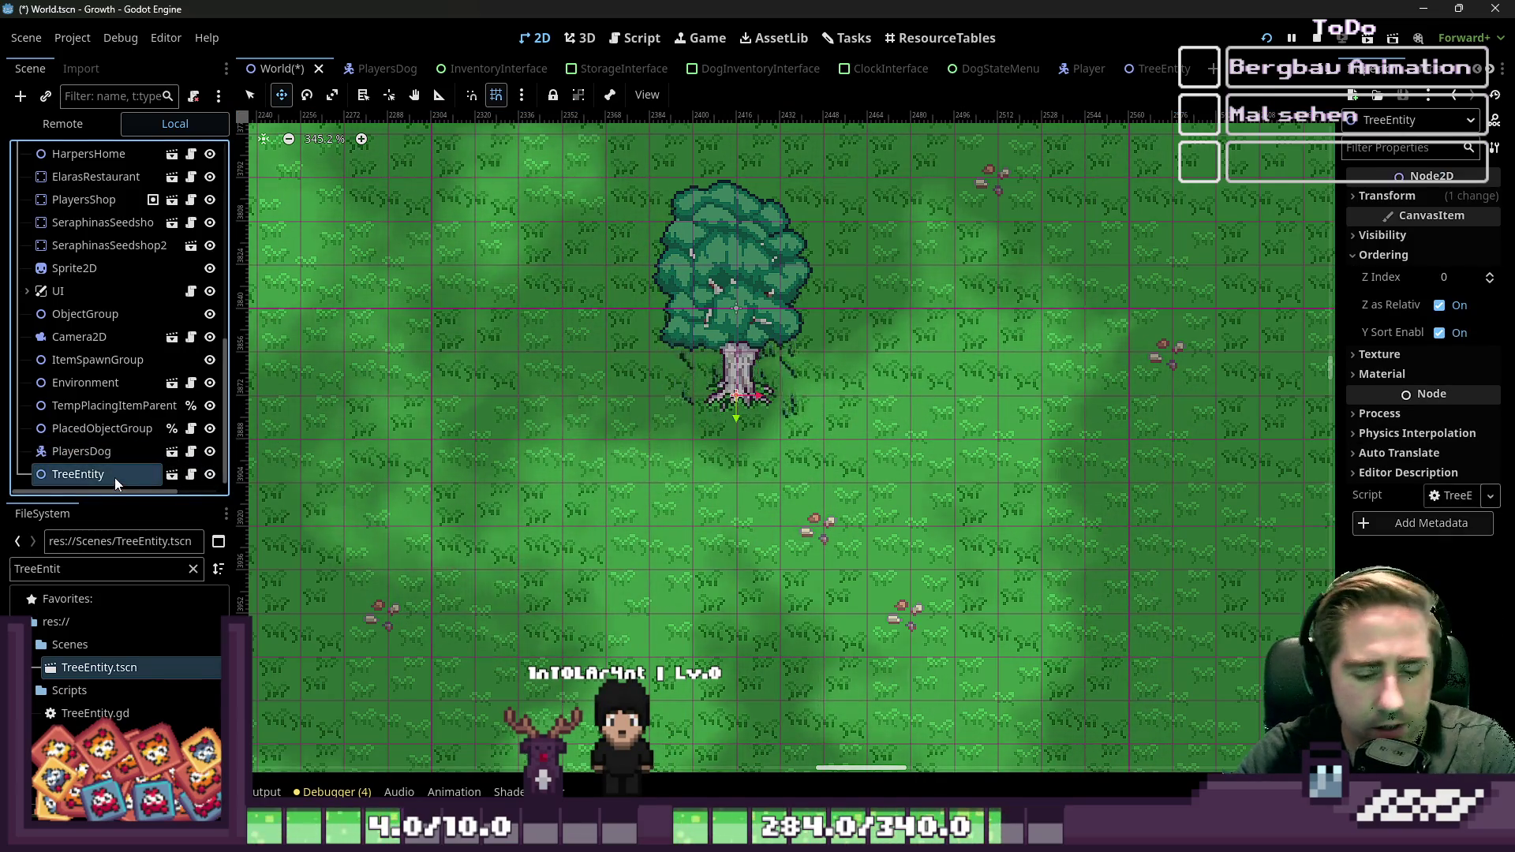
key(Delete)
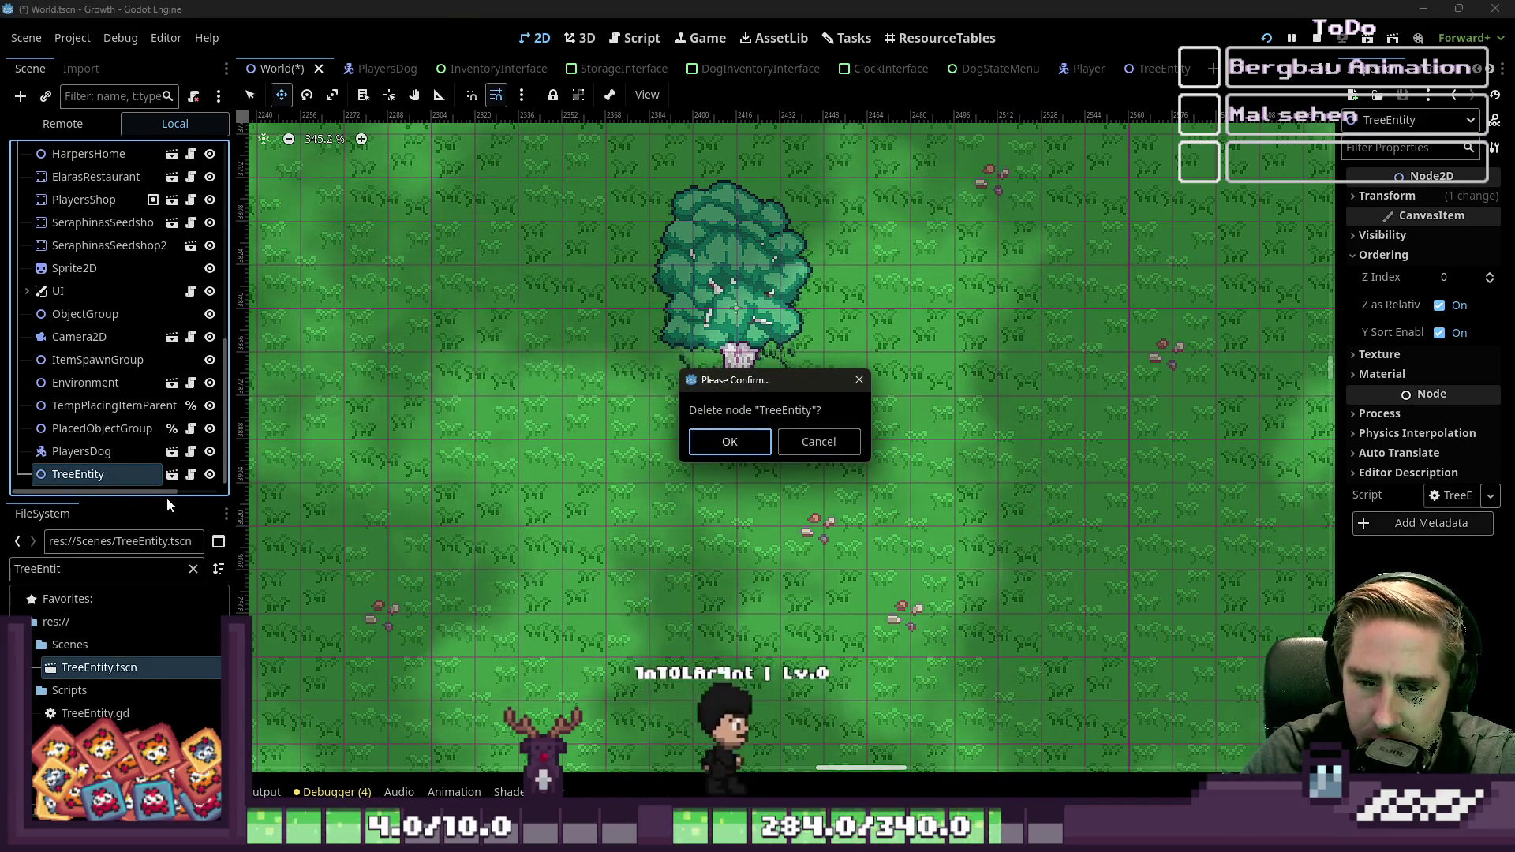
Step: Delete the TreeEntity node from the World scene and confirm the removal
click(796, 448)
click(102, 461)
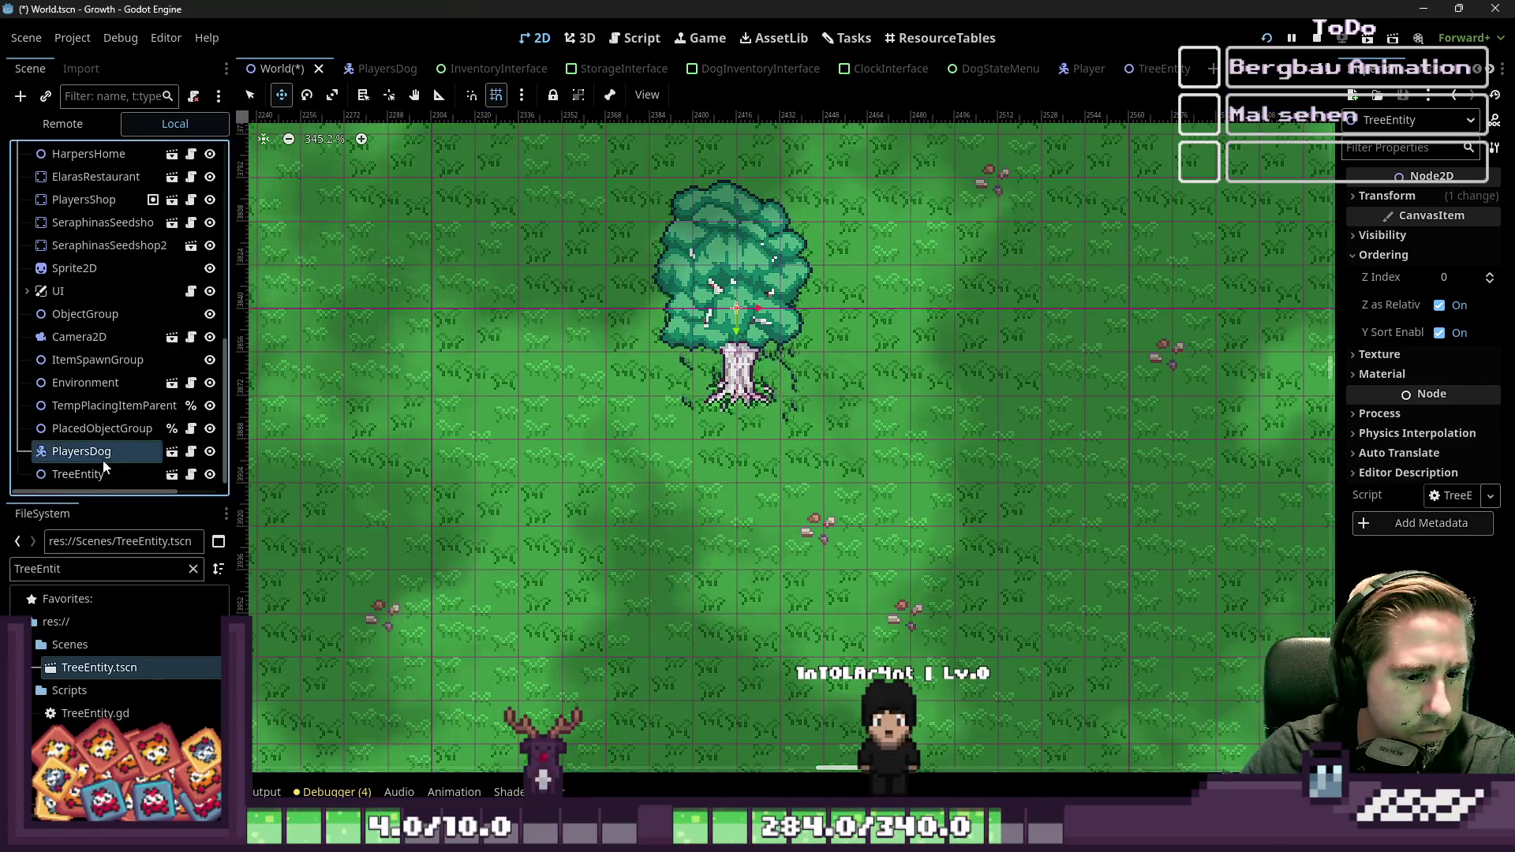
click(78, 474)
key(Delete)
key(Return)
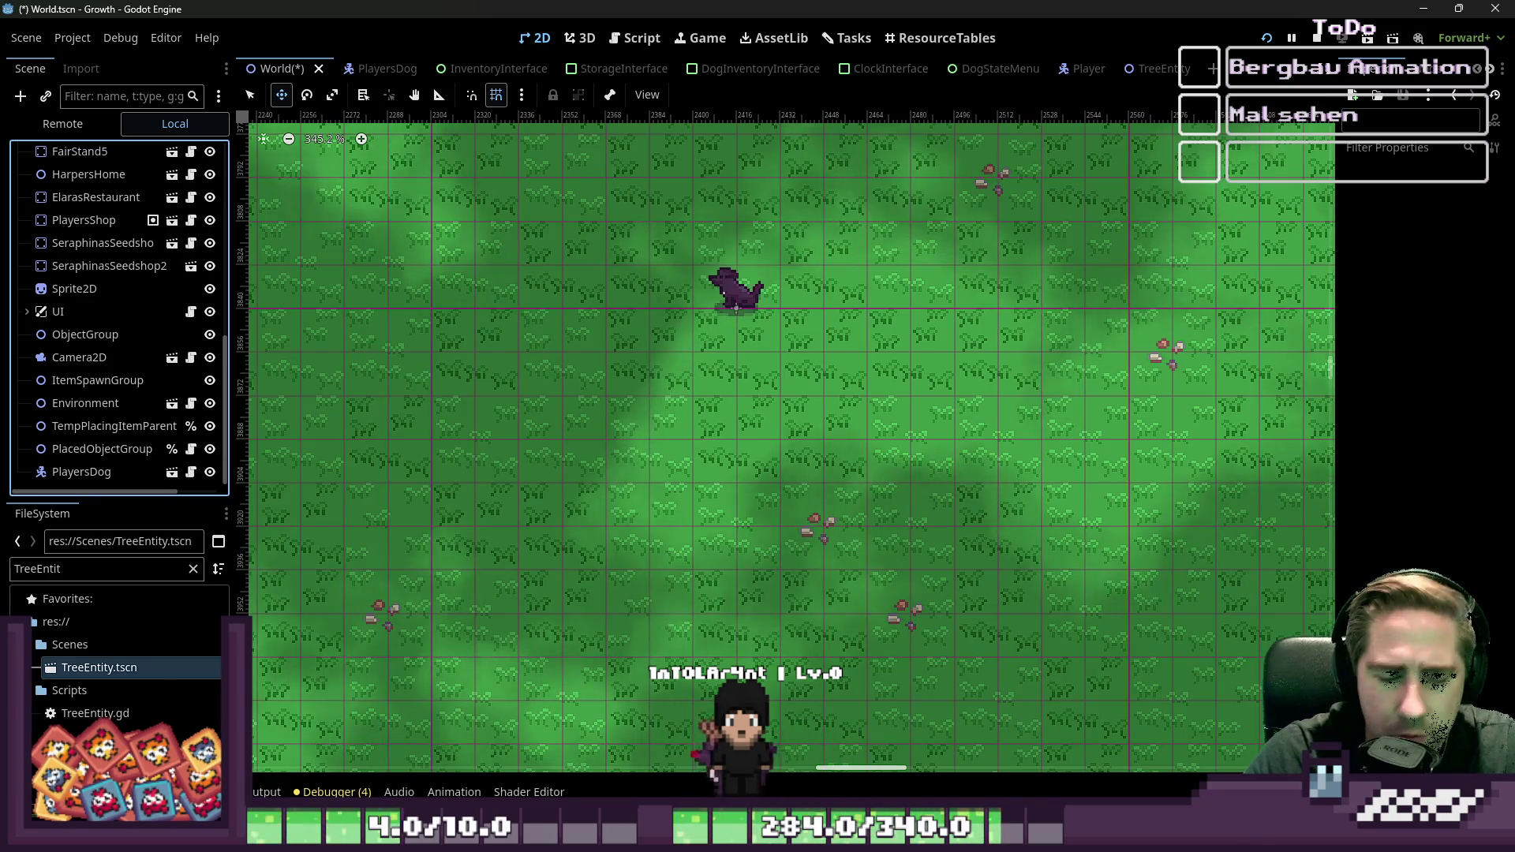
Step: Delete the PlayersDog node from the World scene and confirm the removal
click(449, 228)
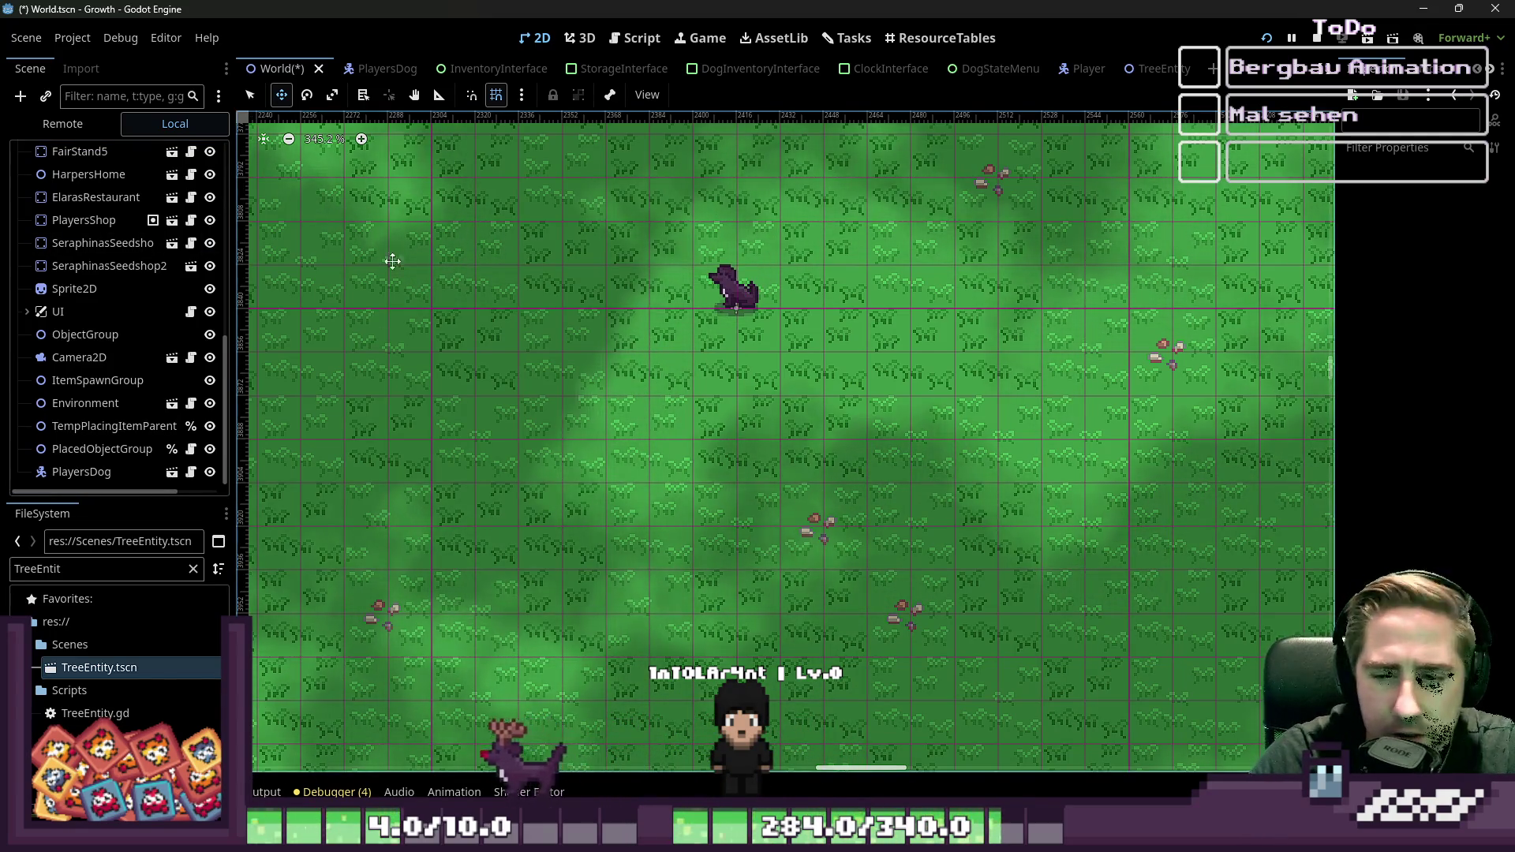
click(82, 471)
key(Delete)
key(Return)
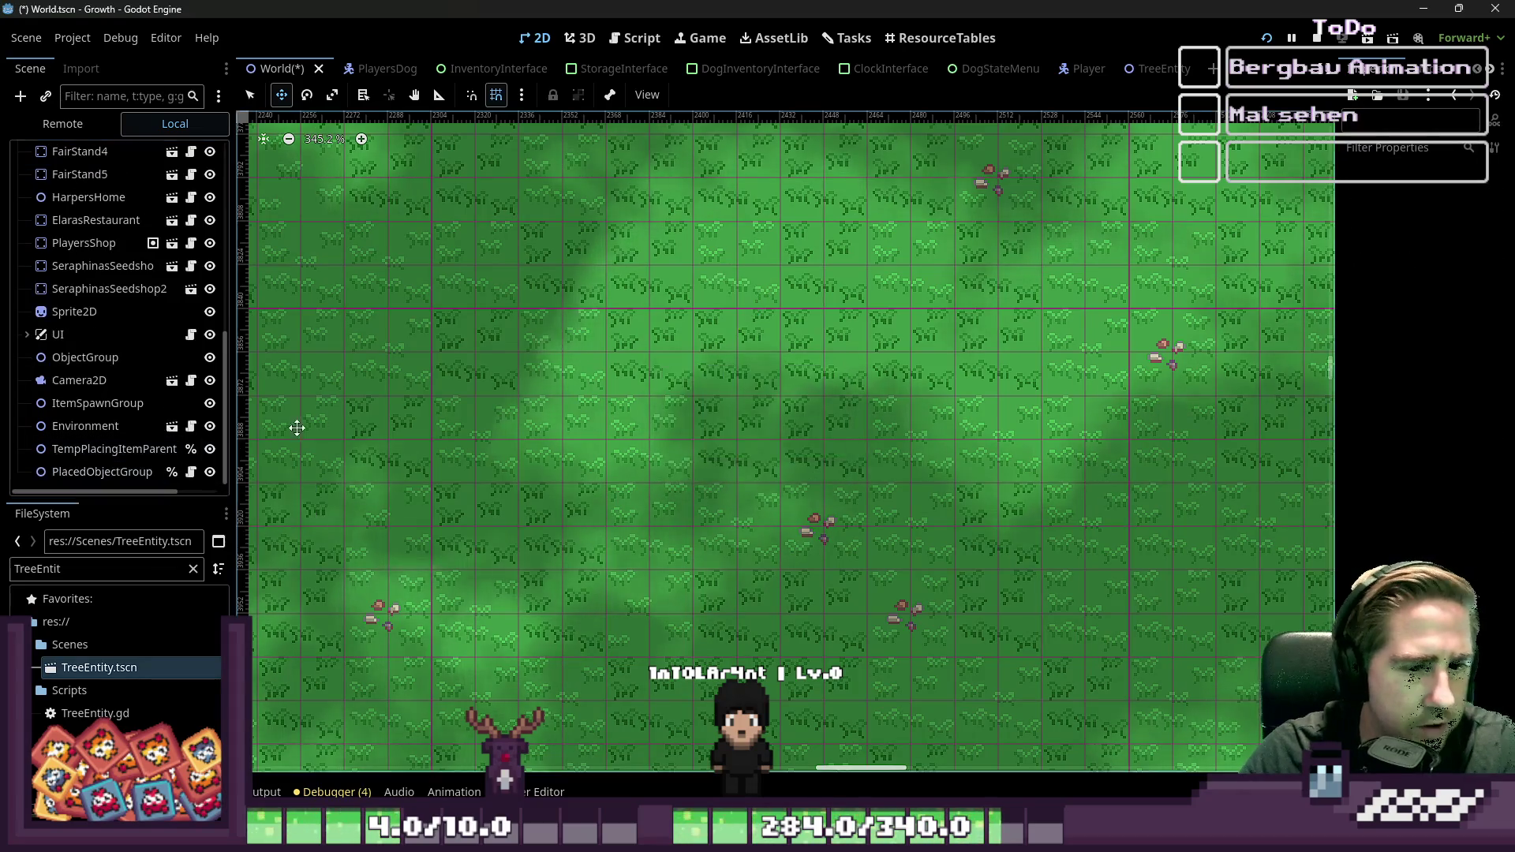
scroll(788, 524, down, 3)
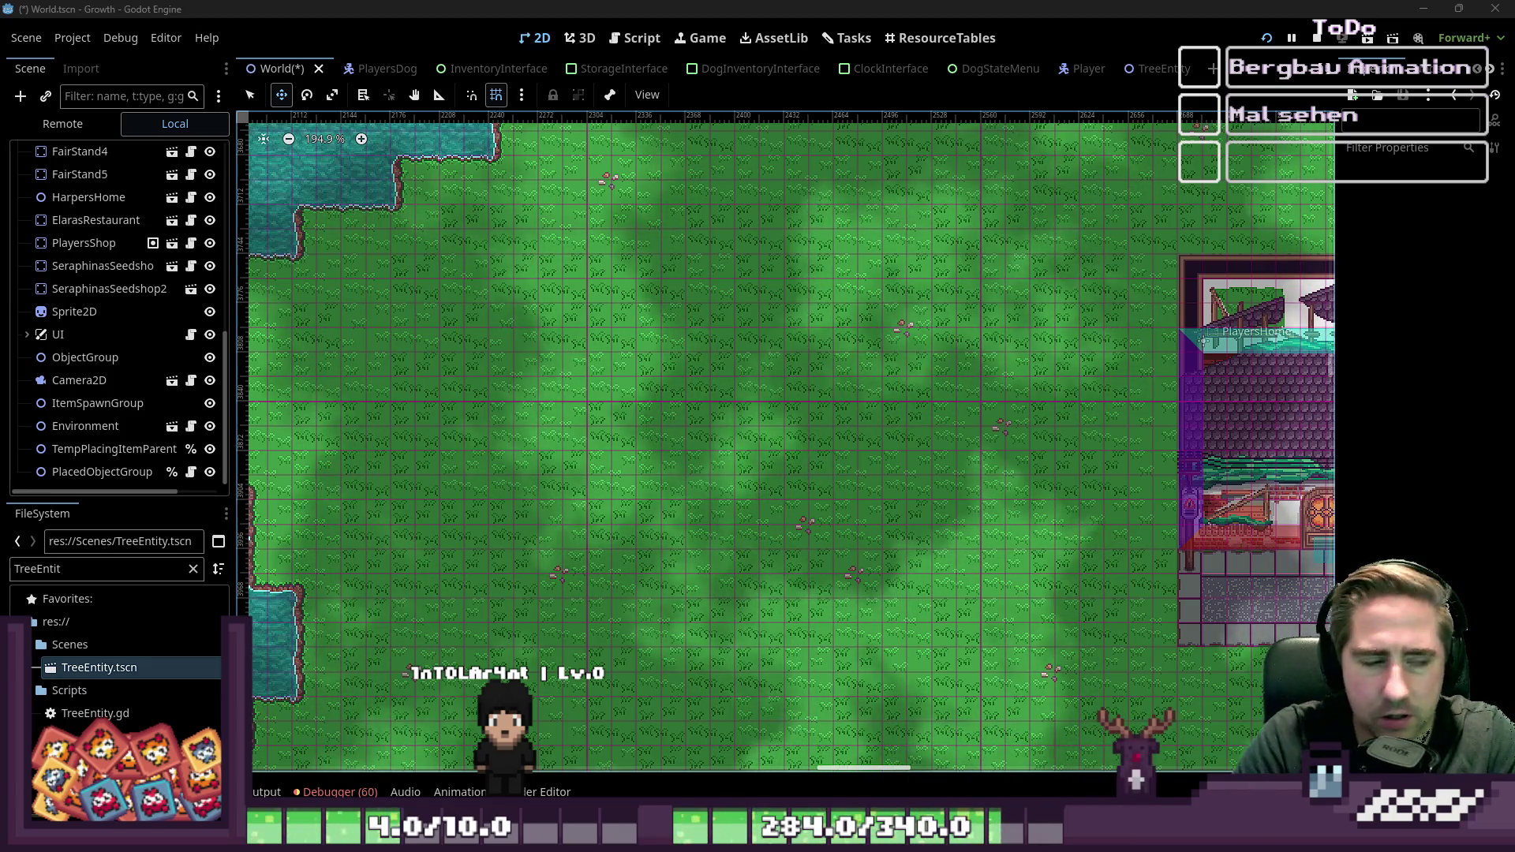
scroll(662, 435, down, 6)
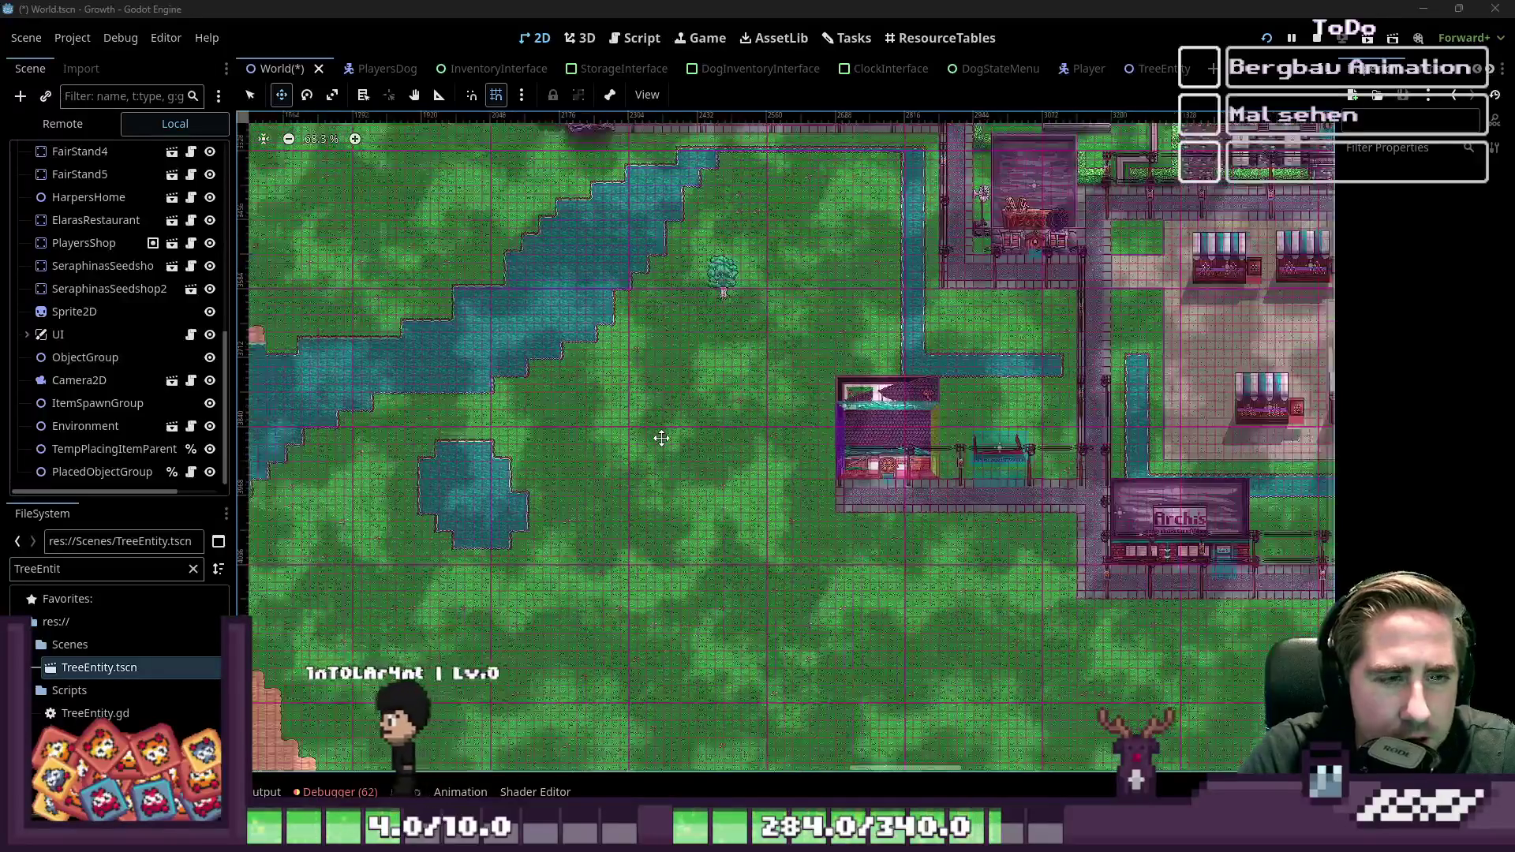
scroll(706, 271, up, 11)
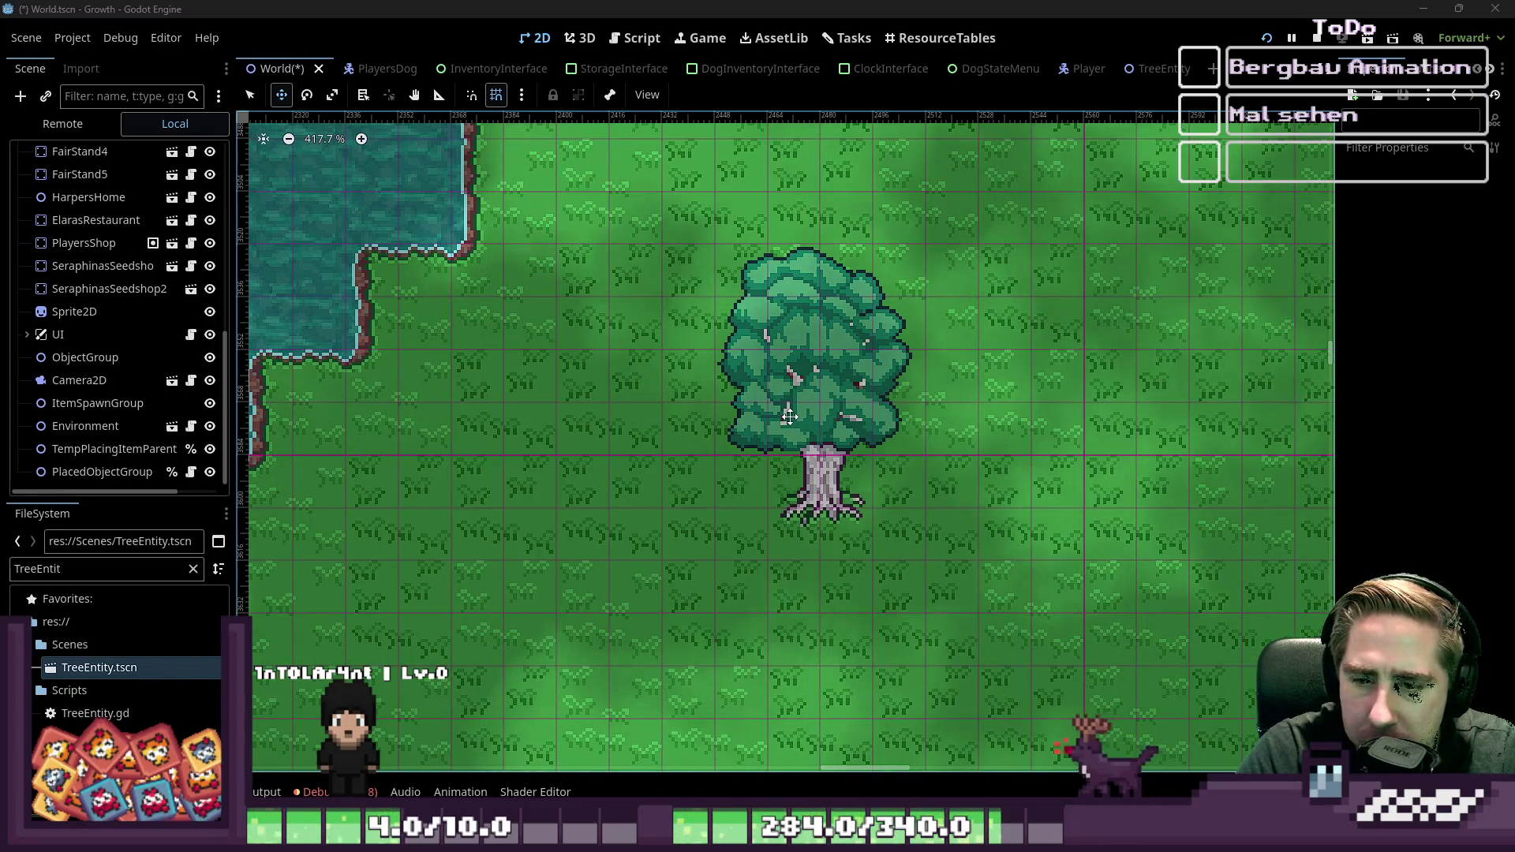
scroll(940, 522, down, 2)
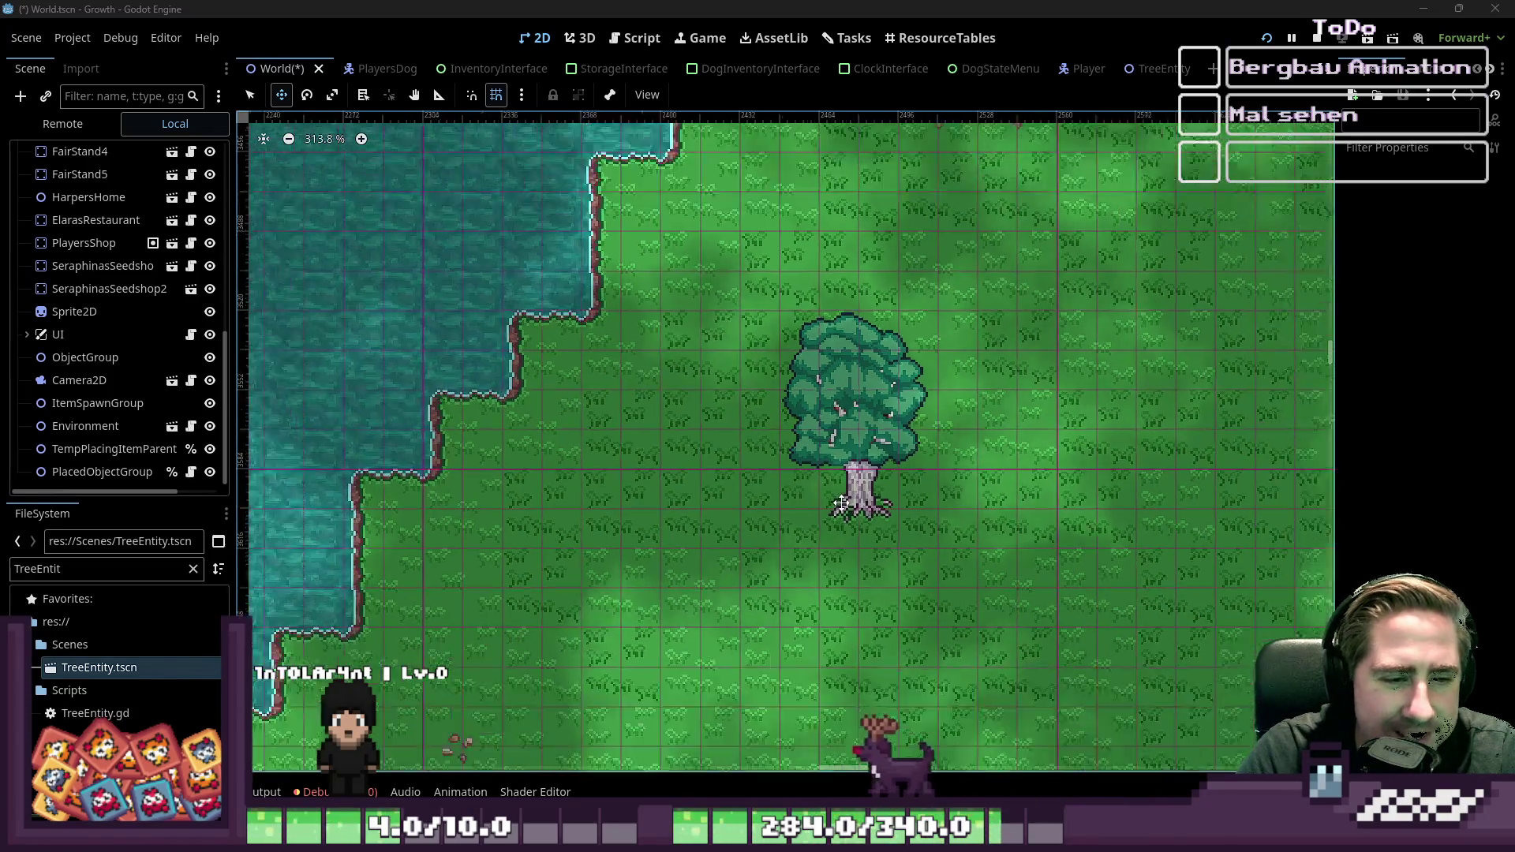
scroll(114, 441, up, 2)
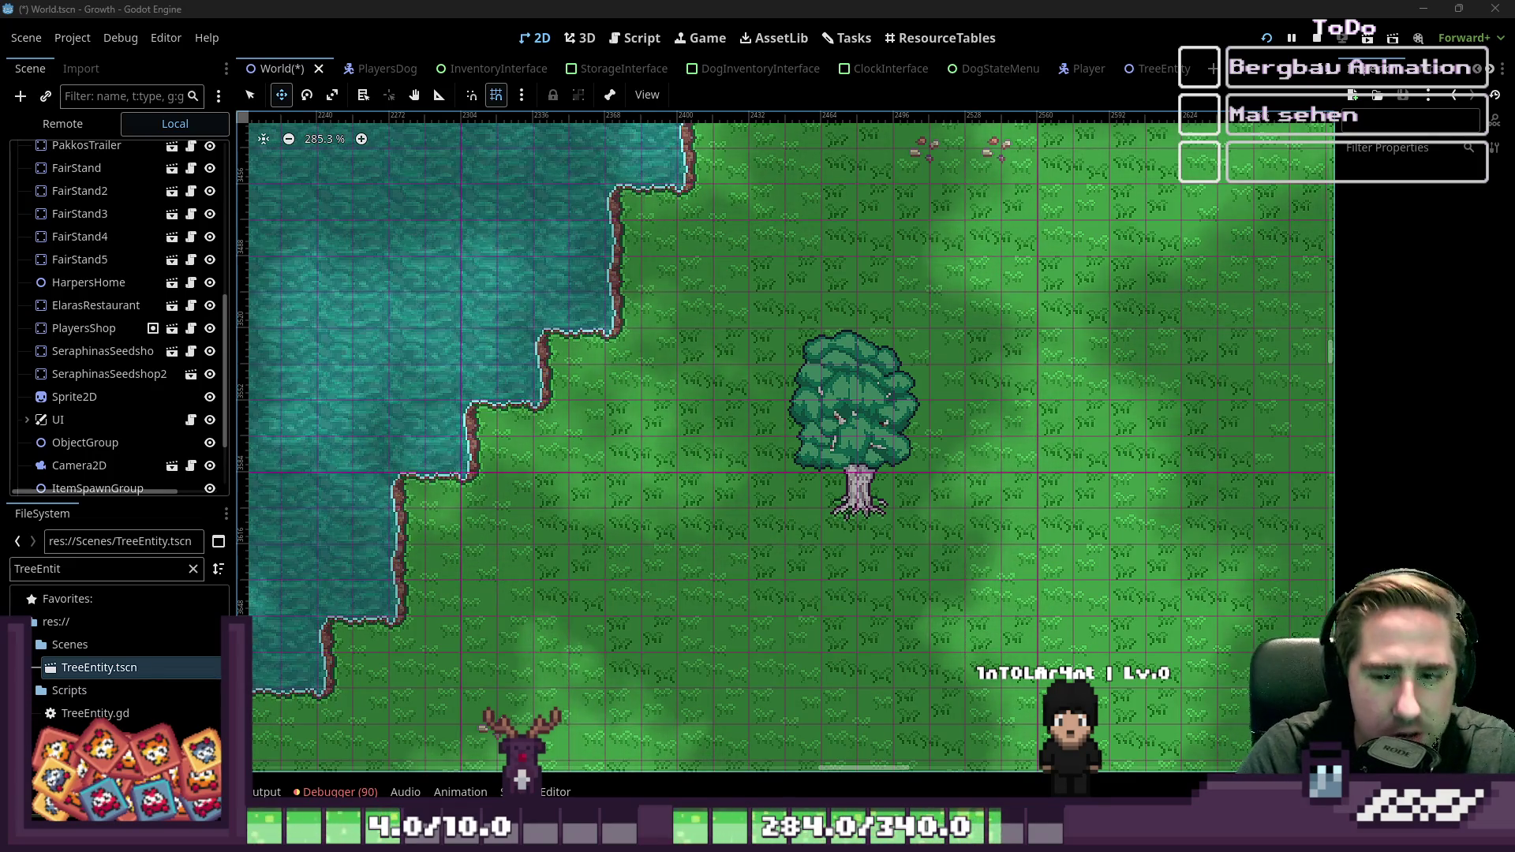
scroll(43, 432, down, 3)
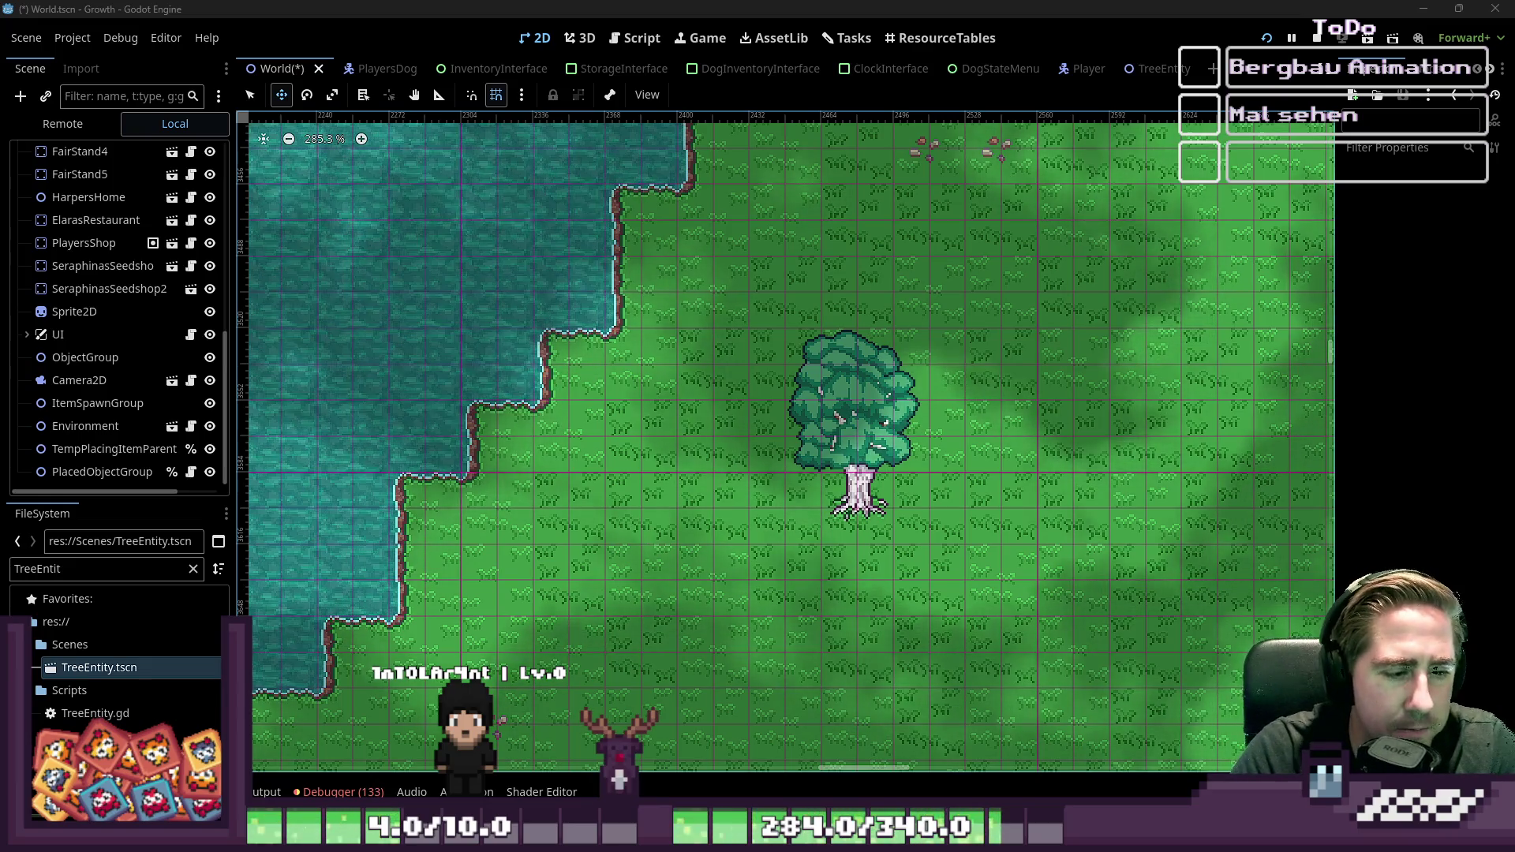
click(337, 791)
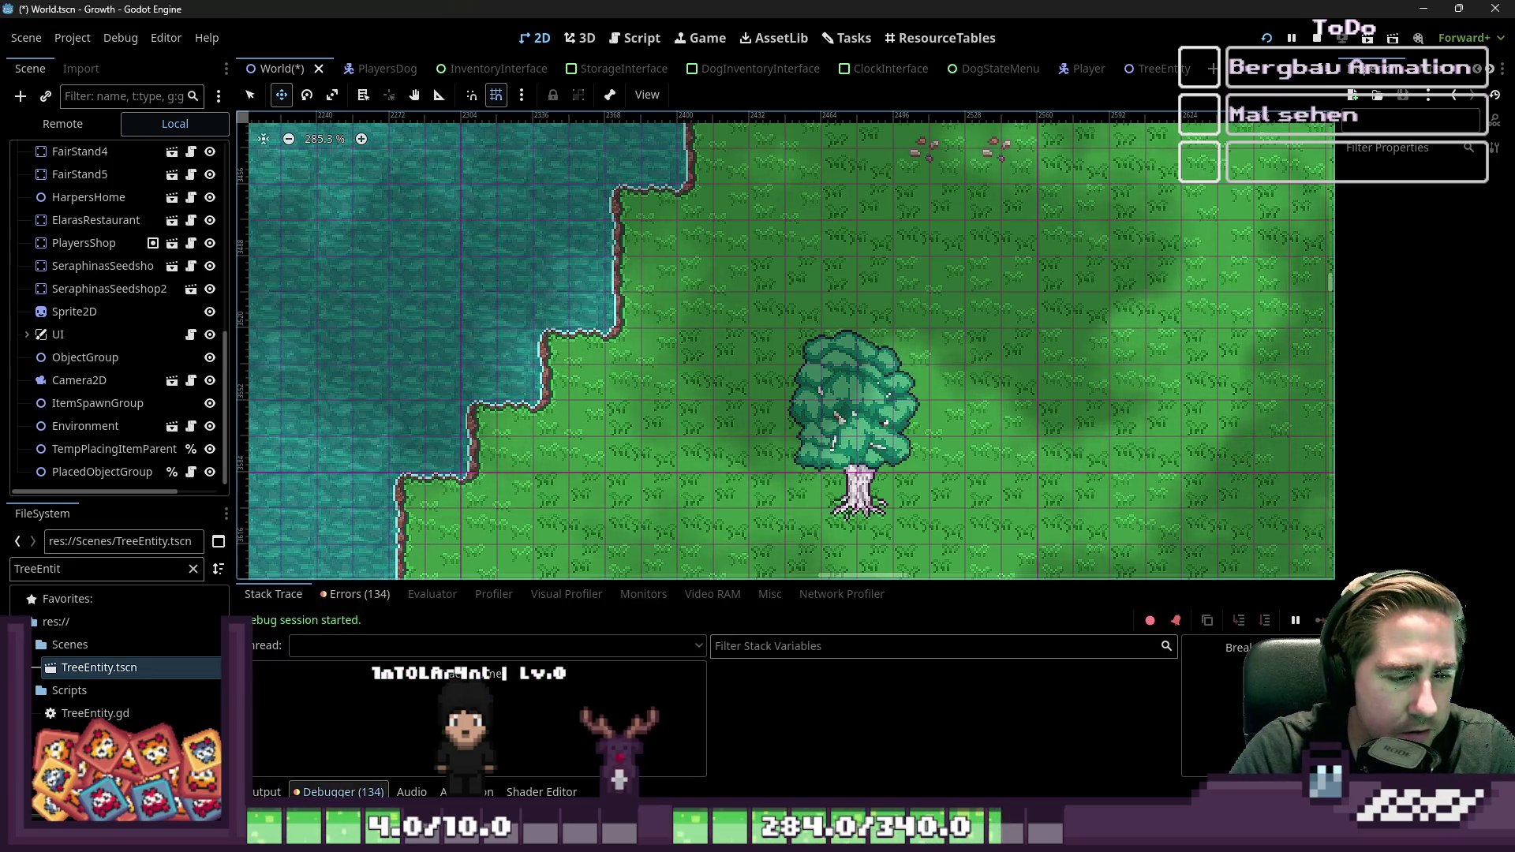
Step: List the runtime errors and jump from a timer error to DogResting.gd line 7
click(355, 594)
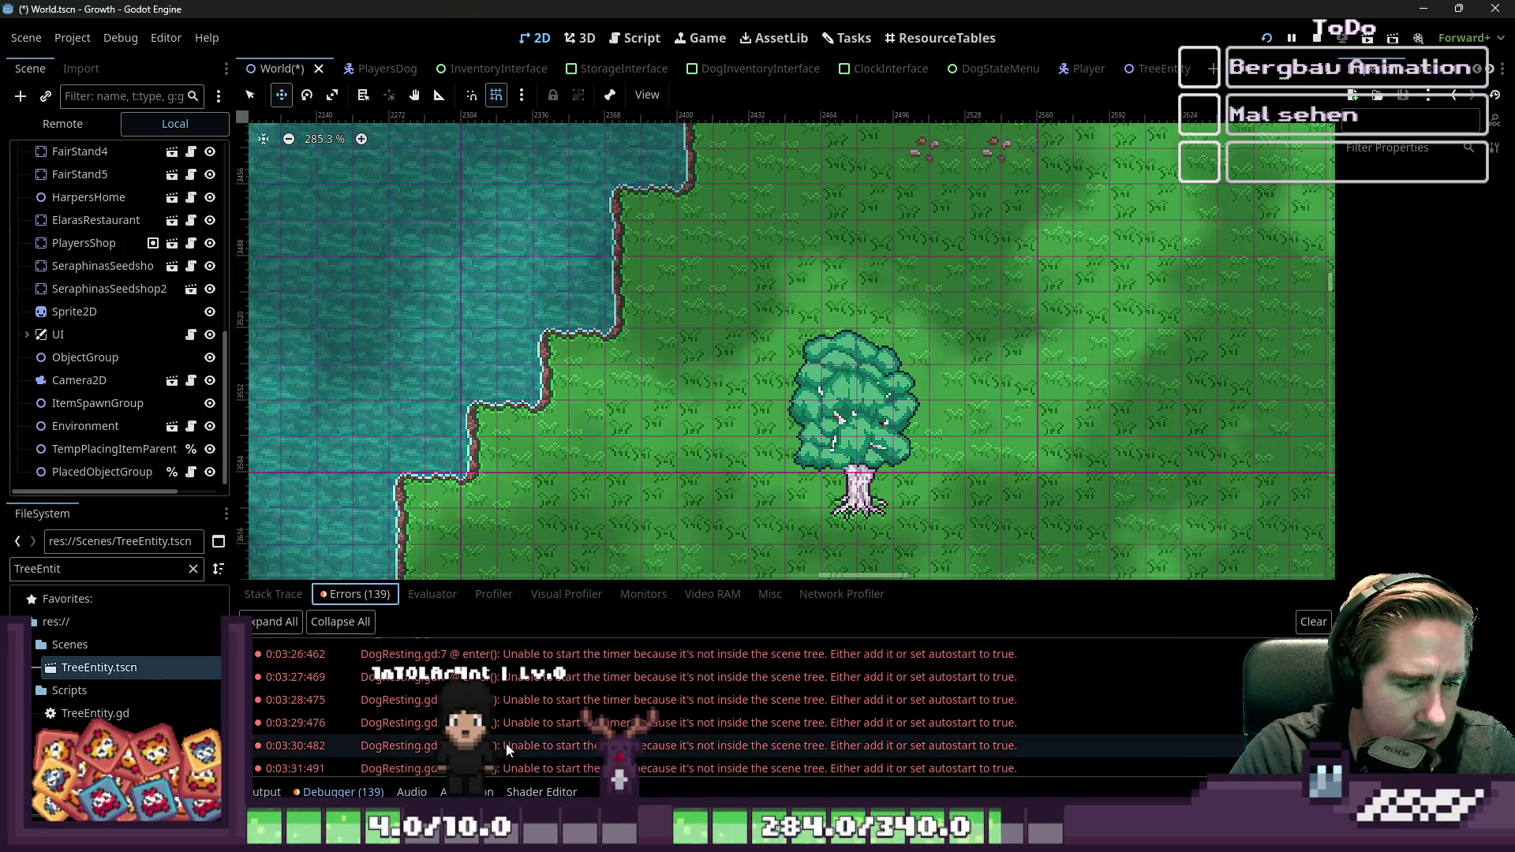
mouse_move(505, 718)
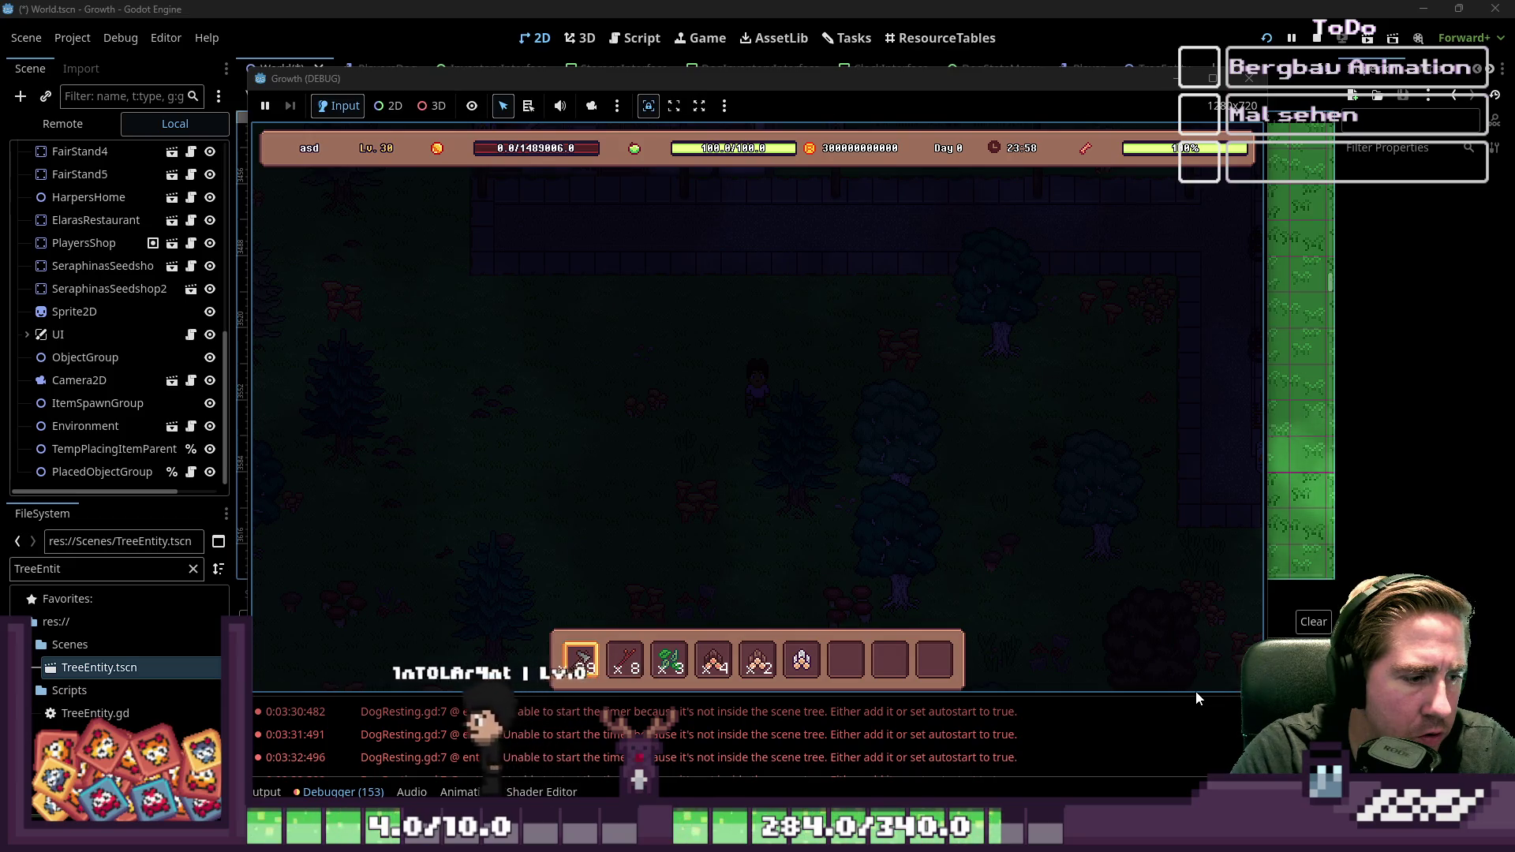
click(547, 738)
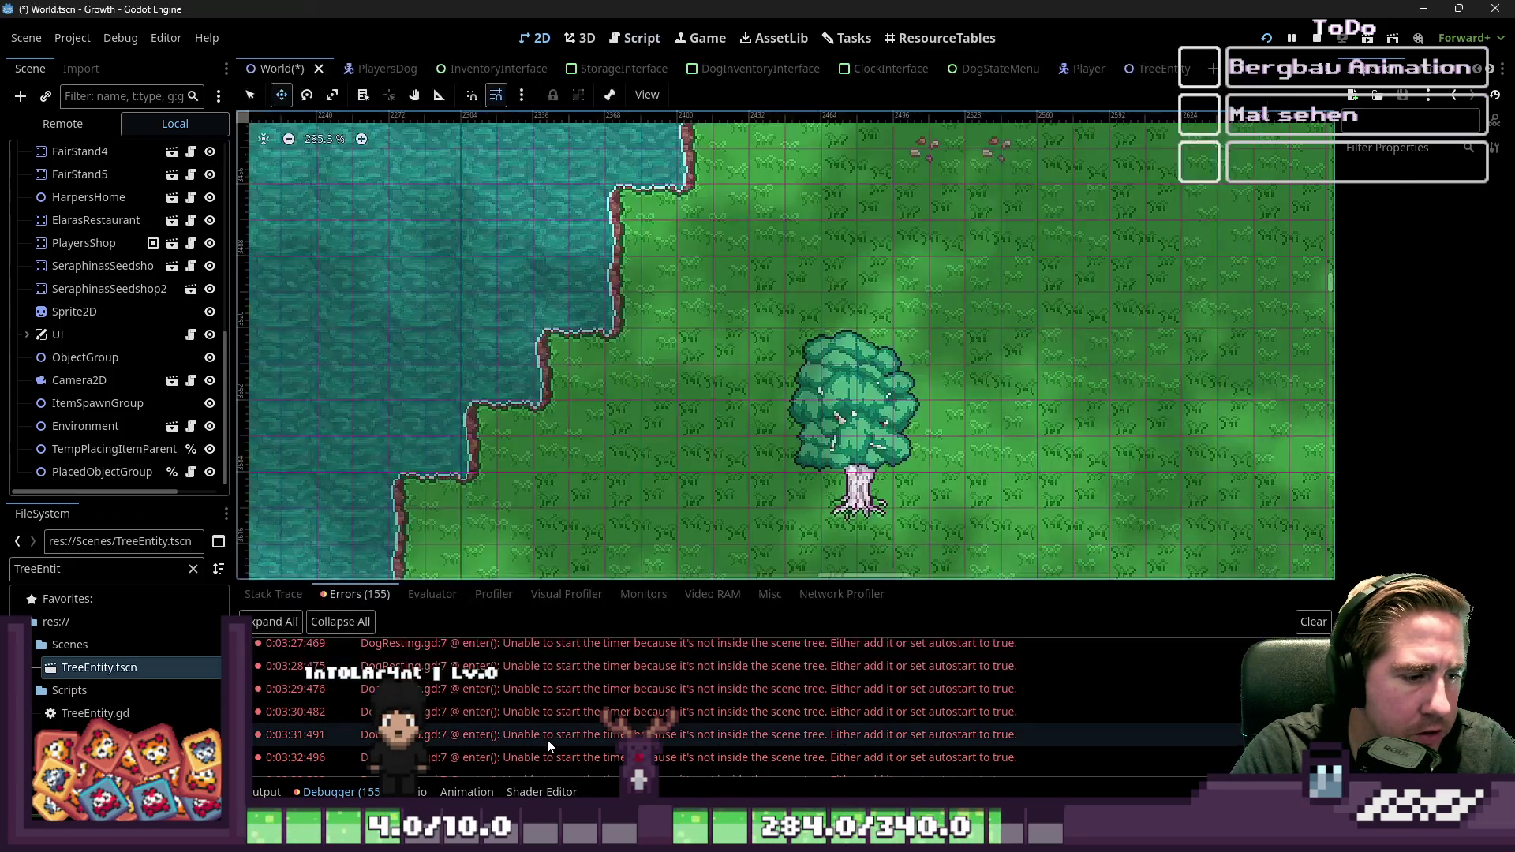
mouse_move(546, 740)
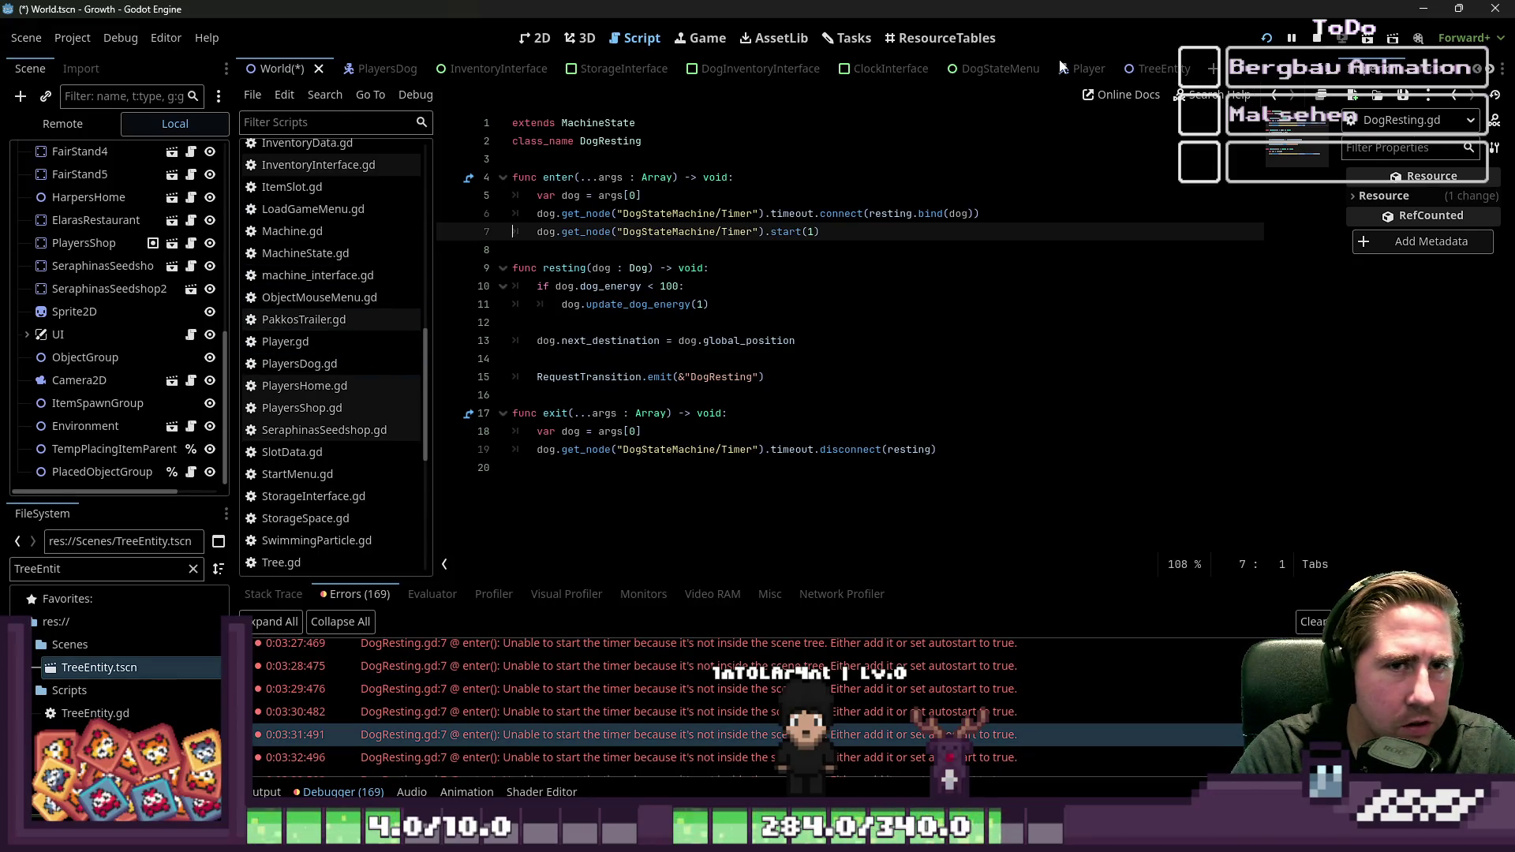
Step: Switch to the PlayersDog scene and highlight the timer start call on DogResting.gd line 7
click(366, 71)
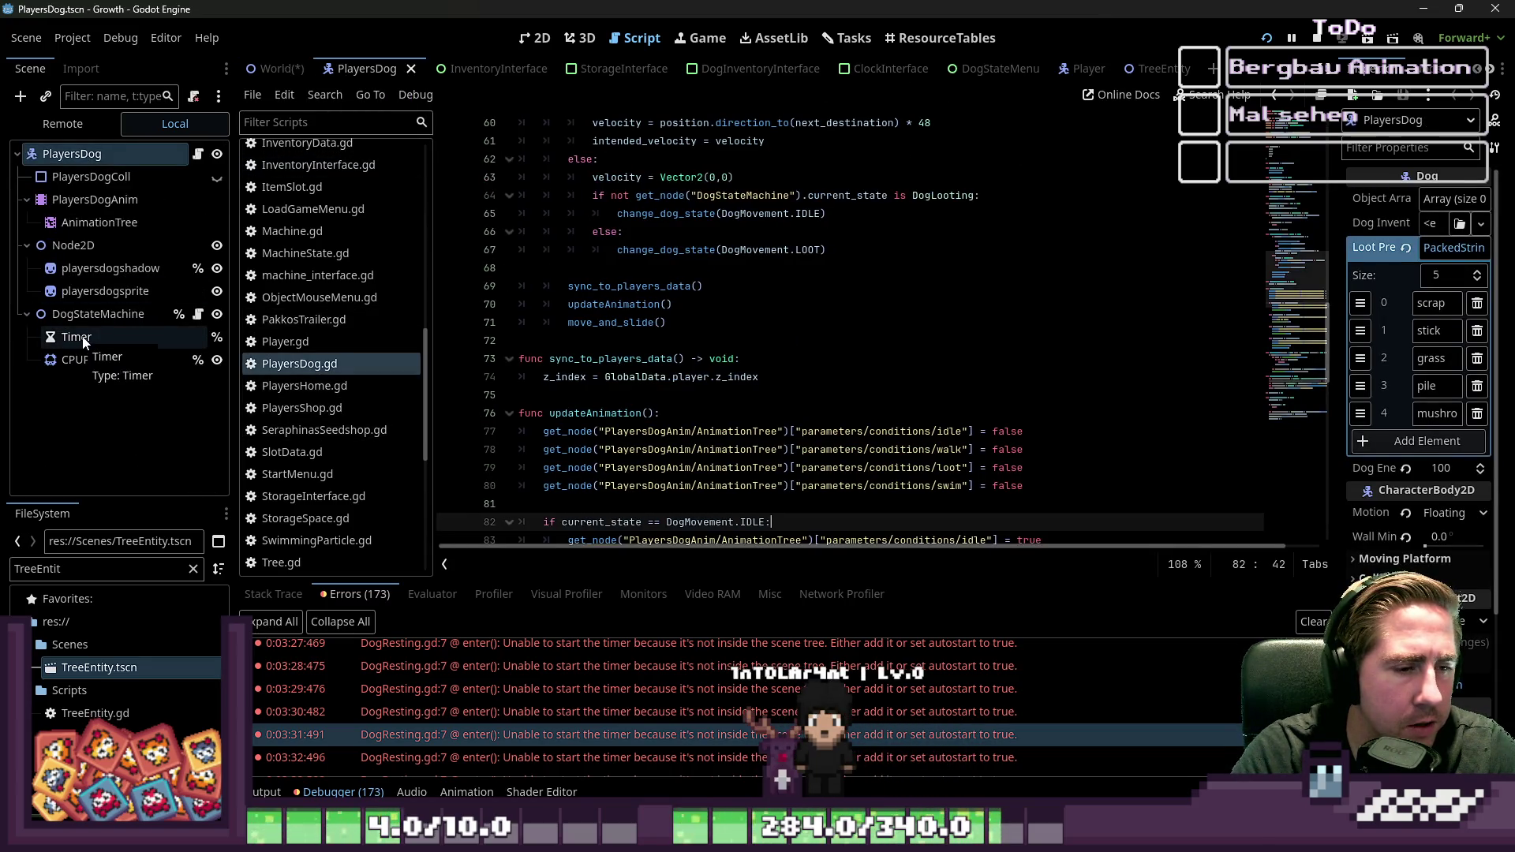
double_click(591, 697)
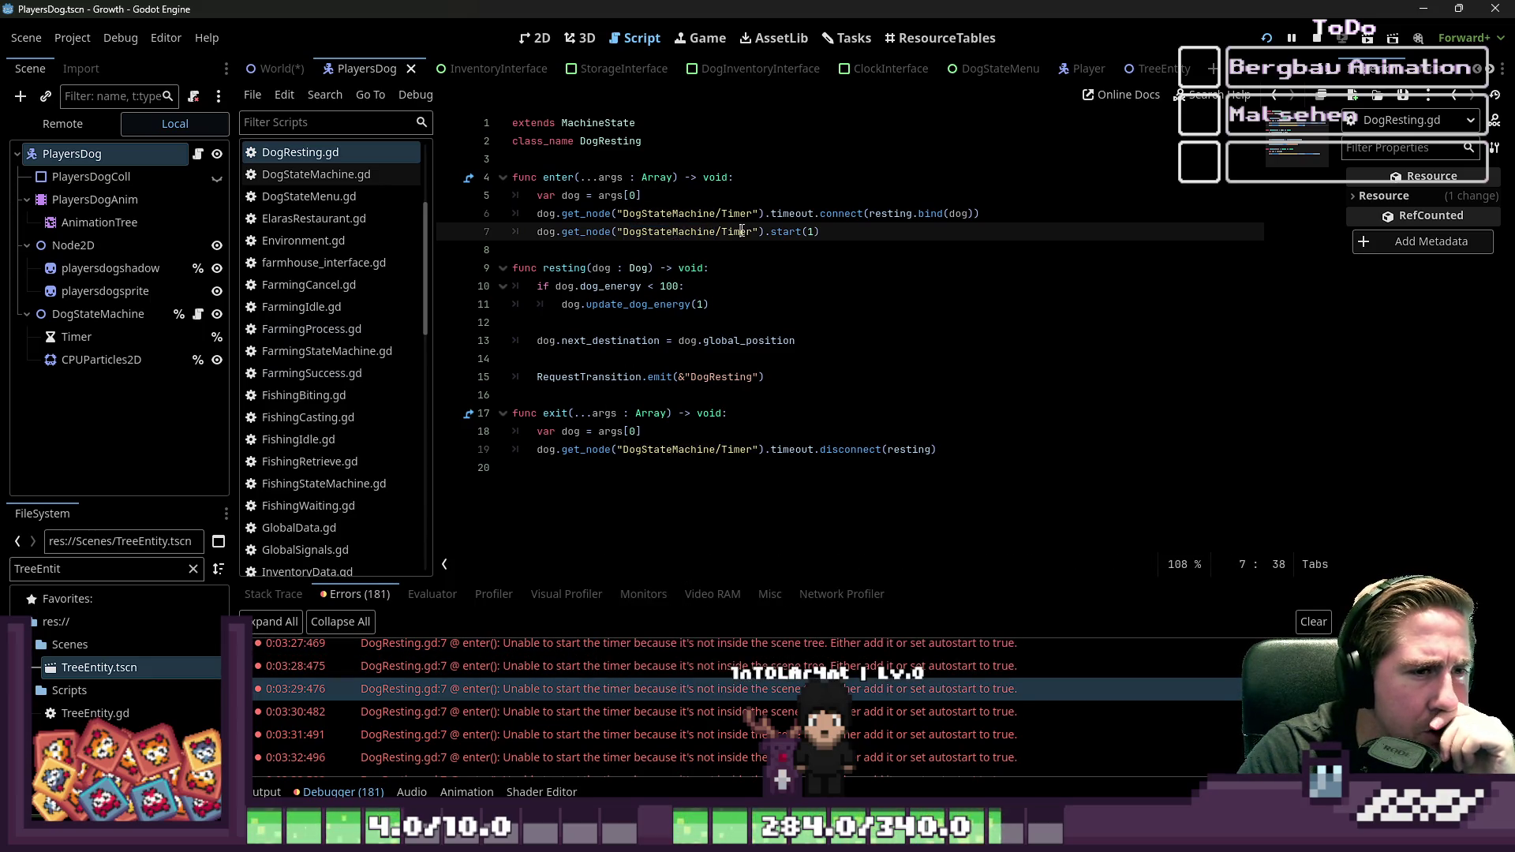
drag(833, 233, 486, 232)
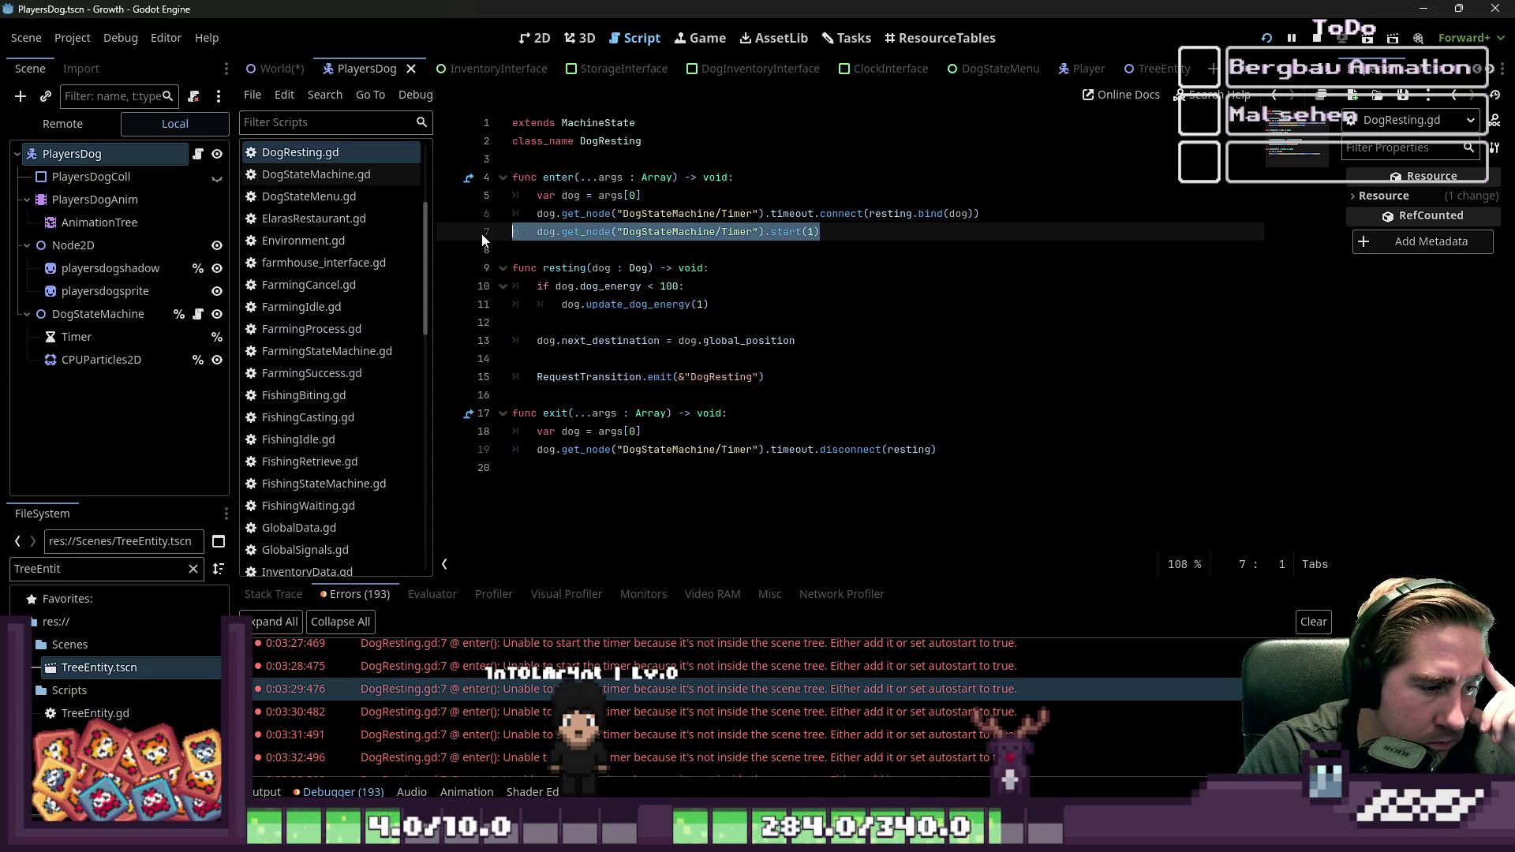
click(693, 708)
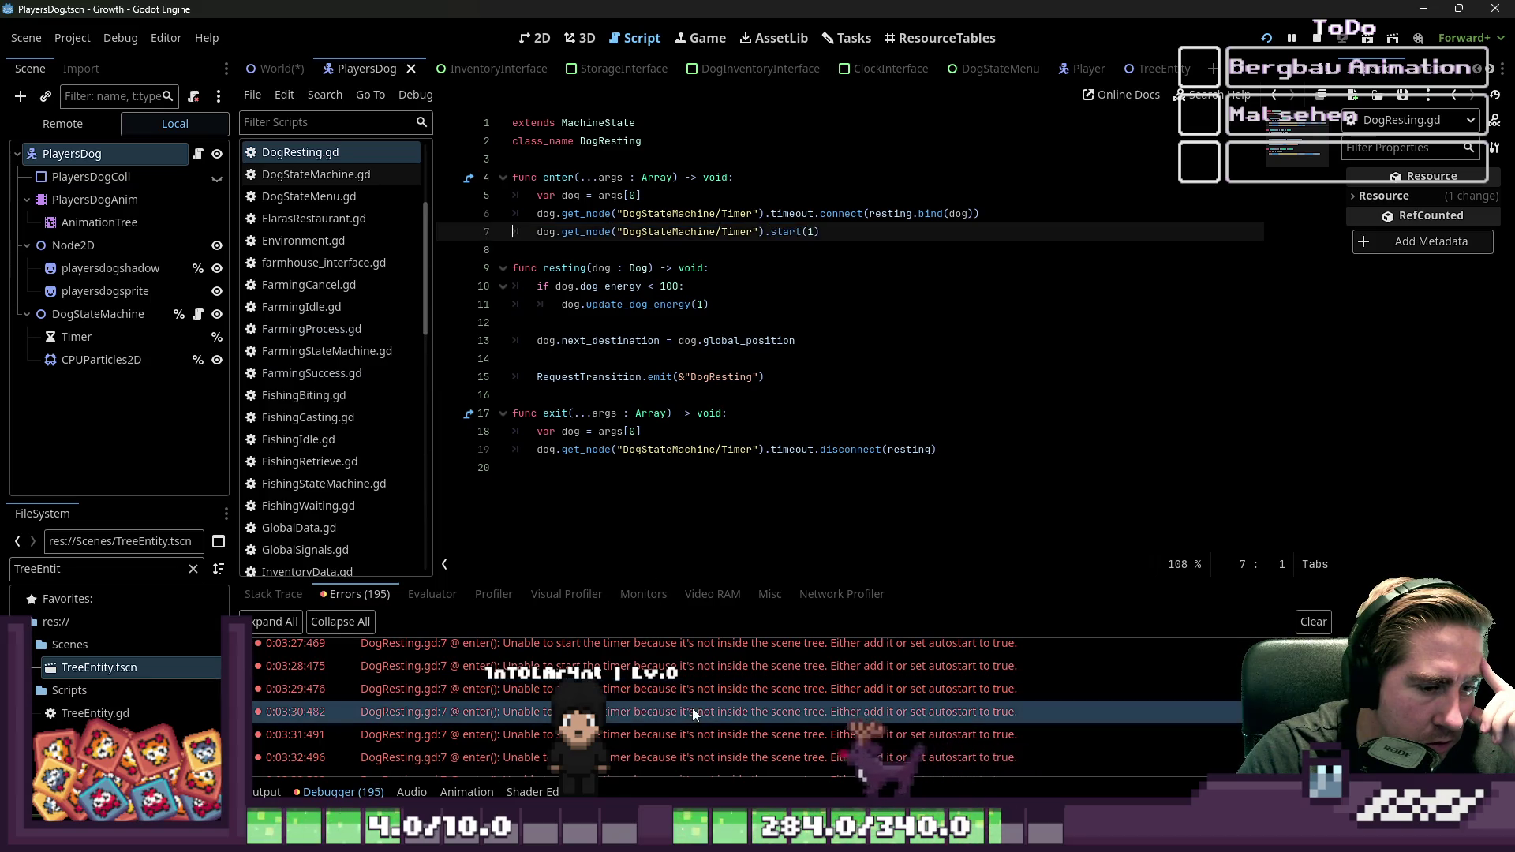
Step: Inspect the live dog's DogStateMachine and its Timer in the Remote tree, then return to Local
click(103, 123)
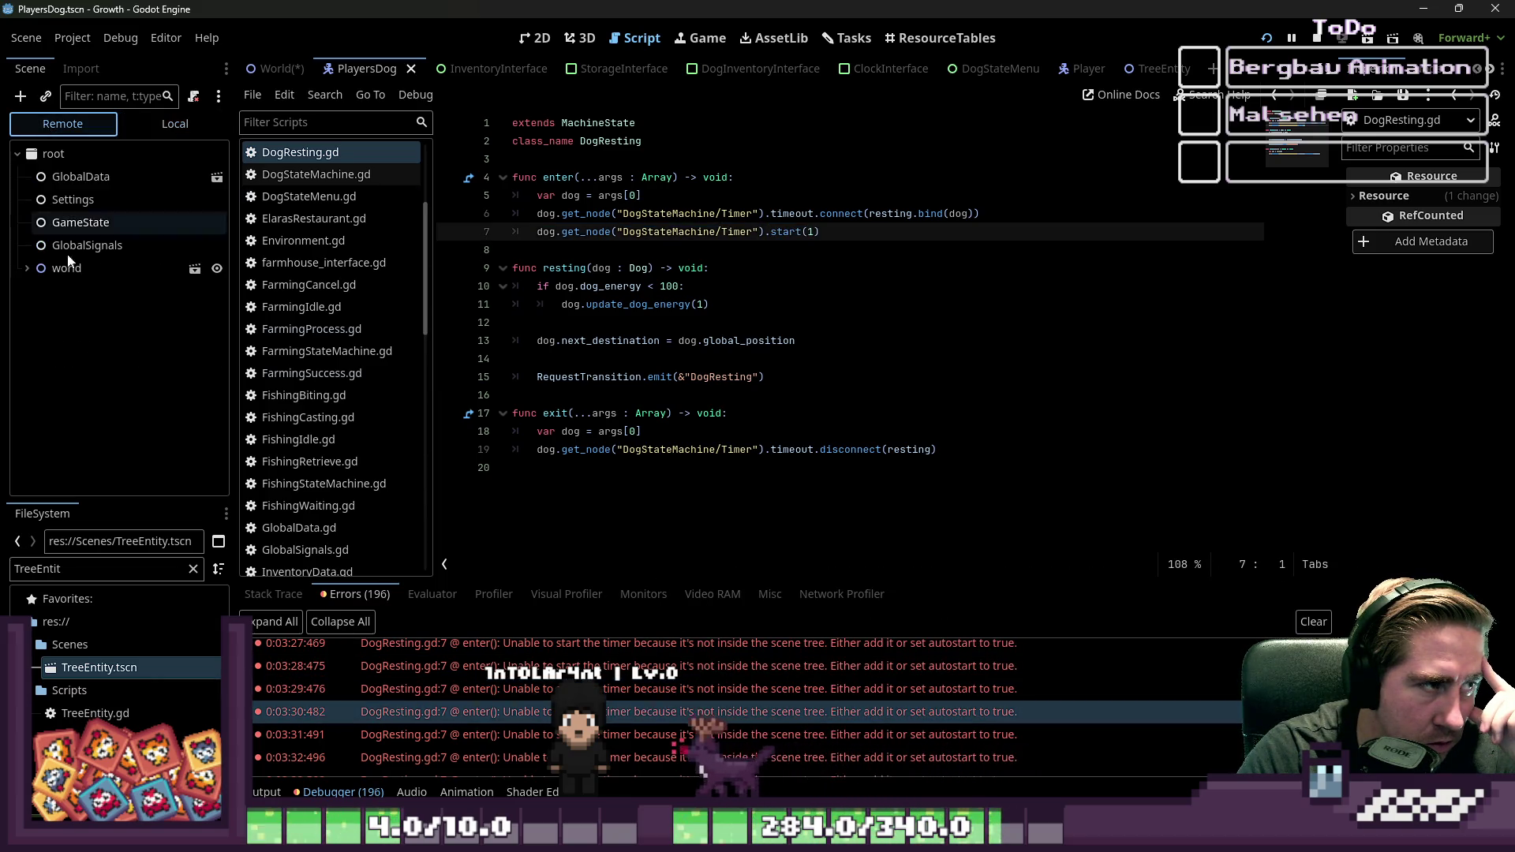
click(22, 286)
scroll(69, 385, down, 5)
click(111, 482)
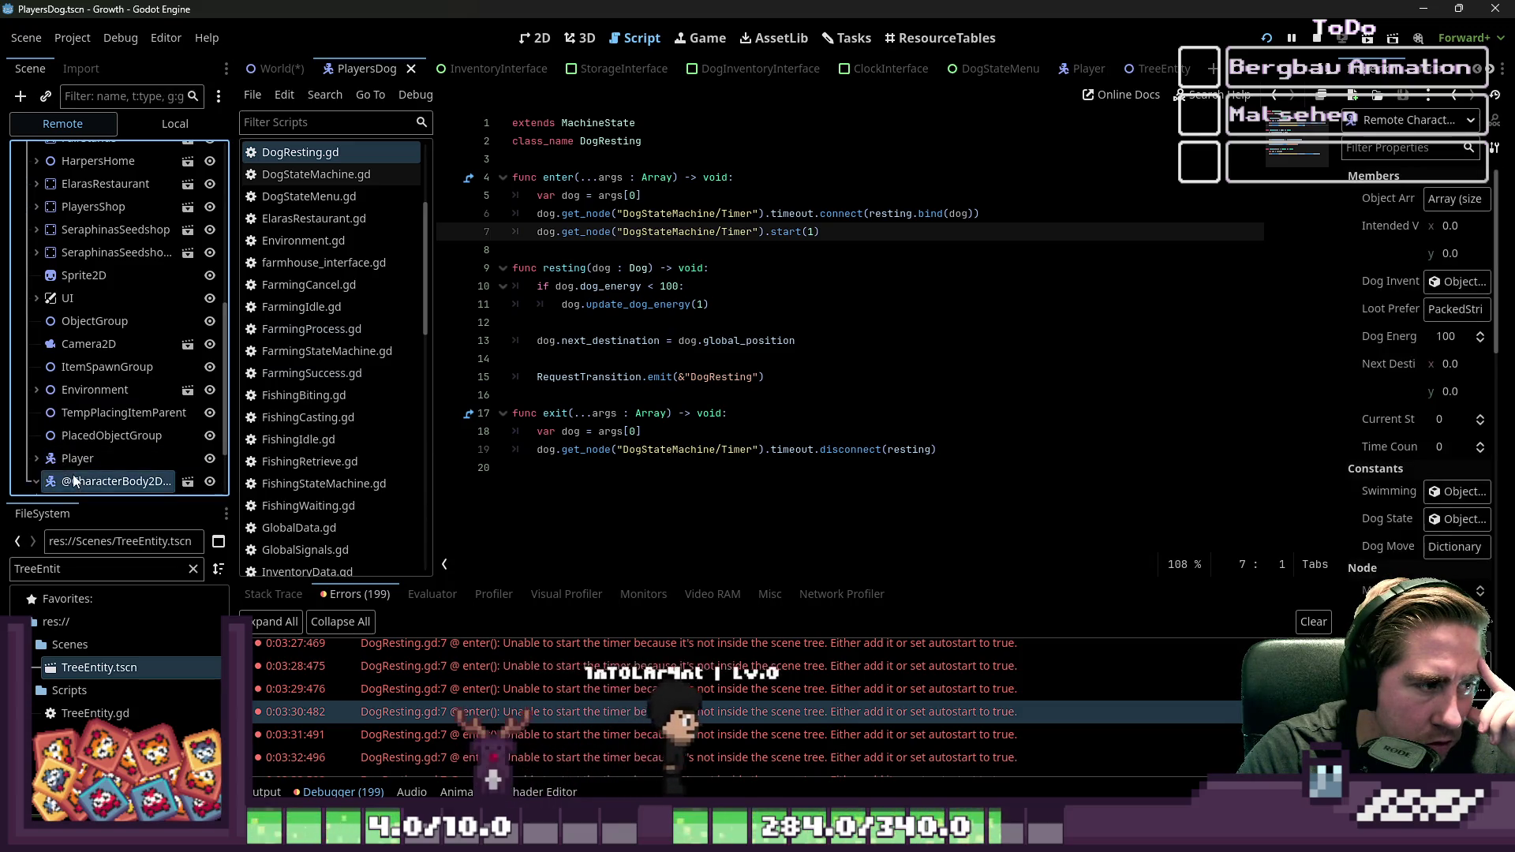
scroll(83, 438, down, 2)
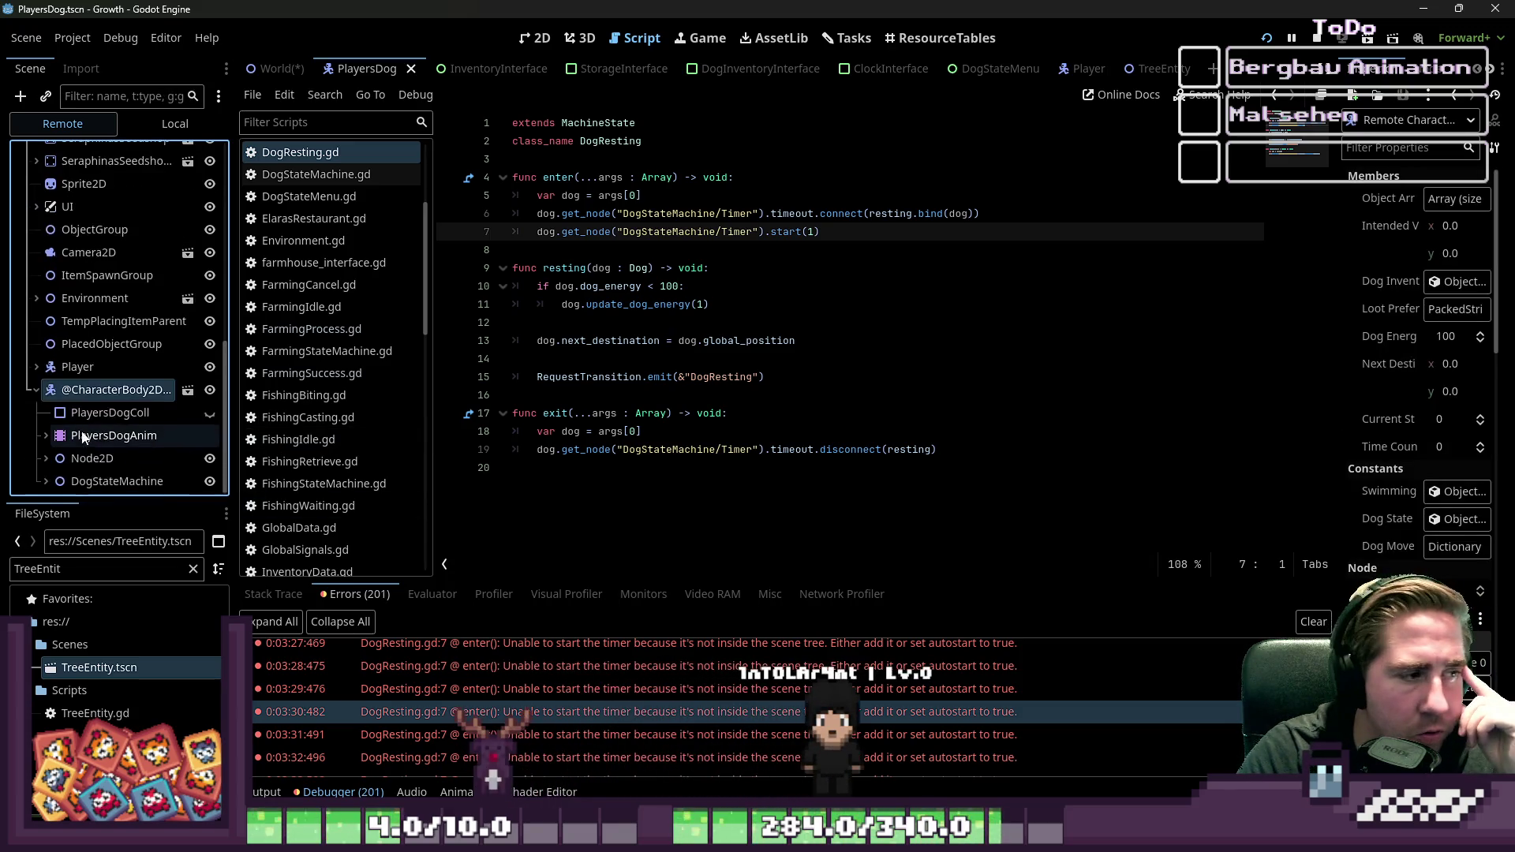
click(57, 481)
click(45, 481)
scroll(89, 454, down, 1)
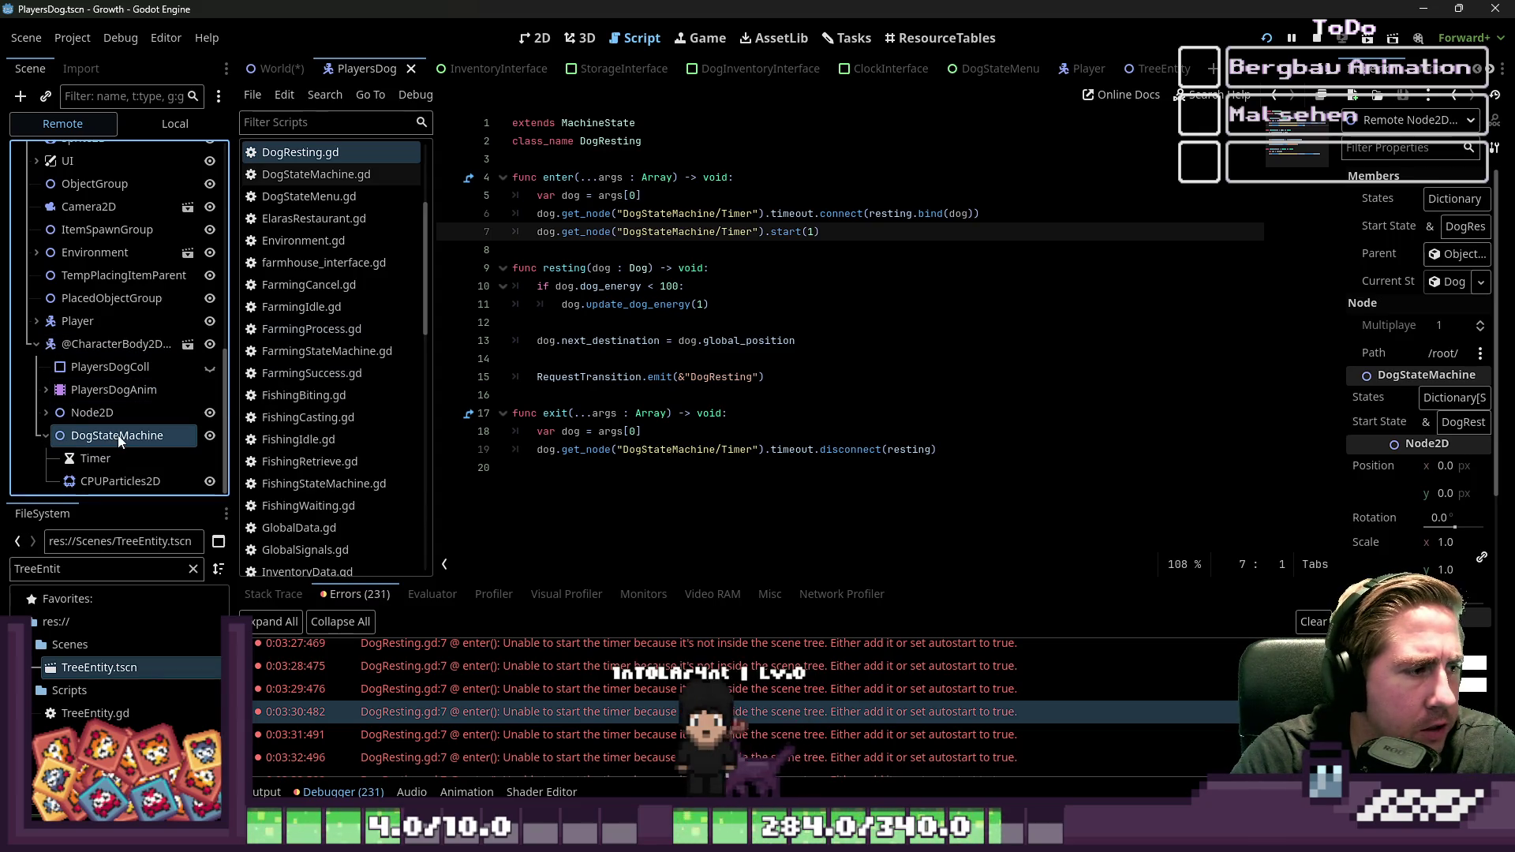
click(175, 123)
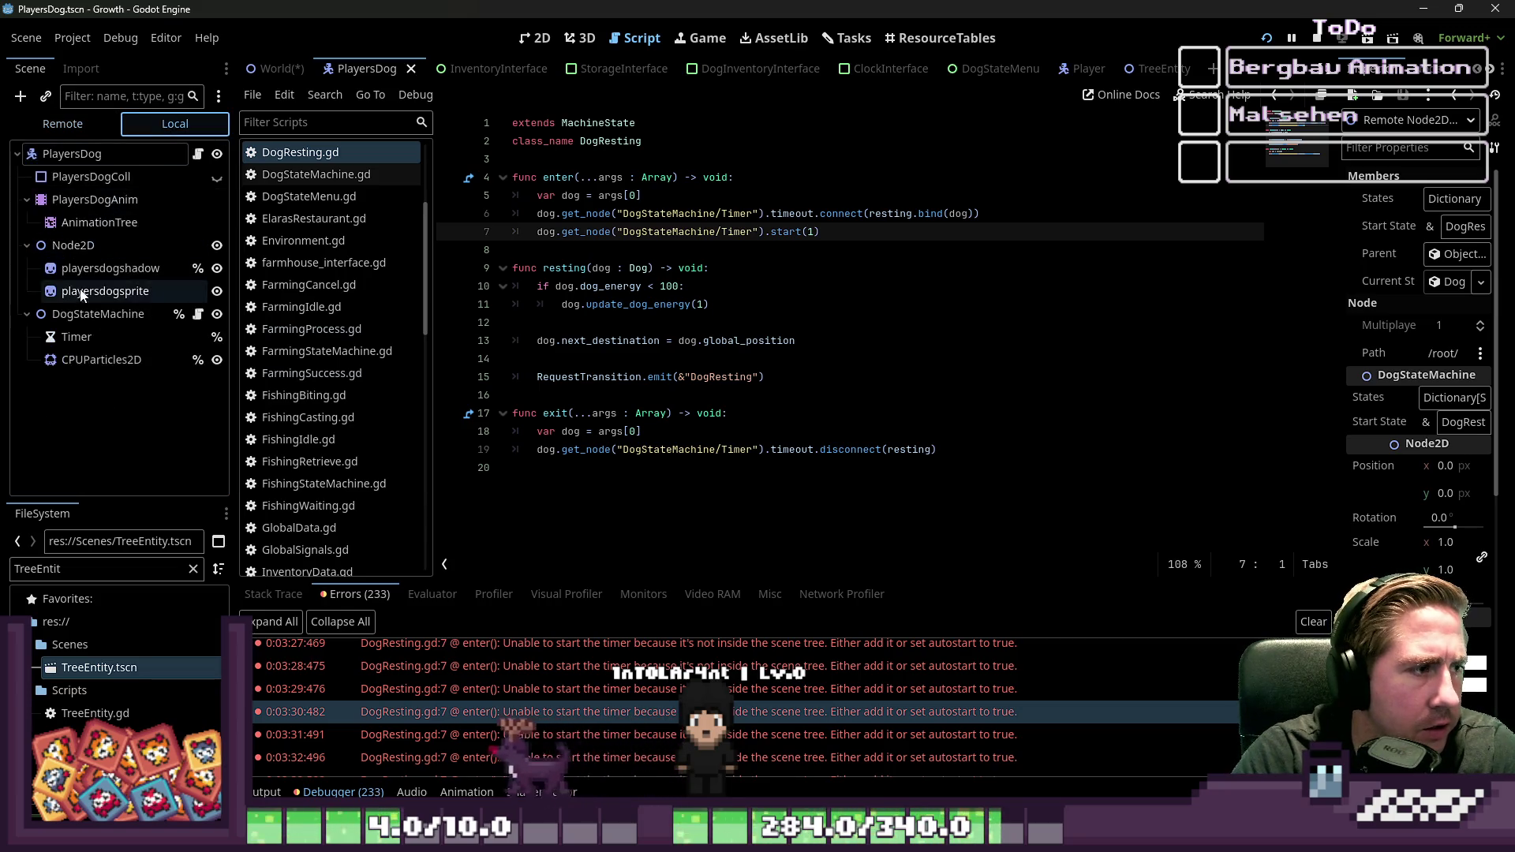
Step: Replace line 7's timer path with line 6's DogStateMachine/Timer path and save DogResting.gd
double_click(130, 316)
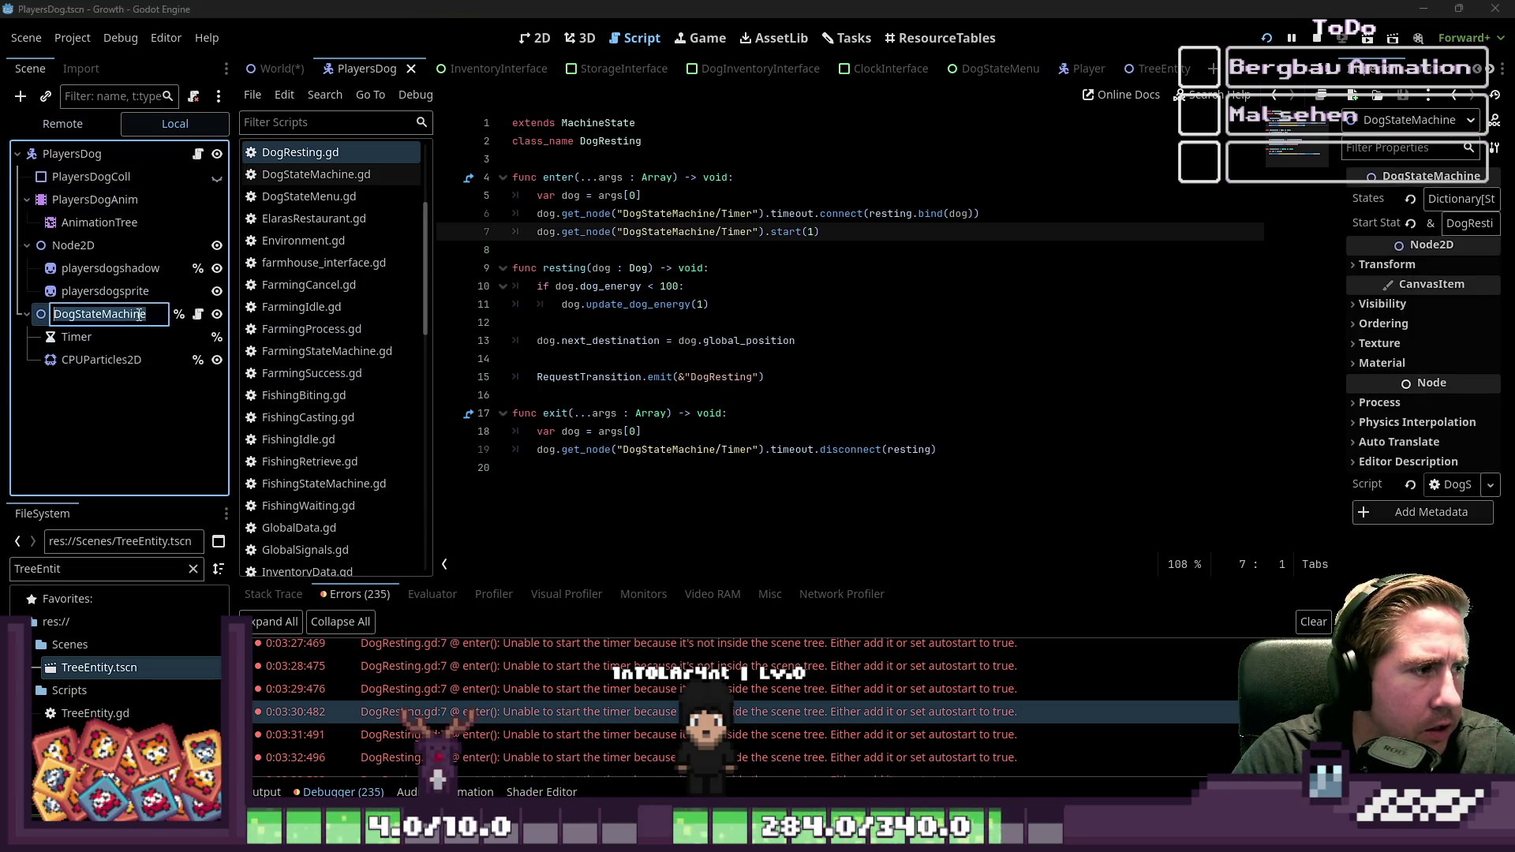
click(662, 219)
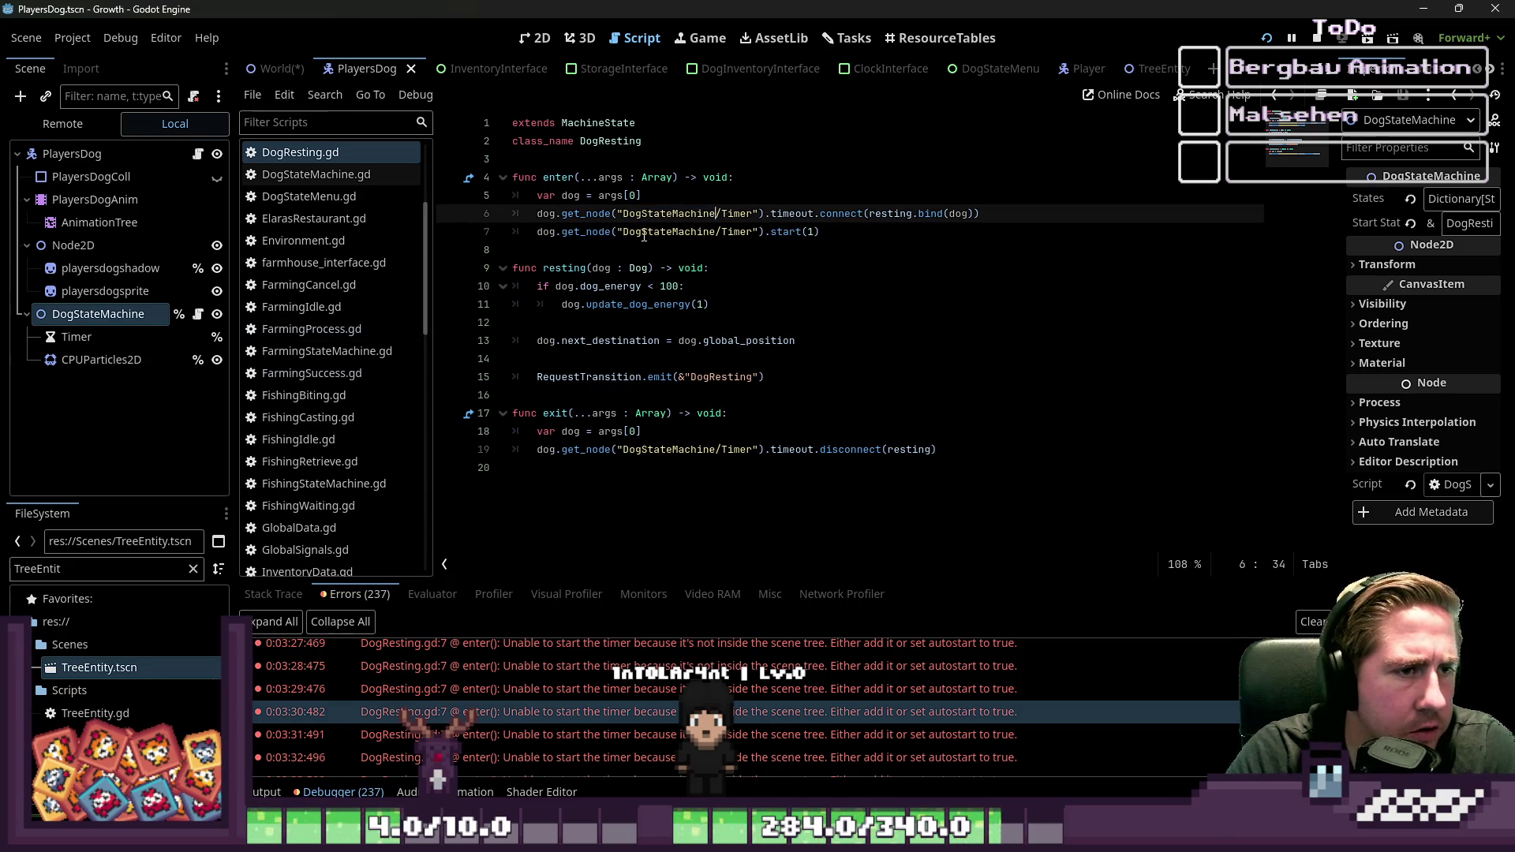
double_click(76, 337)
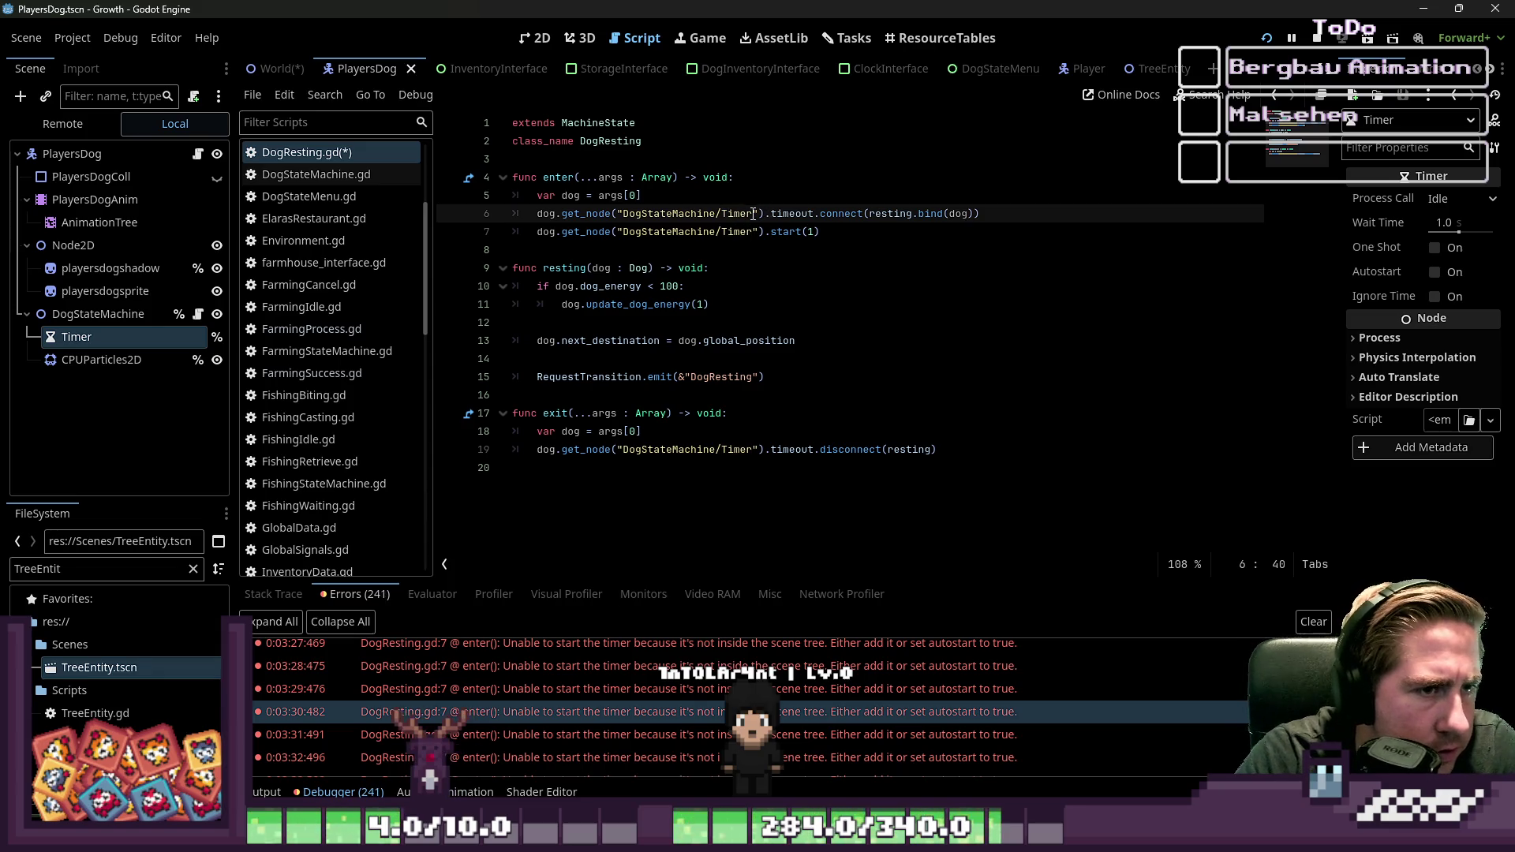
mouse_move(657, 221)
mouse_down()
mouse_move(621, 221)
mouse_move(754, 231)
mouse_up()
key(ctrl+v)
key(ctrl+s)
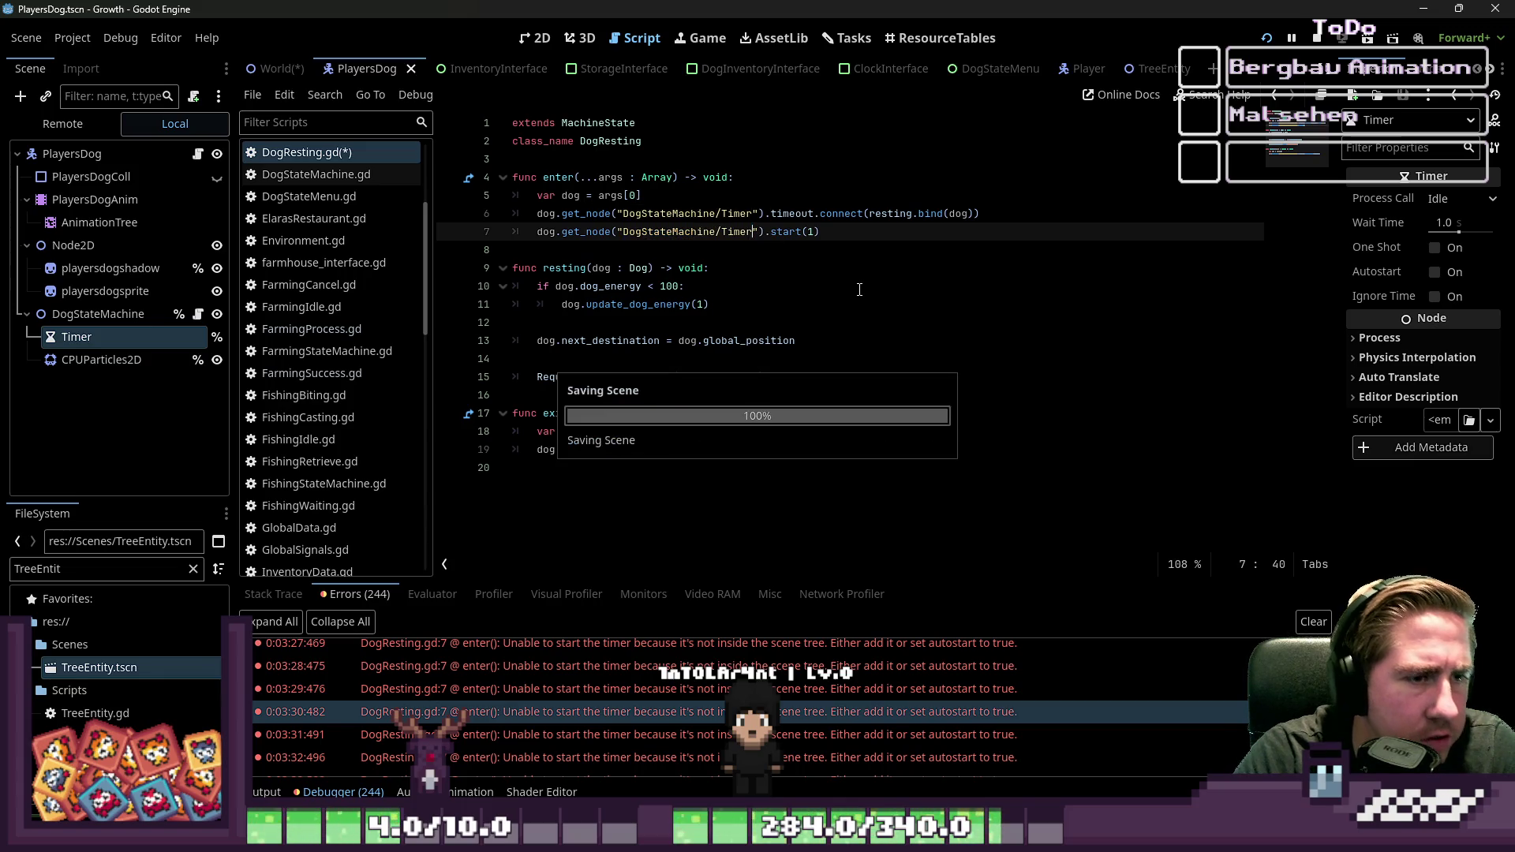
Step: Stop the running game and bring the PlayersDog scene back into view
click(1314, 41)
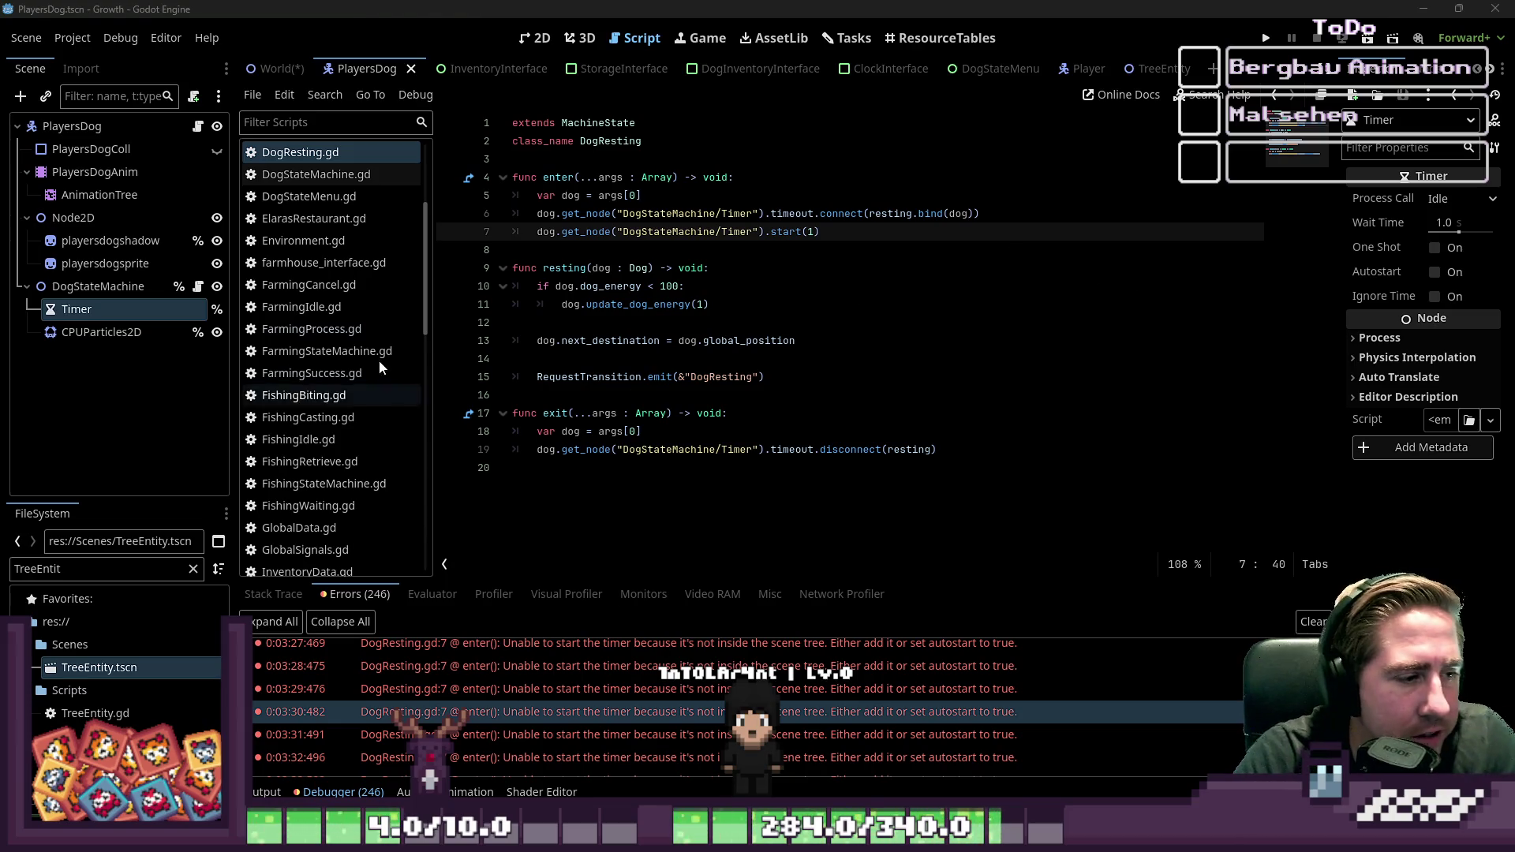
scroll(371, 331, up, 5)
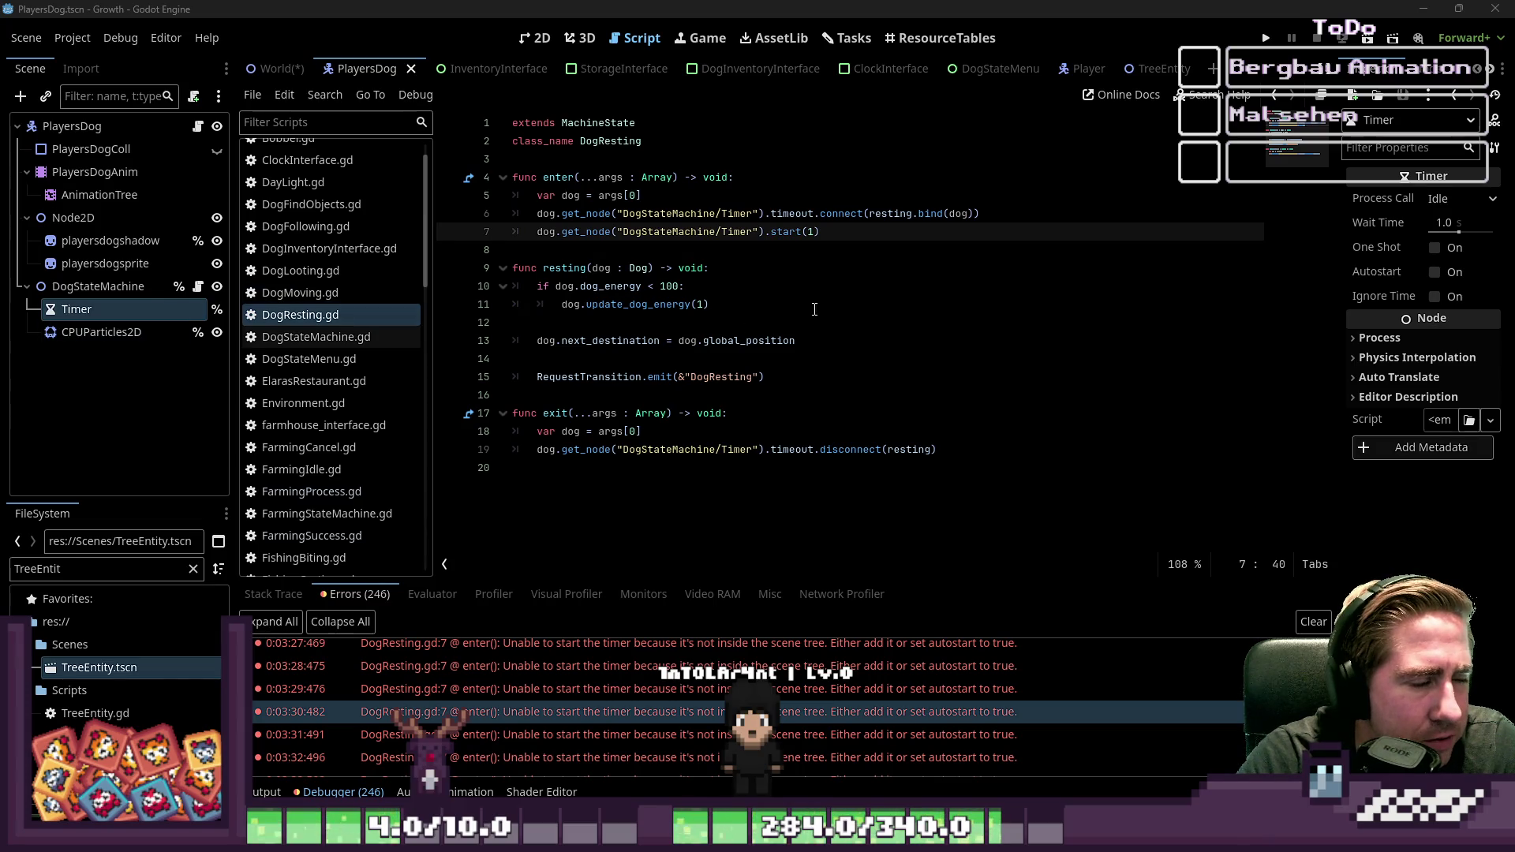
scroll(332, 369, down, 6)
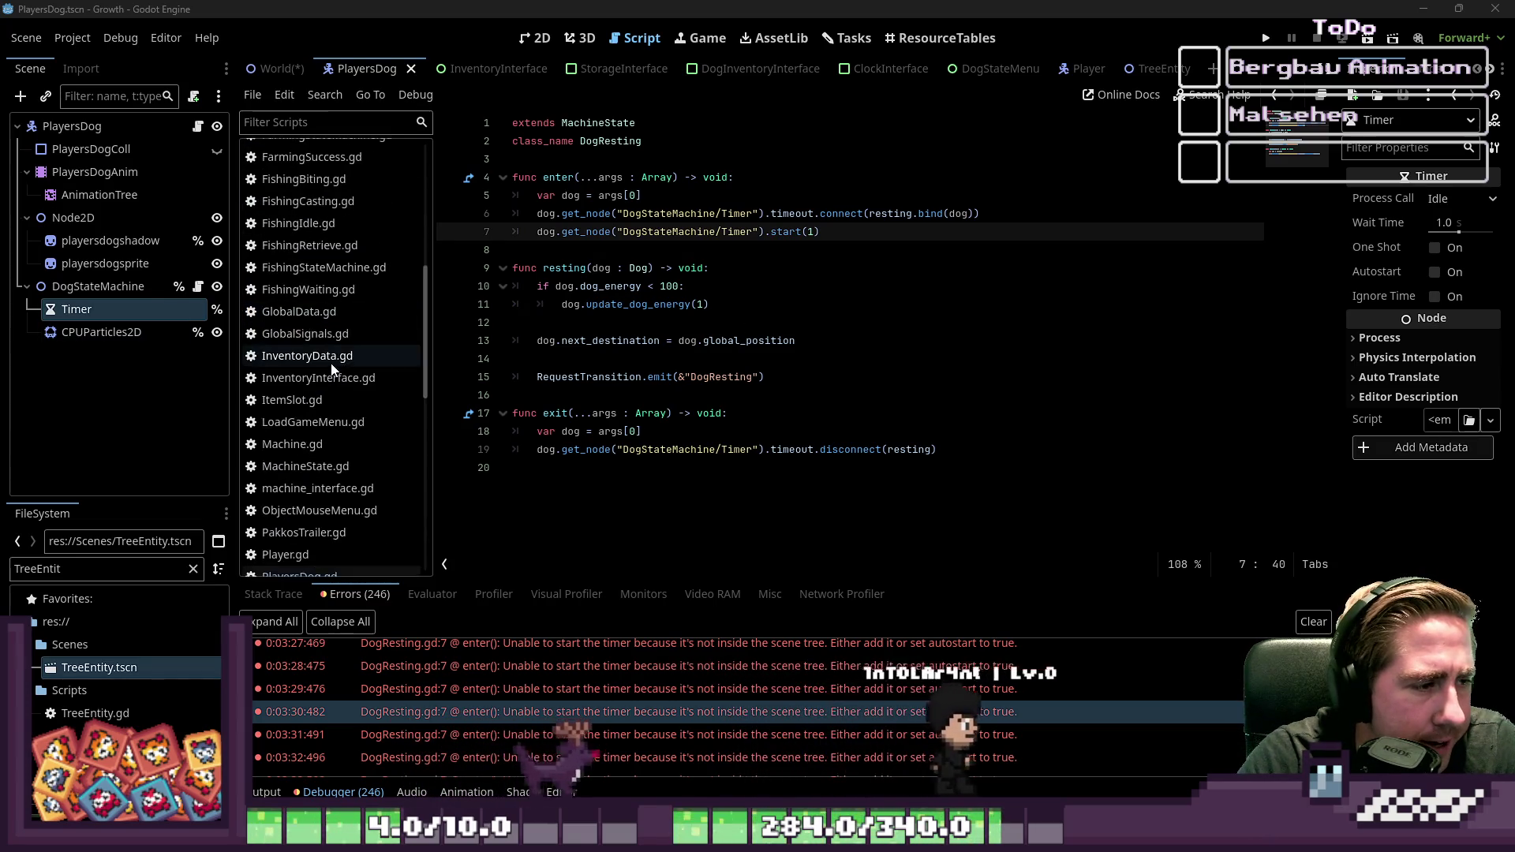
scroll(332, 368, up, 6)
scroll(709, 339, down, 3)
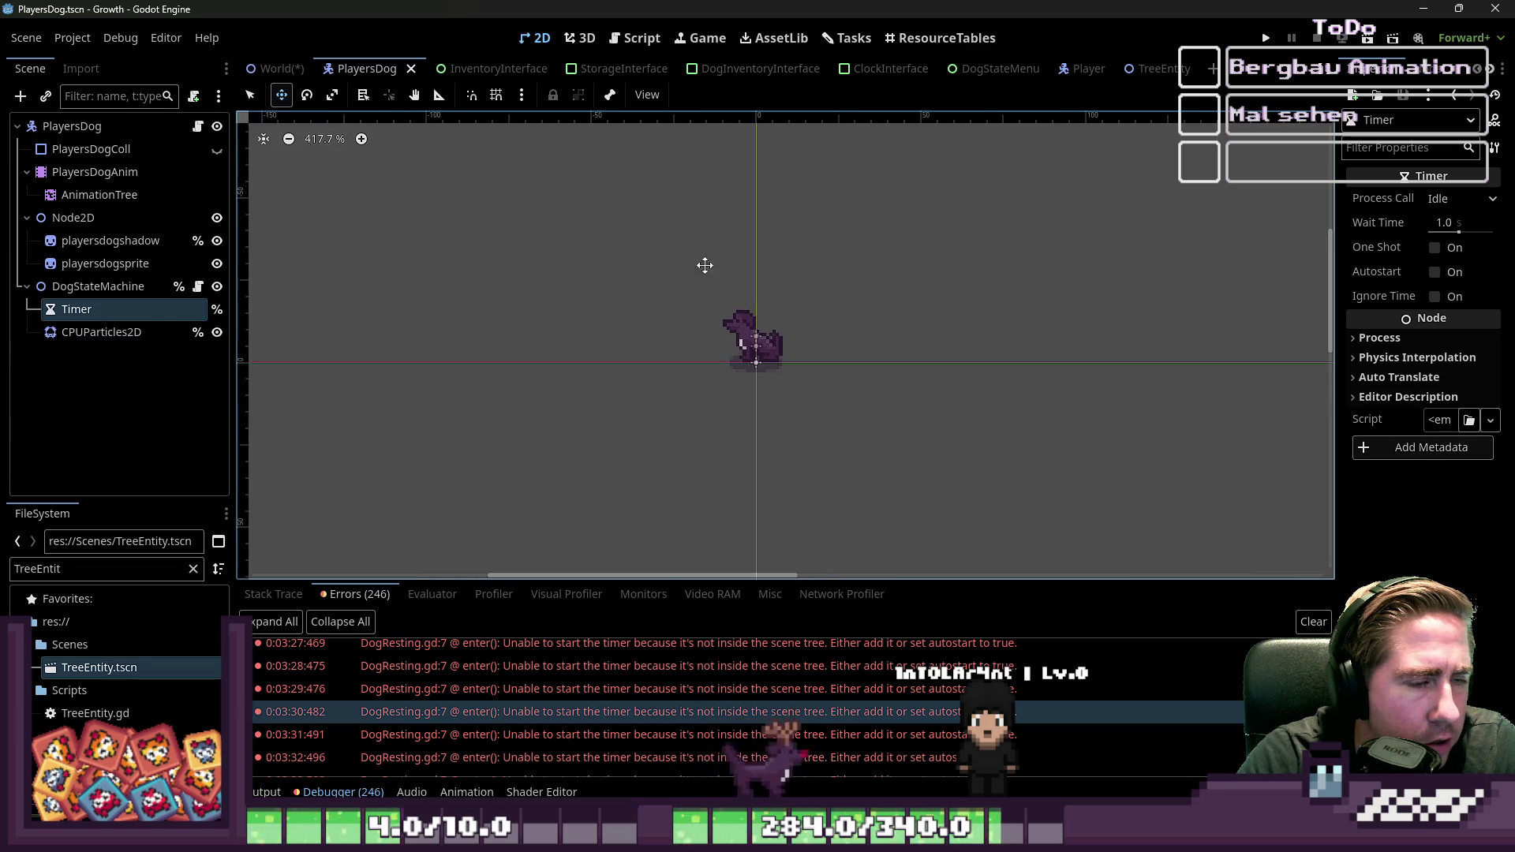
Step: Switch to the World scene and run the project, saving the scene
click(274, 69)
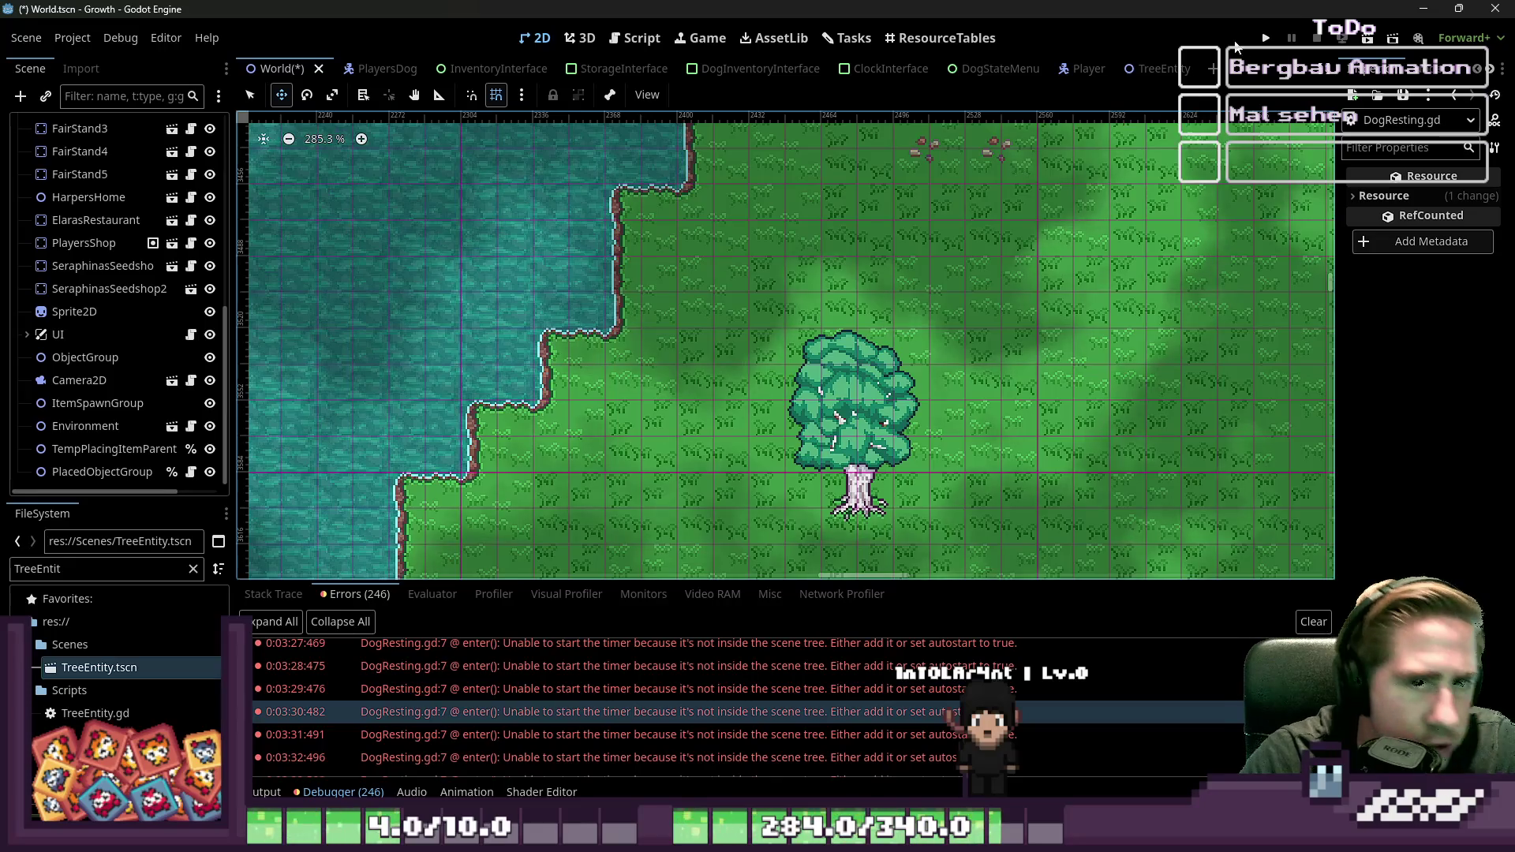
click(1265, 38)
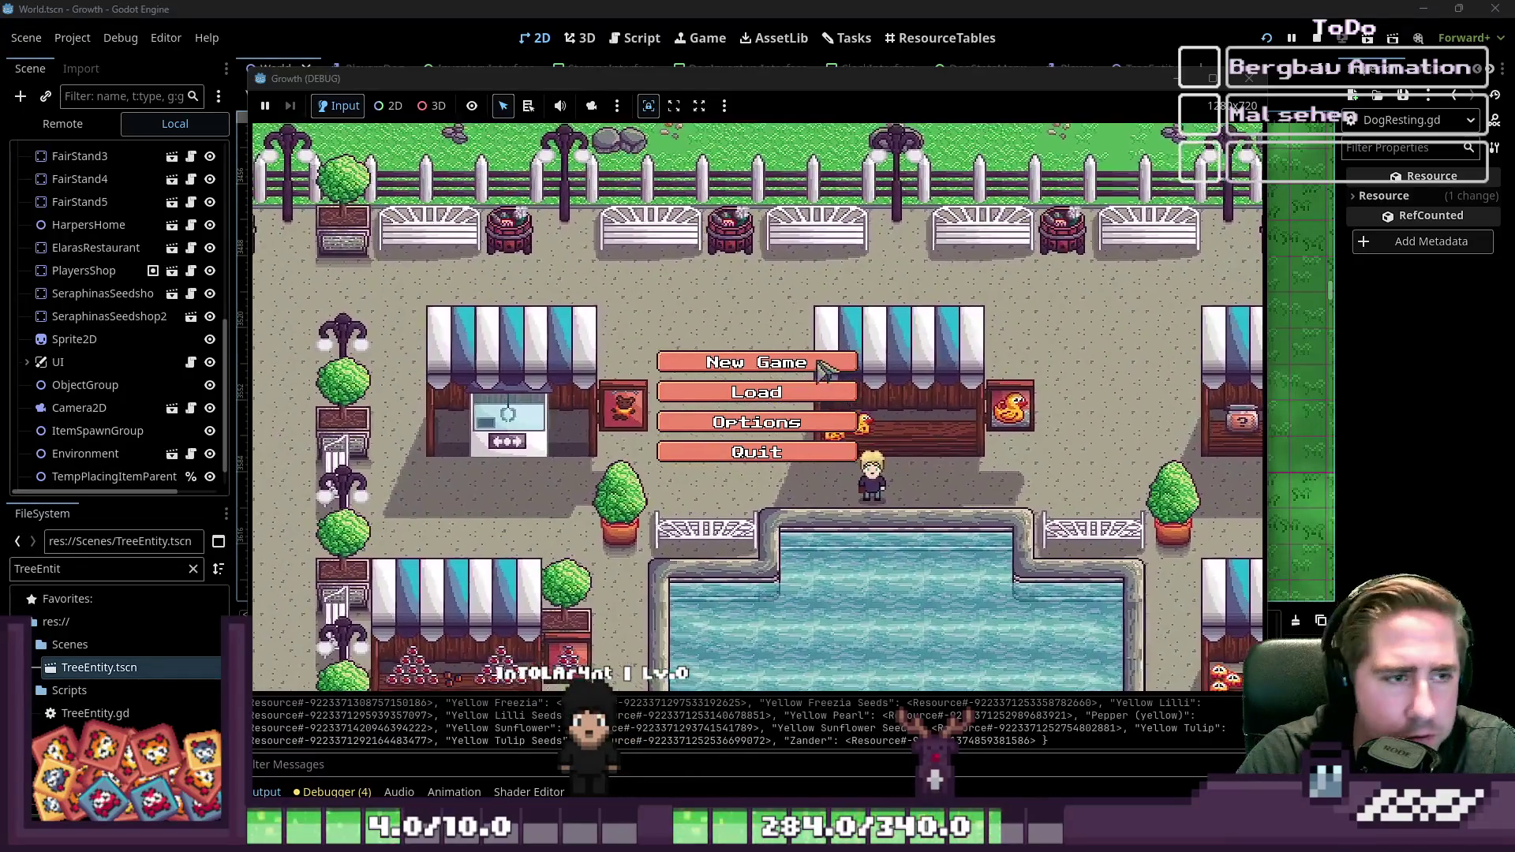
Step: Start a new game and chop down the brown and orange trees
click(782, 362)
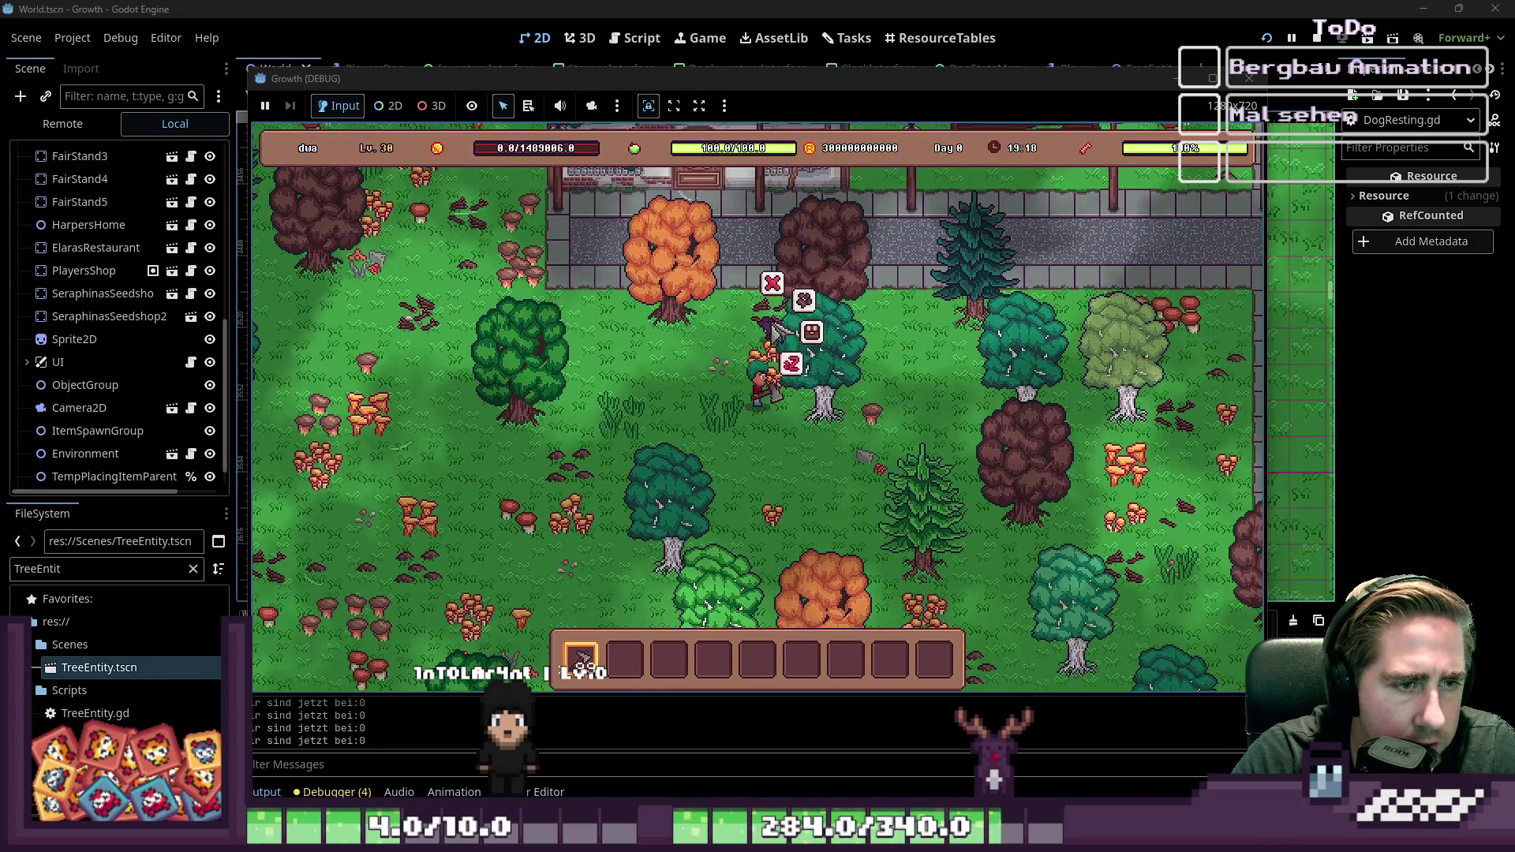
key(d)
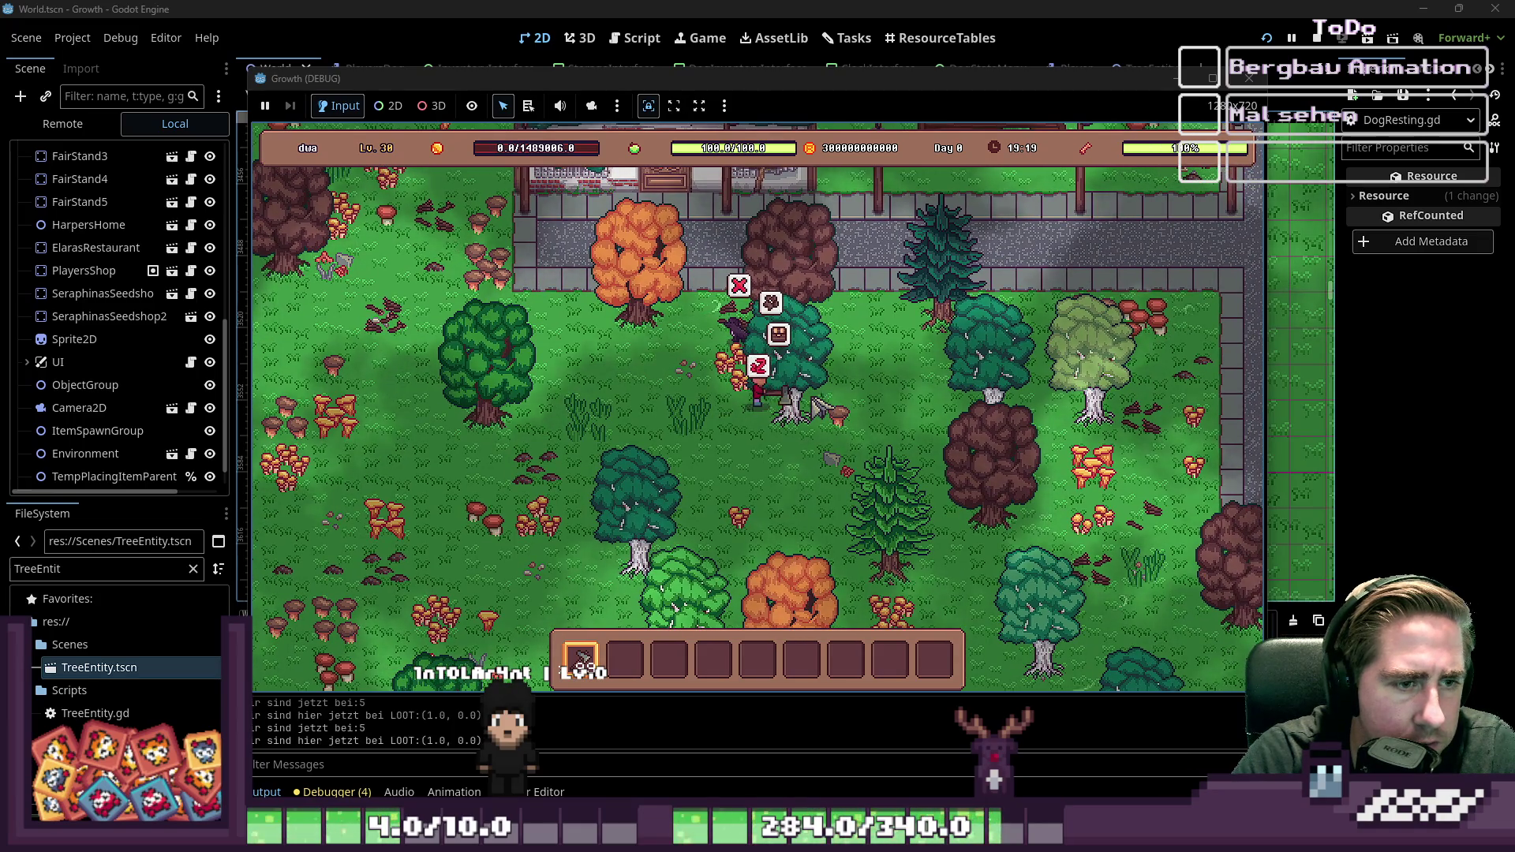
key(w)
key(a)
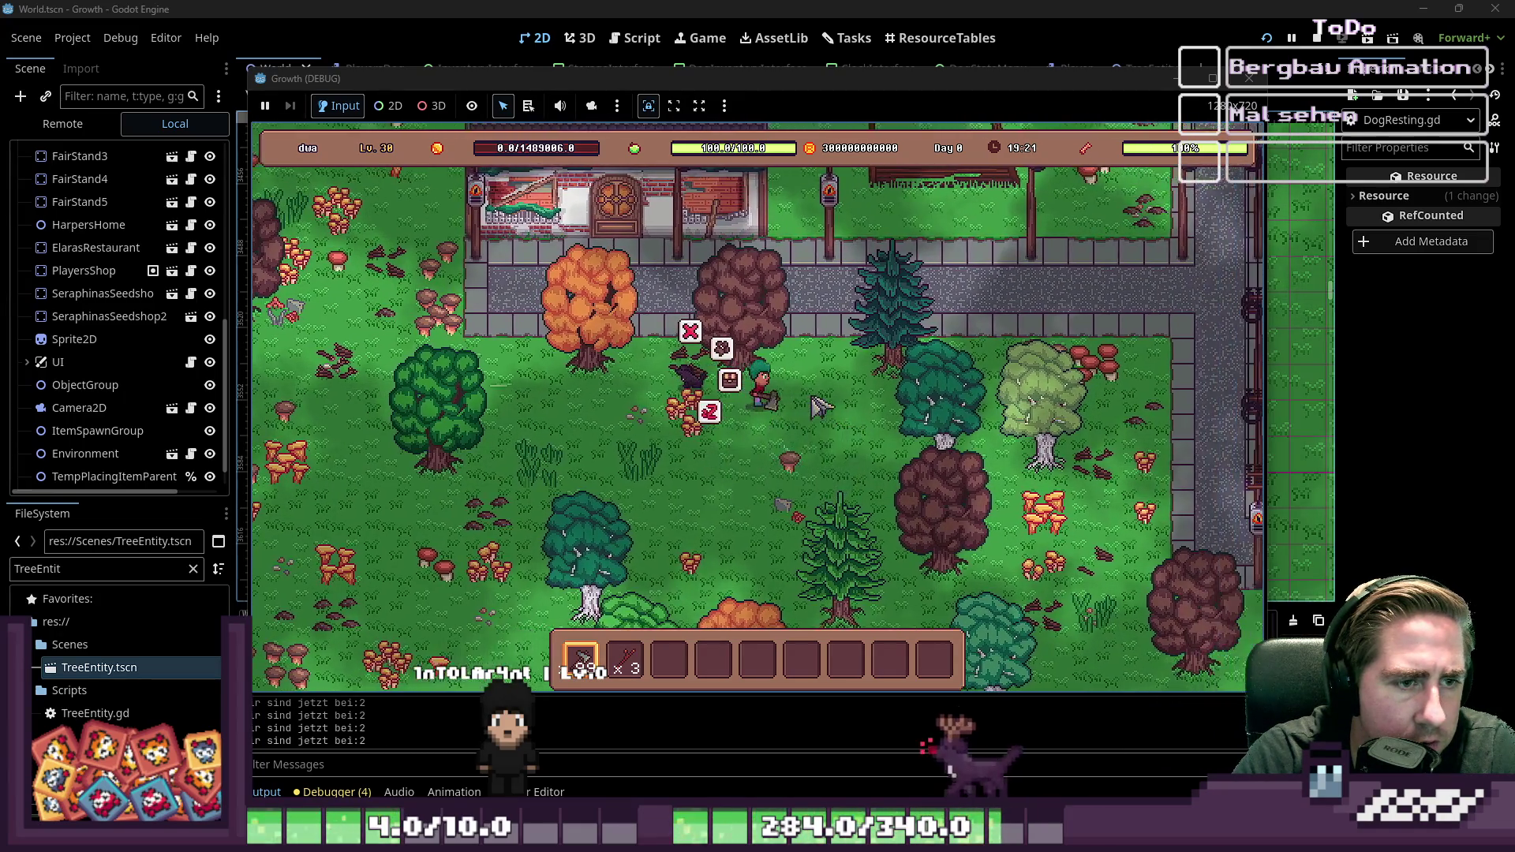
key(a)
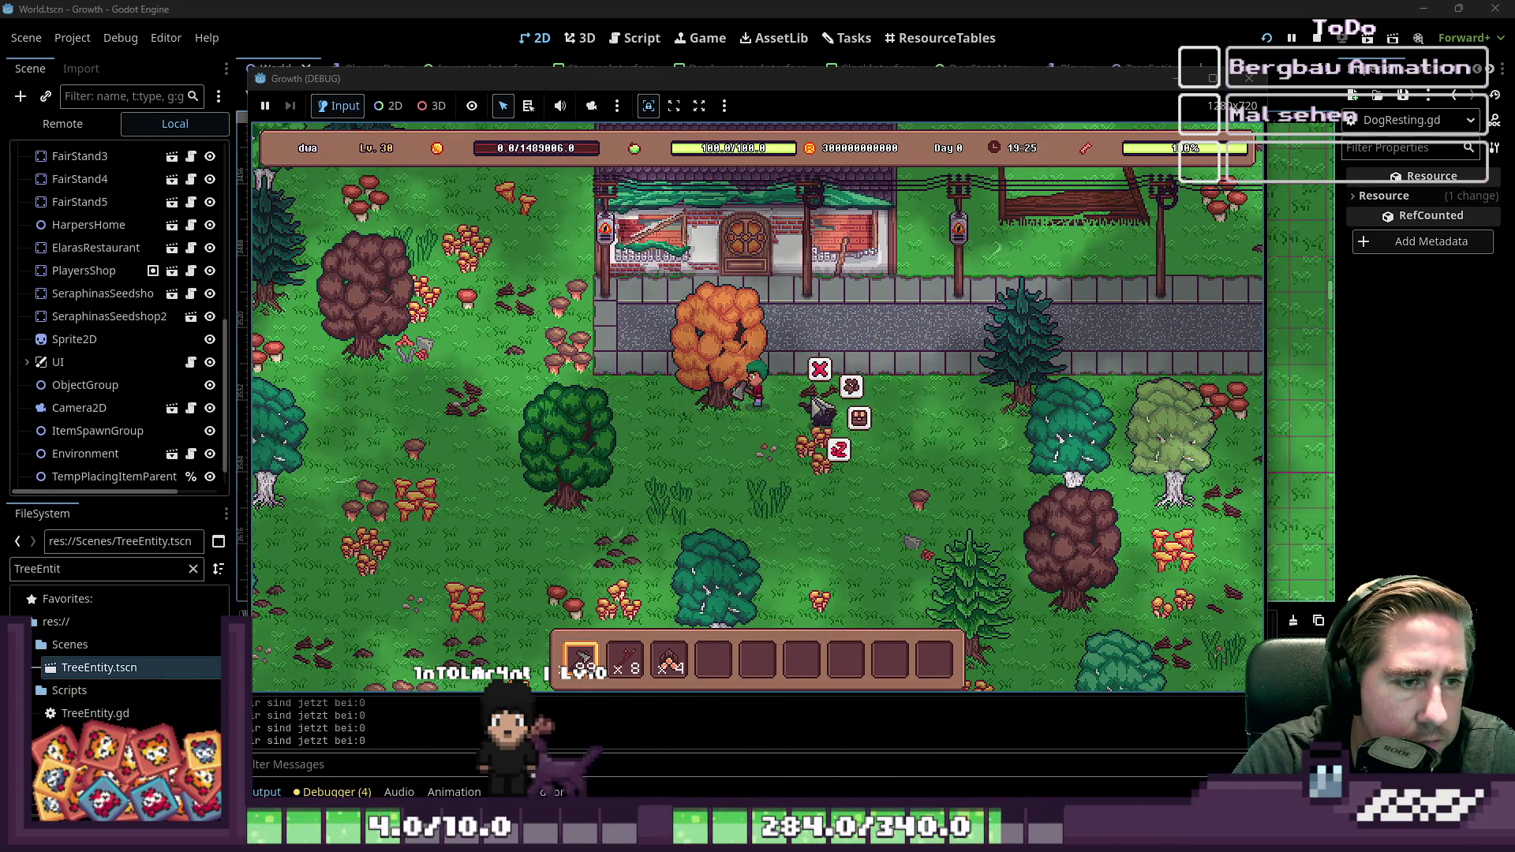
key(s)
key(a)
key(s)
key(a)
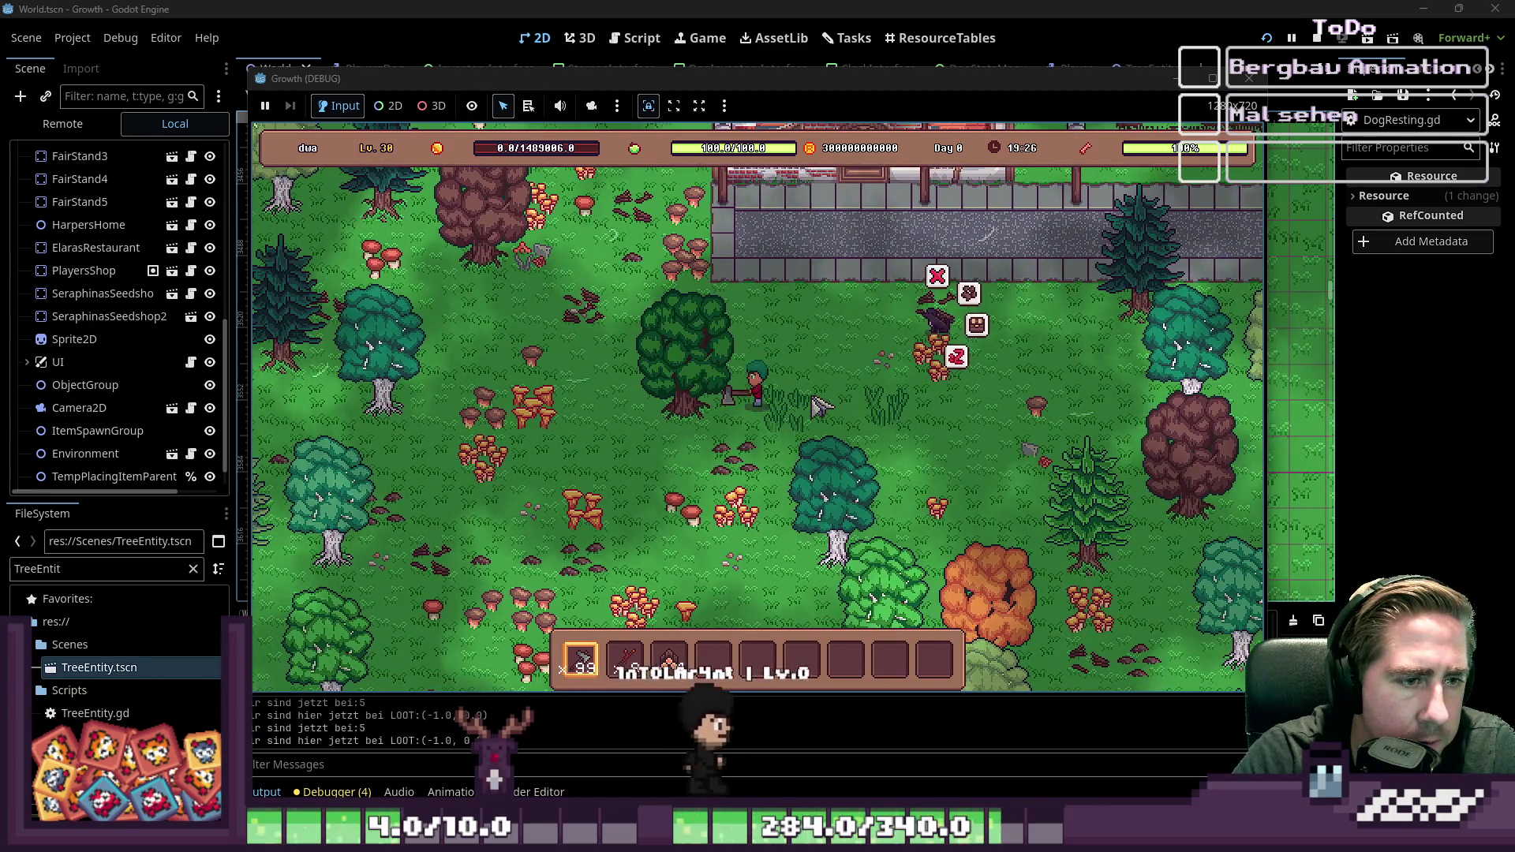
Step: Walk past the pine tree, chop several more trees and collect the pine's loot
key(w)
key(d)
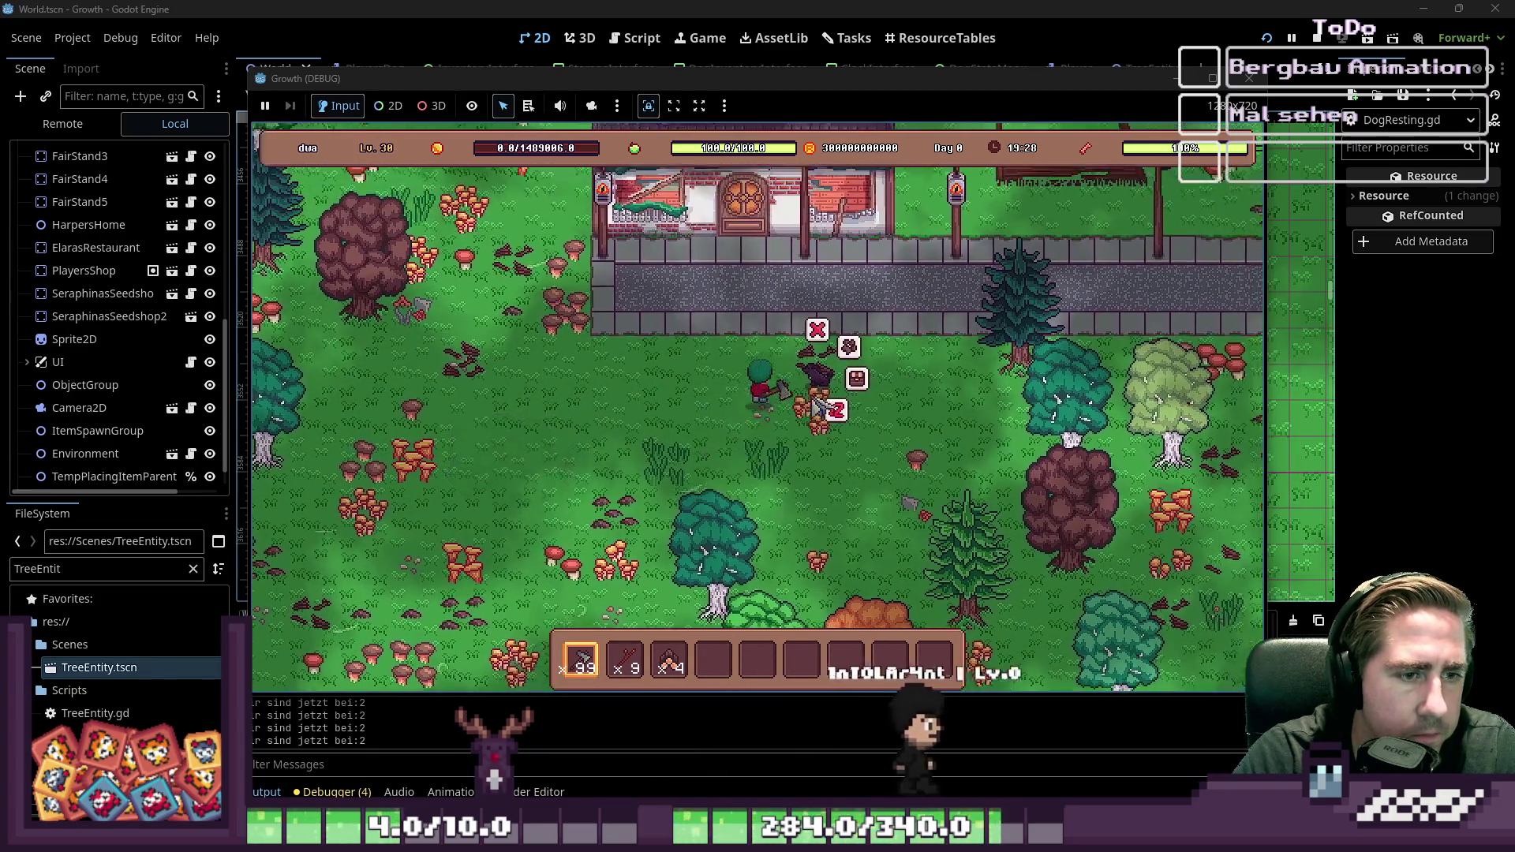
key(d)
key(w)
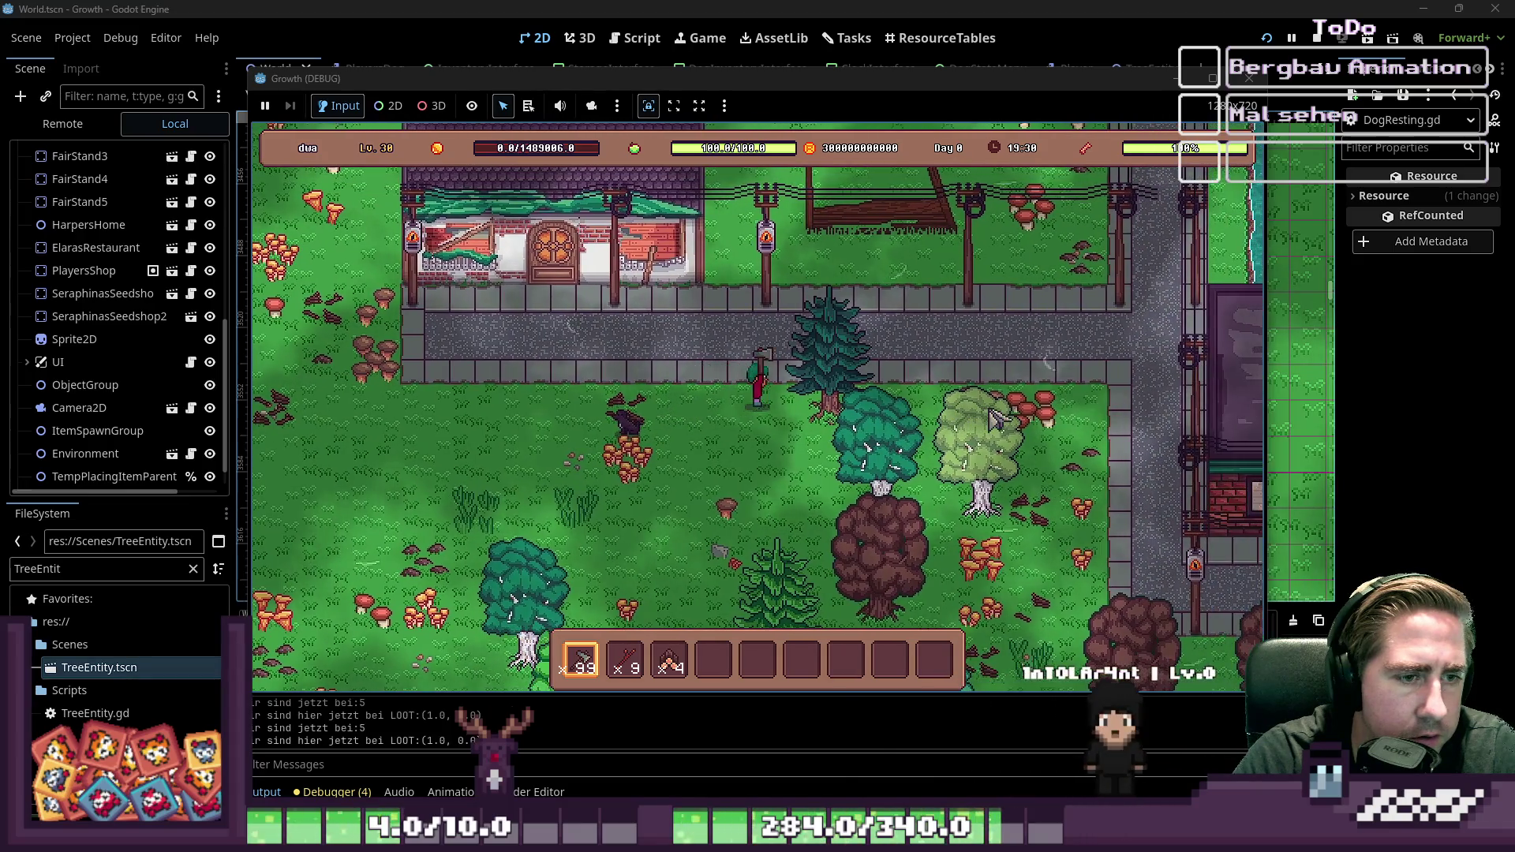
key(s)
key(d)
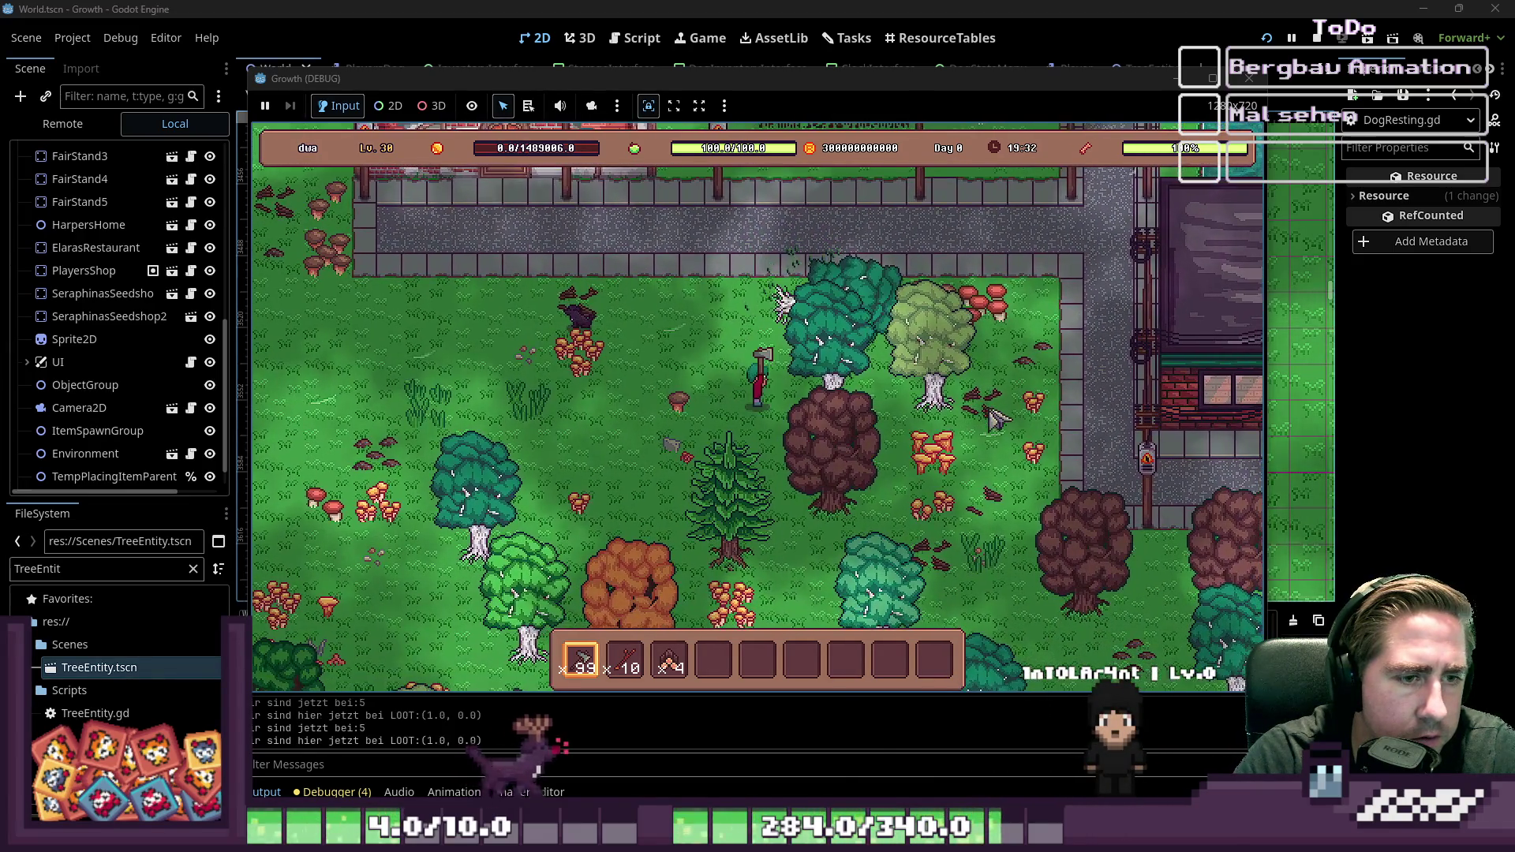
key(d)
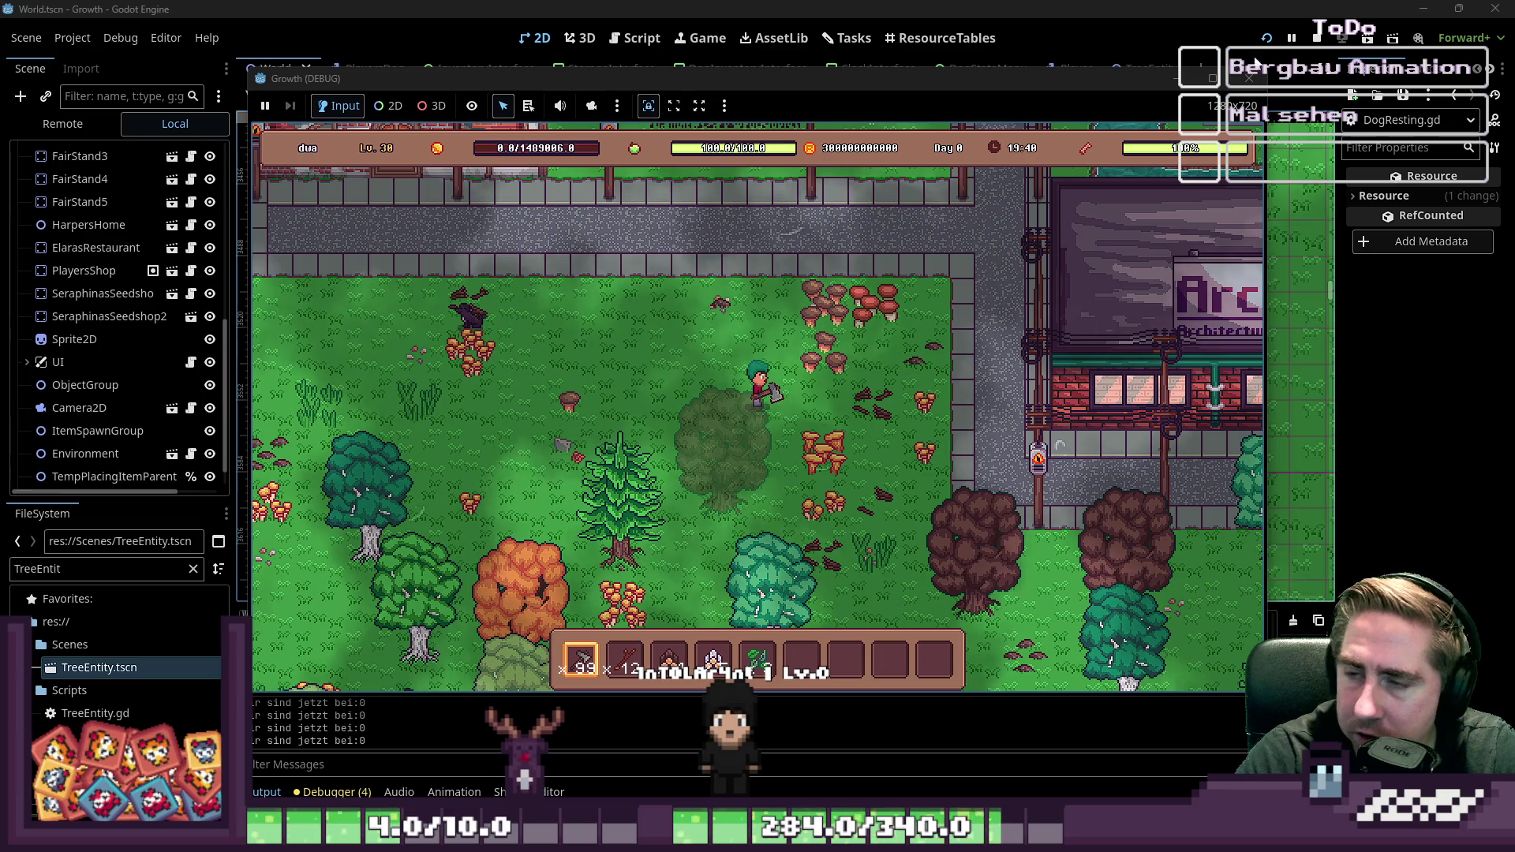
key(s)
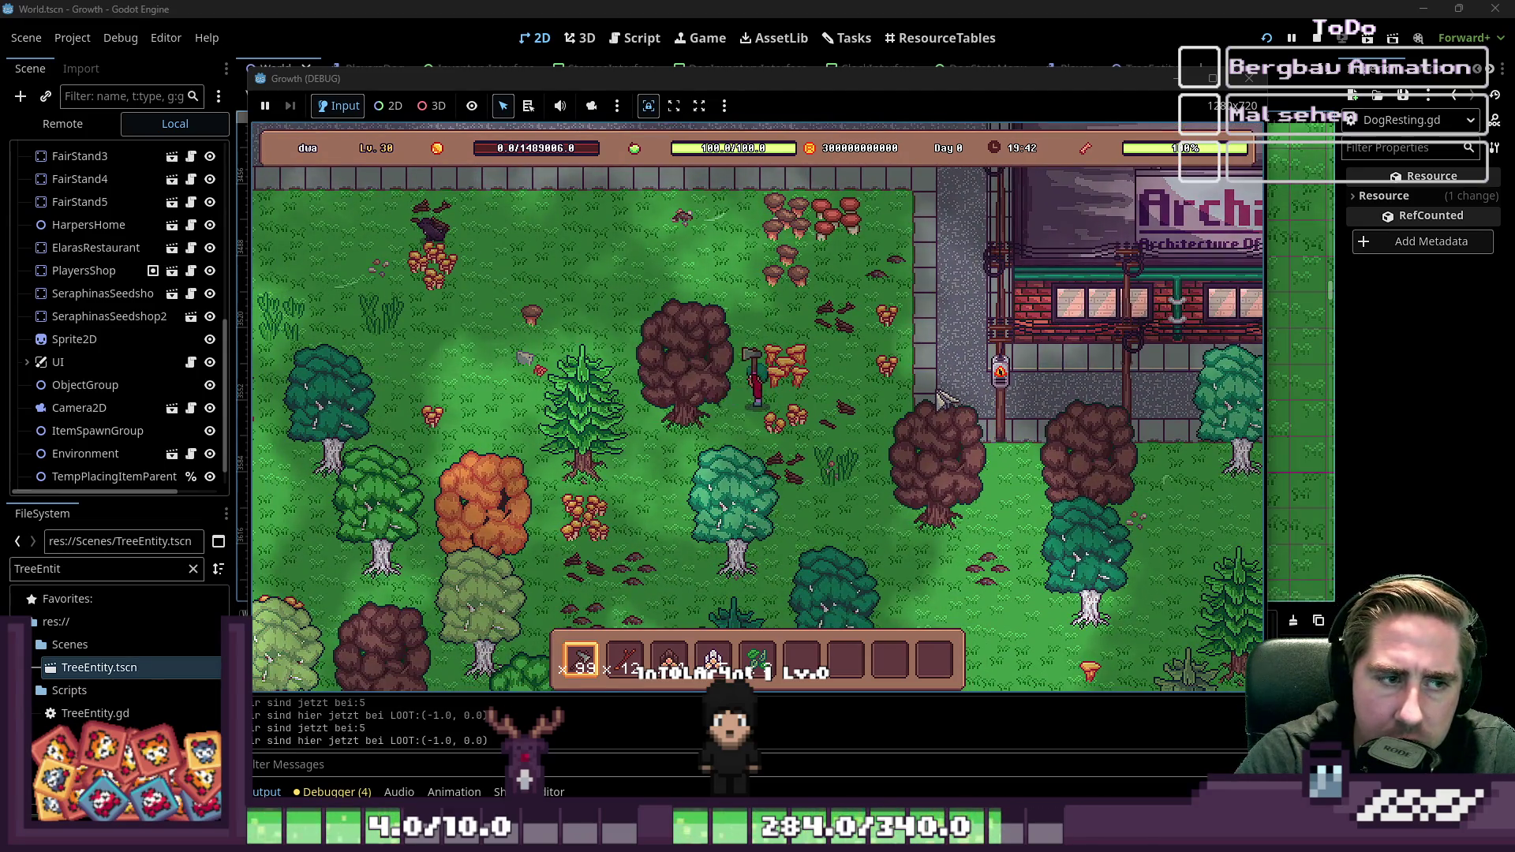
key(a)
key(s)
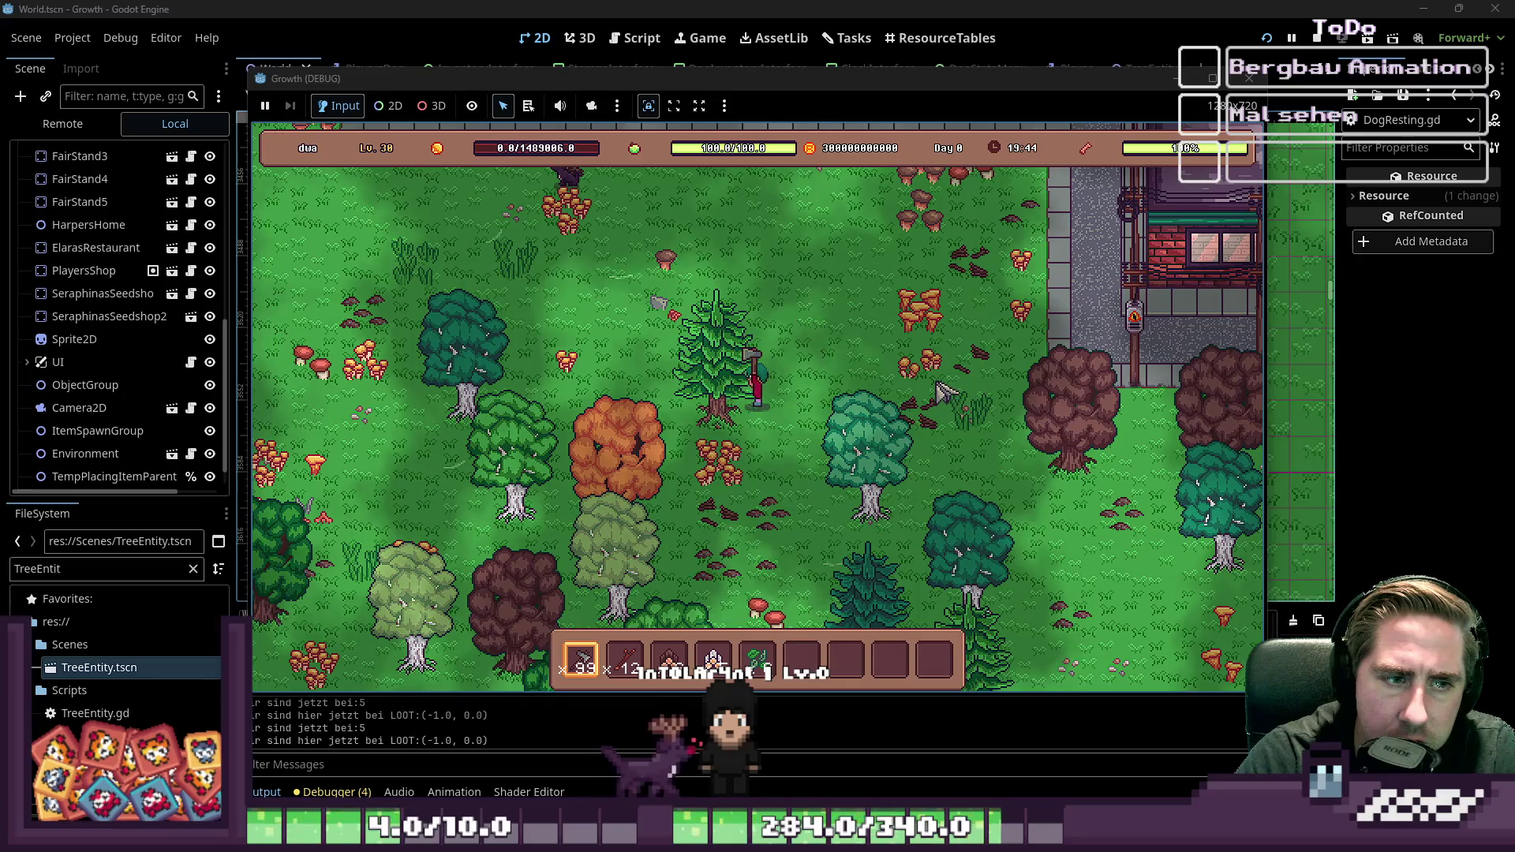
key(s)
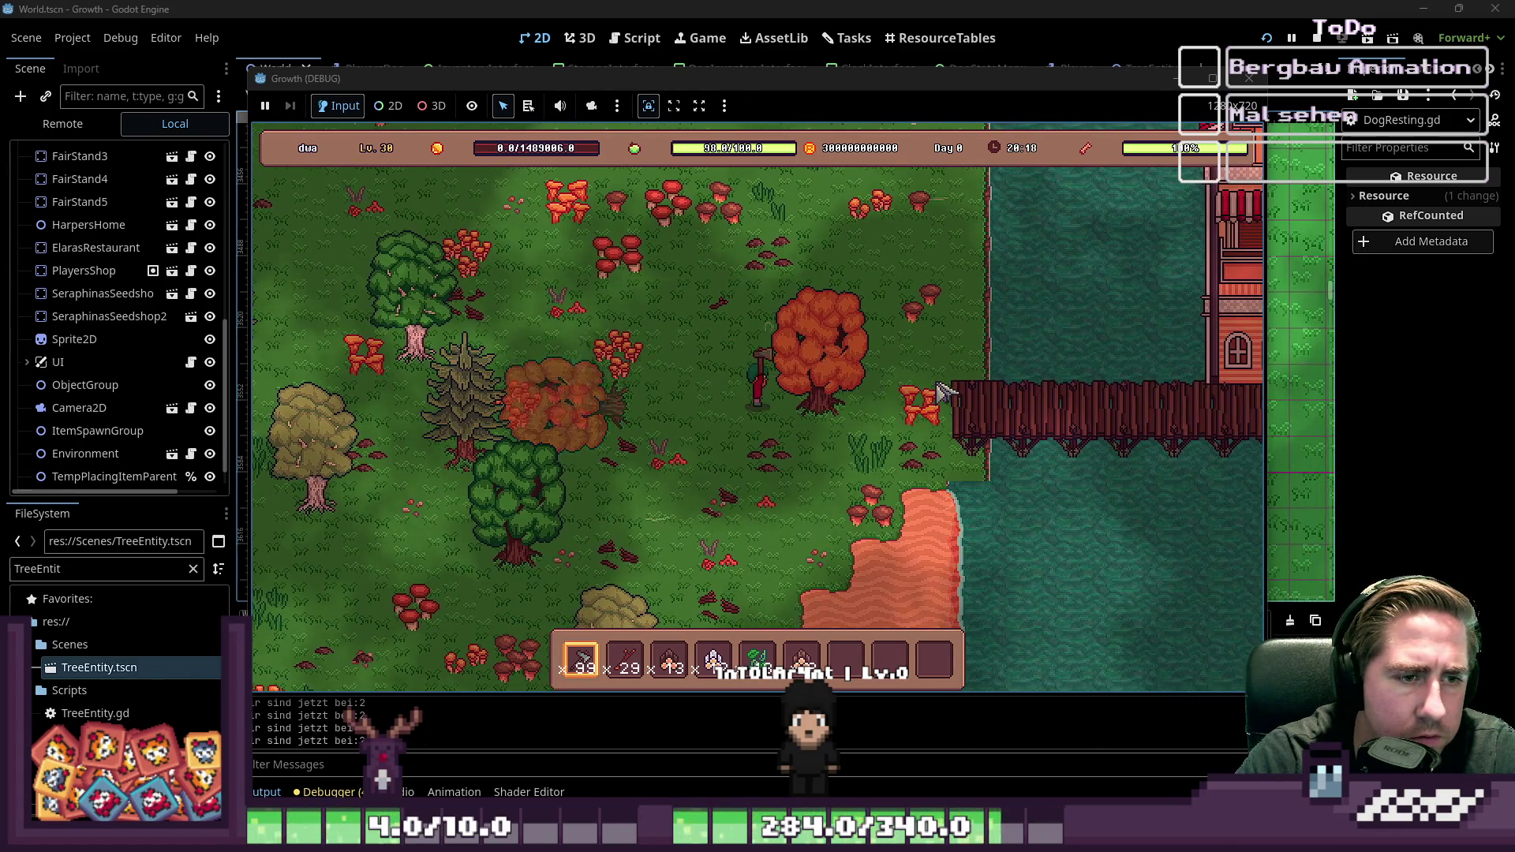
Step: Gather more wood, then close the running game with F8
key(a)
key(w)
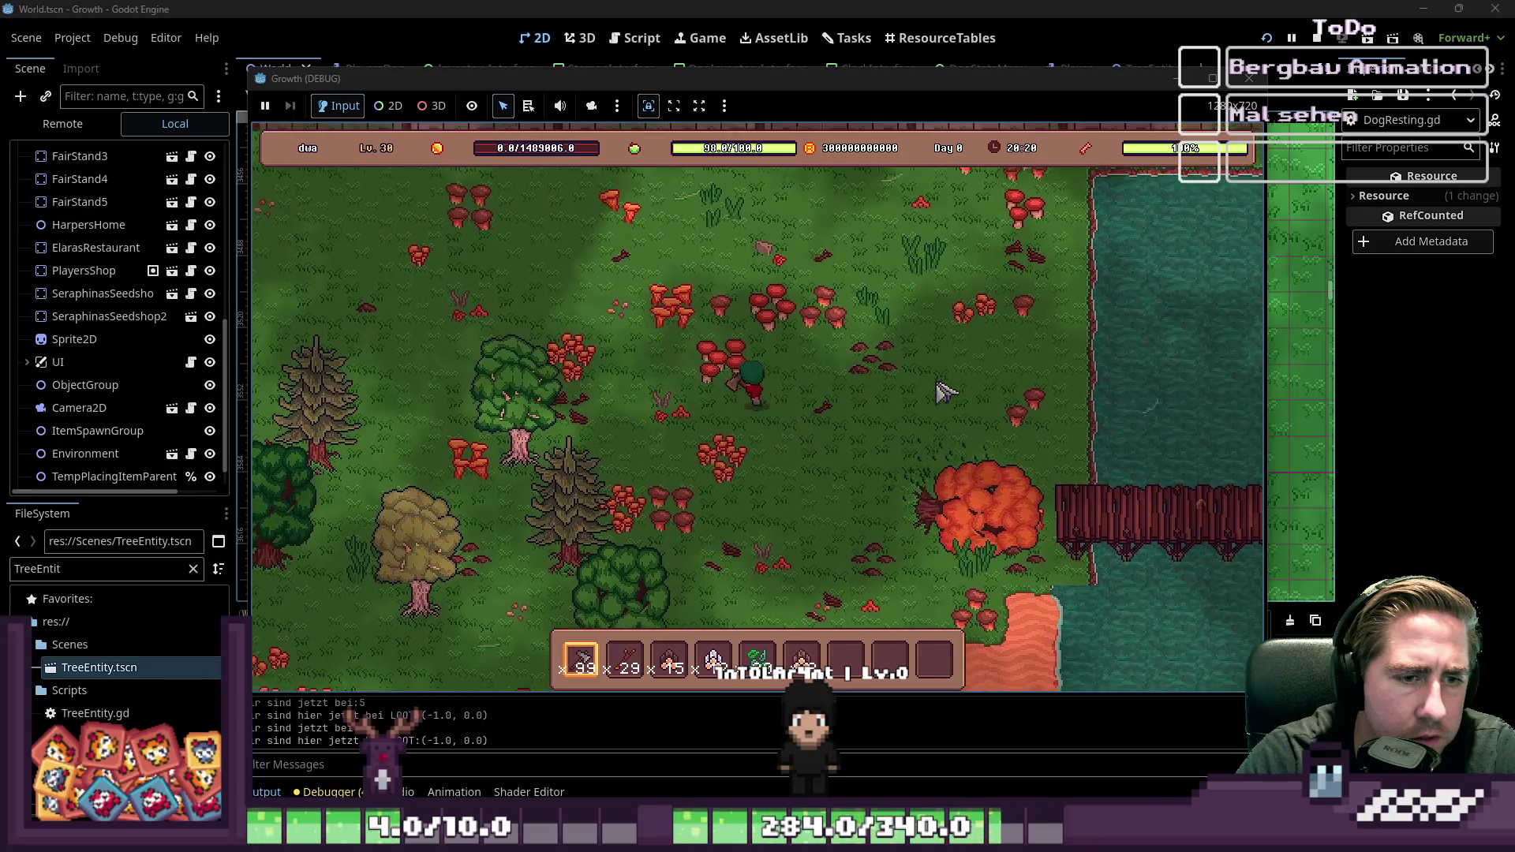
key(a)
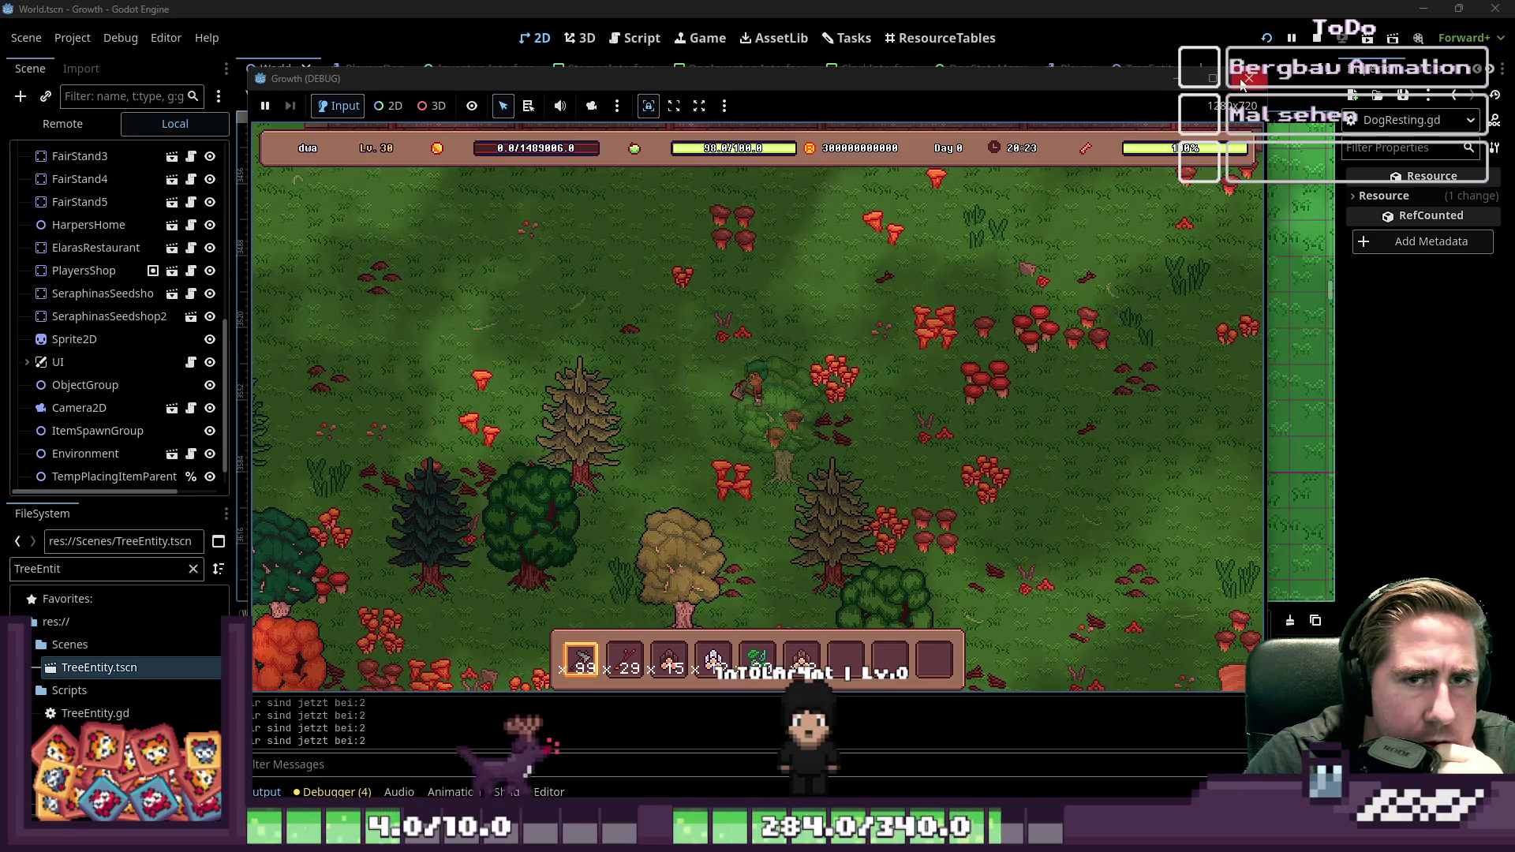
key(F8)
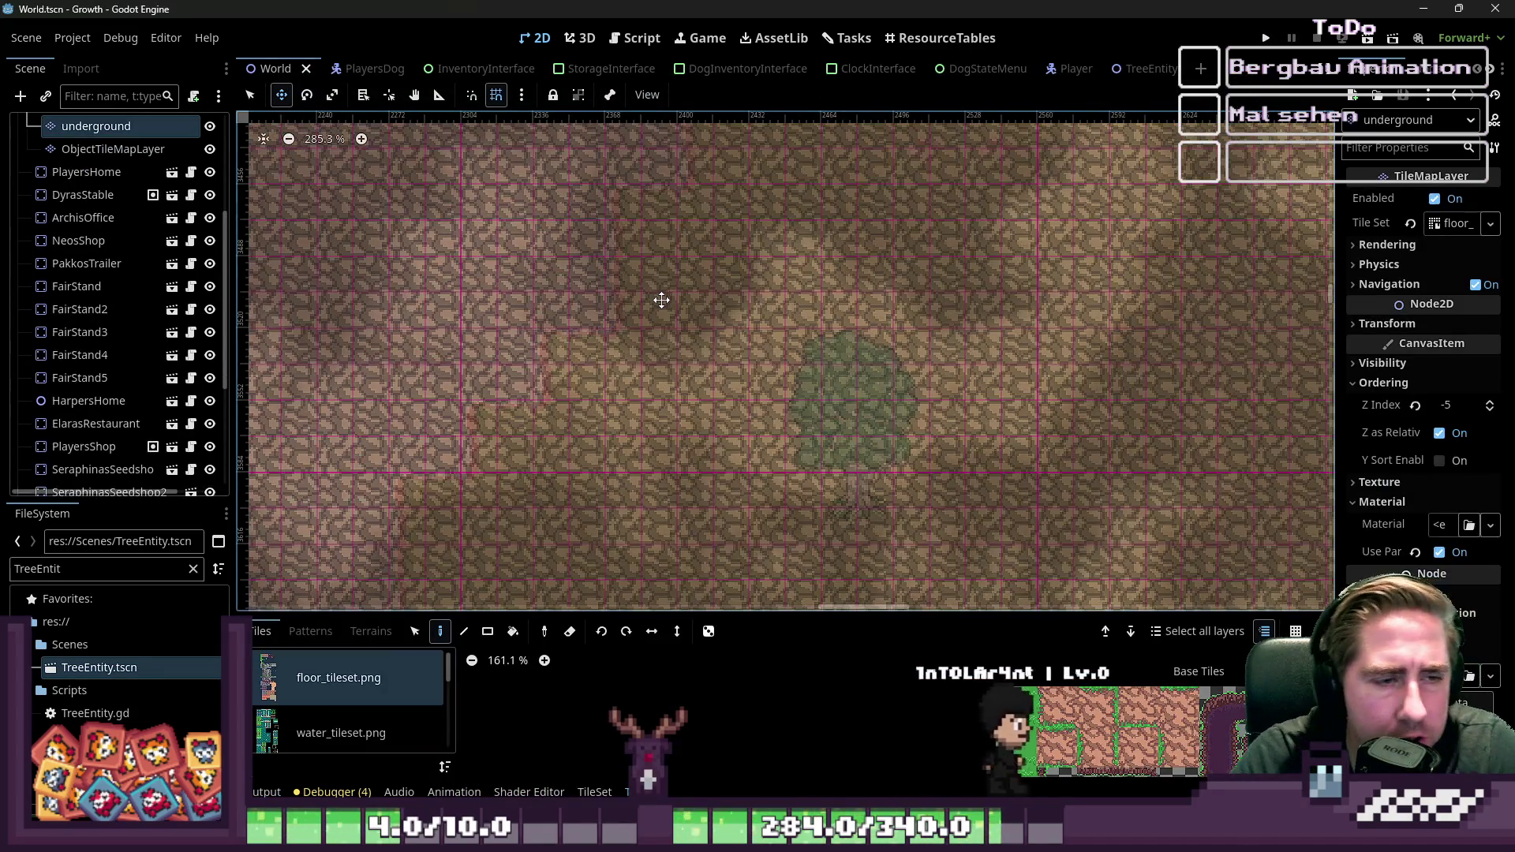
Step: Switch to the Player scene and select its FarmingStateMachine node
scroll(71, 156, up, 3)
click(69, 155)
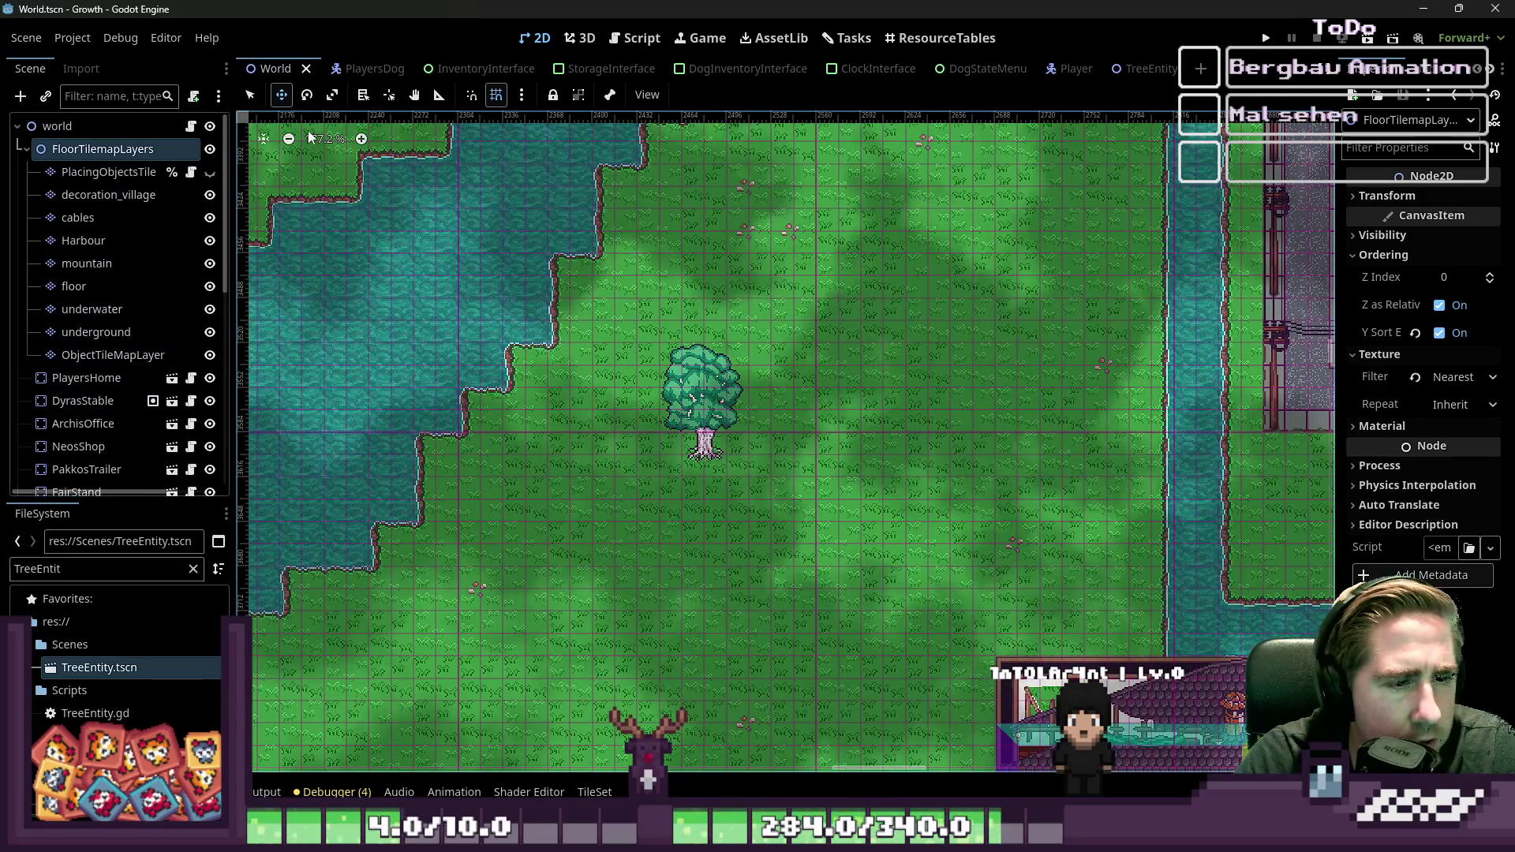
click(354, 68)
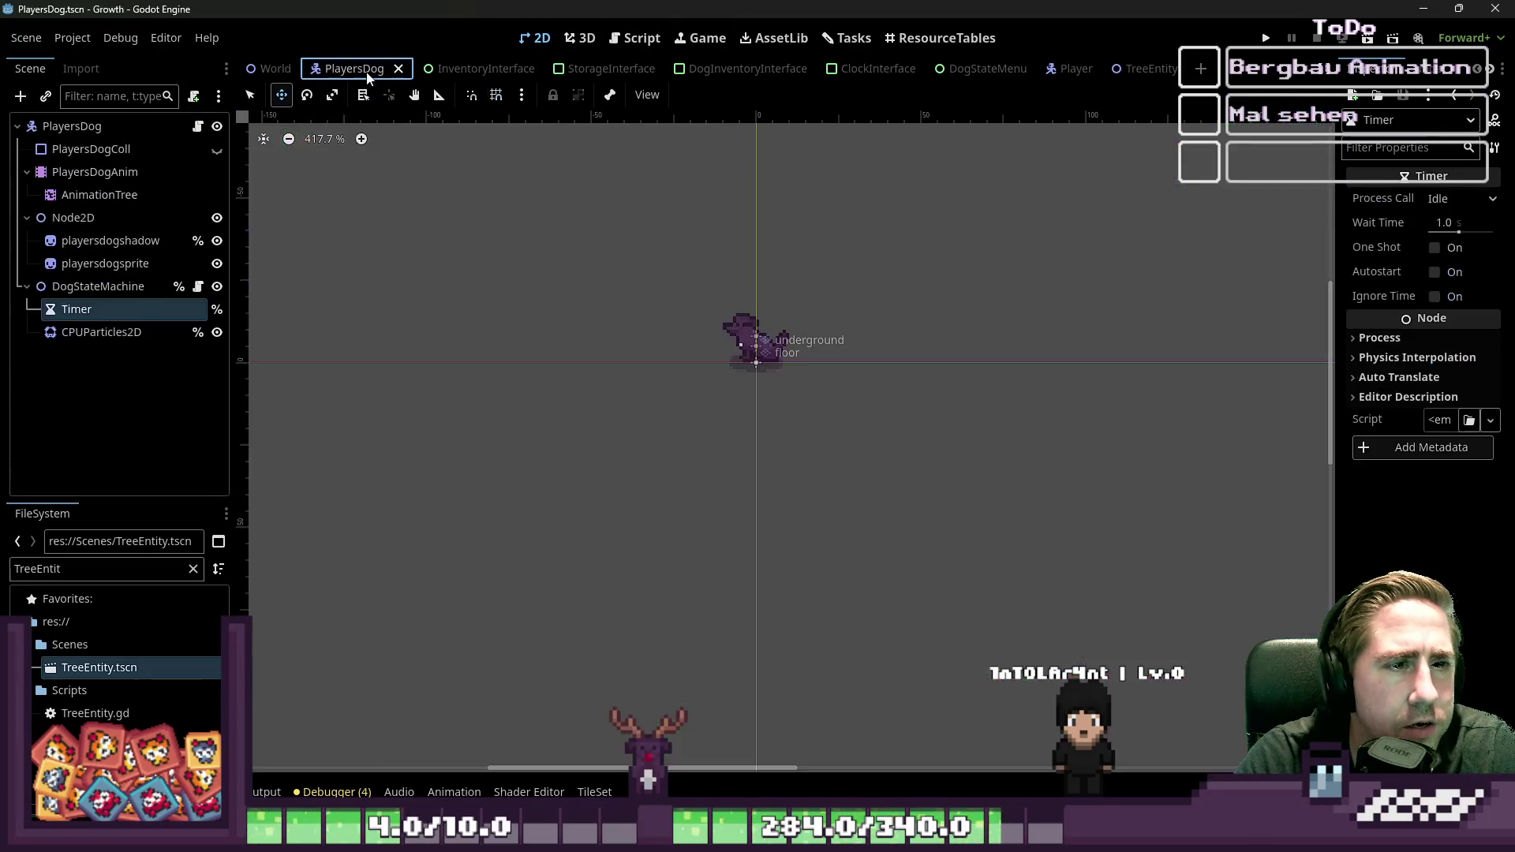
click(1057, 69)
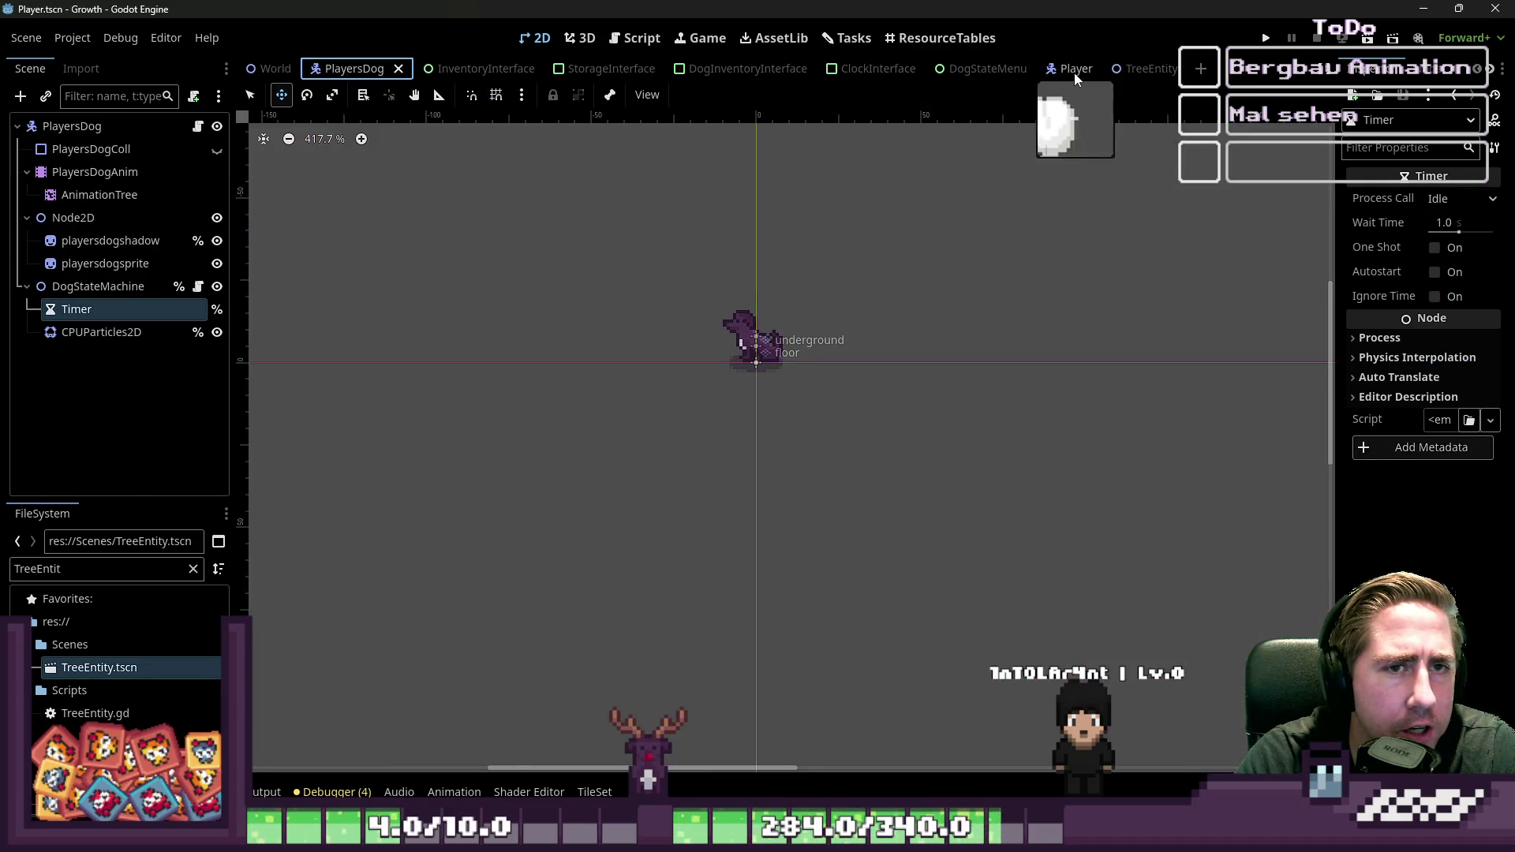
click(107, 423)
click(102, 400)
key(Up)
scroll(102, 414, down, 2)
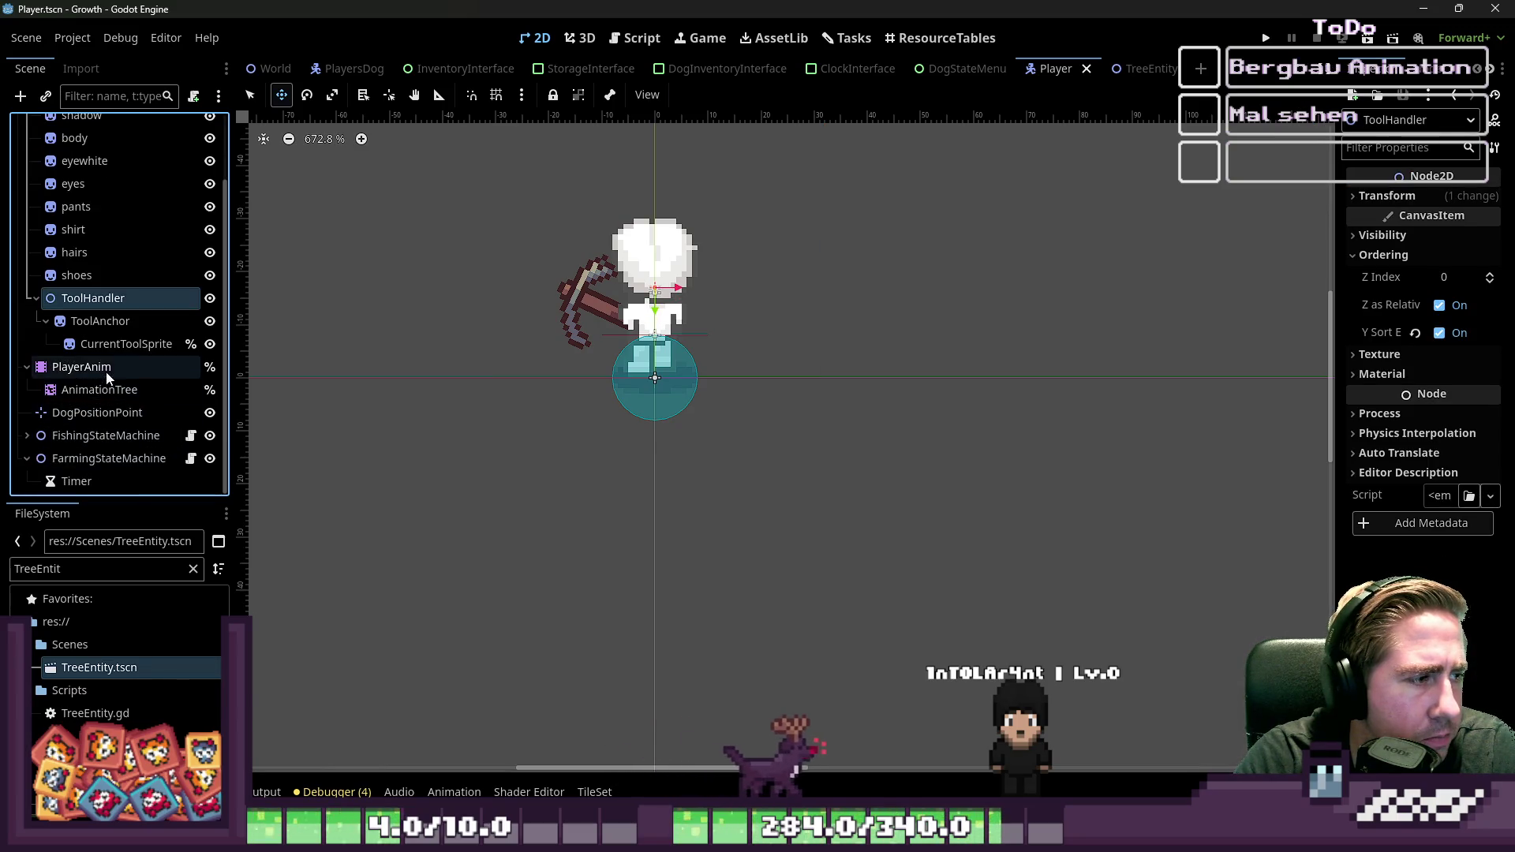
click(114, 457)
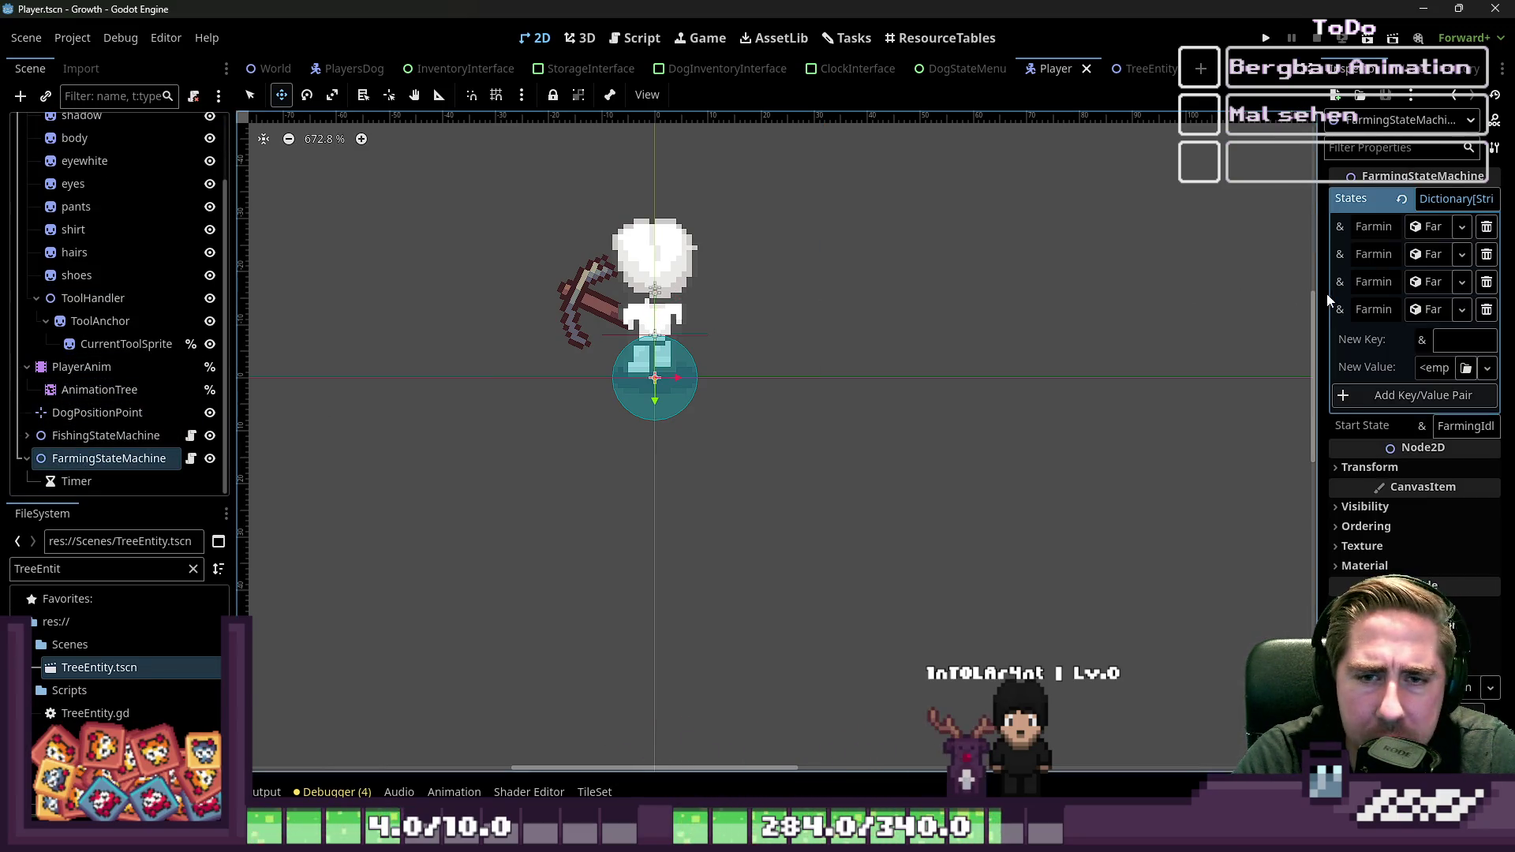
Step: Widen the Inspector to read the four state names, then go to the script editor
mouse_move(1319, 305)
mouse_down()
mouse_move(1265, 292)
mouse_move(875, 308)
mouse_up()
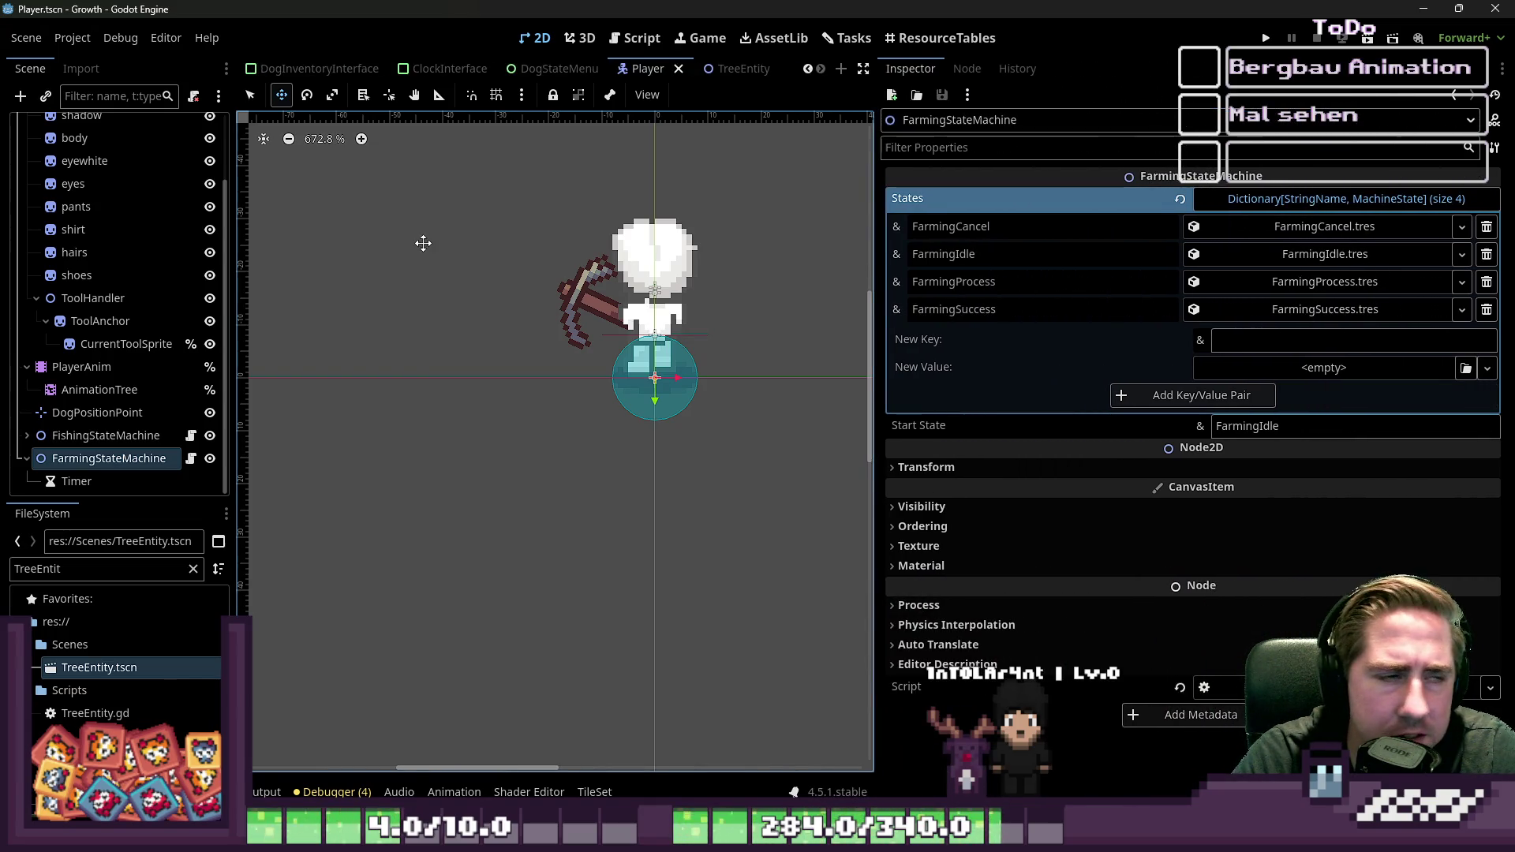
mouse_move(876, 352)
mouse_down()
mouse_move(1318, 352)
mouse_move(1113, 352)
mouse_up()
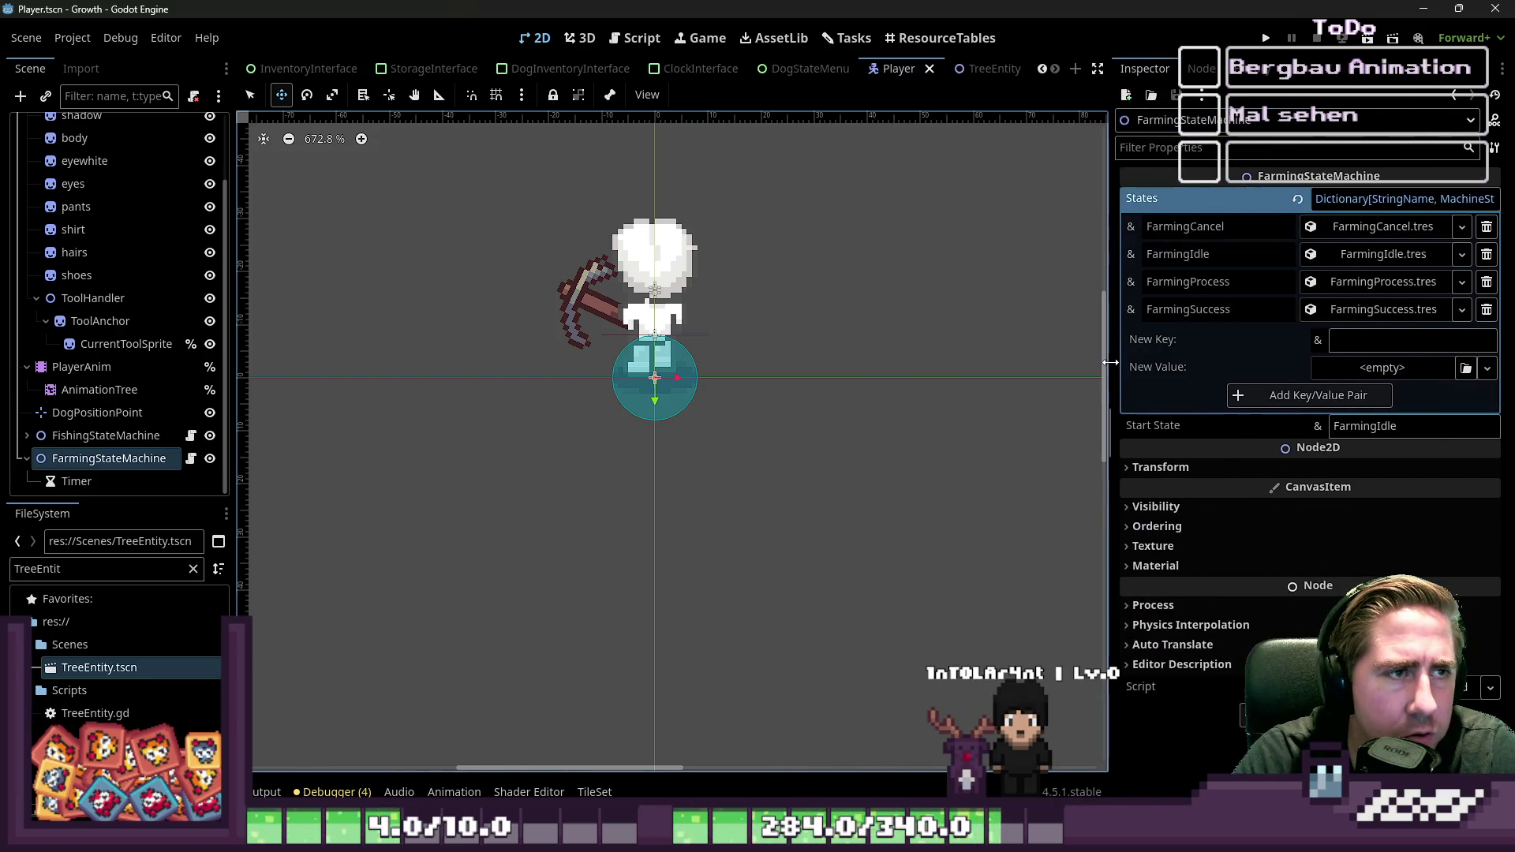
click(624, 40)
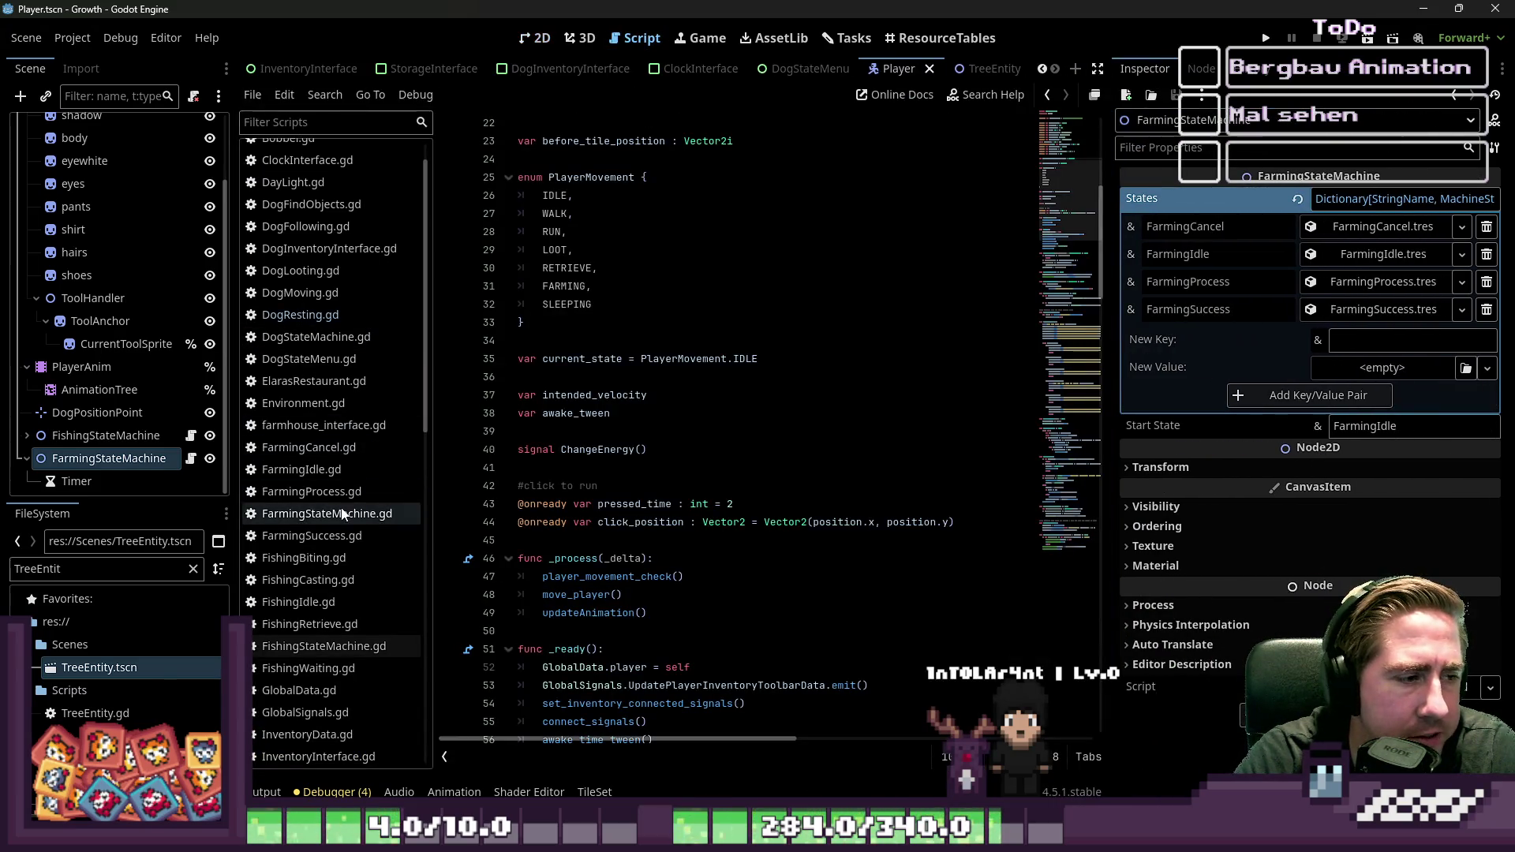
Step: Look over lines 4–5 of the FarmingSuccess script
click(336, 537)
key(shift+Up)
key(shift+Home)
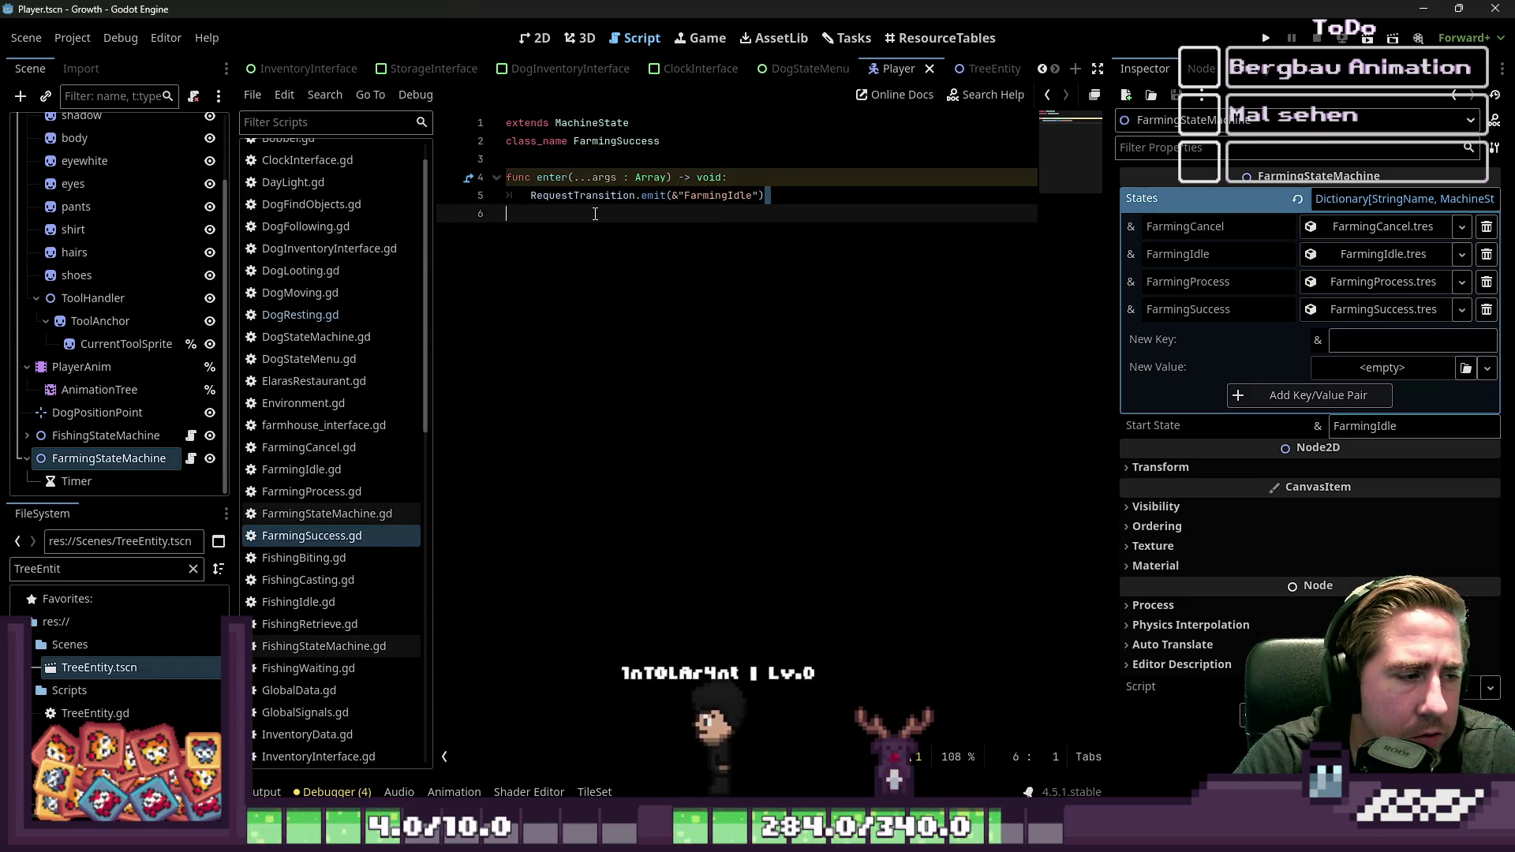
Step: Review FarmingStateMachine.gd around lines 21–29, then run the project to test tree chopping
click(359, 517)
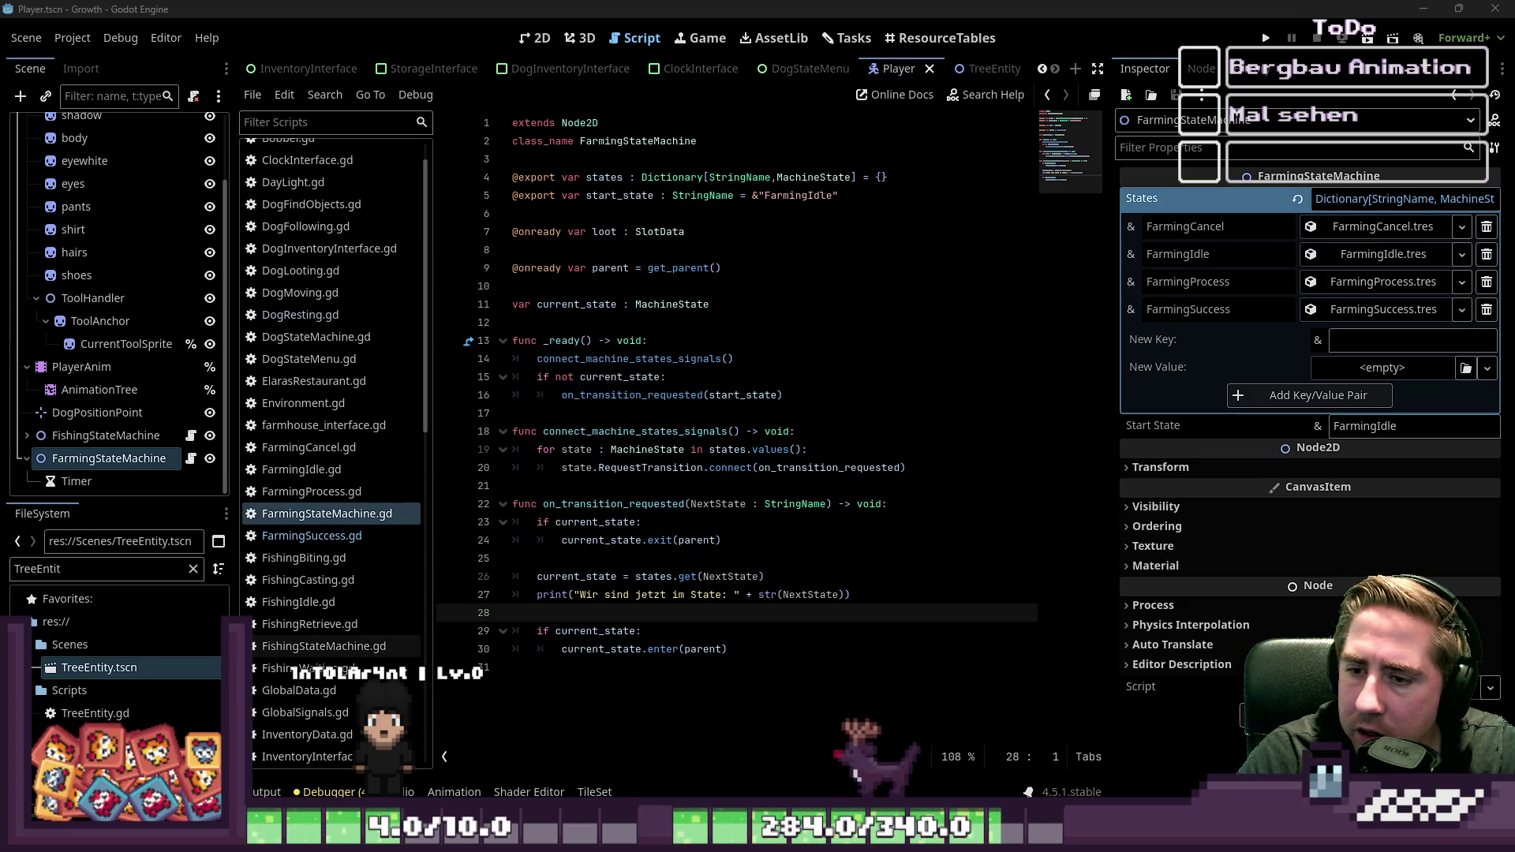
click(614, 630)
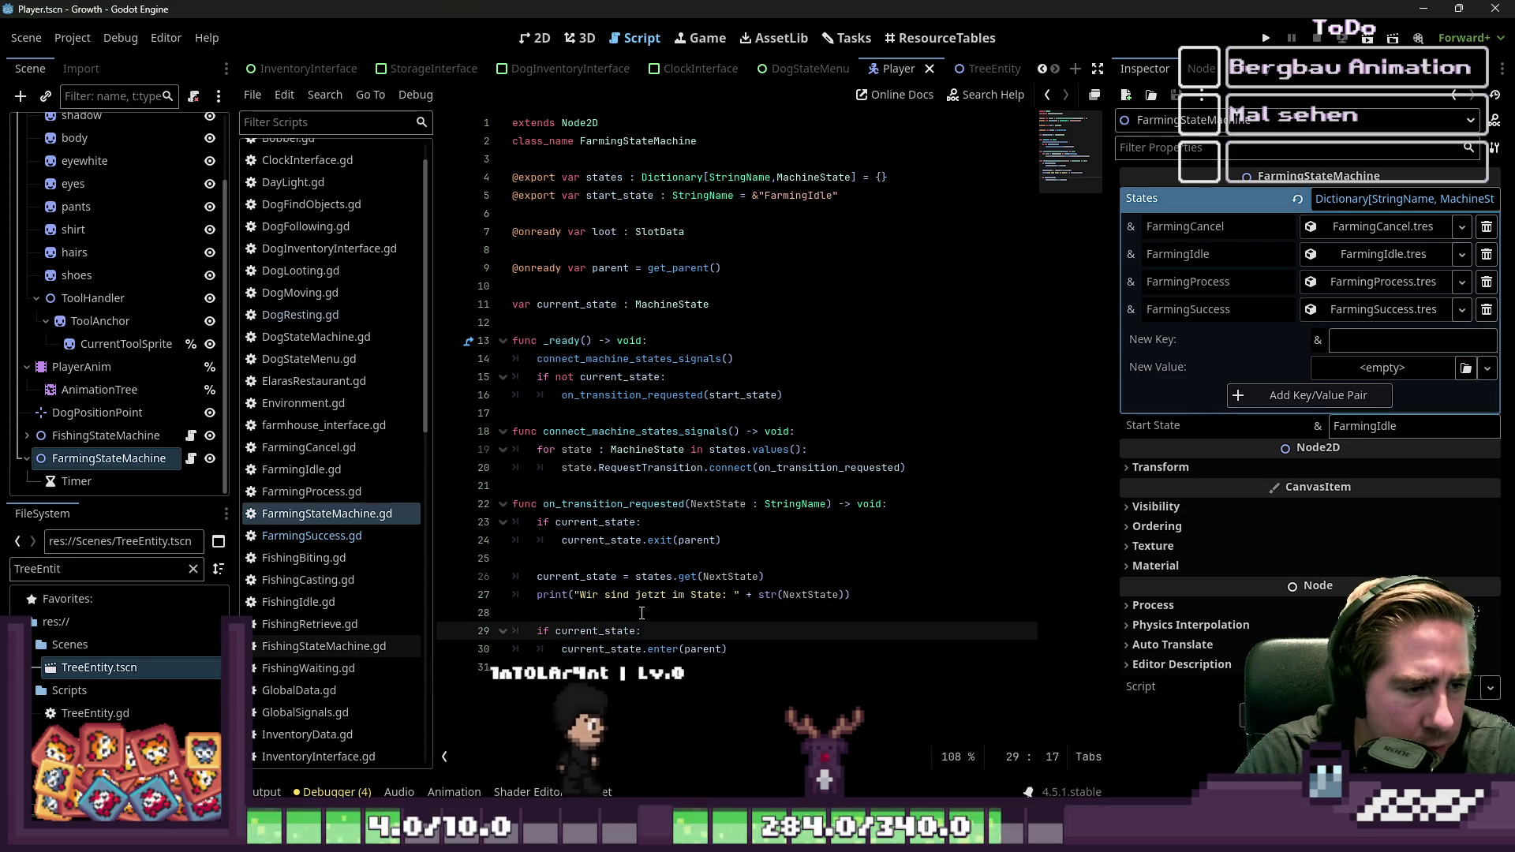
click(641, 613)
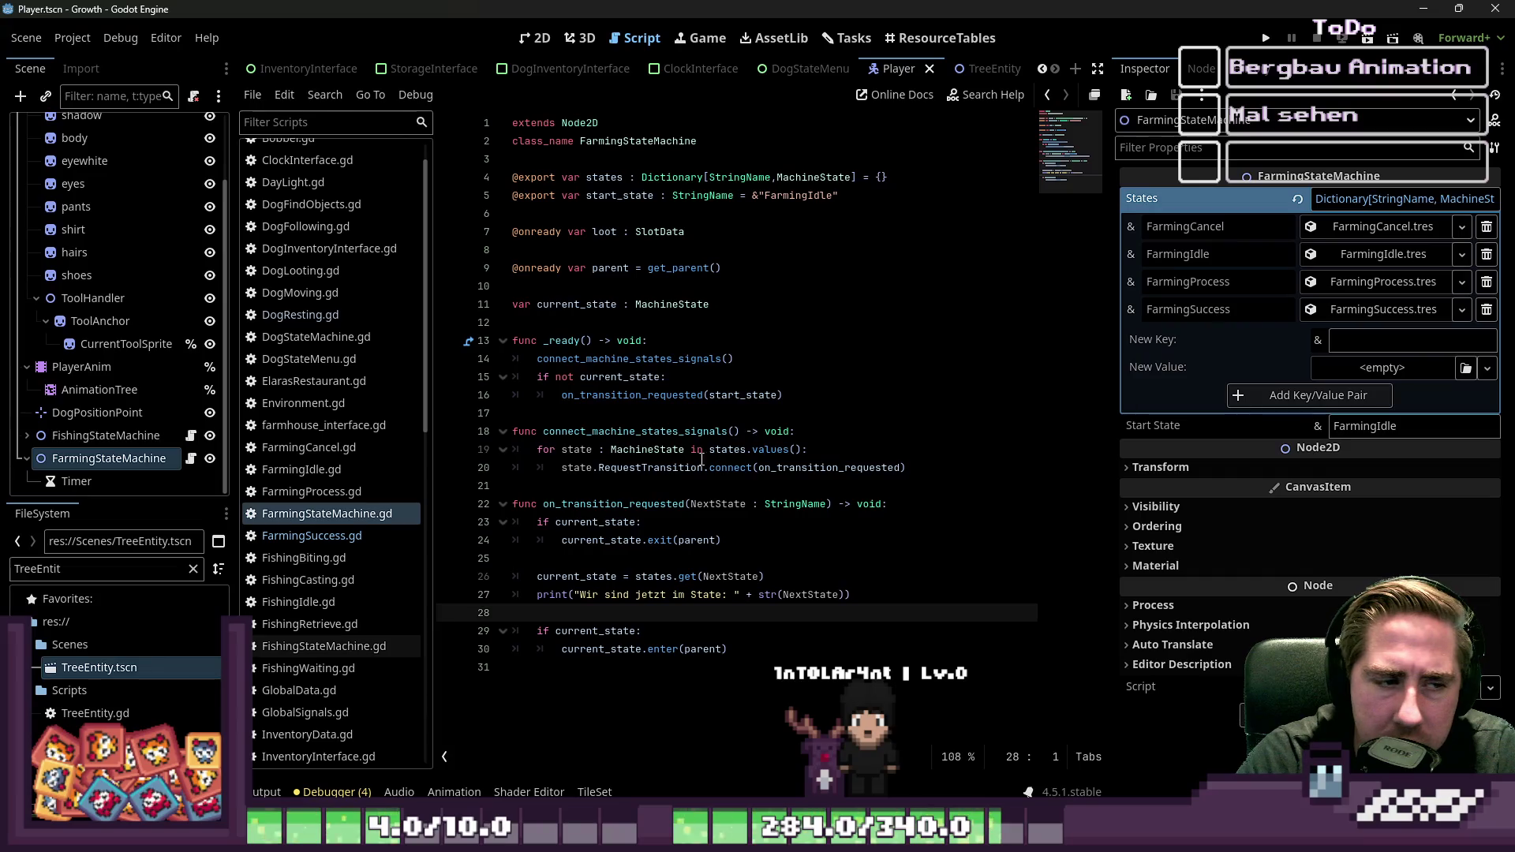
click(618, 468)
click(703, 488)
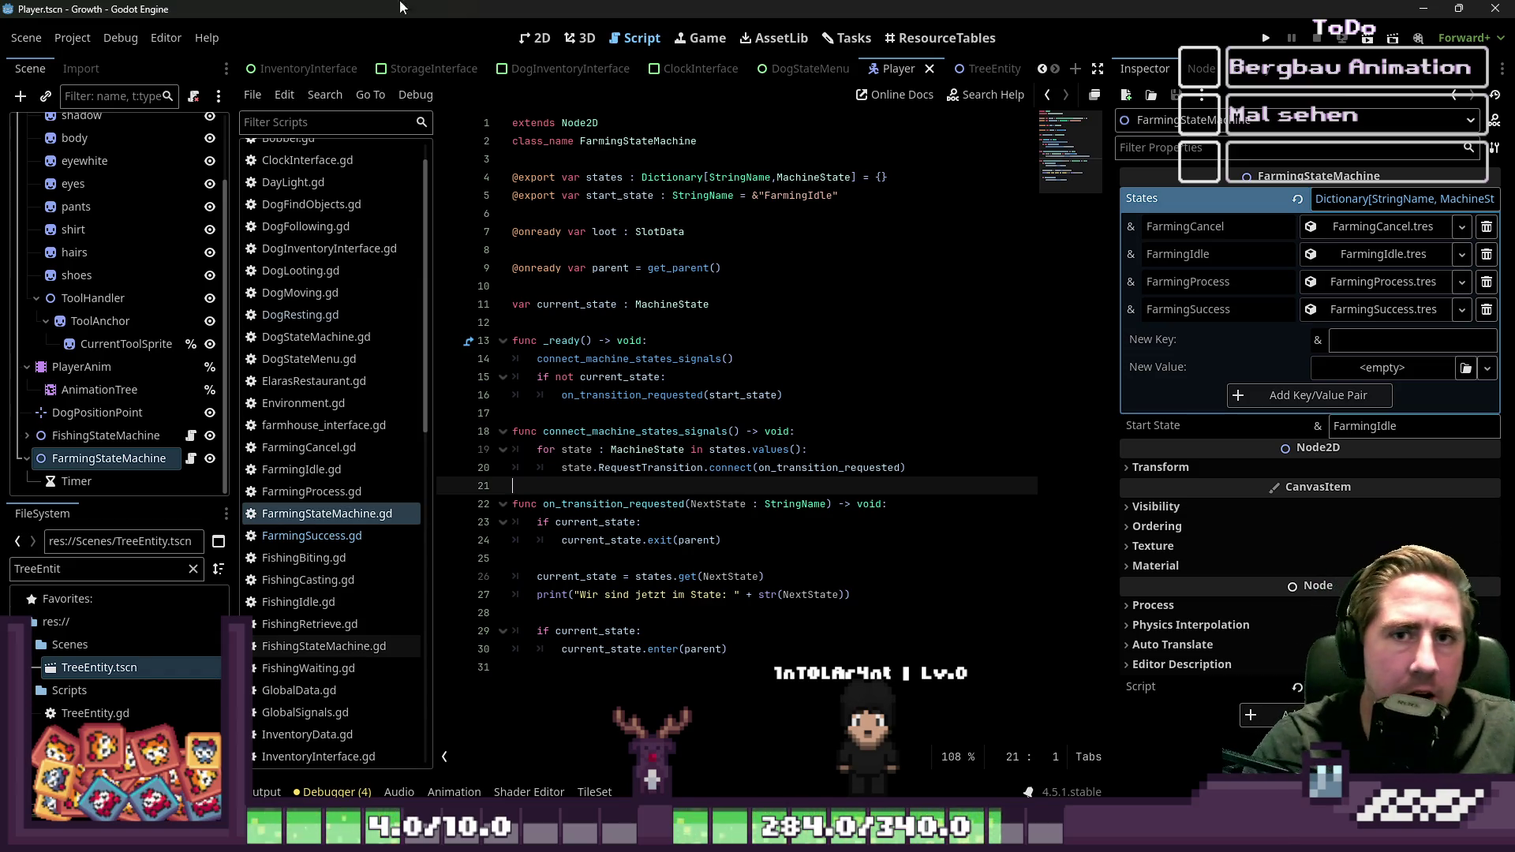
click(1266, 38)
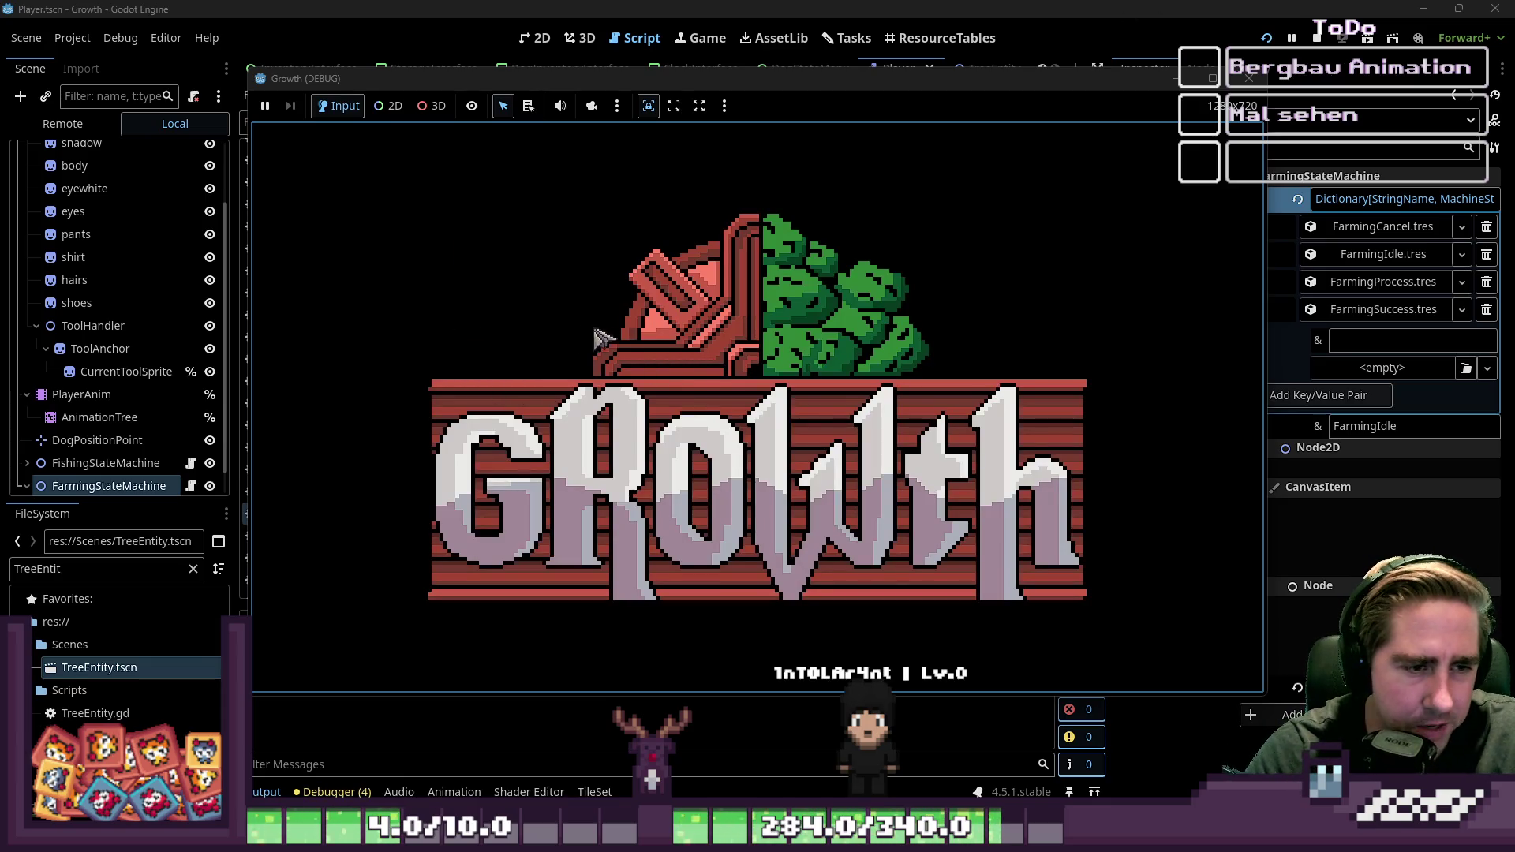
Step: Start the game with a new character named 'sadgf' and put the x99 item in hotbar slot 1
text(sadgf)
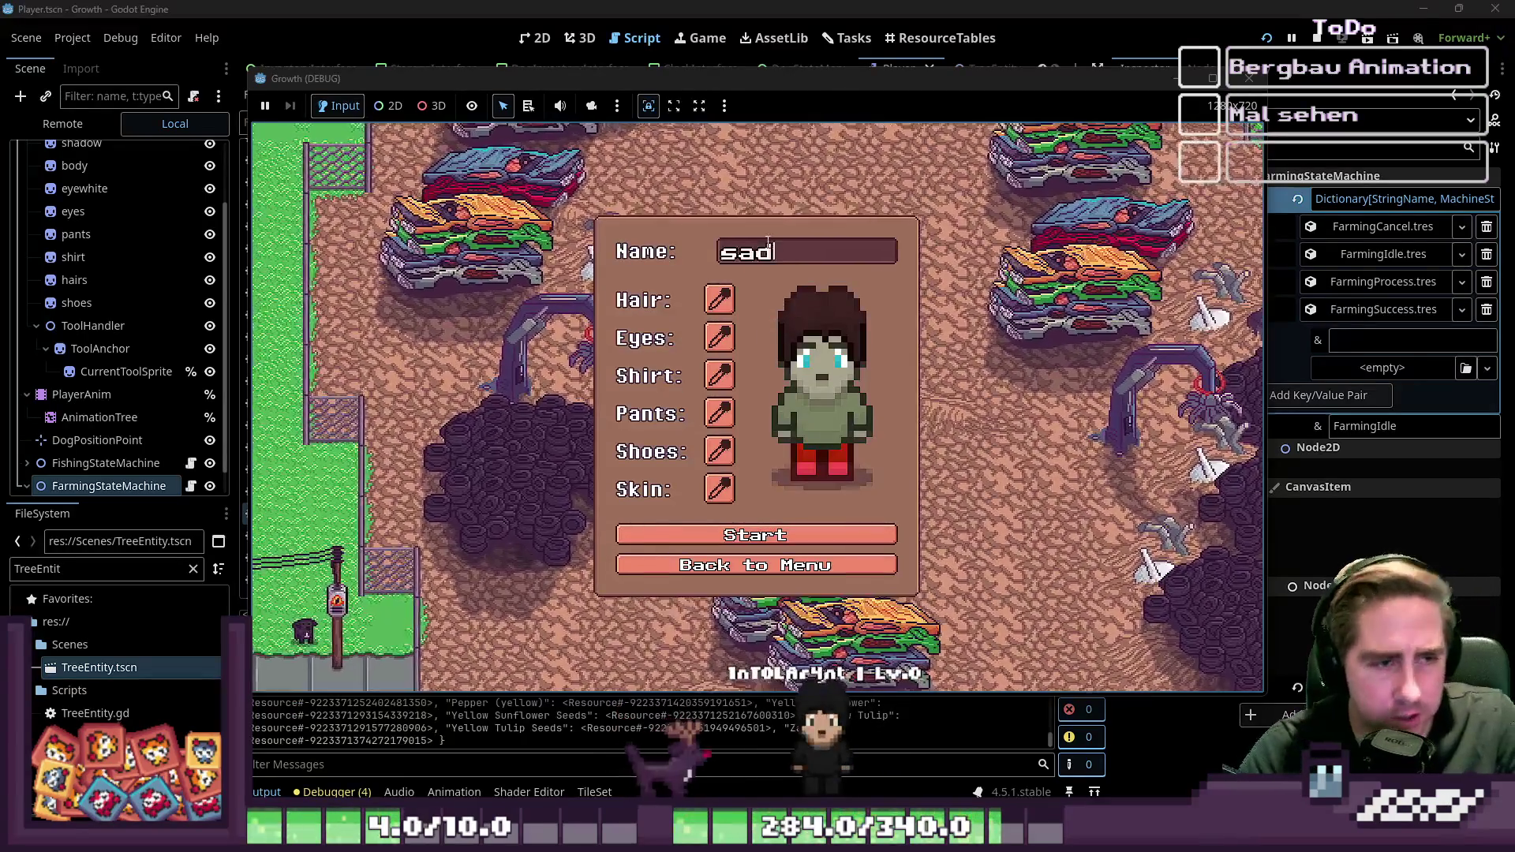
click(722, 532)
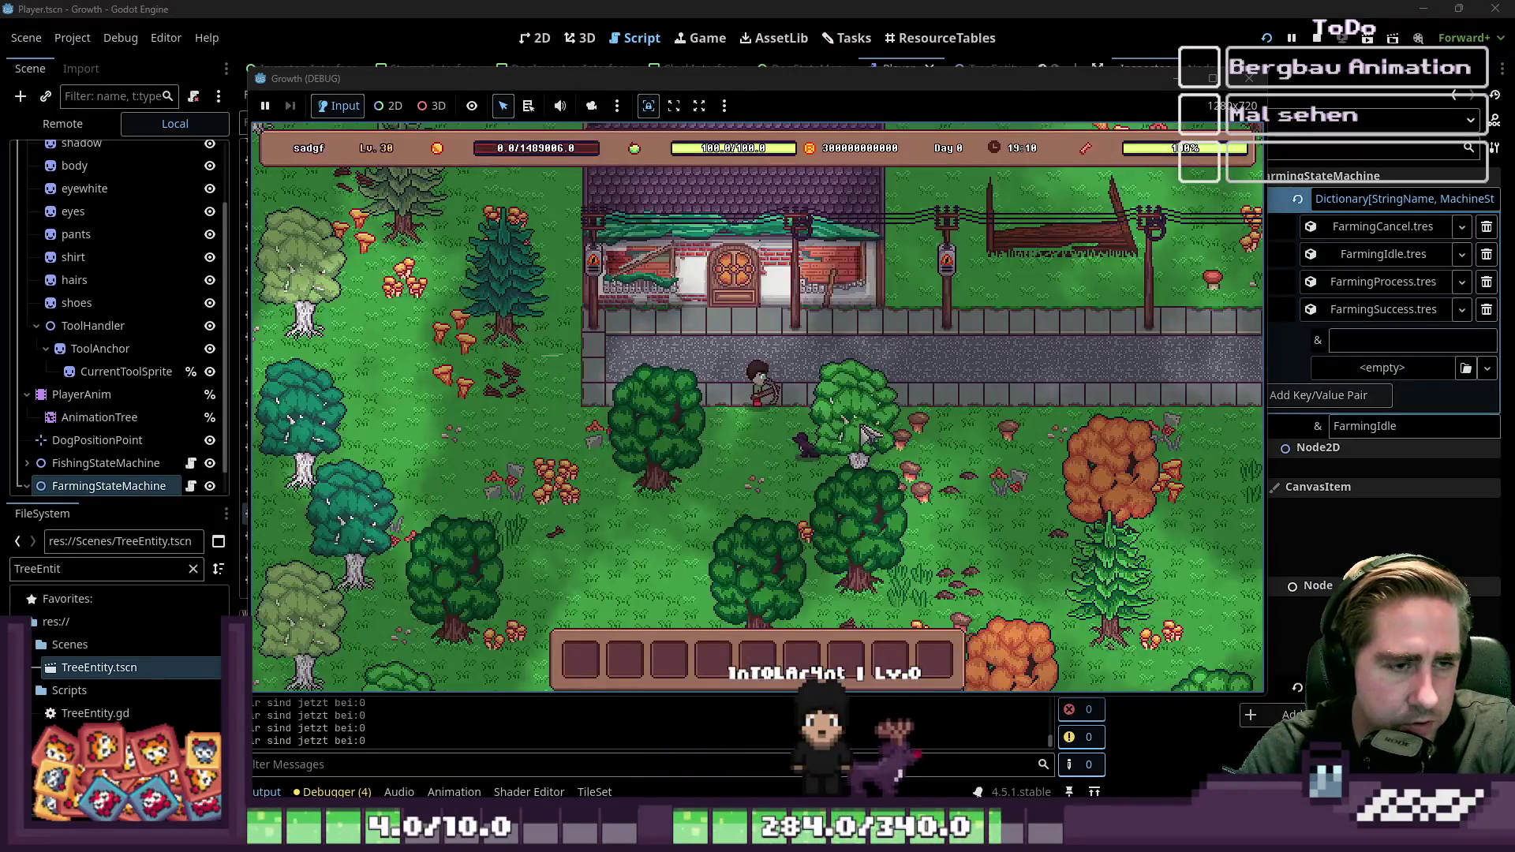
key(i)
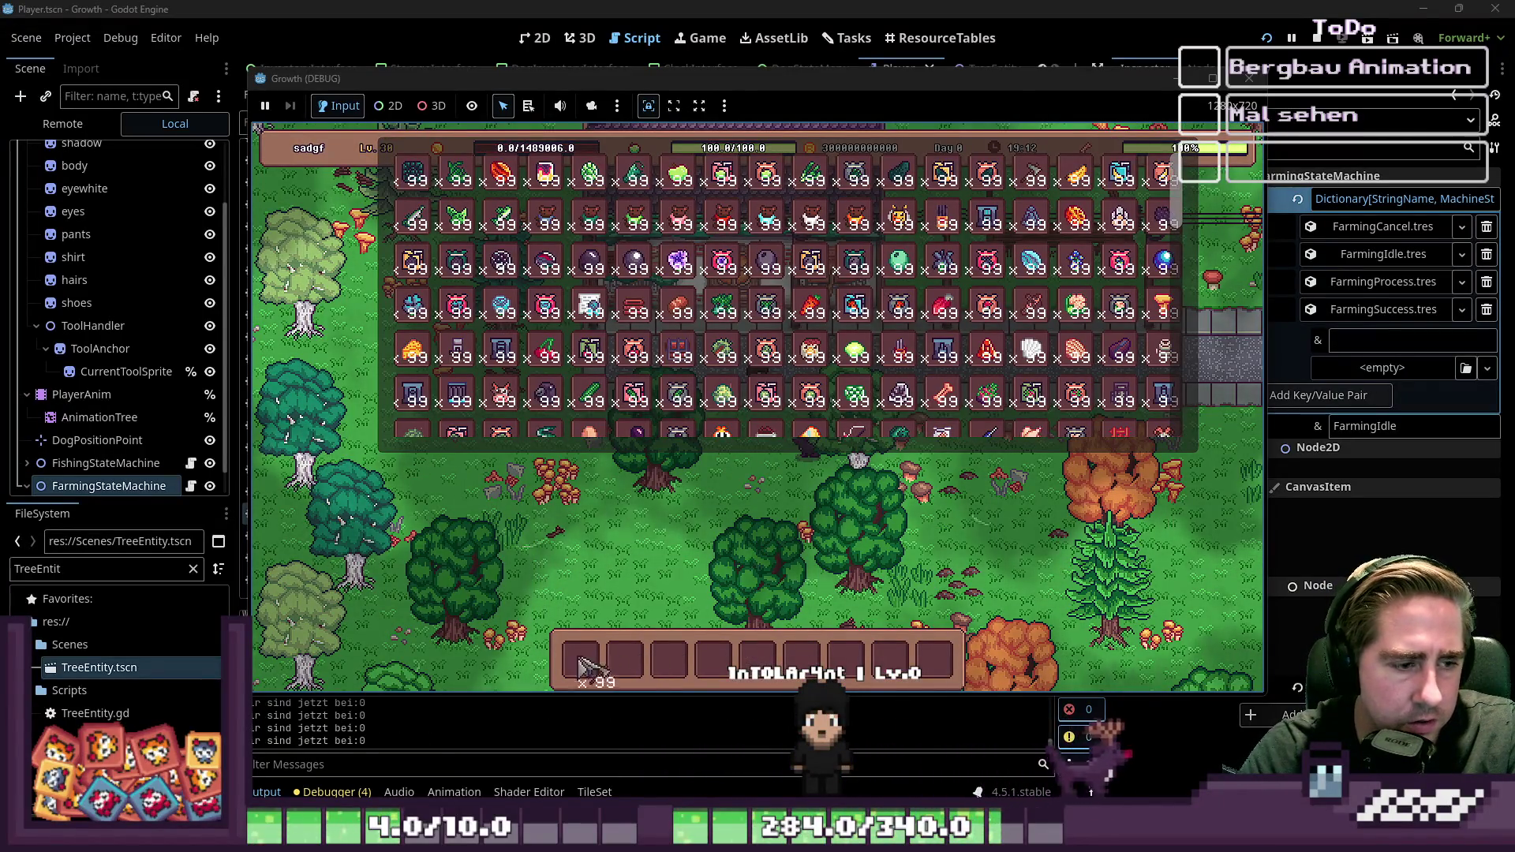
key(i)
Step: Walk the character south and then west into the forest
key(s)
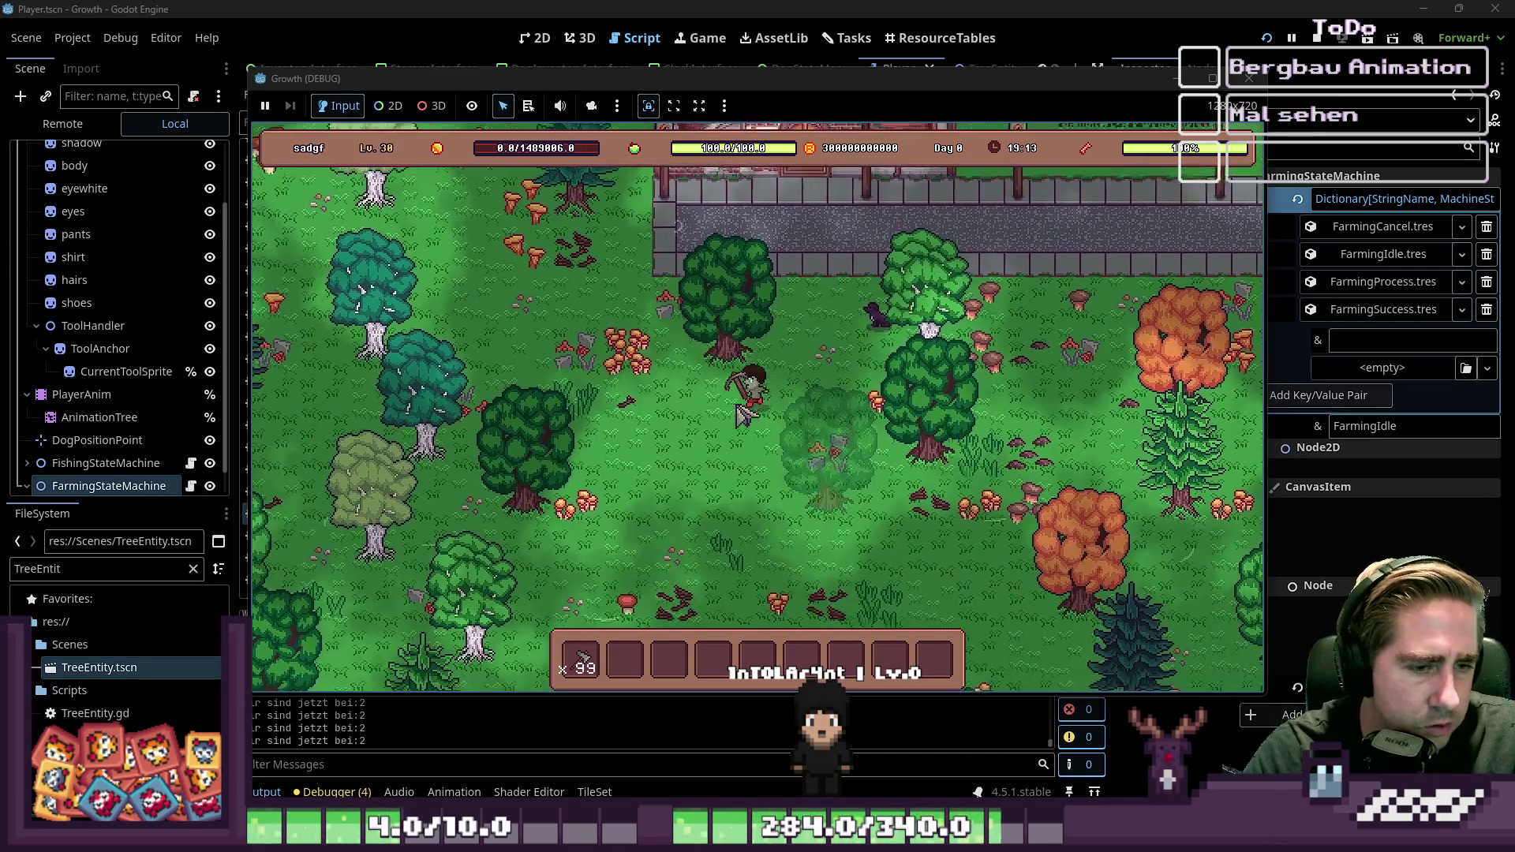
key(s)
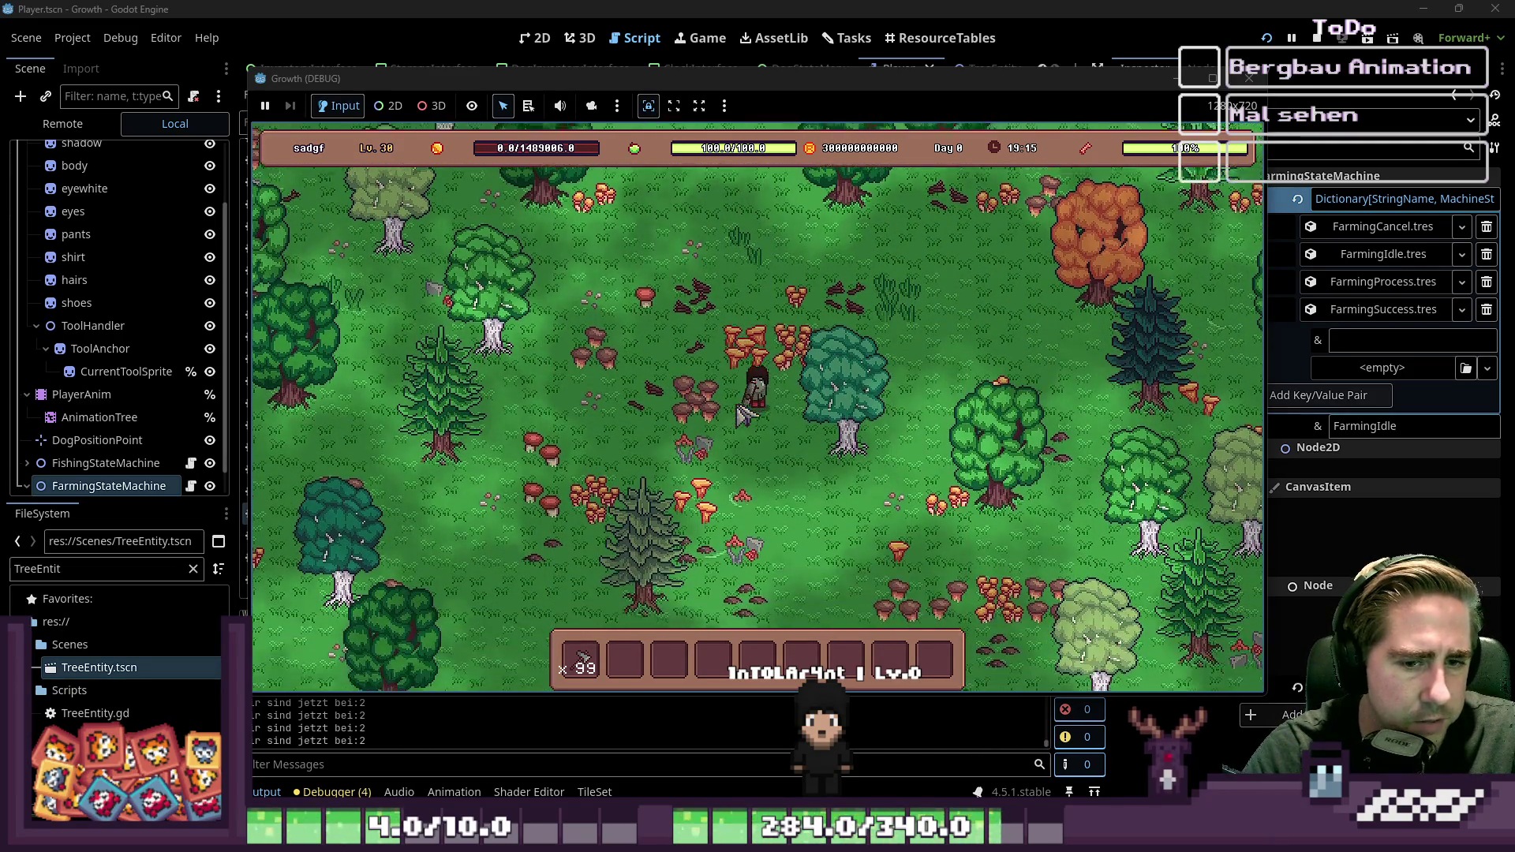
key(a)
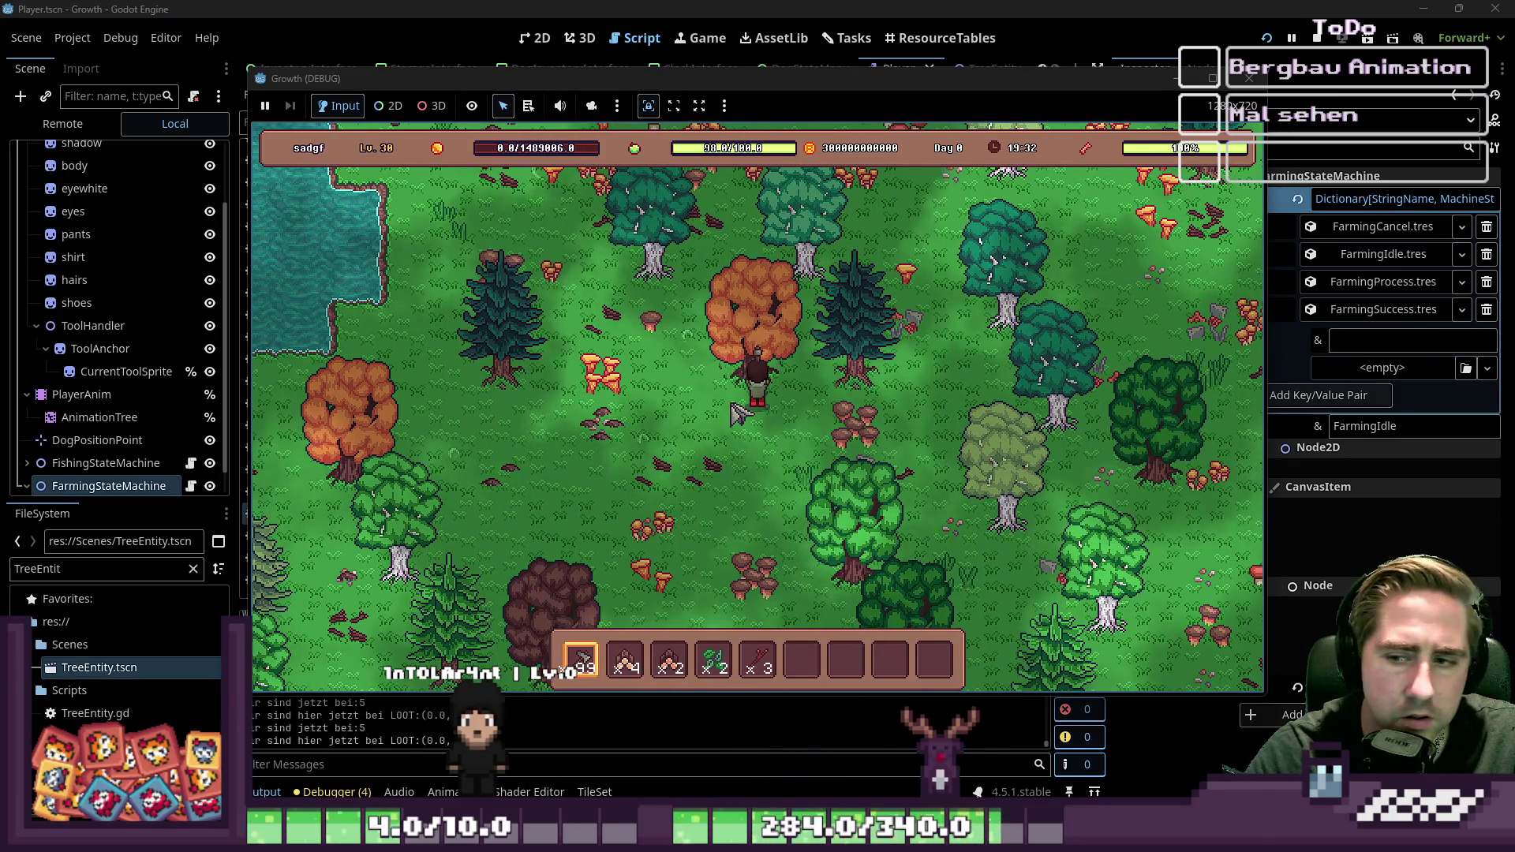
Step: Chop the bush and nearby trees until hotbar stacks reach 11, 12, 14, 26 and 4
click(737, 414)
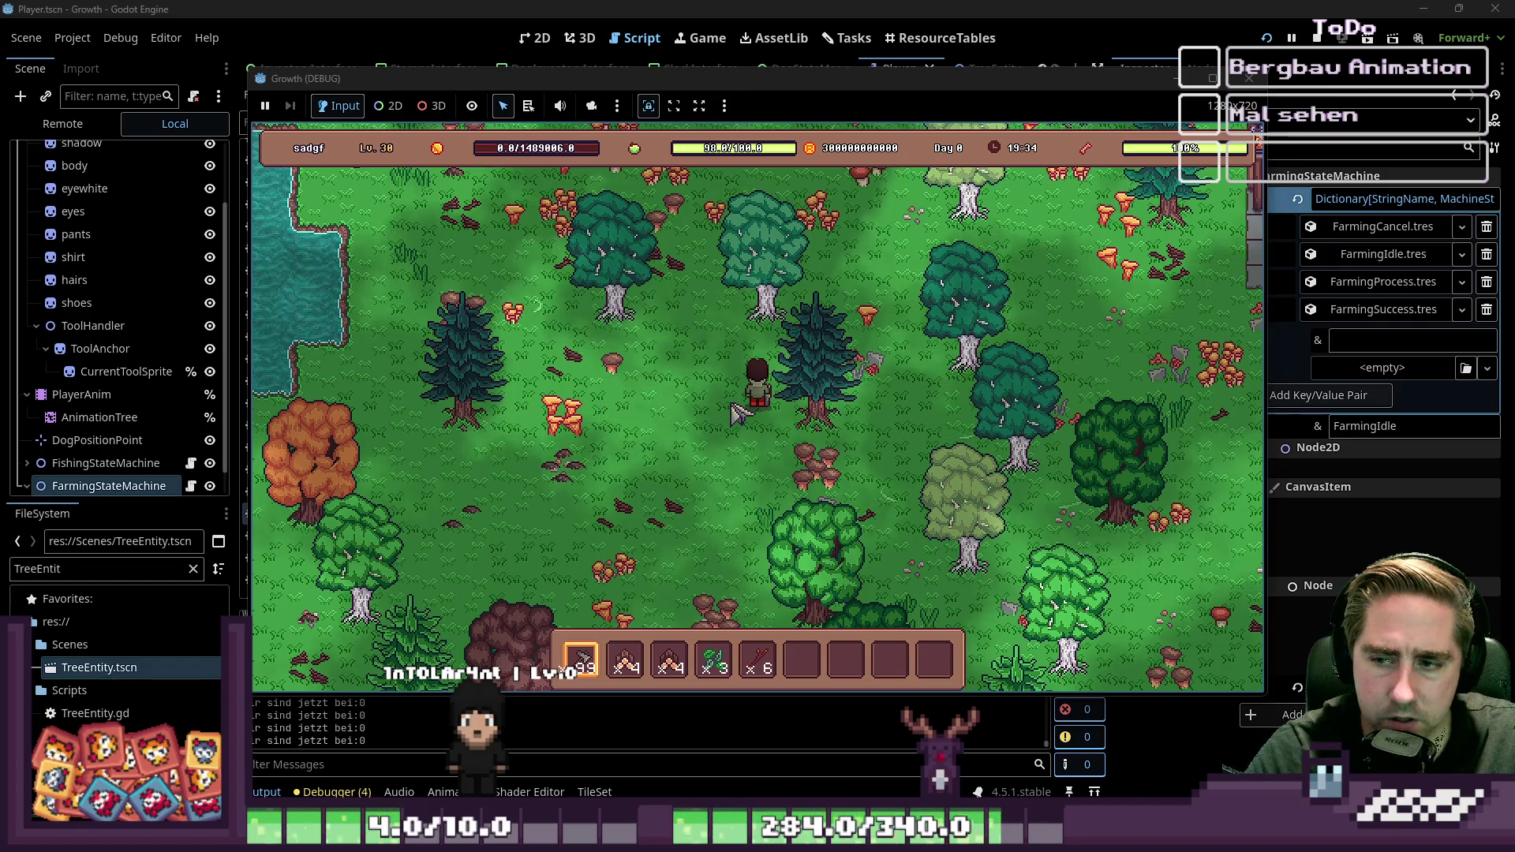
key(s)
click(732, 399)
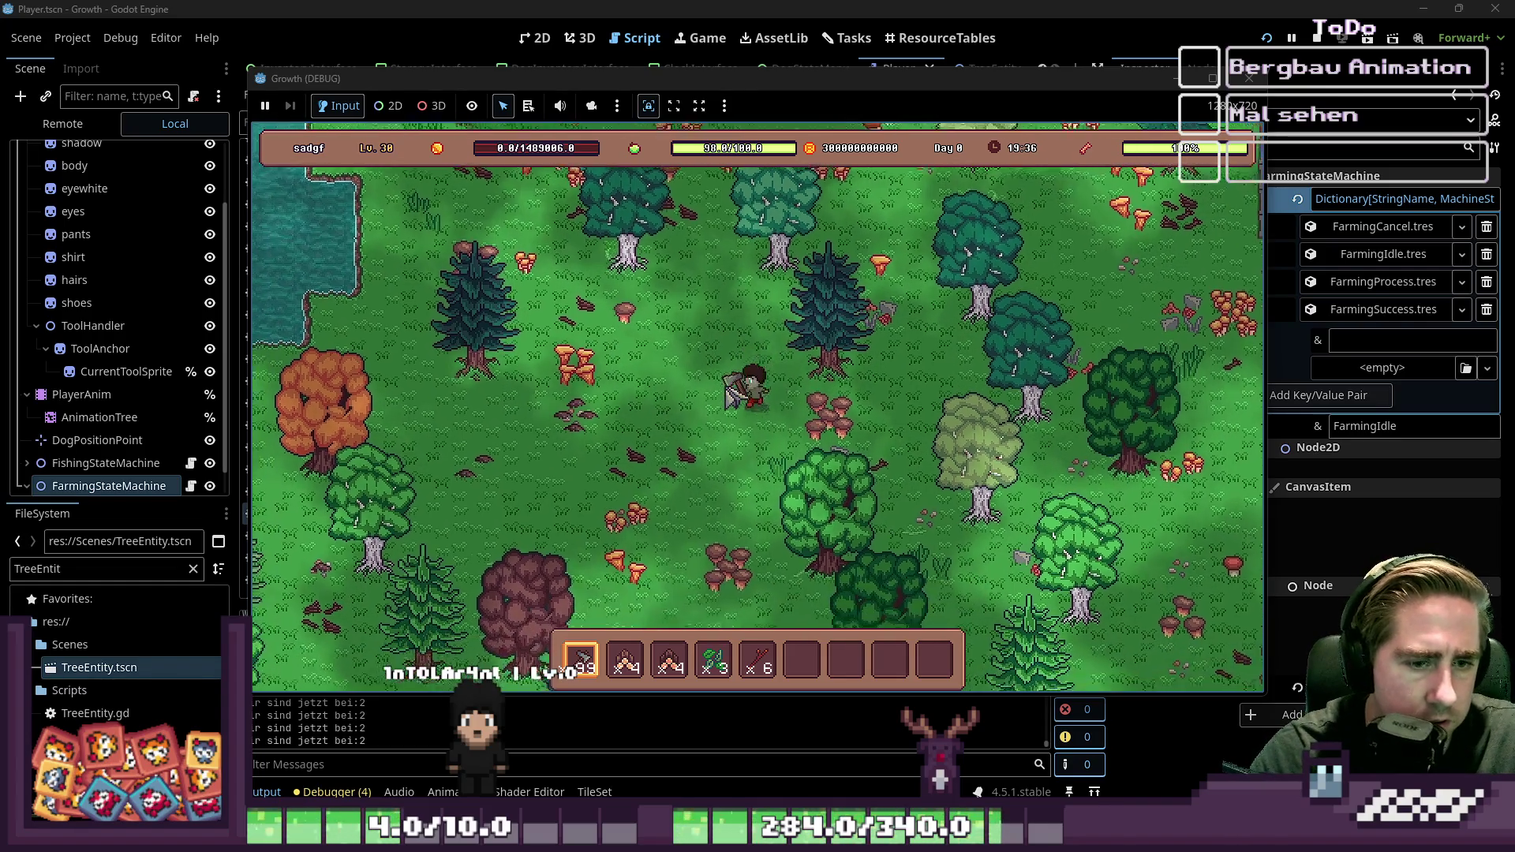
click(733, 398)
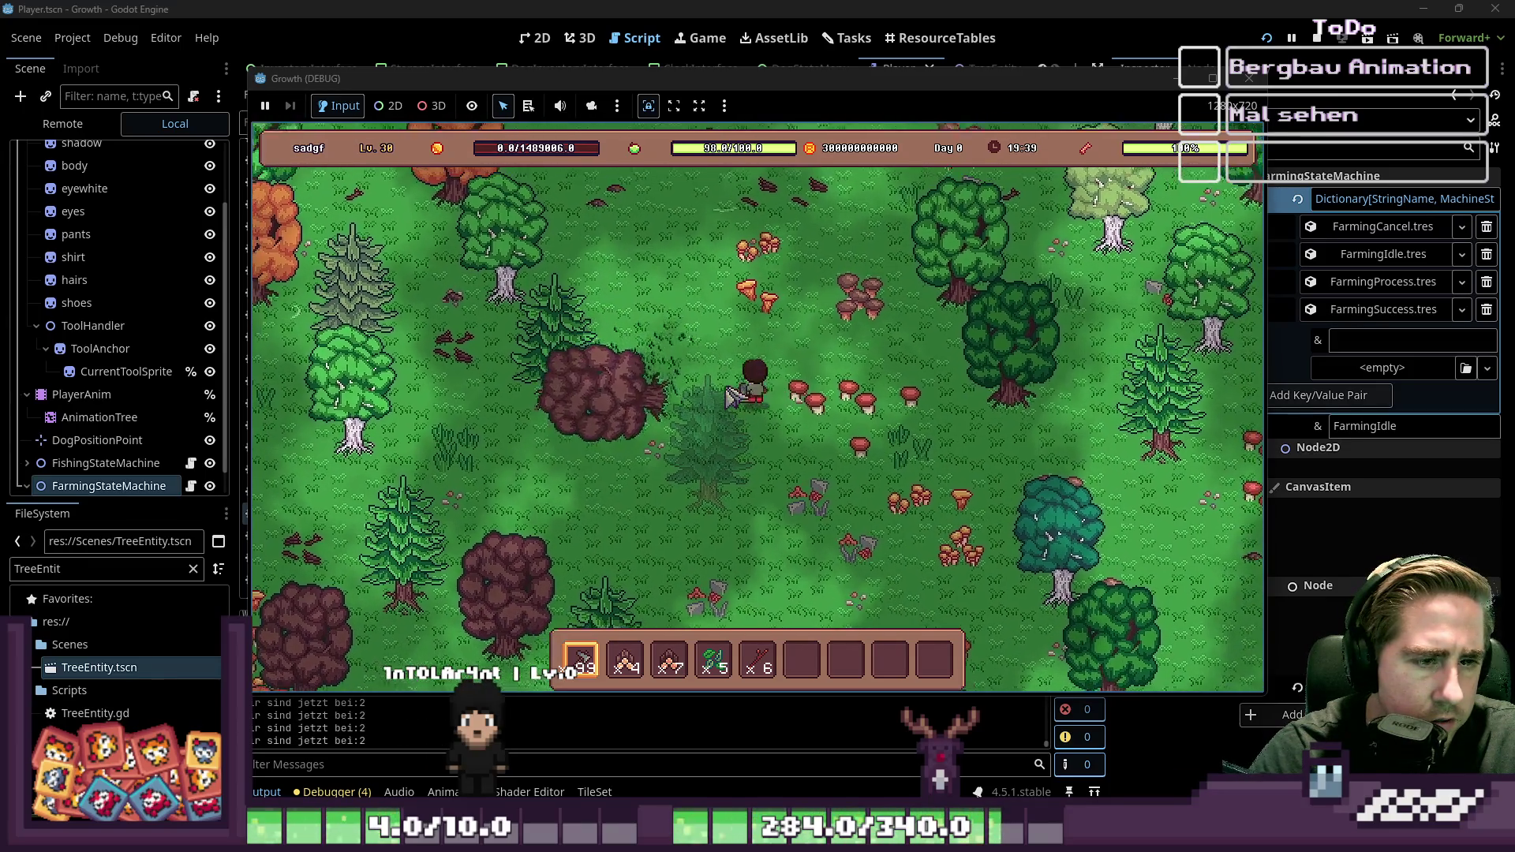
click(733, 399)
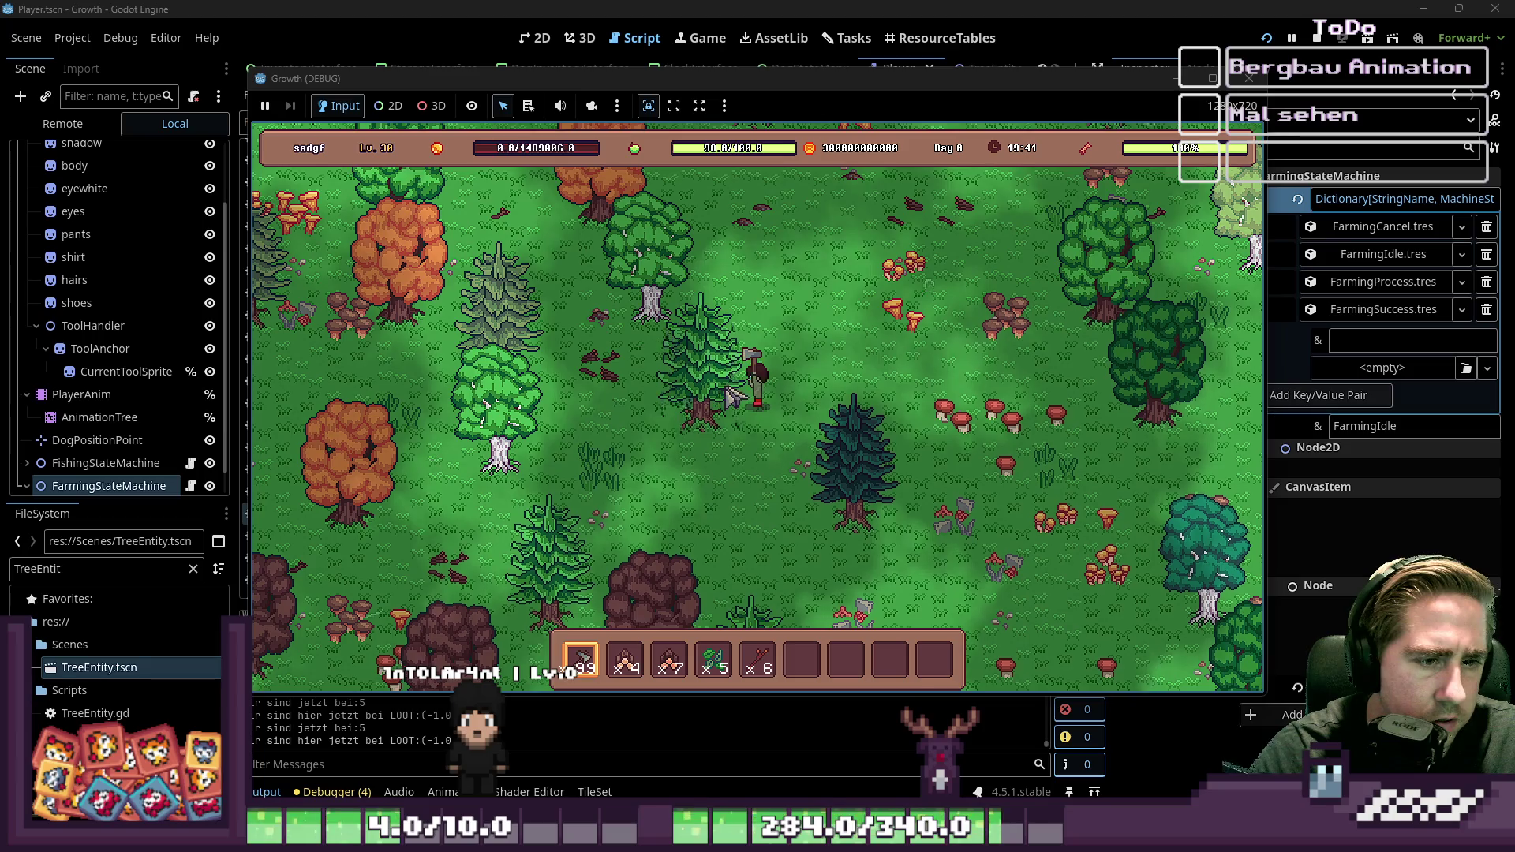
click(732, 399)
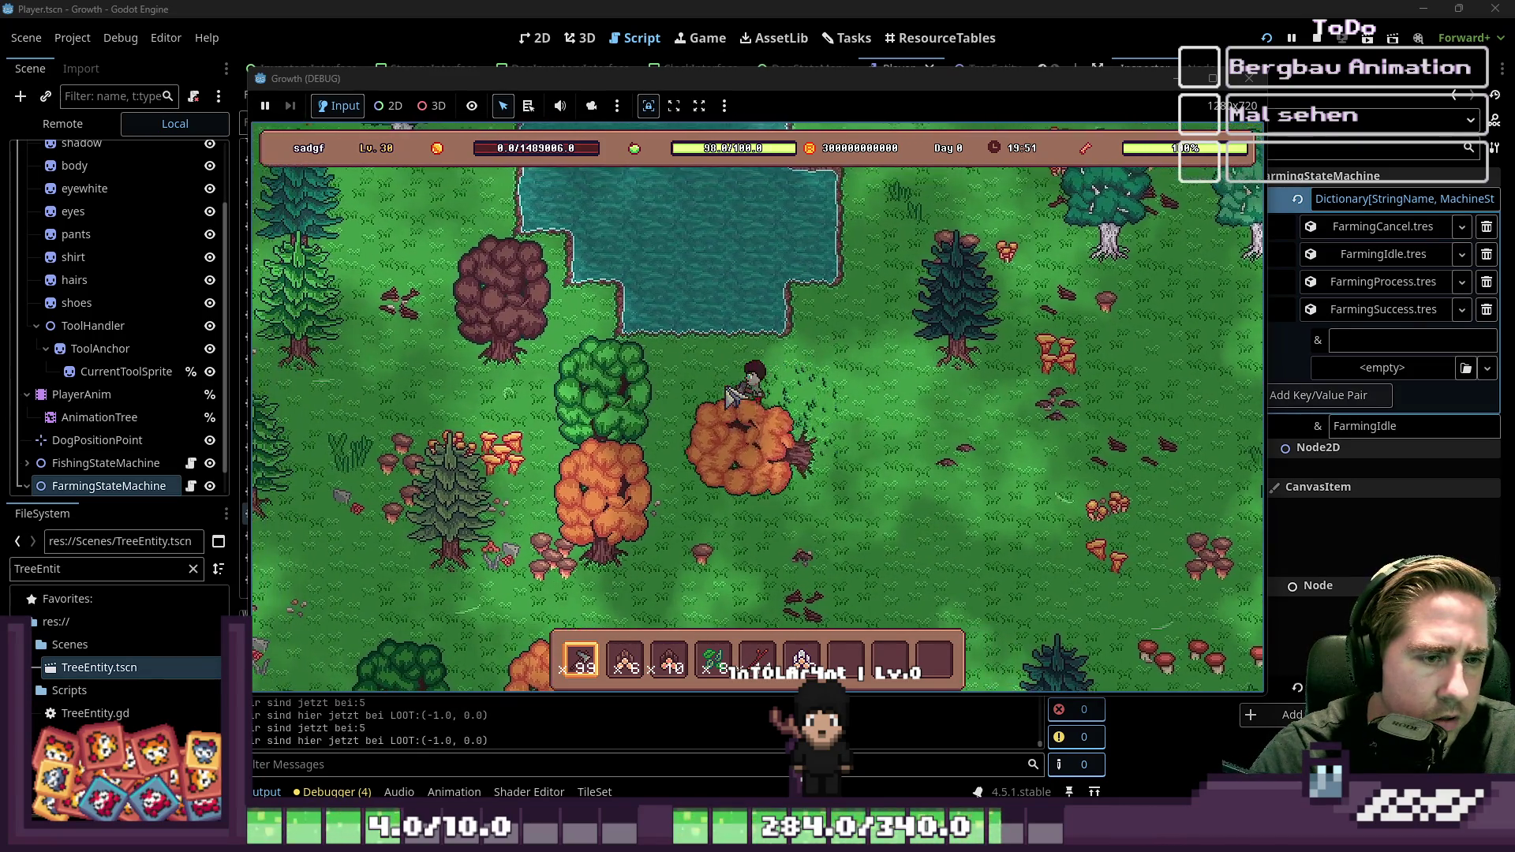
key(w)
key(a)
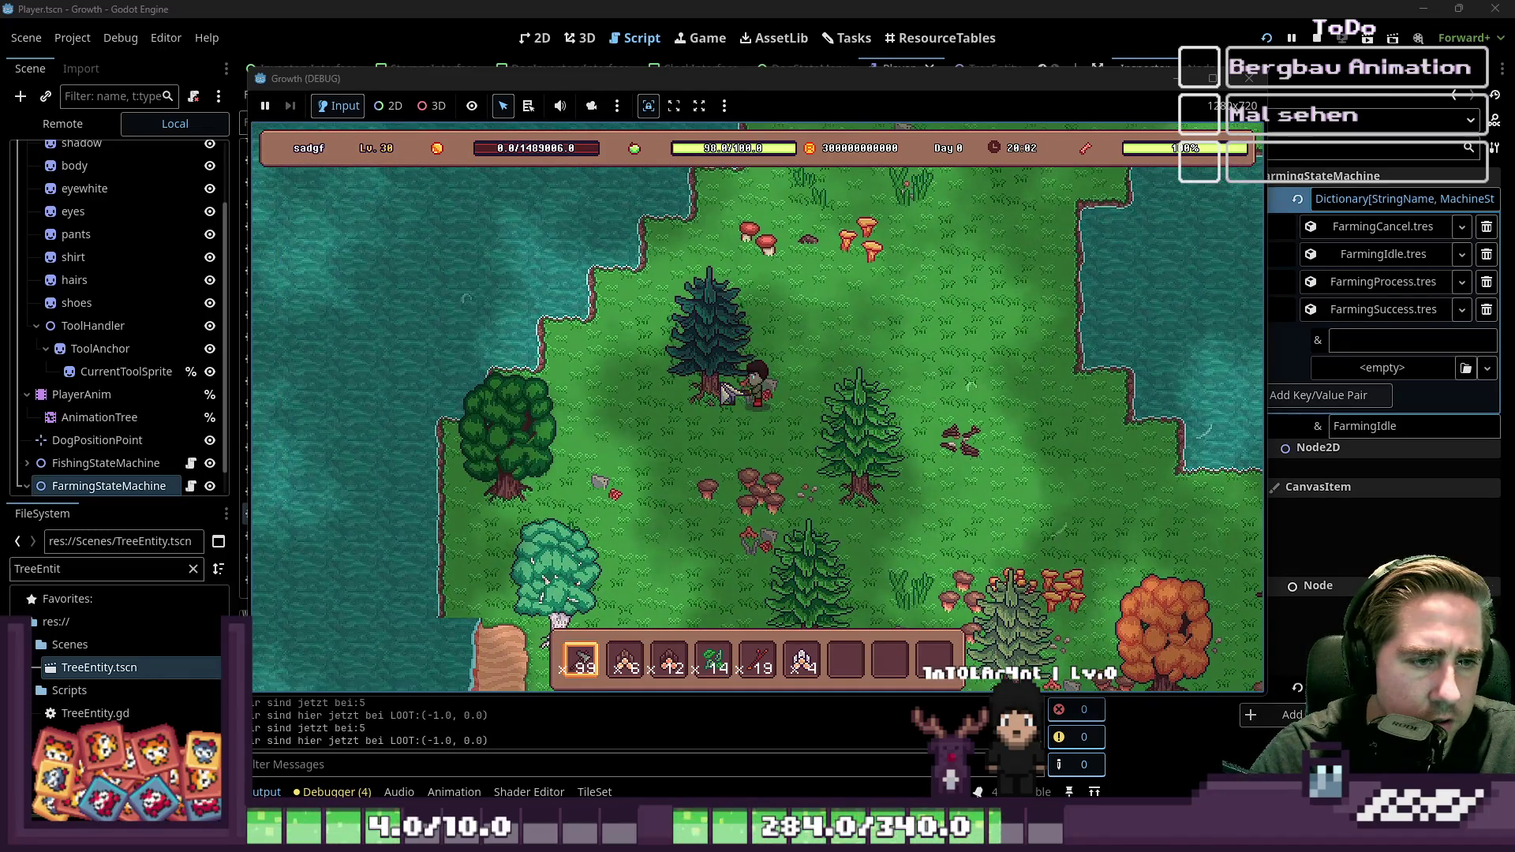
key(s)
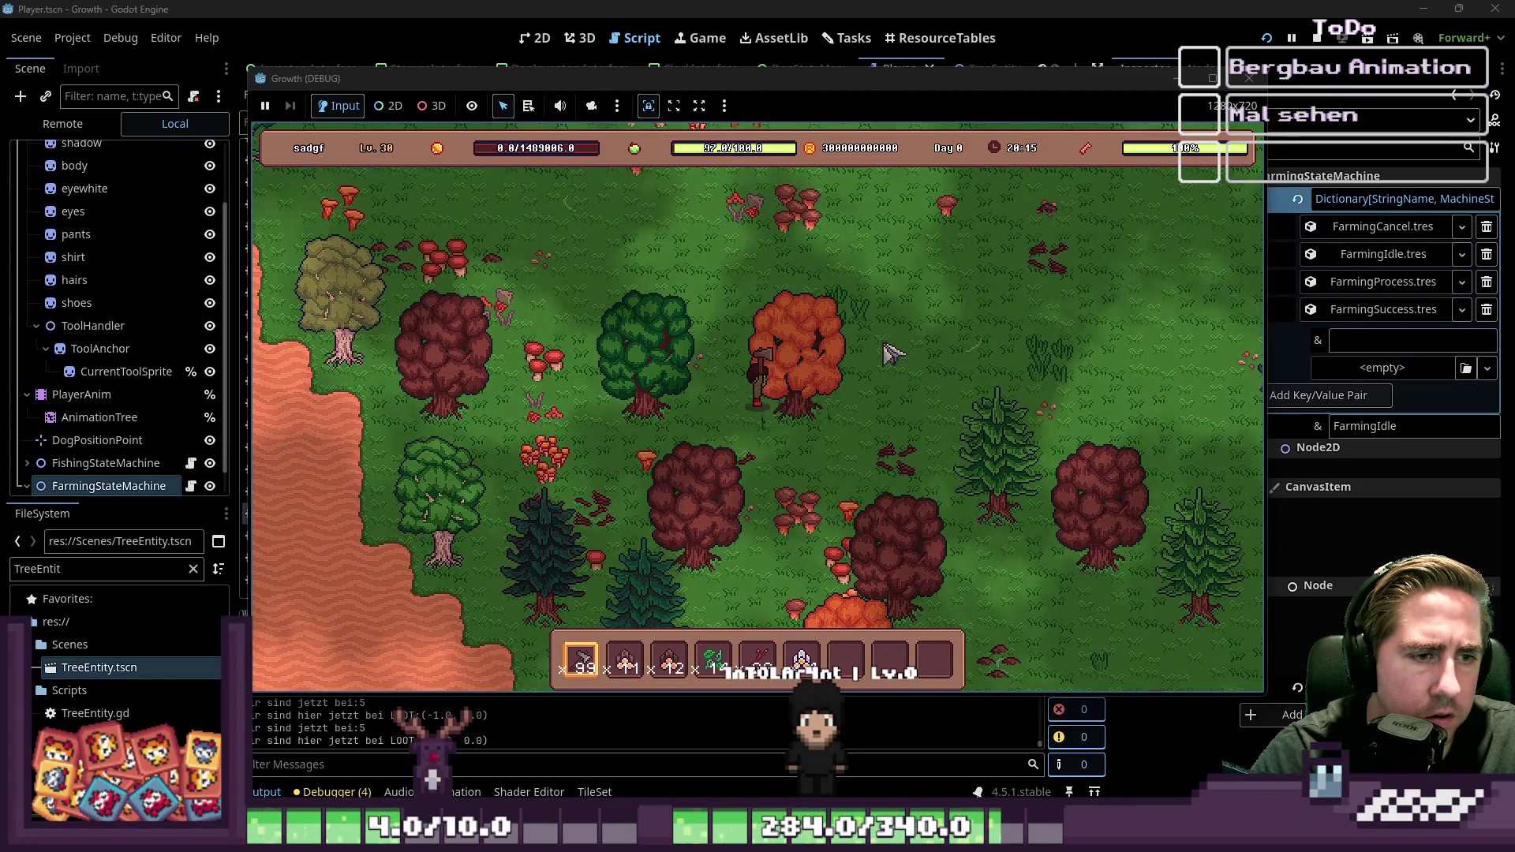
Step: Walk through the forest felling the orange, pine and red trees
key(a)
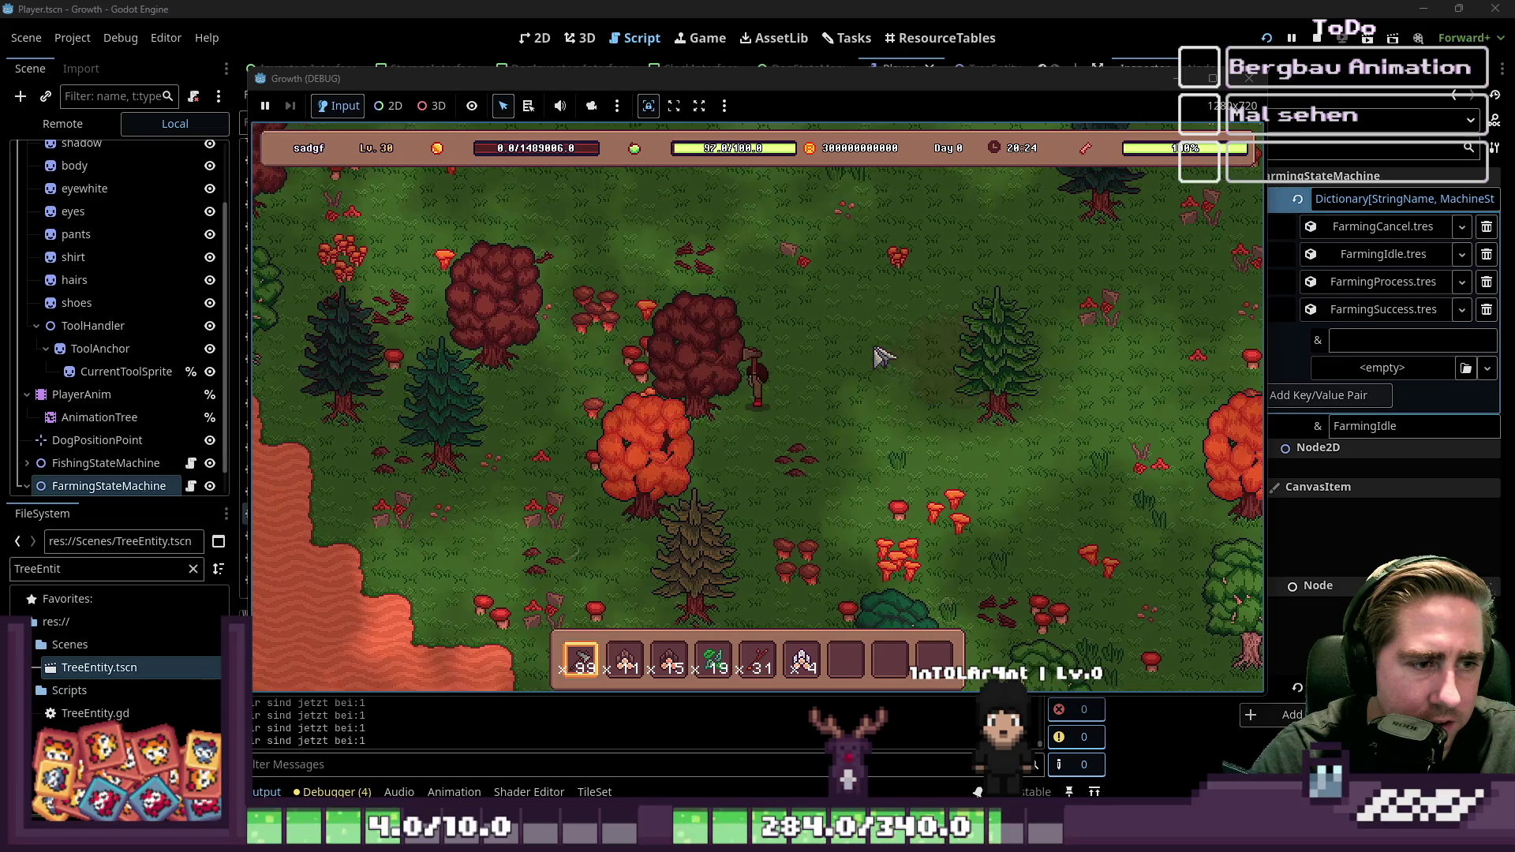
key(d)
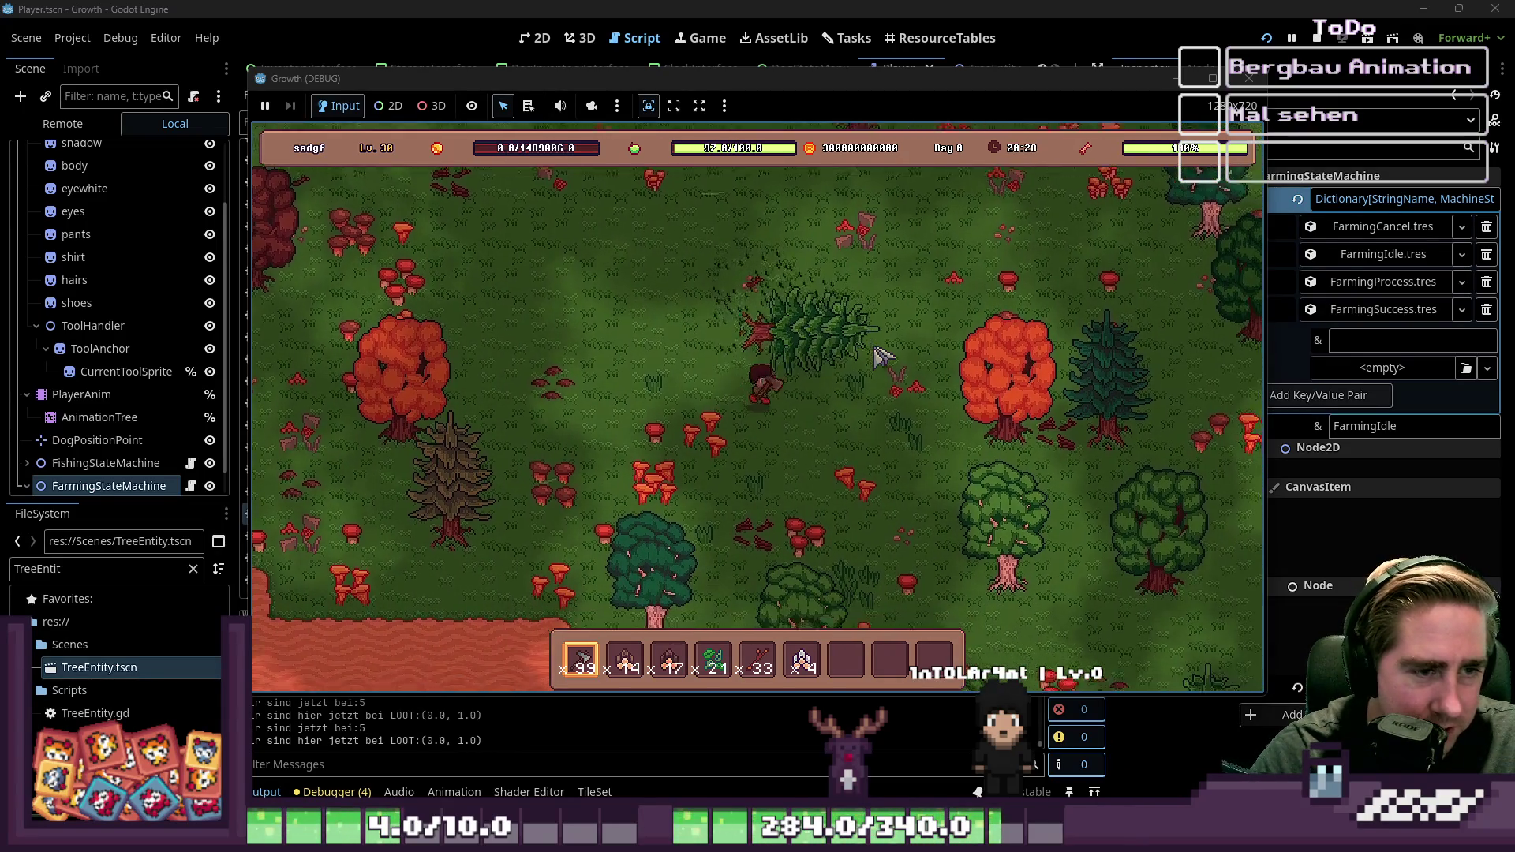
key(d)
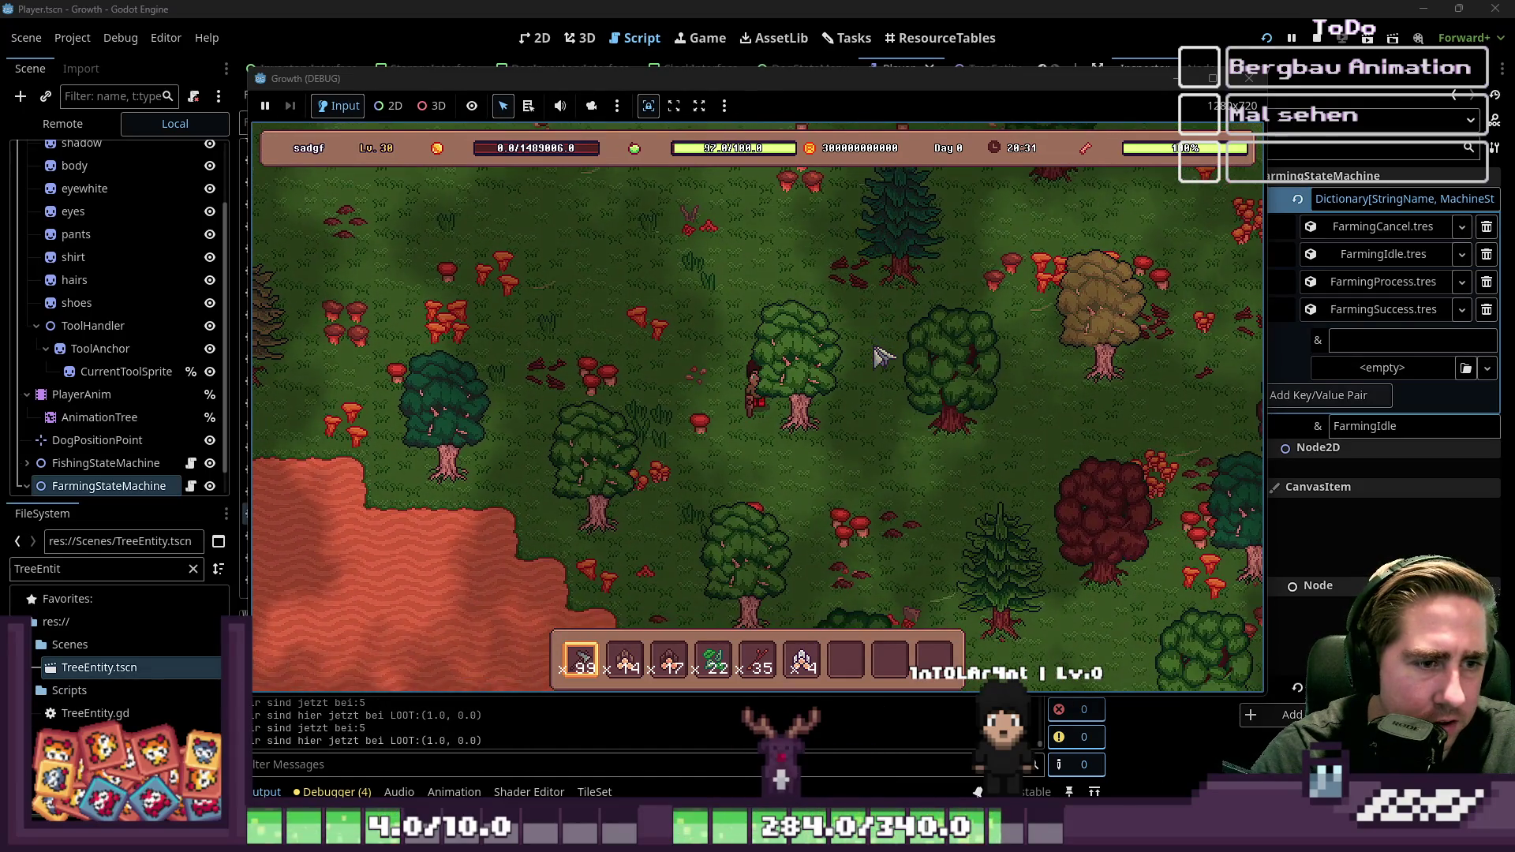
key(d)
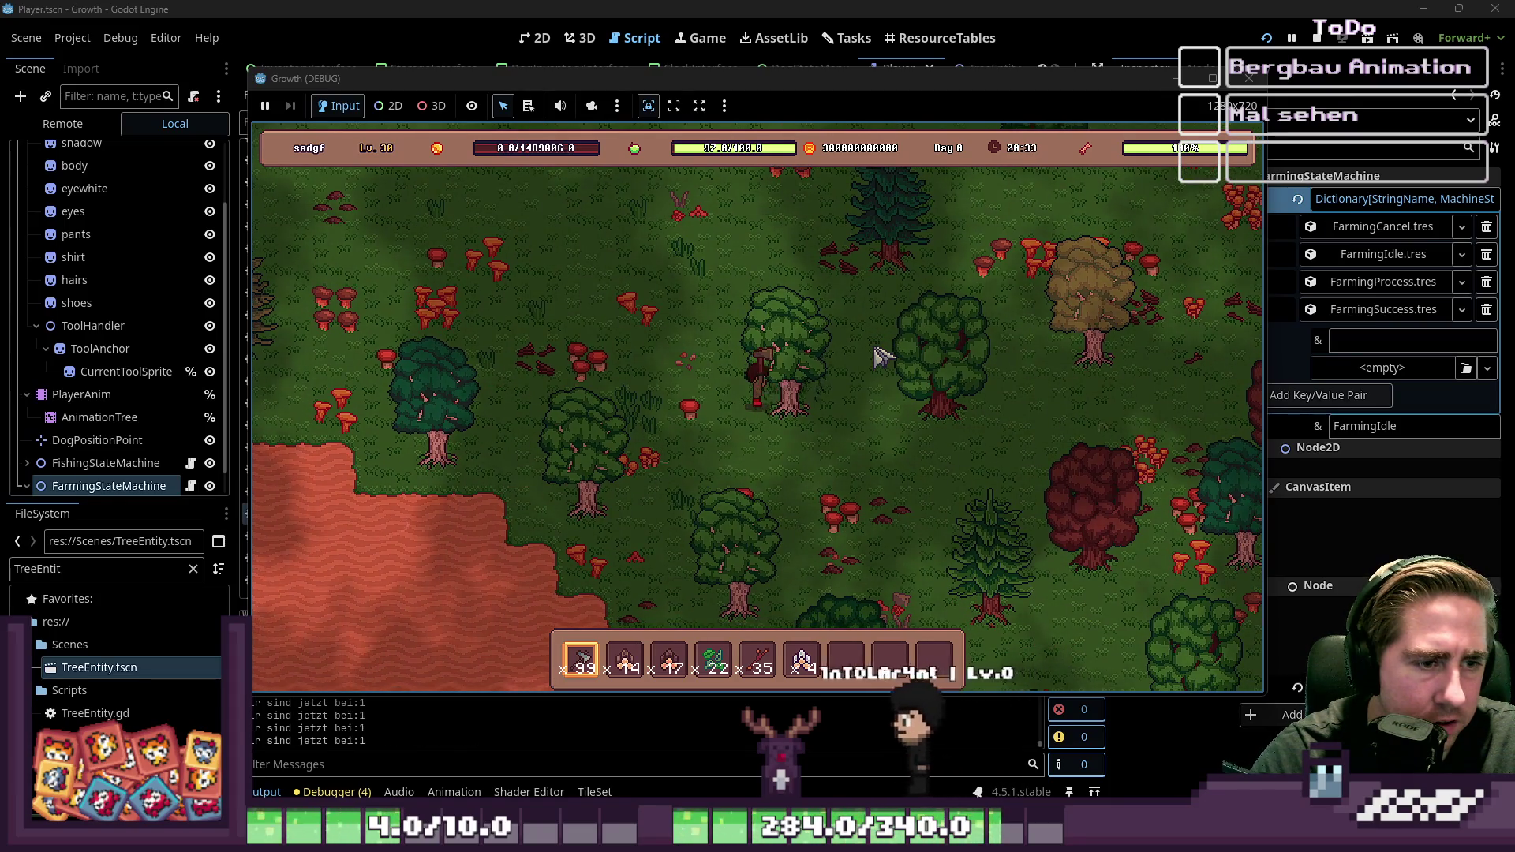
key(s)
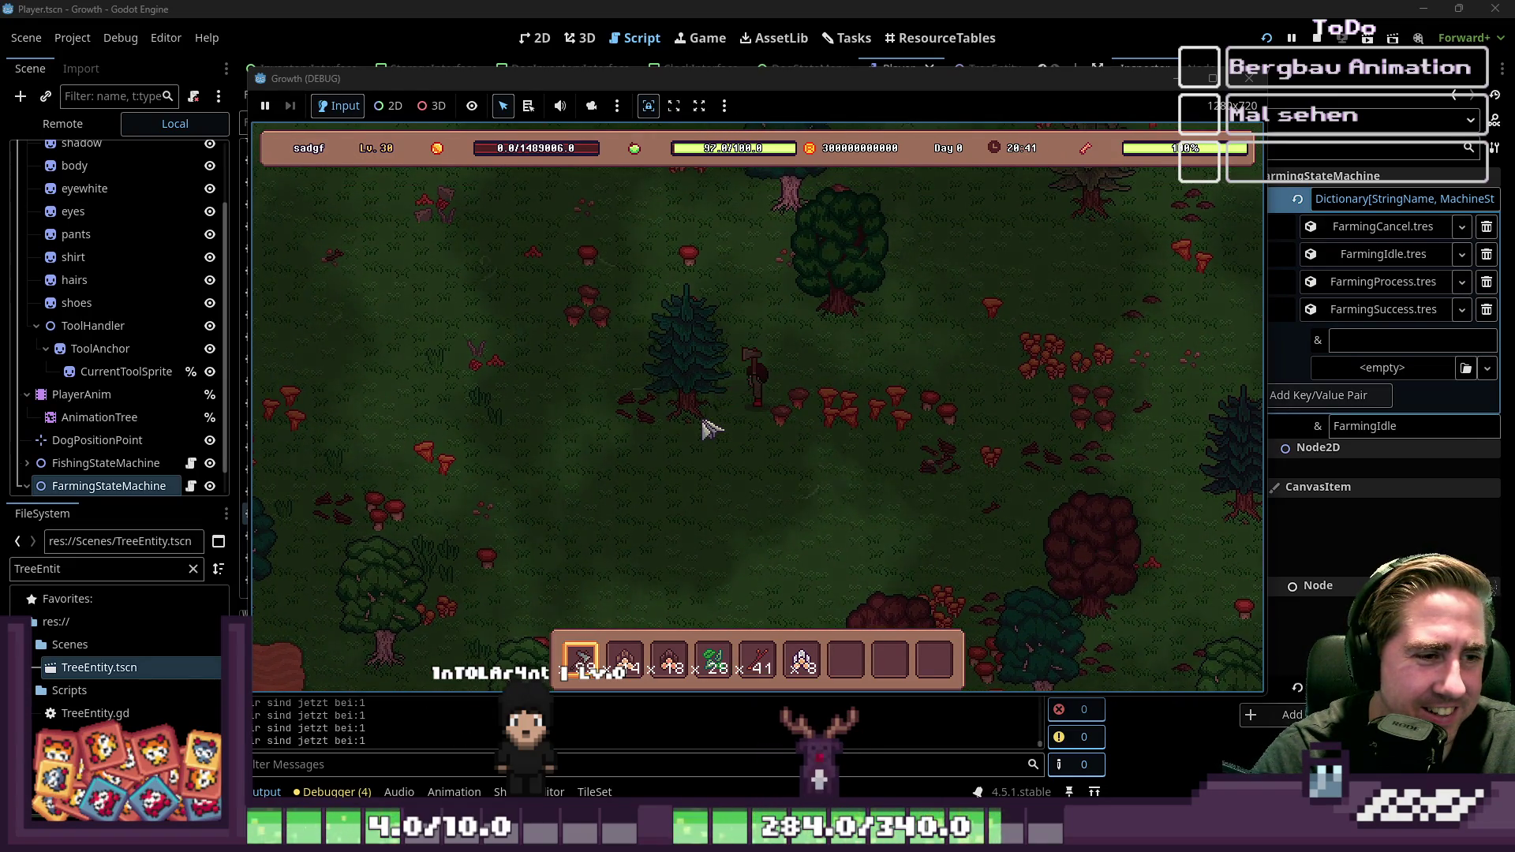
key(w)
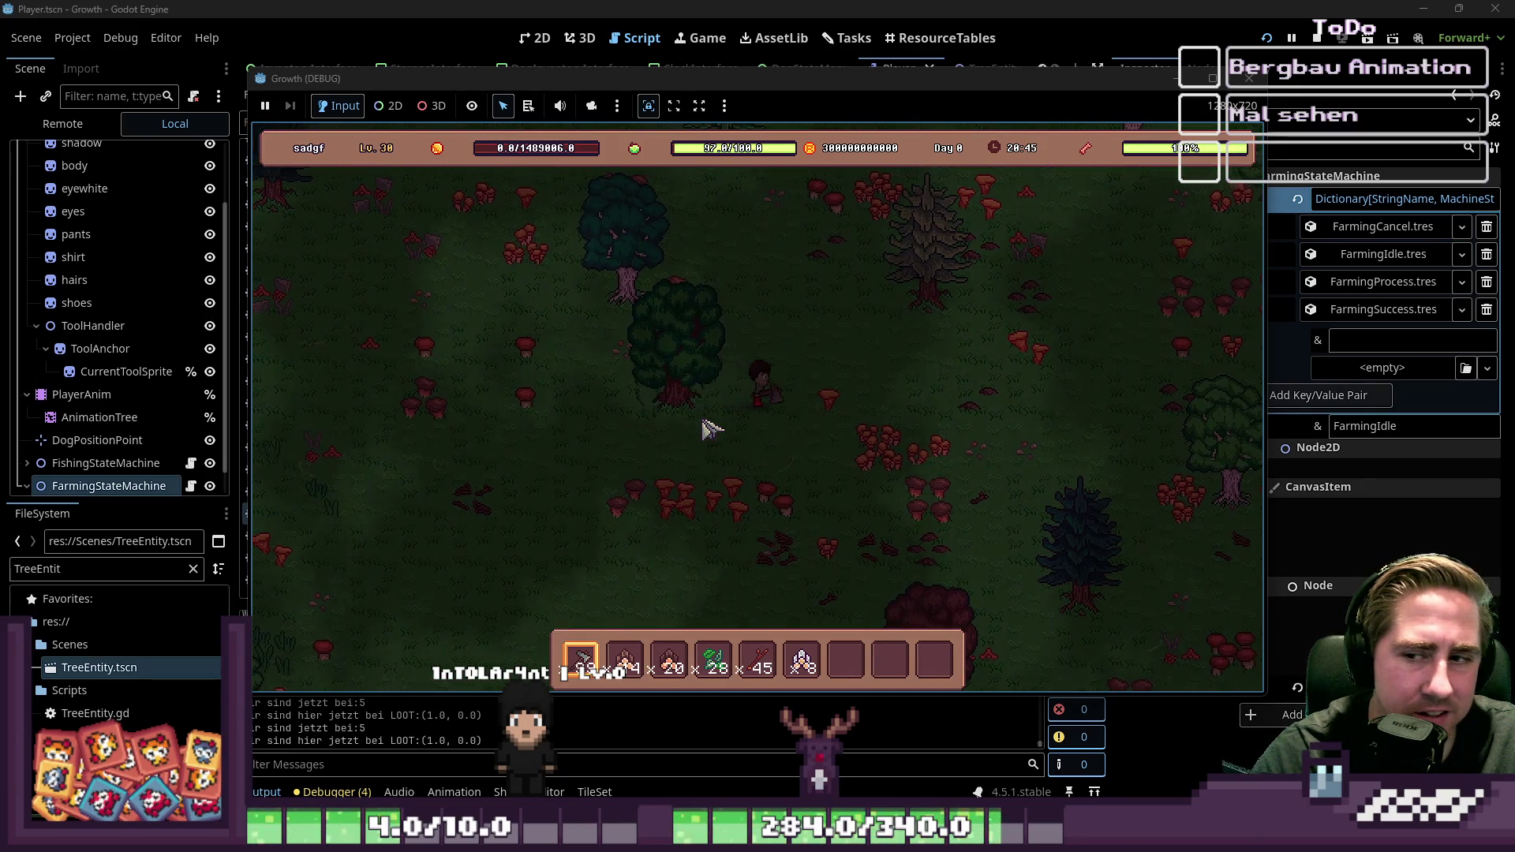
key(d)
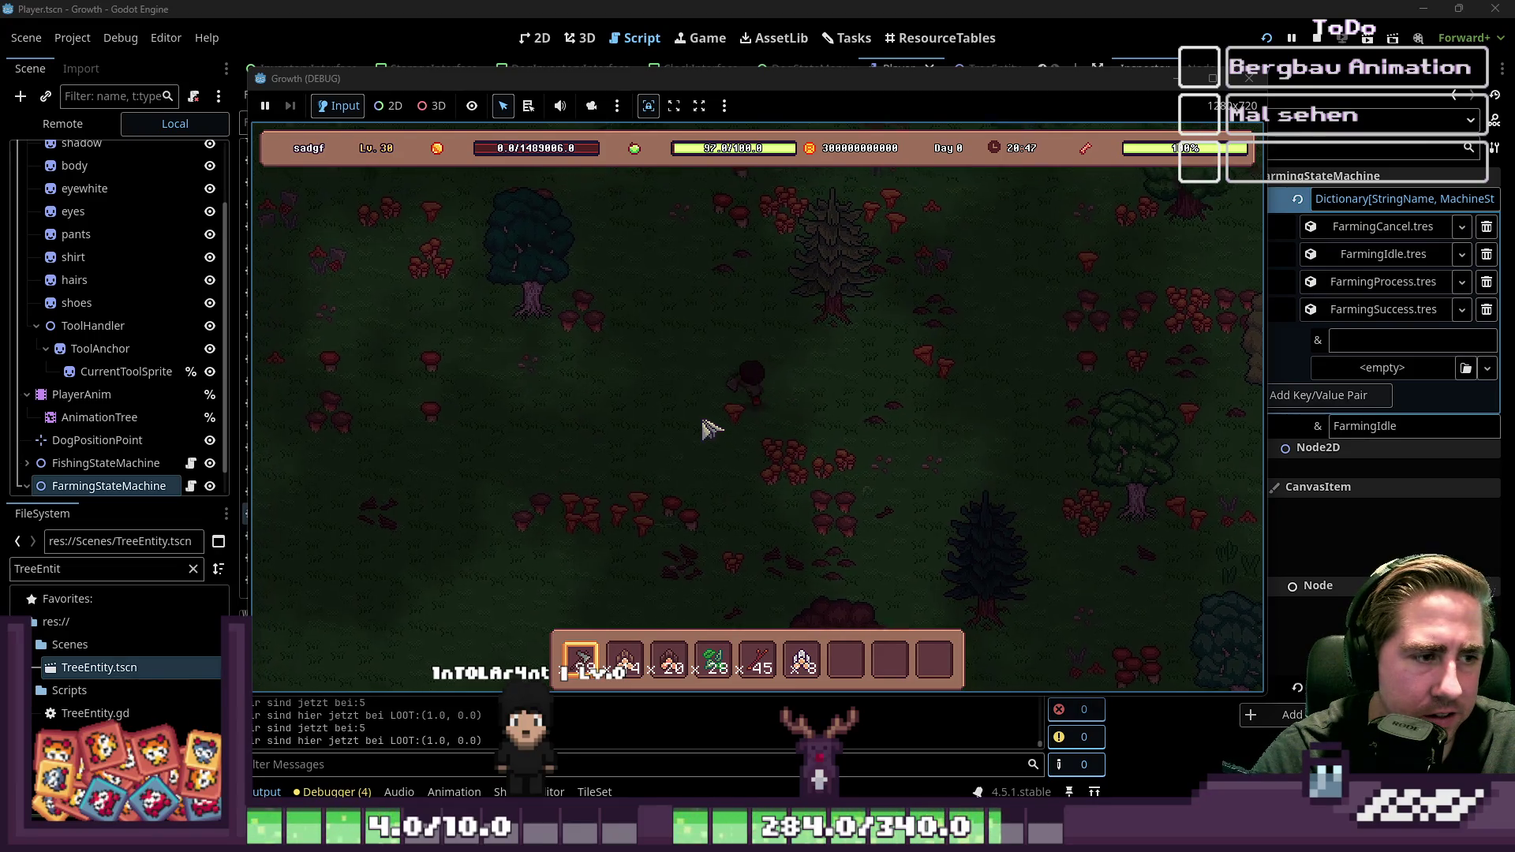
key(w)
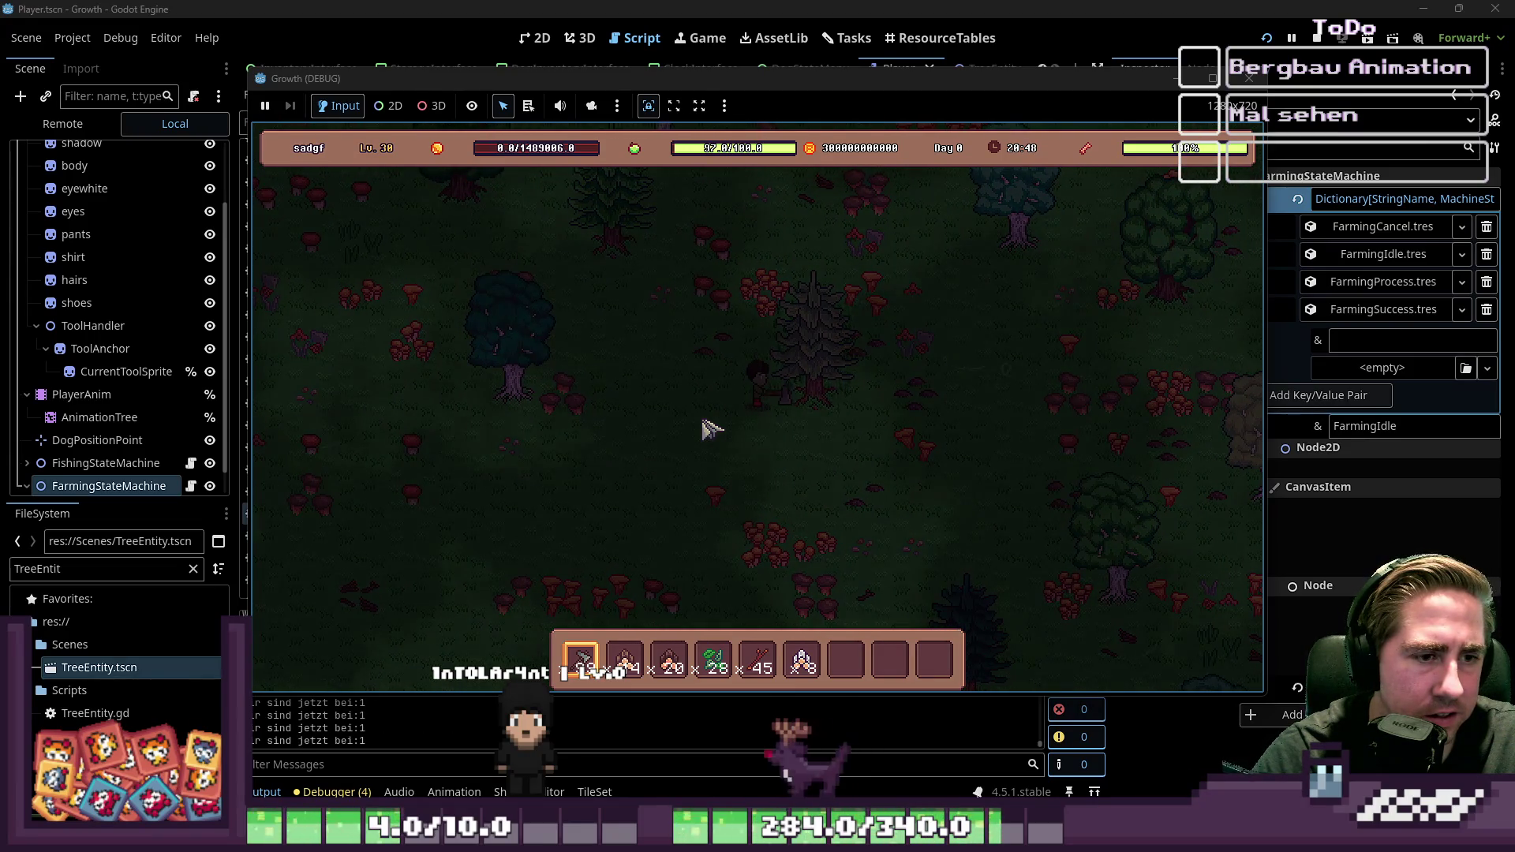
key(s)
key(a)
key(w)
key(a)
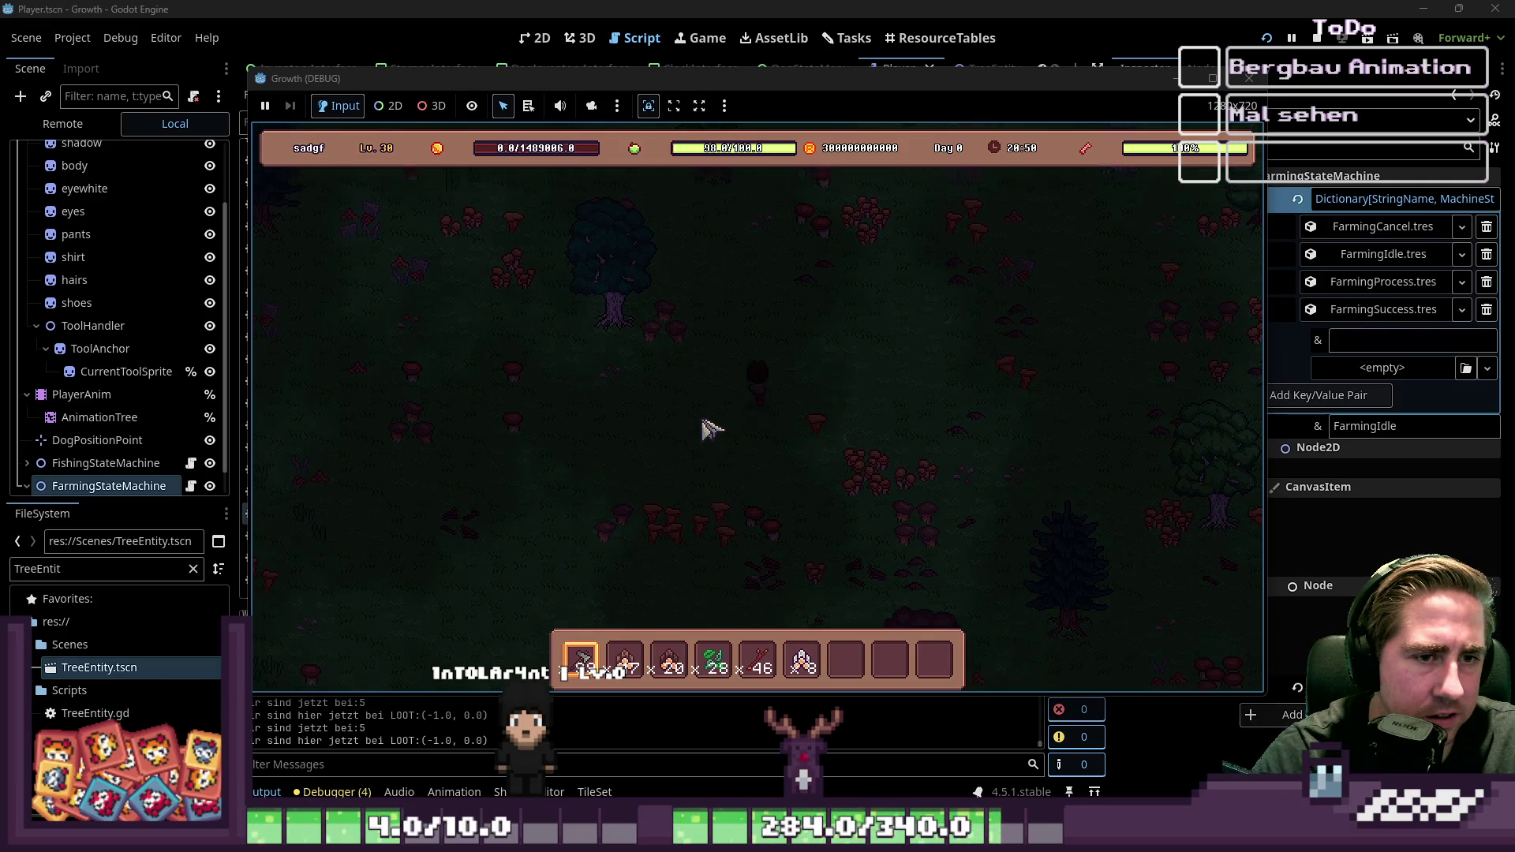
Step: Keep chopping across the night forest until stacks reach 40 and 54, then close the game
key(w)
key(d)
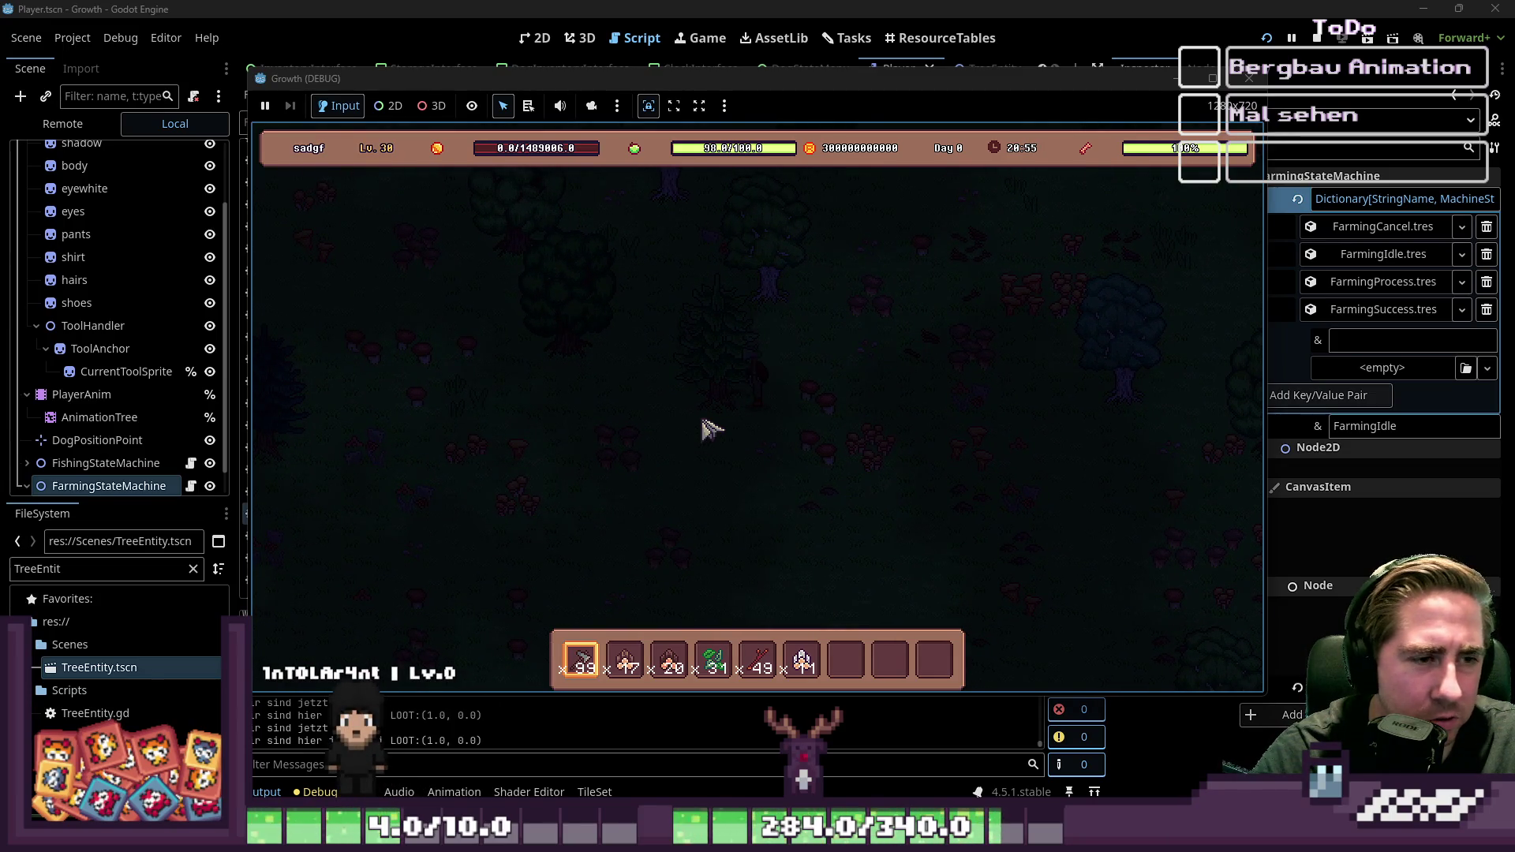
key(w)
key(d)
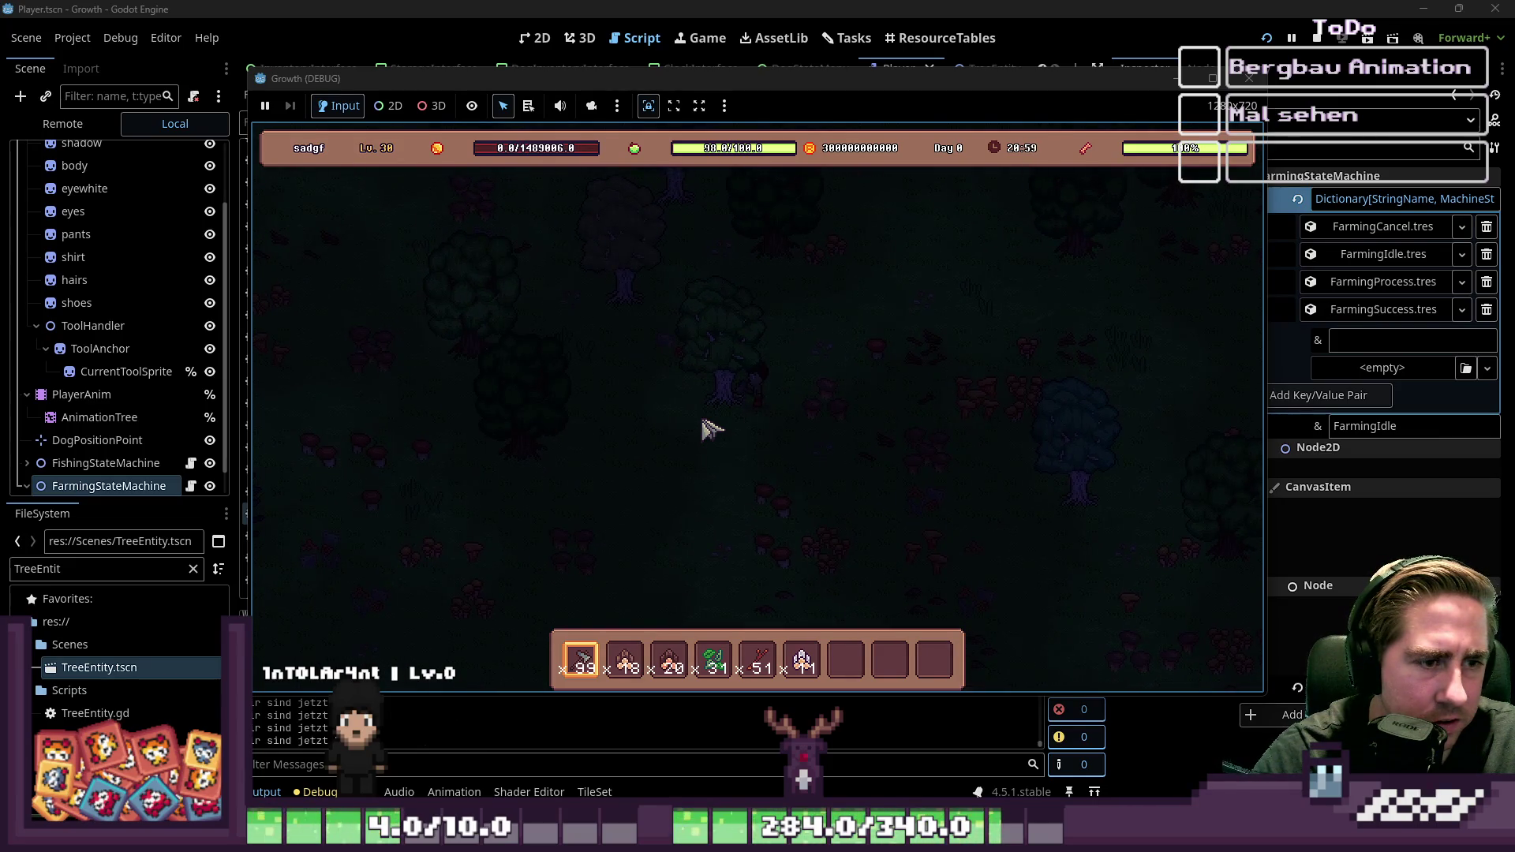
key(s)
key(a)
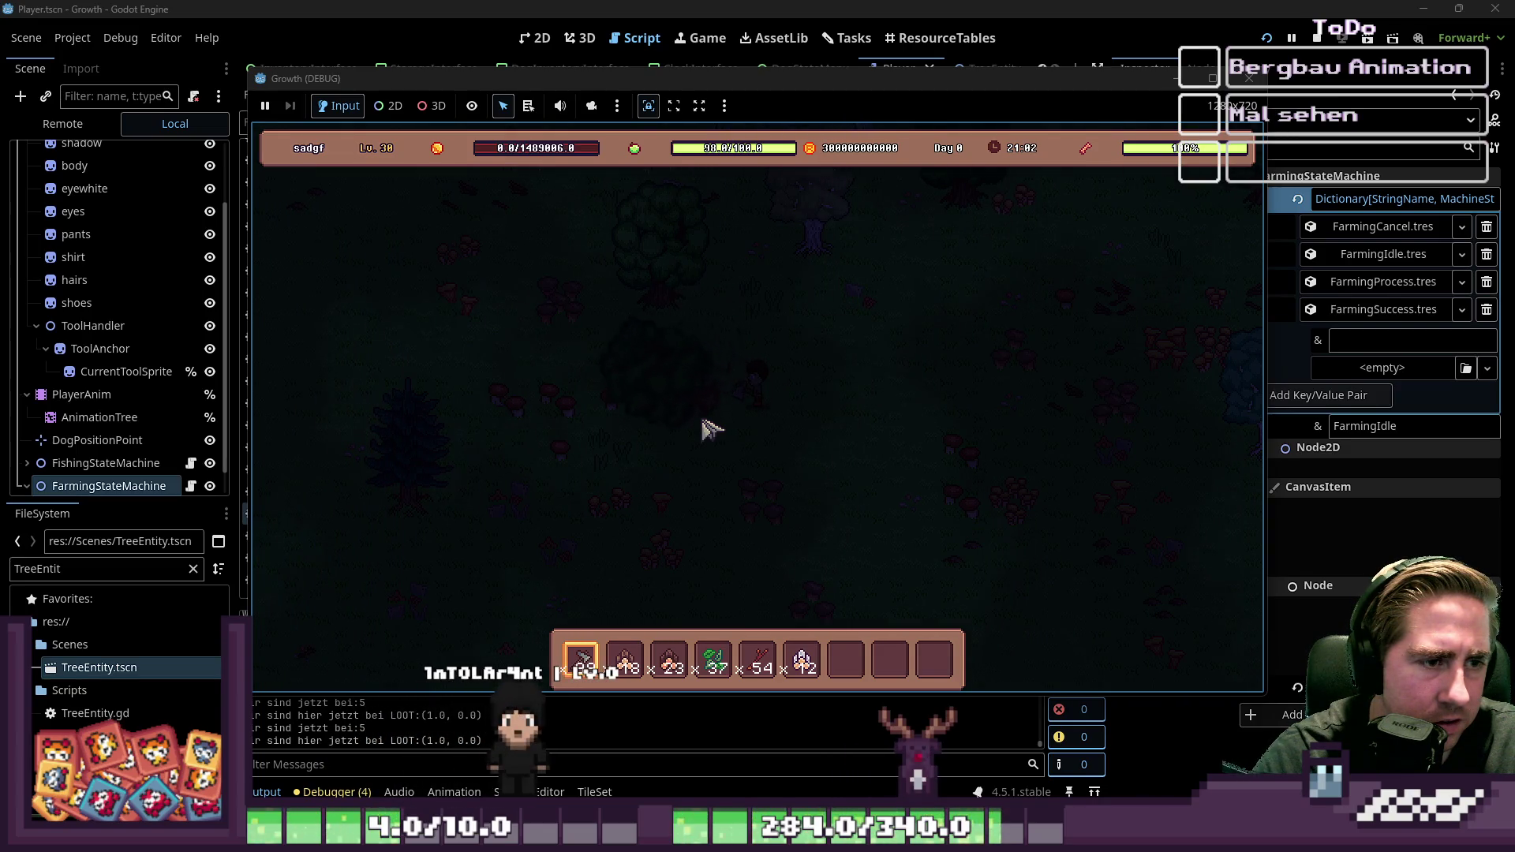
key(w)
key(a)
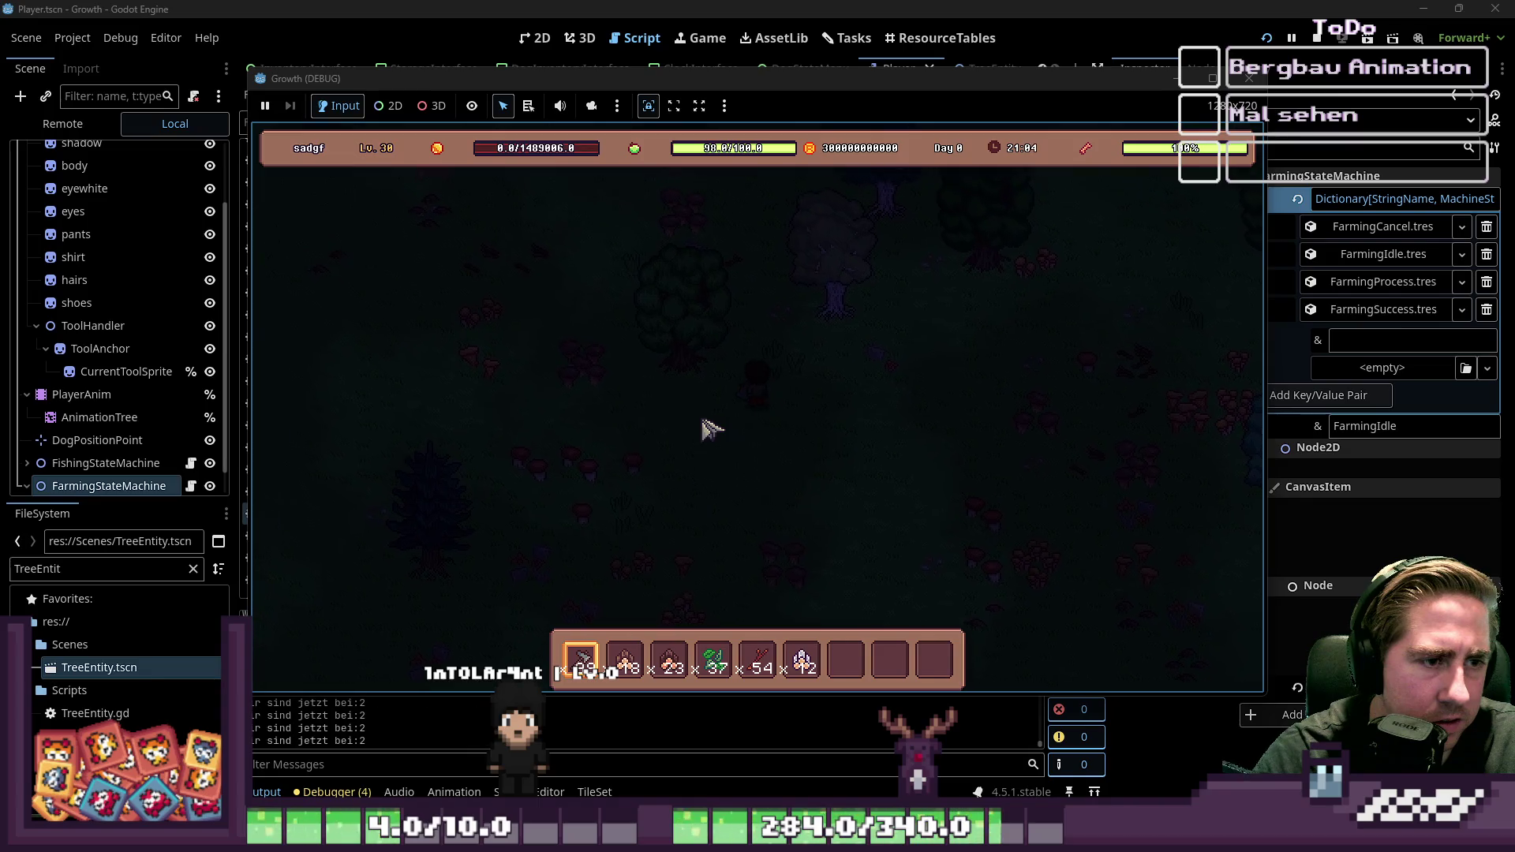
key(d)
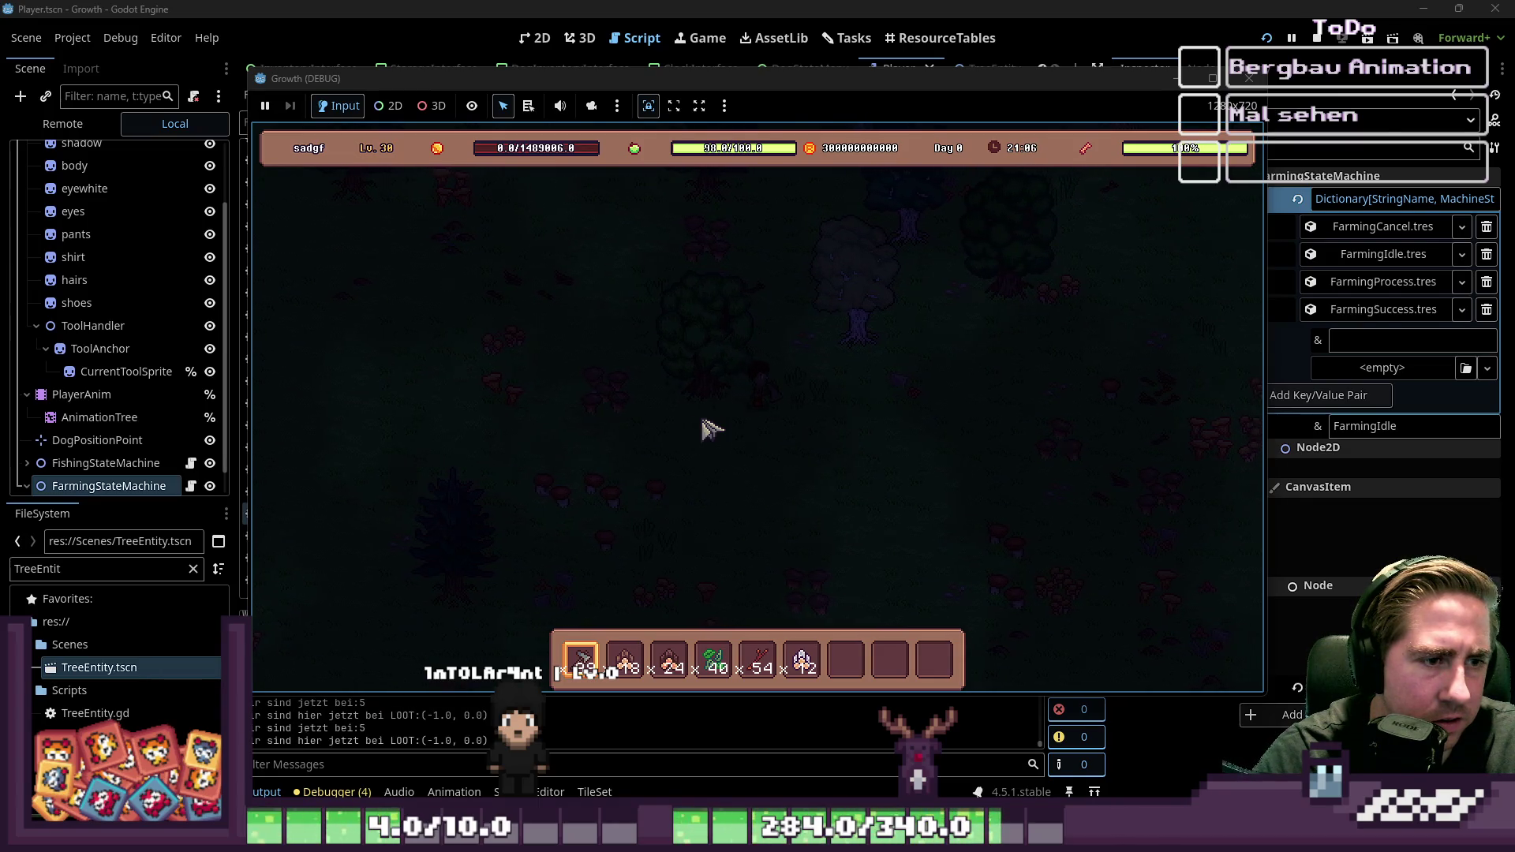
key(w)
key(d)
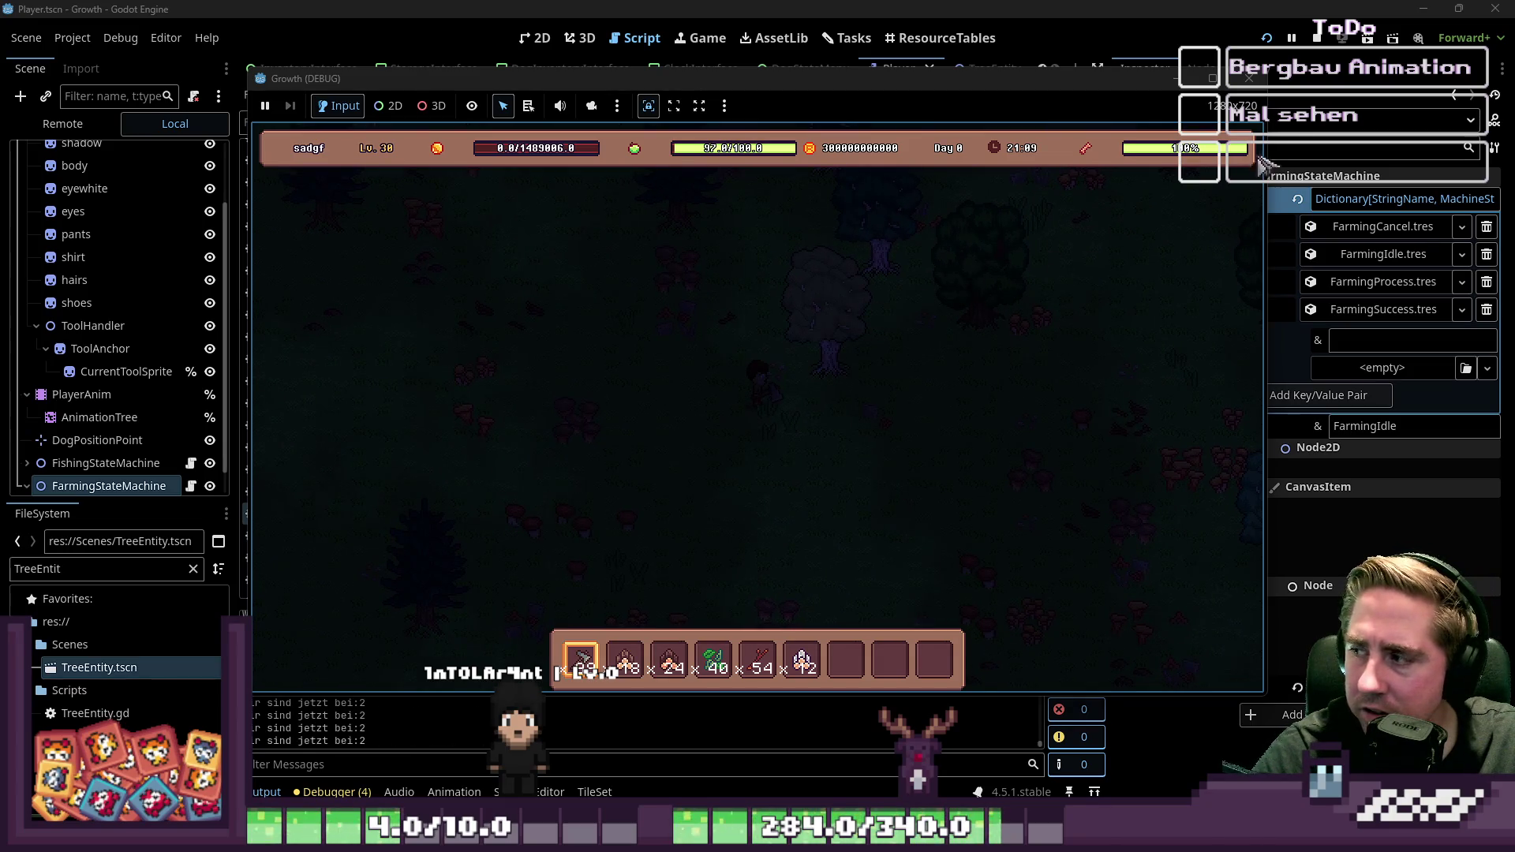
click(1250, 78)
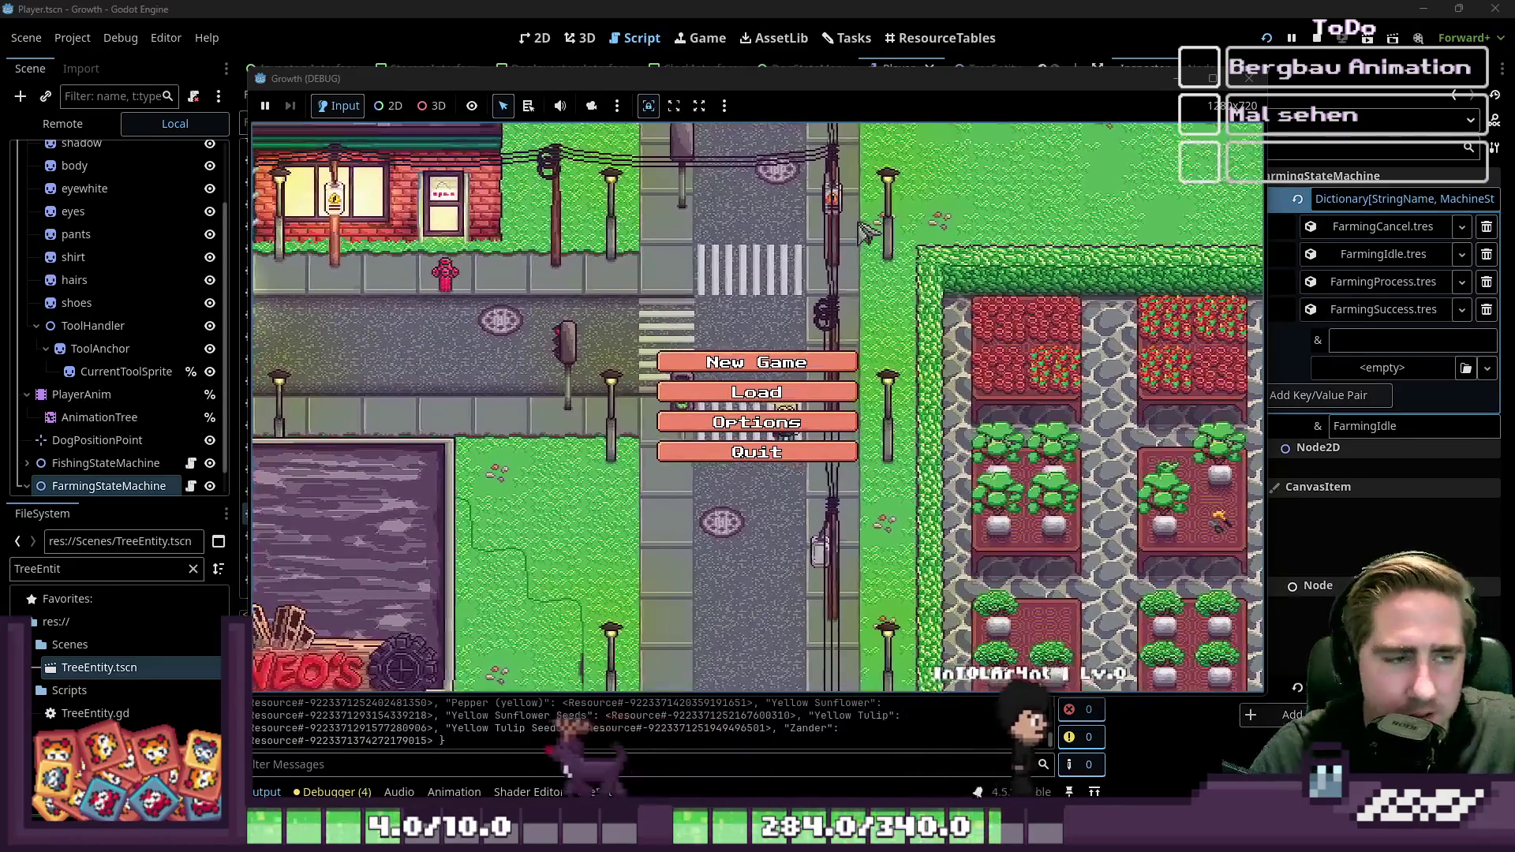
Step: Start a new game as character 'ds' and move the axe into hotbar slot 1
click(757, 362)
text(ds)
click(734, 545)
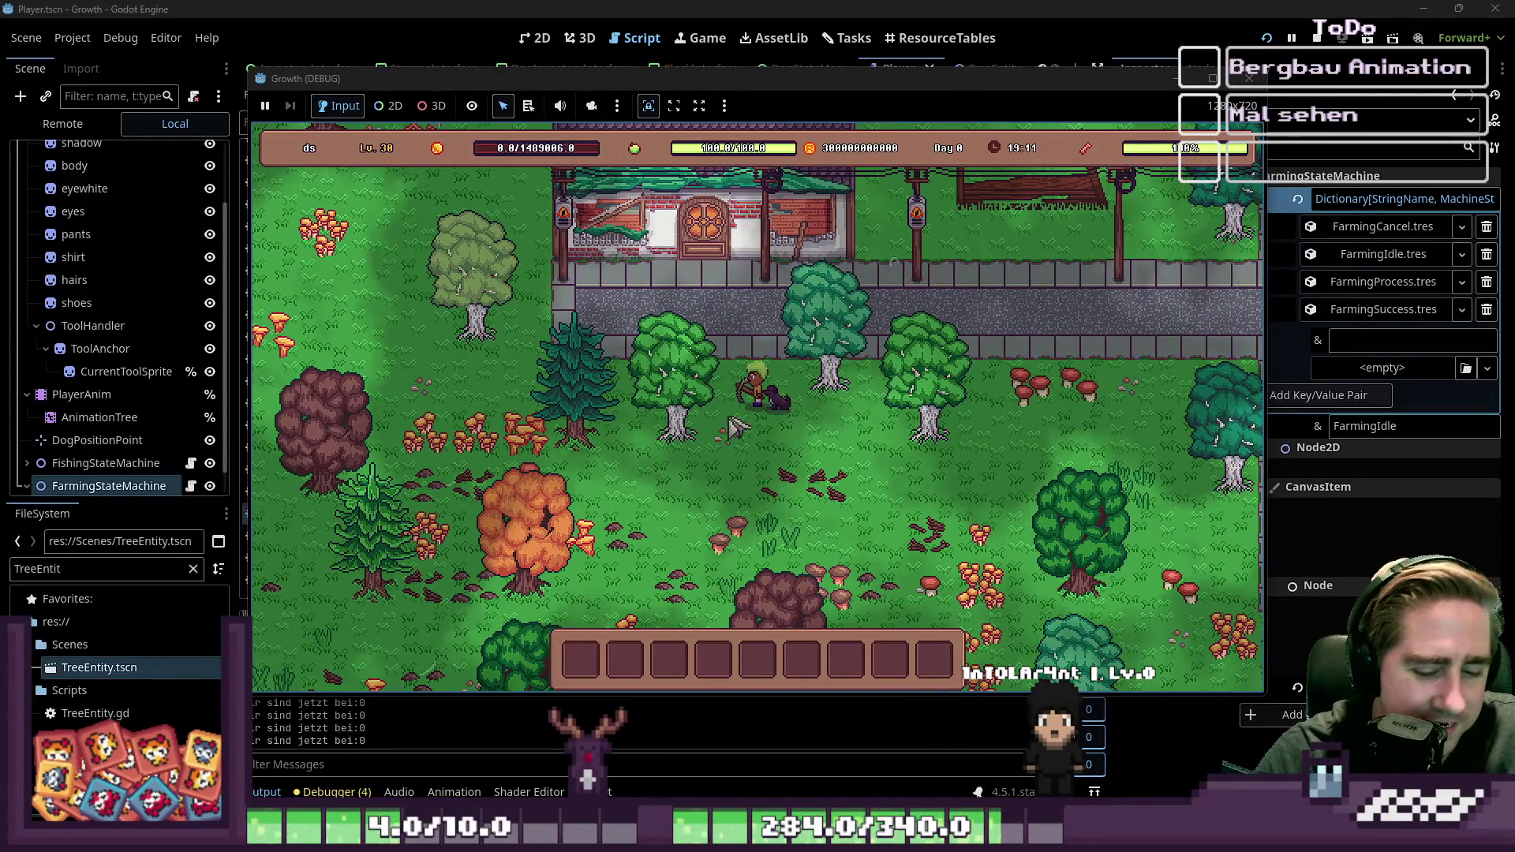
key(i)
click(1037, 175)
key(i)
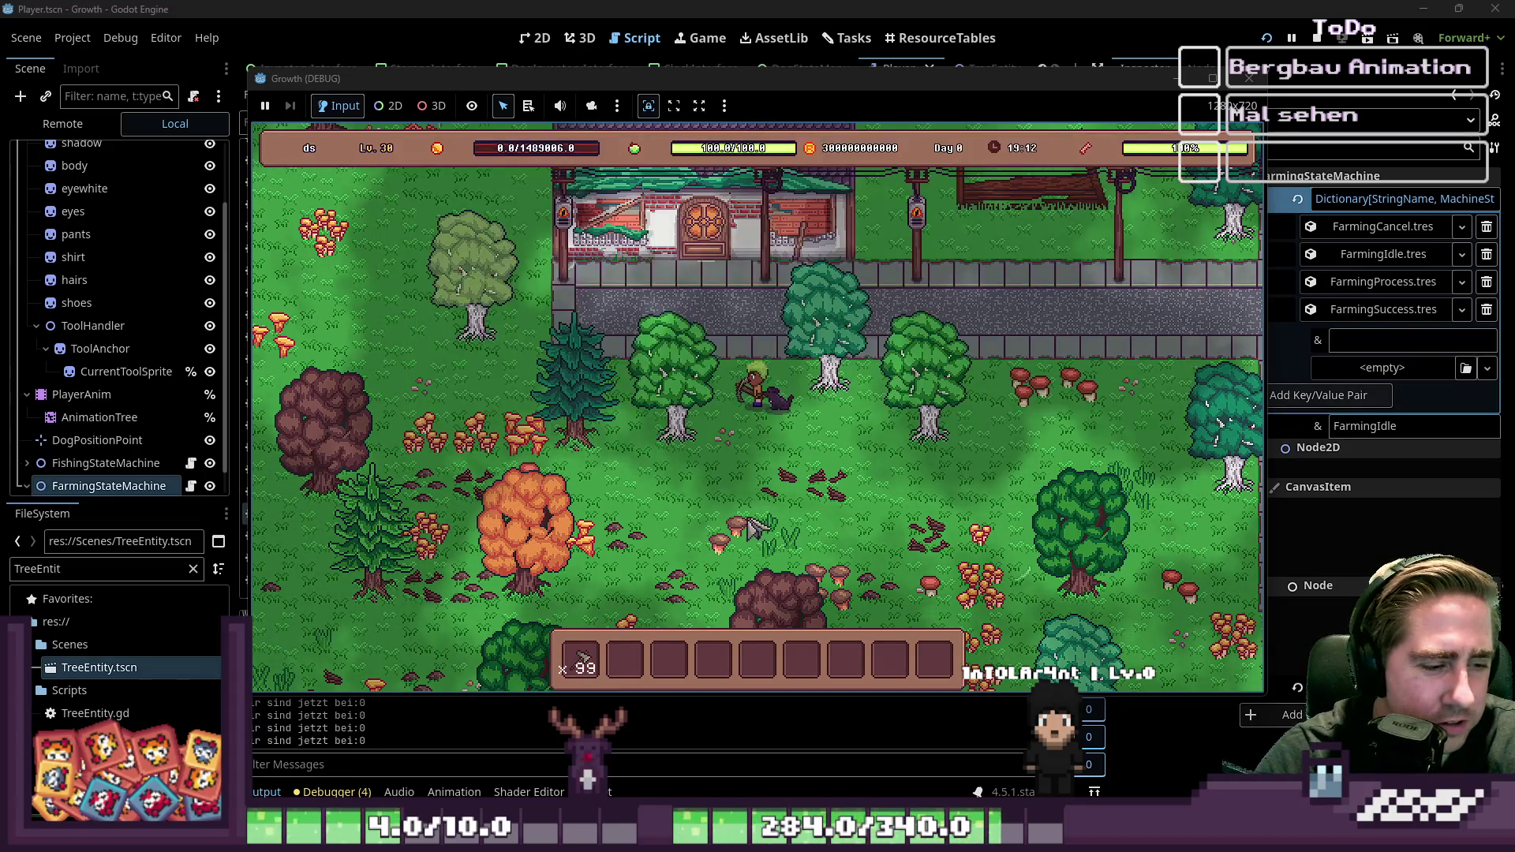
Step: Walk to nearby trees and chop them down, filling hotbar stacks of 12, 3, 9, 2 and 2
key(d)
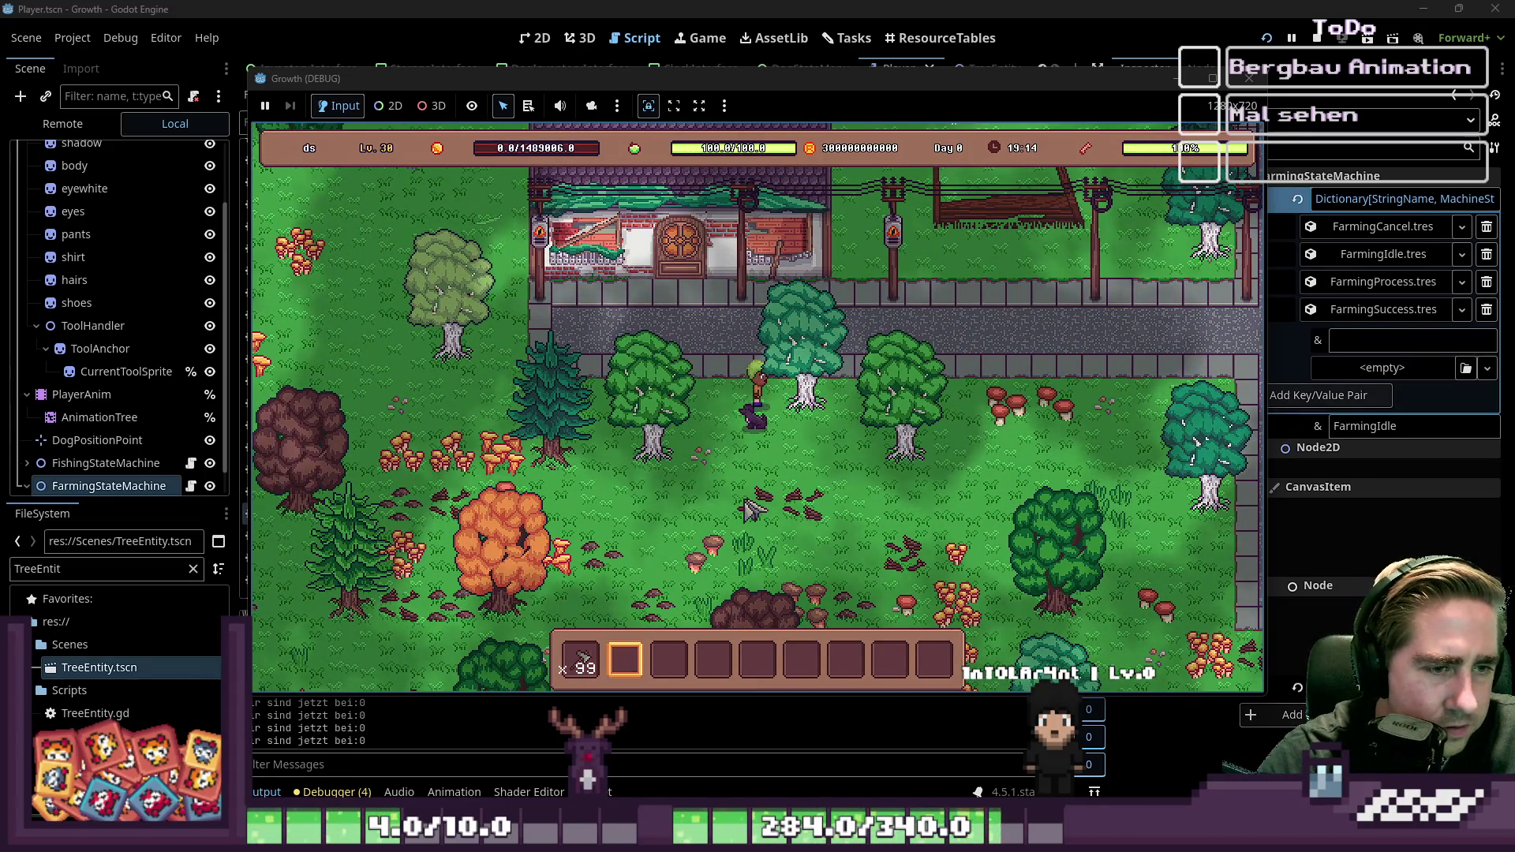
key(w)
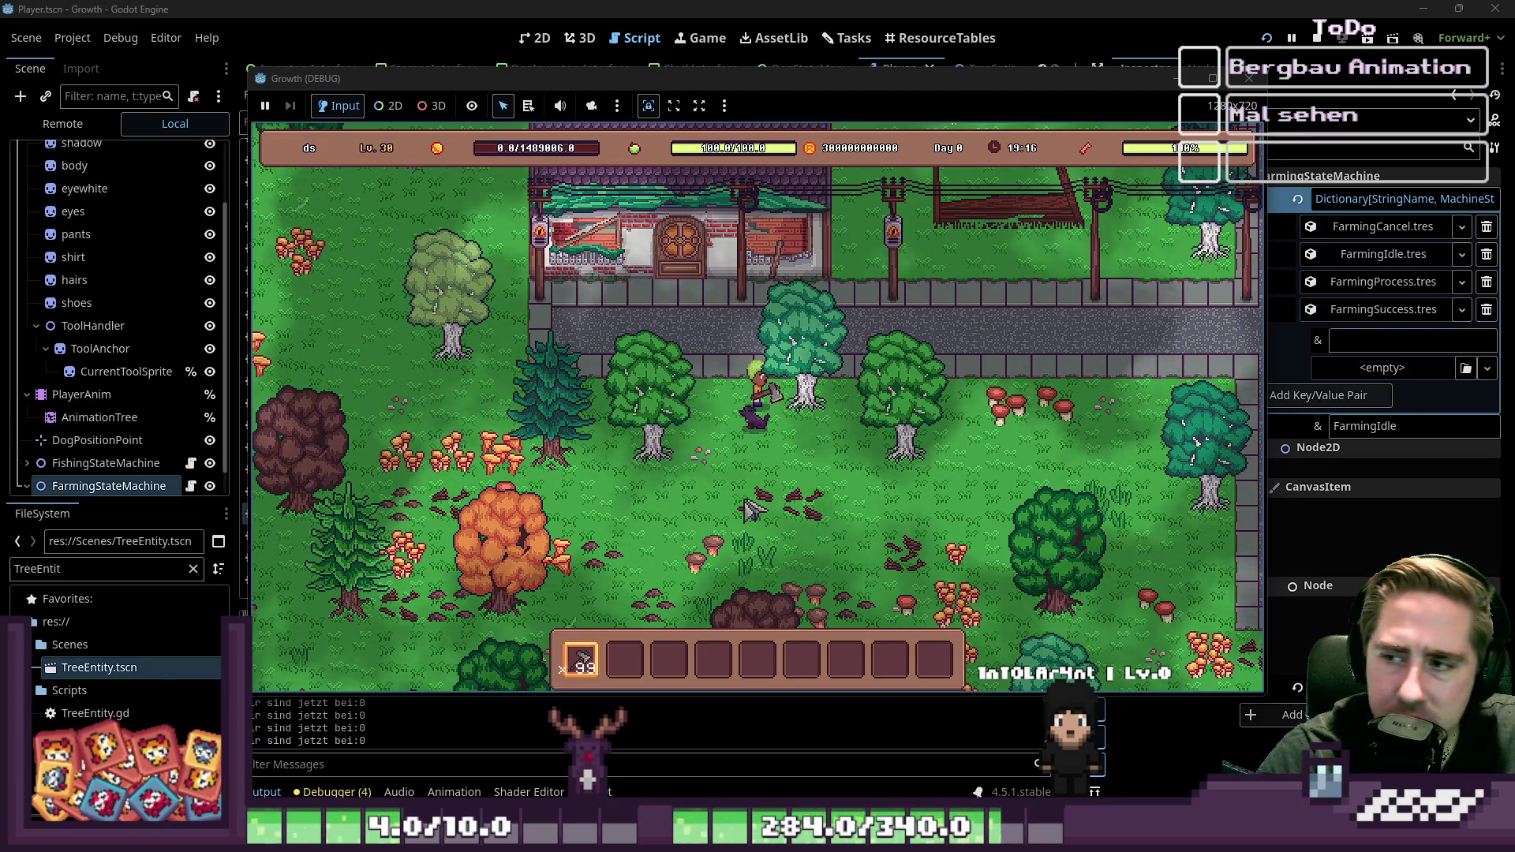
key(s)
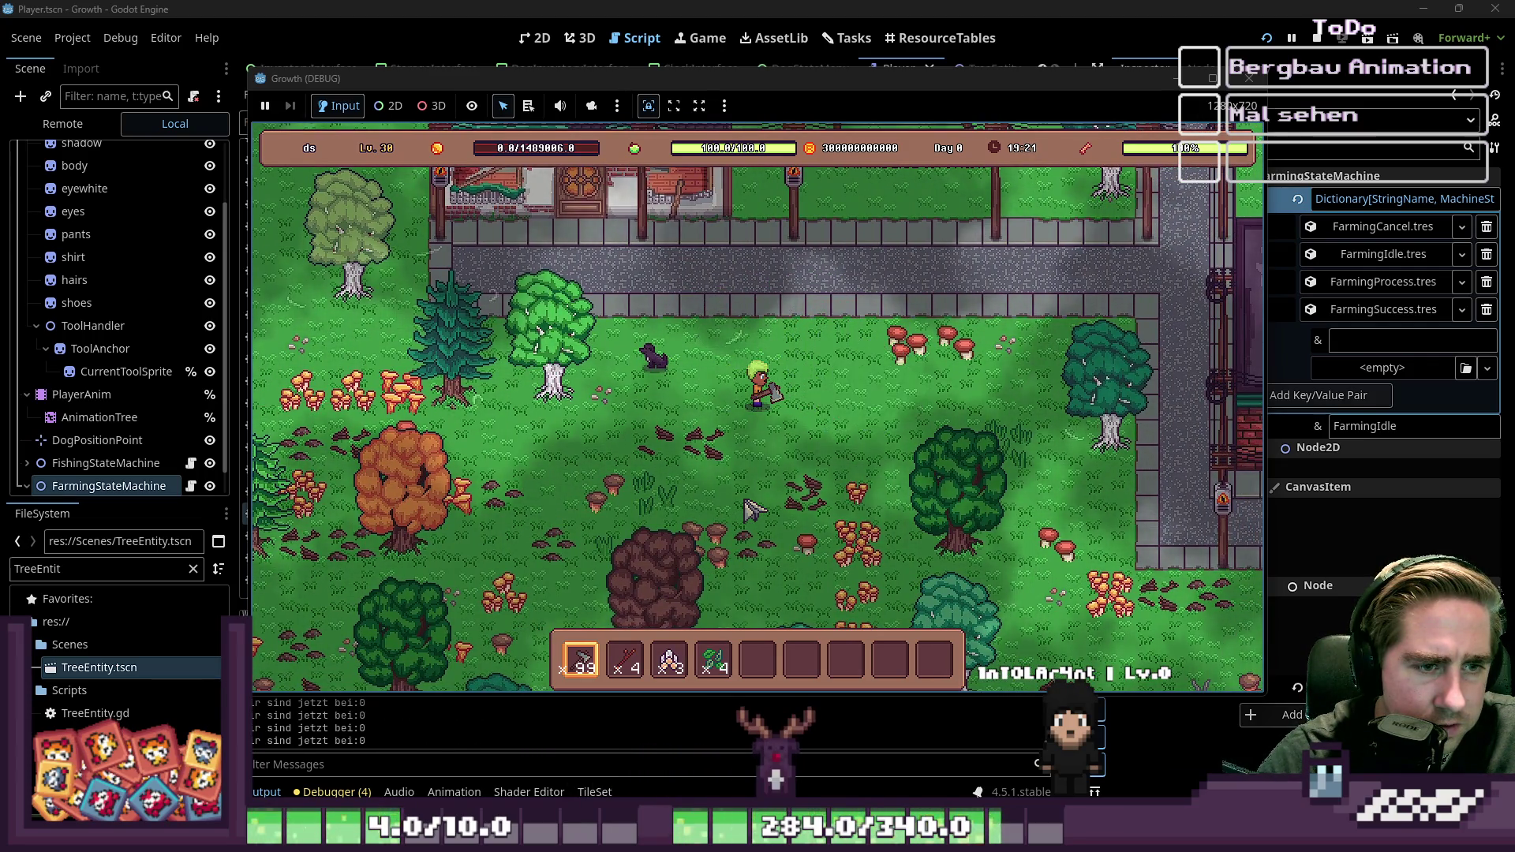
key(a)
key(w)
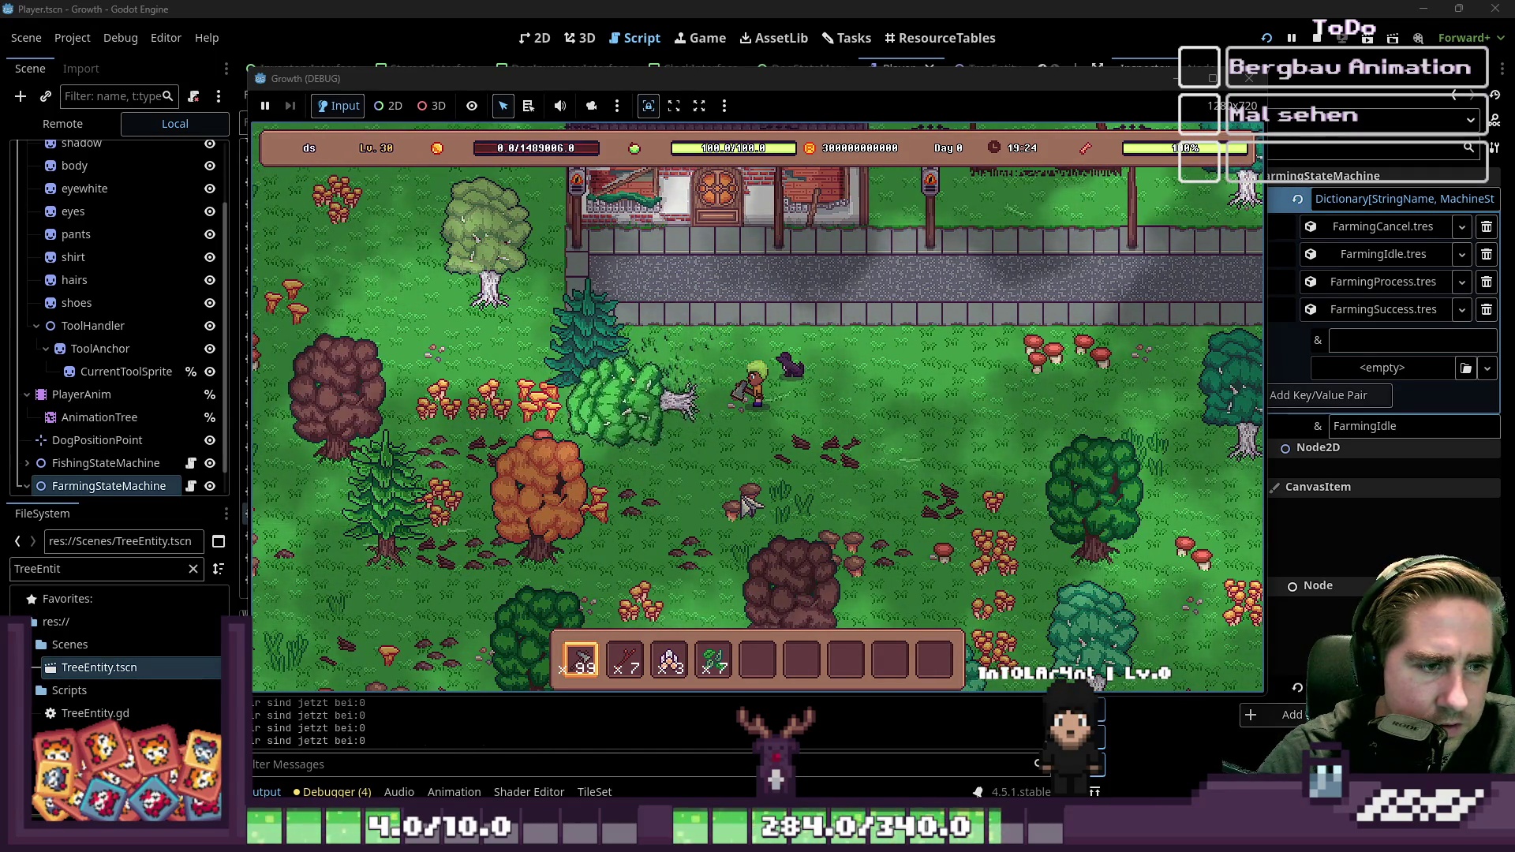
key(a)
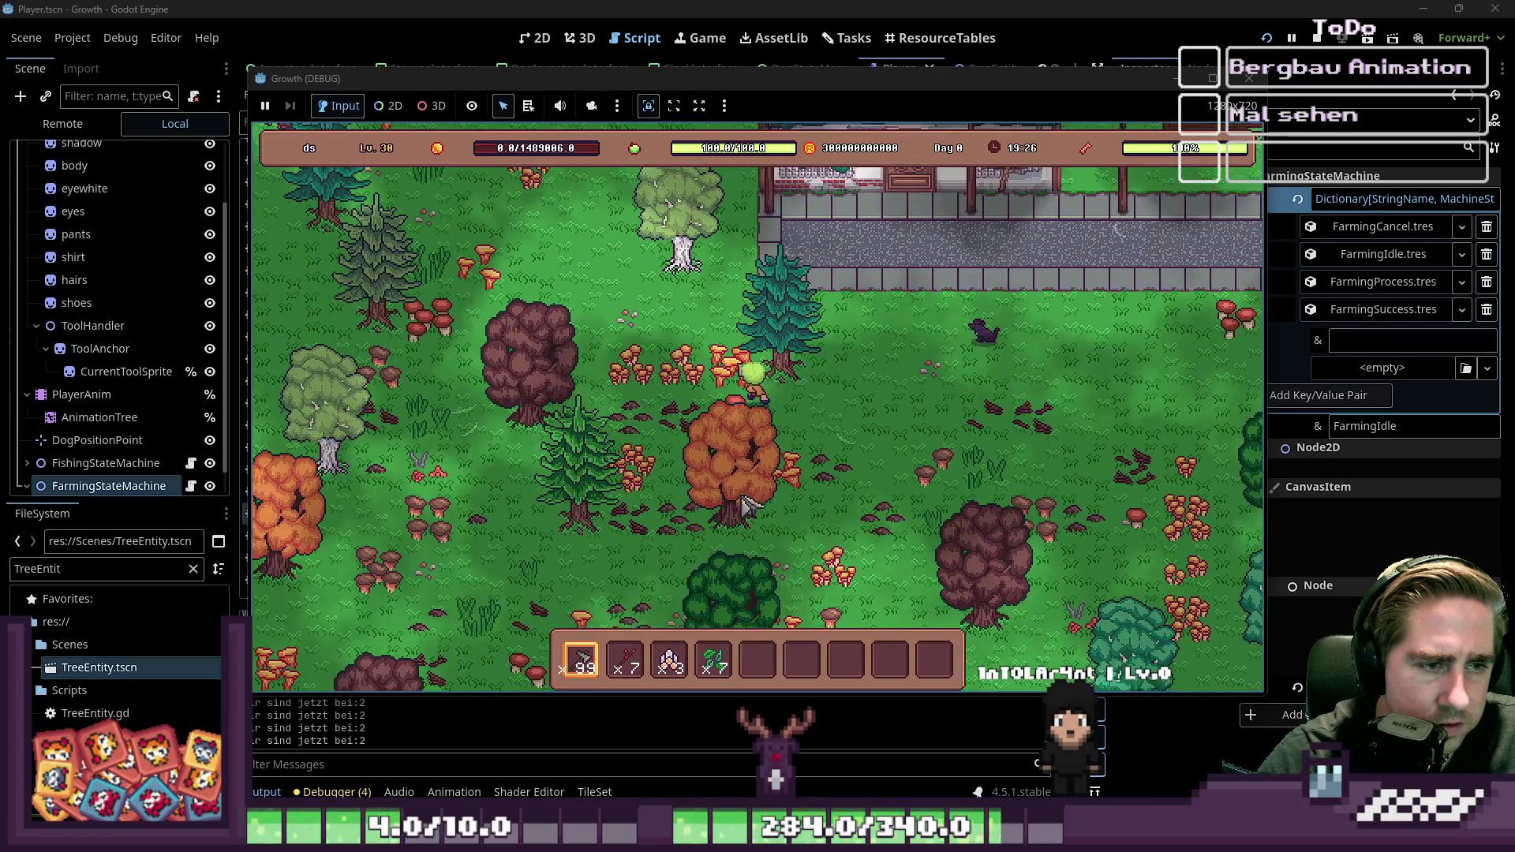
key(w)
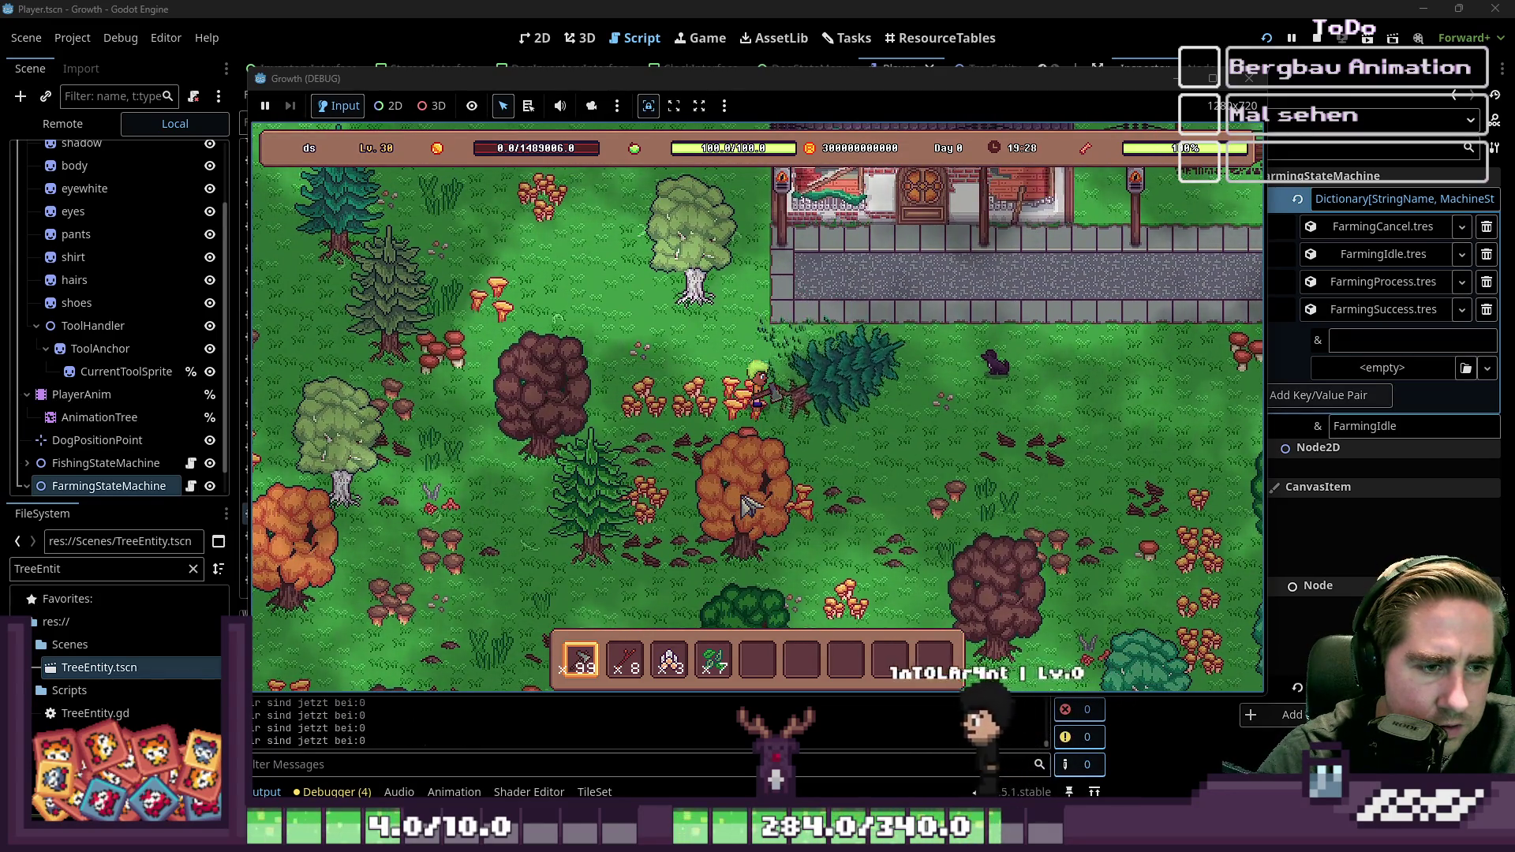
key(w)
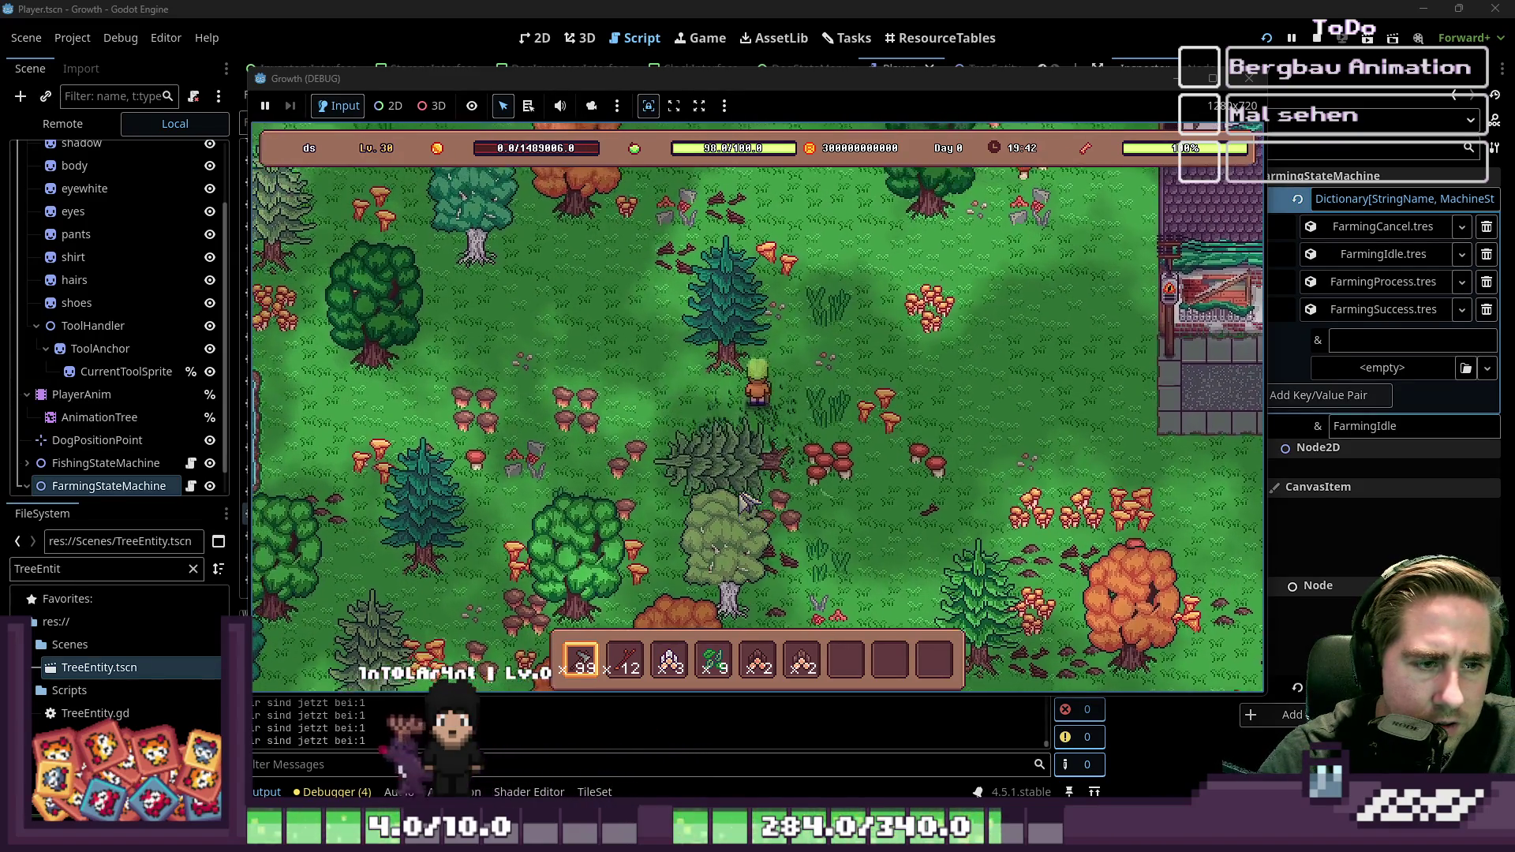
key(w)
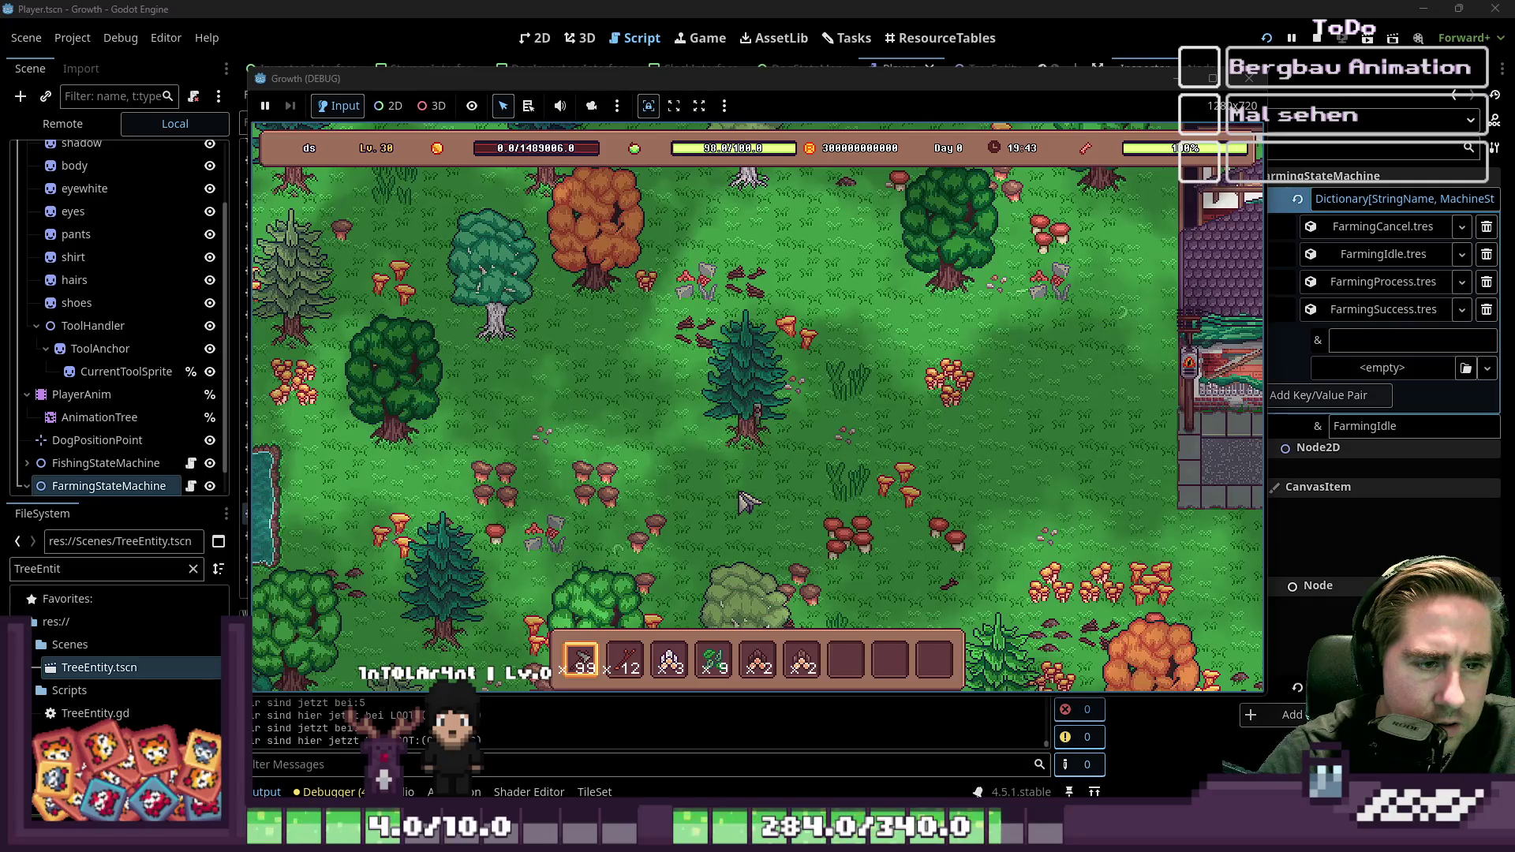
Step: Fell the dark pine and more trees, raising hotbar stacks to 6, 22, 12 and 3
key(w)
key(d)
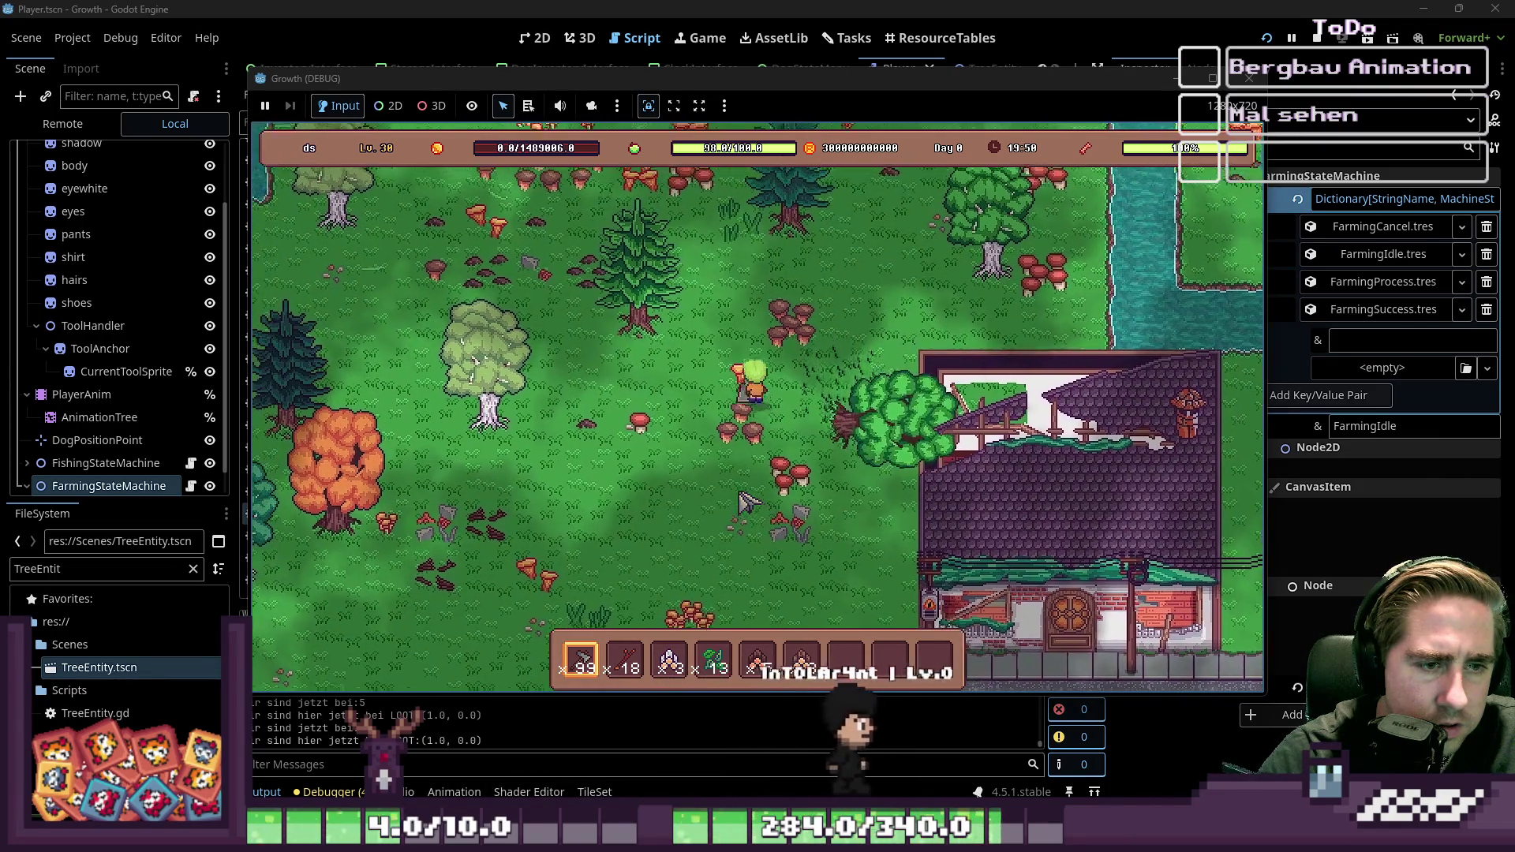
key(a)
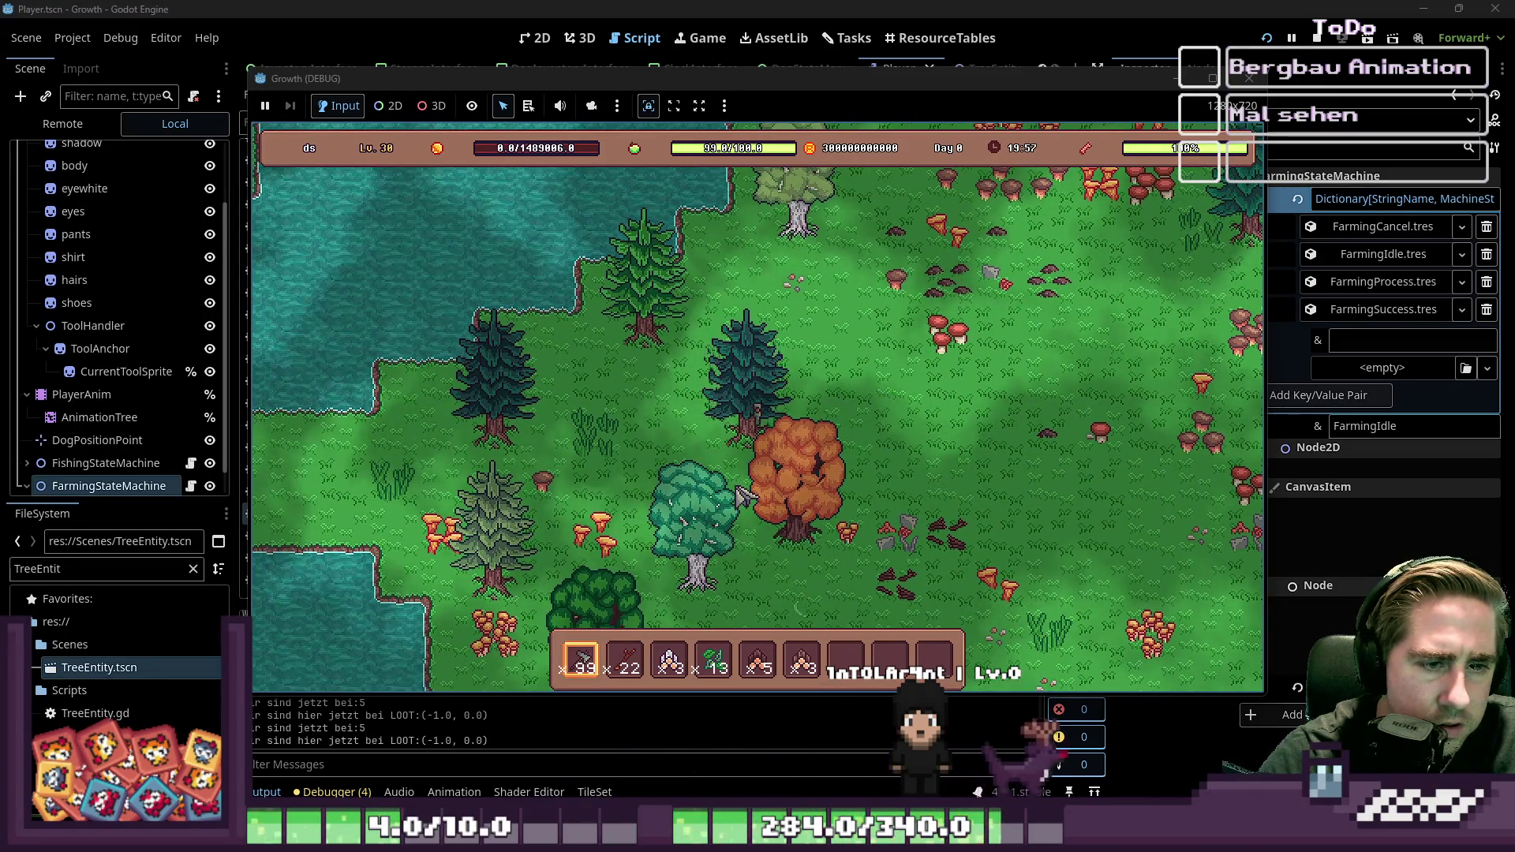
key(a)
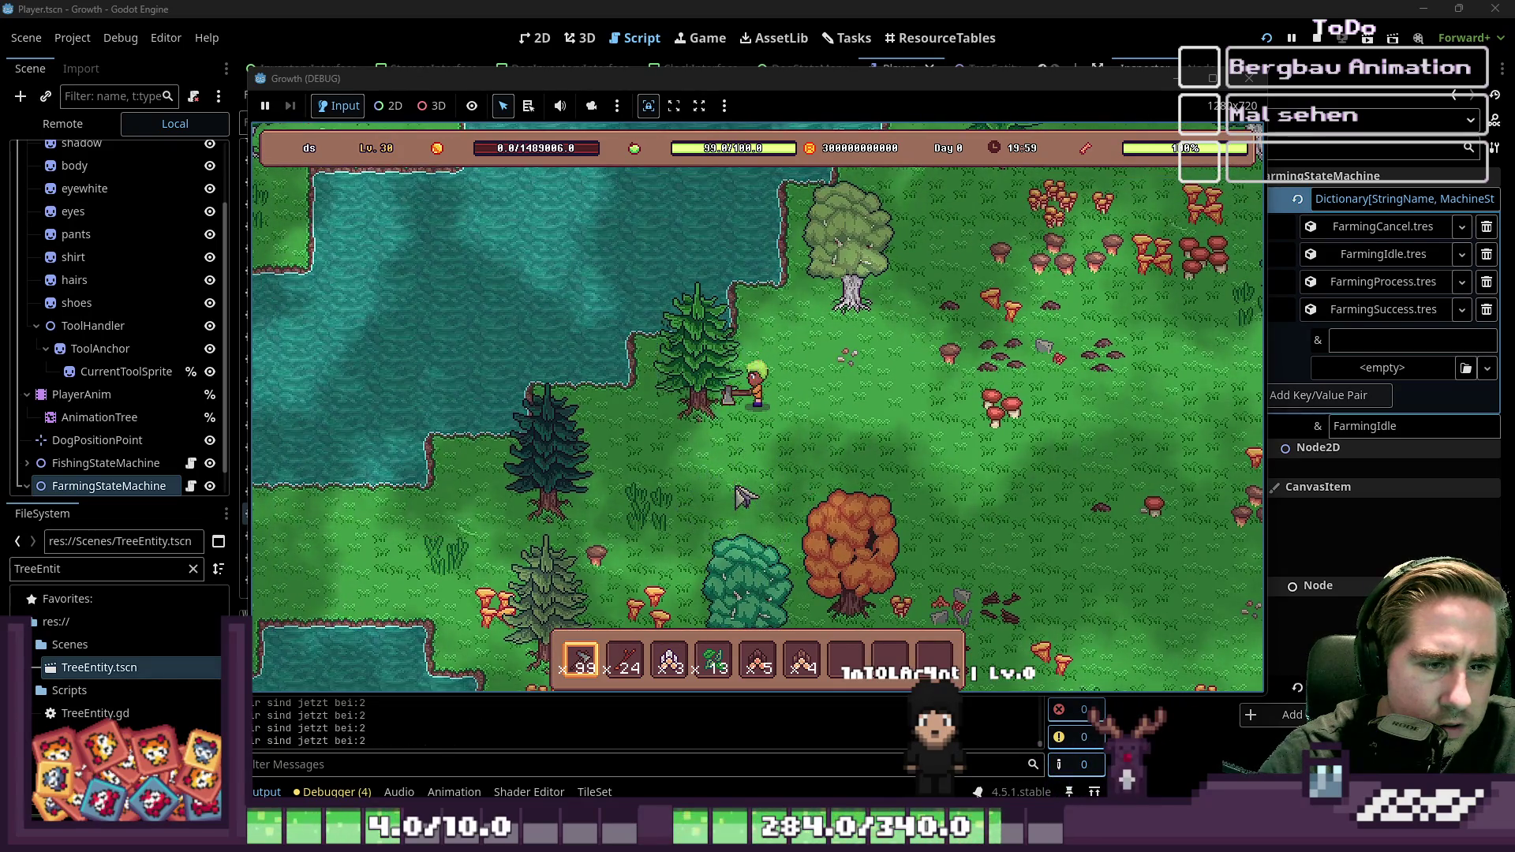
key(a)
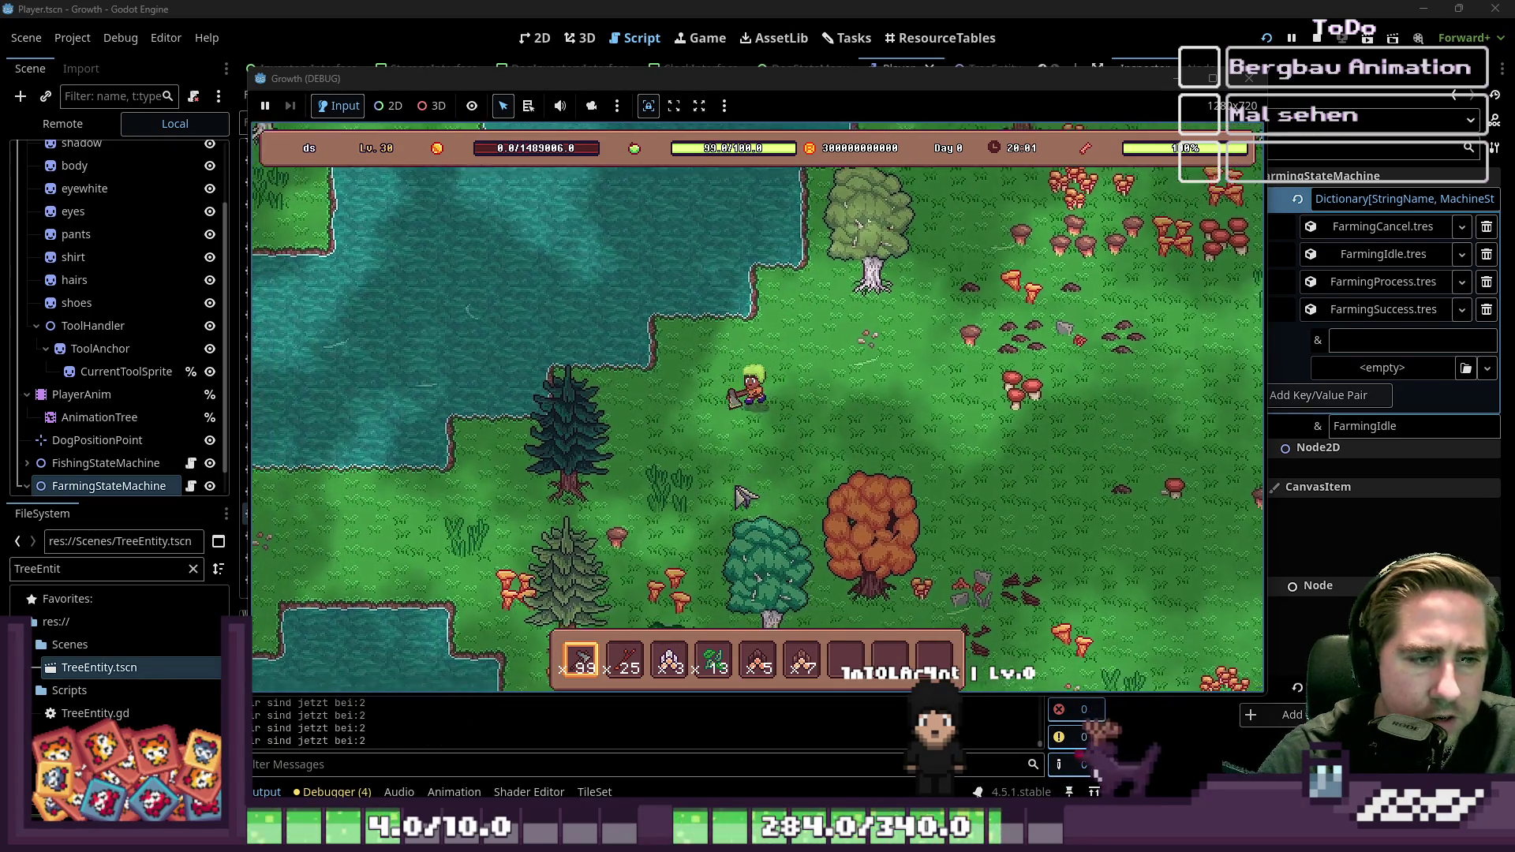
key(a)
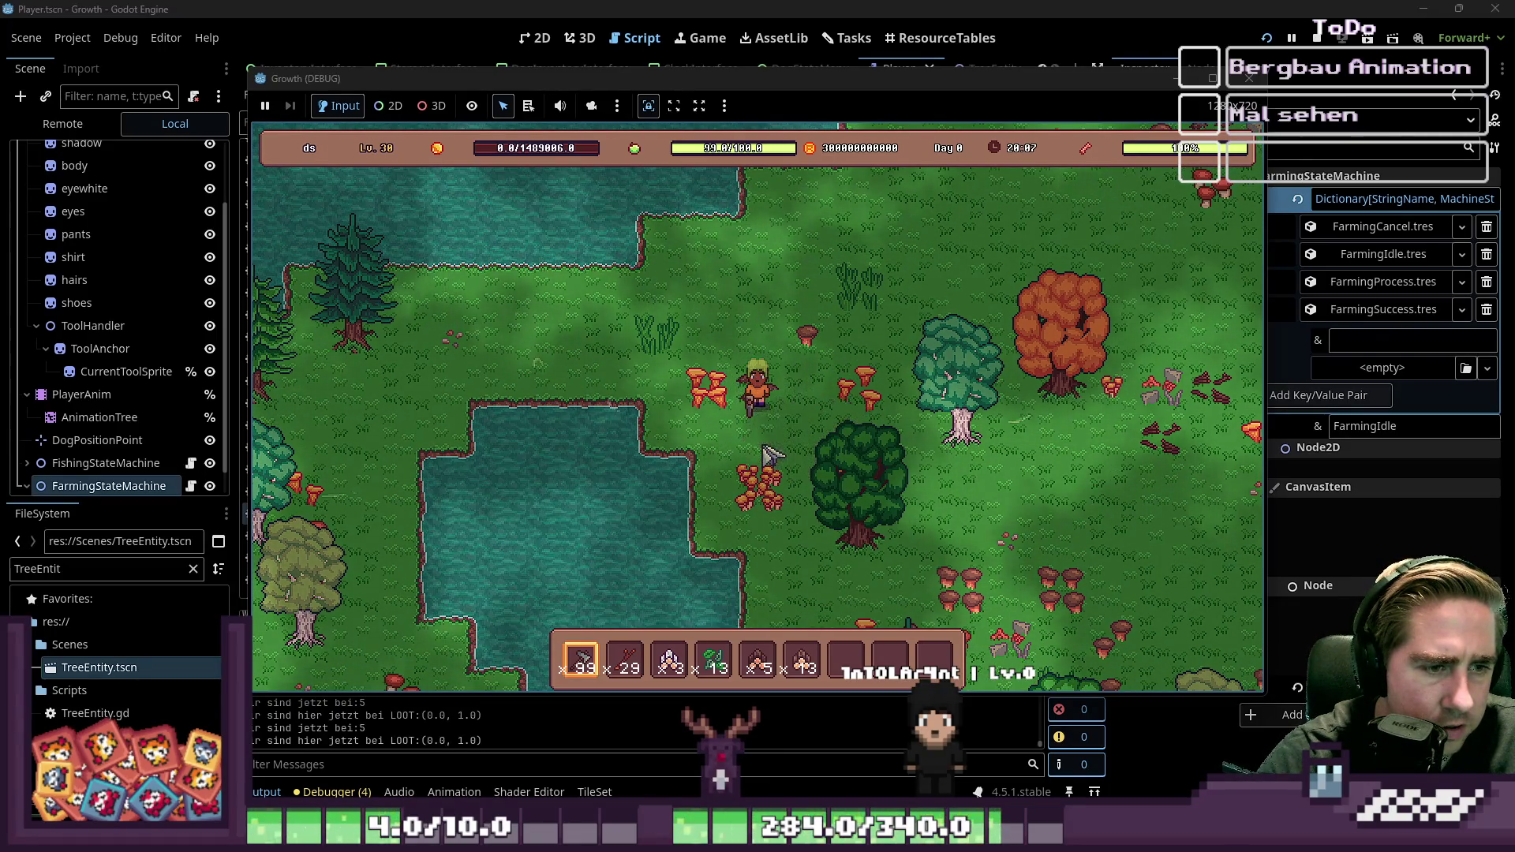
key(s)
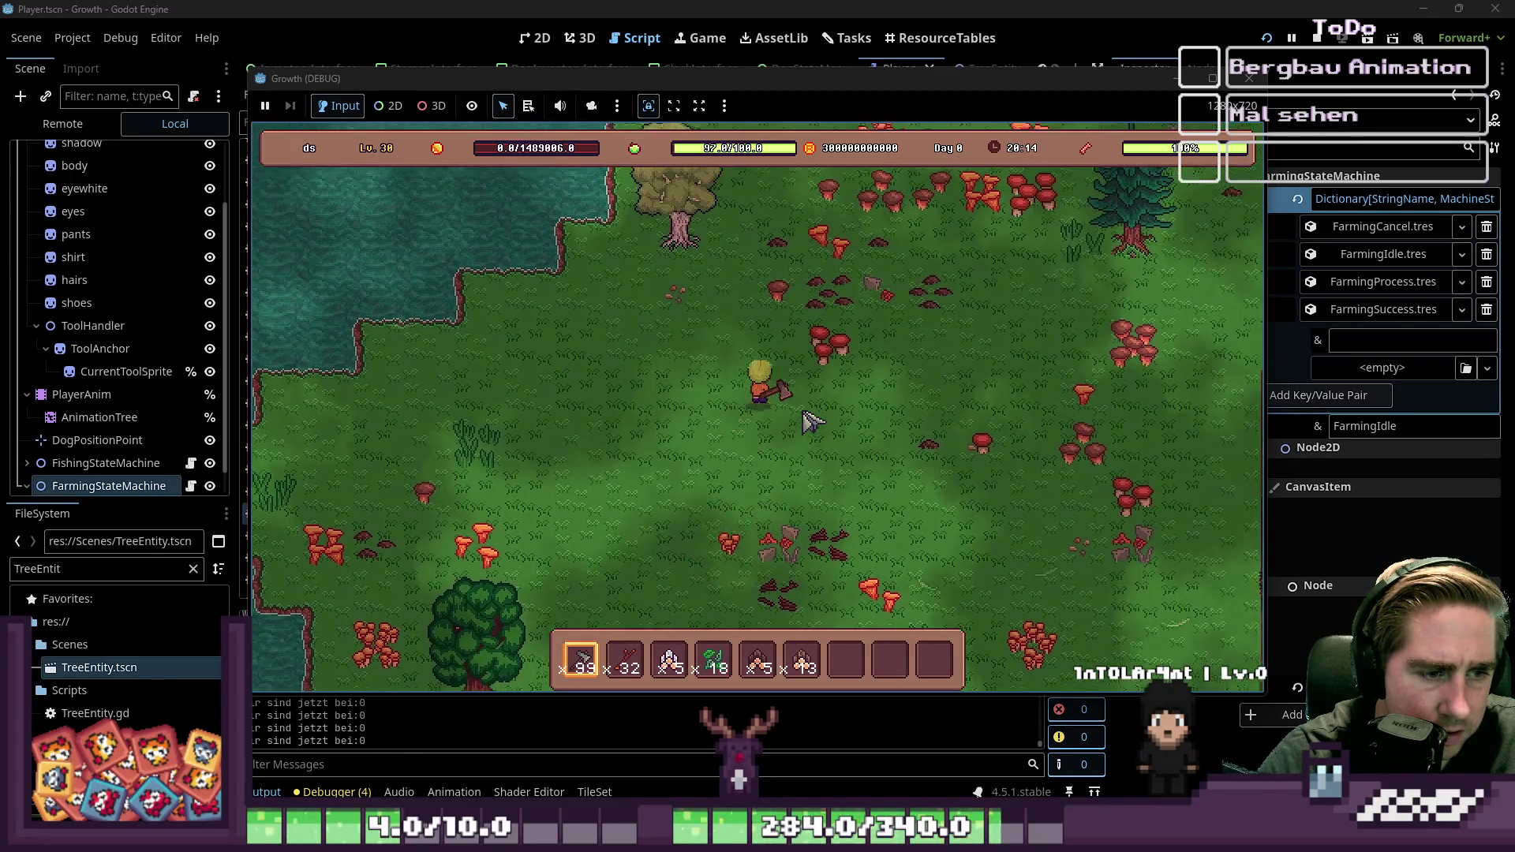
key(d)
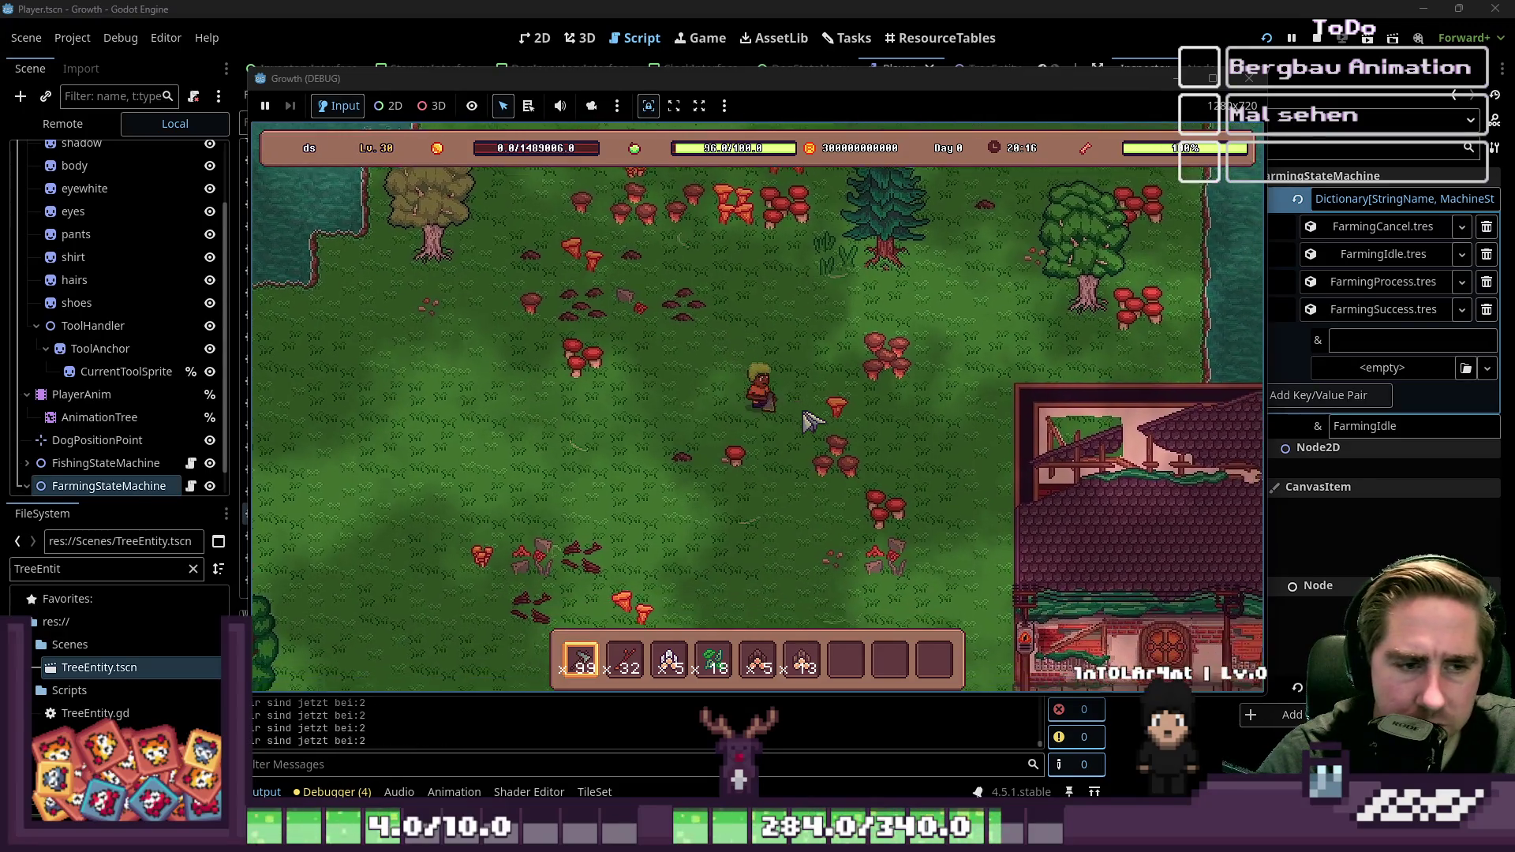
key(s)
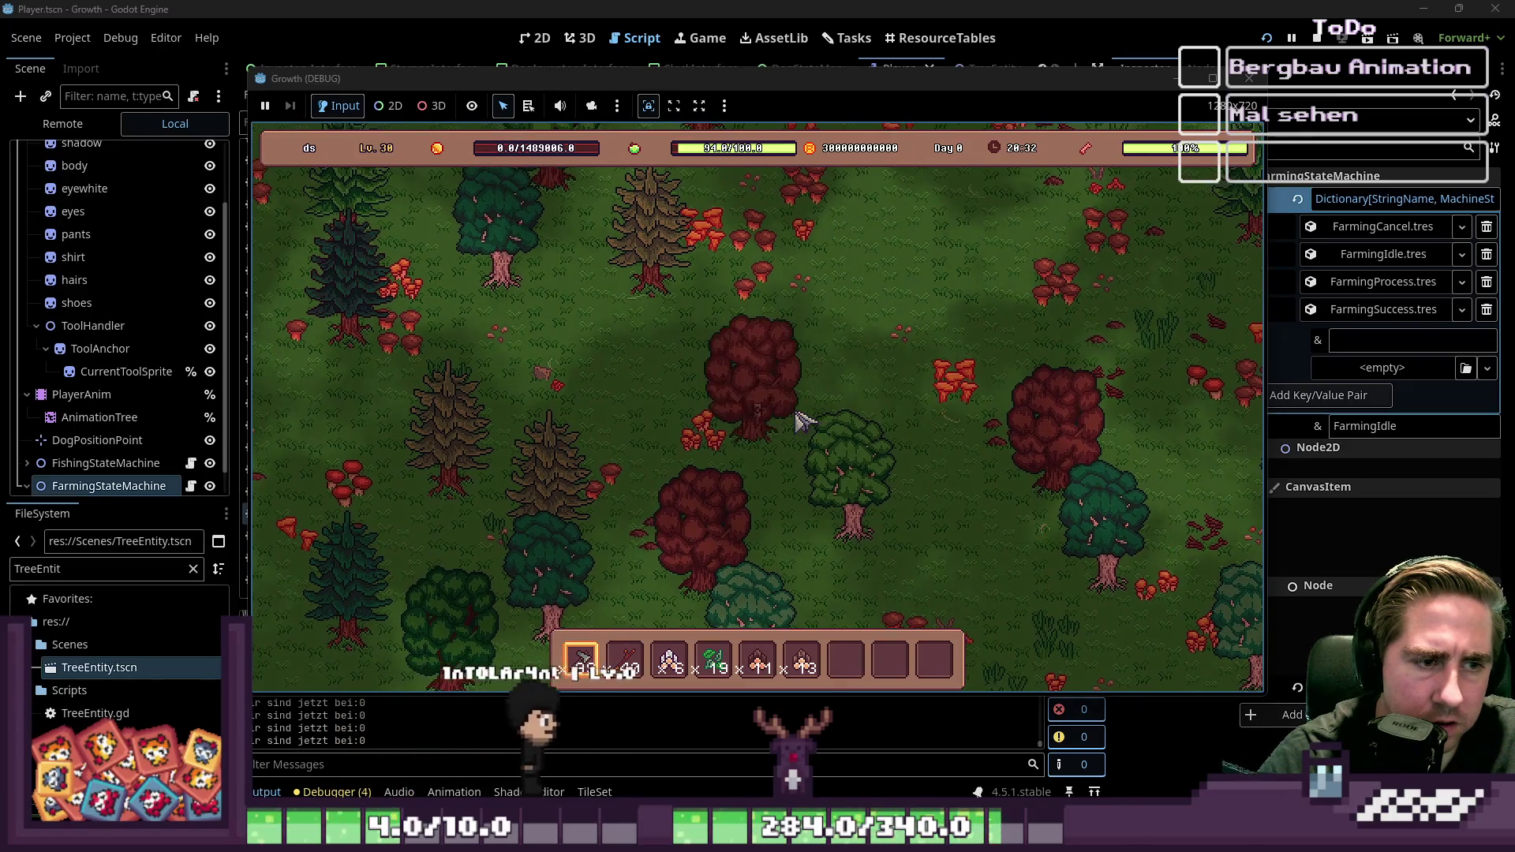
key(w)
key(a)
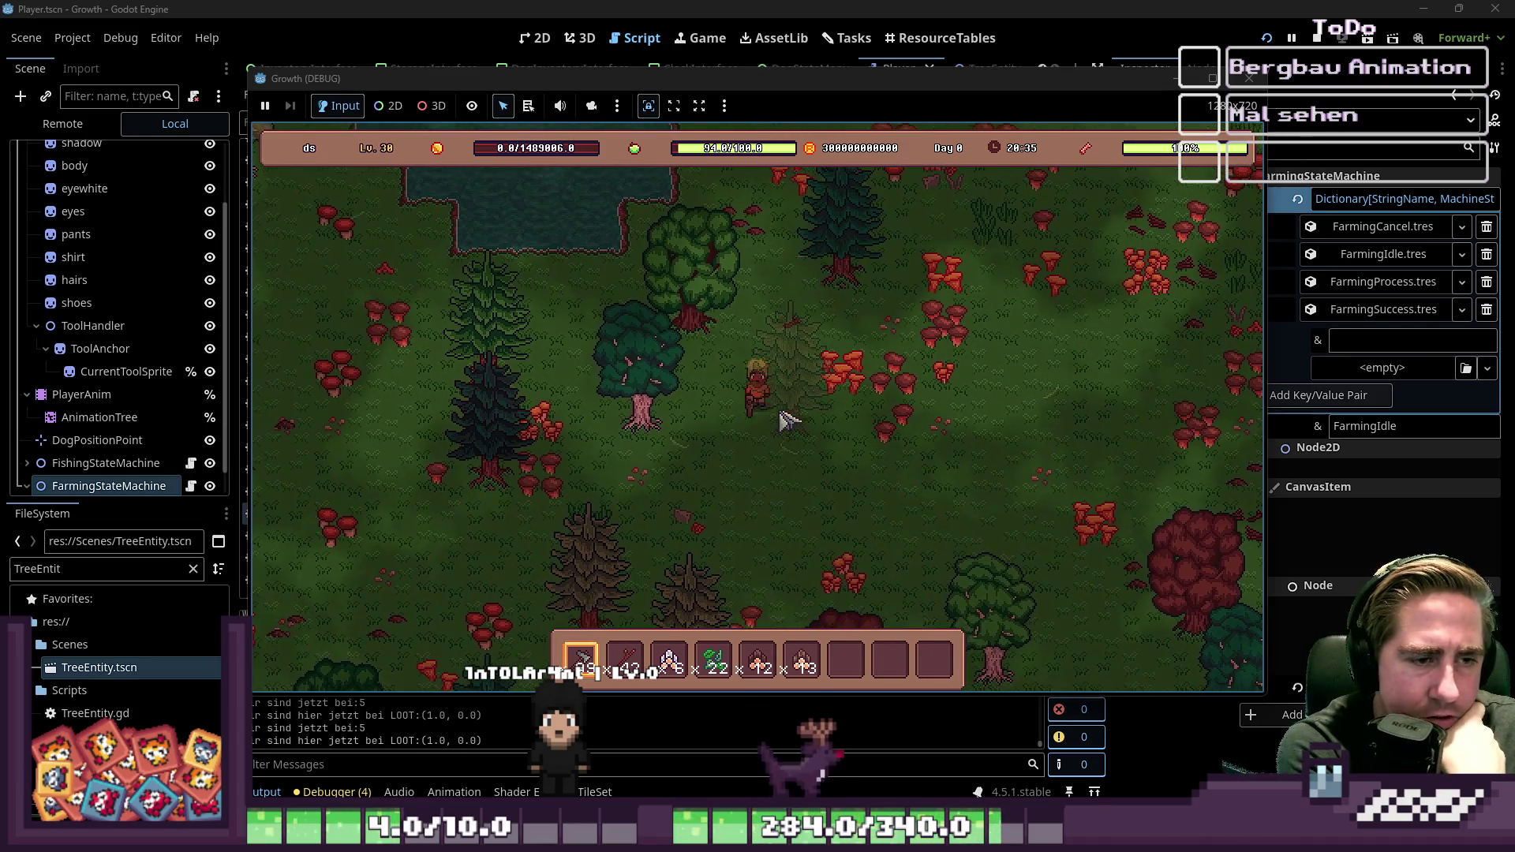
Step: Walk past the chopped trees and chop down the leafy tree ahead
key(s)
key(a)
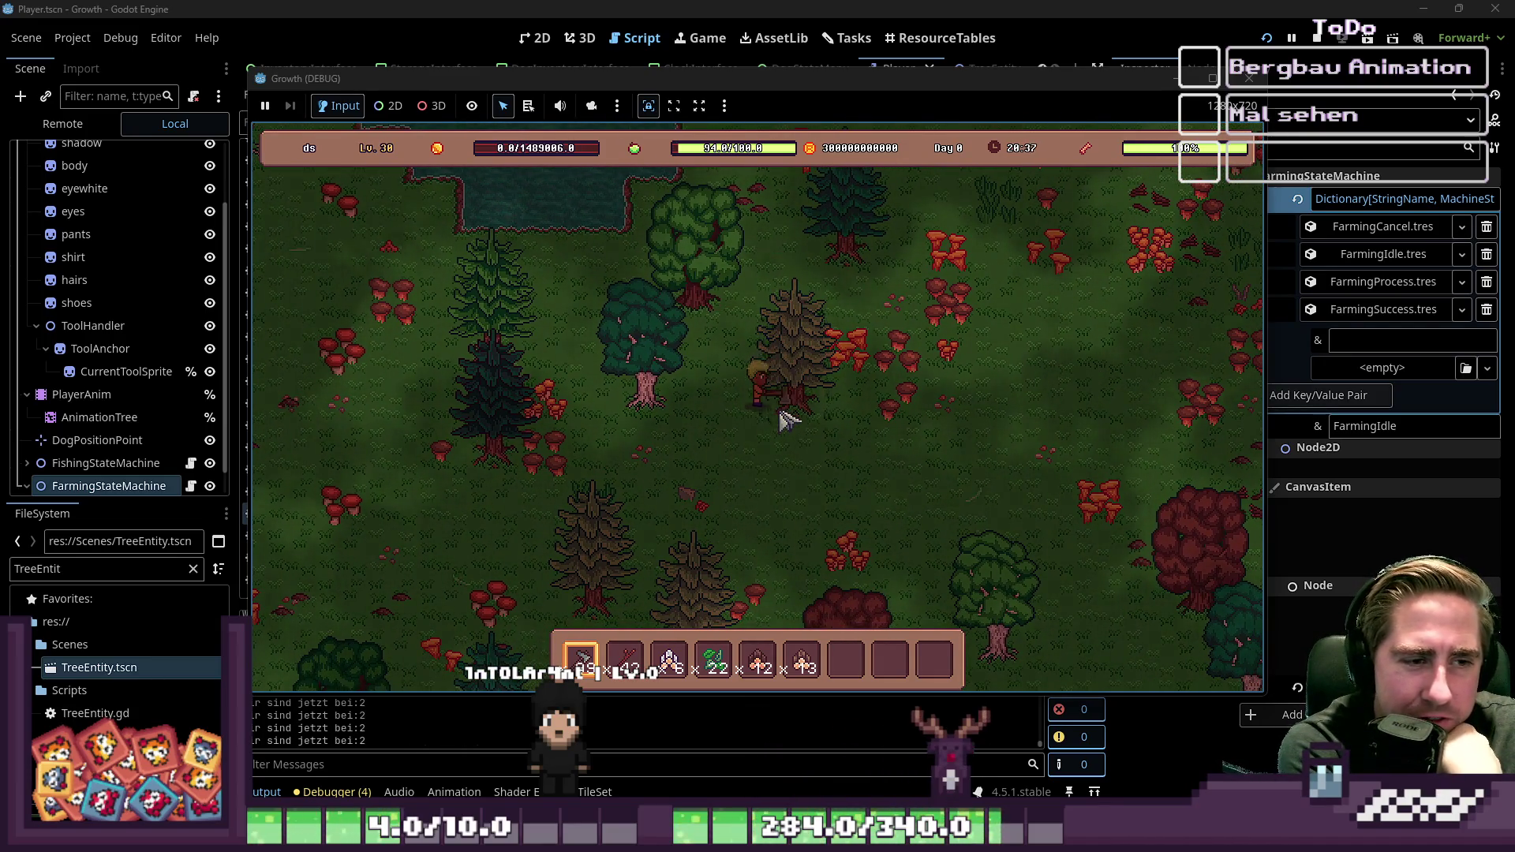
key(a)
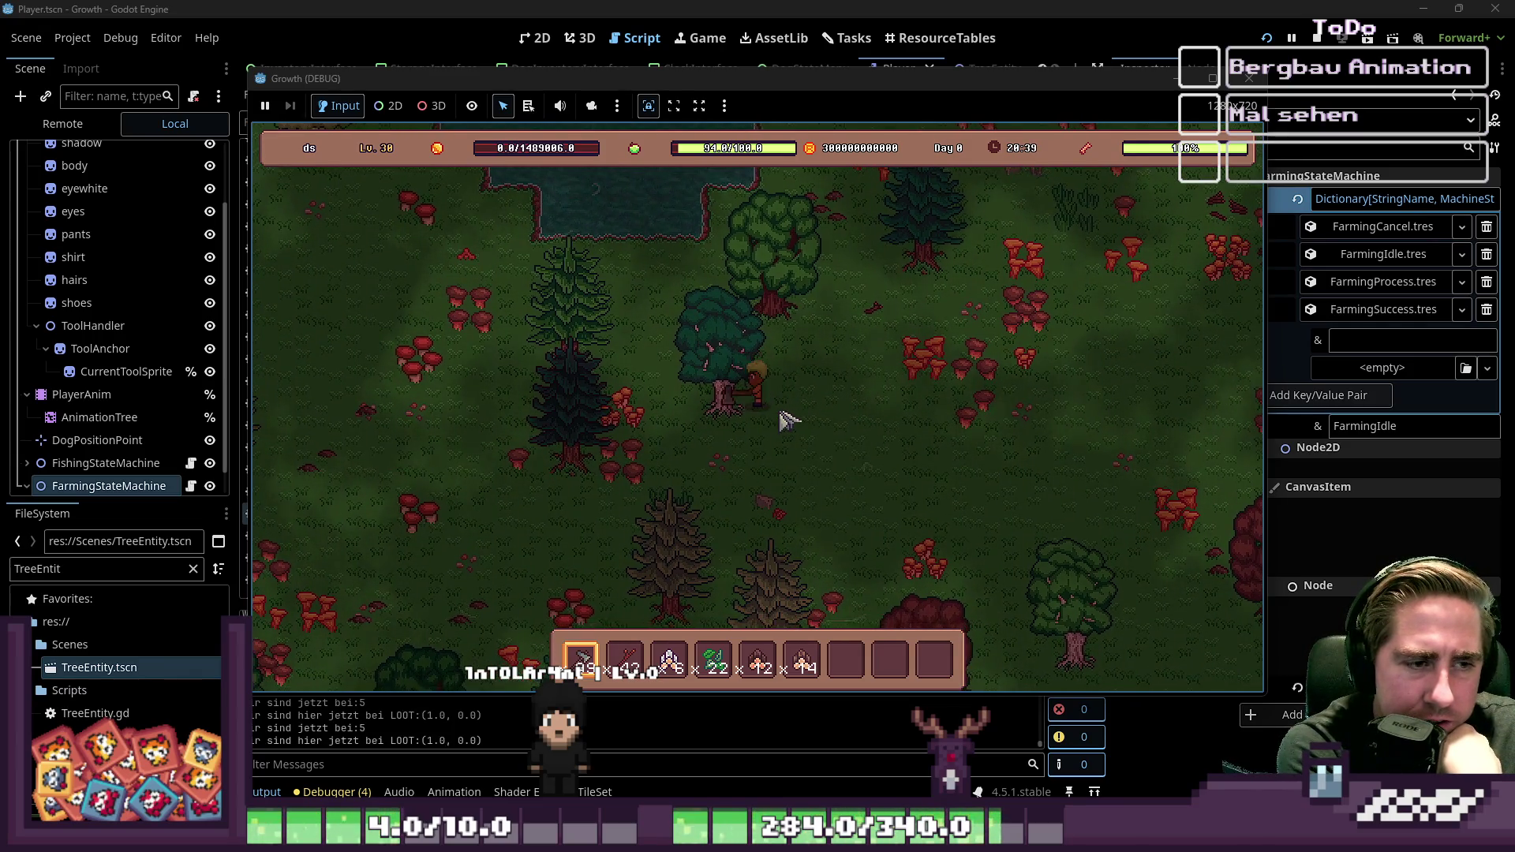
key(w)
key(d)
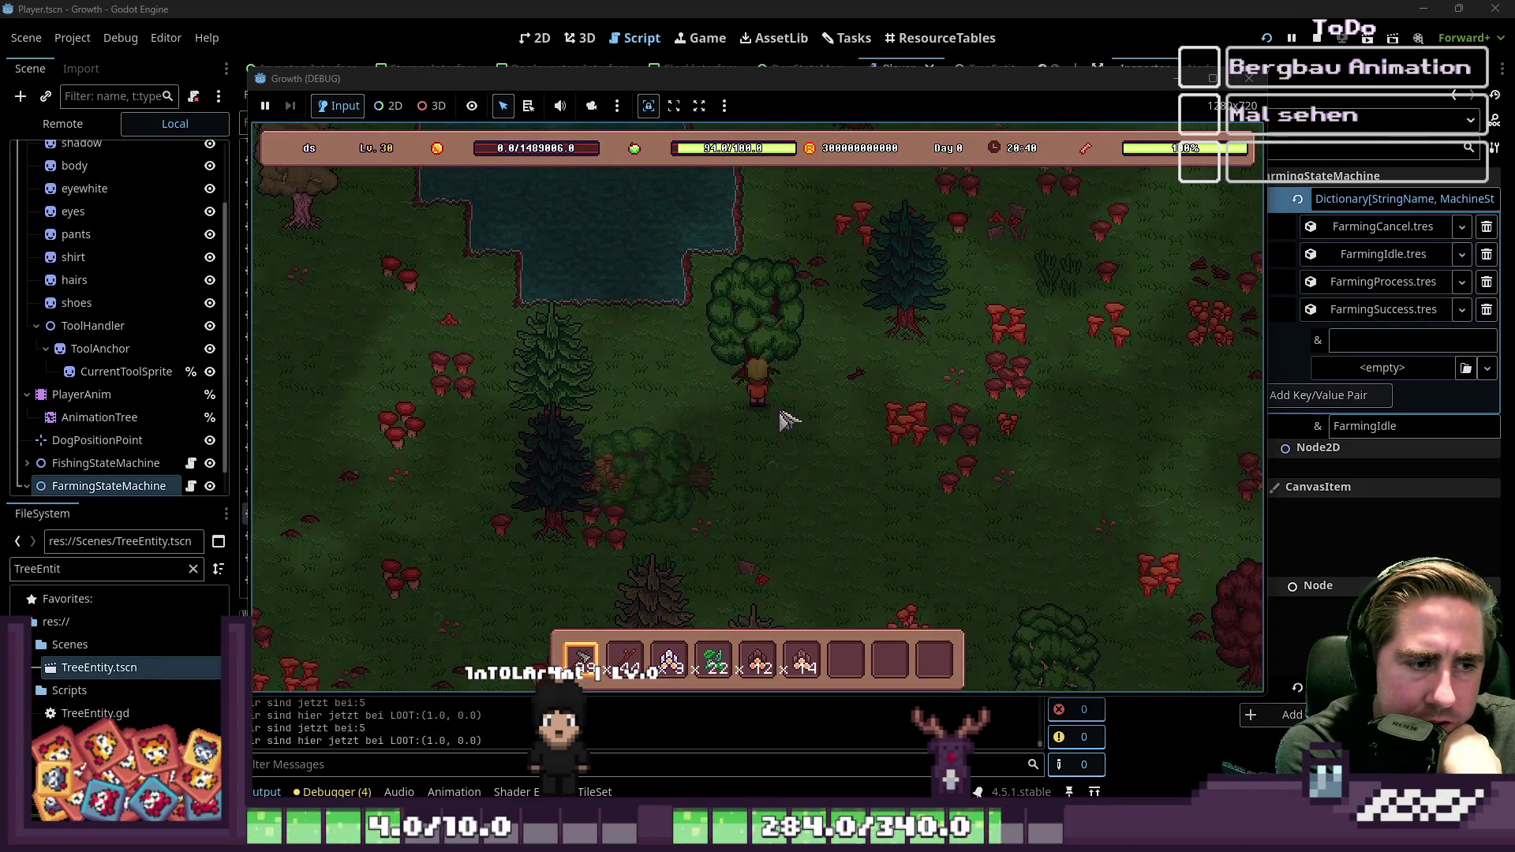
click(789, 421)
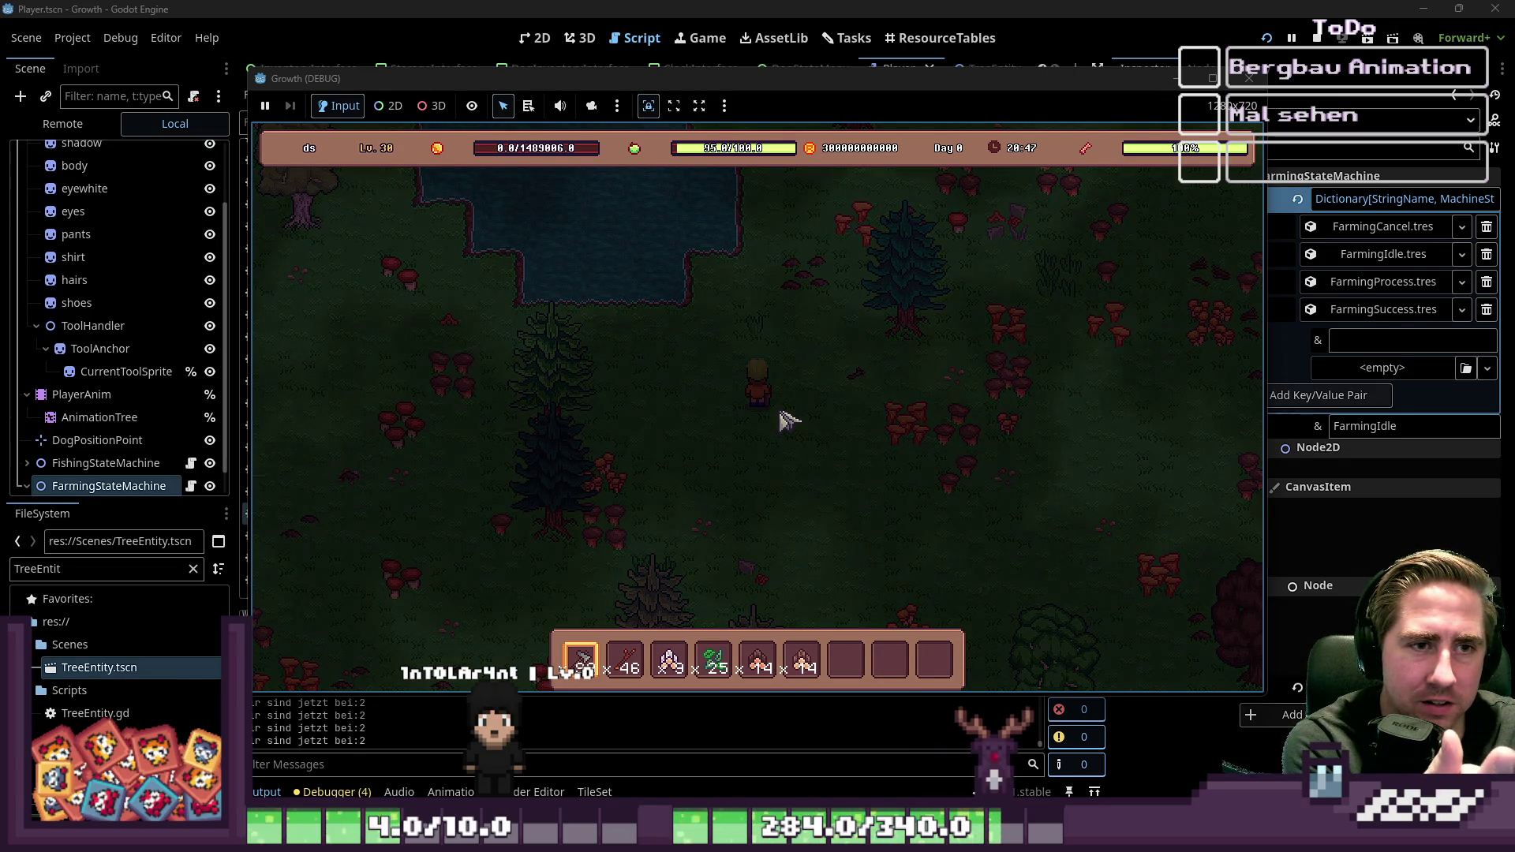
Step: Walk the player down and right through the forest, then stop the game with F8
key(s)
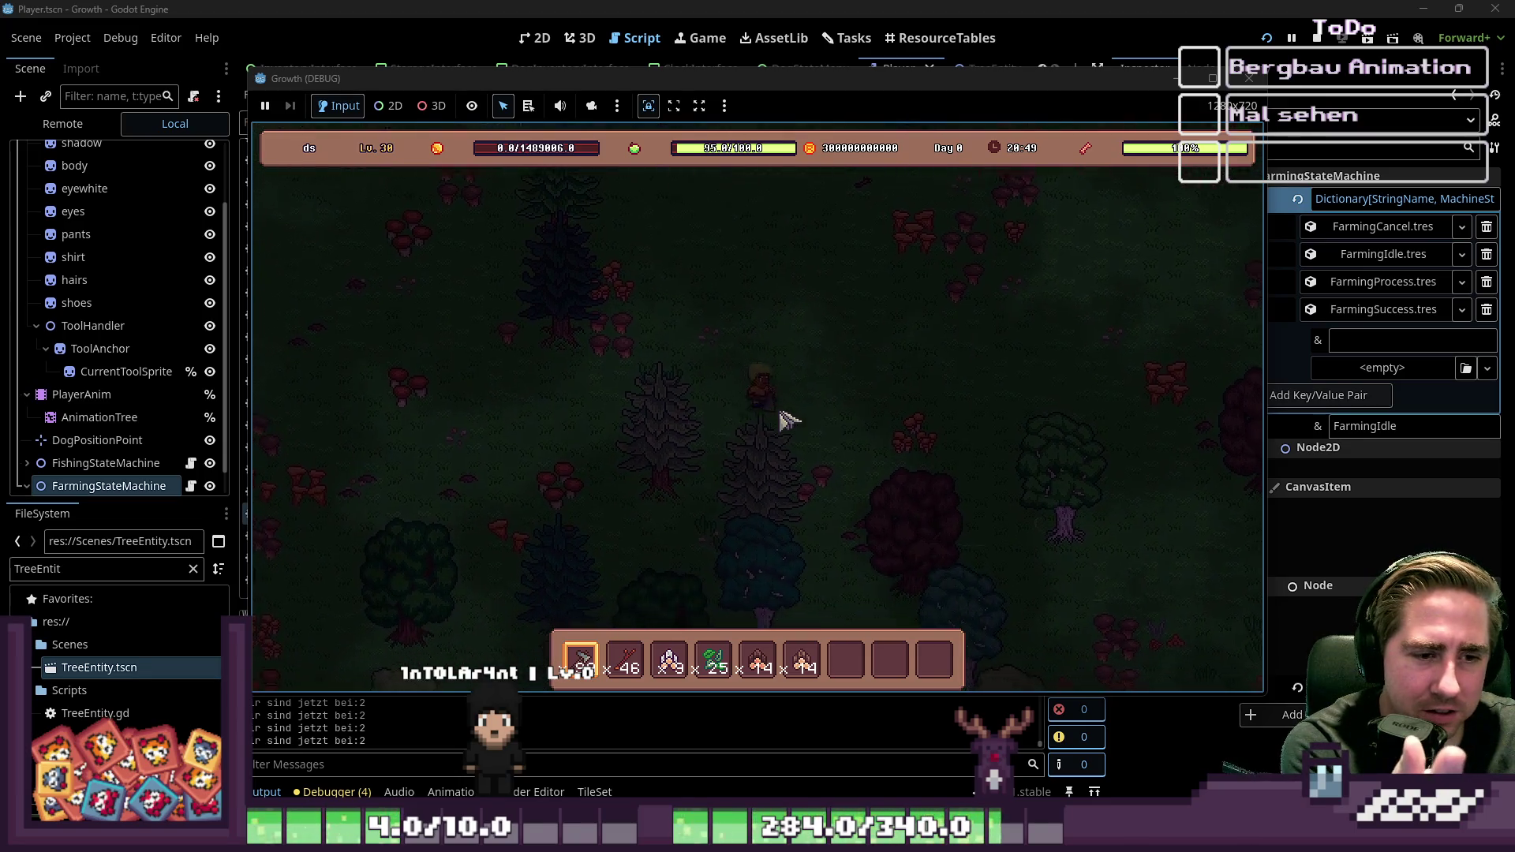
key(s)
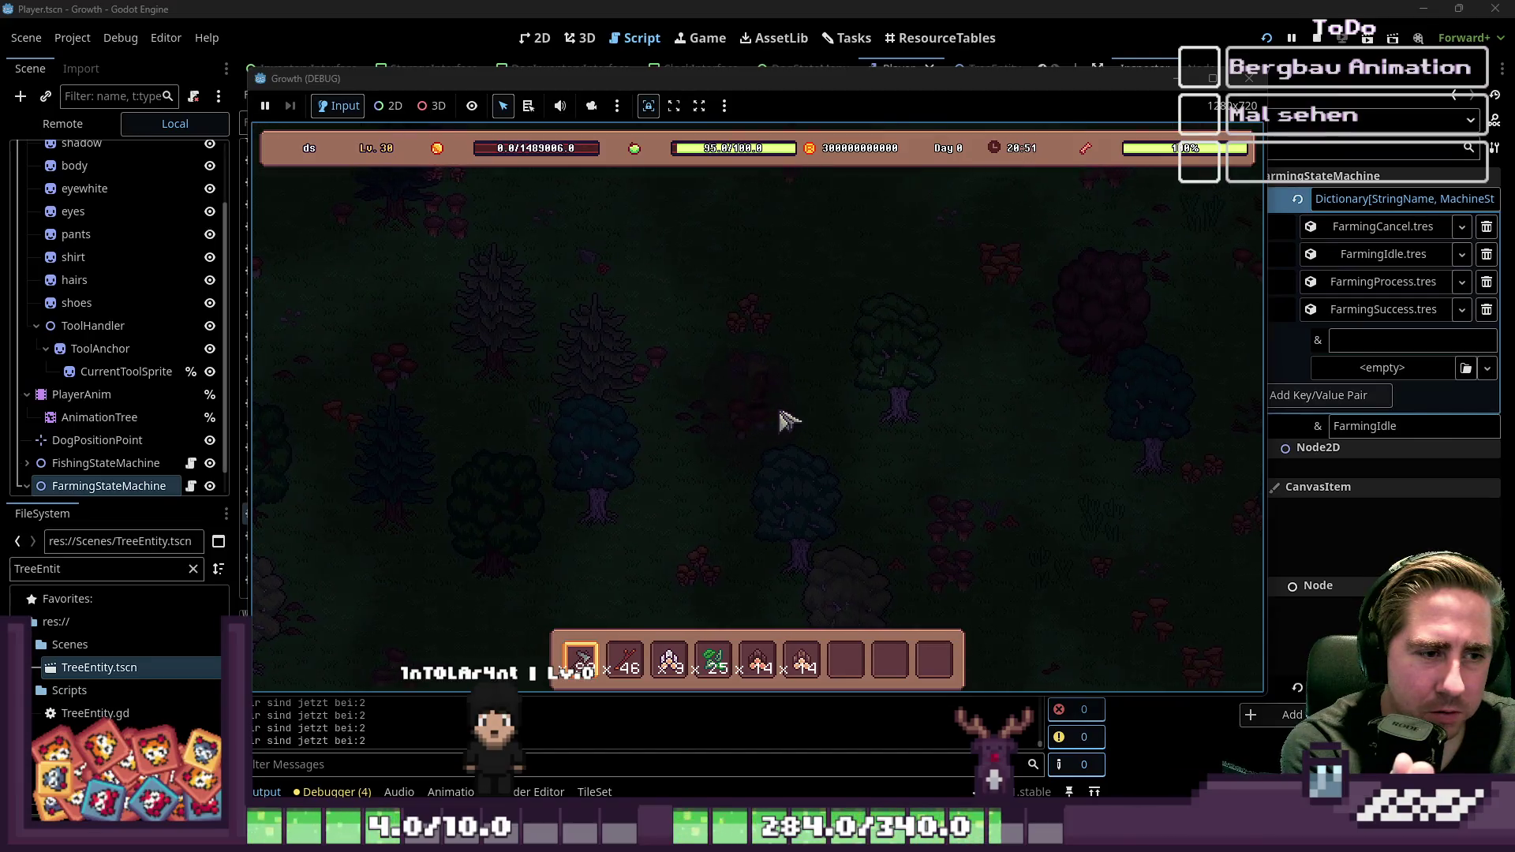
key(d)
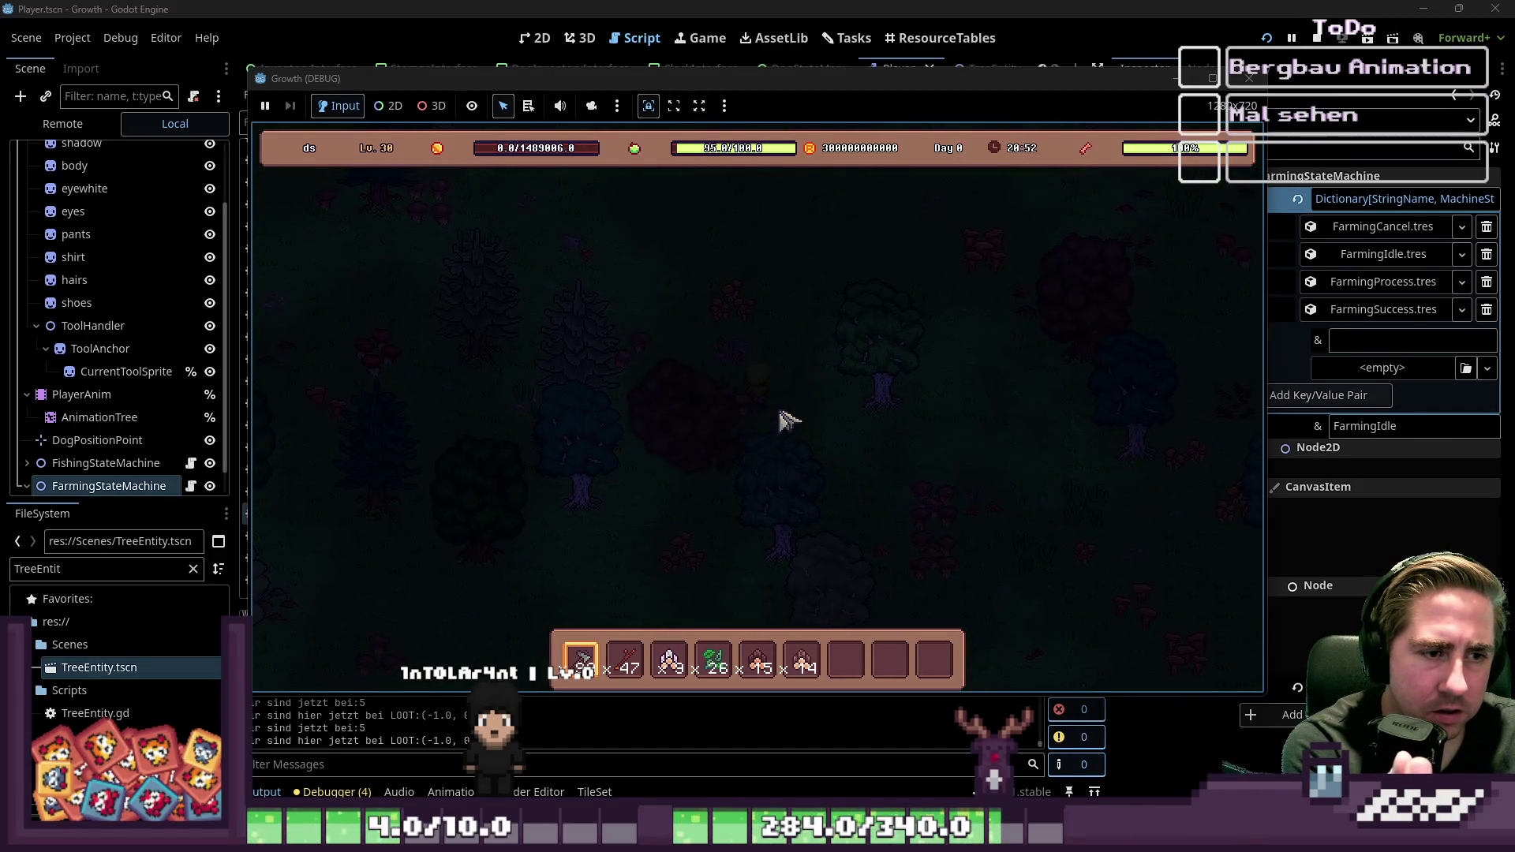
key(d)
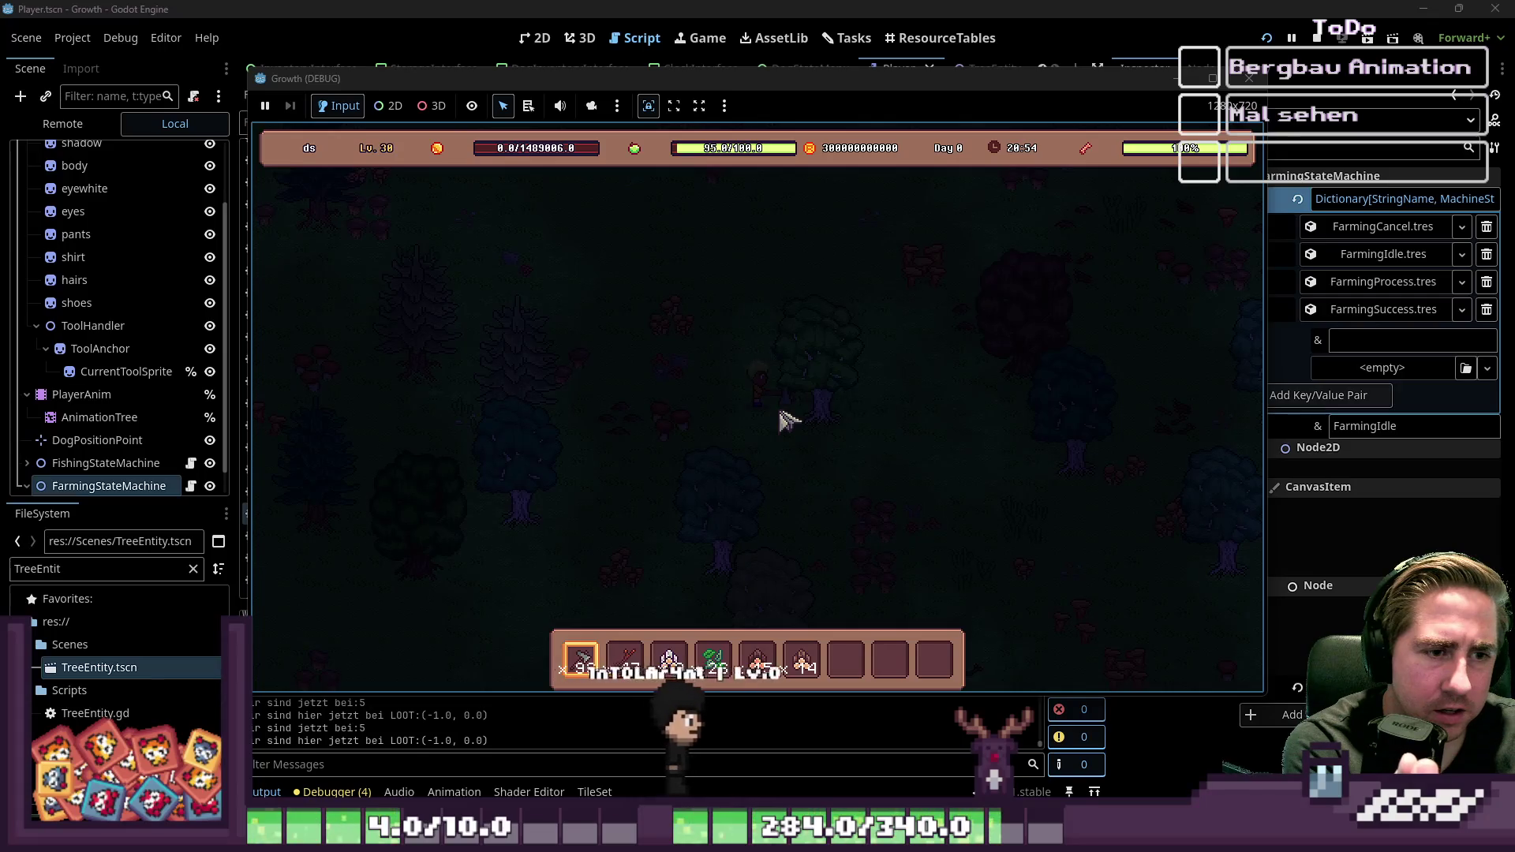
key(d)
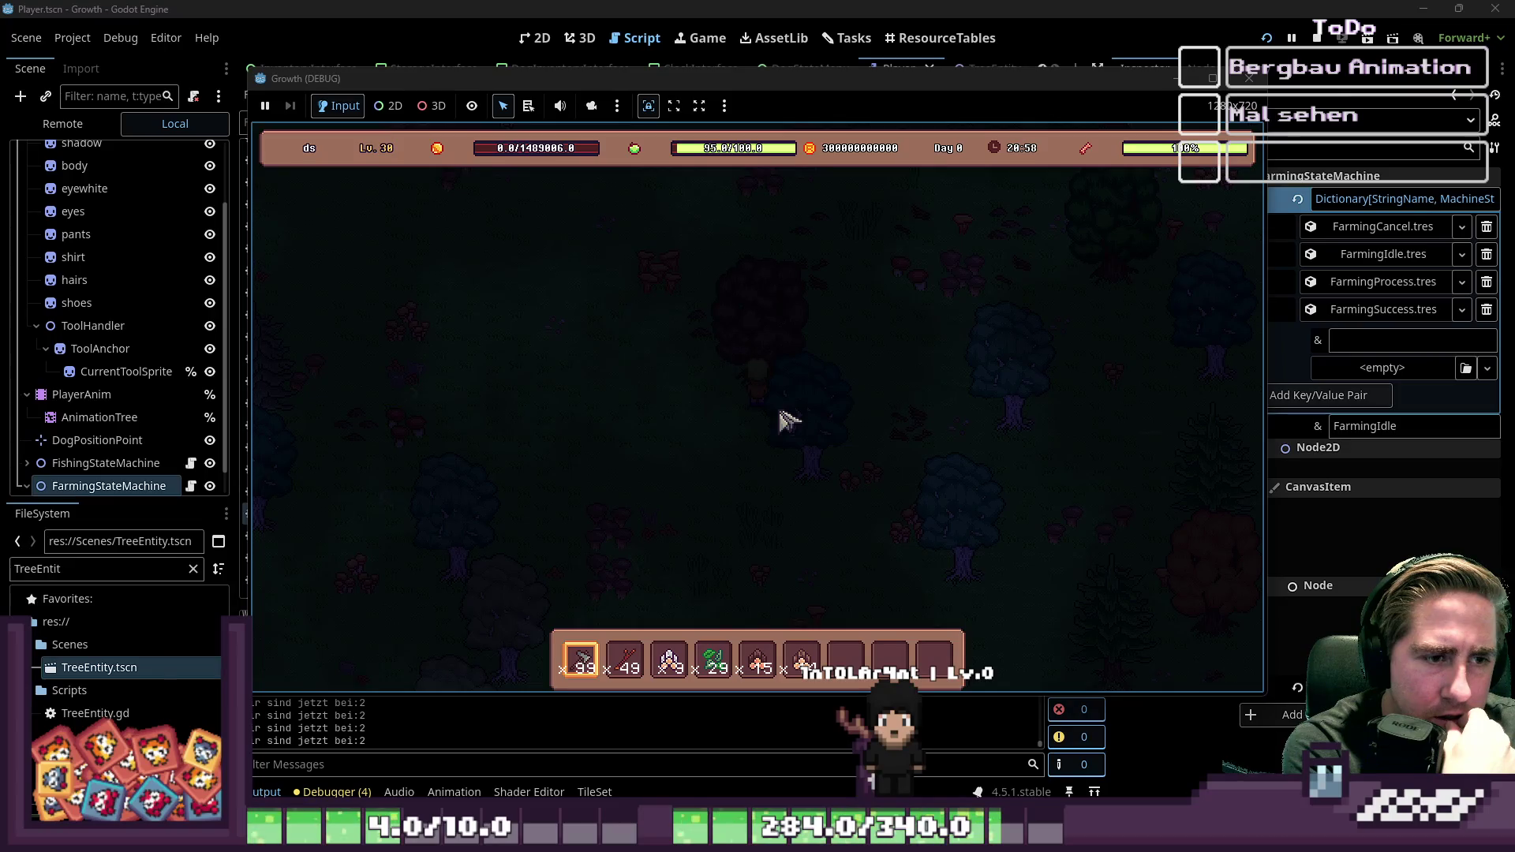
key(s)
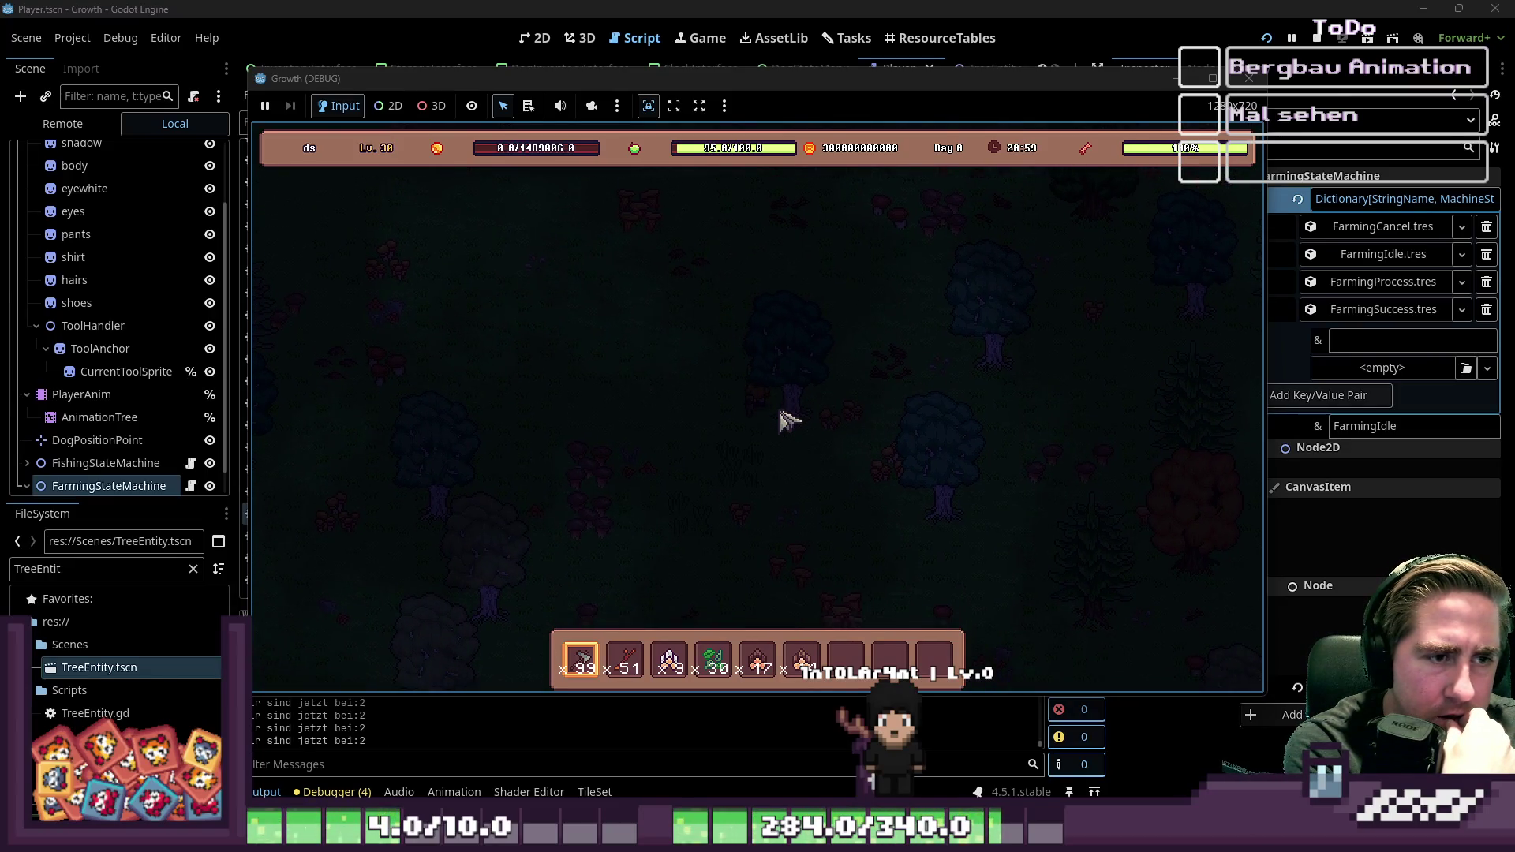
key(d)
key(w)
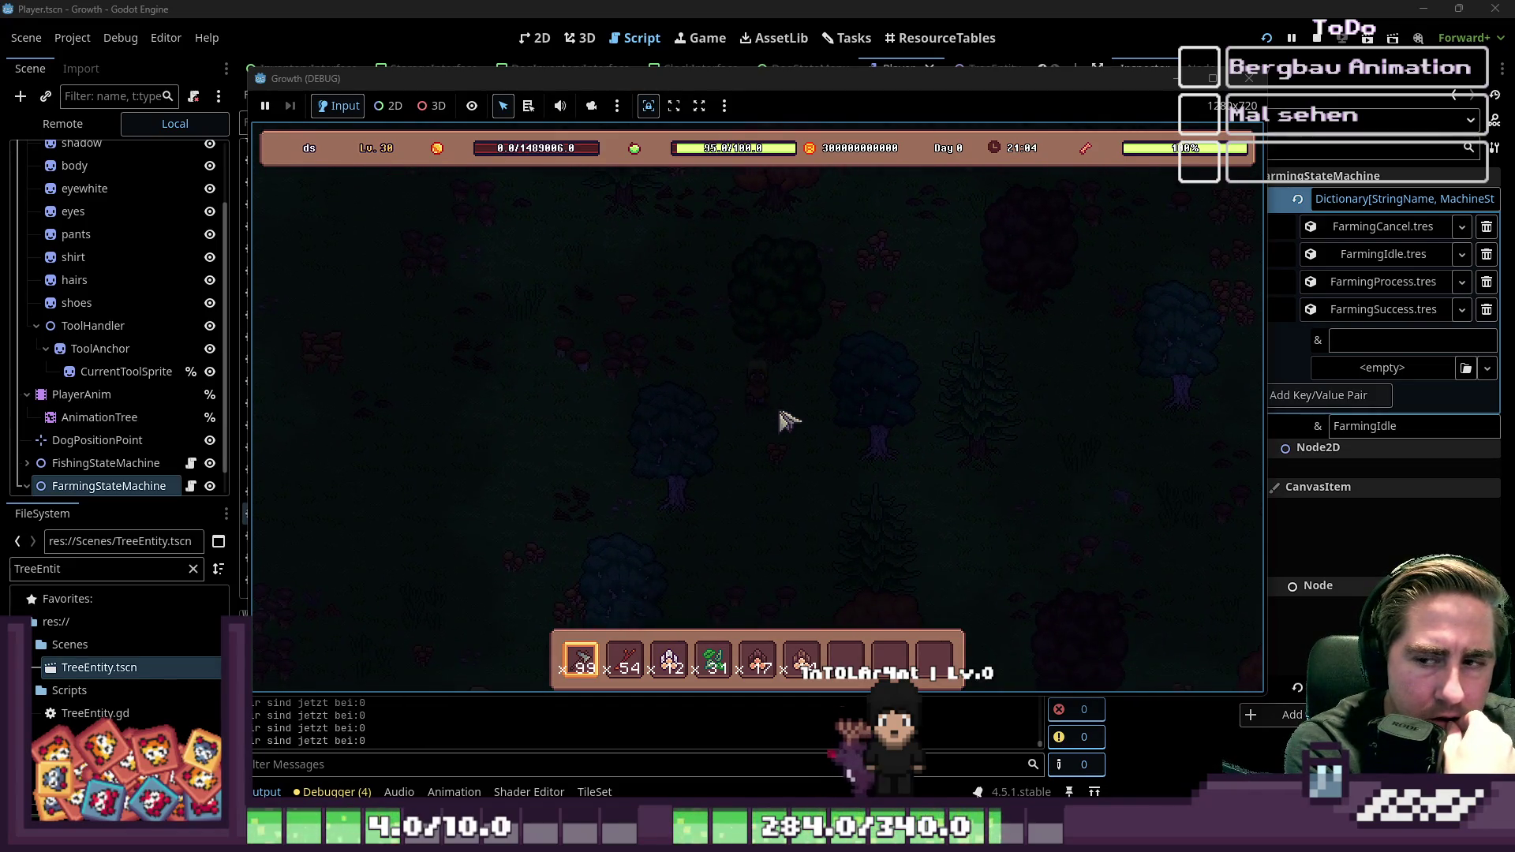
key(F8)
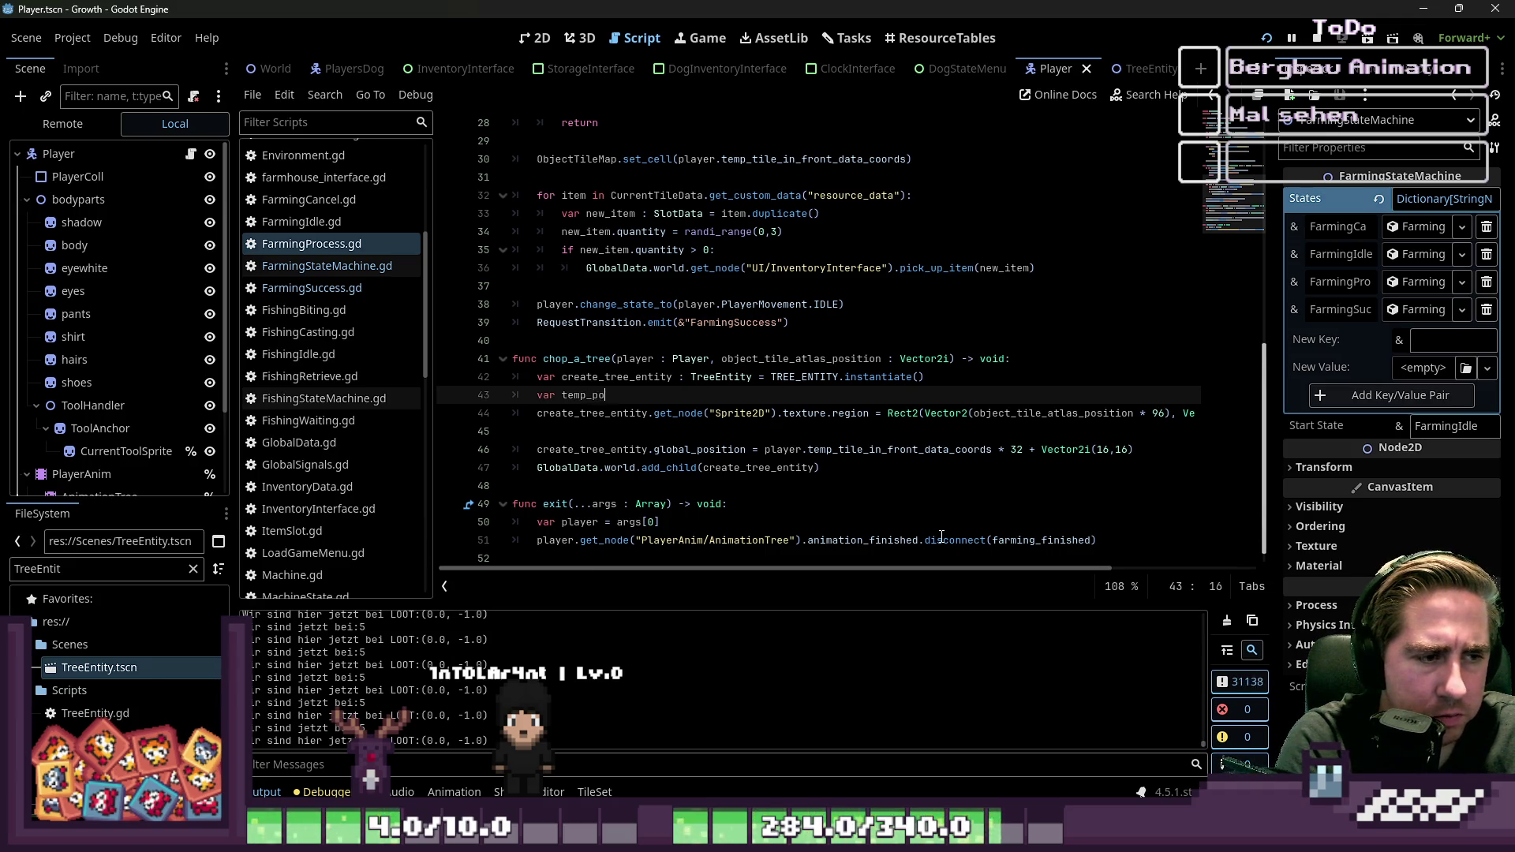
Step: Add temp_atlas_position : Vector2i = object_tile_atlas_position, use it in line 44's Rect2, and save
text(sit)
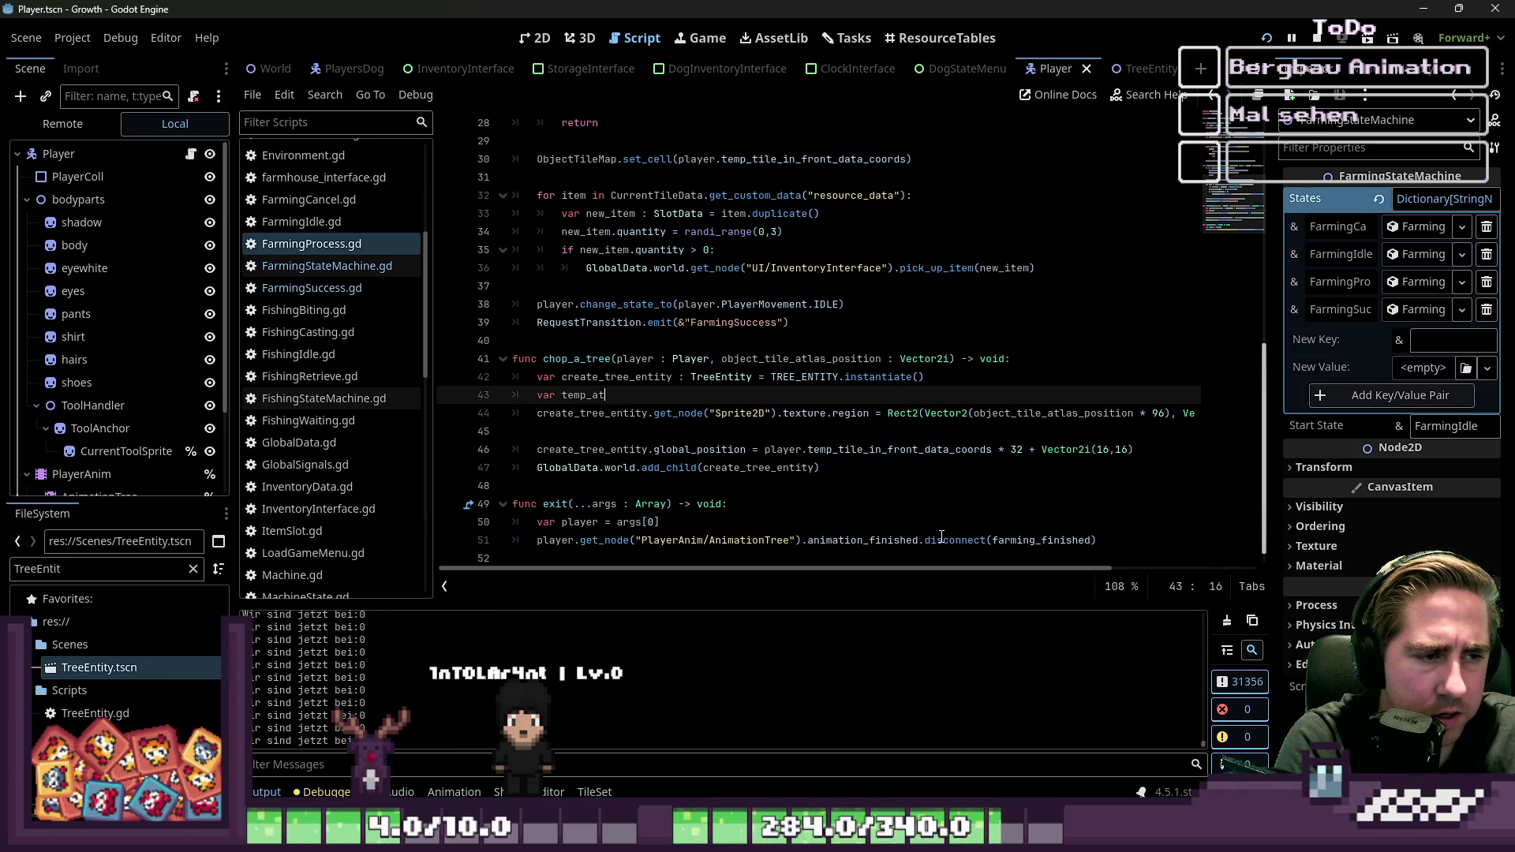
text(ositio)
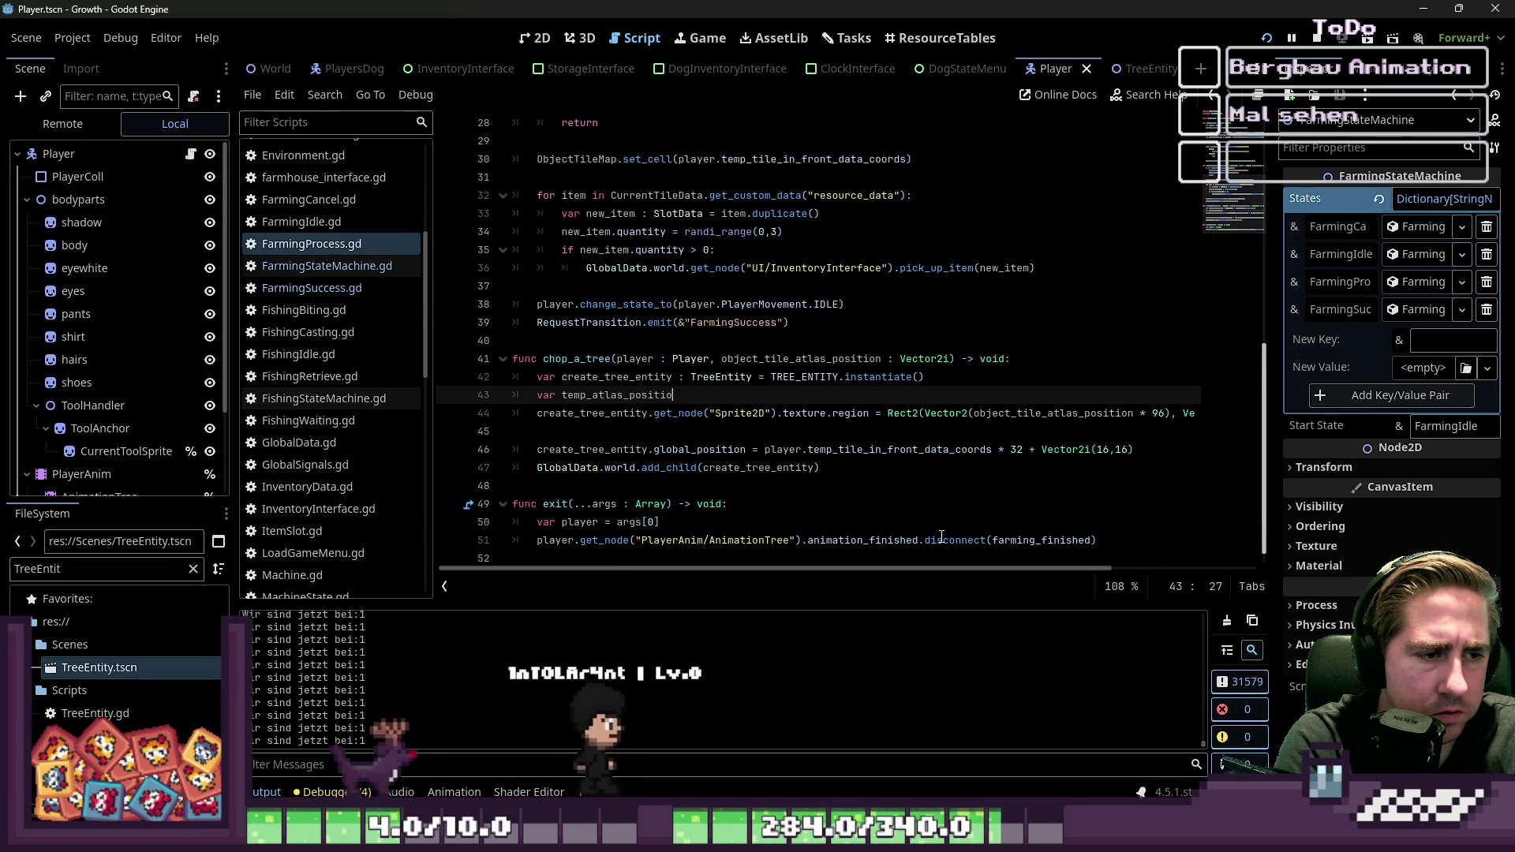
text(n : Ve)
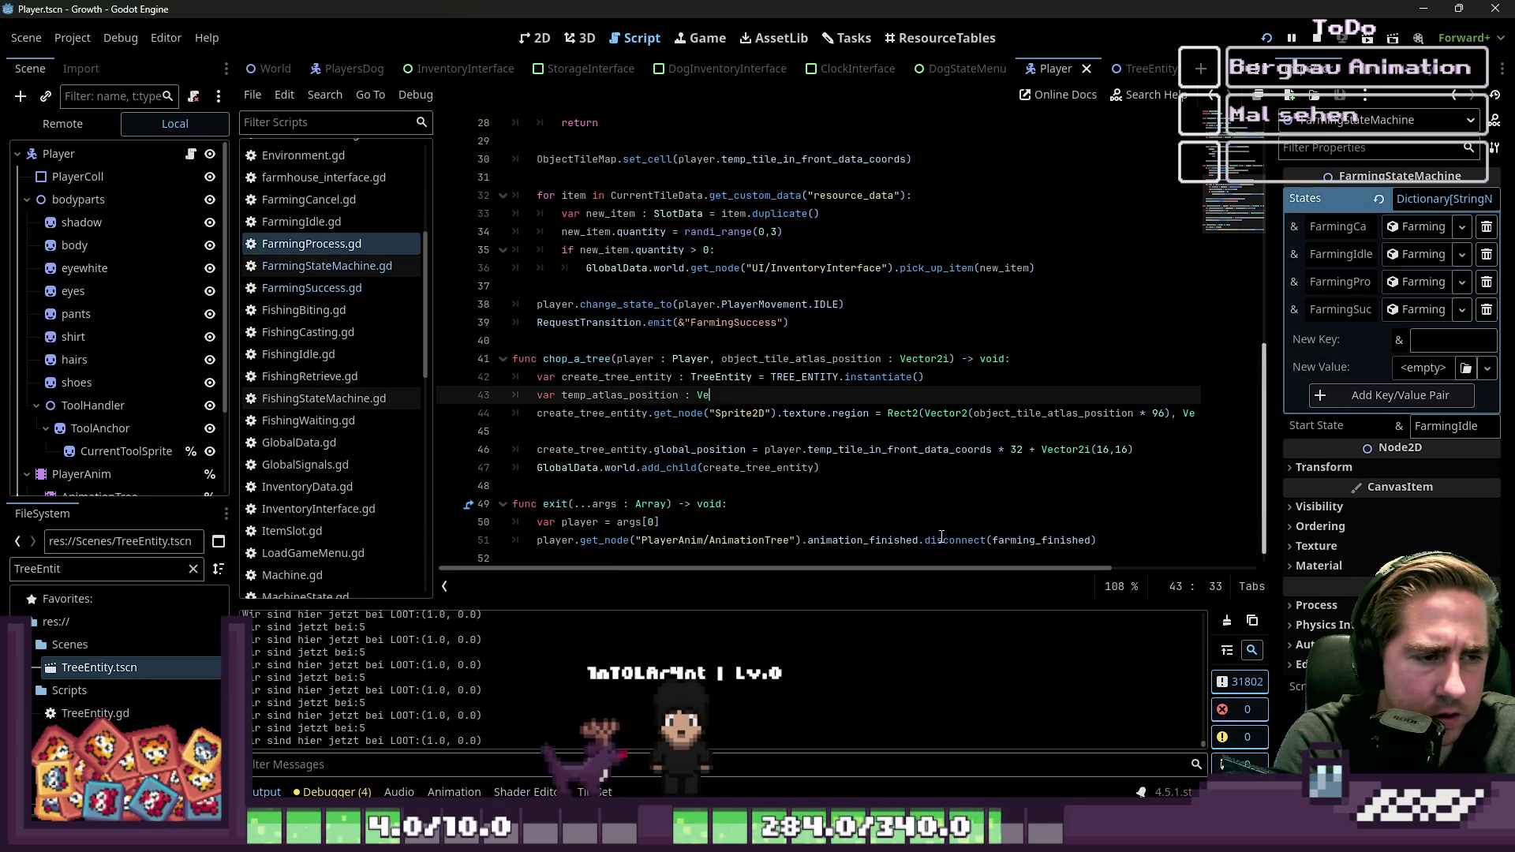
text(ctor2i)
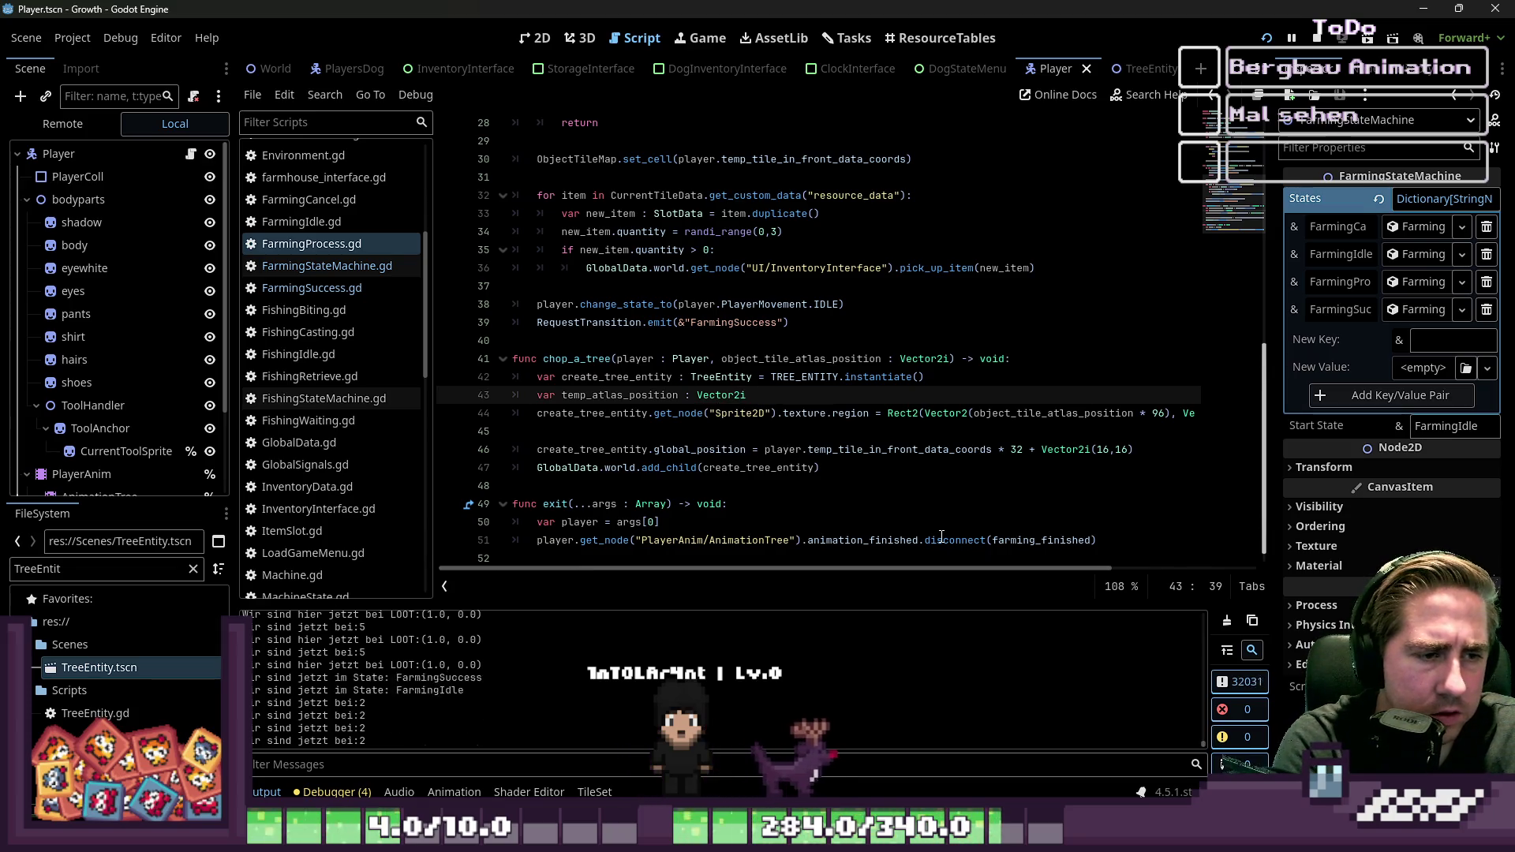
text( = )
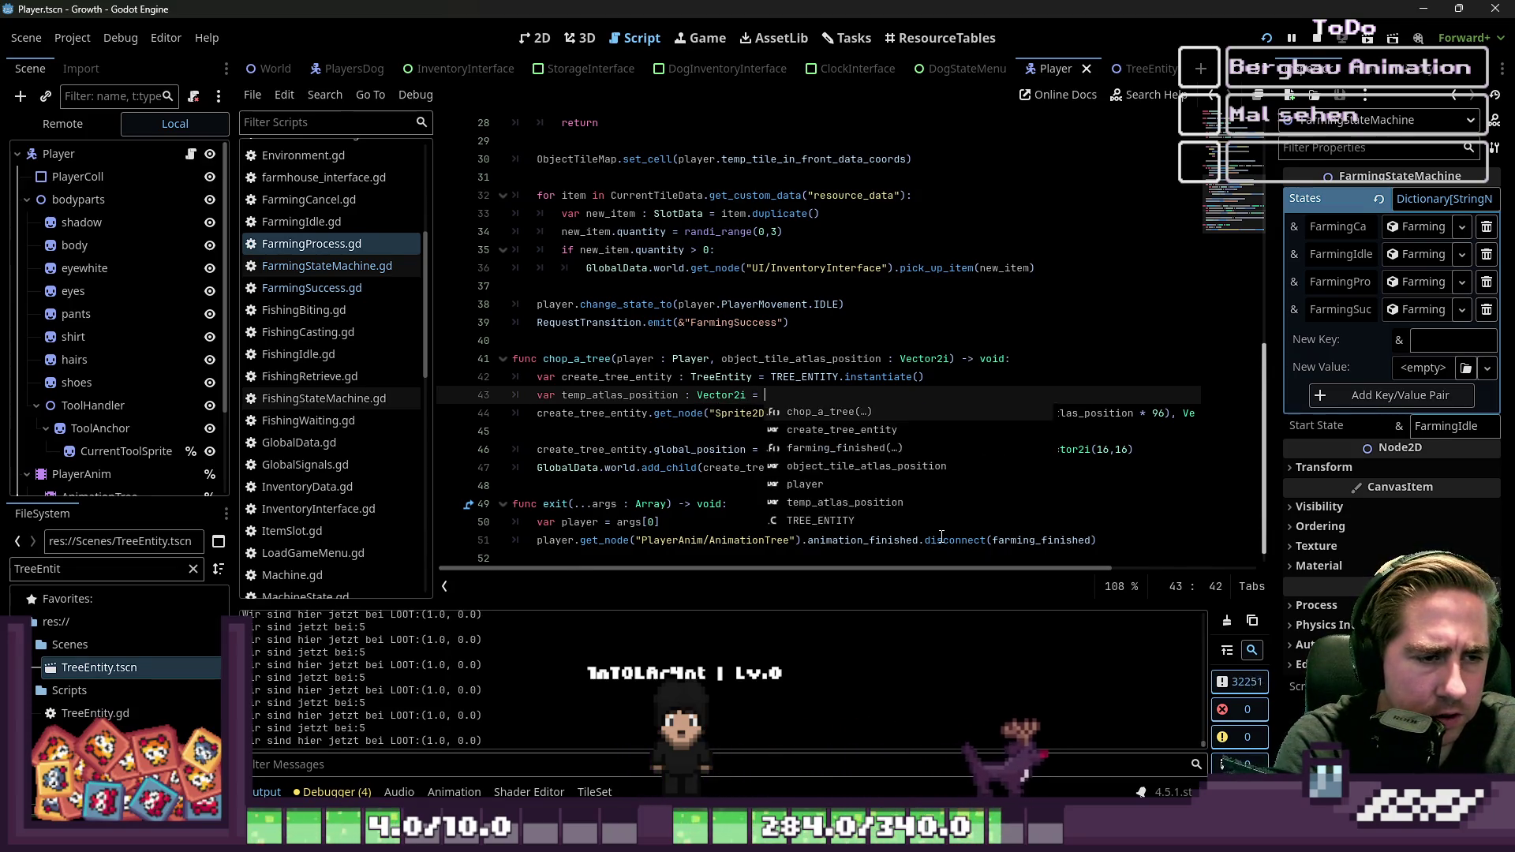
text(object_tile_atlas_position *)
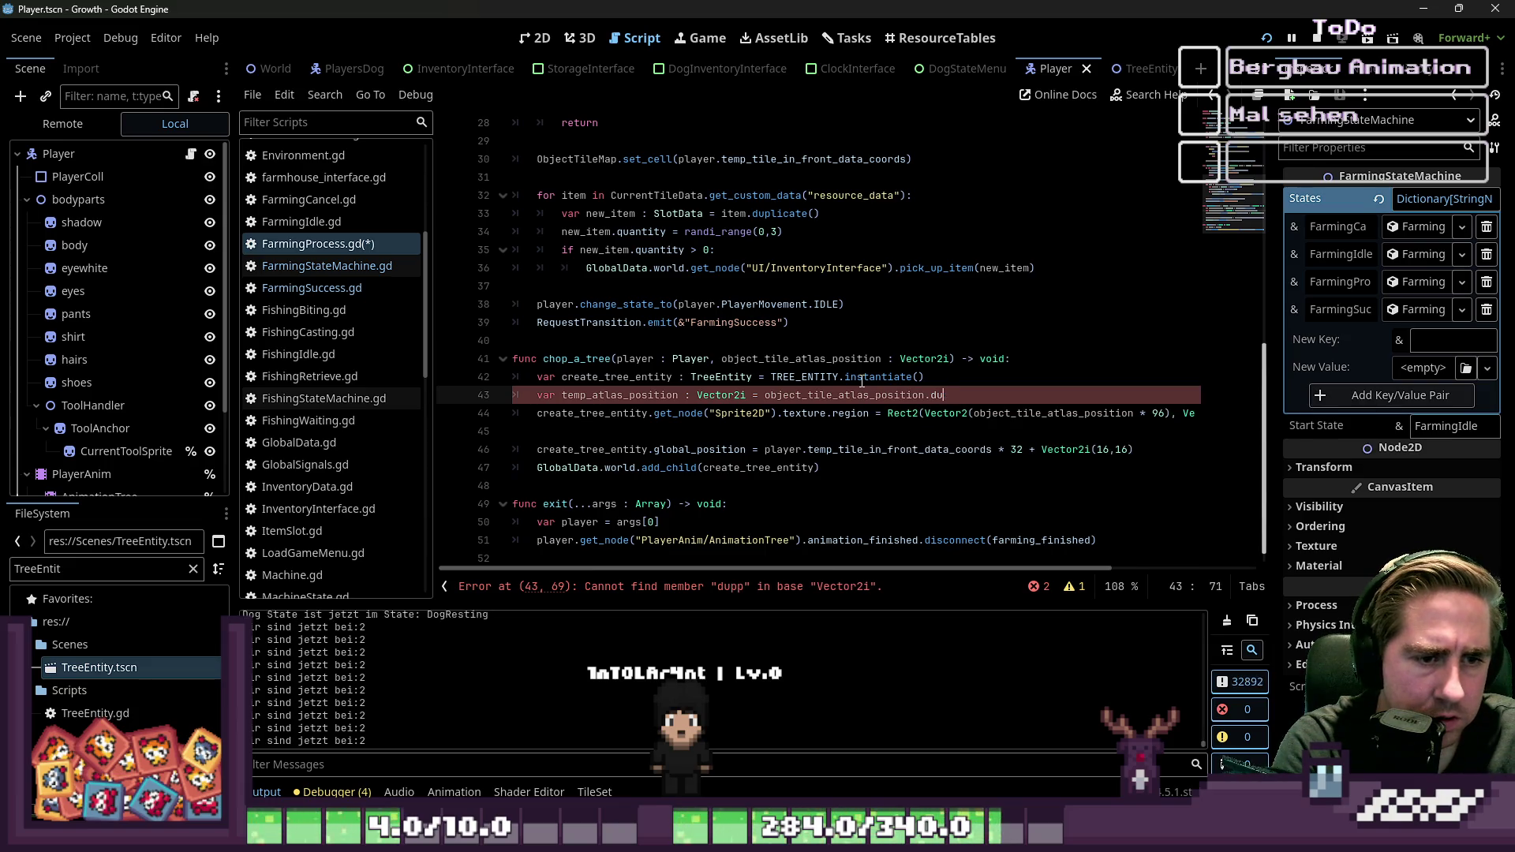
double_click(597, 395)
key(ctrl+c)
double_click(1057, 413)
key(ctrl+v)
mouse_move(1036, 569)
mouse_down()
mouse_move(1158, 568)
mouse_move(1026, 568)
mouse_up()
double_click(801, 359)
key(ctrl+s)
scroll(647, 348, up, 1)
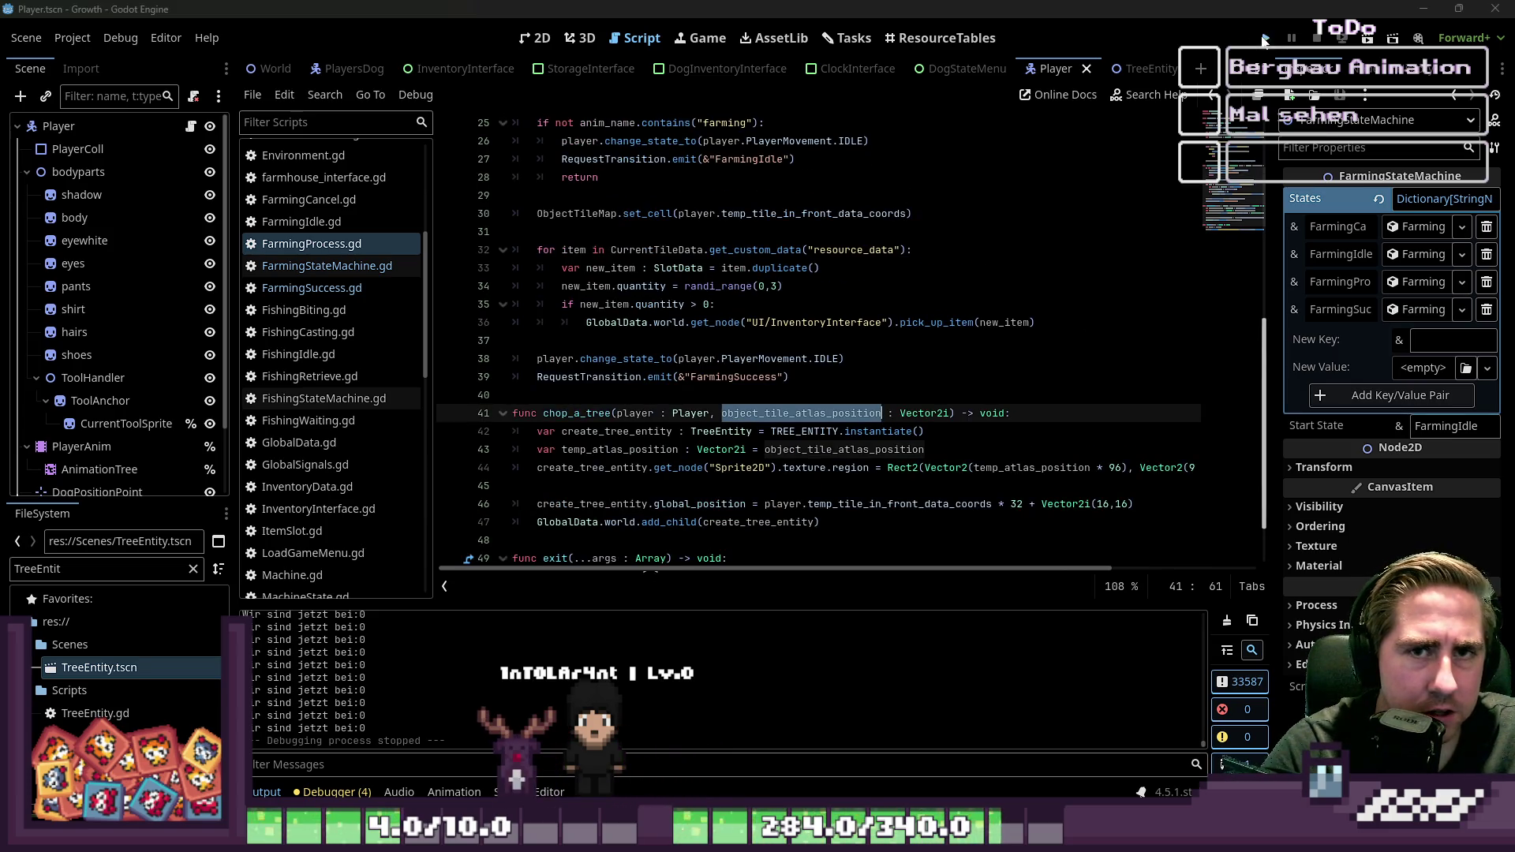
Step: Run the game, start a new character 'daw', and equip the axe from hotbar slot 1
click(1263, 40)
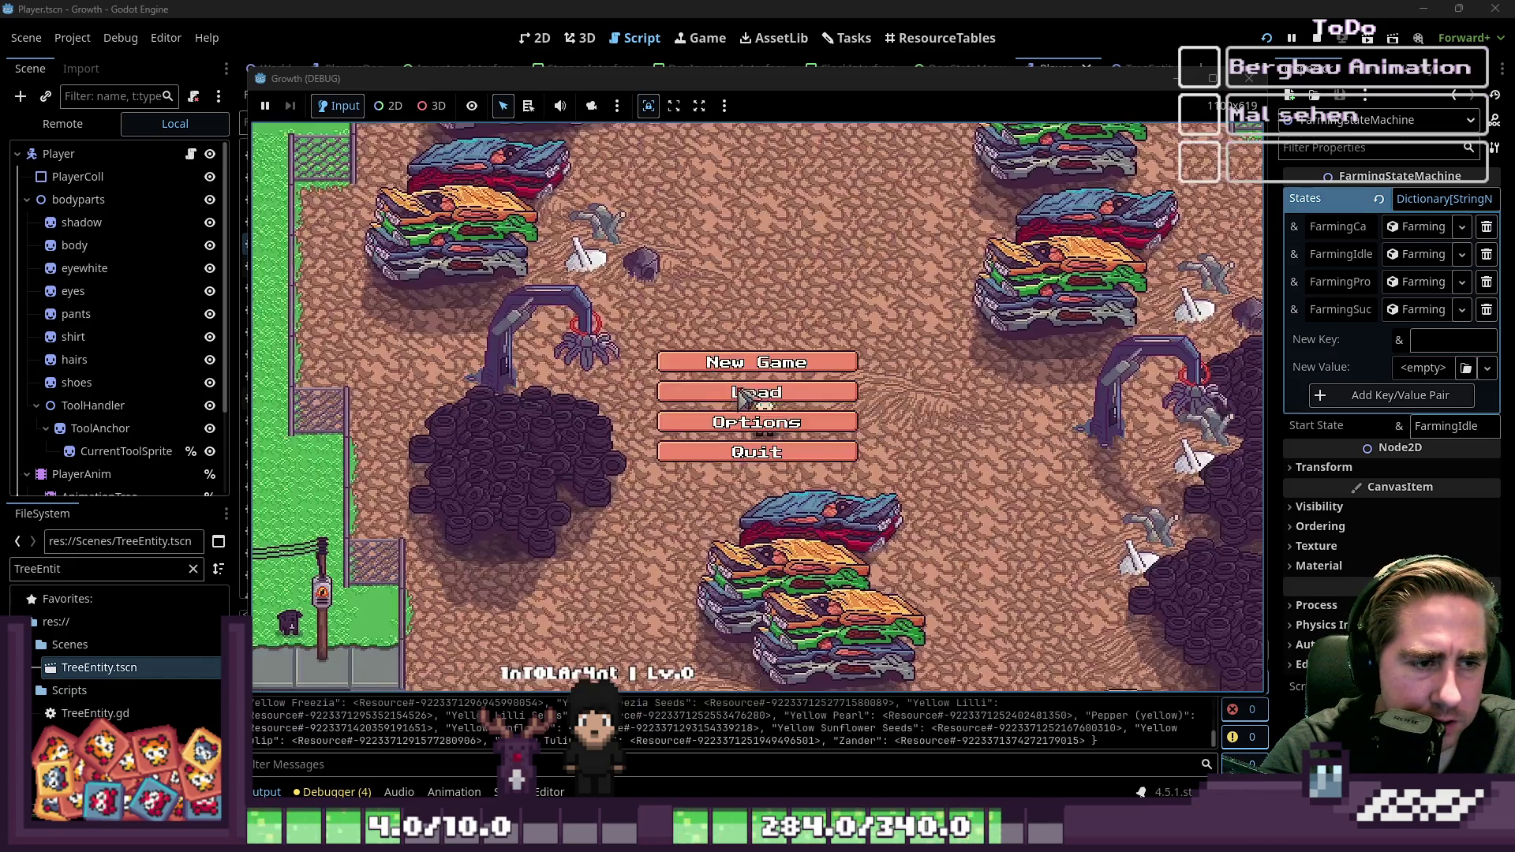
click(714, 394)
text(daw)
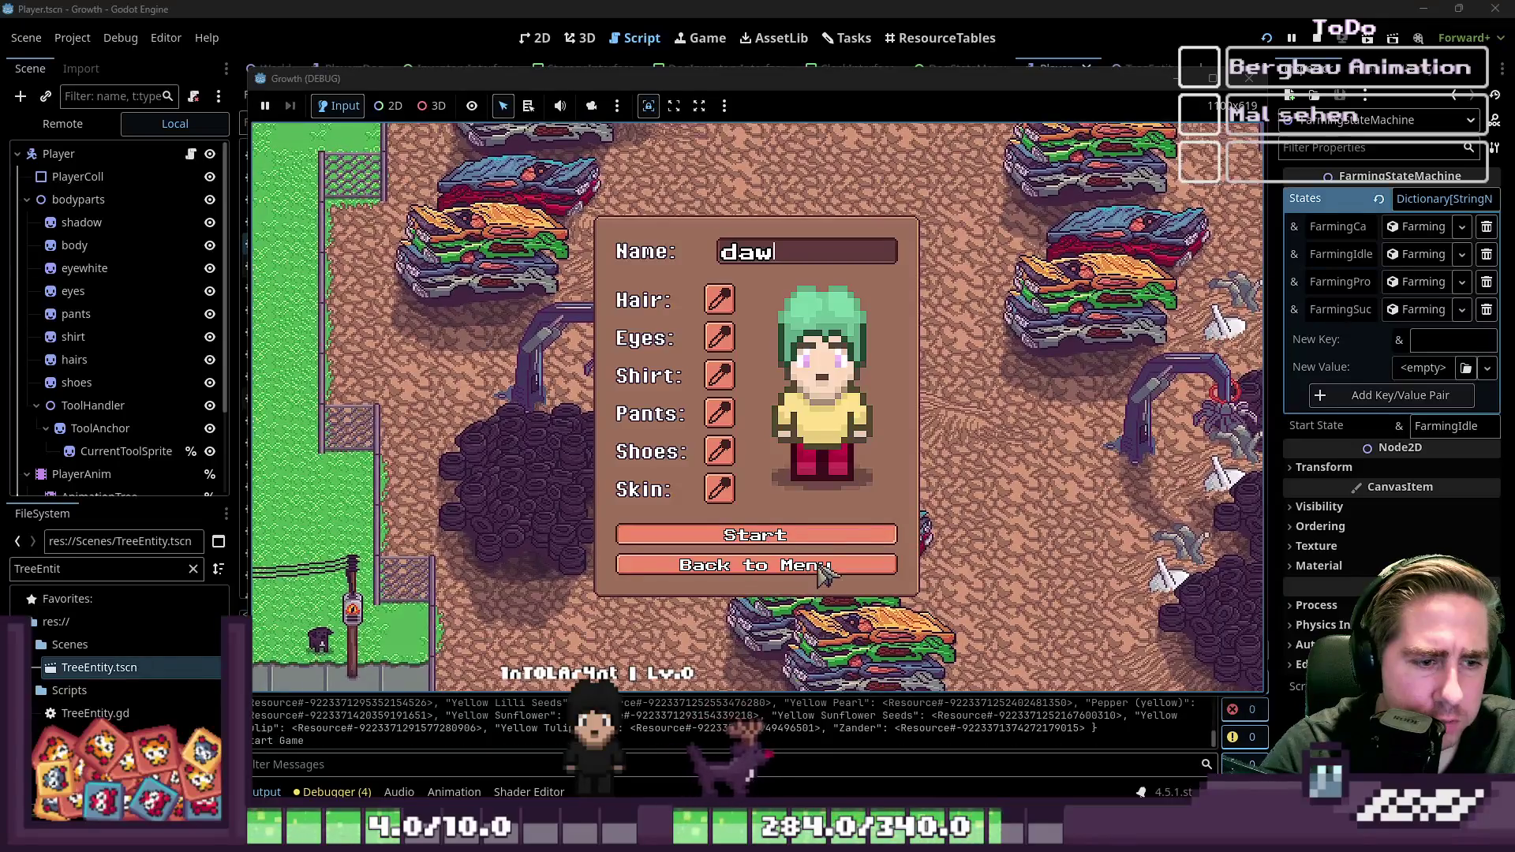
click(838, 535)
key(i)
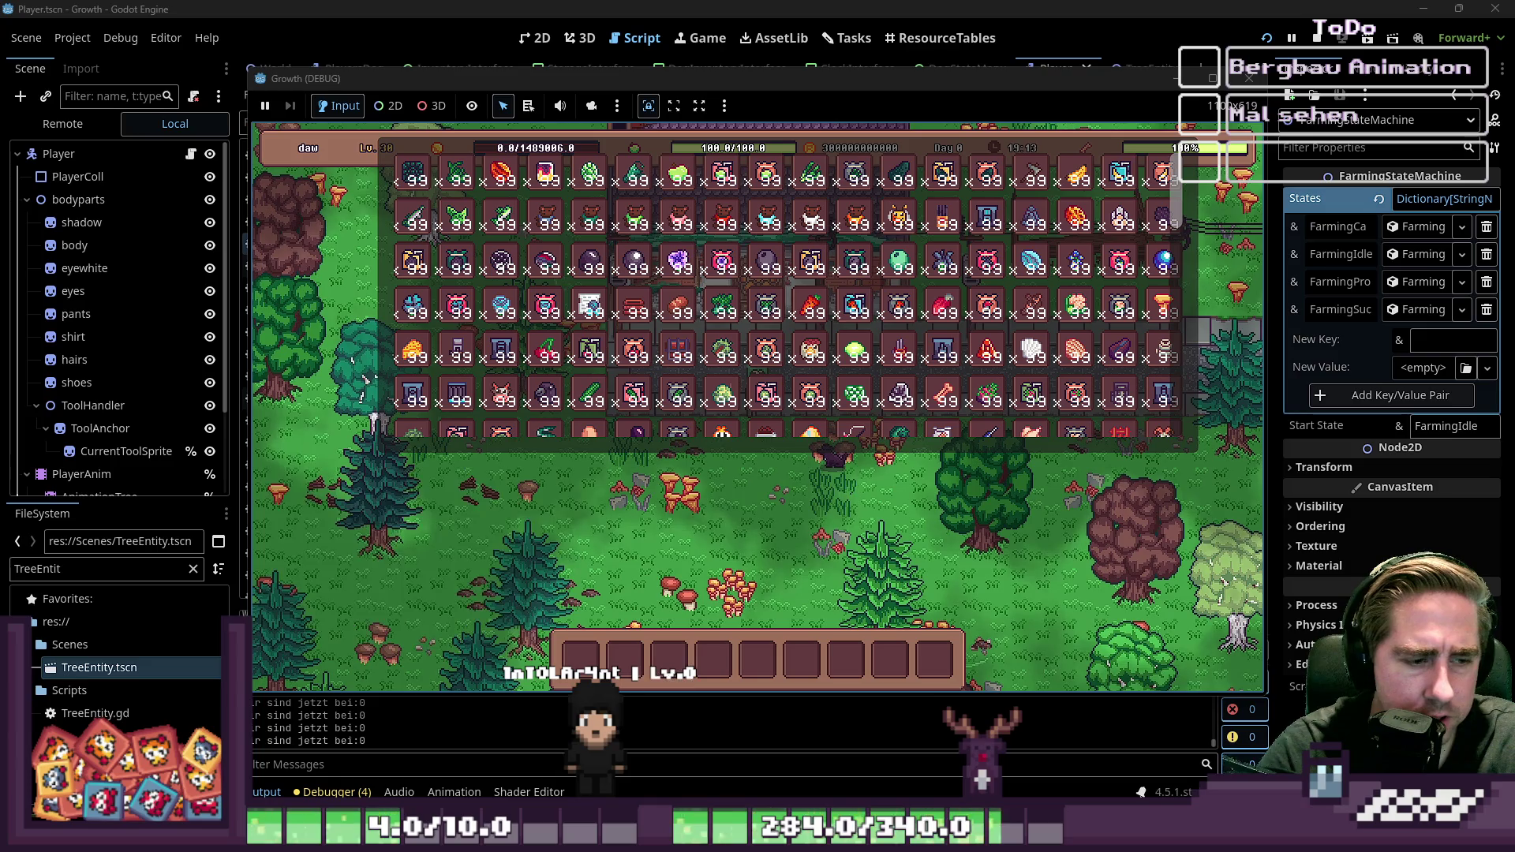
key(i)
key(1)
Step: Walk to the green tree, chop it down, then stop the game
key(a)
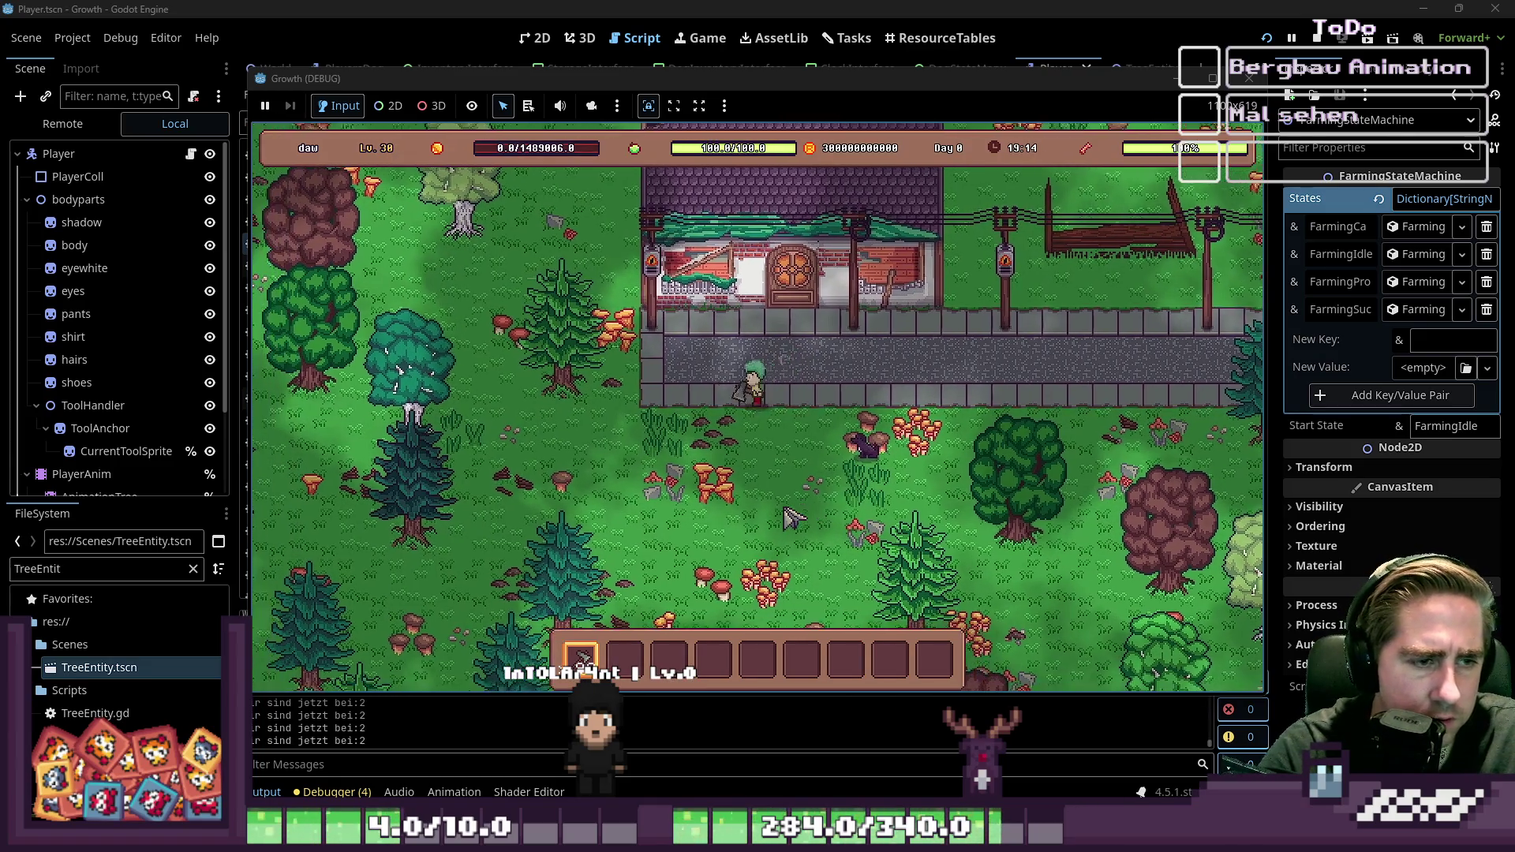
key(a)
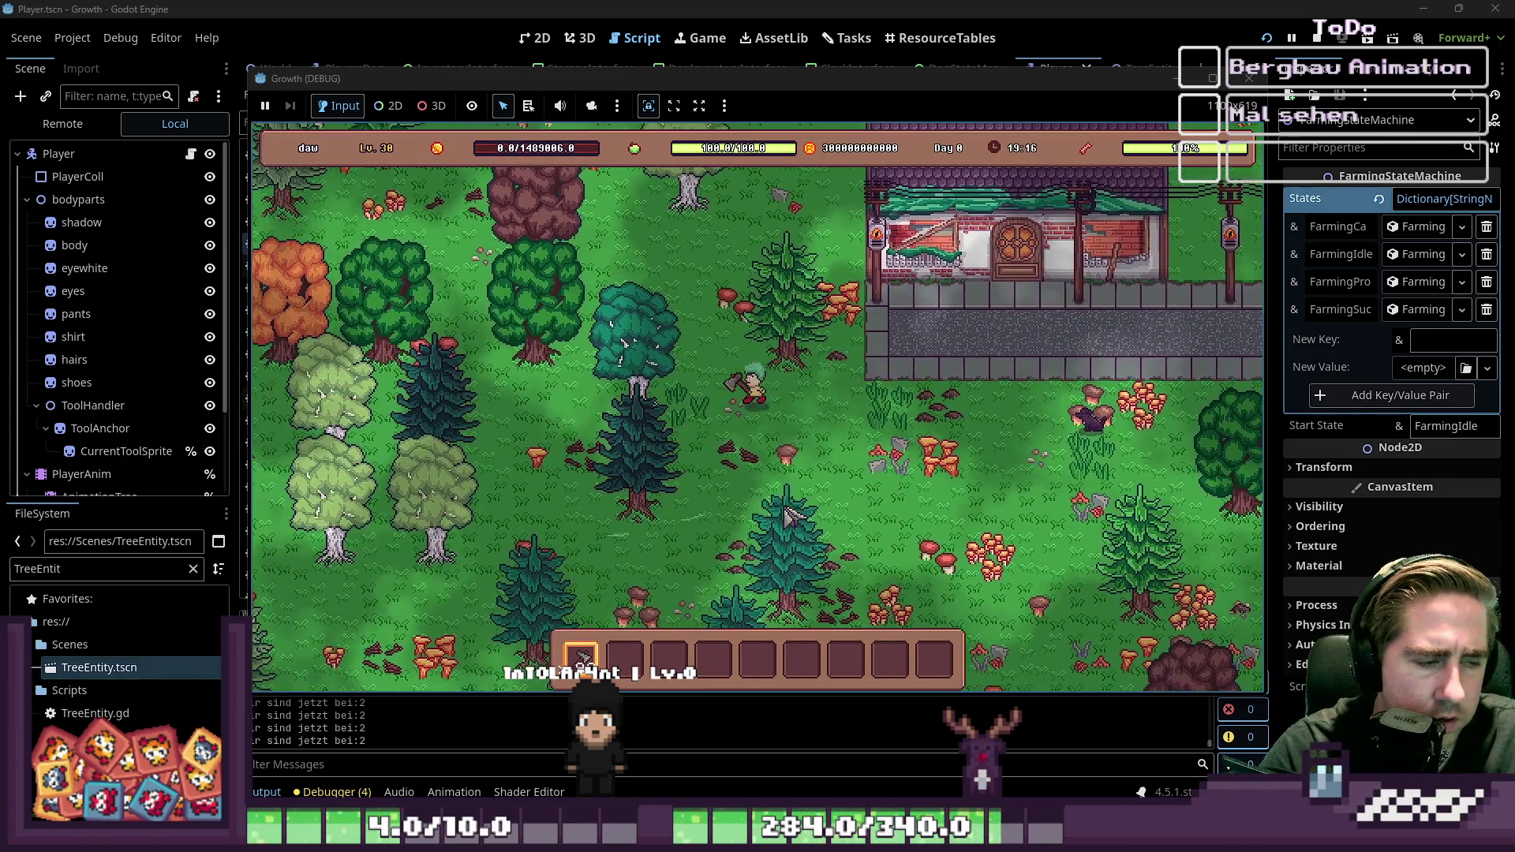
key(a)
key(s)
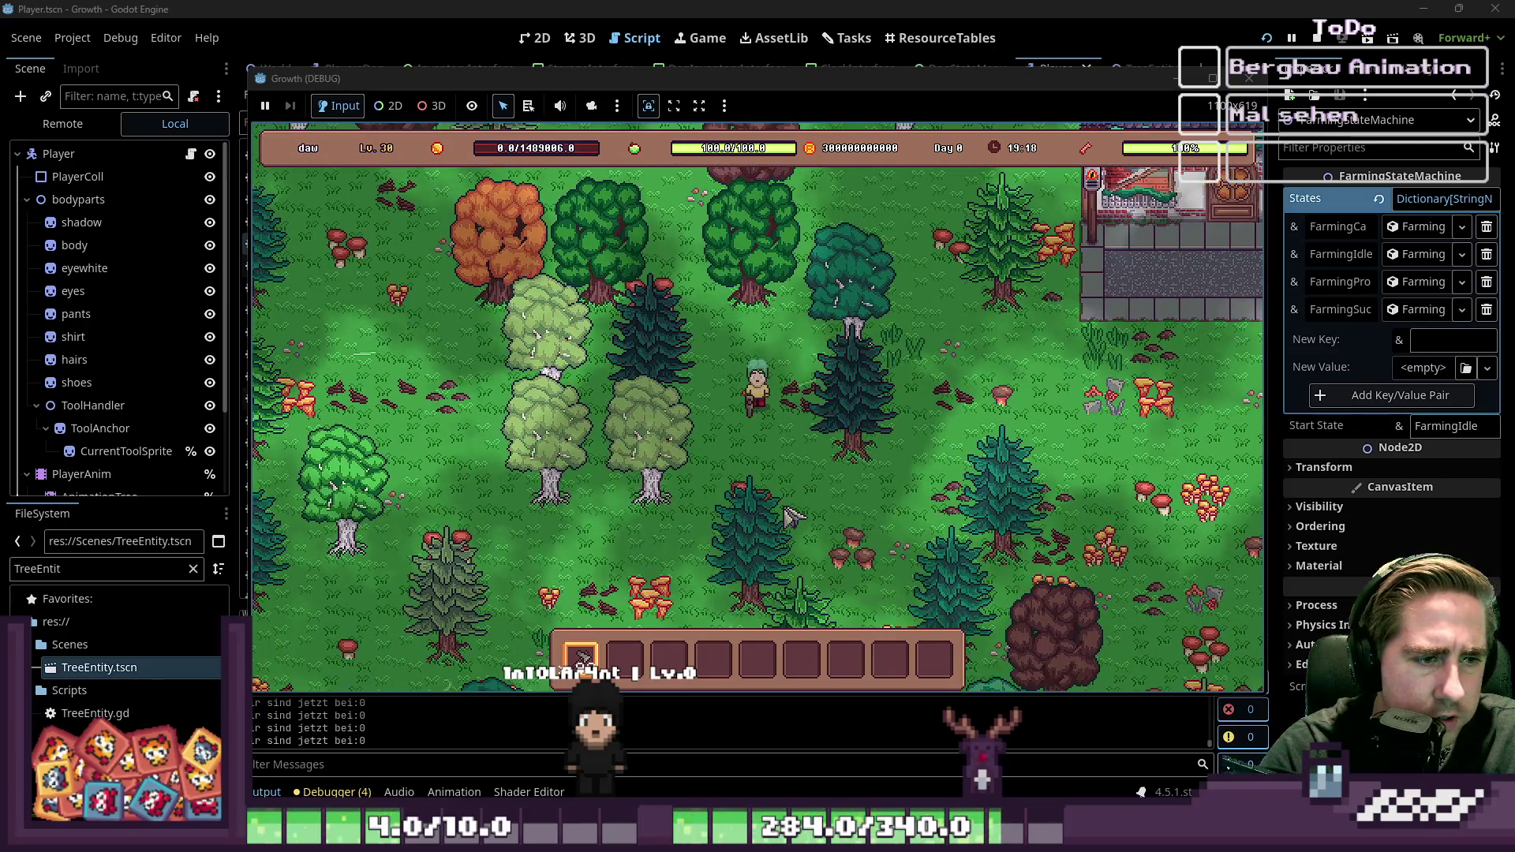
key(w)
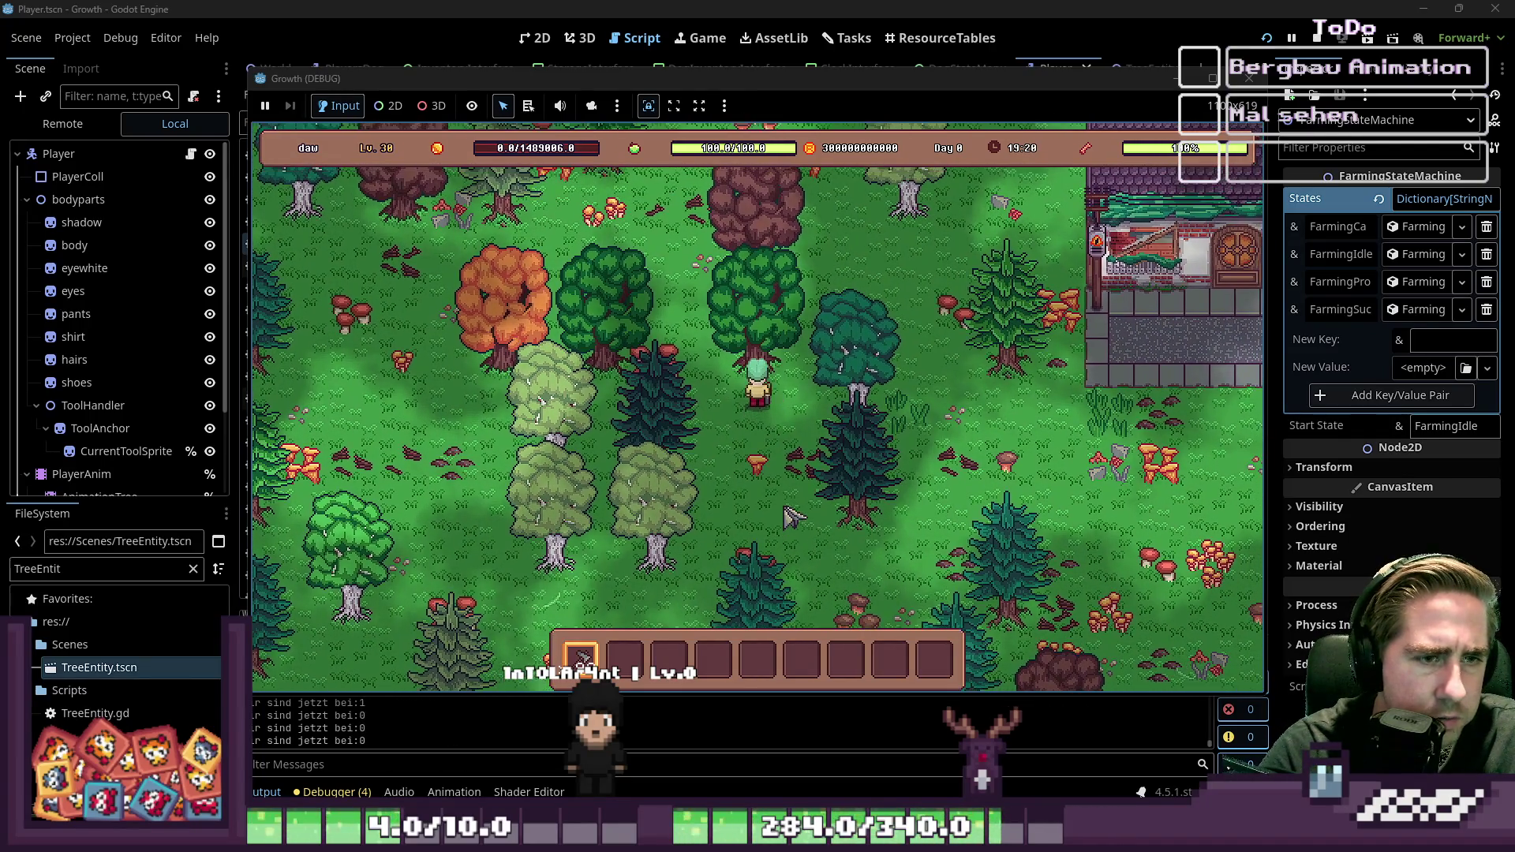
click(789, 517)
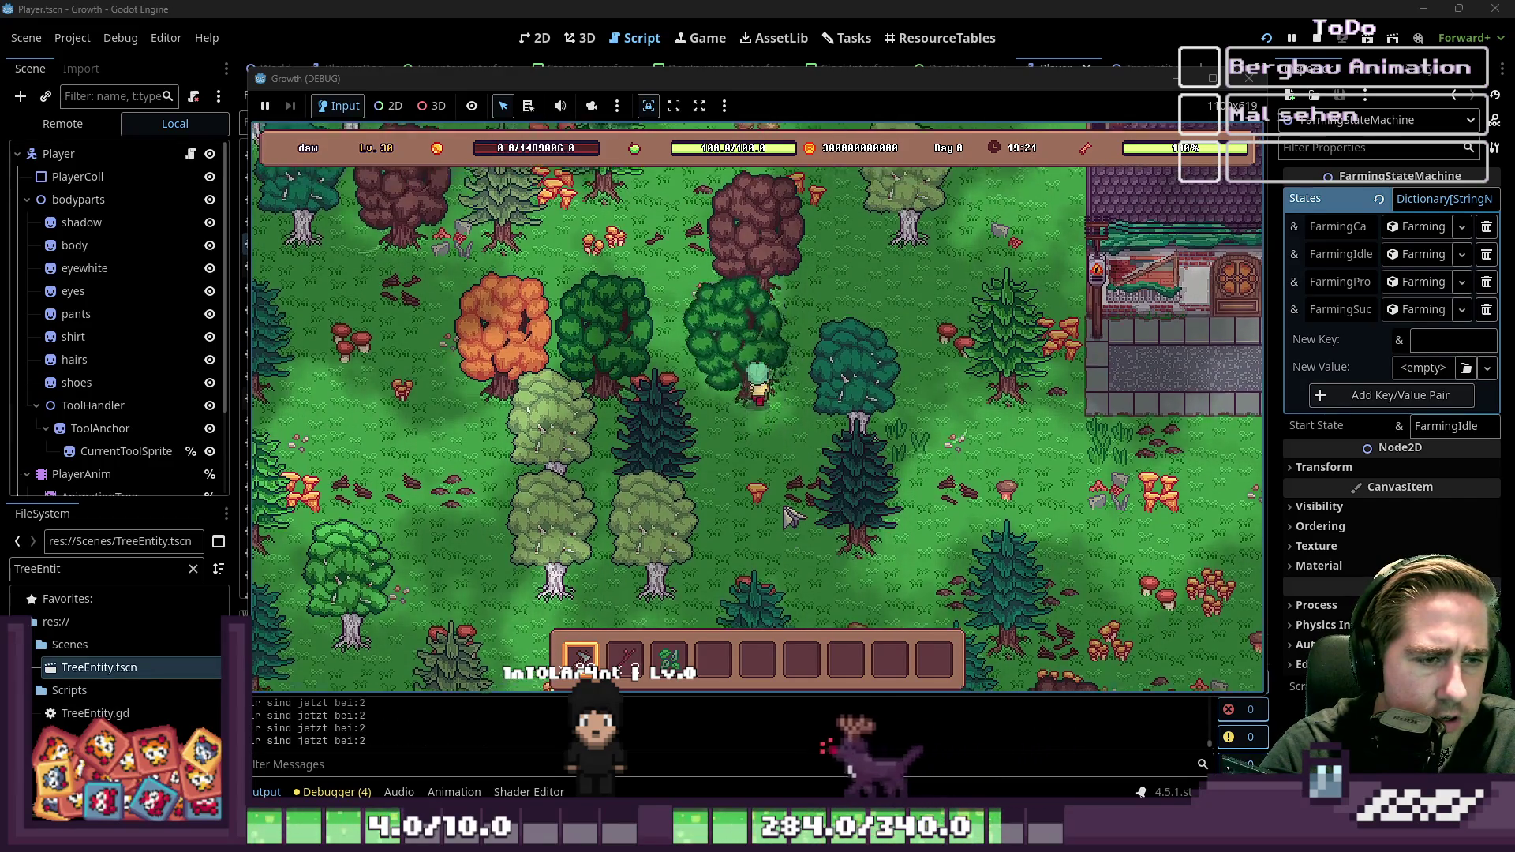
key(w)
key(a)
key(s)
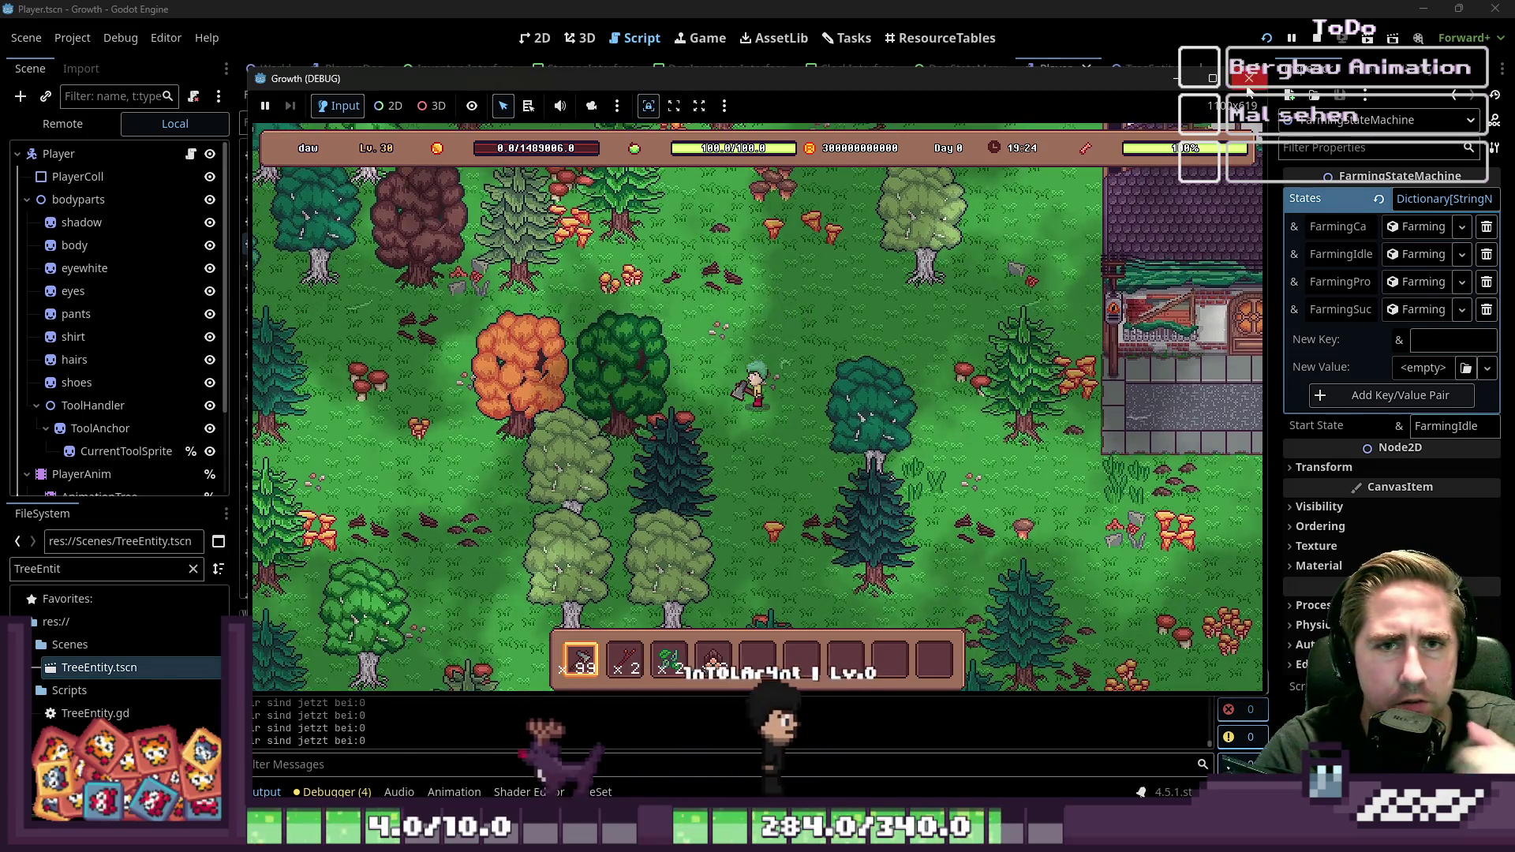
click(1250, 78)
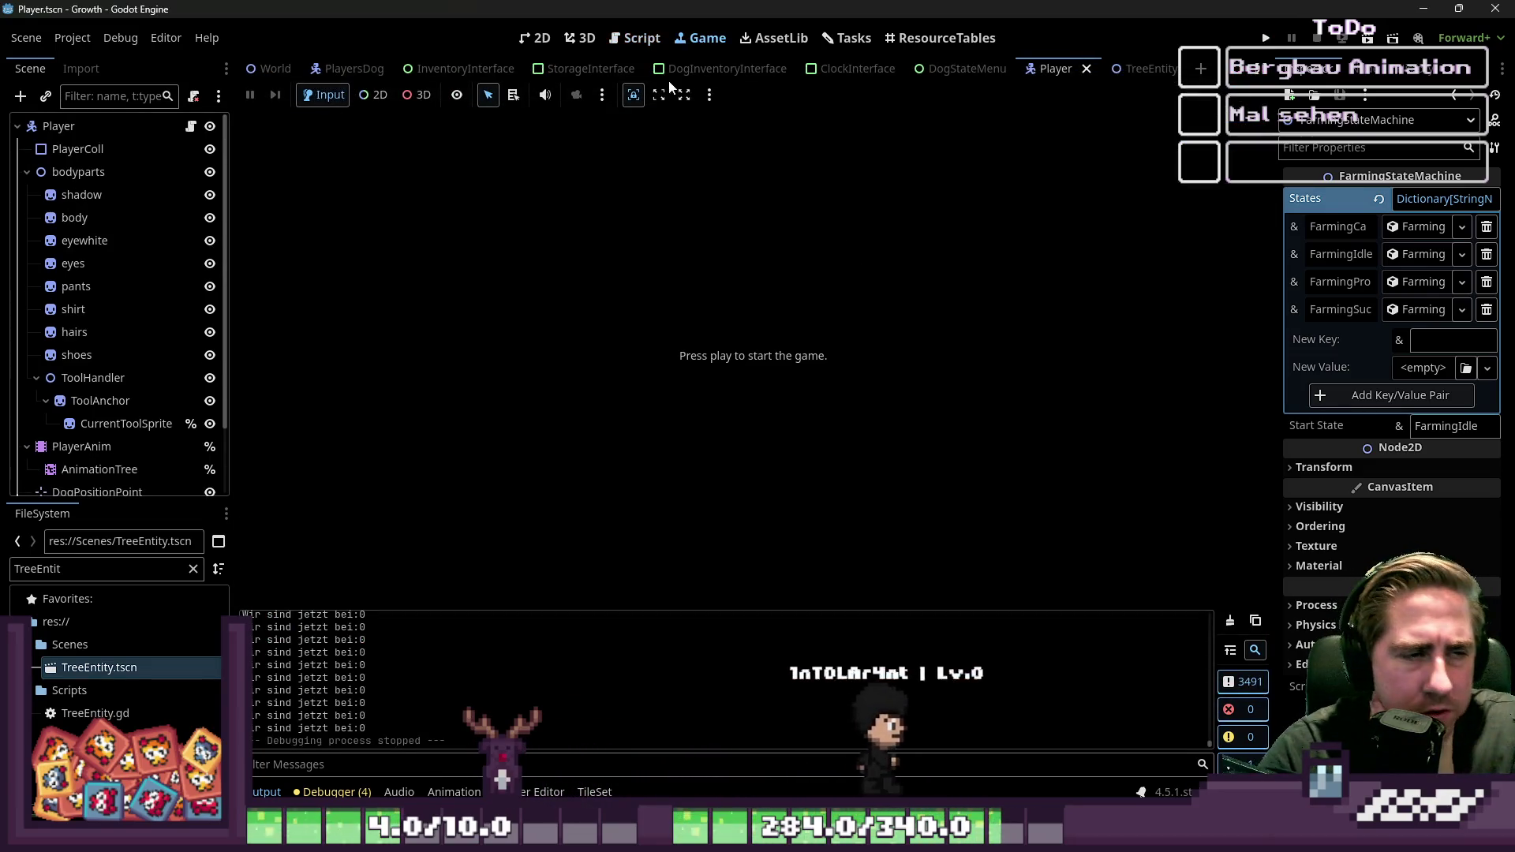
Step: Back in FarmingProcess.gd, inspect the atlas position names on lines 41 and 43
click(616, 31)
click(712, 390)
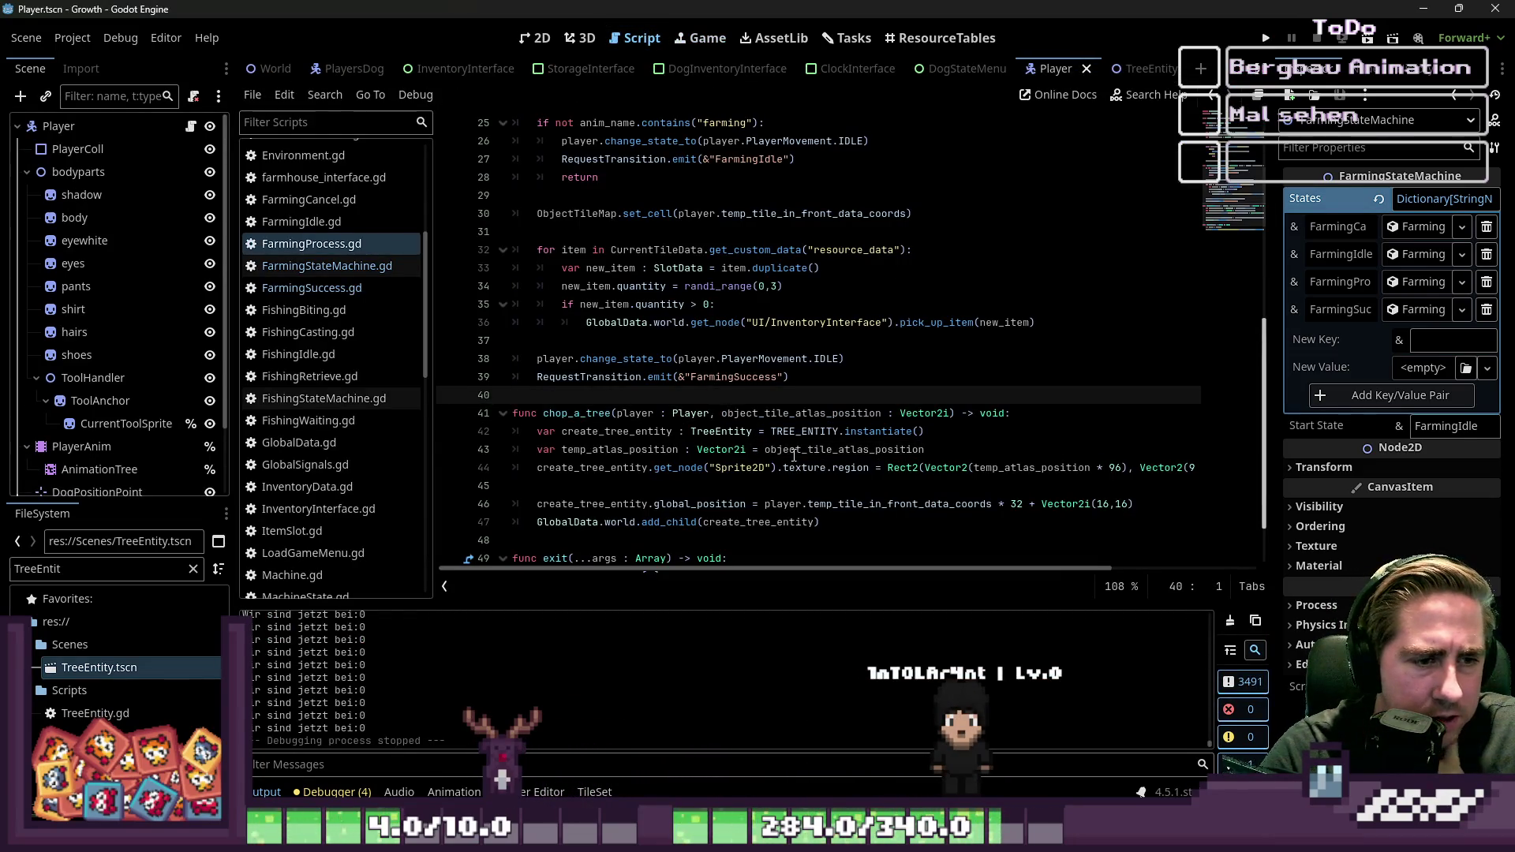
double_click(794, 450)
click(653, 449)
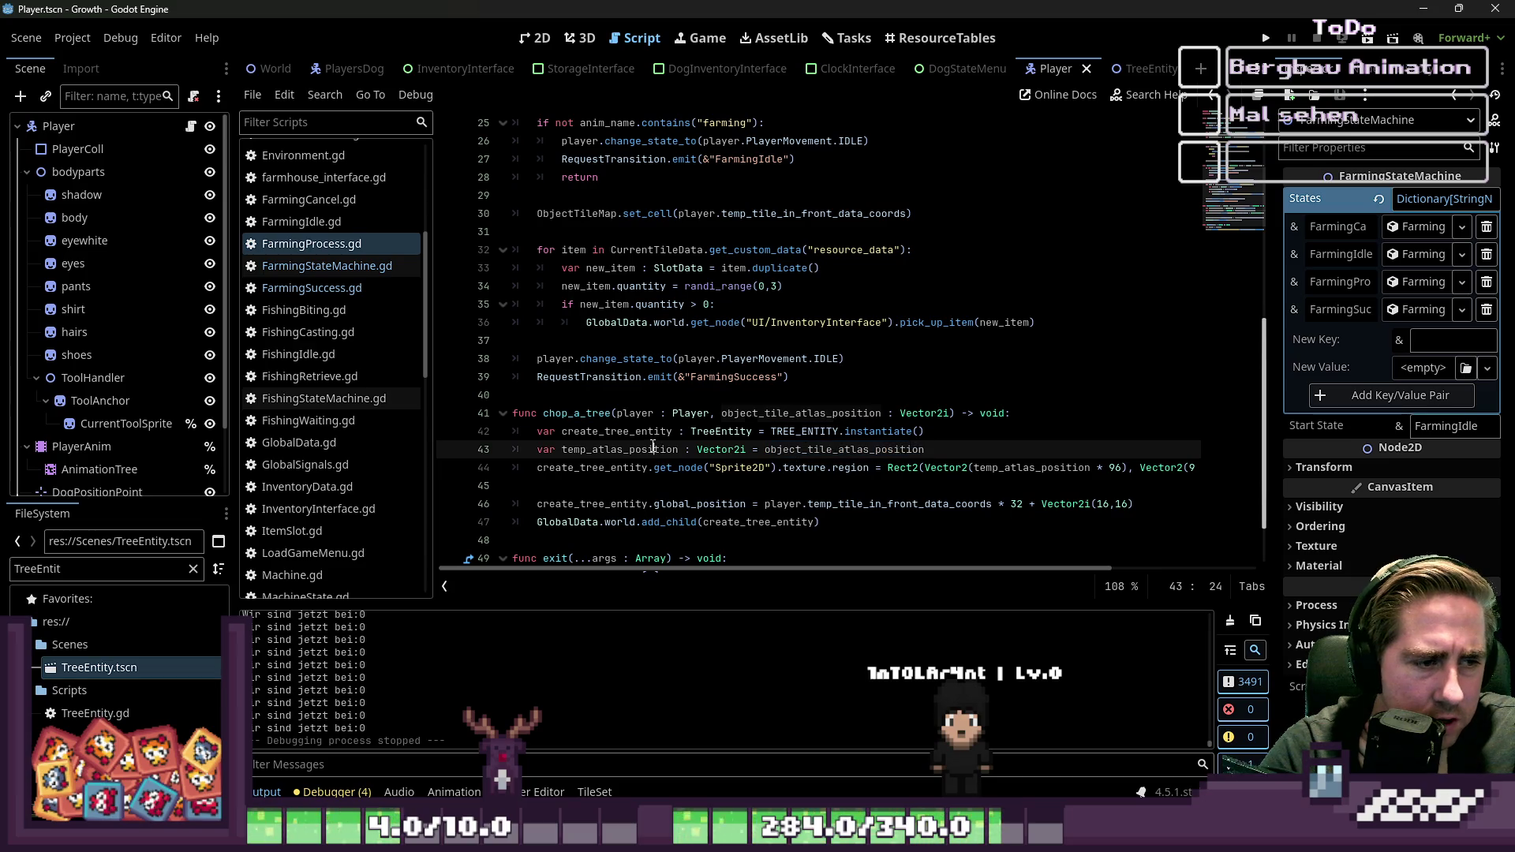
double_click(869, 413)
scroll(864, 345, up, 2)
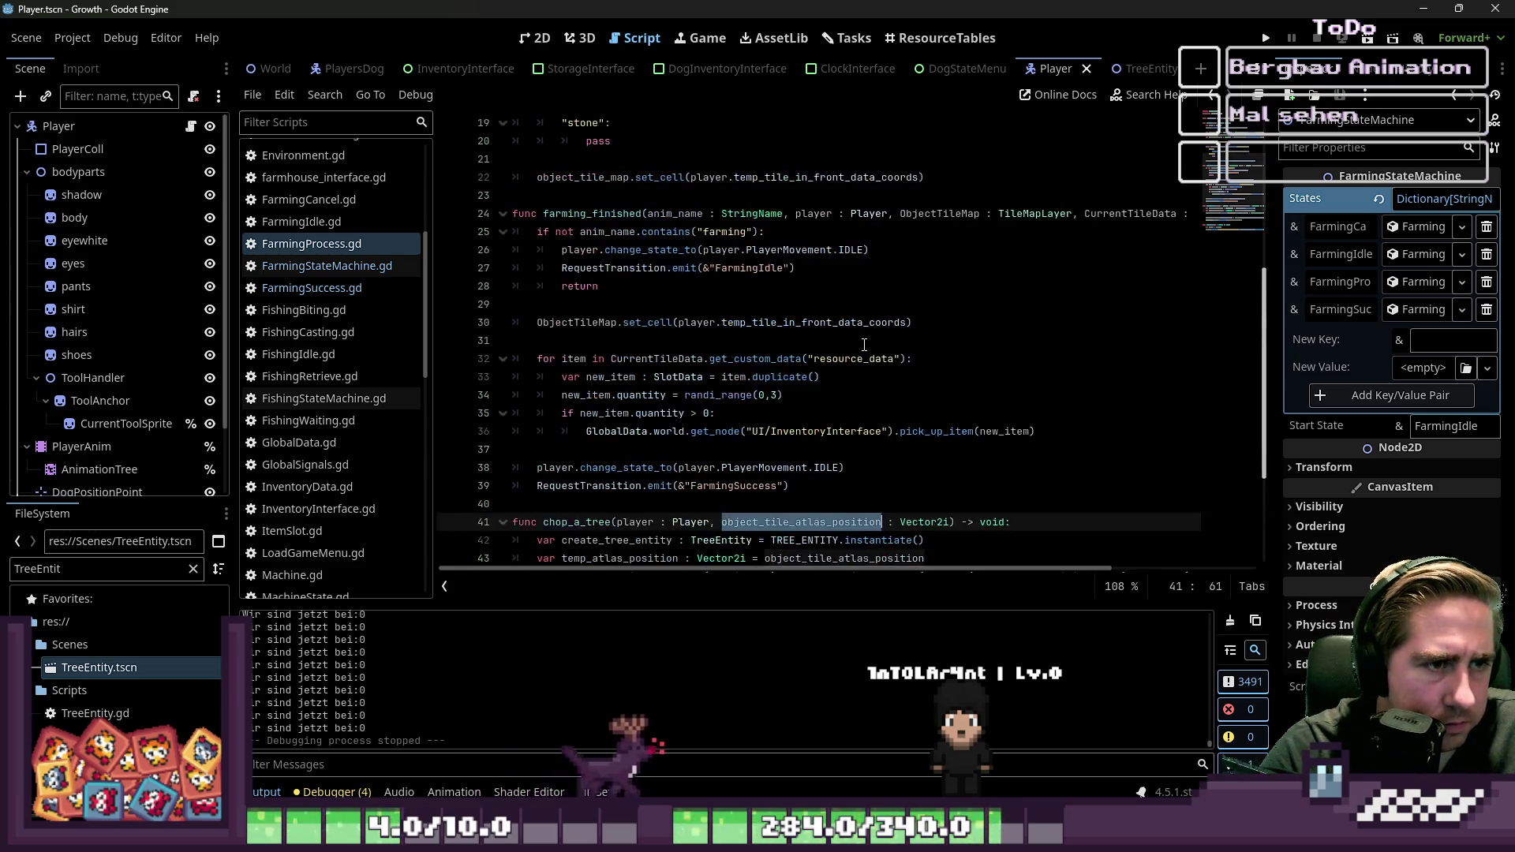
scroll(864, 345, down, 3)
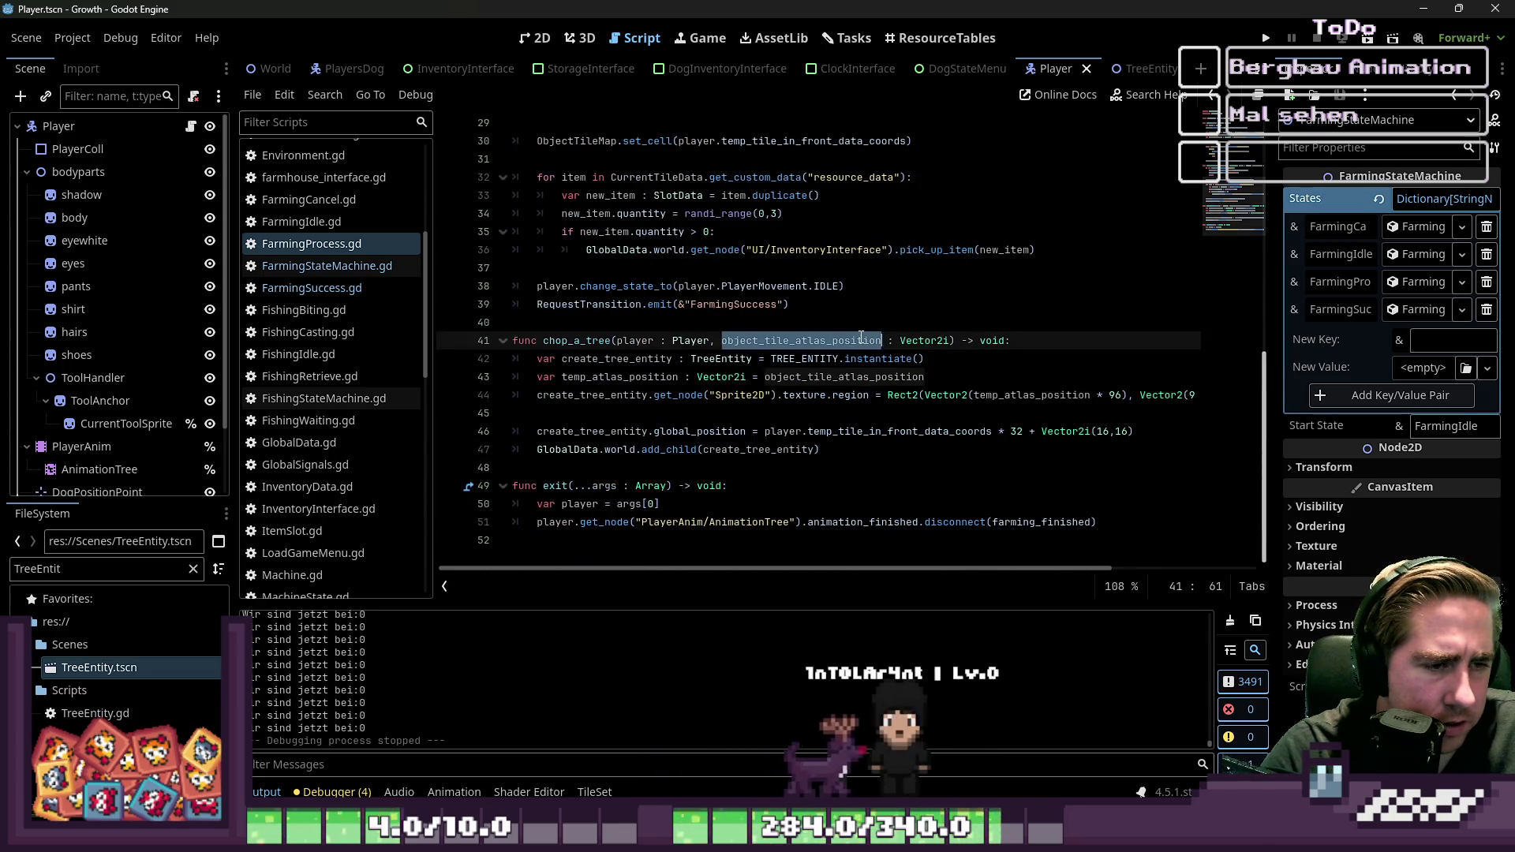
double_click(769, 377)
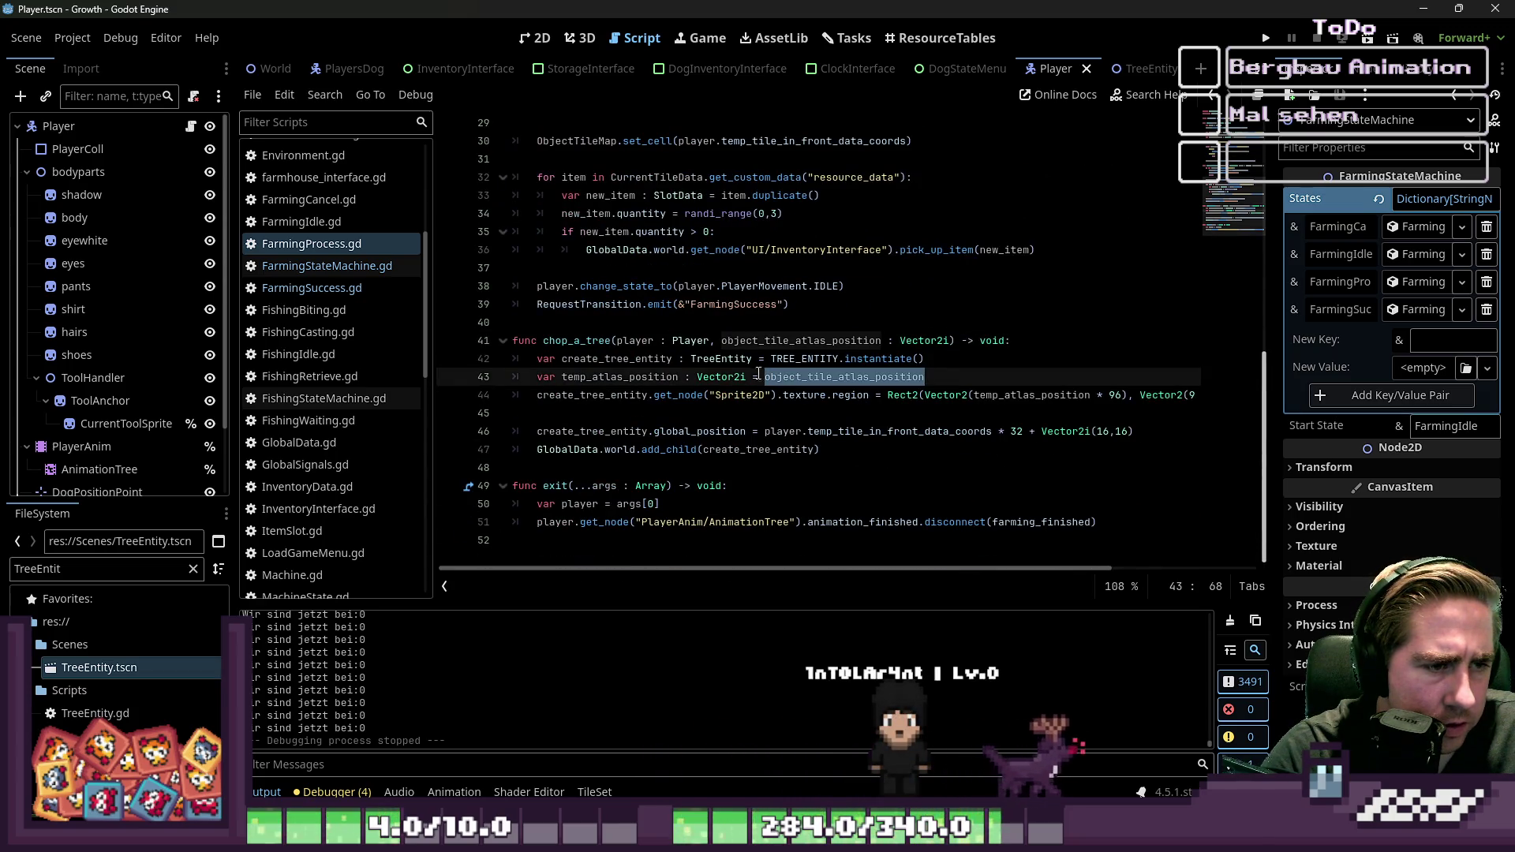
Step: Jump to object_tile_atlas_position's definition and select temp_tile_in_front_data_coords on line 11
scroll(750, 375, up, 5)
key(F3)
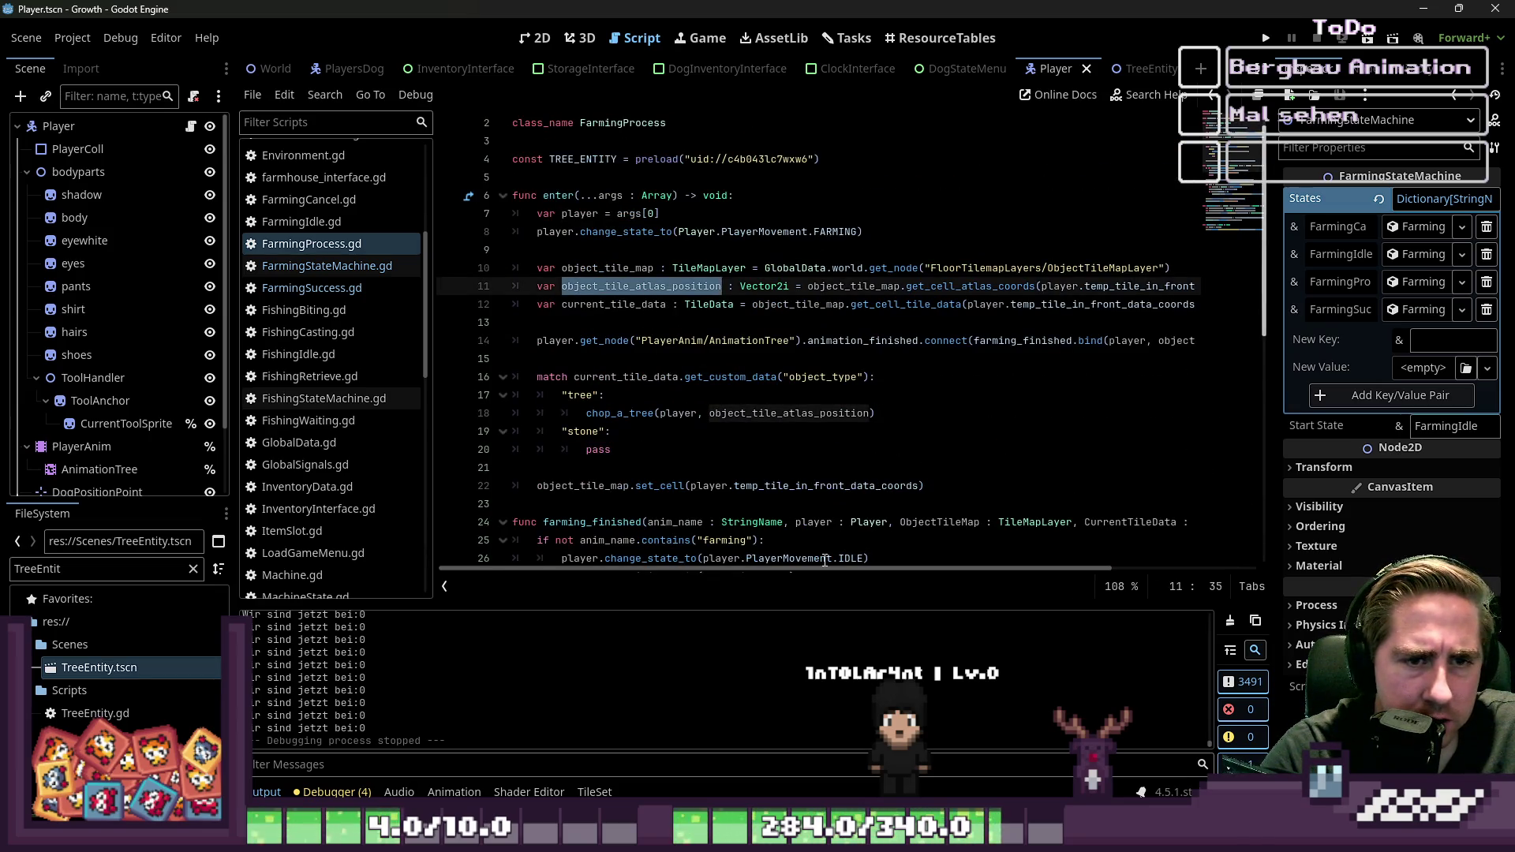
scroll(941, 546, right, 4)
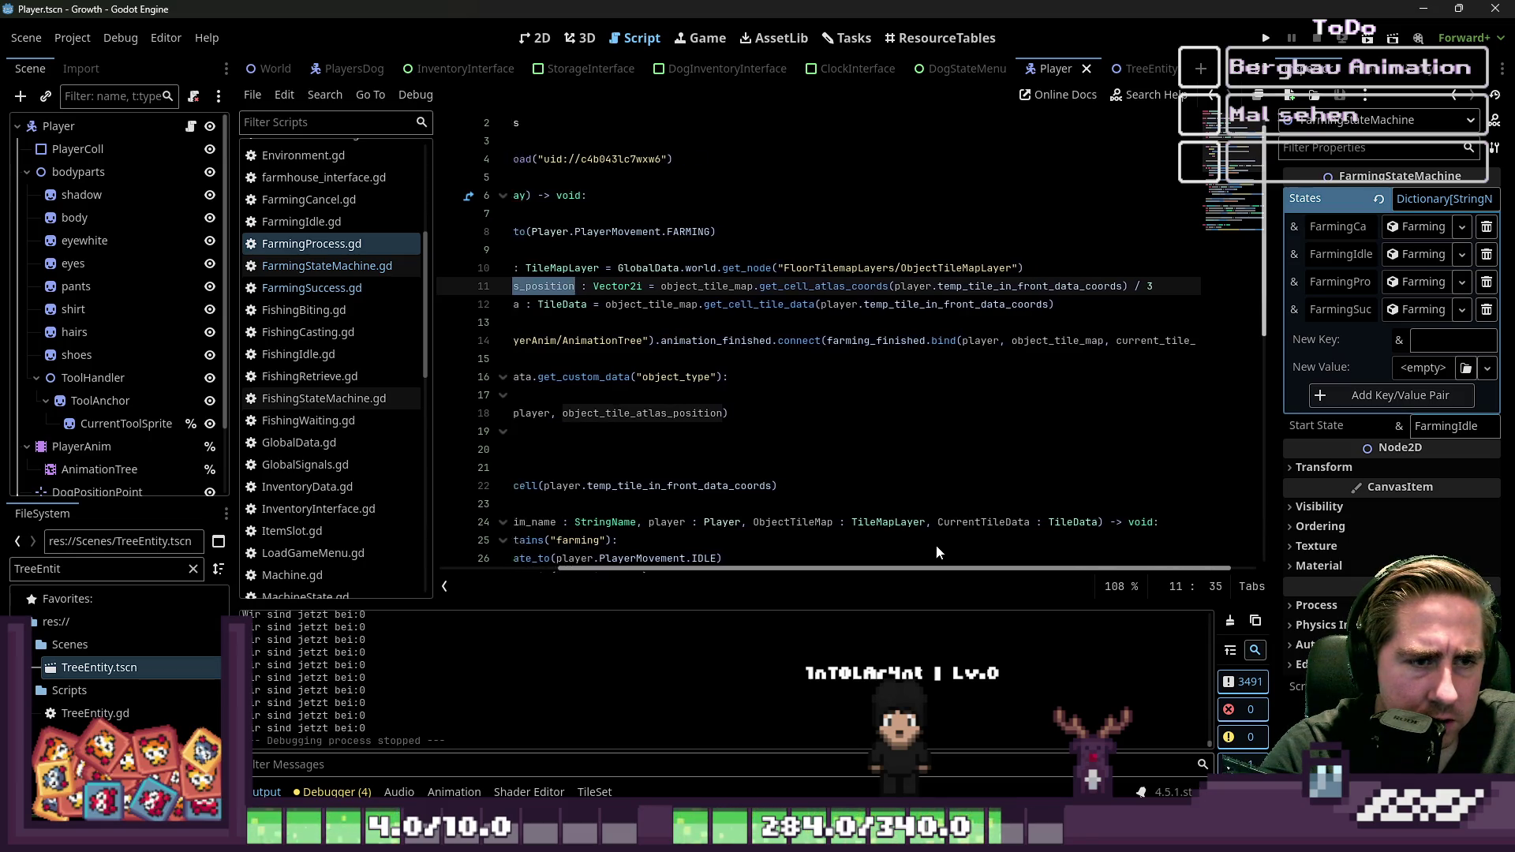
scroll(941, 552, left, 6)
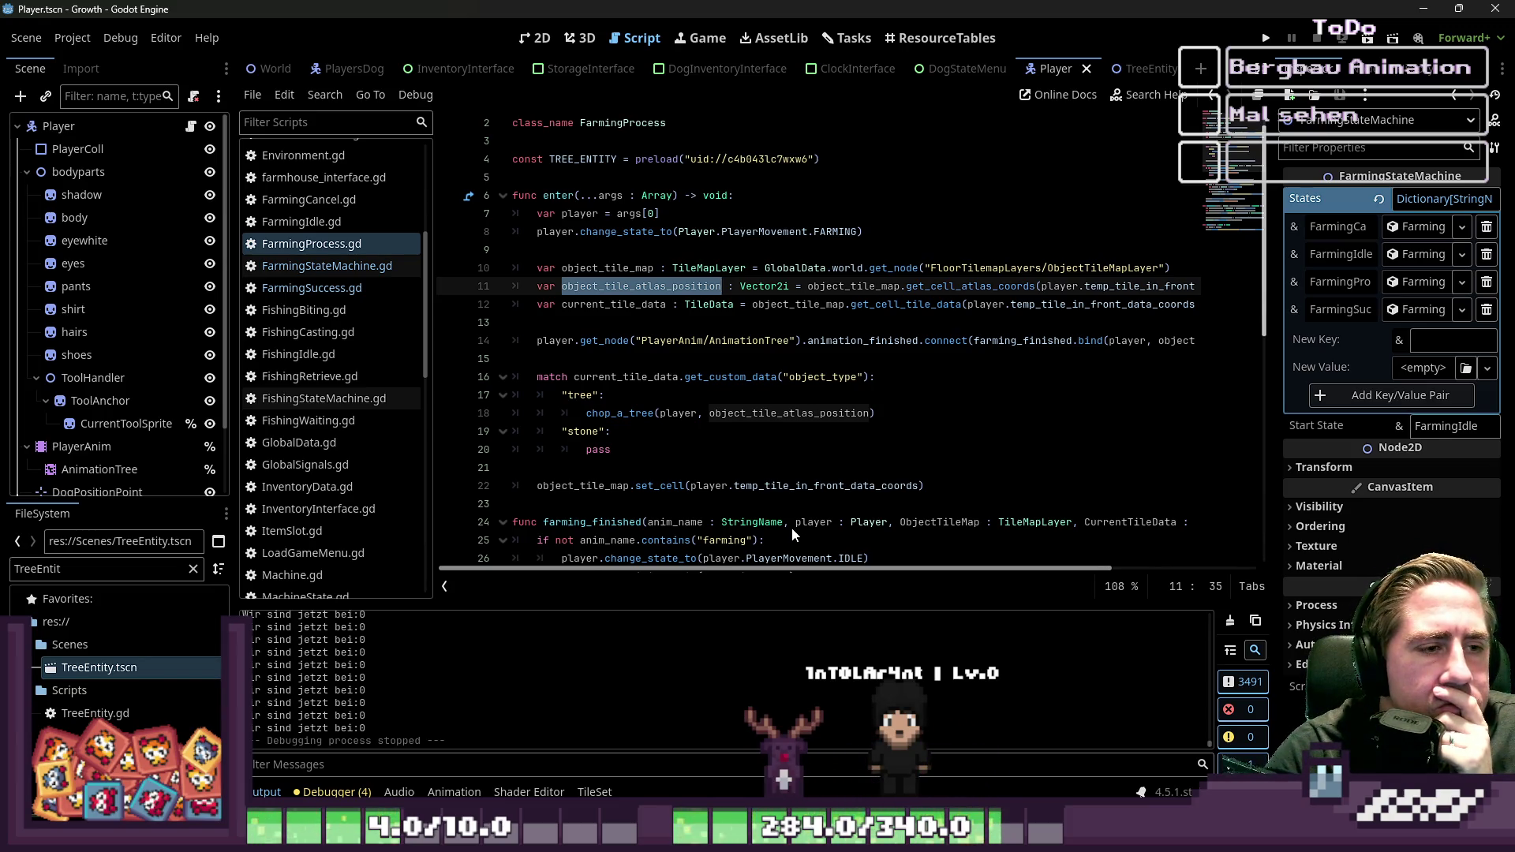
scroll(703, 343, down, 9)
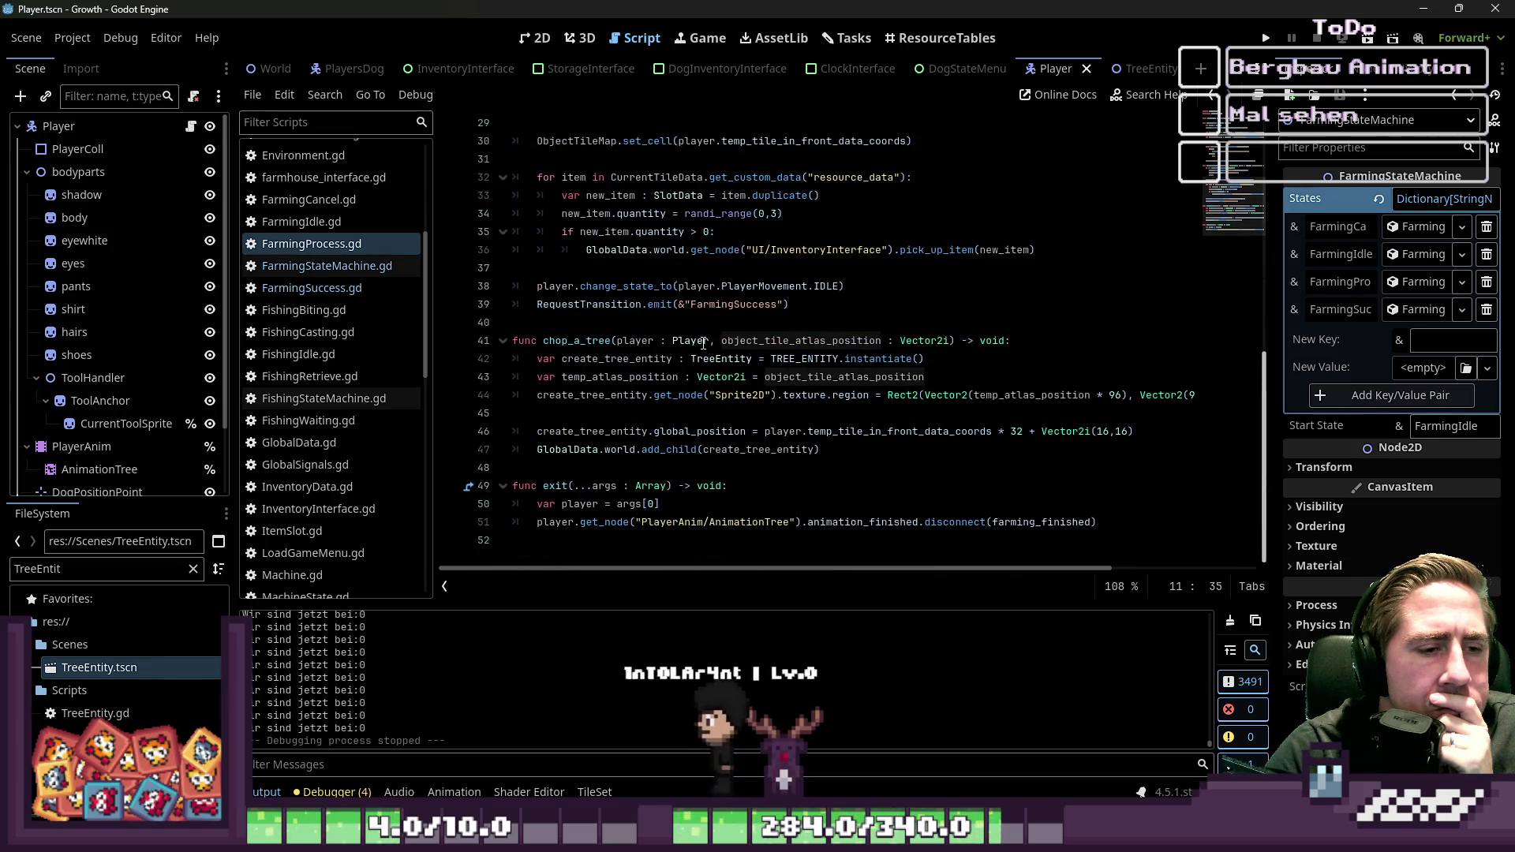
scroll(703, 344, up, 7)
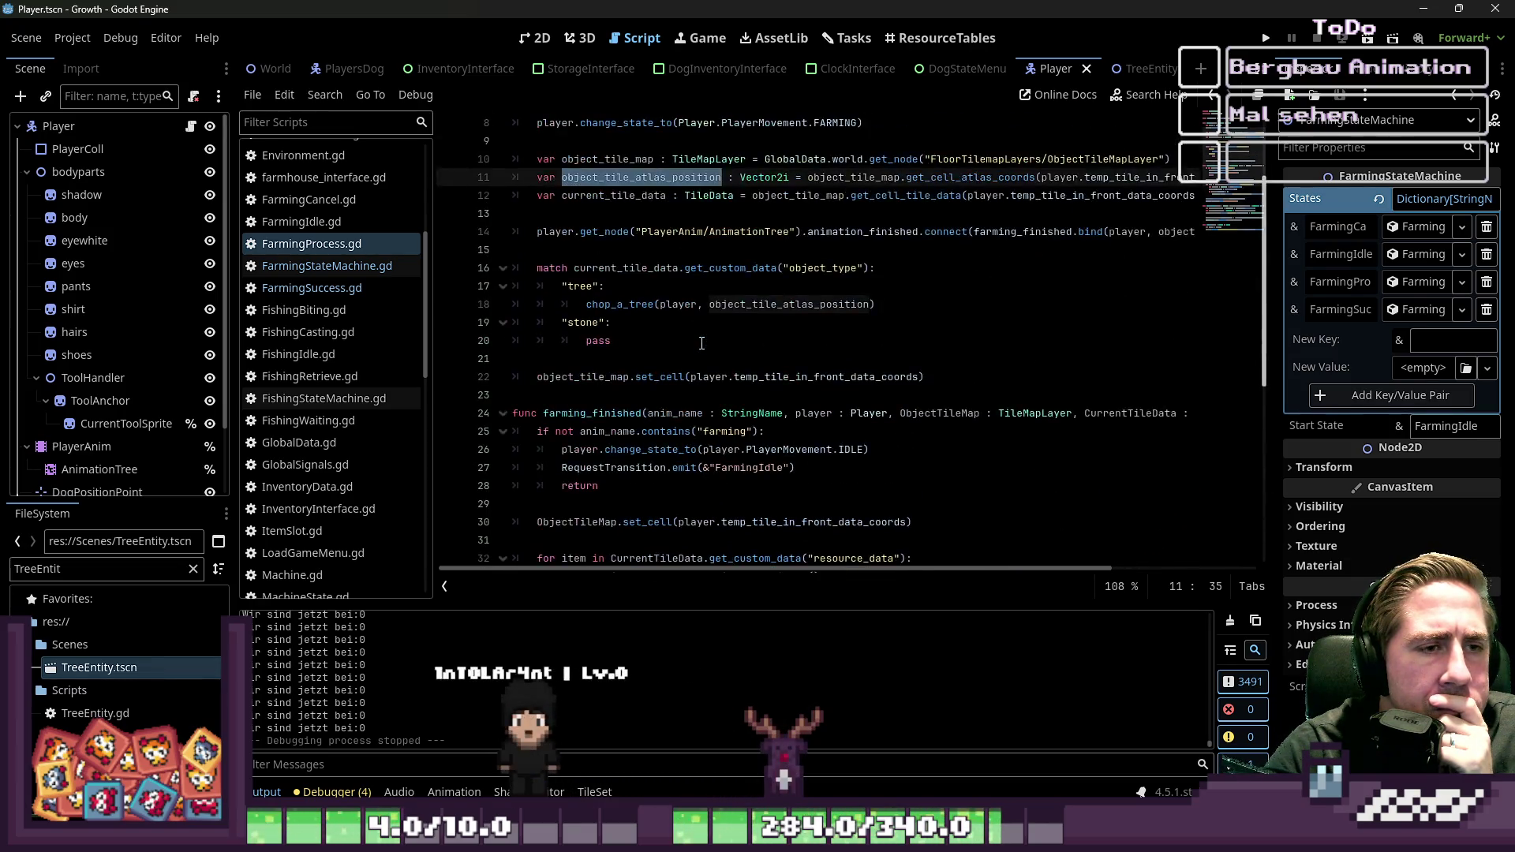
scroll(702, 343, up, 1)
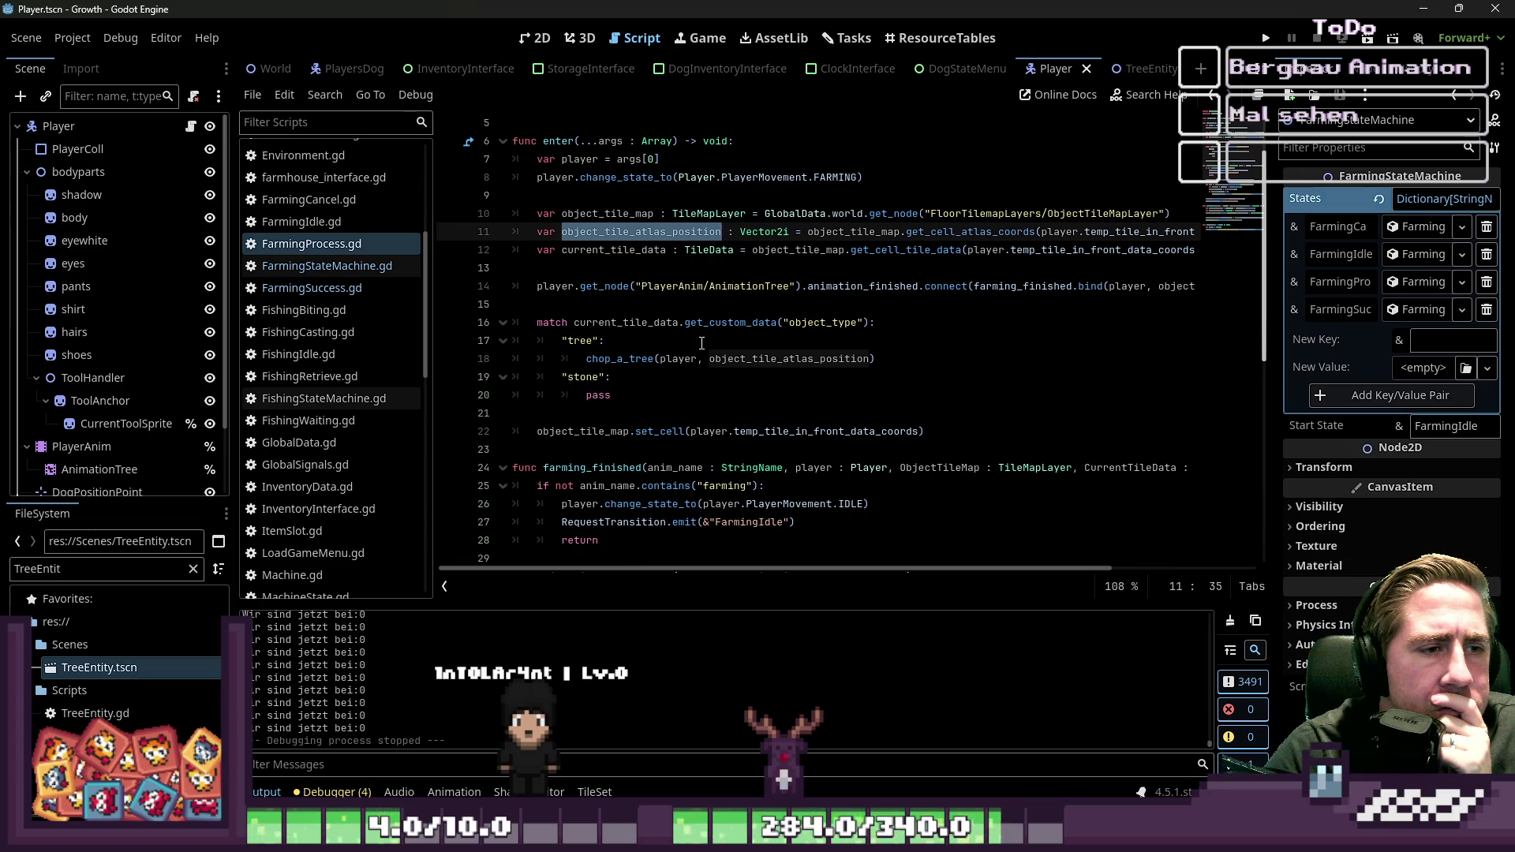
double_click(1122, 232)
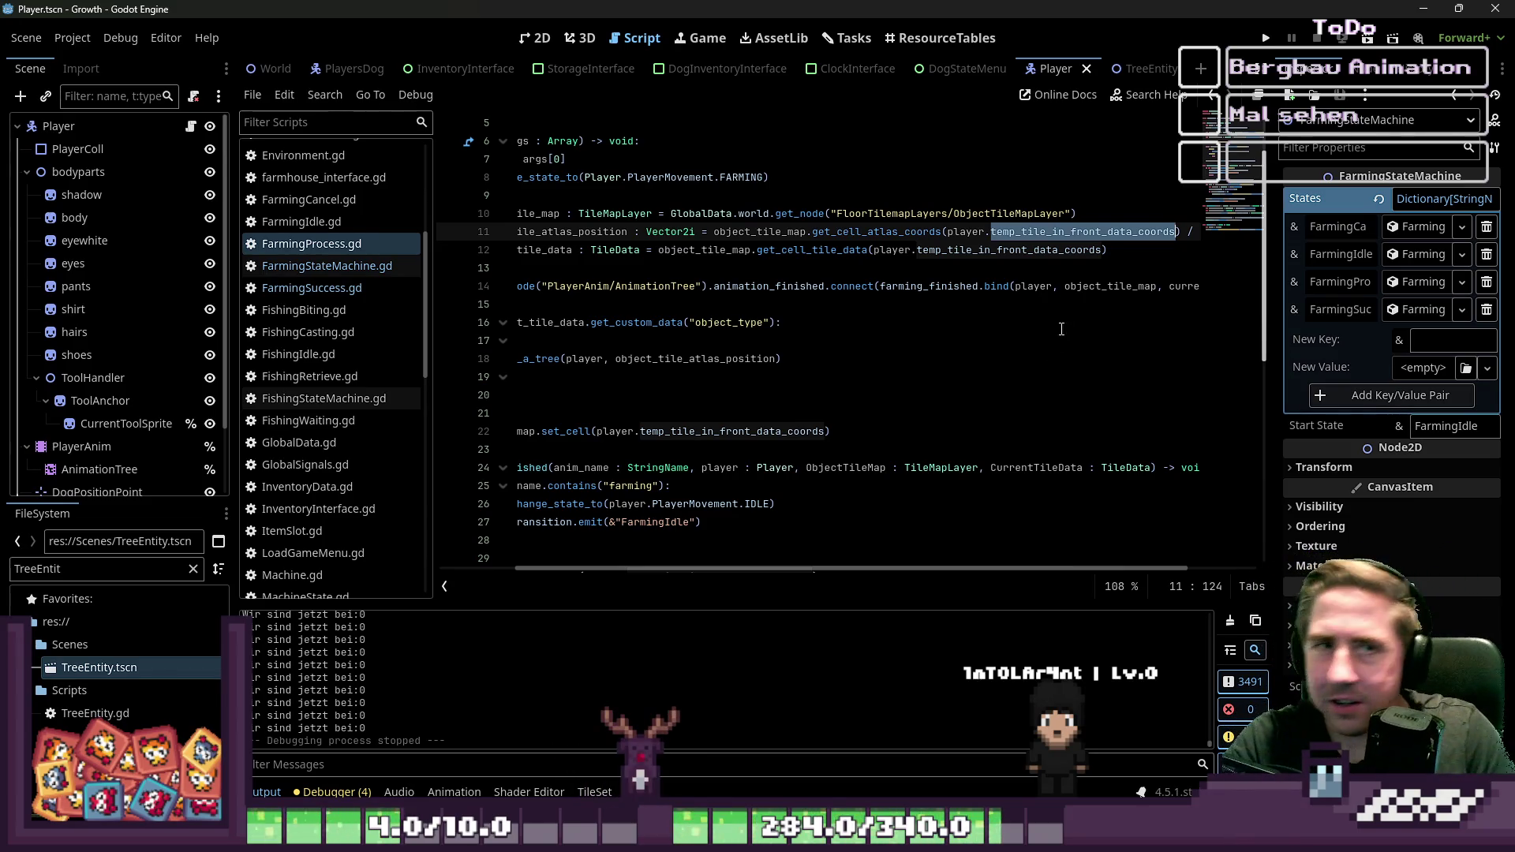
Step: Highlight the other uses of temp_tile_in_front_data_coords around lines 11–14
click(704, 286)
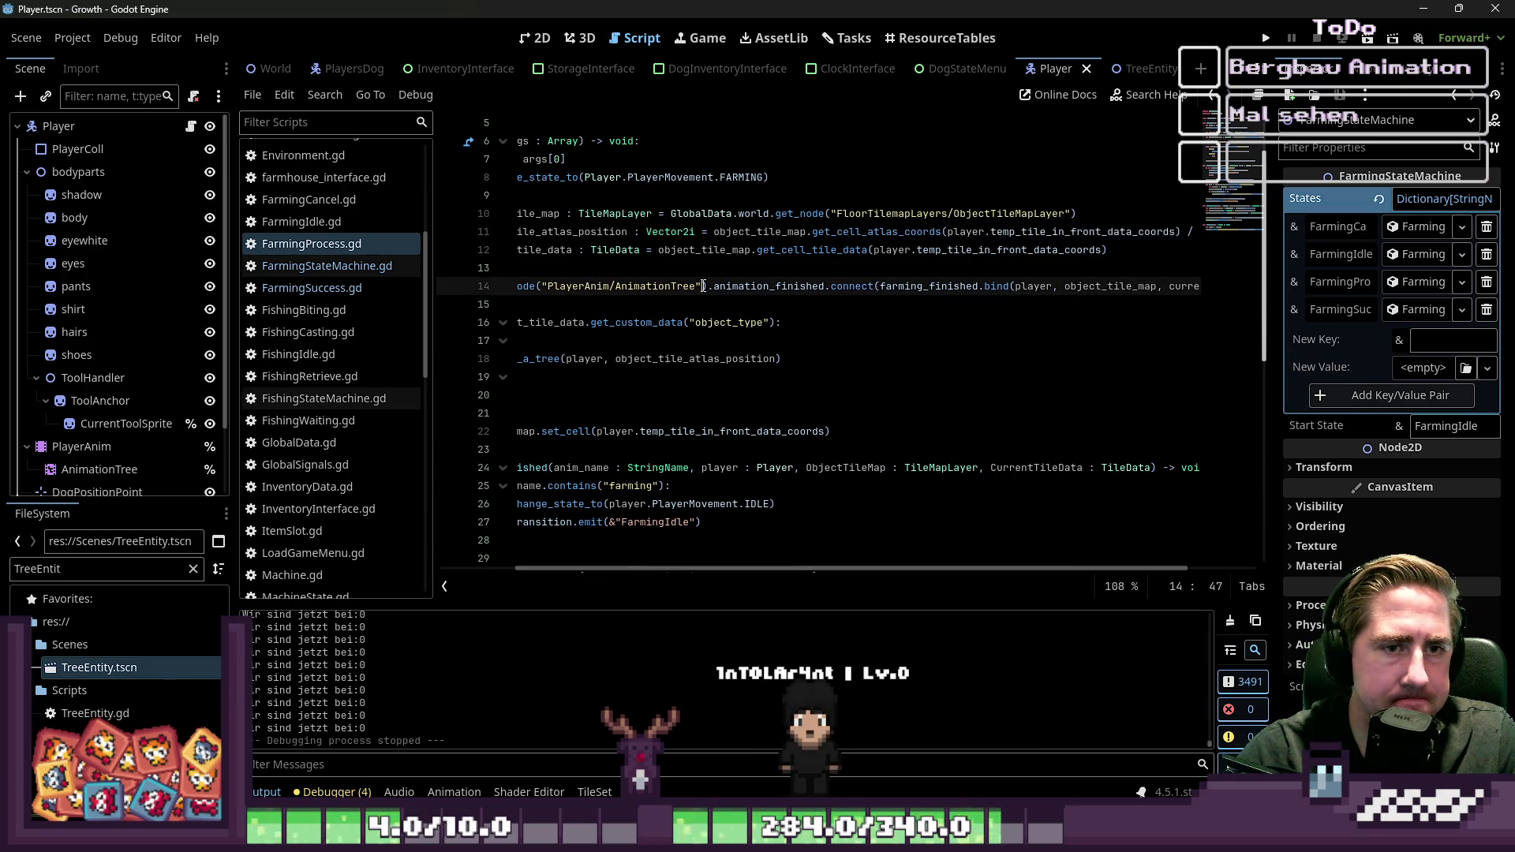
click(707, 251)
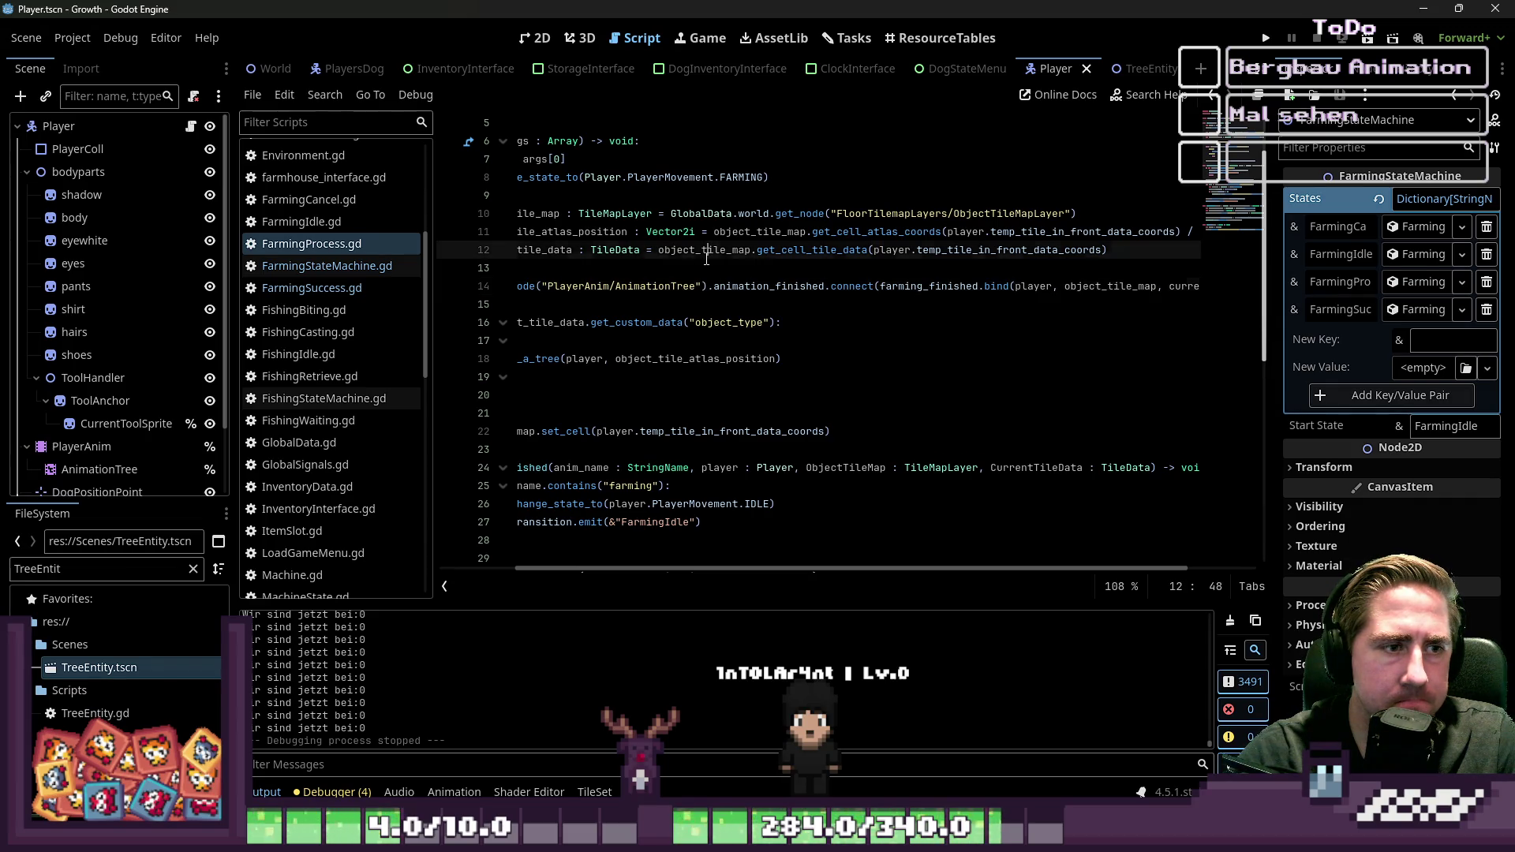
double_click(1127, 232)
mouse_move(878, 571)
mouse_down()
mouse_move(714, 560)
mouse_move(822, 570)
mouse_up()
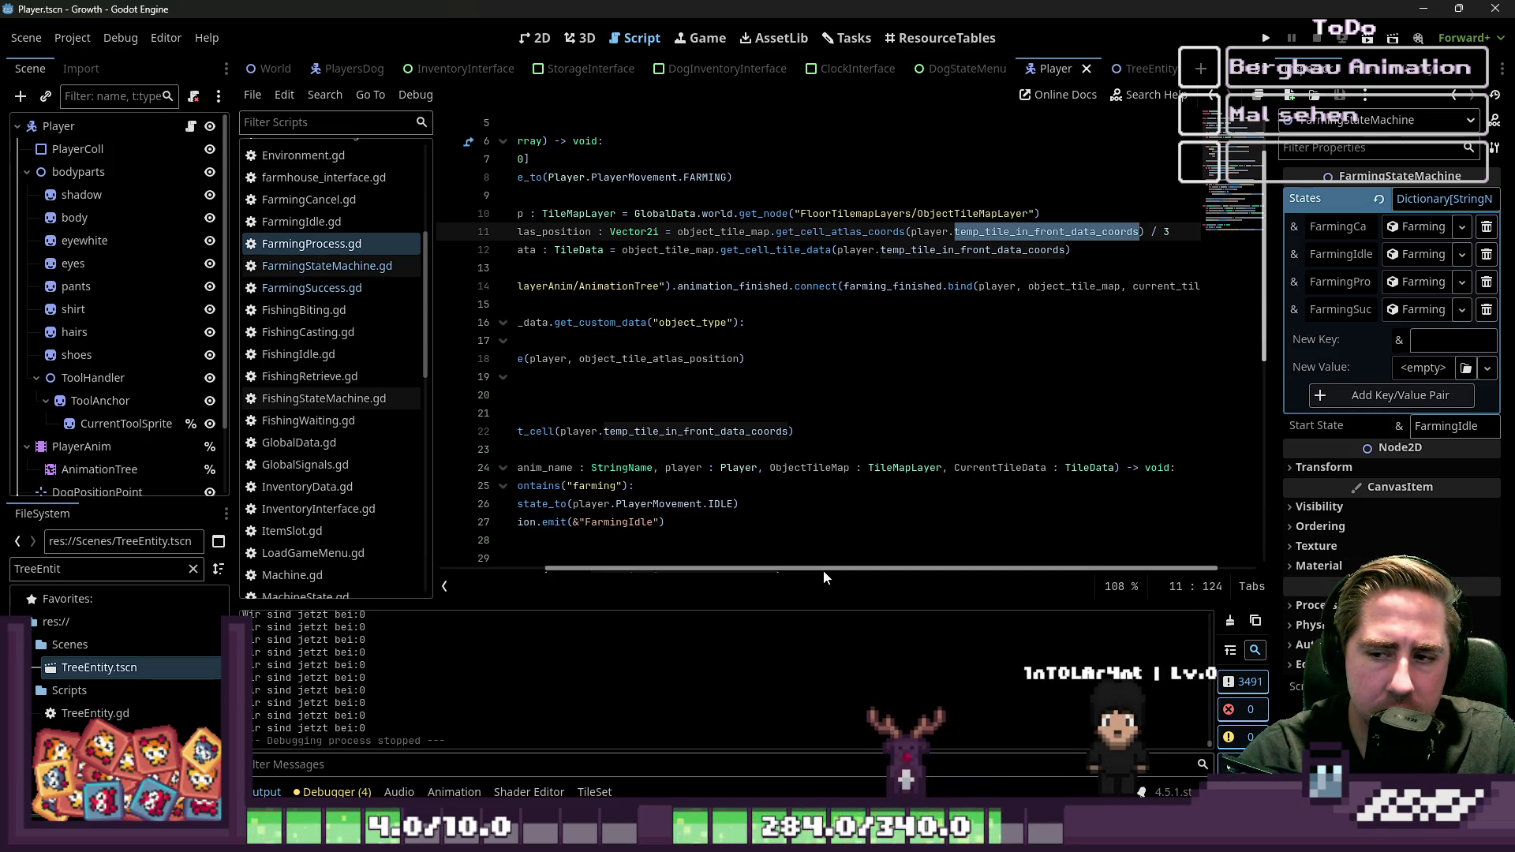
mouse_move(822, 570)
mouse_down()
mouse_move(770, 565)
mouse_move(738, 504)
mouse_up()
Step: Move down to chop_a_tree and place the caret in the Sprite2D texture.region line 44
scroll(738, 503, down, 8)
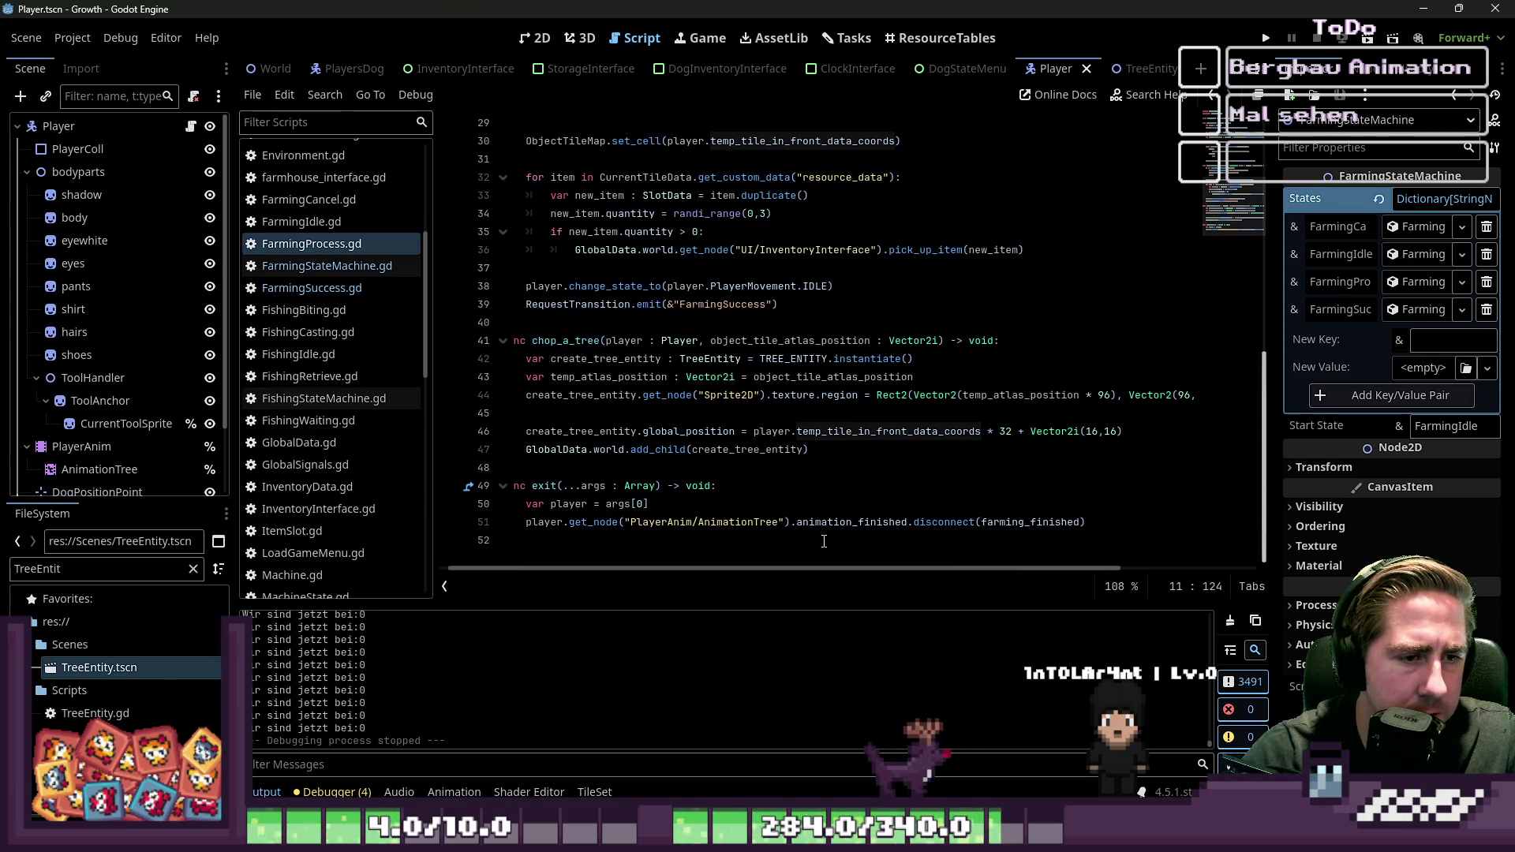
click(834, 502)
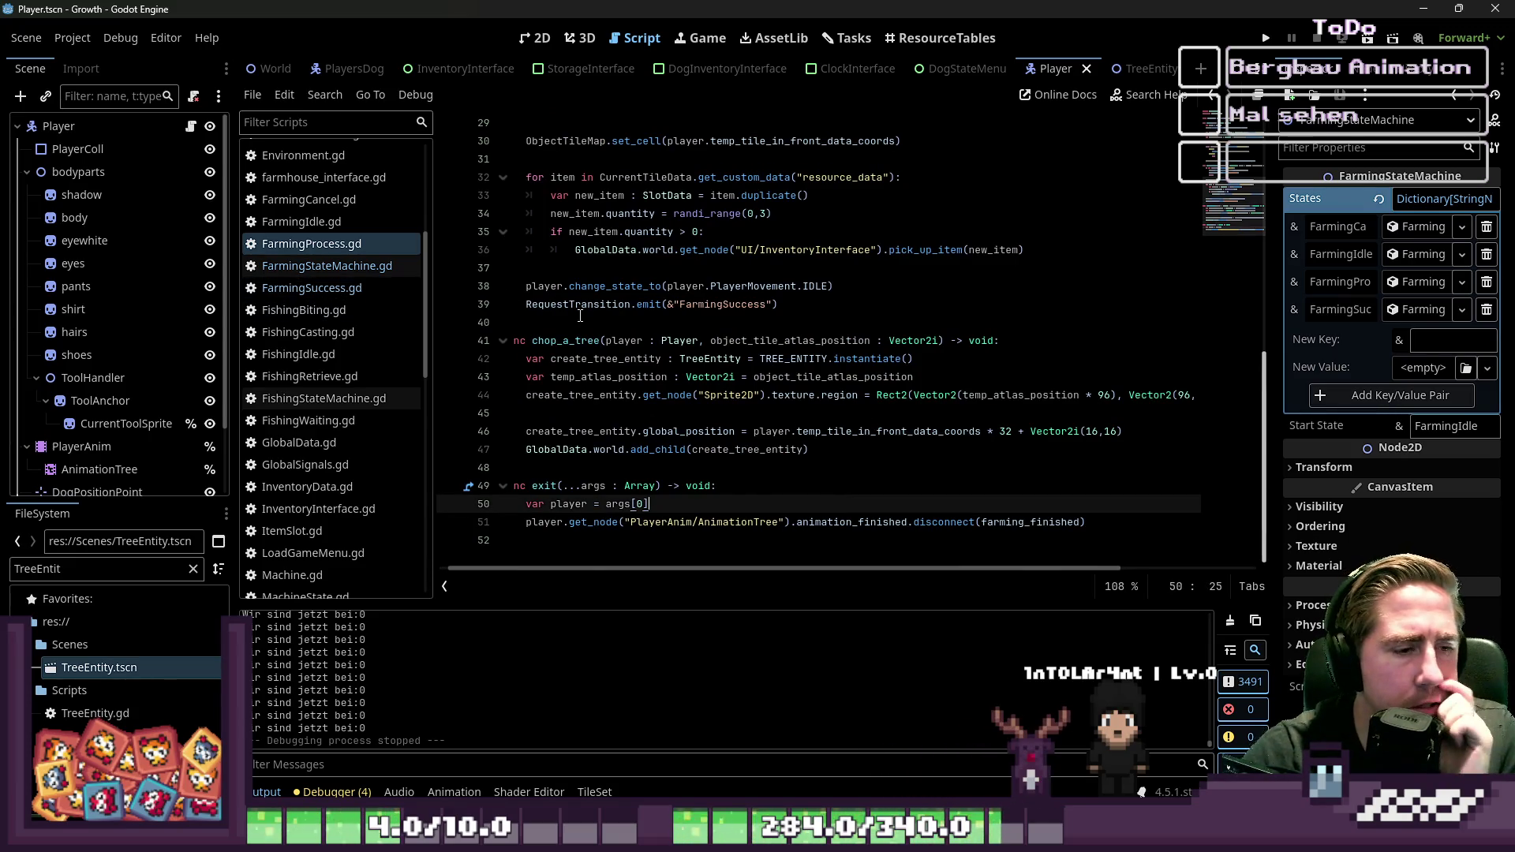
click(622, 413)
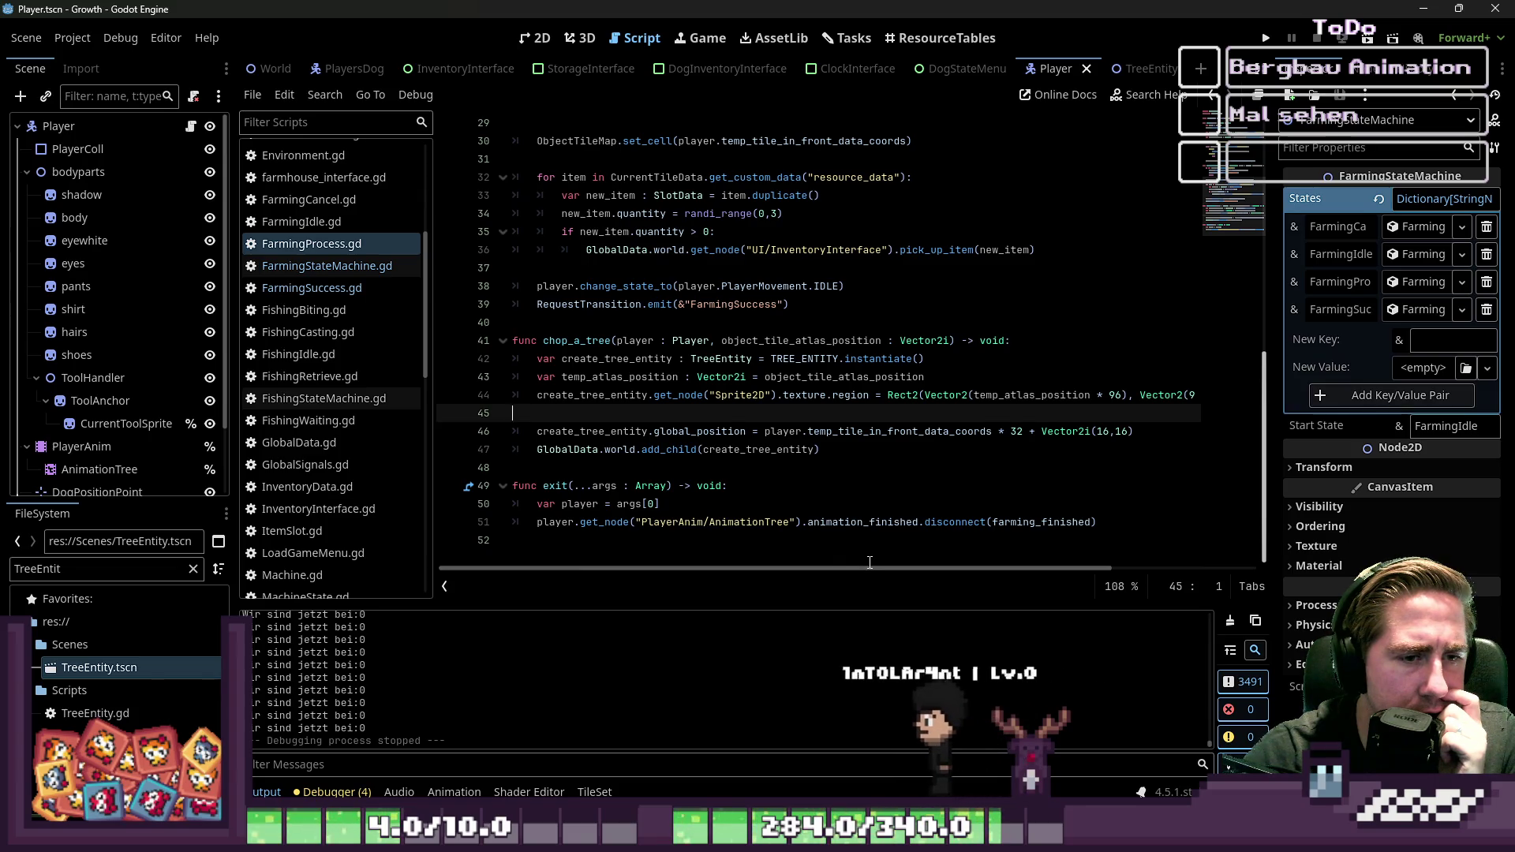
mouse_move(883, 569)
mouse_down()
mouse_move(922, 563)
mouse_move(867, 546)
mouse_up()
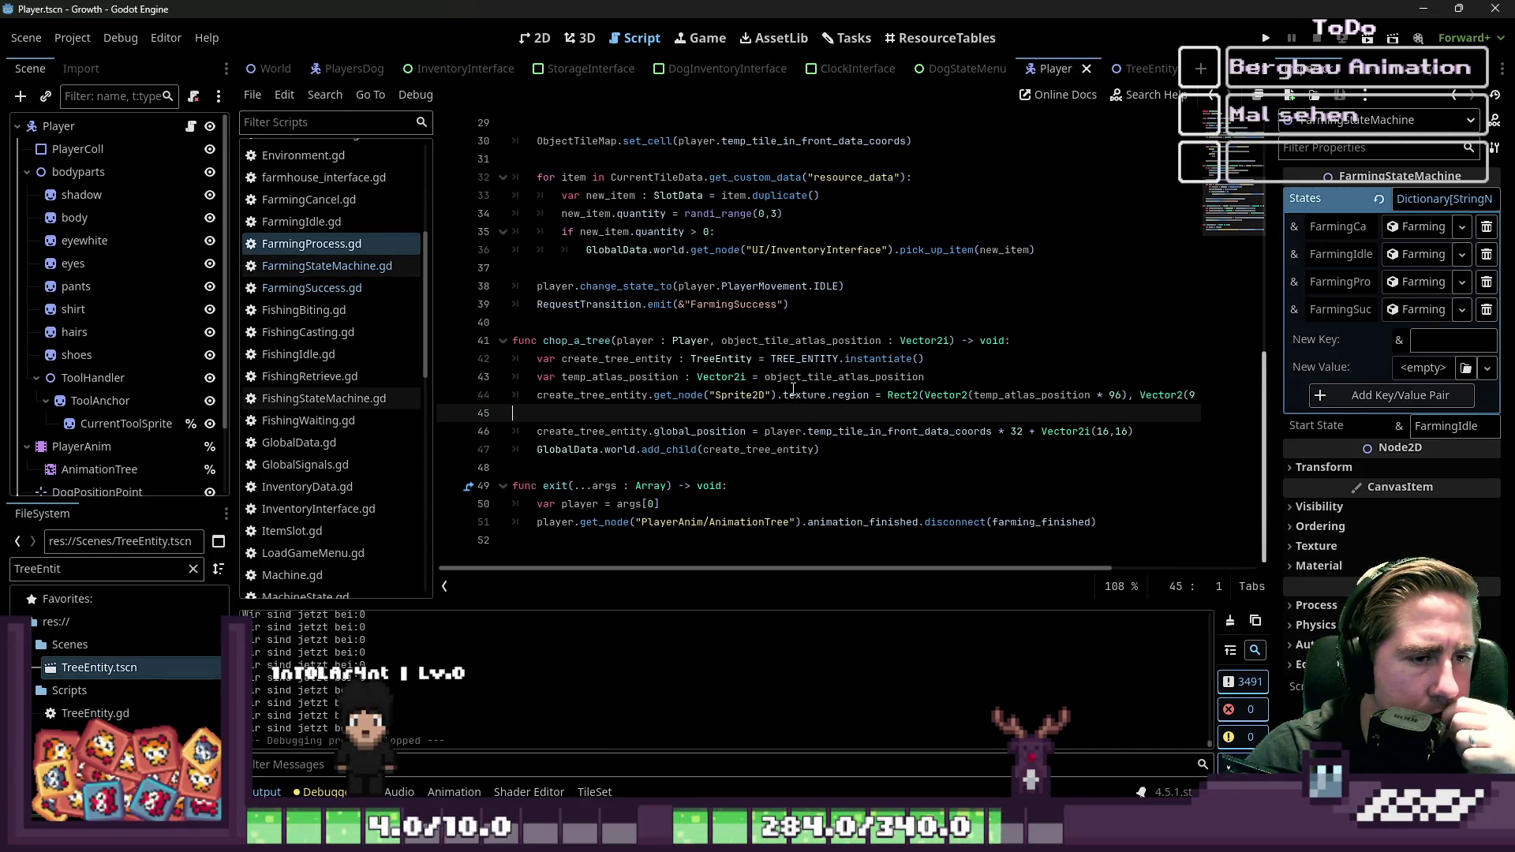
click(799, 394)
scroll(382, 215, up, 5)
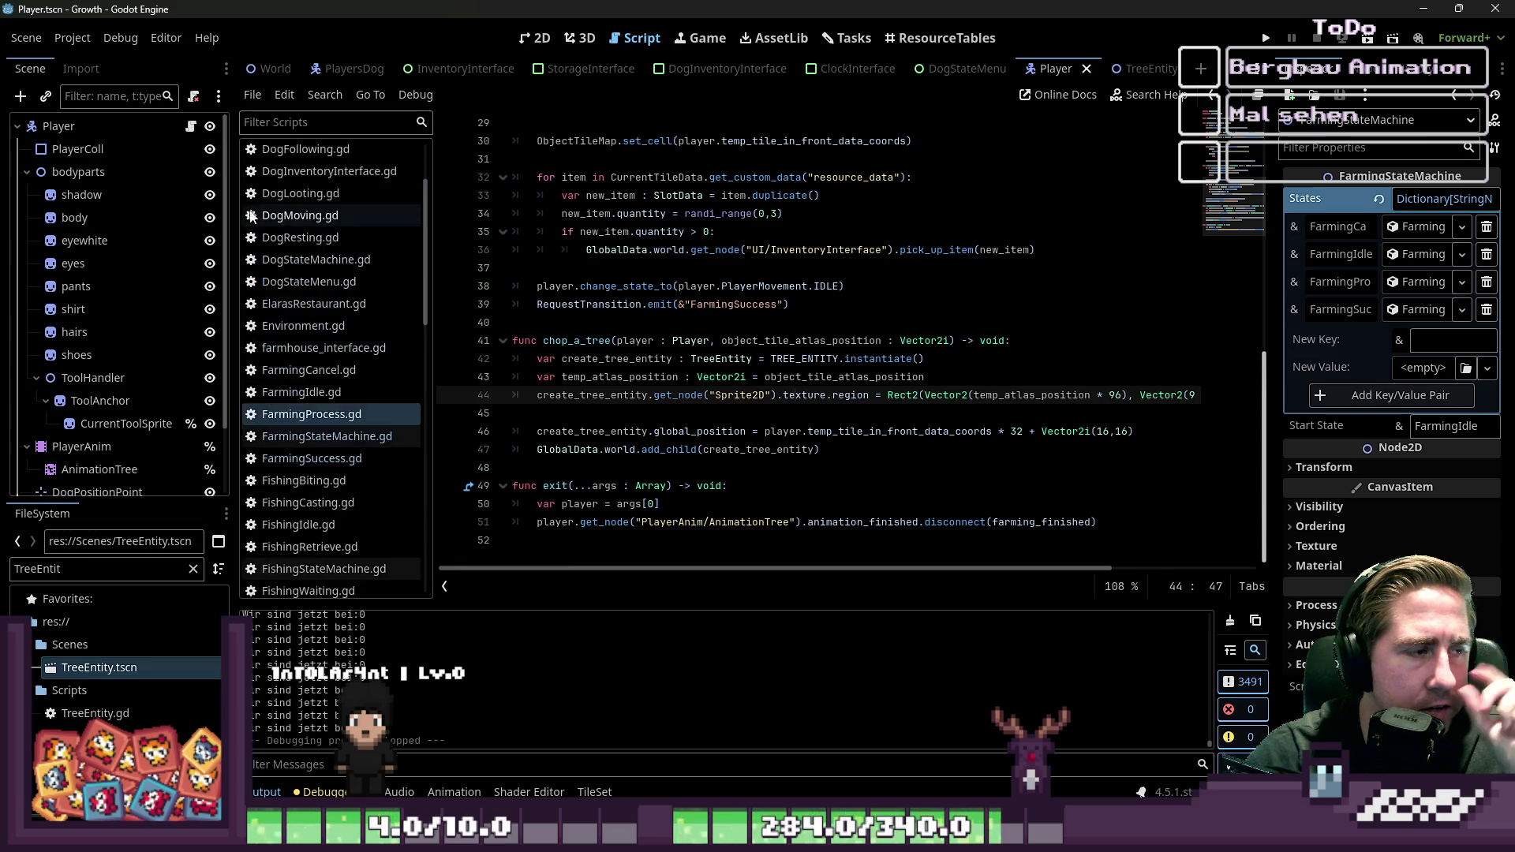
Step: In the TreeEntity scene, set the Sprite2D atlas texture's Resource to Local to Scene
click(718, 395)
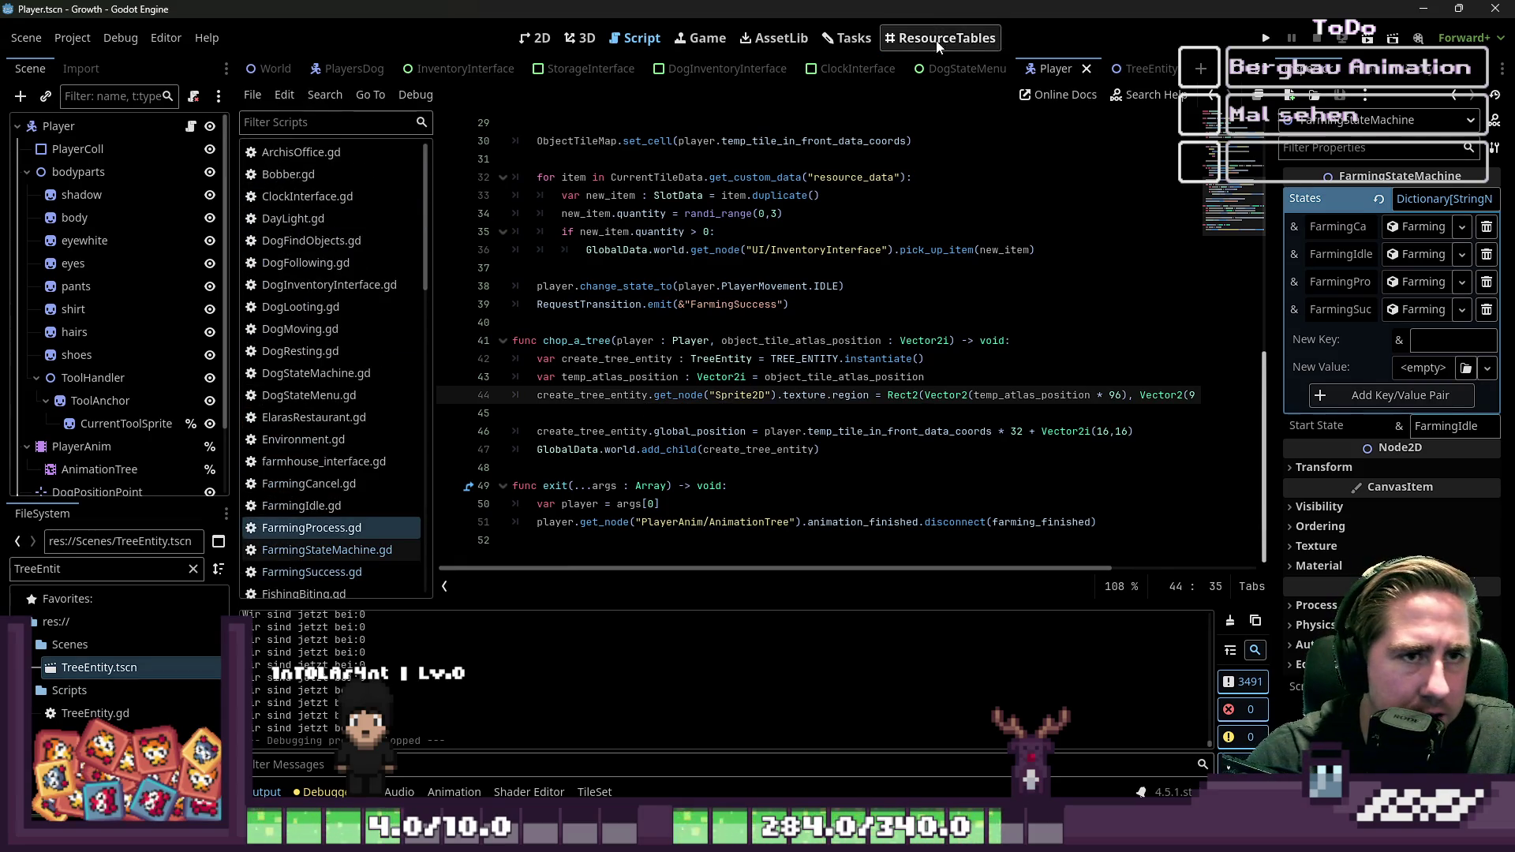
click(1133, 68)
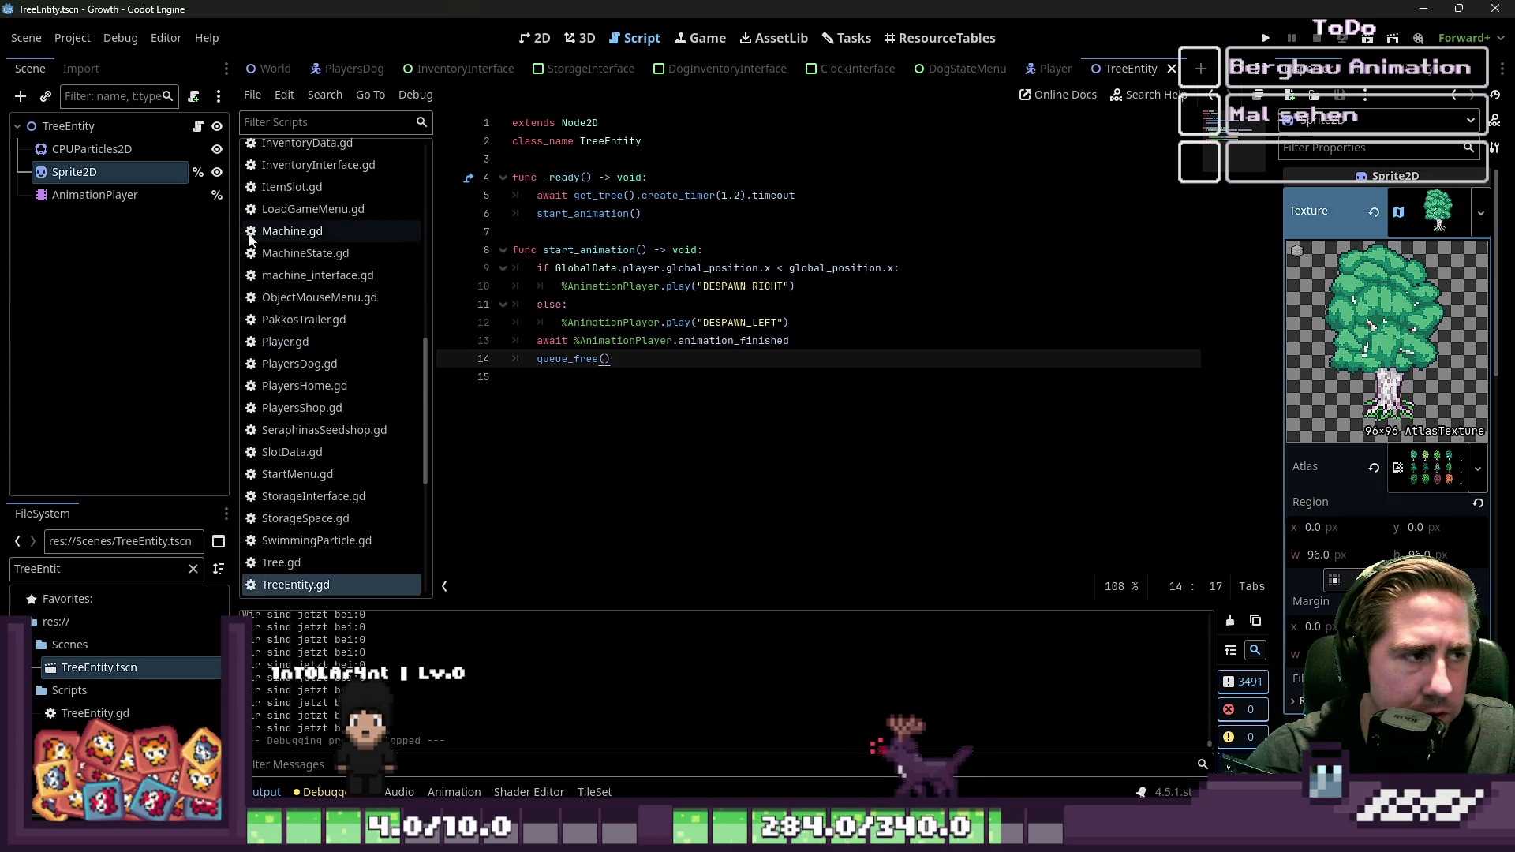
click(57, 149)
click(67, 172)
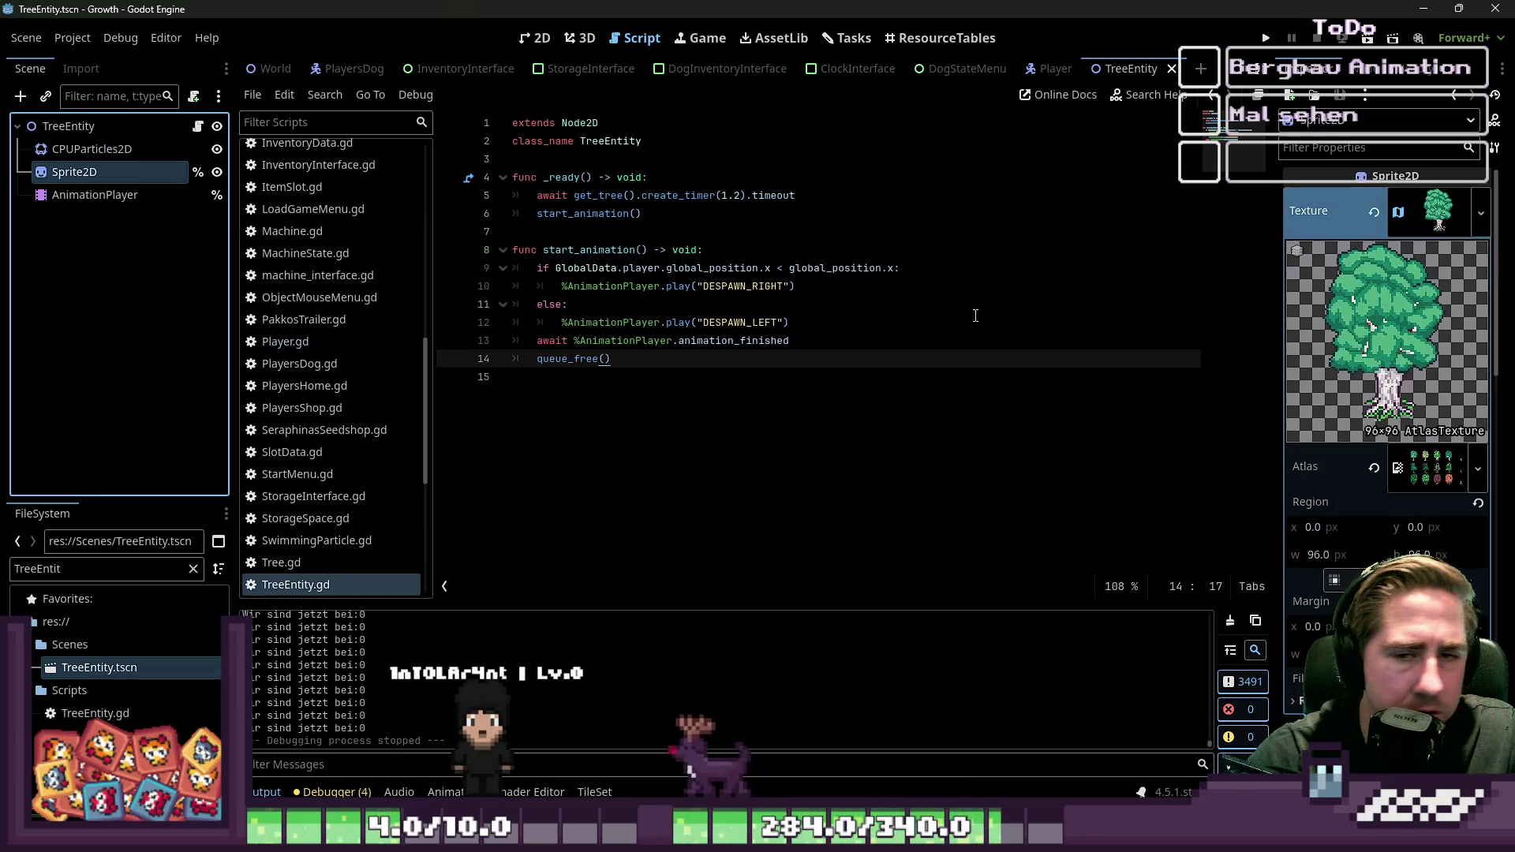
scroll(1389, 470, down, 2)
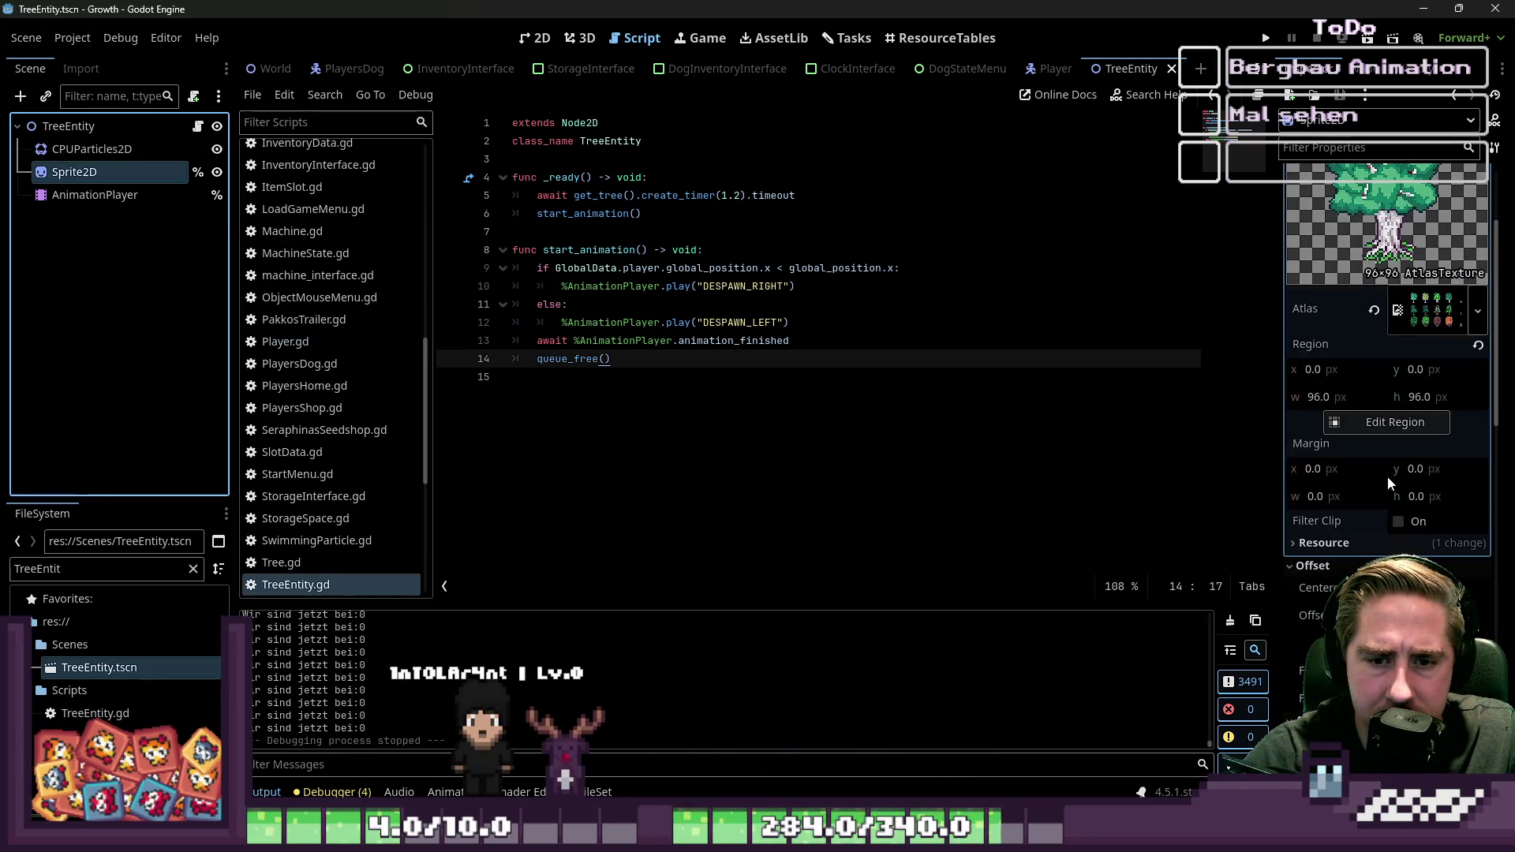
click(1325, 544)
scroll(1365, 328, down, 2)
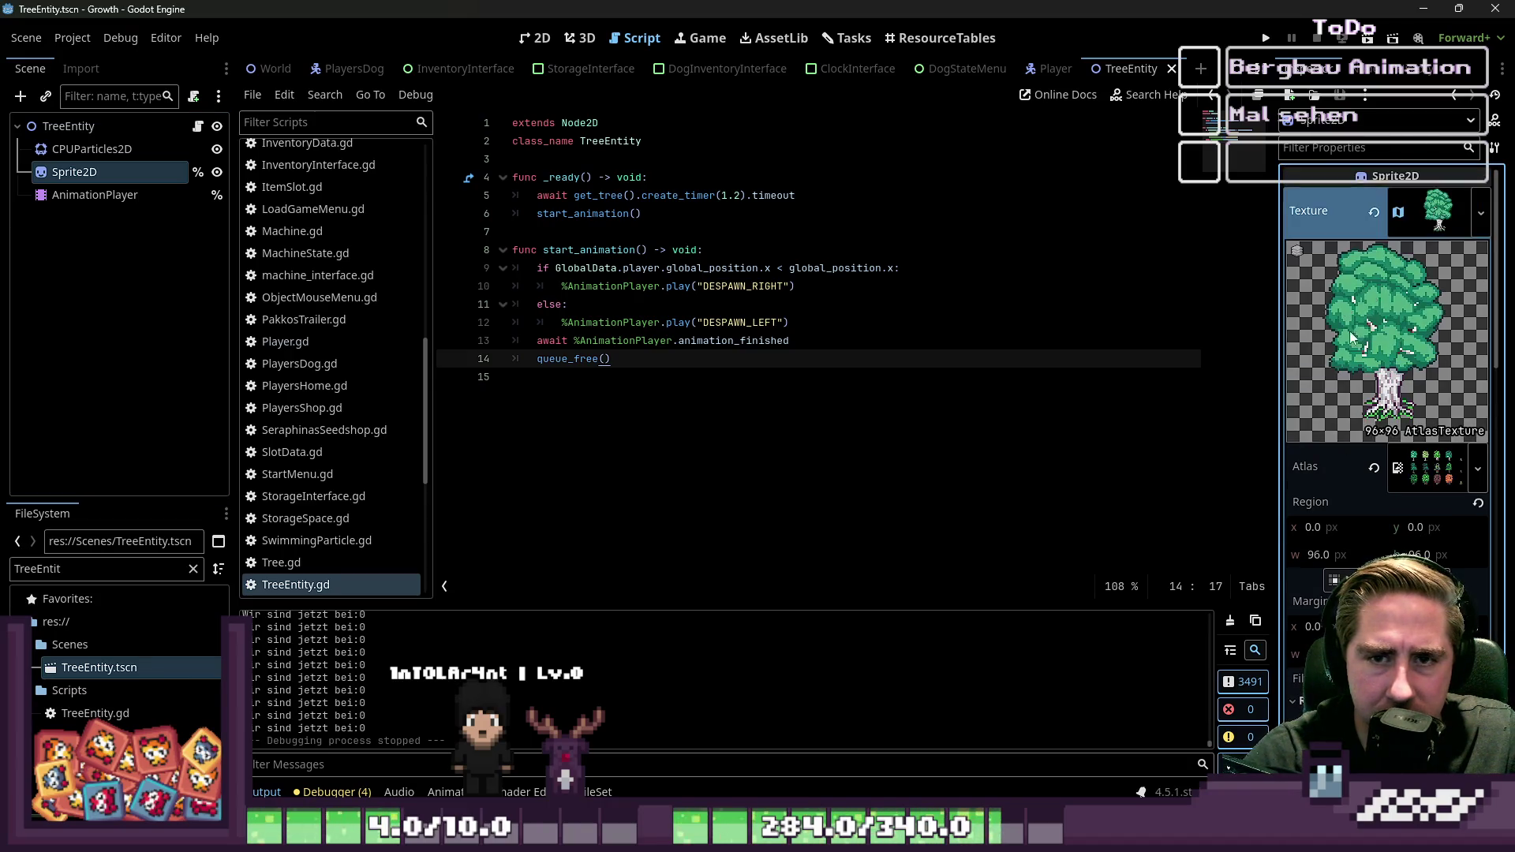
click(1403, 486)
Step: Save the TreeEntity scene with Ctrl+S and run the project
click(936, 410)
key(ctrl+s)
click(1266, 38)
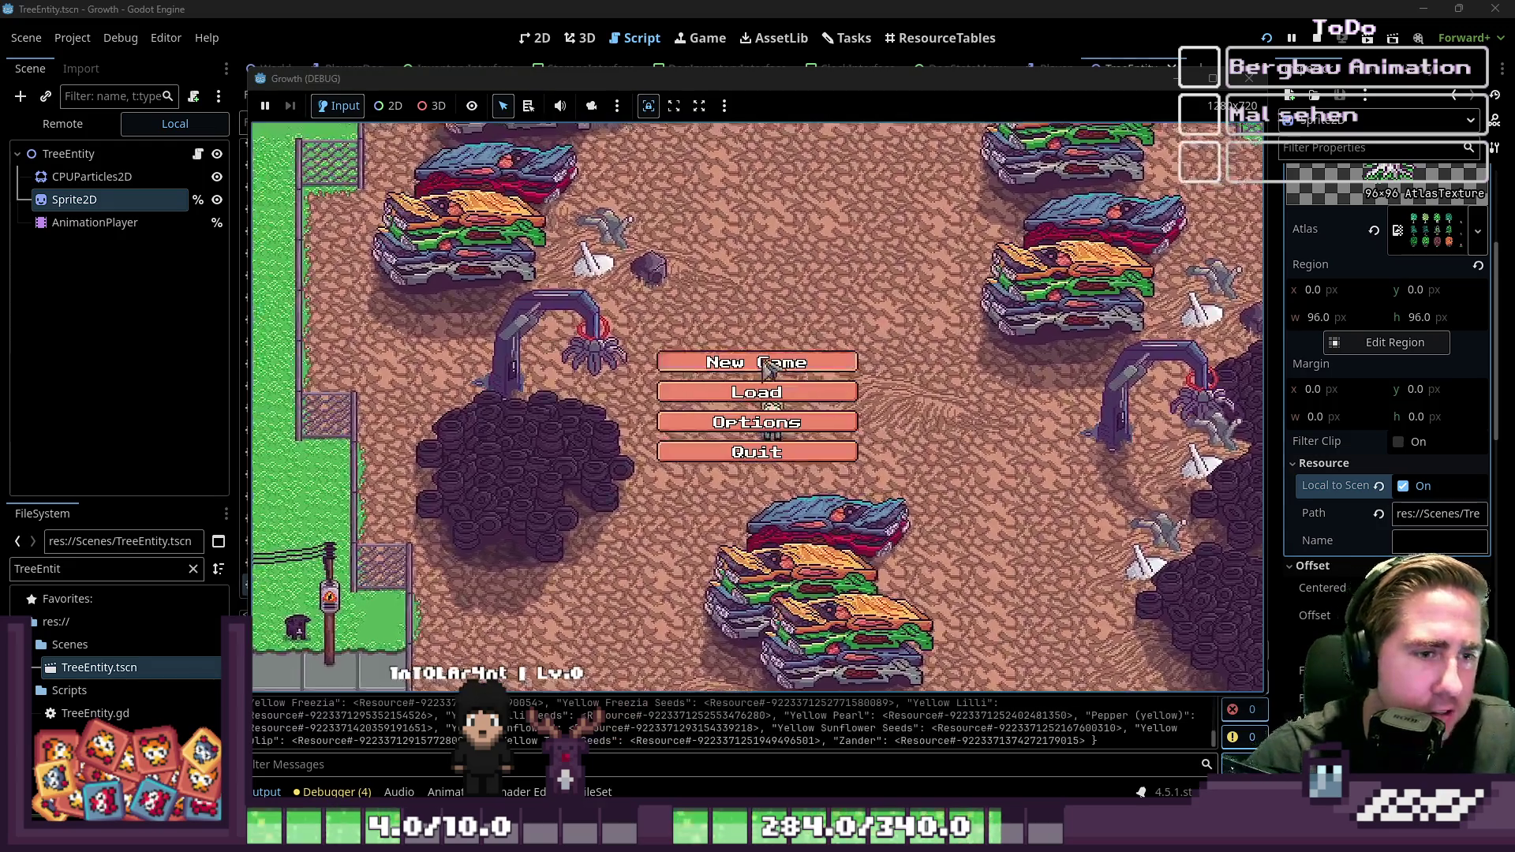
Step: Start a new game with a new character and walk south into the forest
click(770, 363)
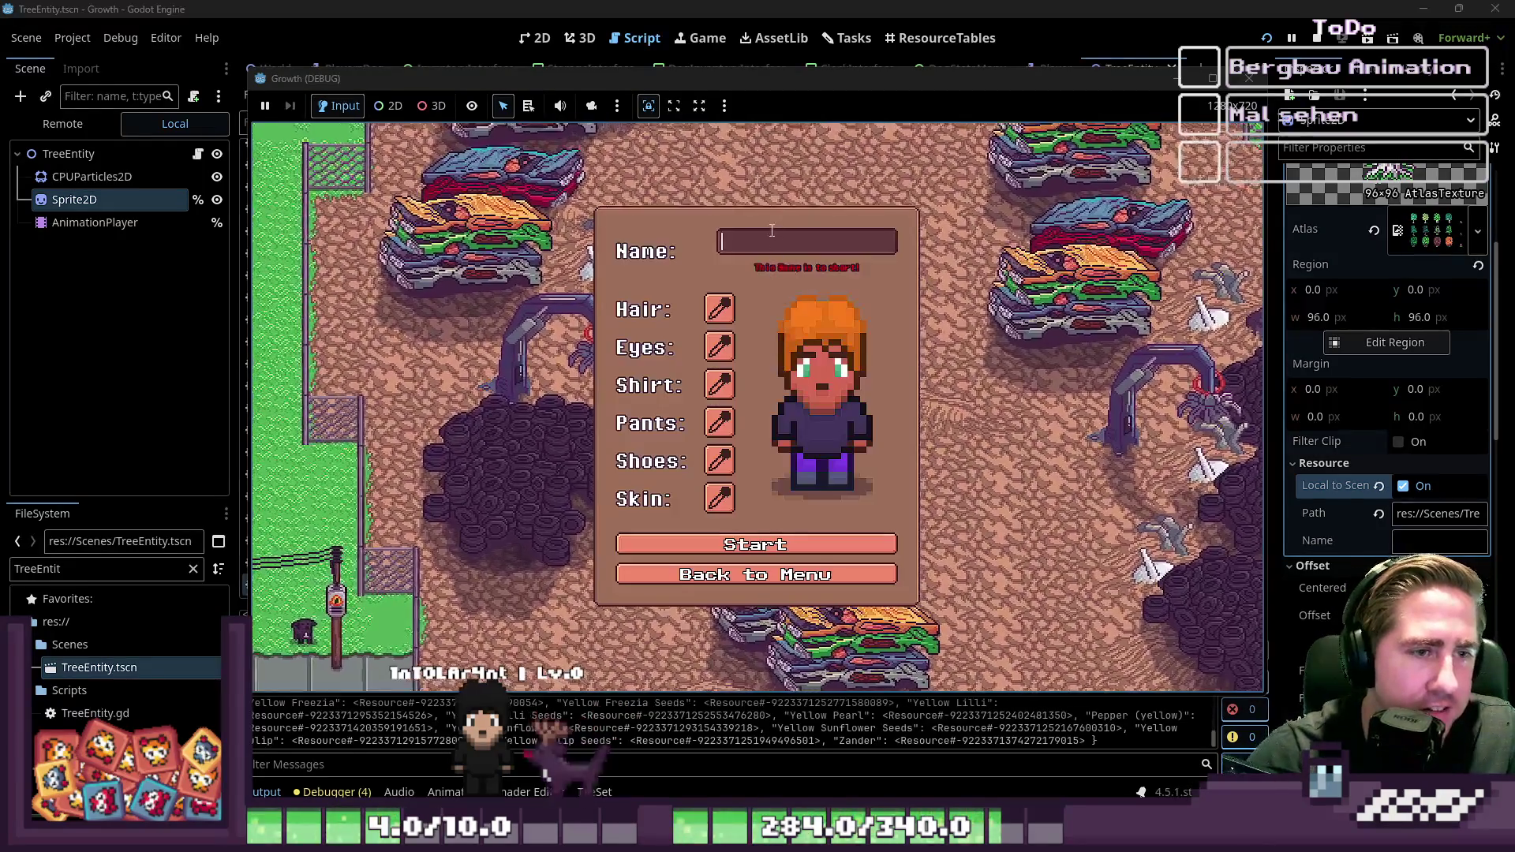
click(829, 537)
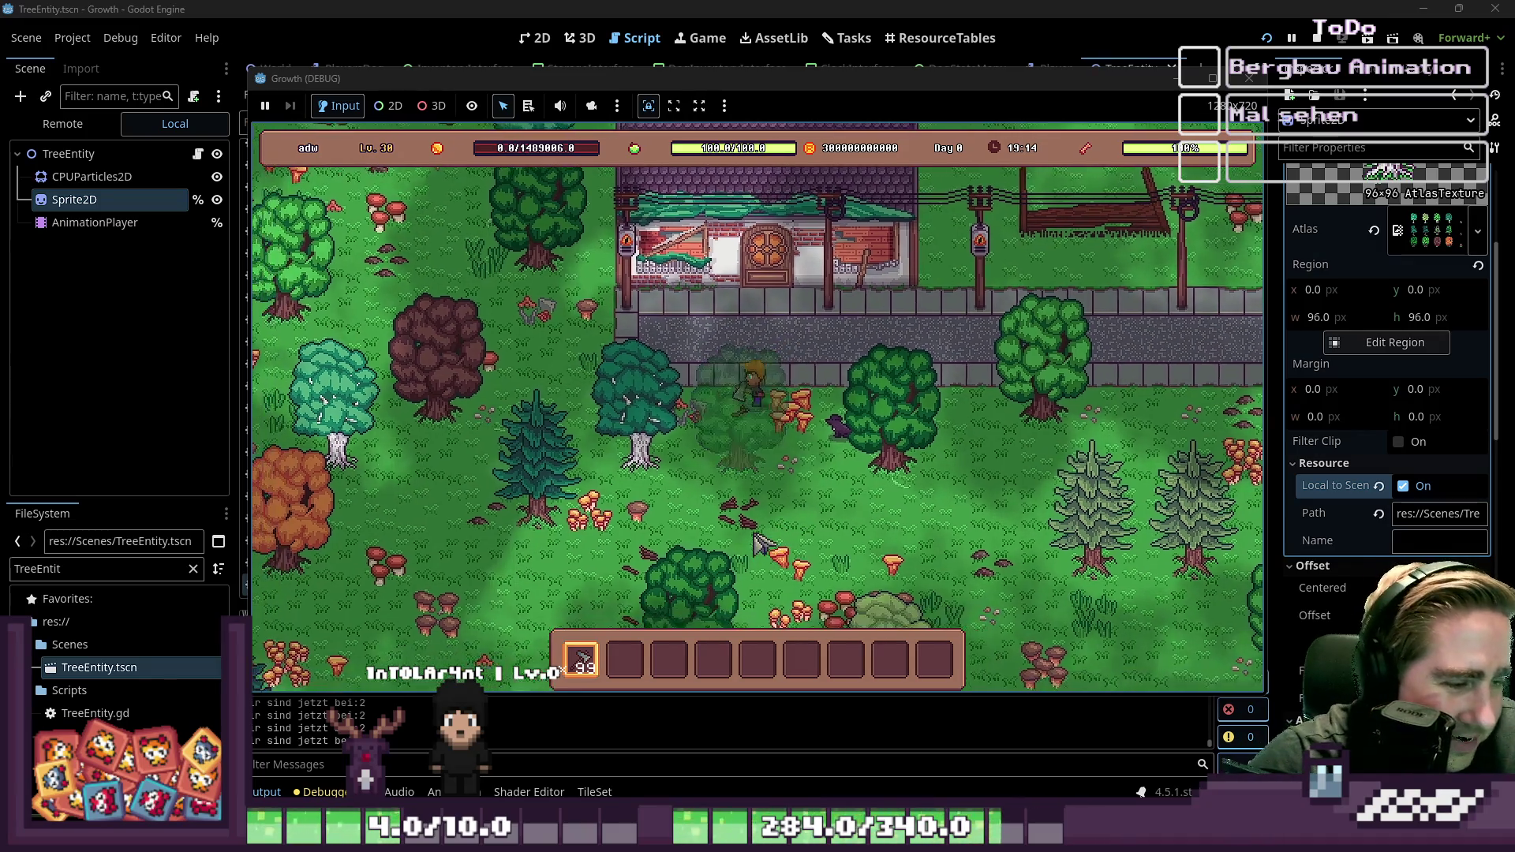
key(w+a)
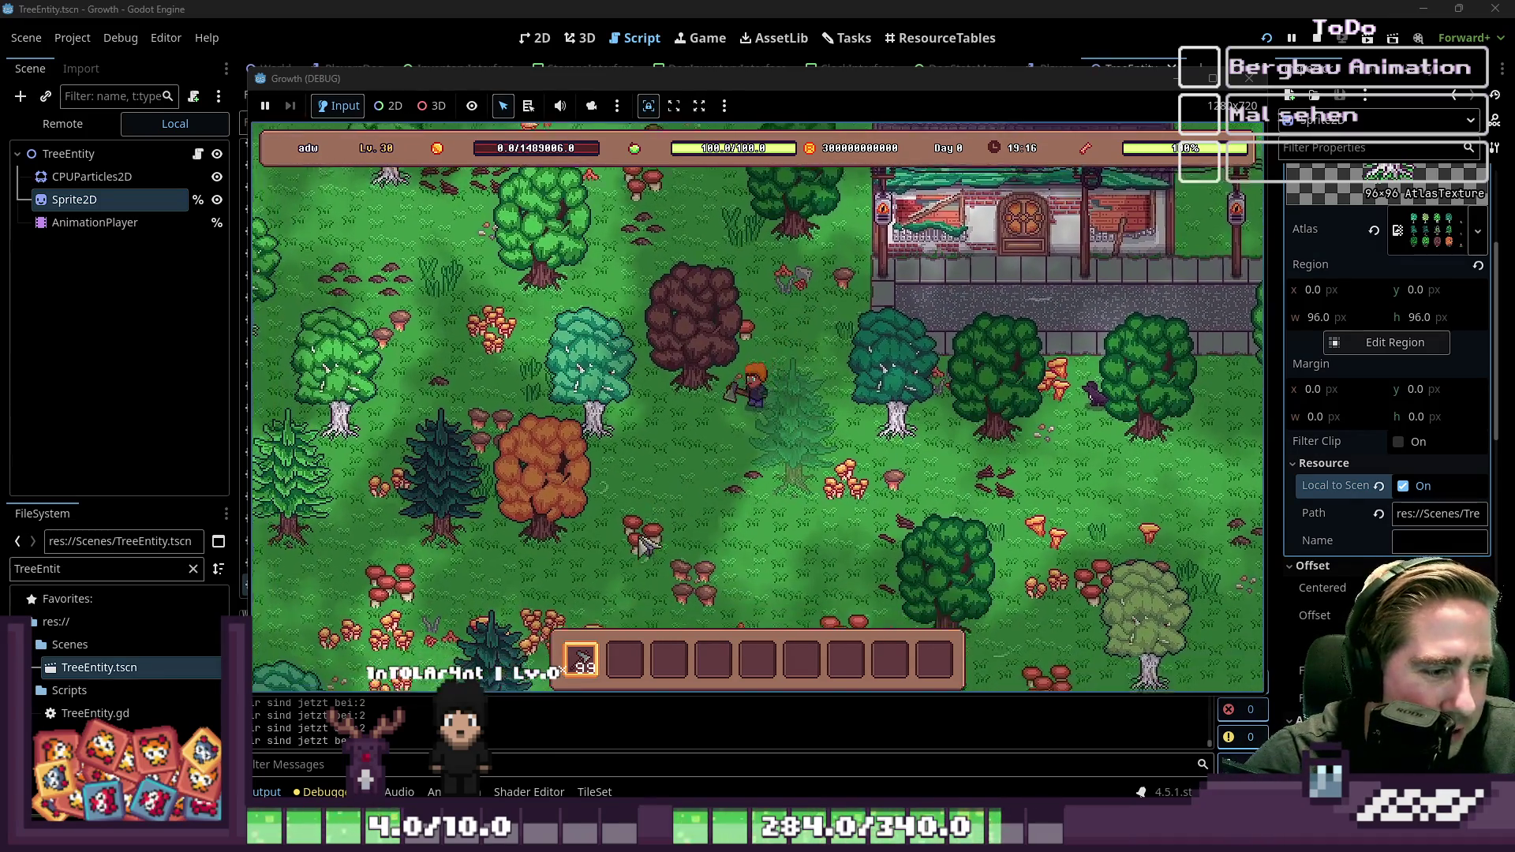
key(s)
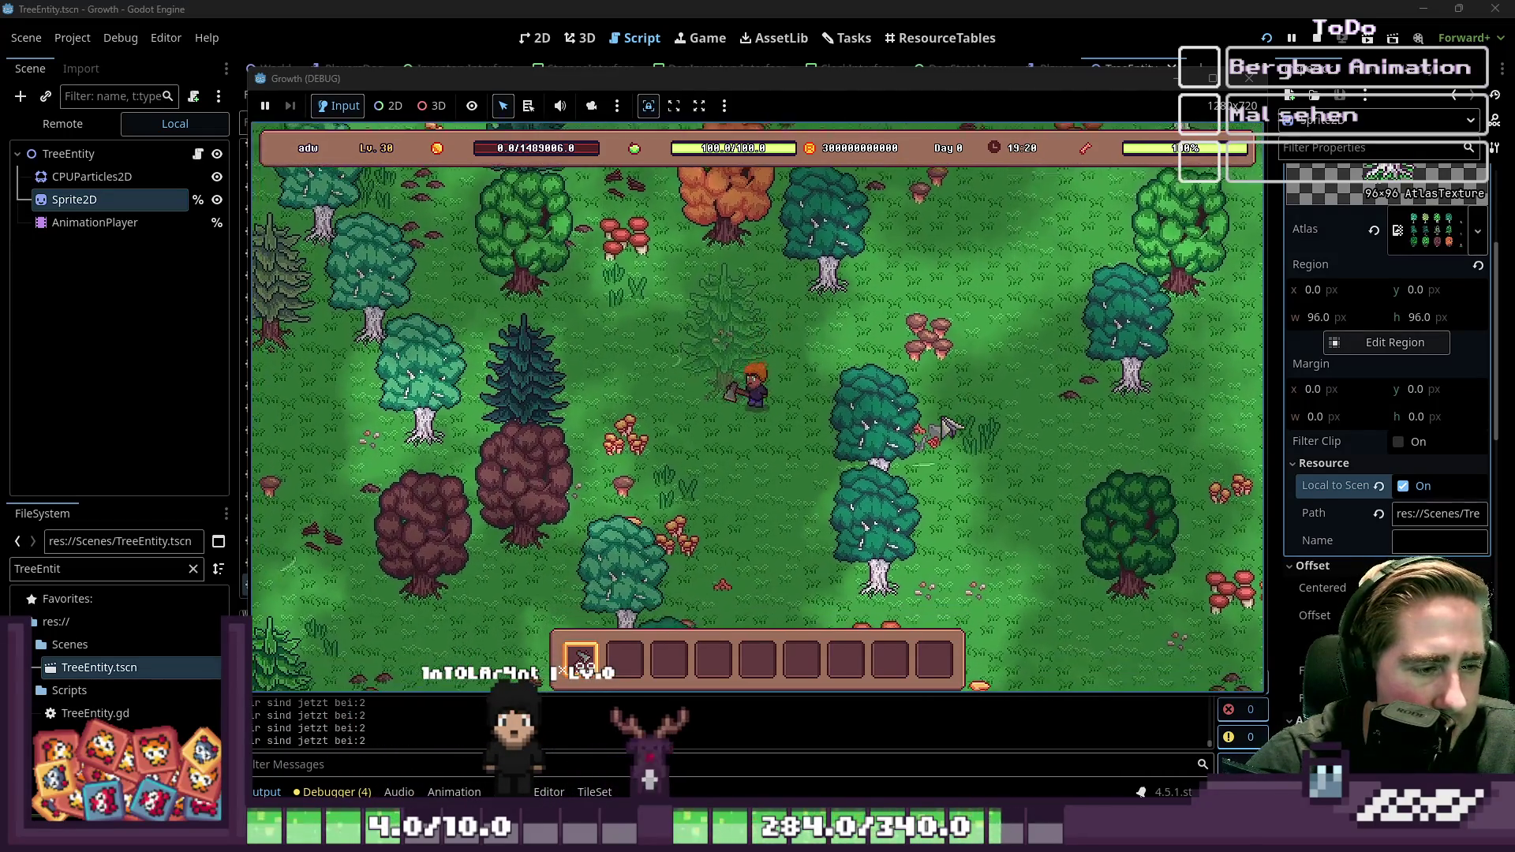
Step: Chop several trees and pick up their wood, then turn Local to Scene off
key(s+a)
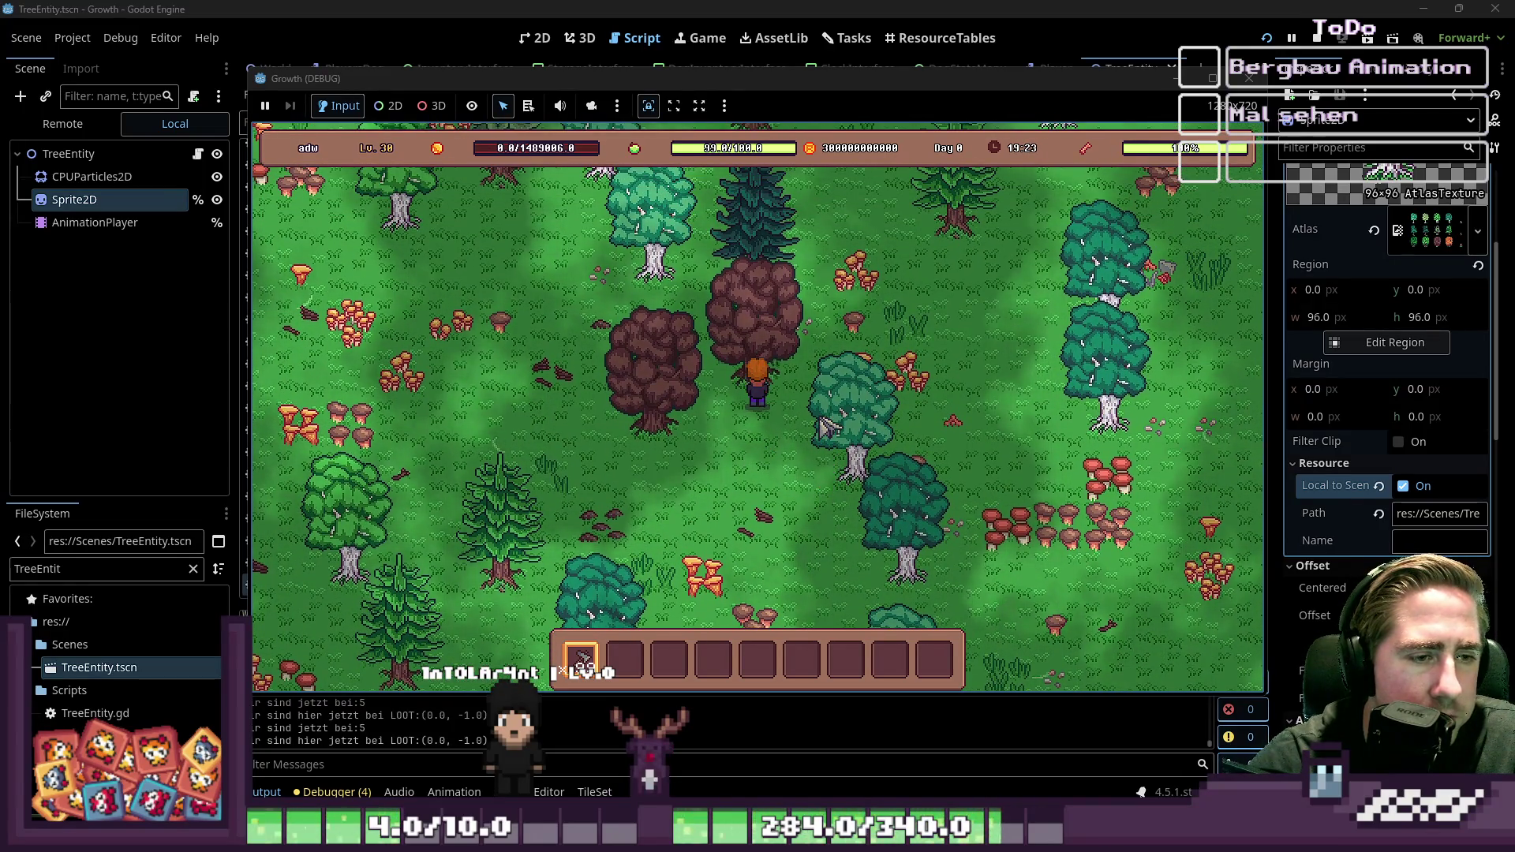
key(w)
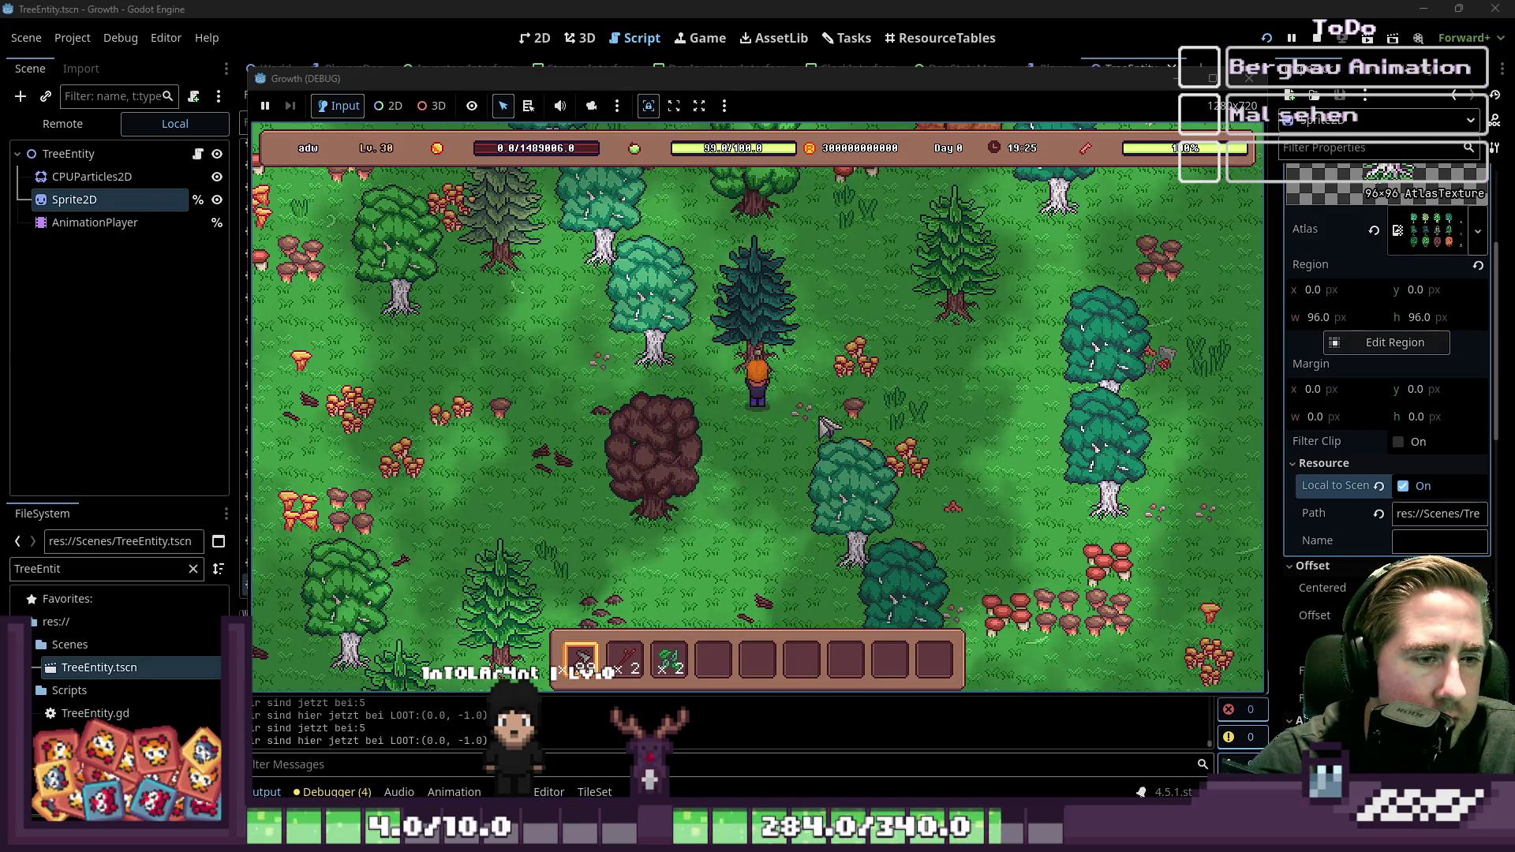
key(w+a)
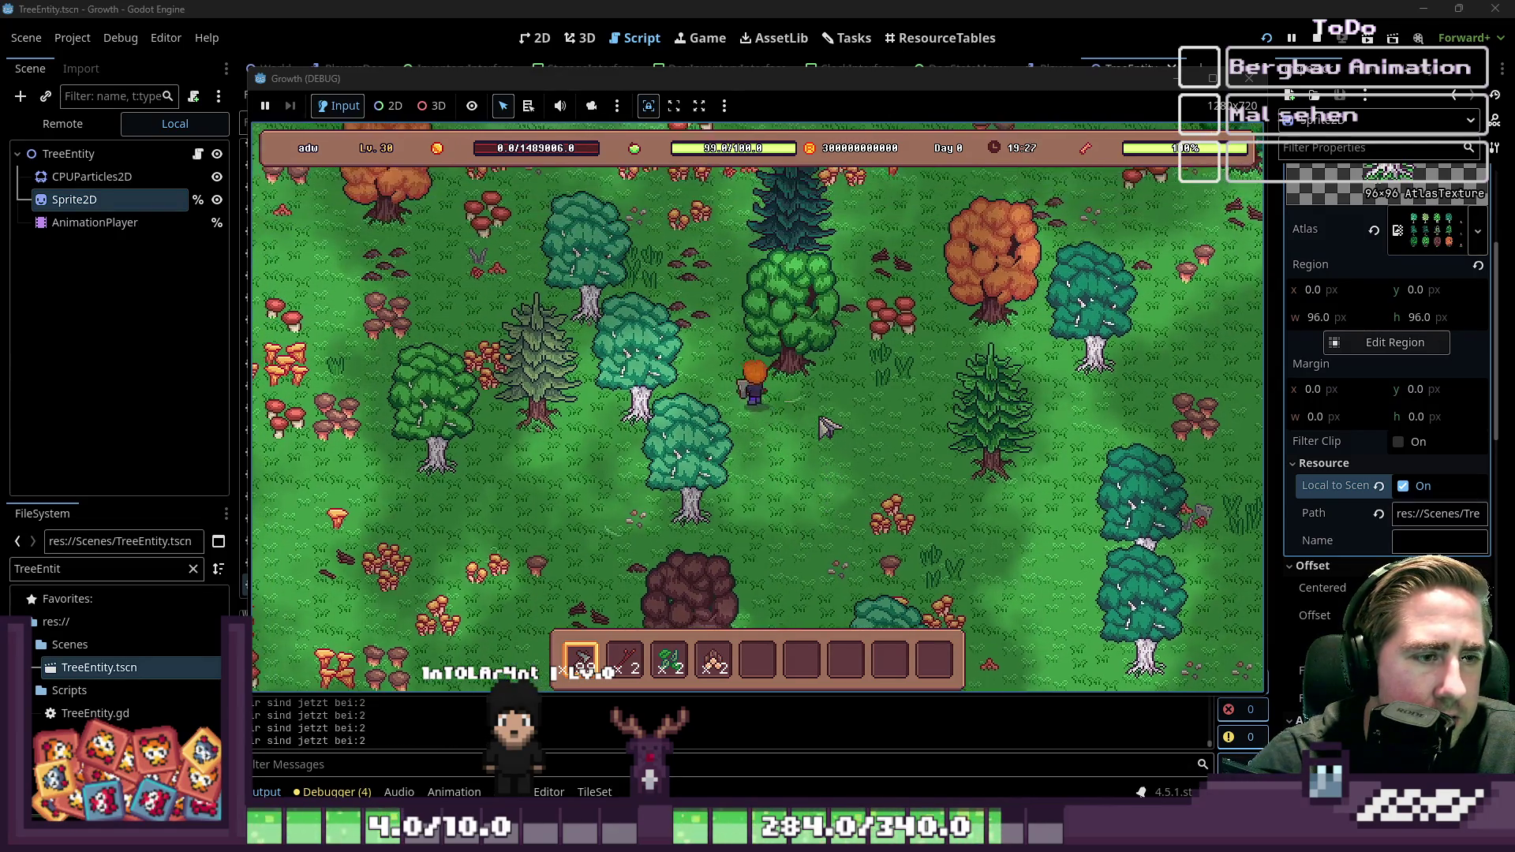
key(a)
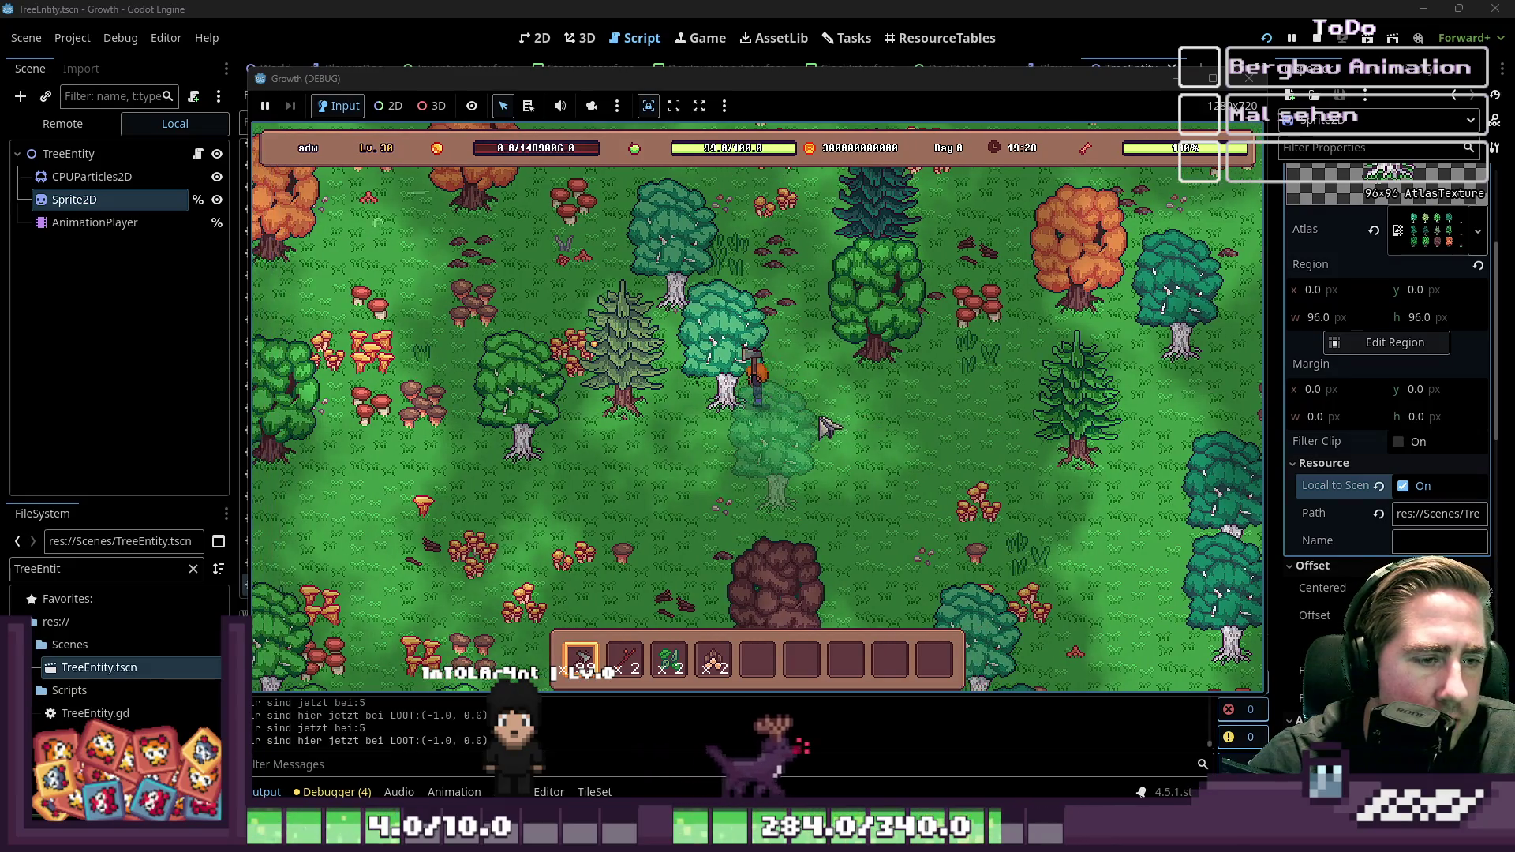
key(a)
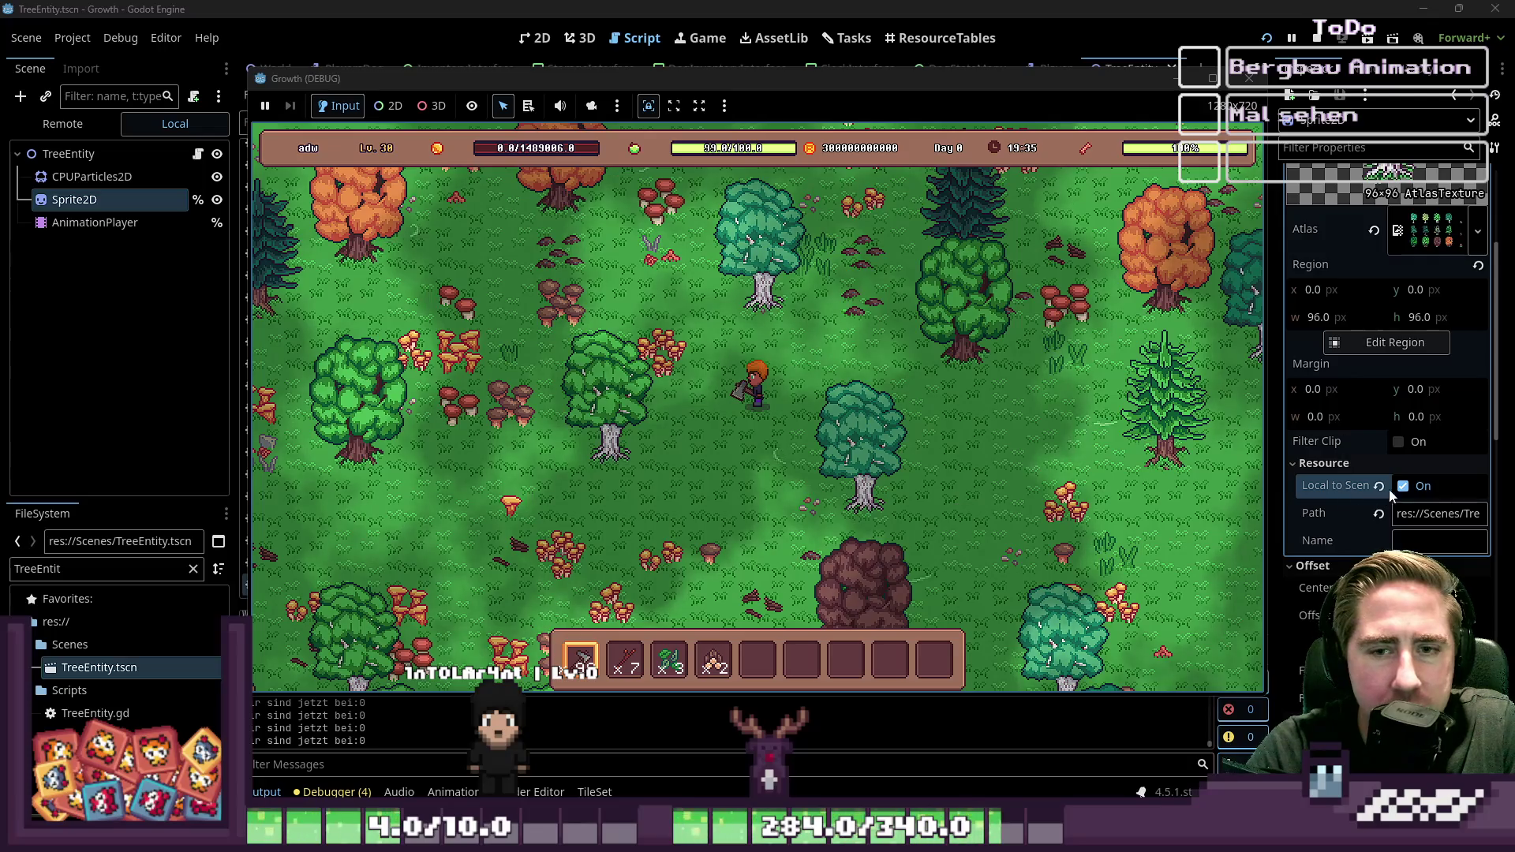
click(1434, 493)
Step: Scroll up to the Sprite2D texture and collapse then re-expand the AtlasTexture preview
scroll(1421, 456, up, 5)
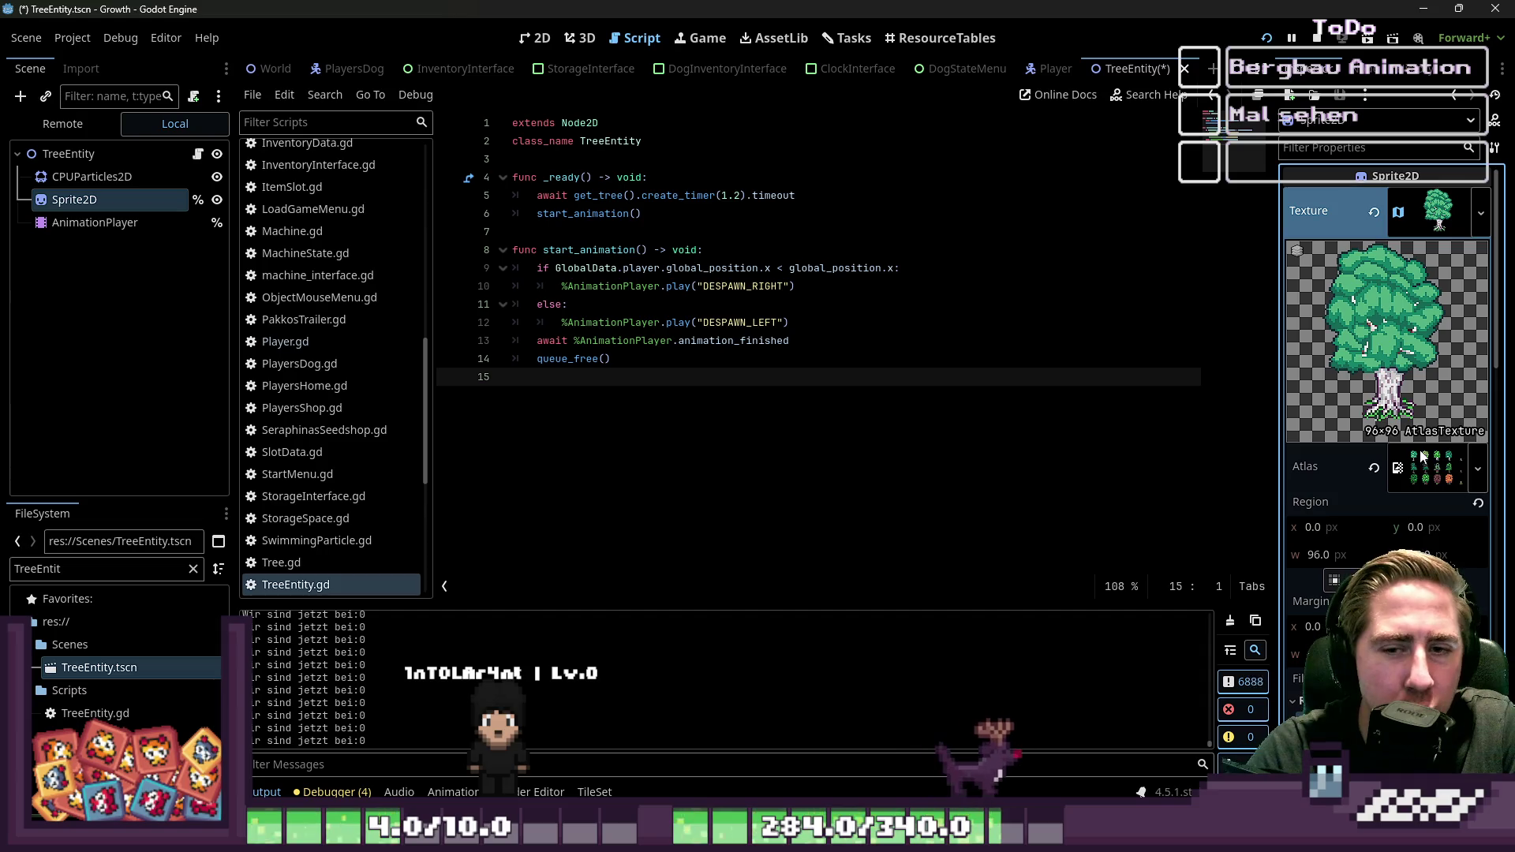
click(1430, 208)
click(1430, 208)
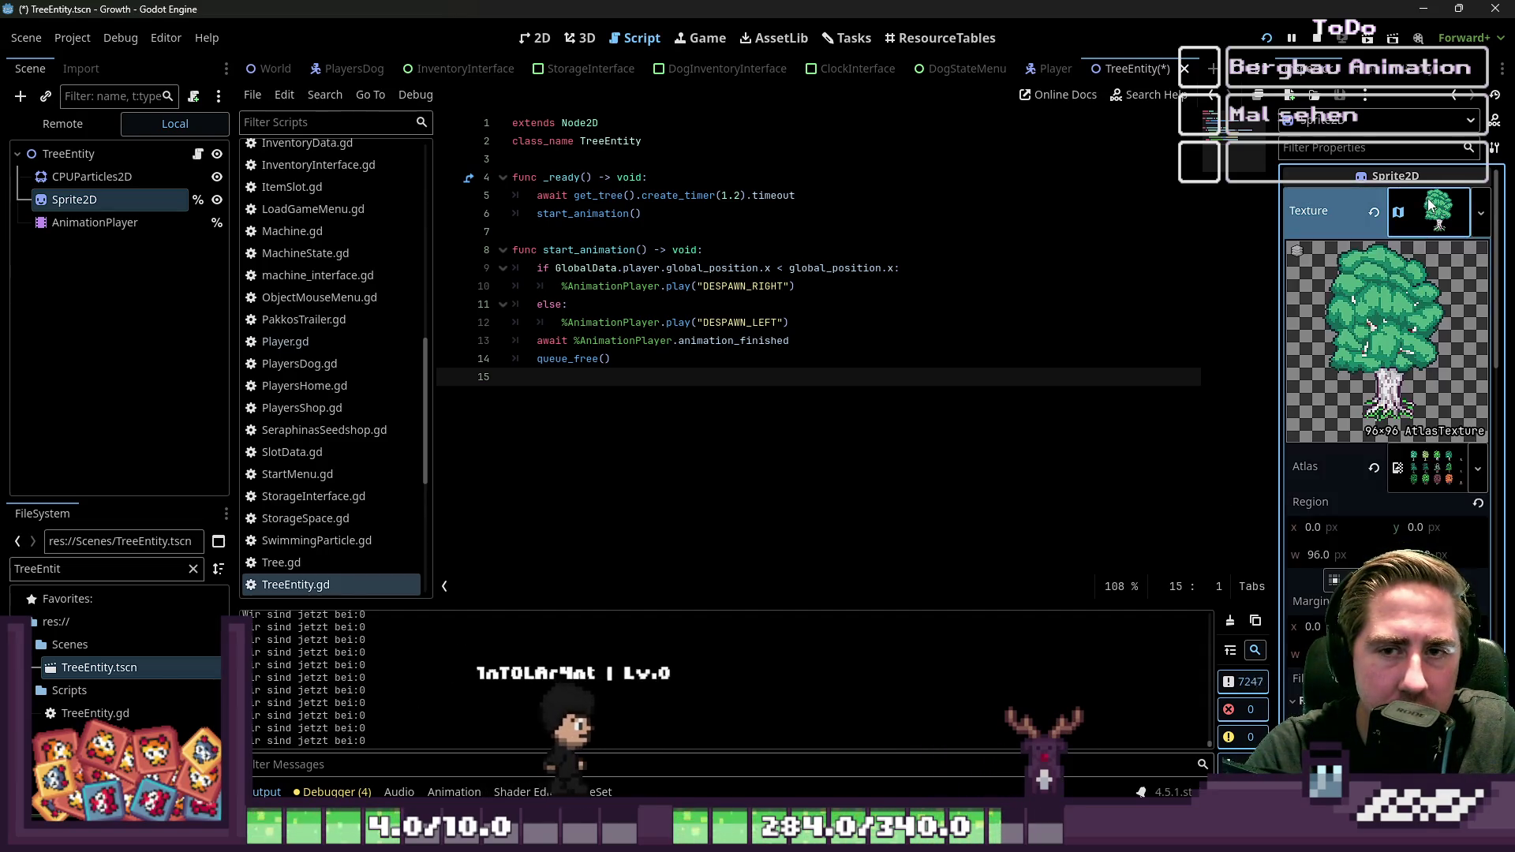
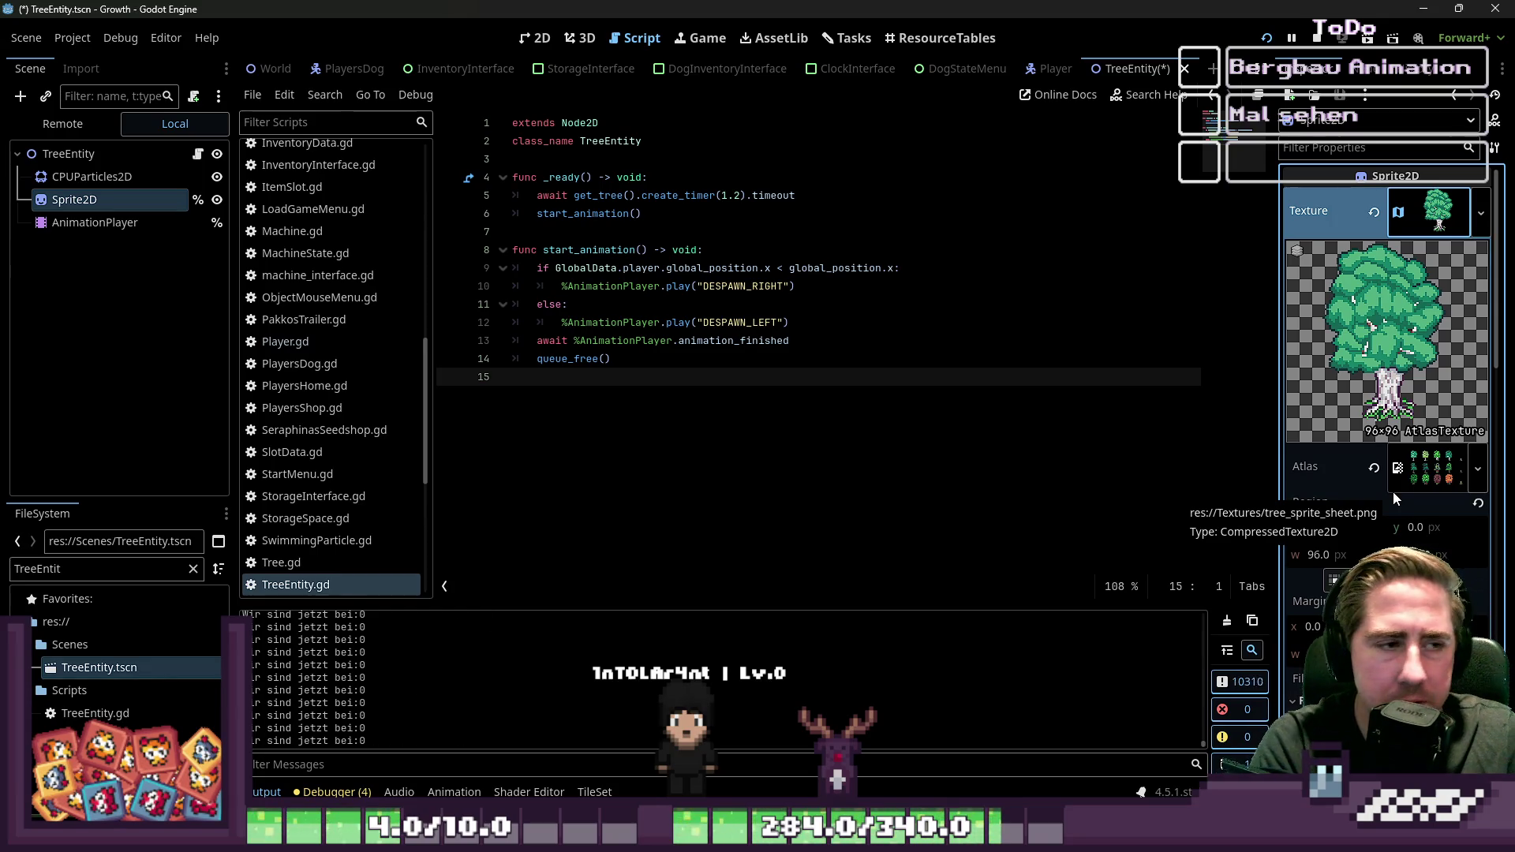
Step: Save the TreeEntity scene and copy the FarmingIdle emit line from FarmingSuccess.gd
key(ctrl+s)
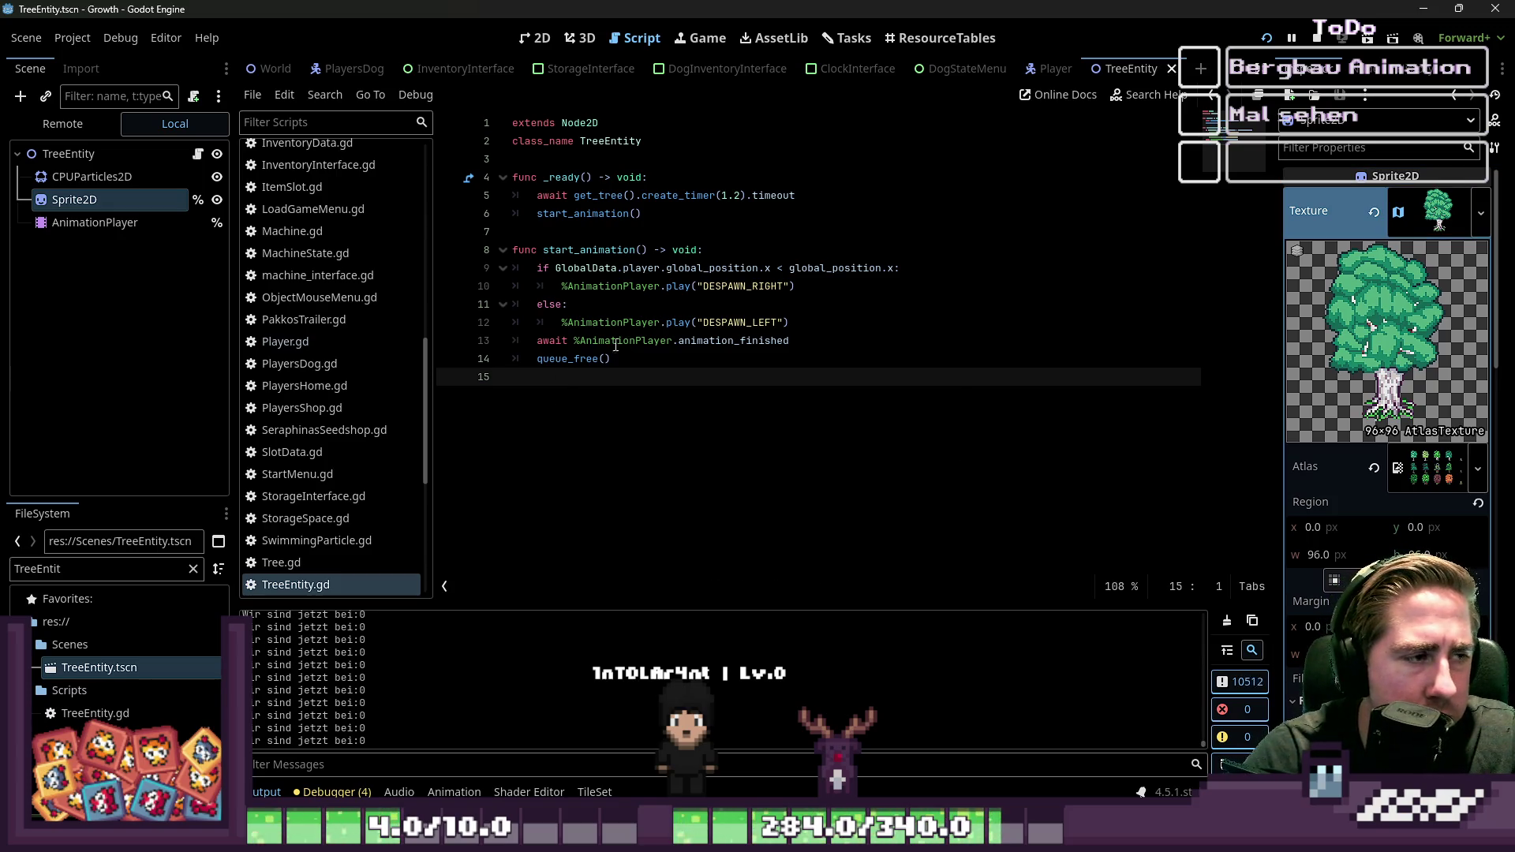
scroll(268, 423, up, 10)
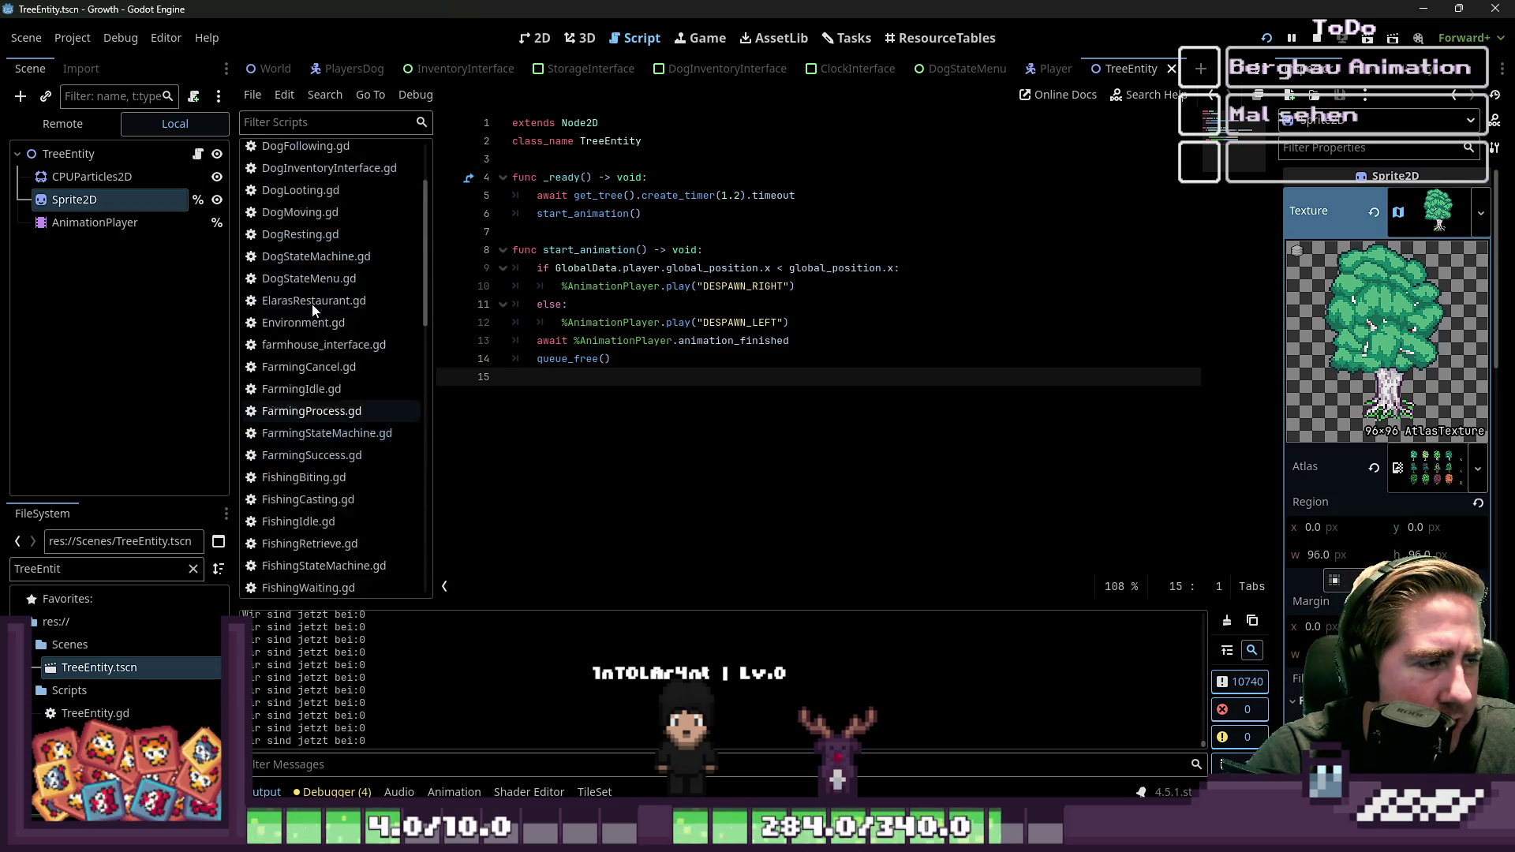
click(352, 511)
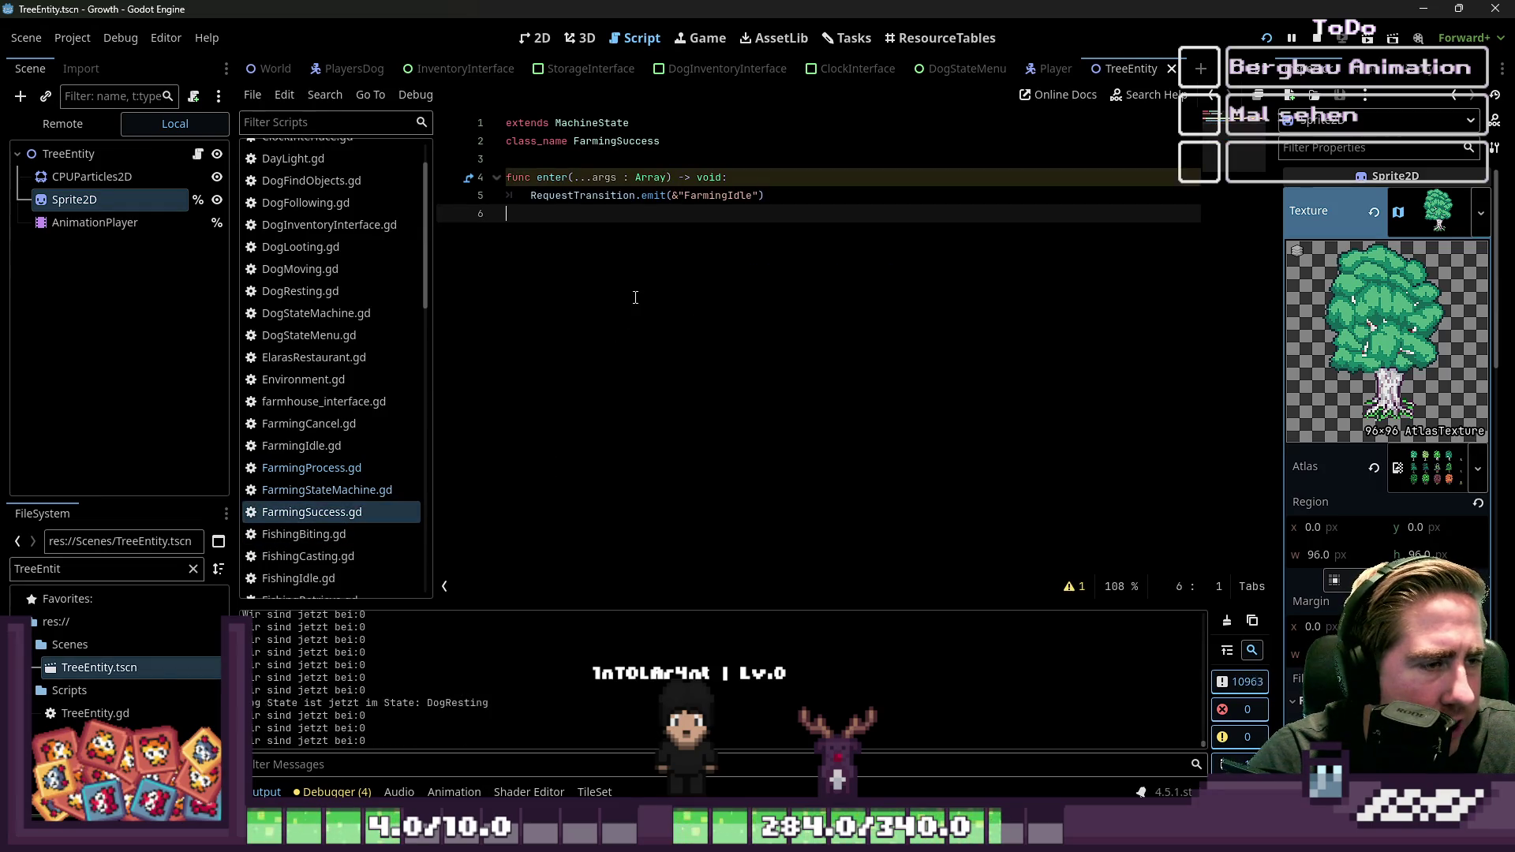
drag(765, 195, 520, 195)
key(ctrl+c)
click(625, 331)
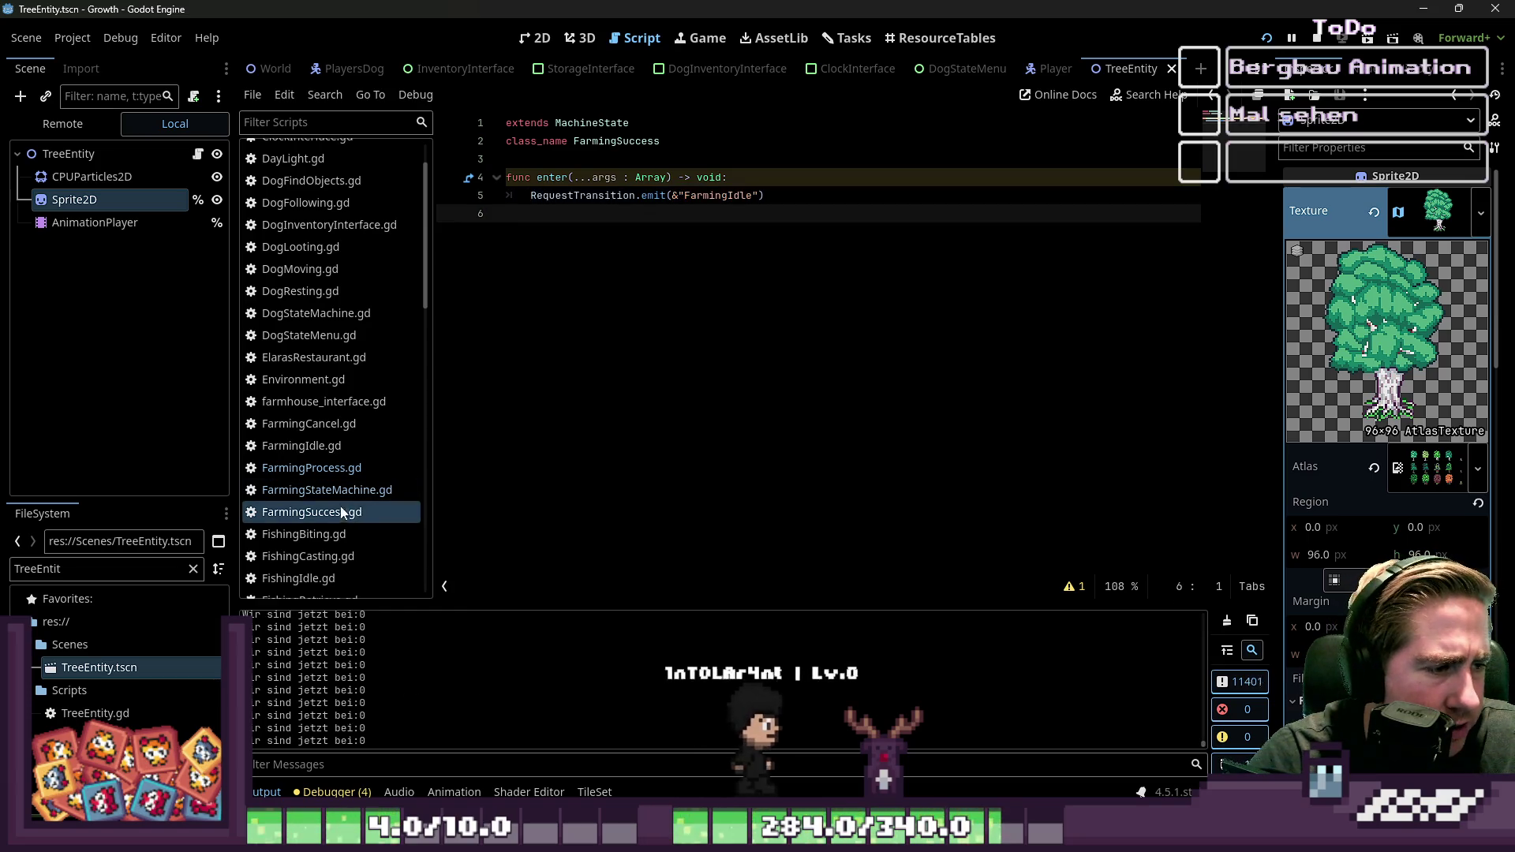
Step: In FarmingProcess.gd, paste the FarmingIdle transition over the FarmingSuccess emit on line 39
click(343, 470)
key(ctrl+f)
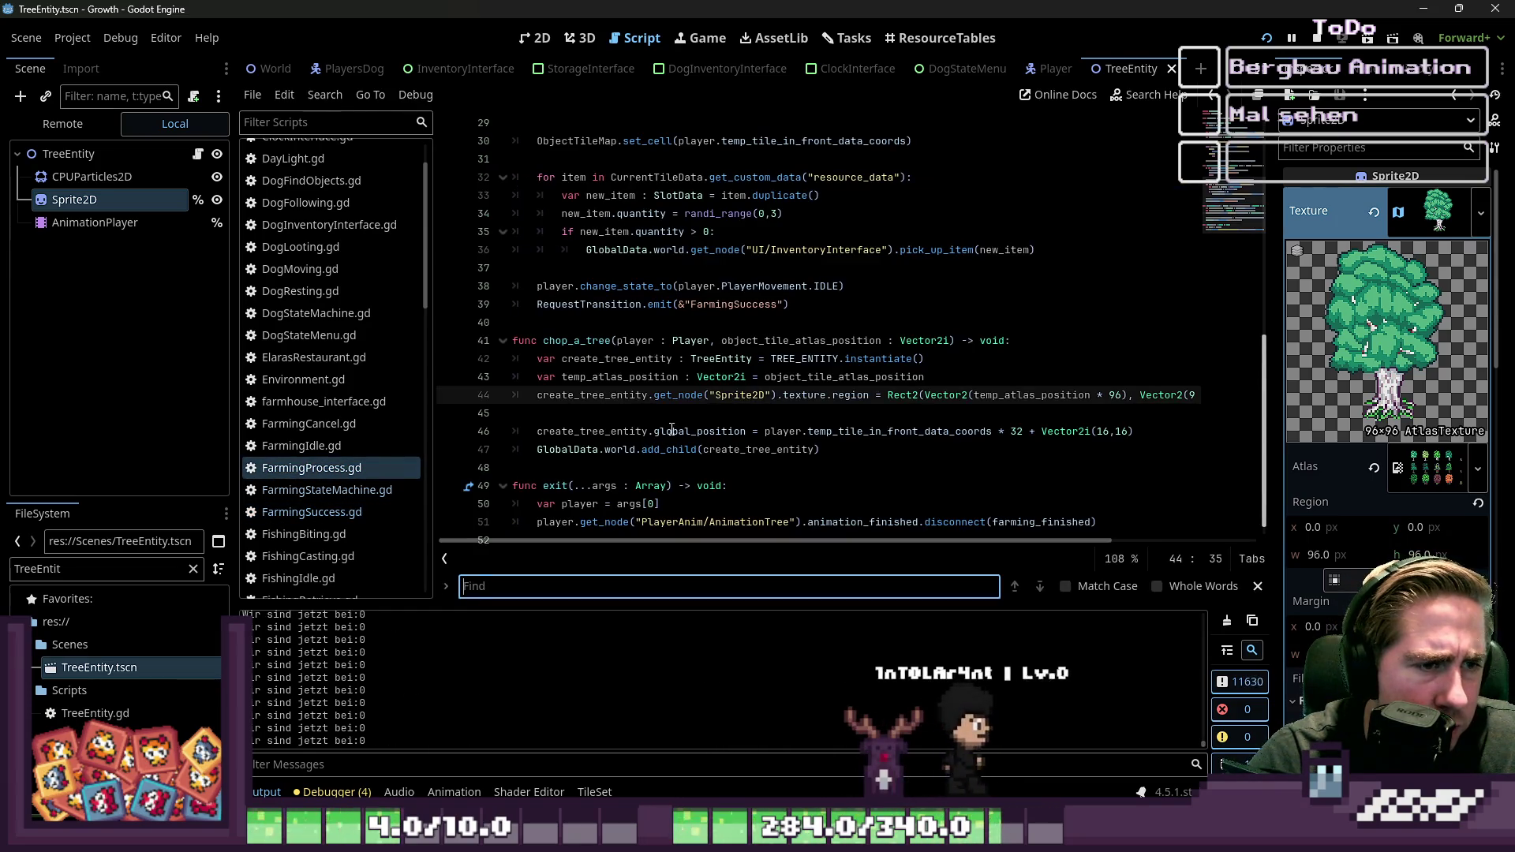
click(774, 306)
drag(795, 308, 533, 307)
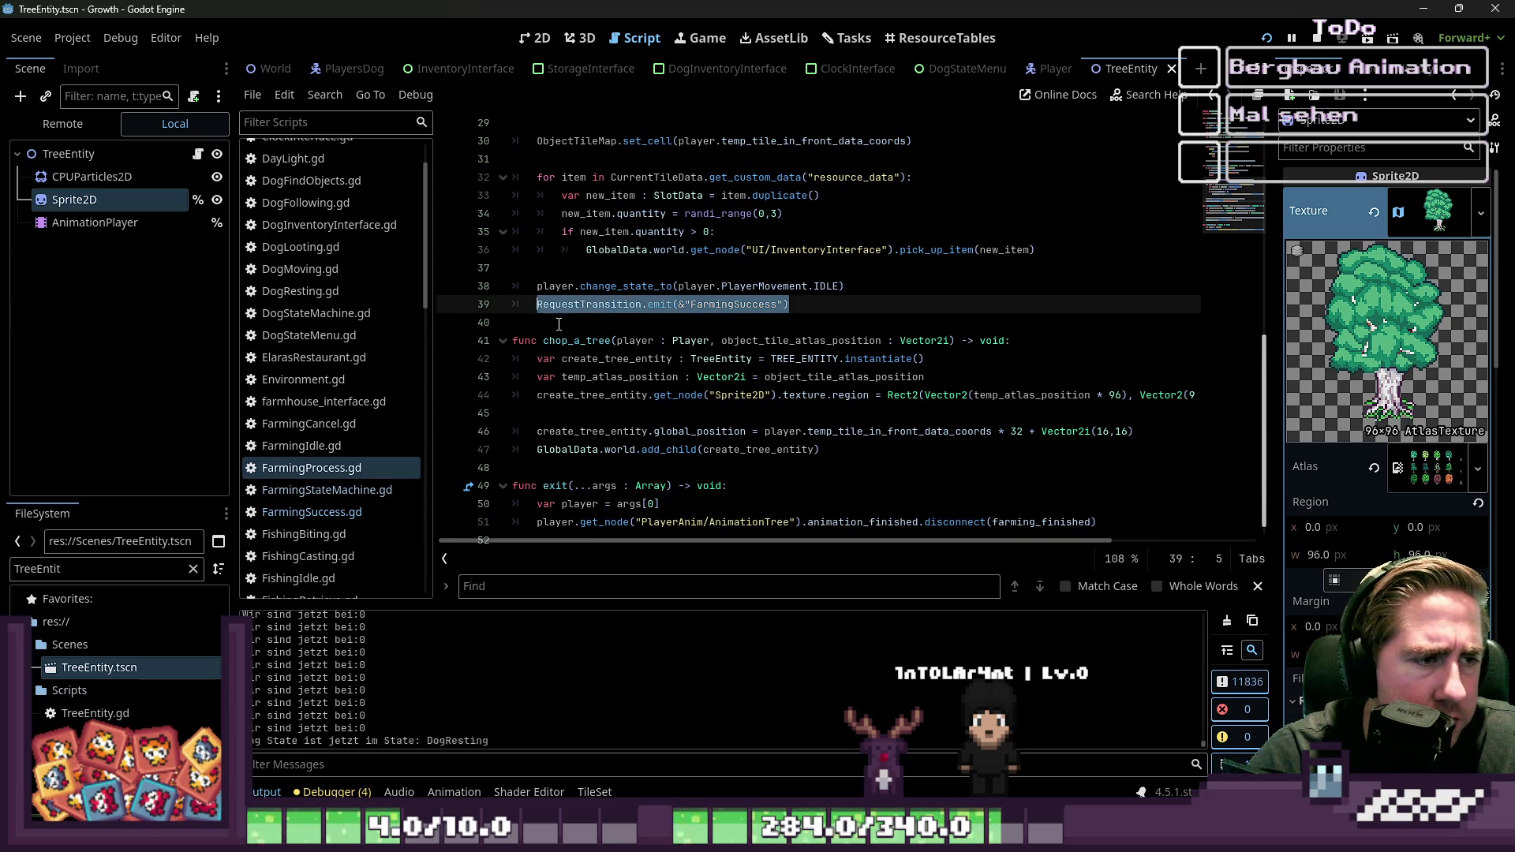
key(ctrl+v)
click(647, 323)
scroll(652, 362, up, 3)
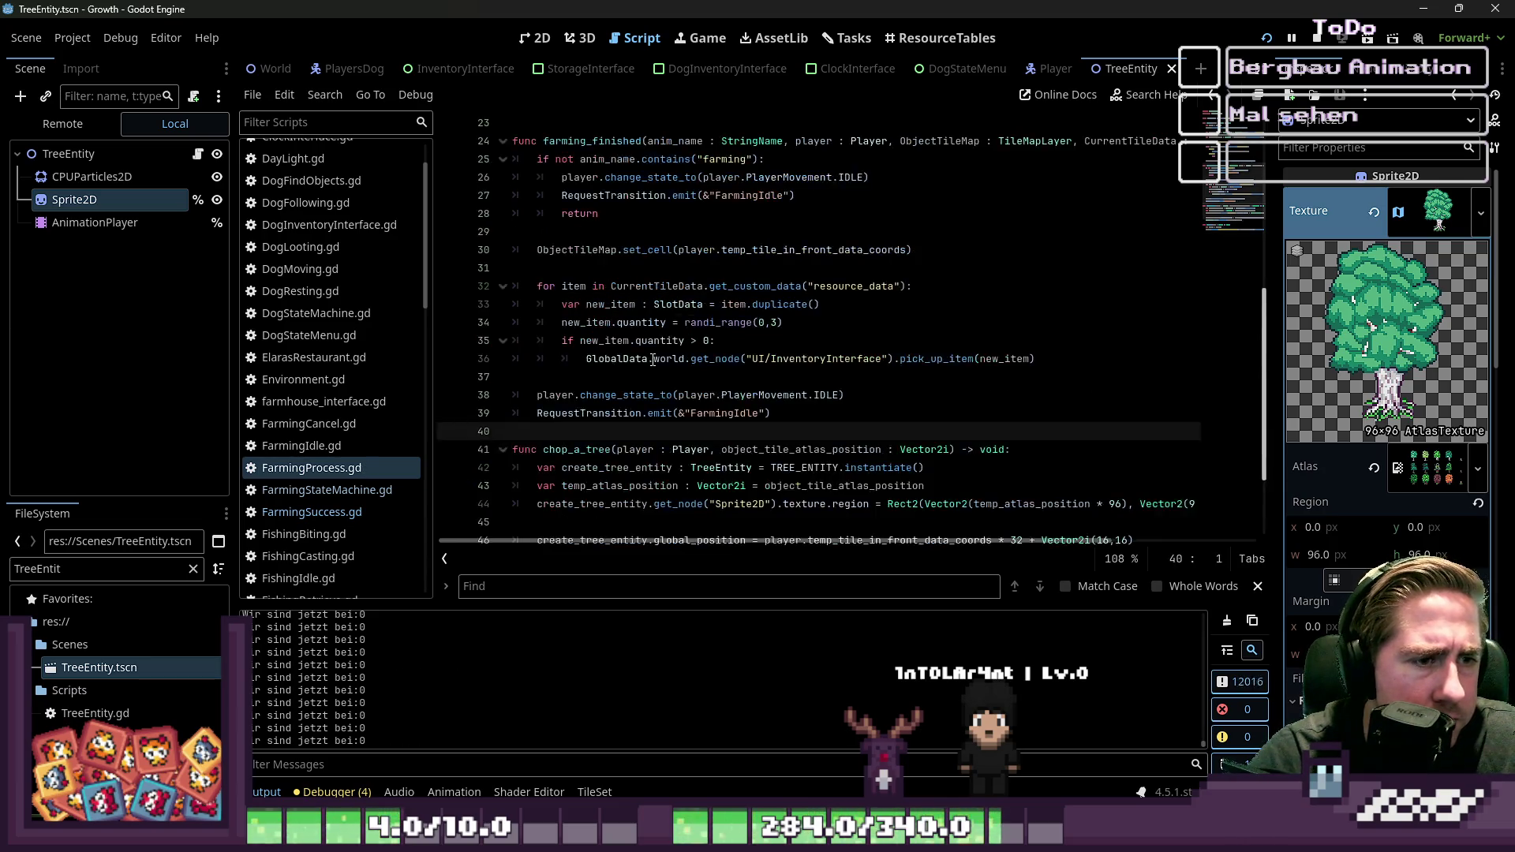
scroll(653, 360, down, 3)
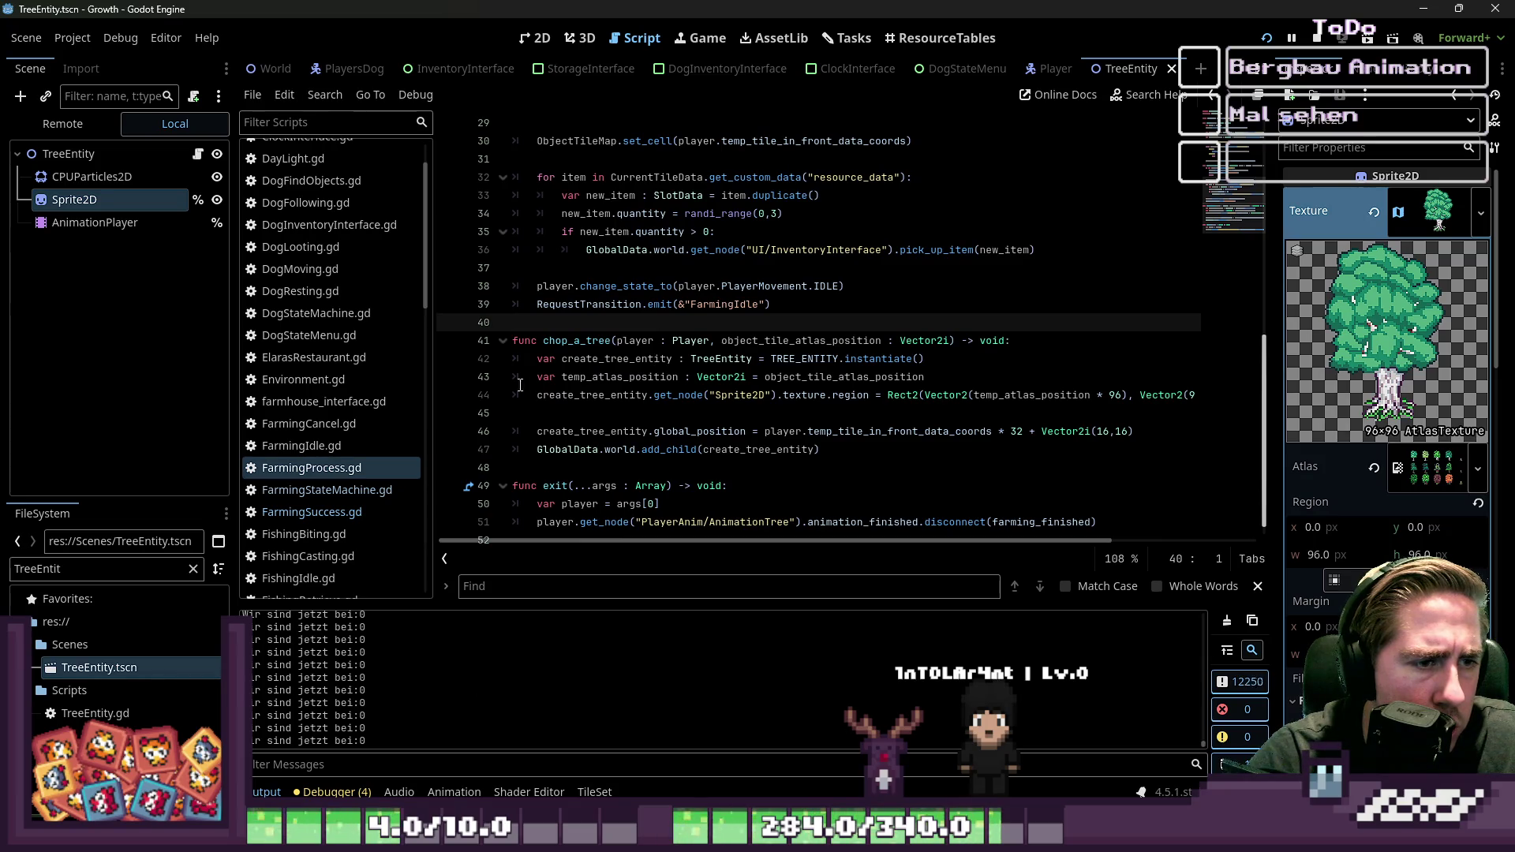
Step: Check the farming state scripts for remaining FarmingSuccess references, ending on FarmingStateMachine.gd
click(333, 452)
key(ctrl+f)
text(Farmin)
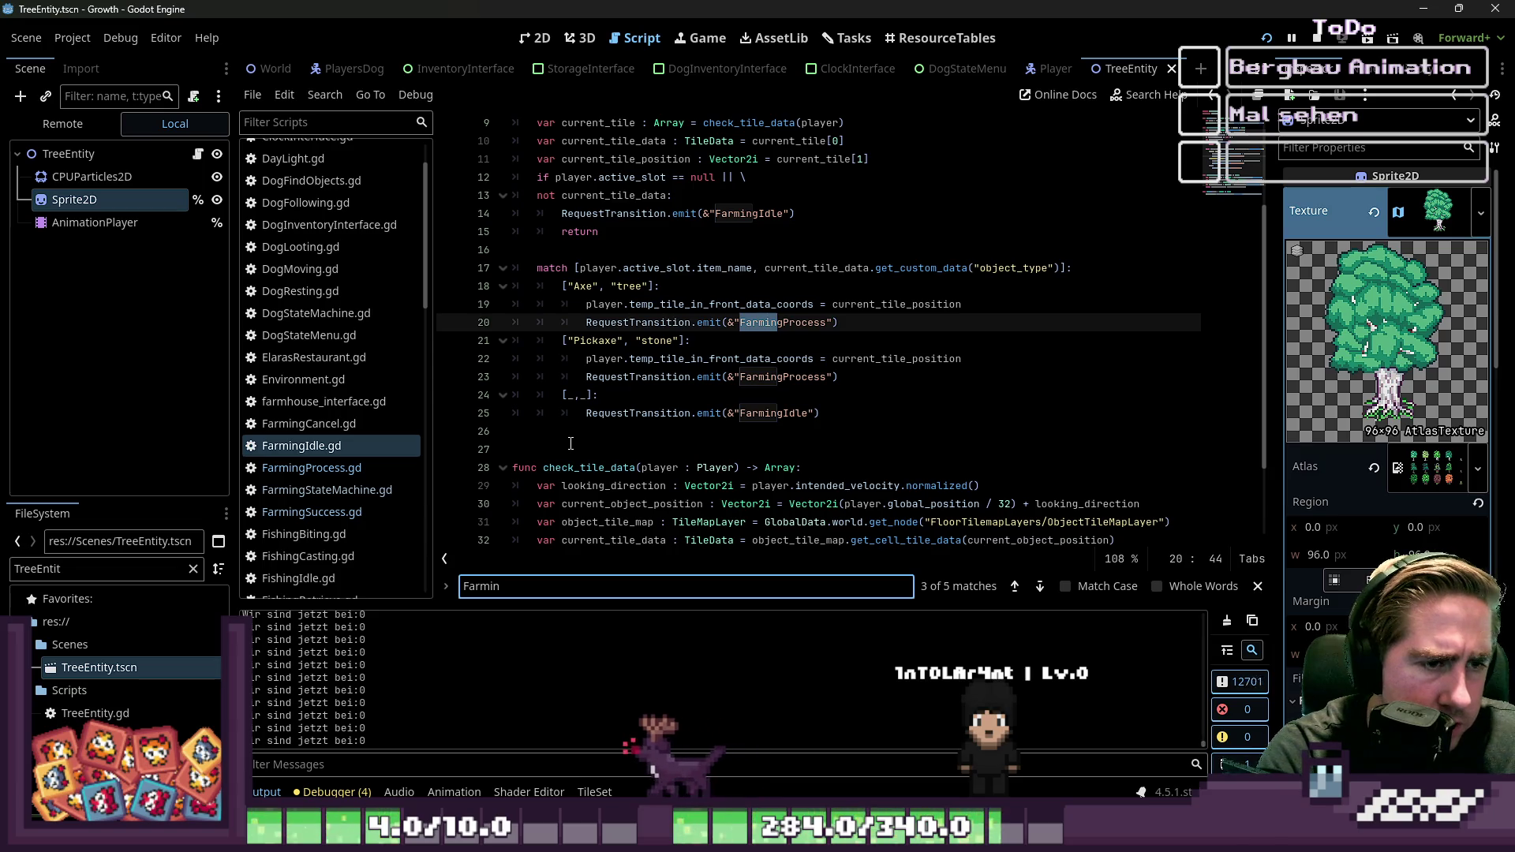
text(gSucce)
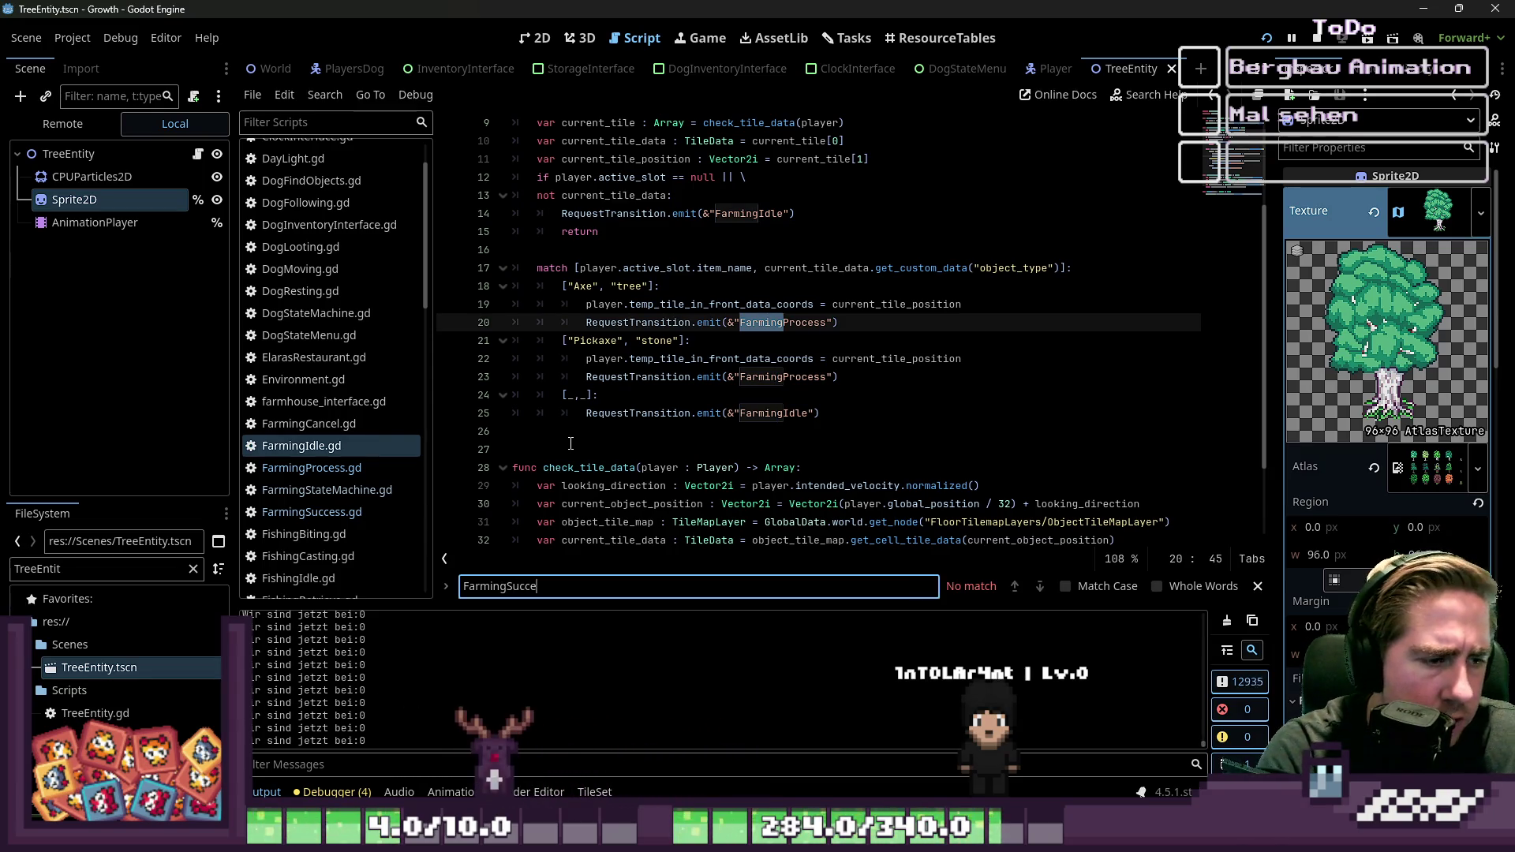
click(312, 468)
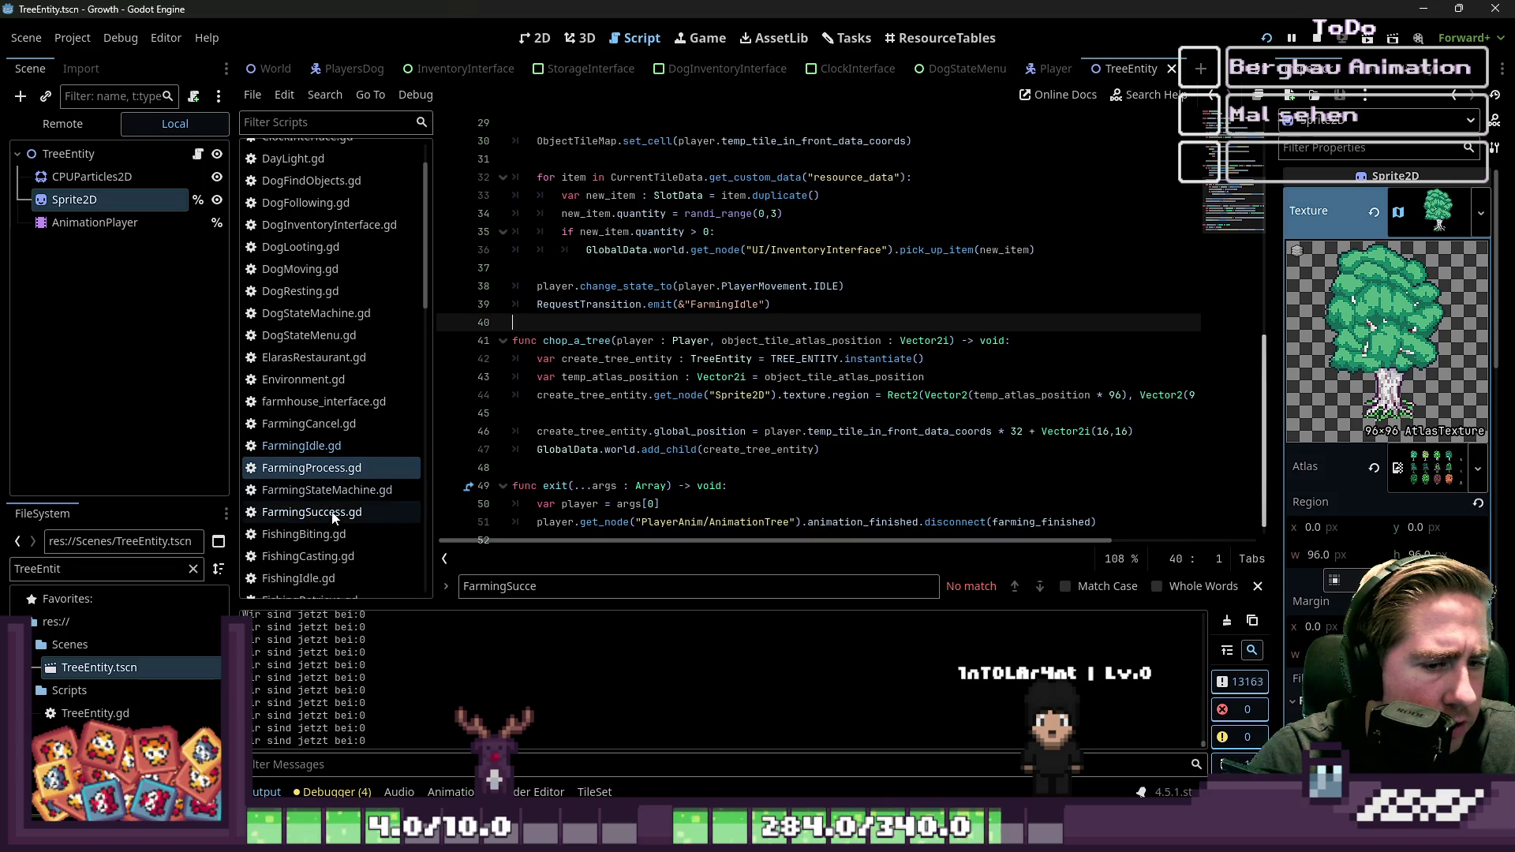
click(347, 491)
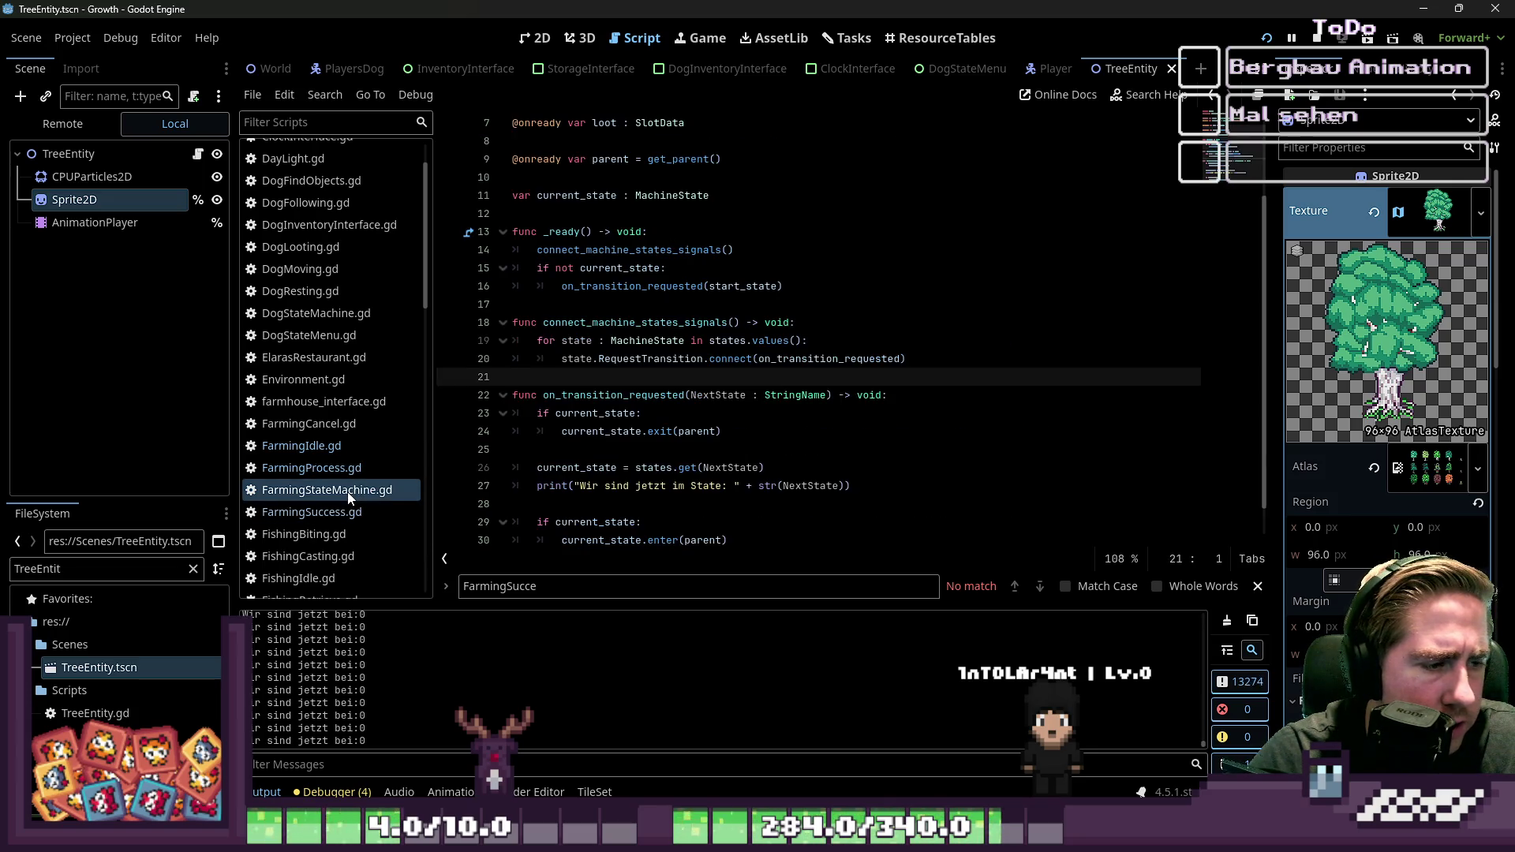
click(286, 517)
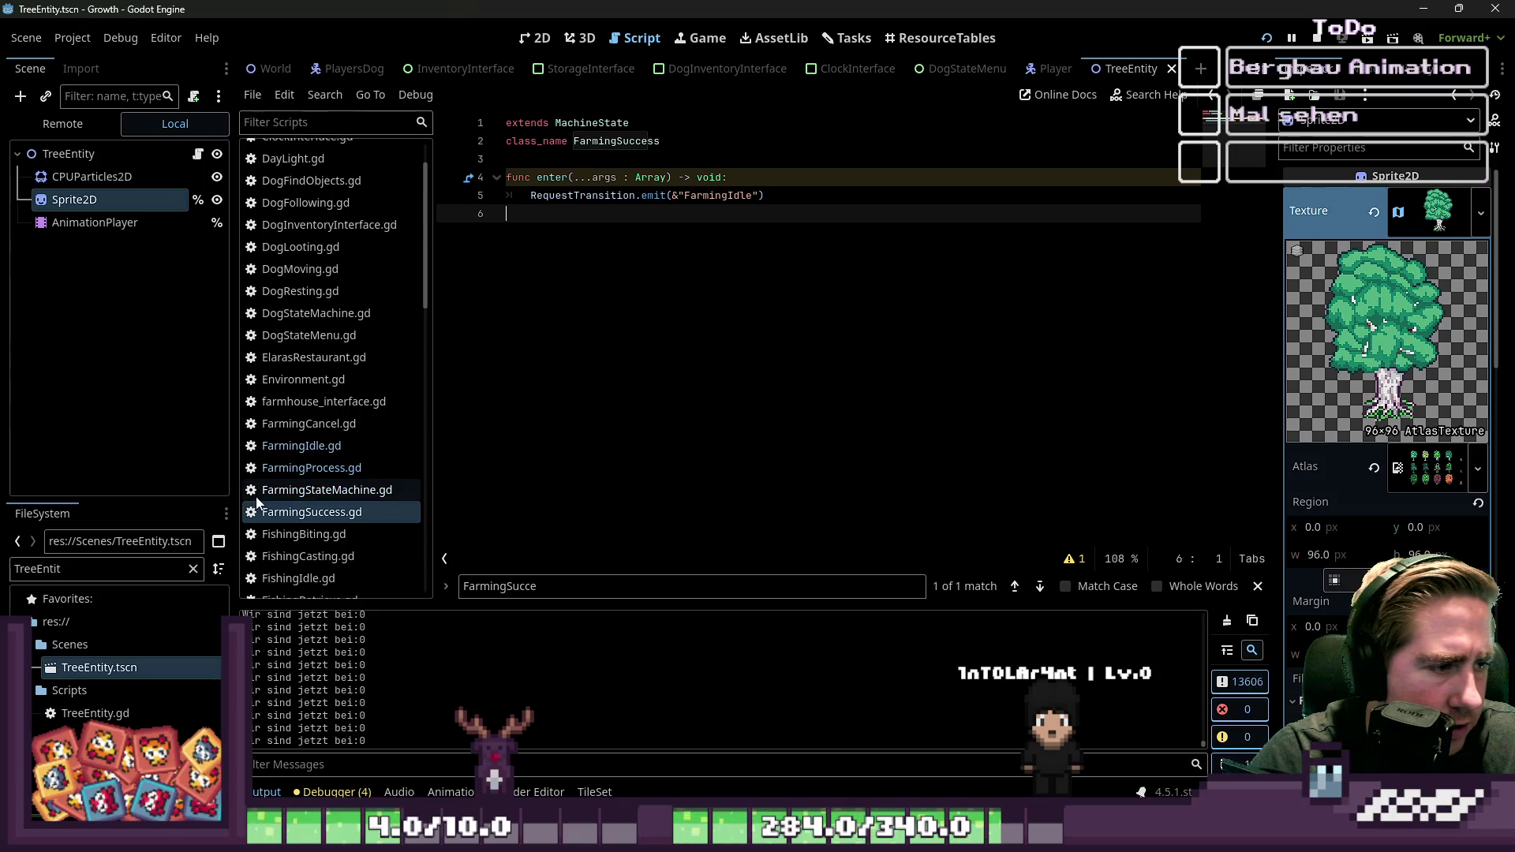
click(289, 491)
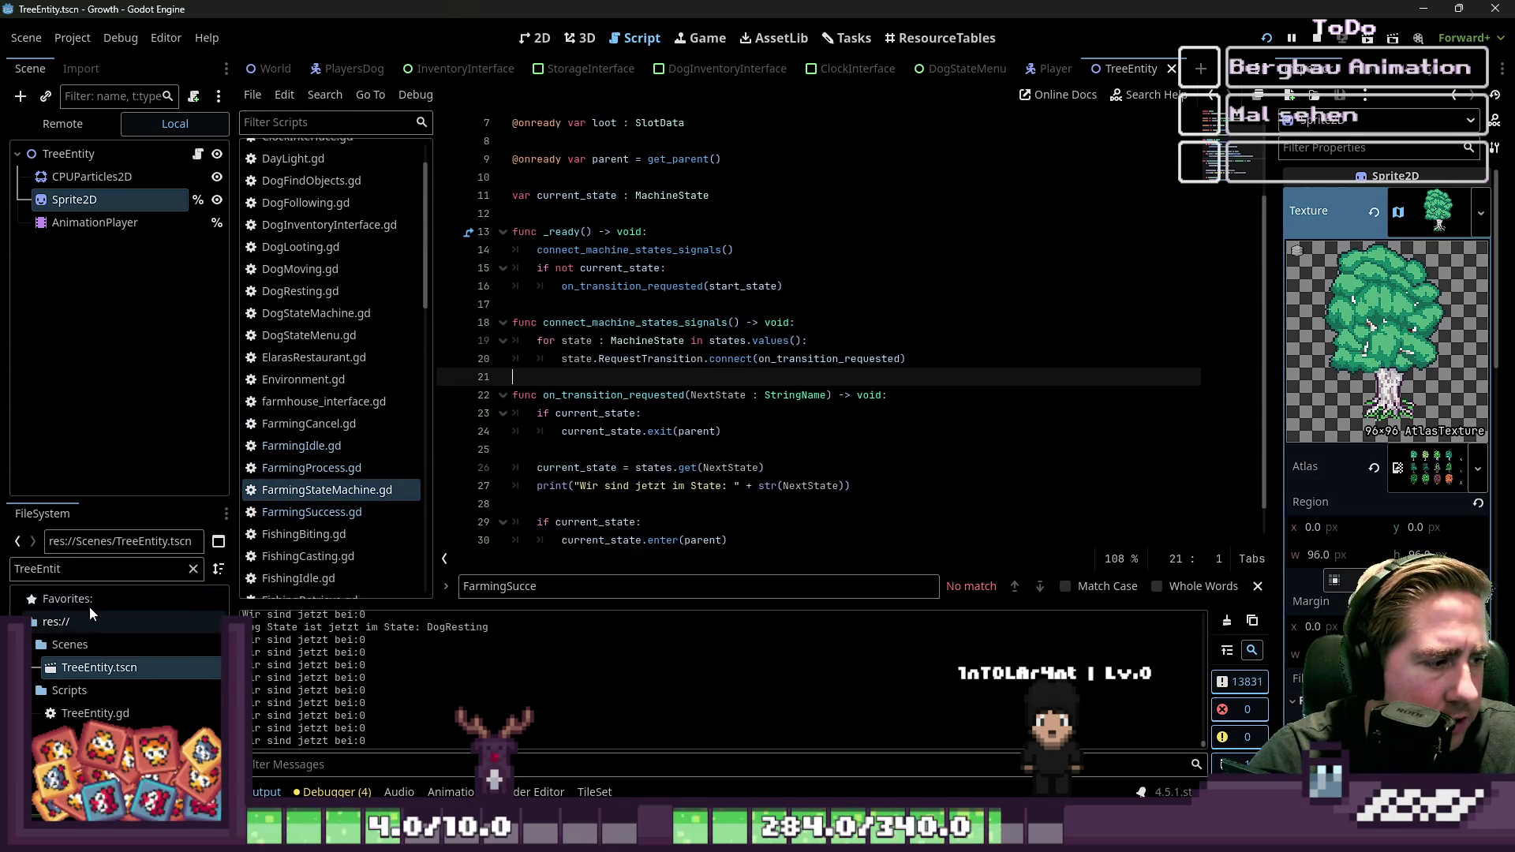
Step: Filter the FileSystem dock and delete the FarmingSuccess.tres resource
click(108, 598)
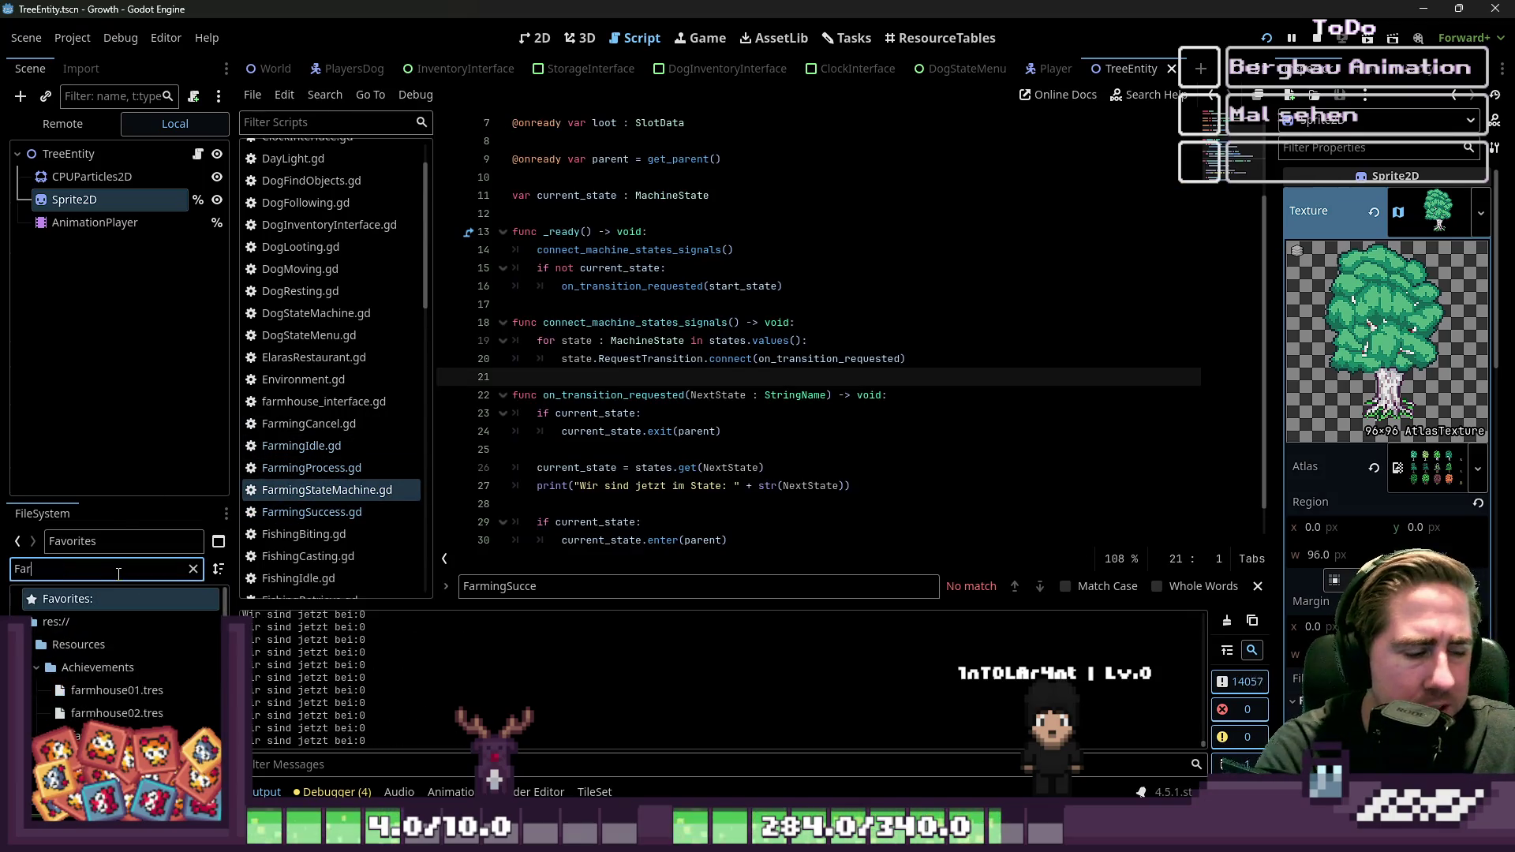
text(mingSucc)
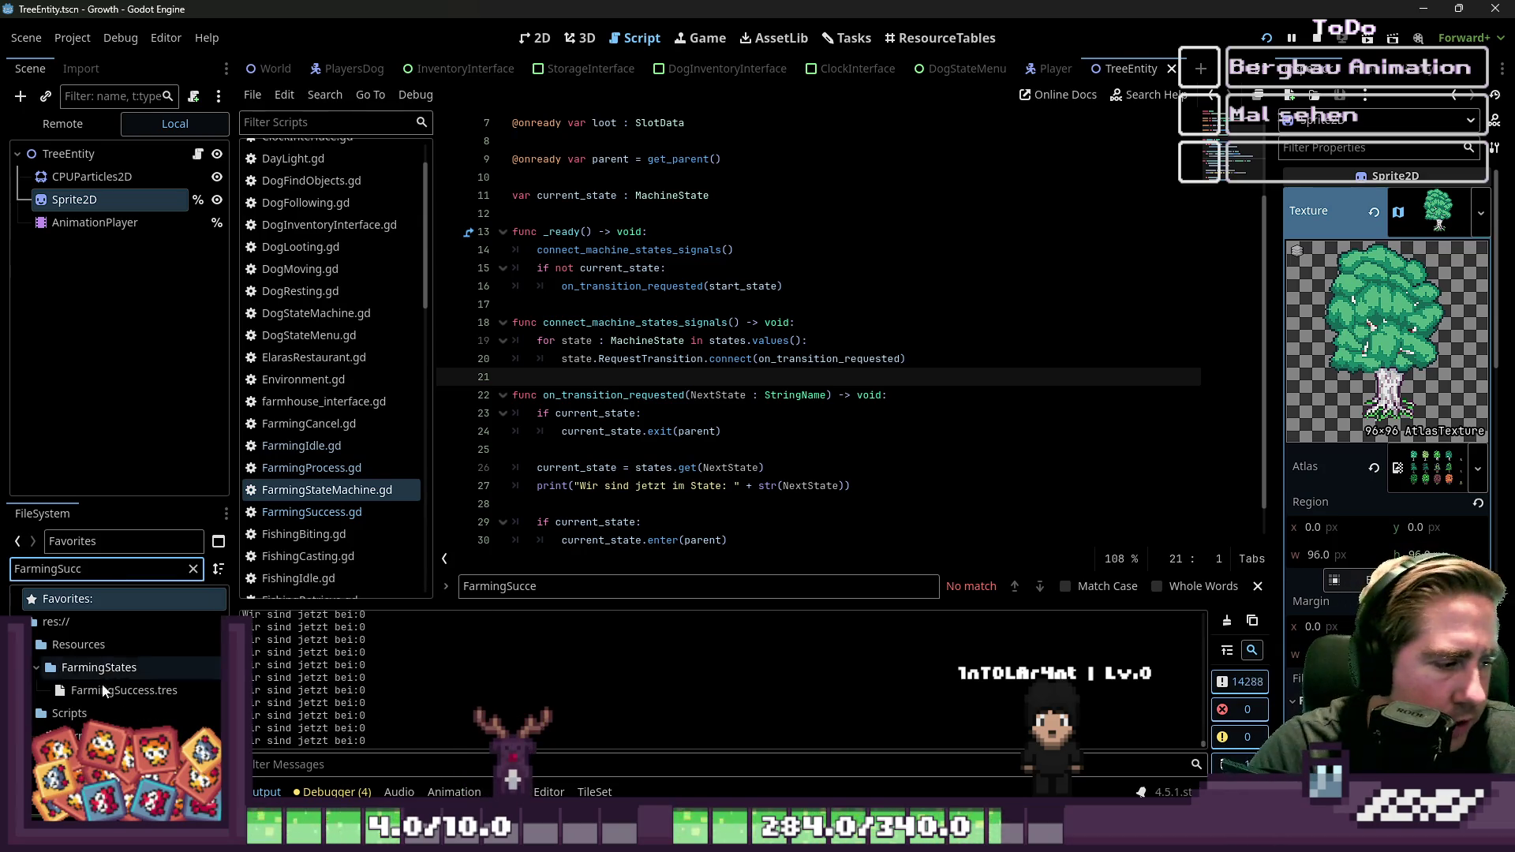
click(111, 691)
right_click(112, 691)
click(190, 697)
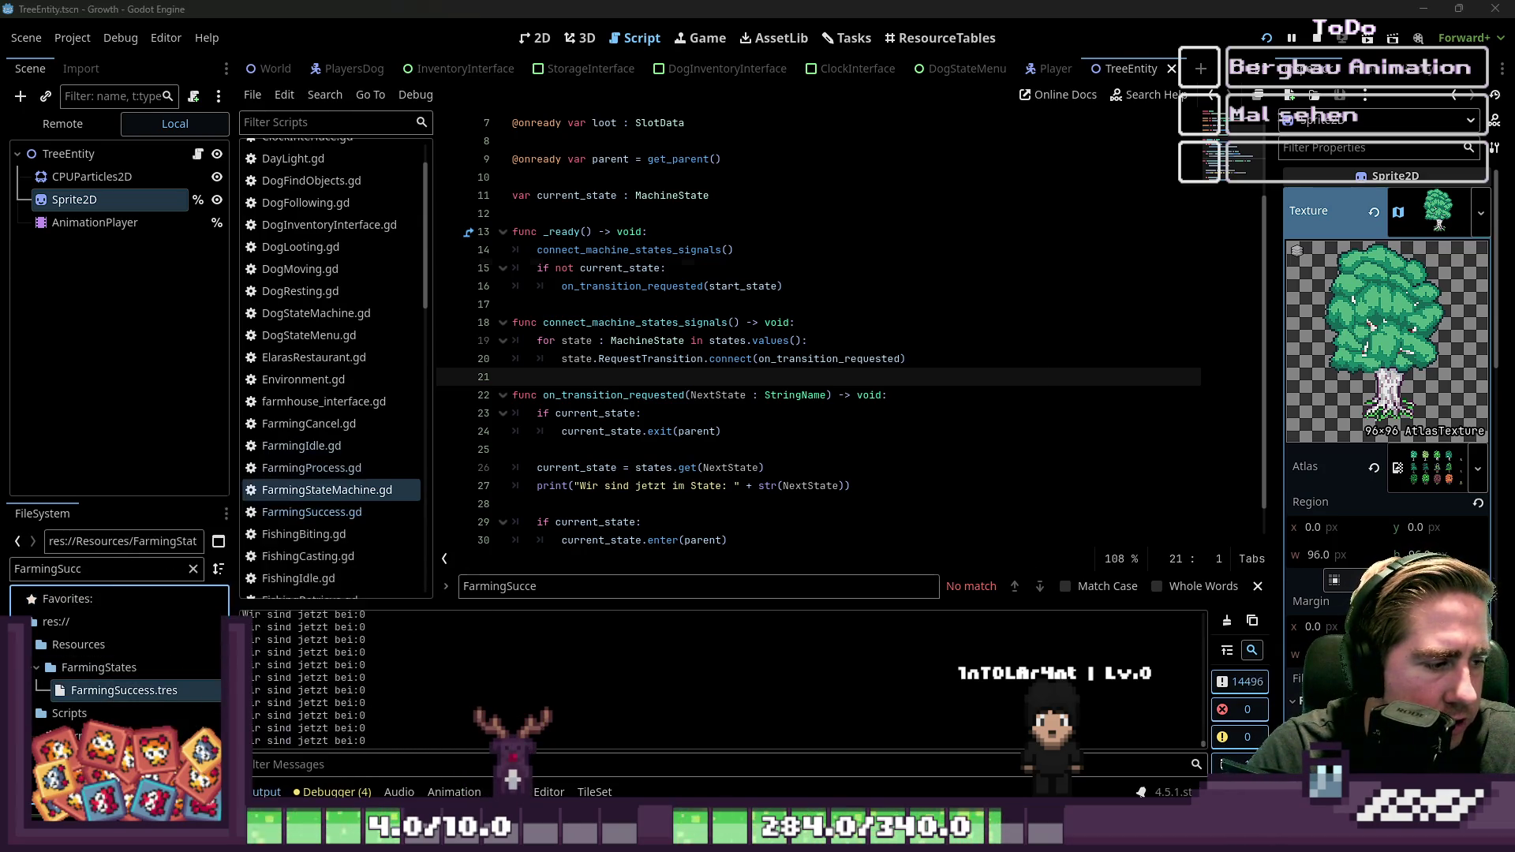
key(Return)
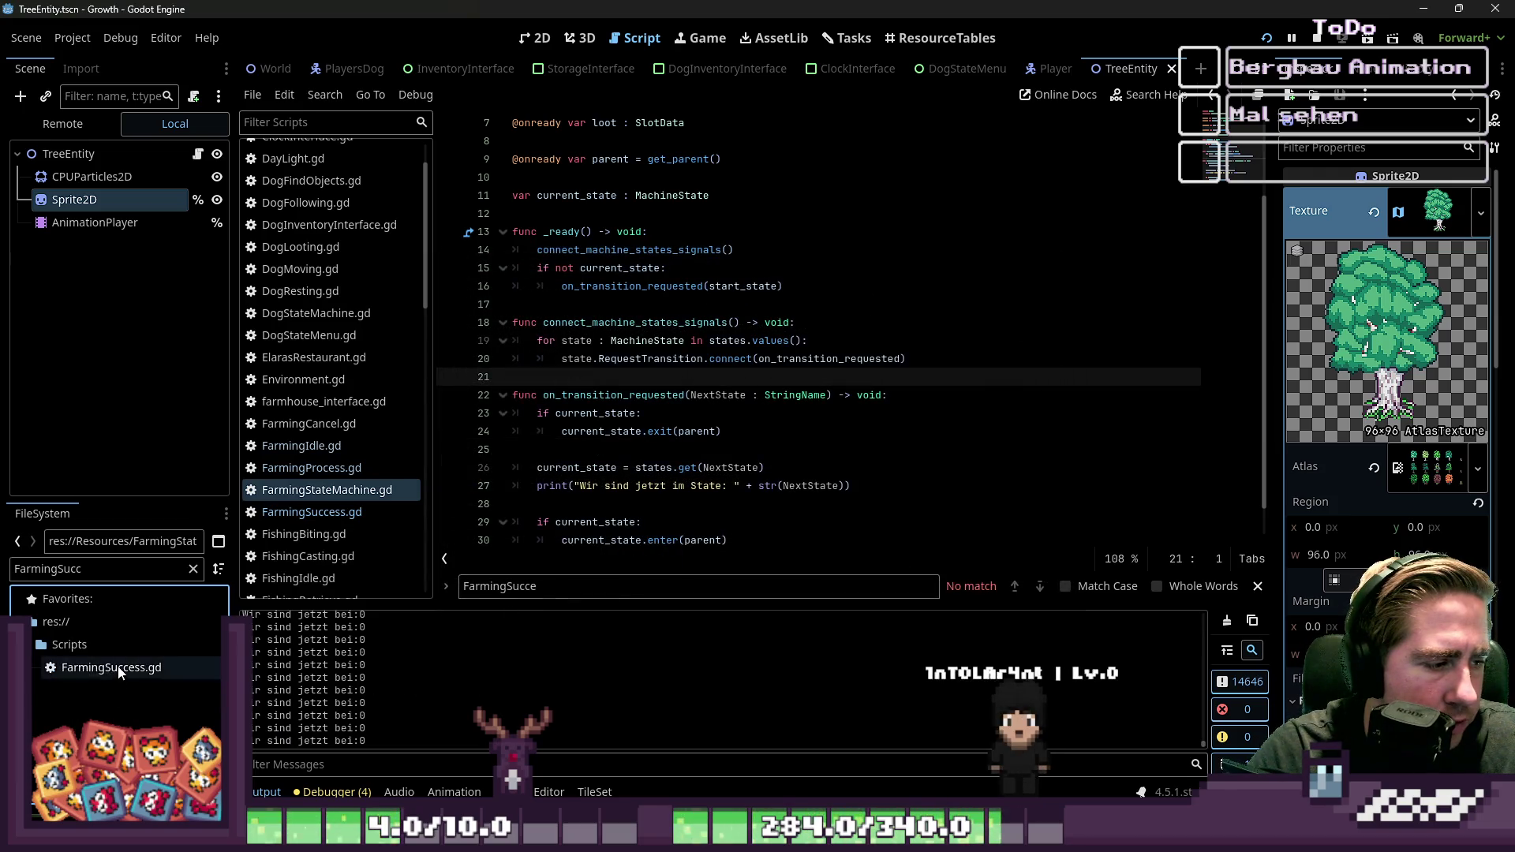
Step: Delete the FarmingSuccess.gd script from the project as well
right_click(119, 670)
click(158, 694)
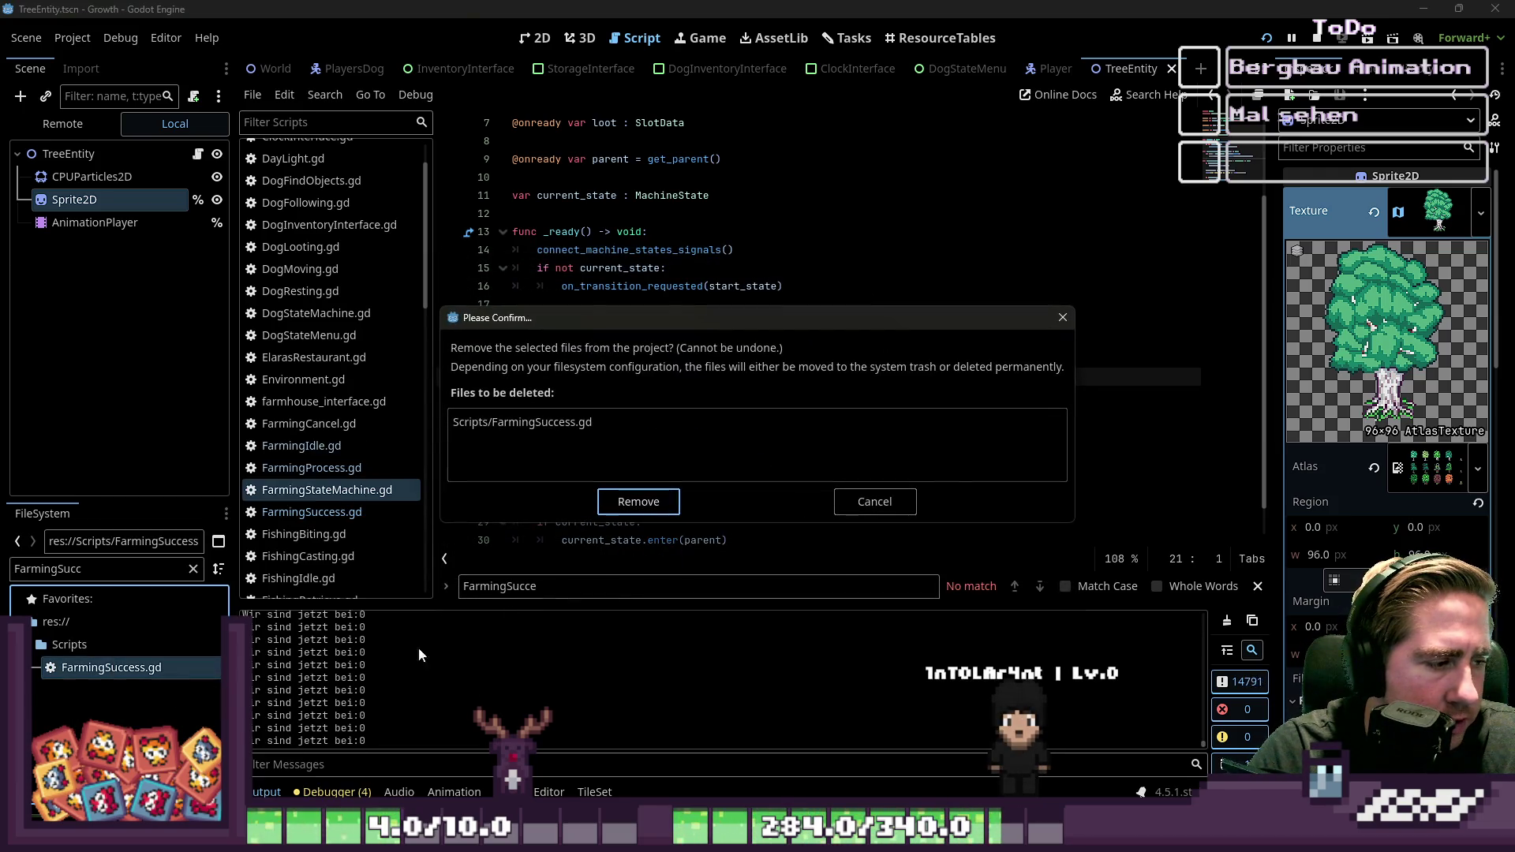
click(652, 509)
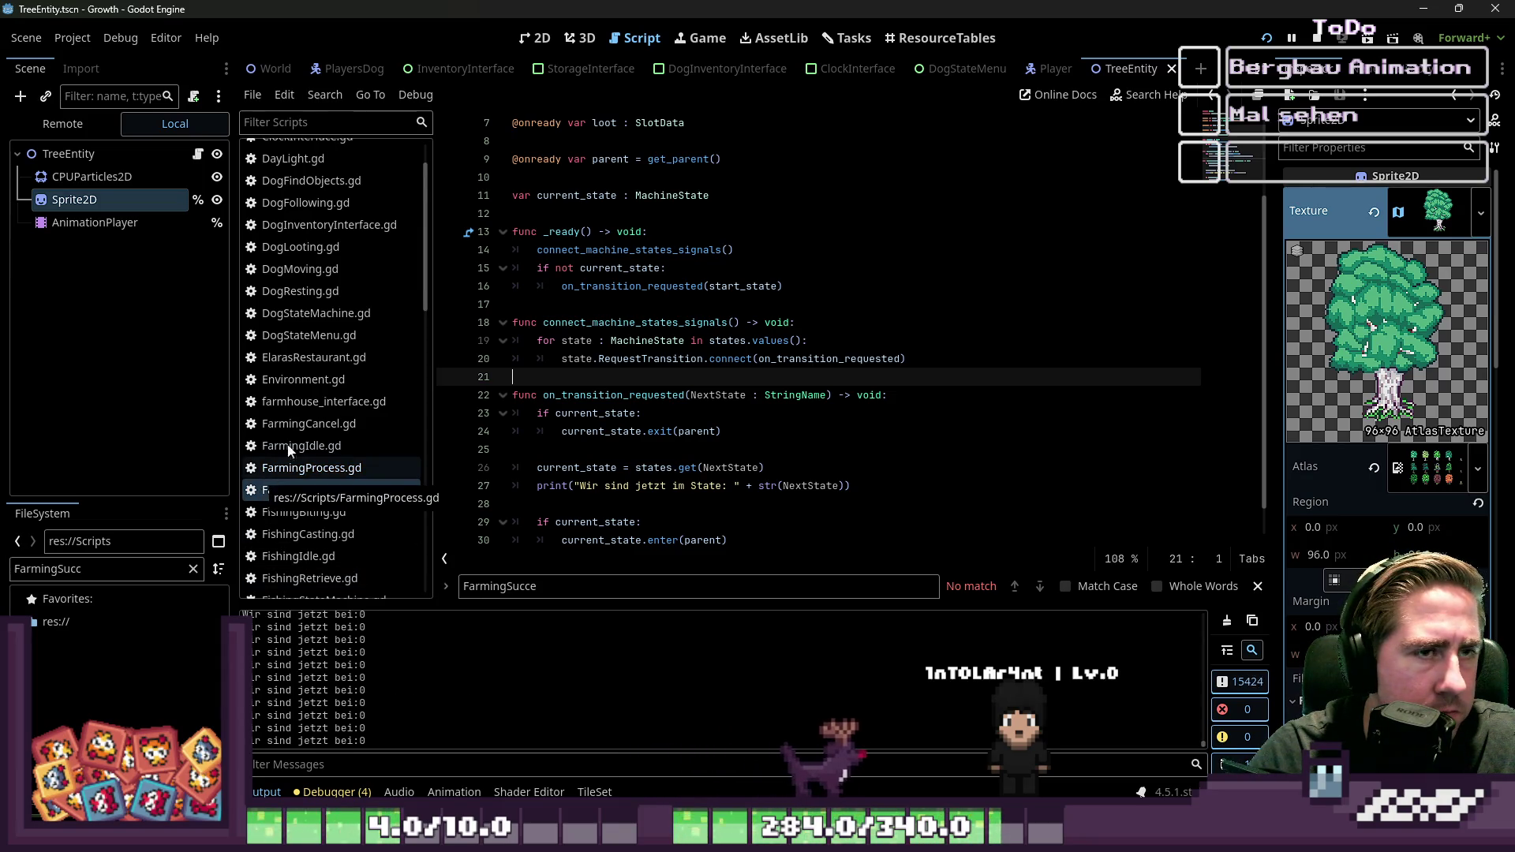
click(1049, 69)
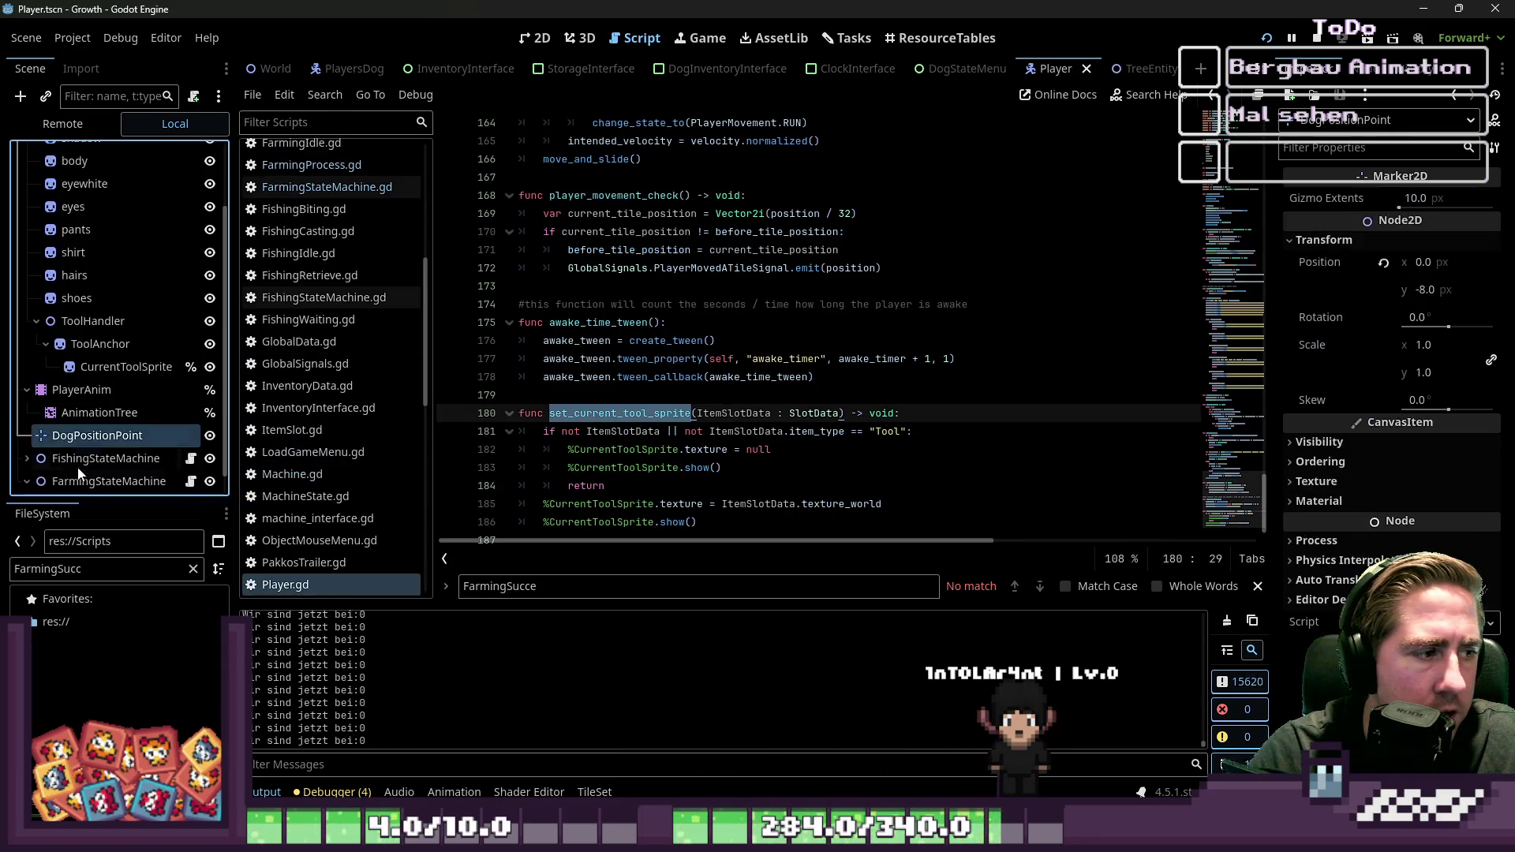
Step: Trash the FarmingSuccess entry in FarmingStateMachine's States, leaving three states, and save Player
drag(1275, 270, 959, 273)
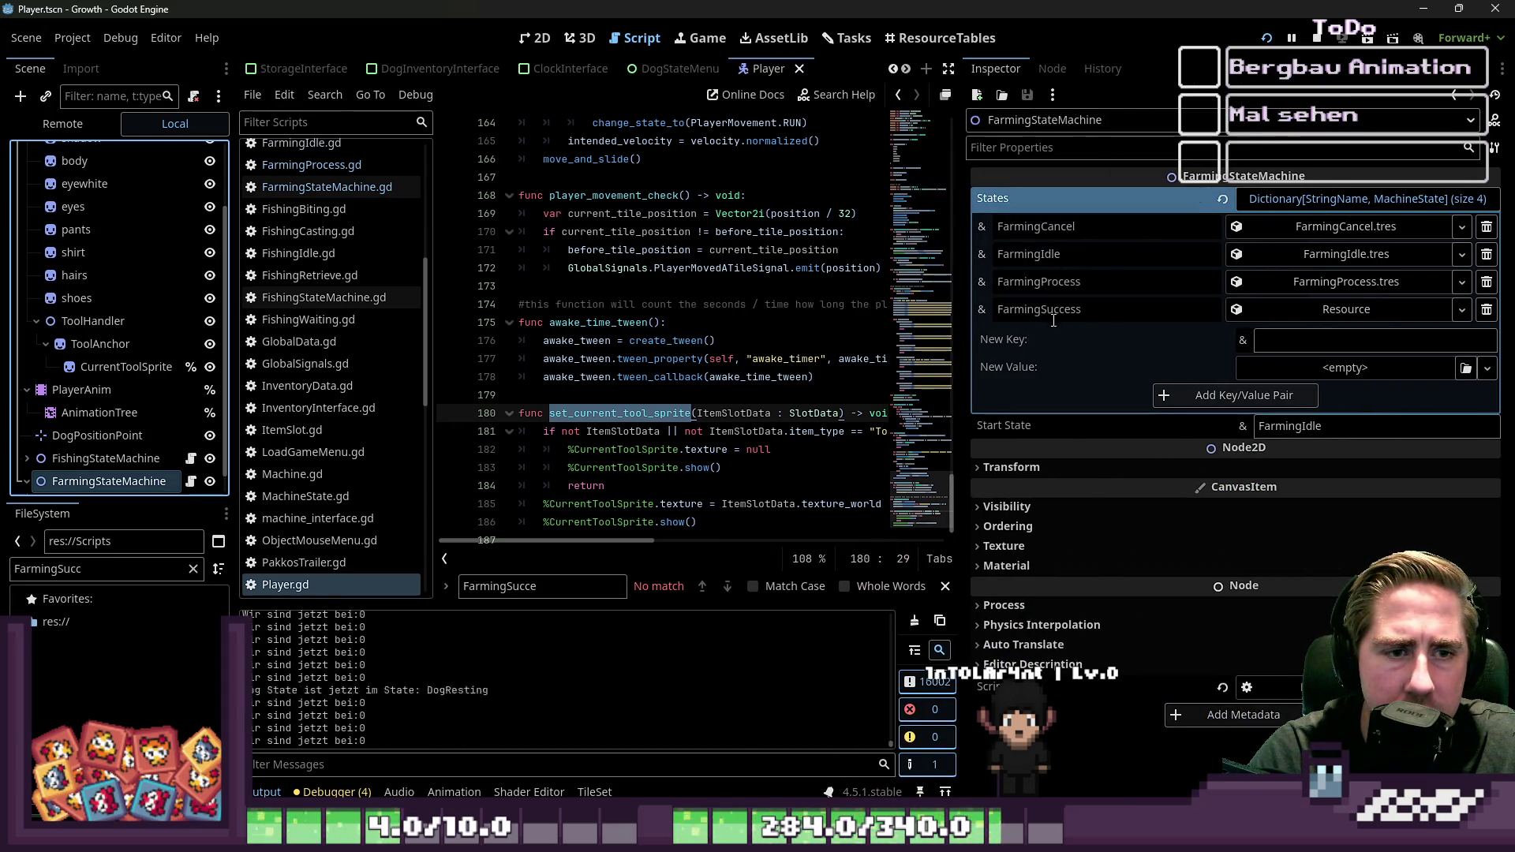
click(1486, 309)
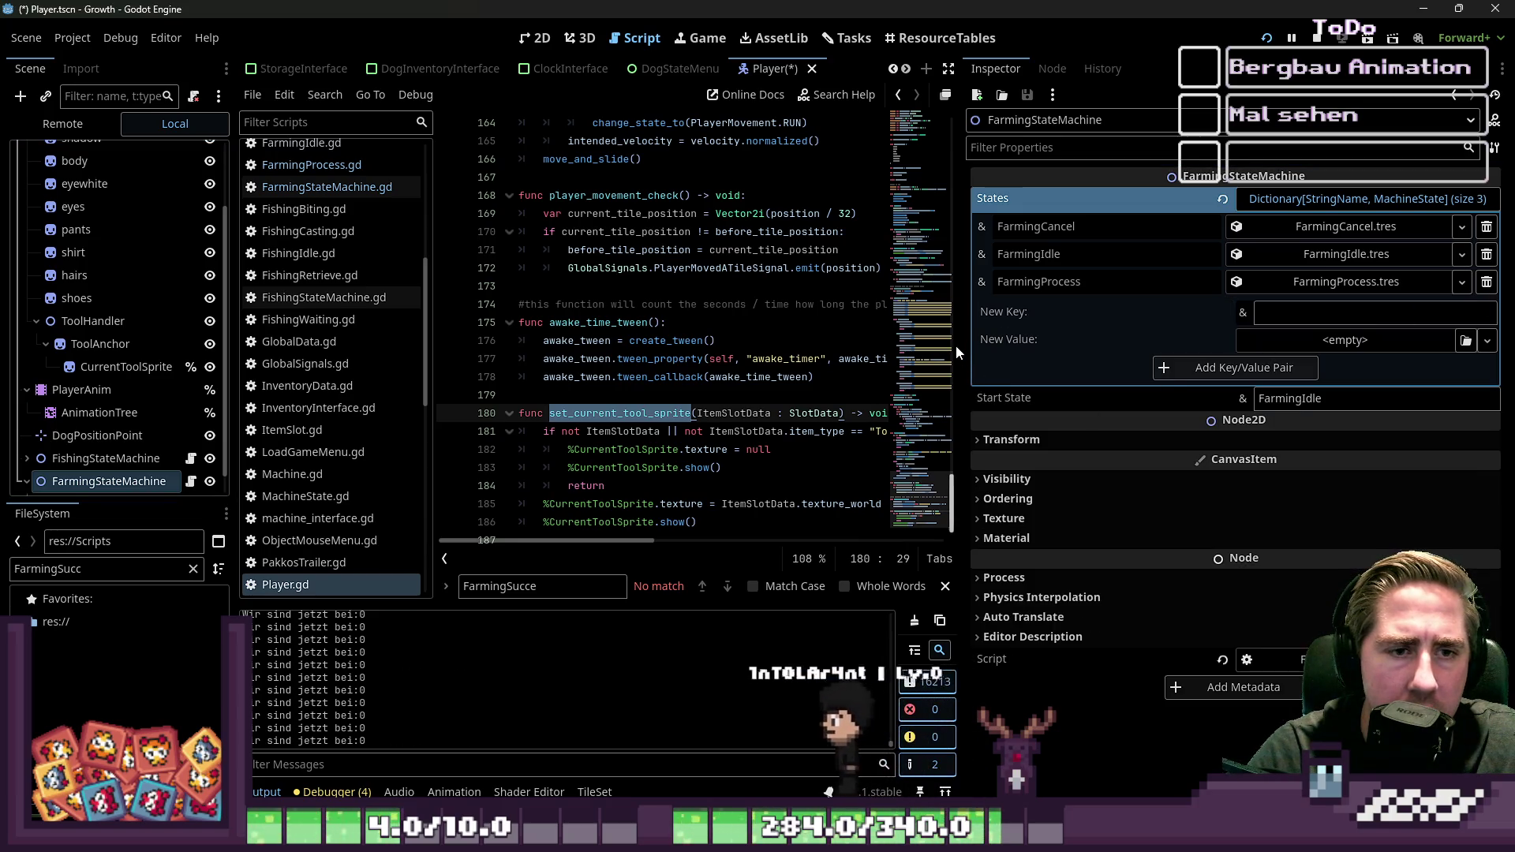
drag(956, 351, 1257, 350)
click(821, 270)
key(ctrl+s)
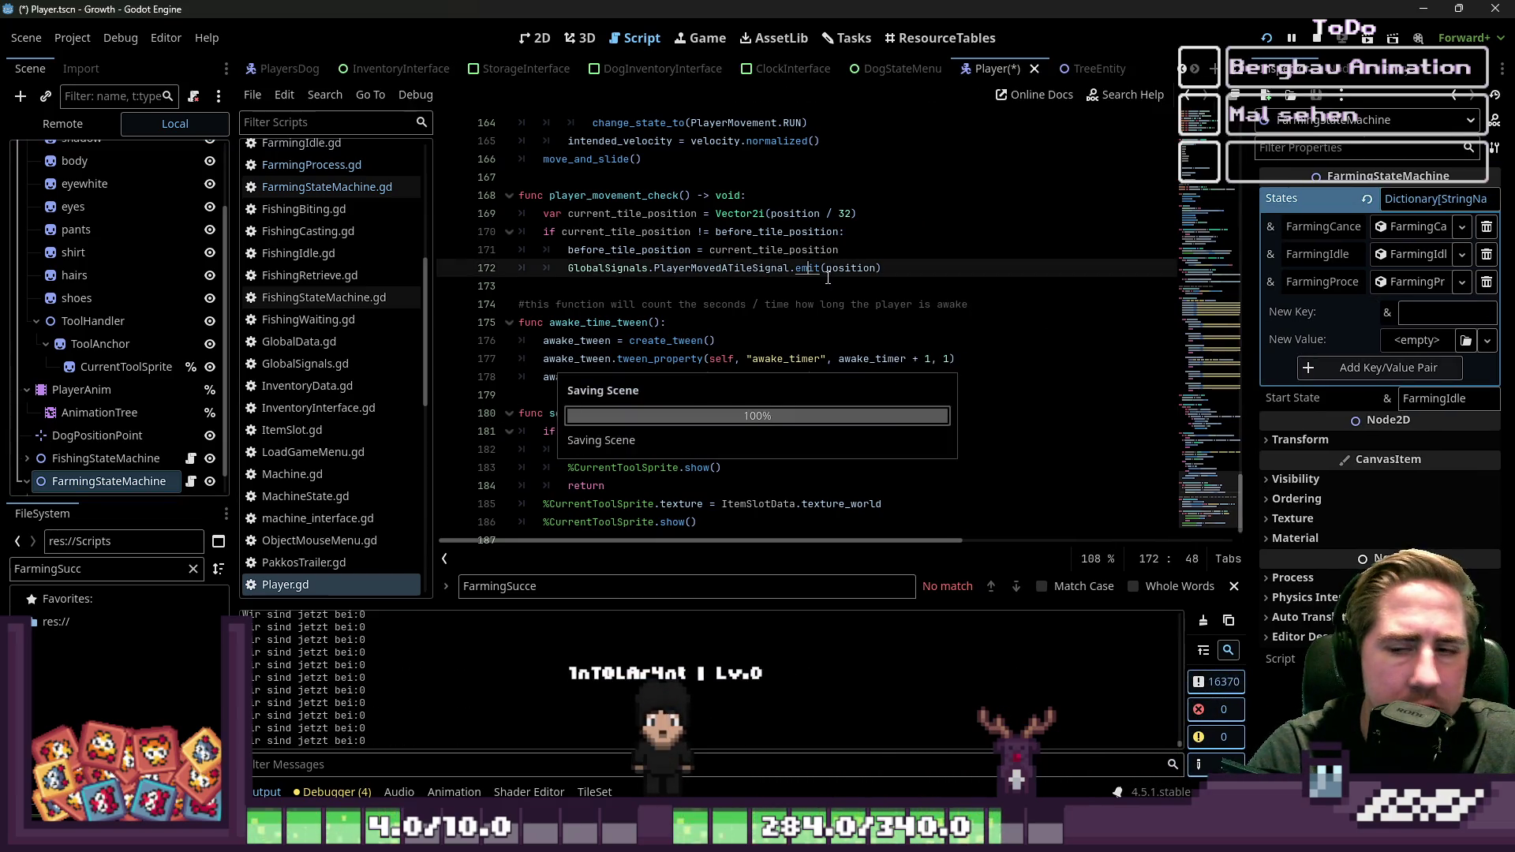
scroll(687, 314, down, 1)
scroll(687, 314, up, 7)
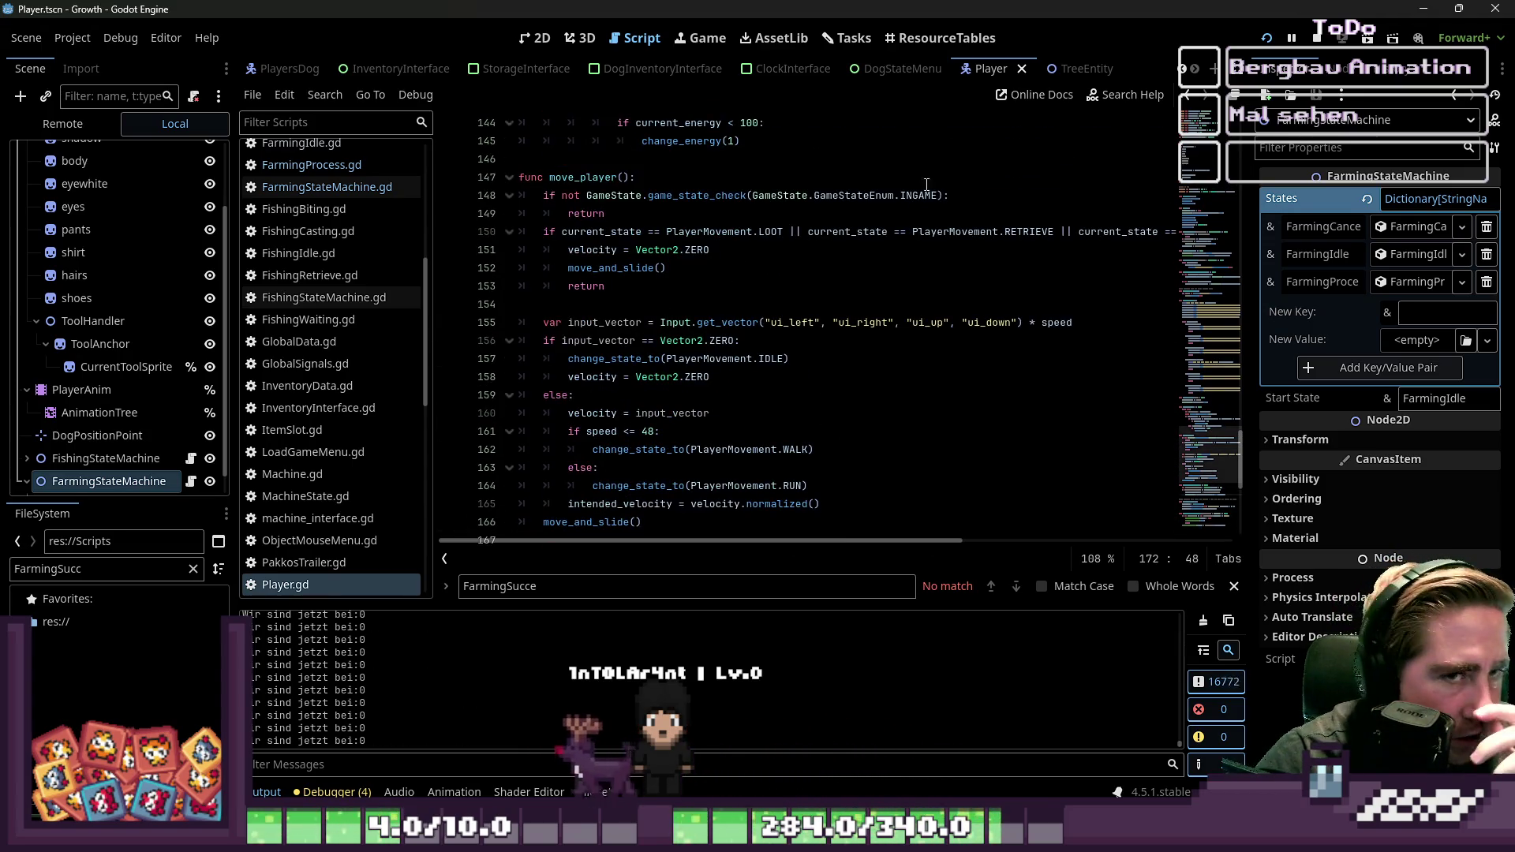
click(1079, 68)
Step: Inspect the TreeEntity root, CPUParticles2D, Sprite2D and AnimationPlayer nodes
click(24, 154)
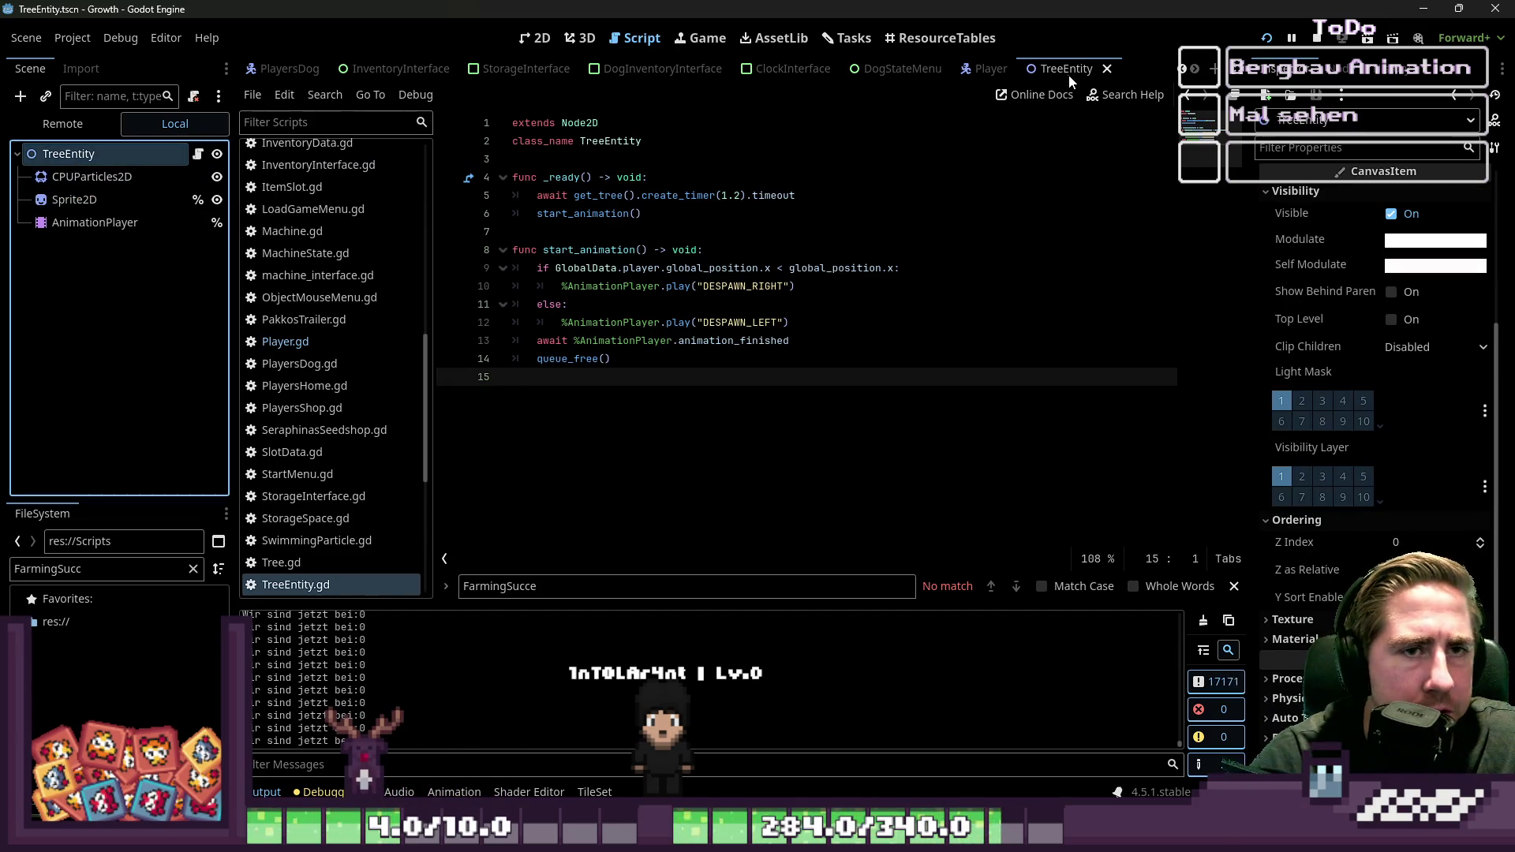
click(95, 177)
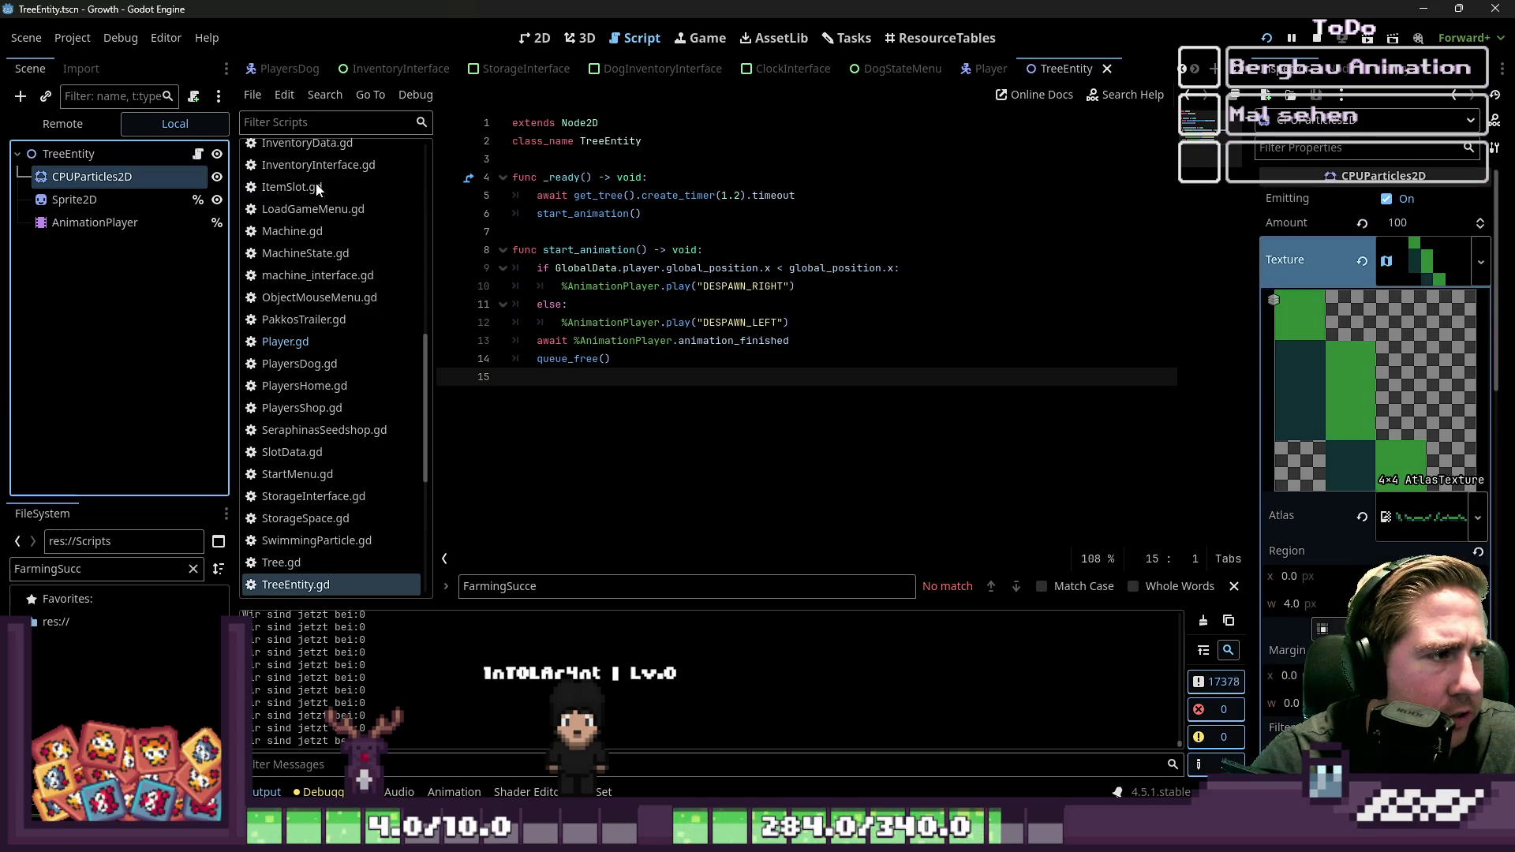
click(110, 200)
click(119, 222)
click(124, 208)
click(124, 221)
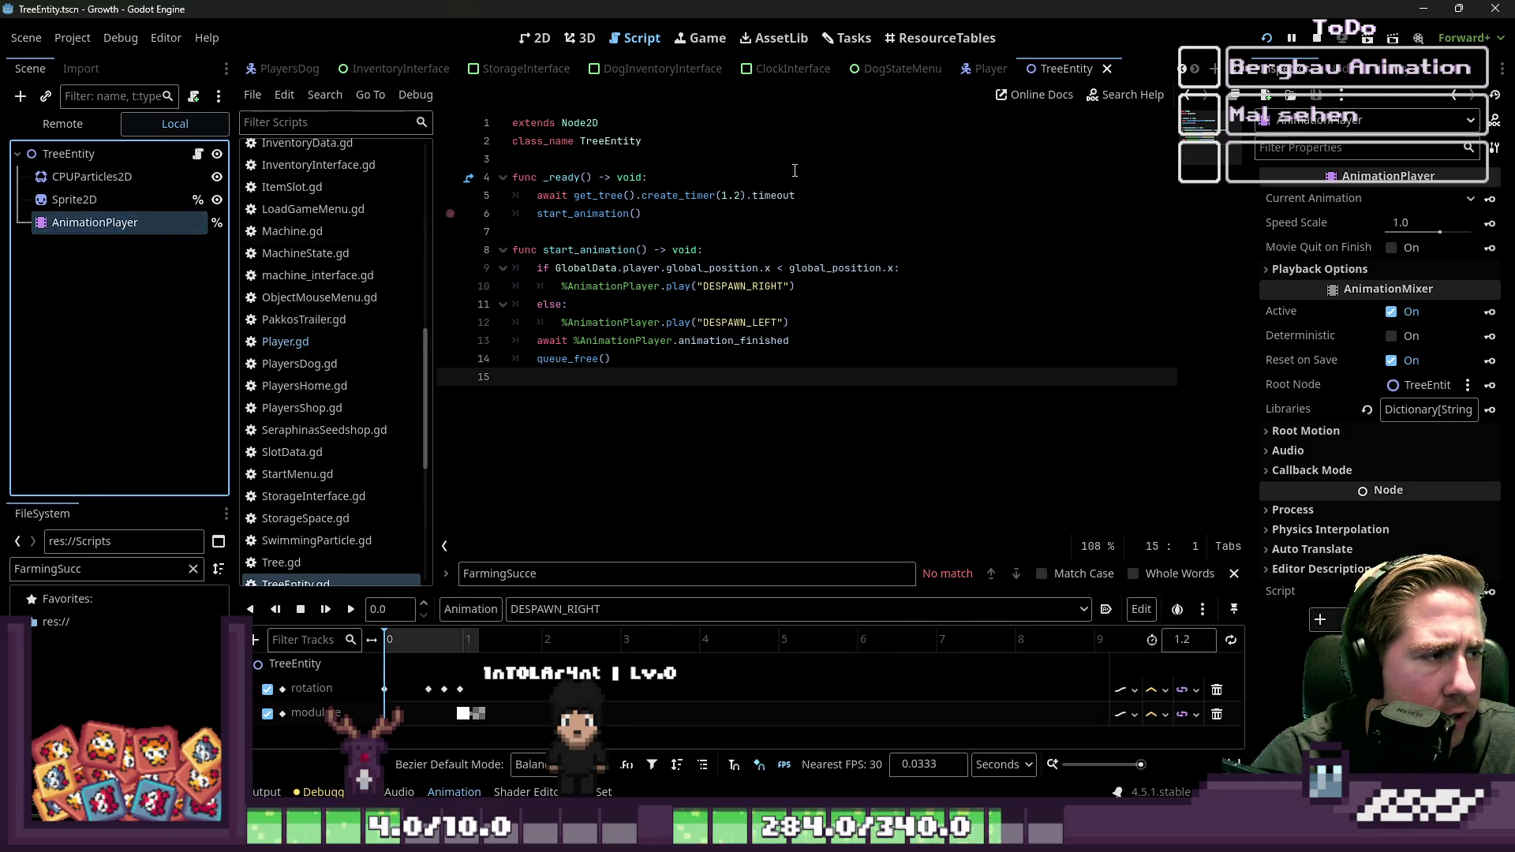
Step: Paste the copied TreeEntity nodes into a new empty scene shown in 2D view
click(1213, 69)
click(185, 293)
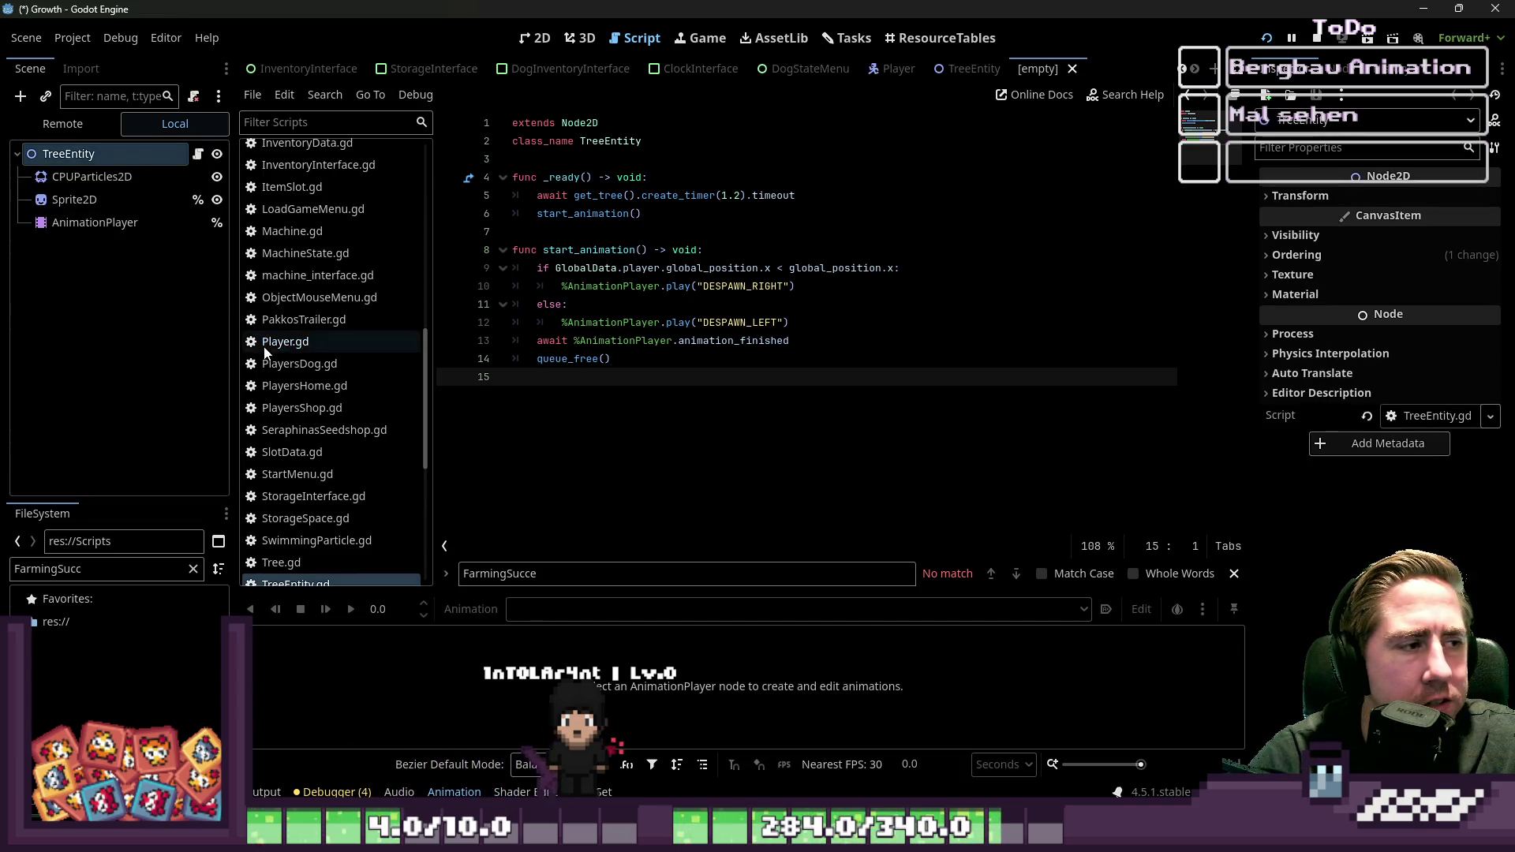
key(ctrl+F1)
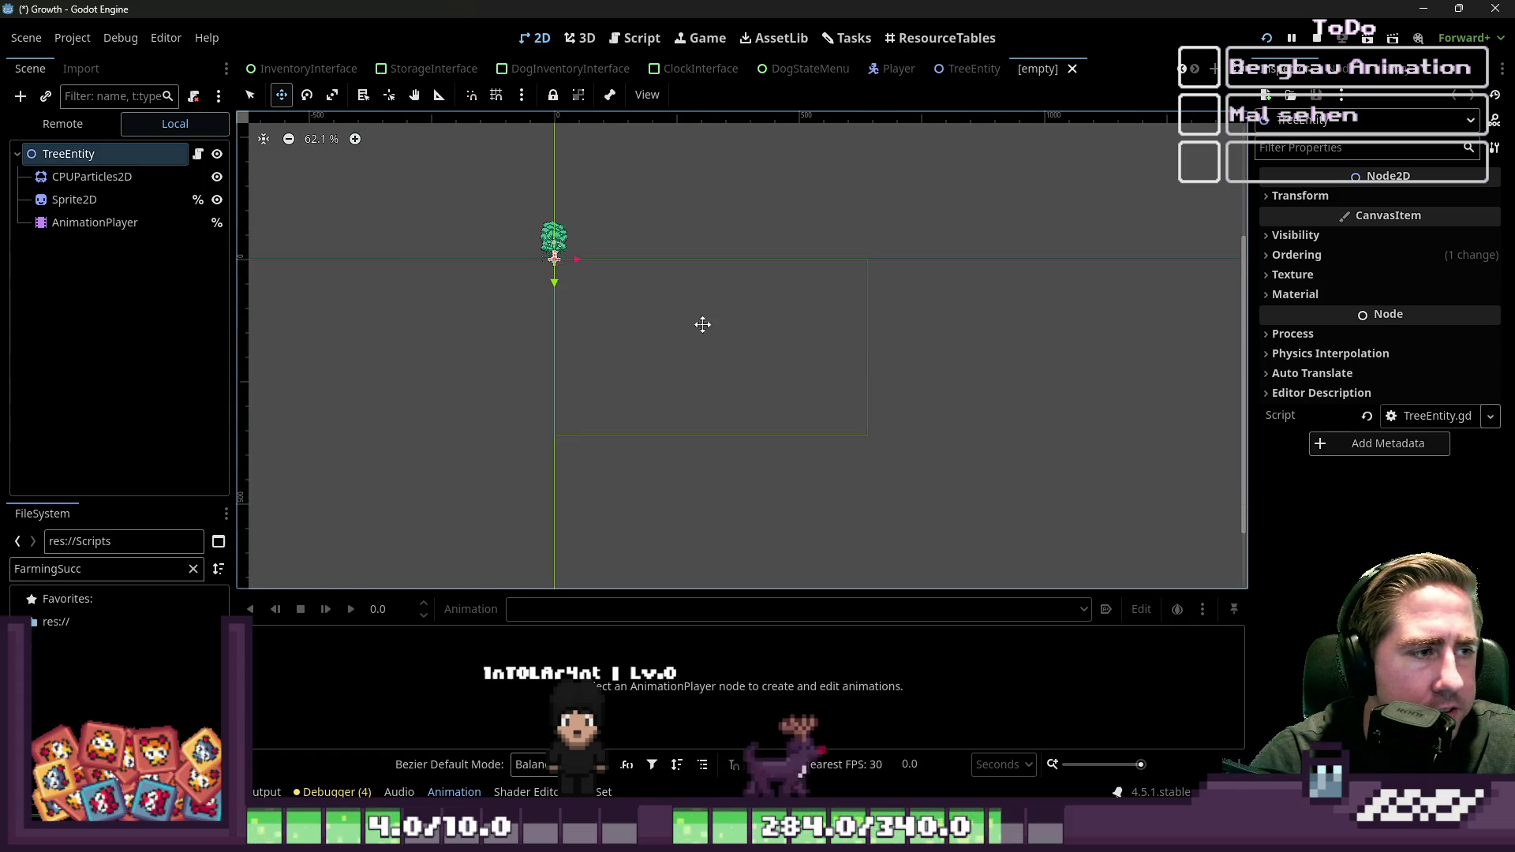
scroll(582, 233, up, 7)
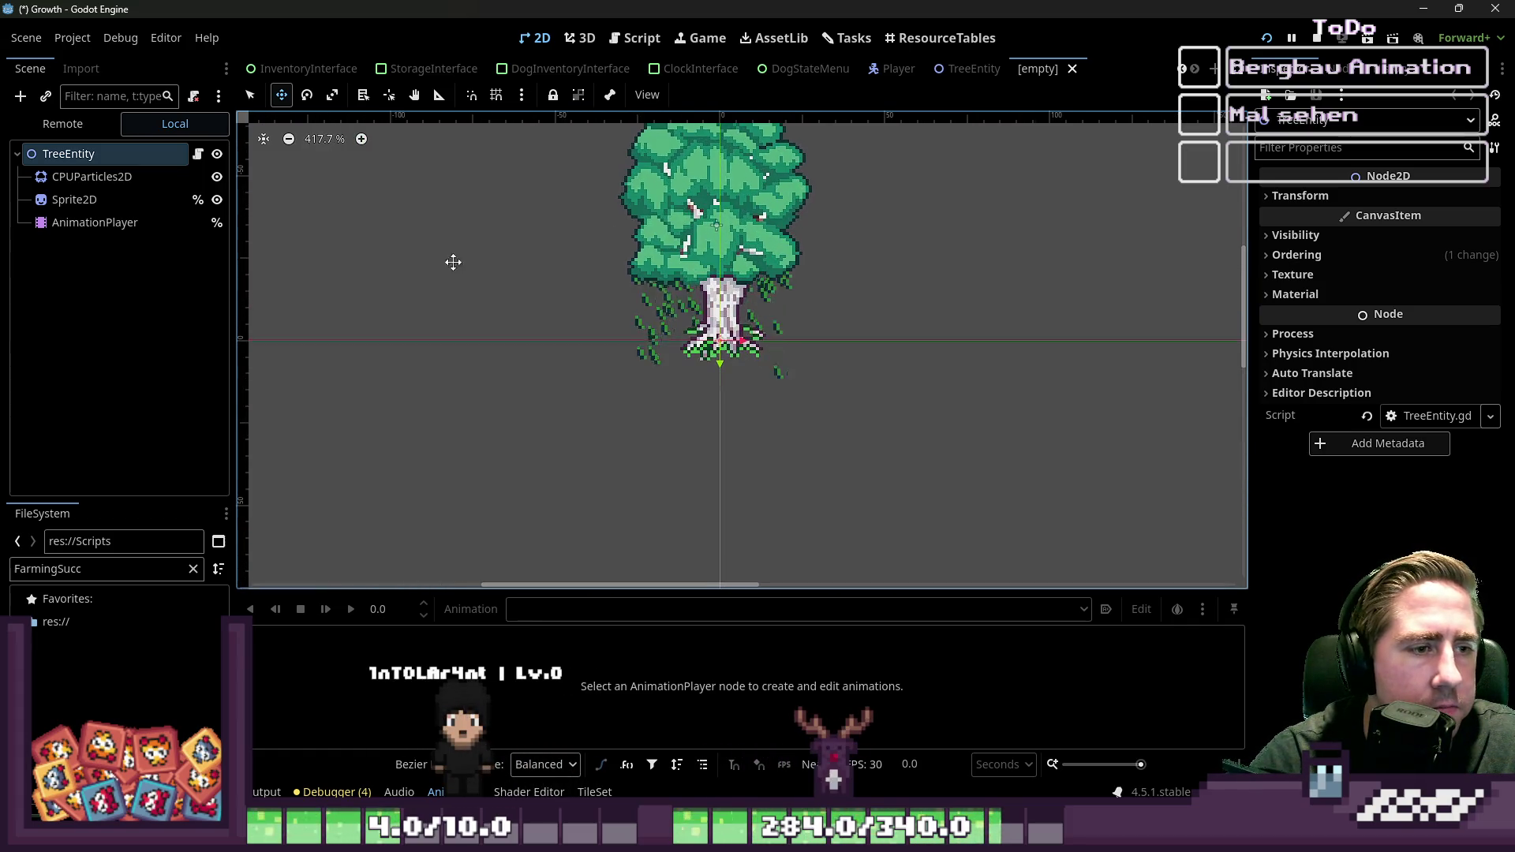
Step: Delete the CPUParticles2D and AnimationPlayer nodes, leaving only Sprite2D under the root
click(95, 180)
key(Delete)
key(Return)
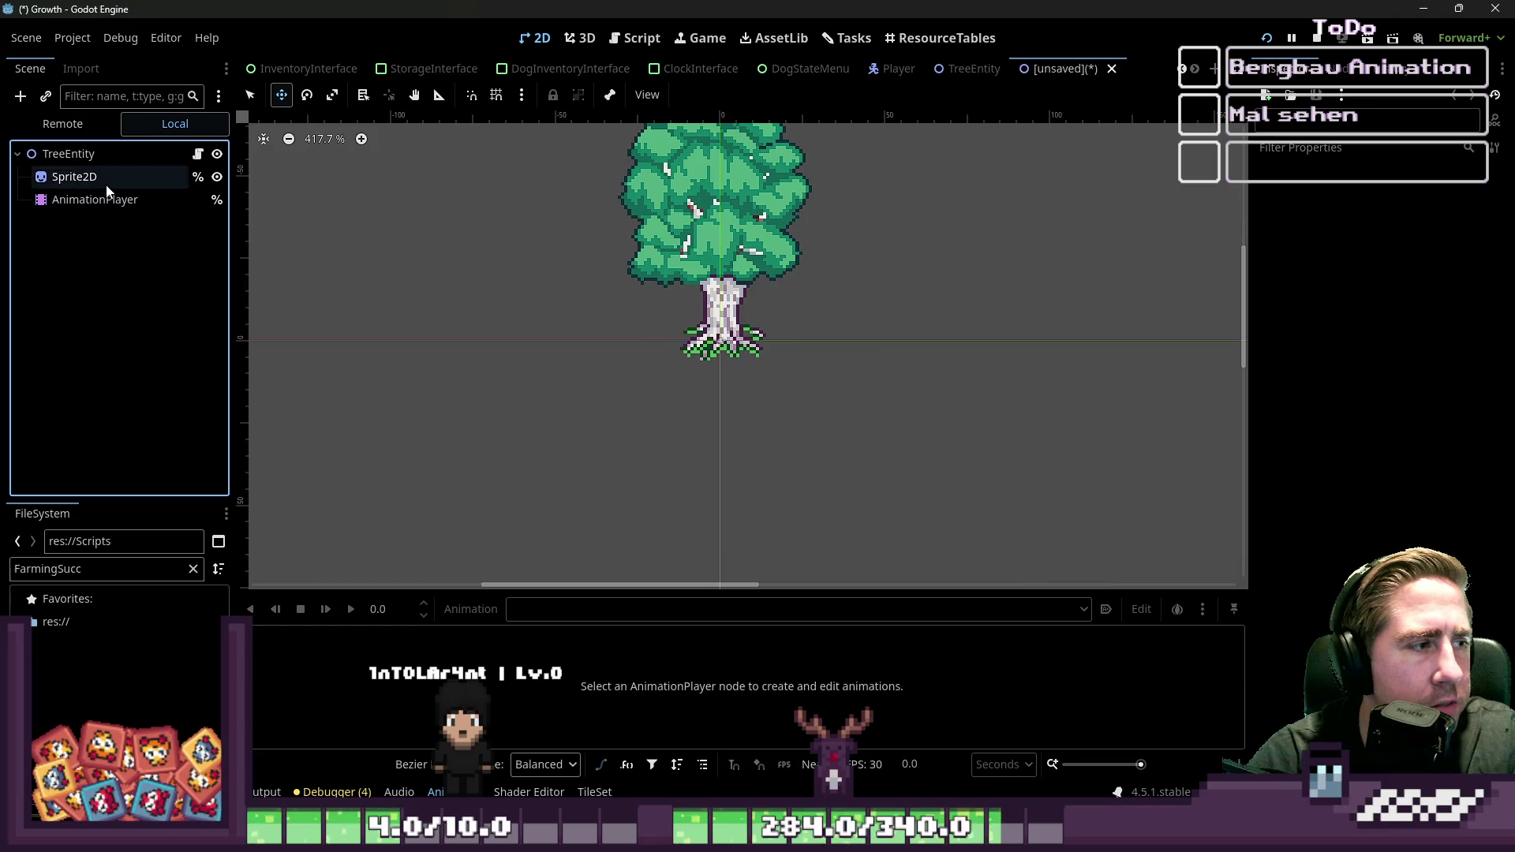
click(95, 200)
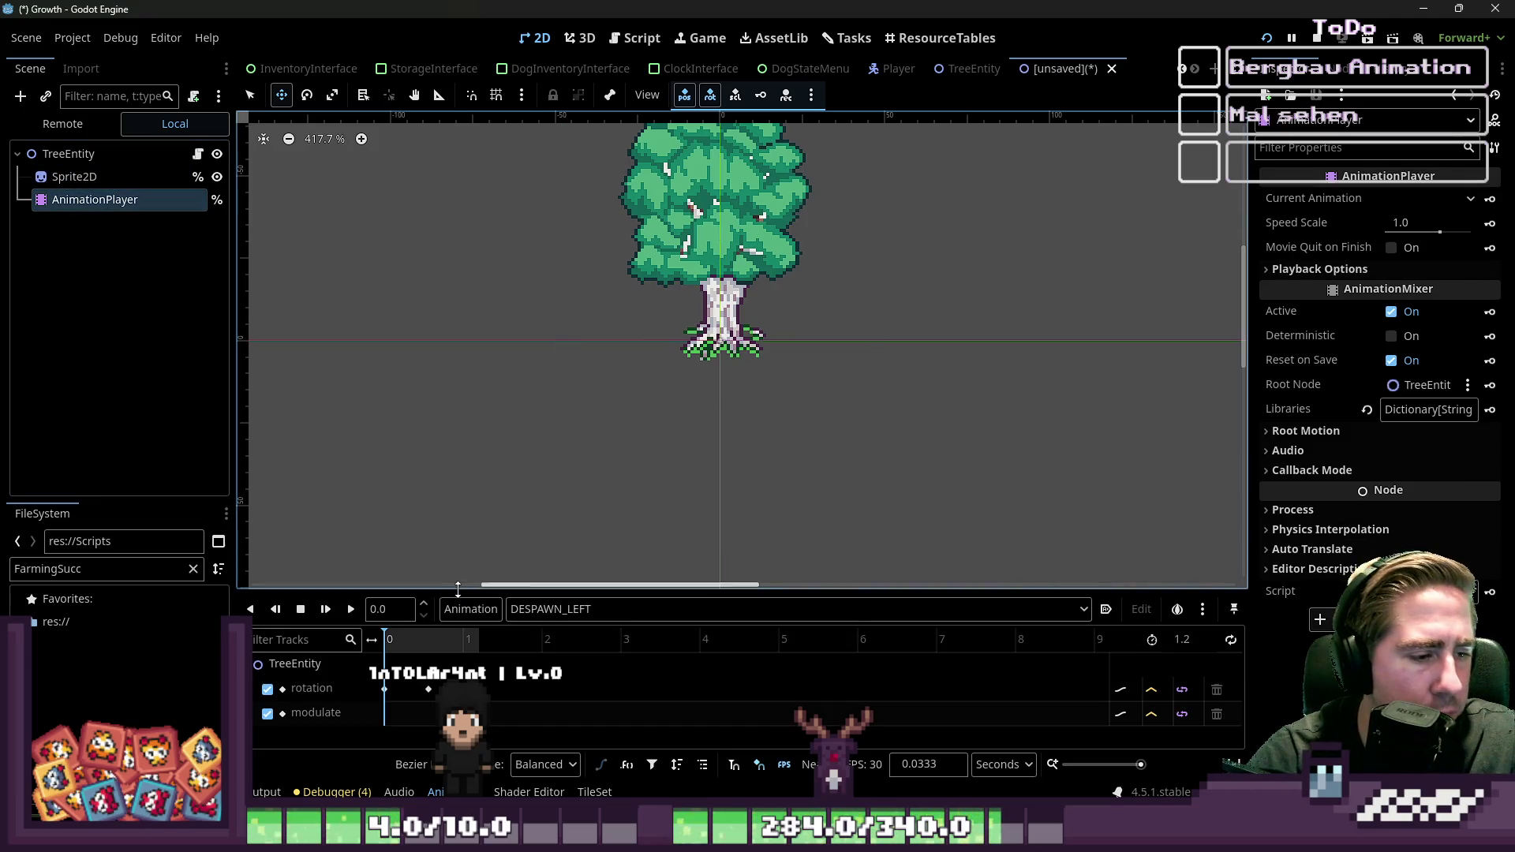
key(Delete)
key(Return)
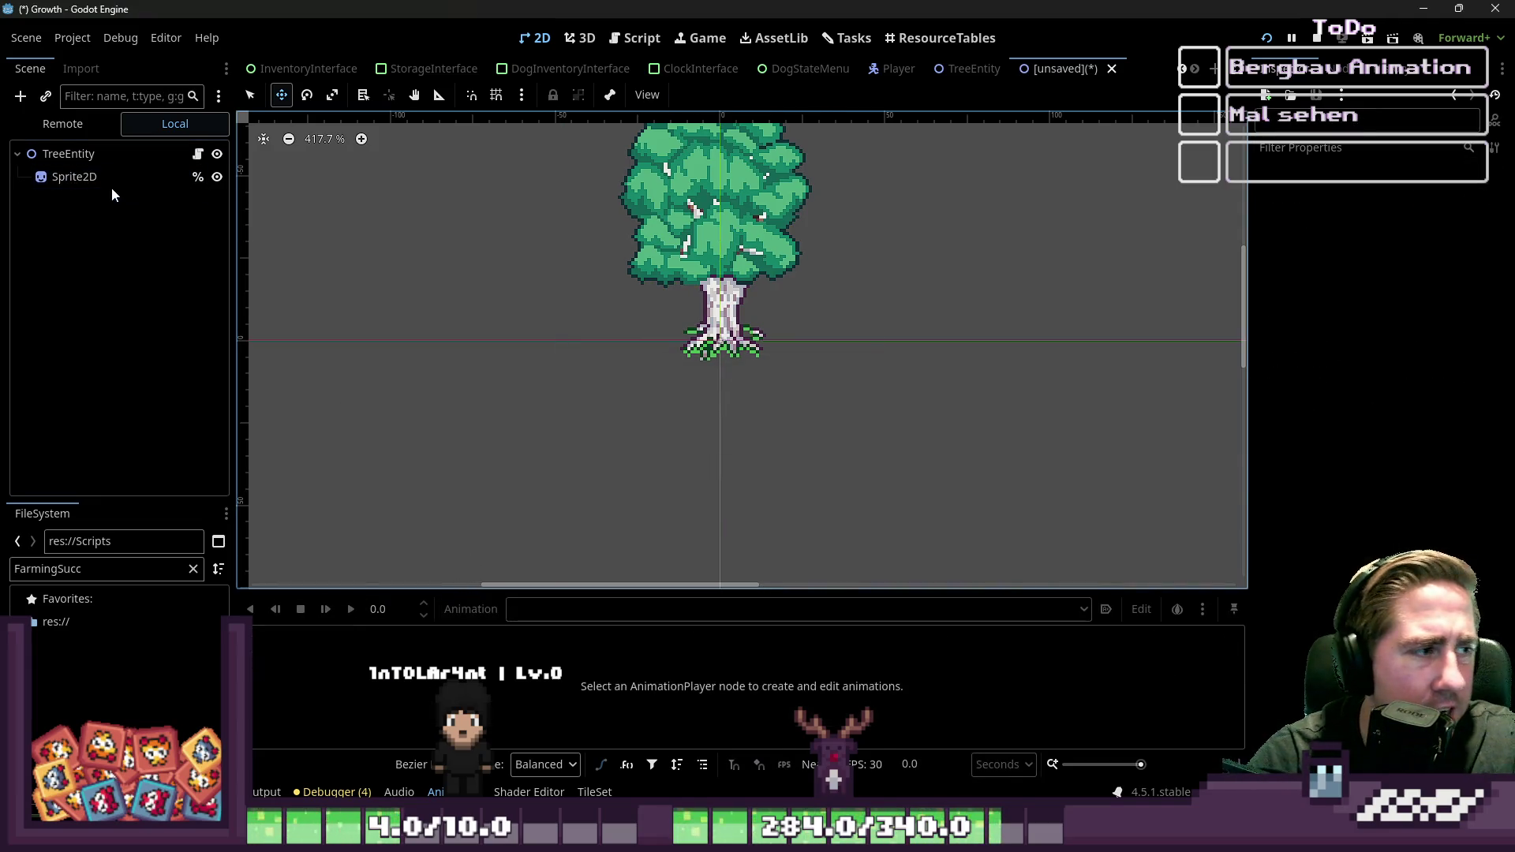
click(20, 96)
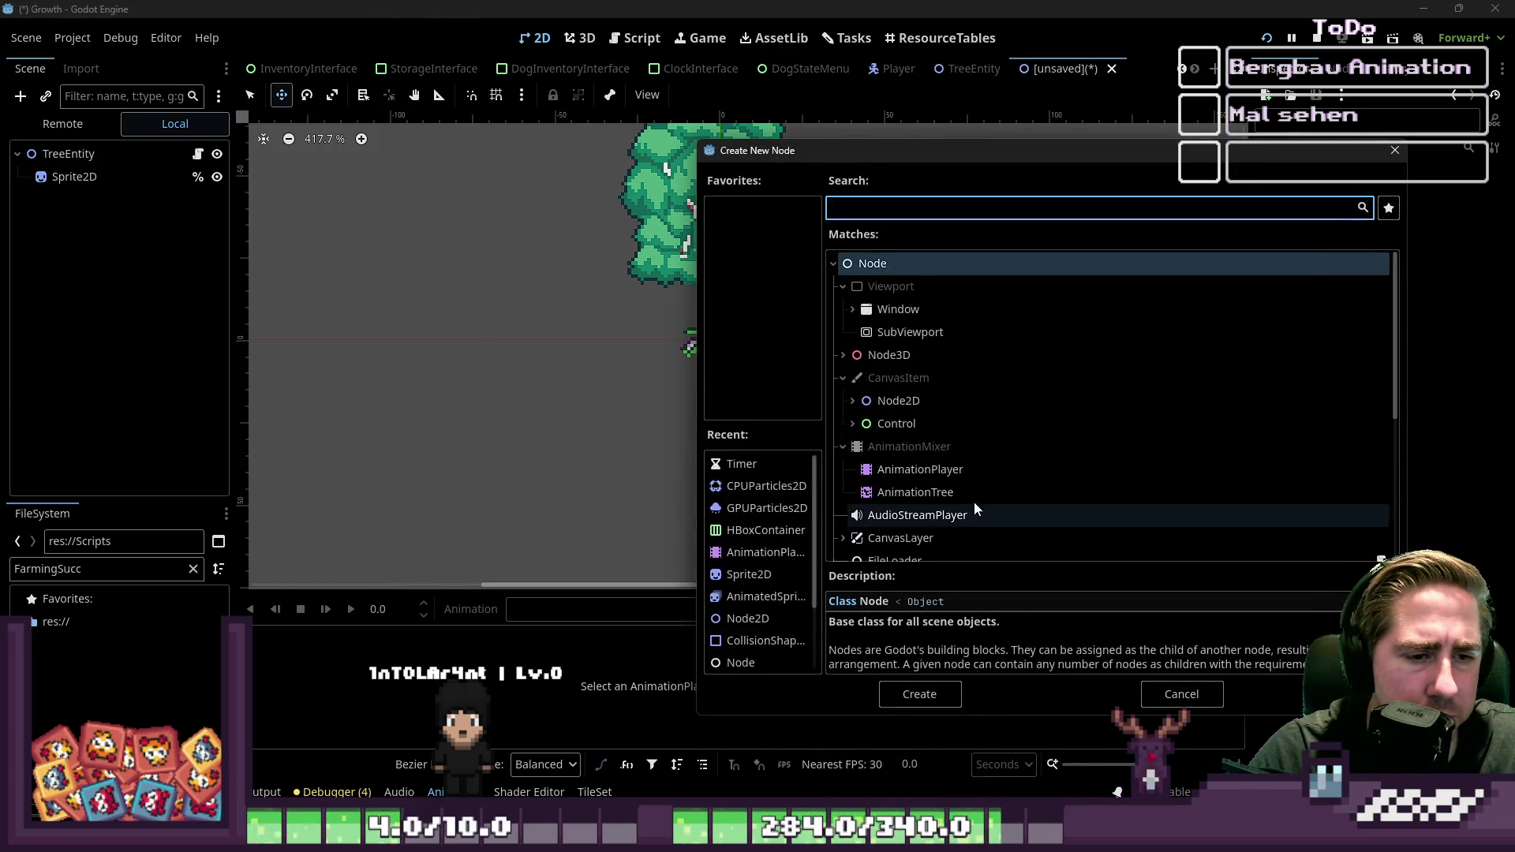
Step: Add a fresh AnimationPlayer child node under the root
double_click(971, 470)
click(158, 156)
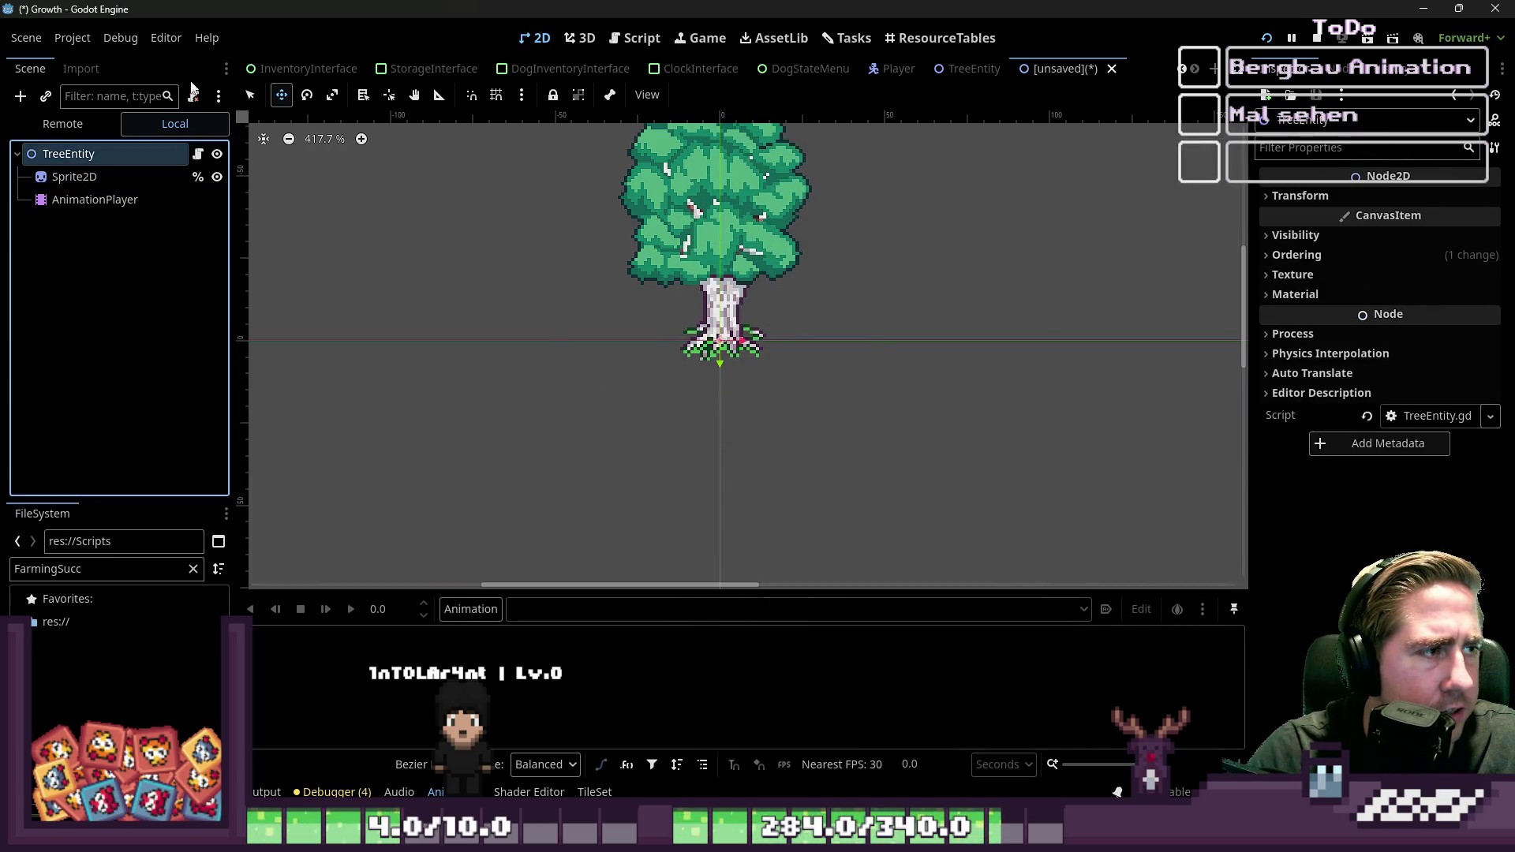
click(194, 97)
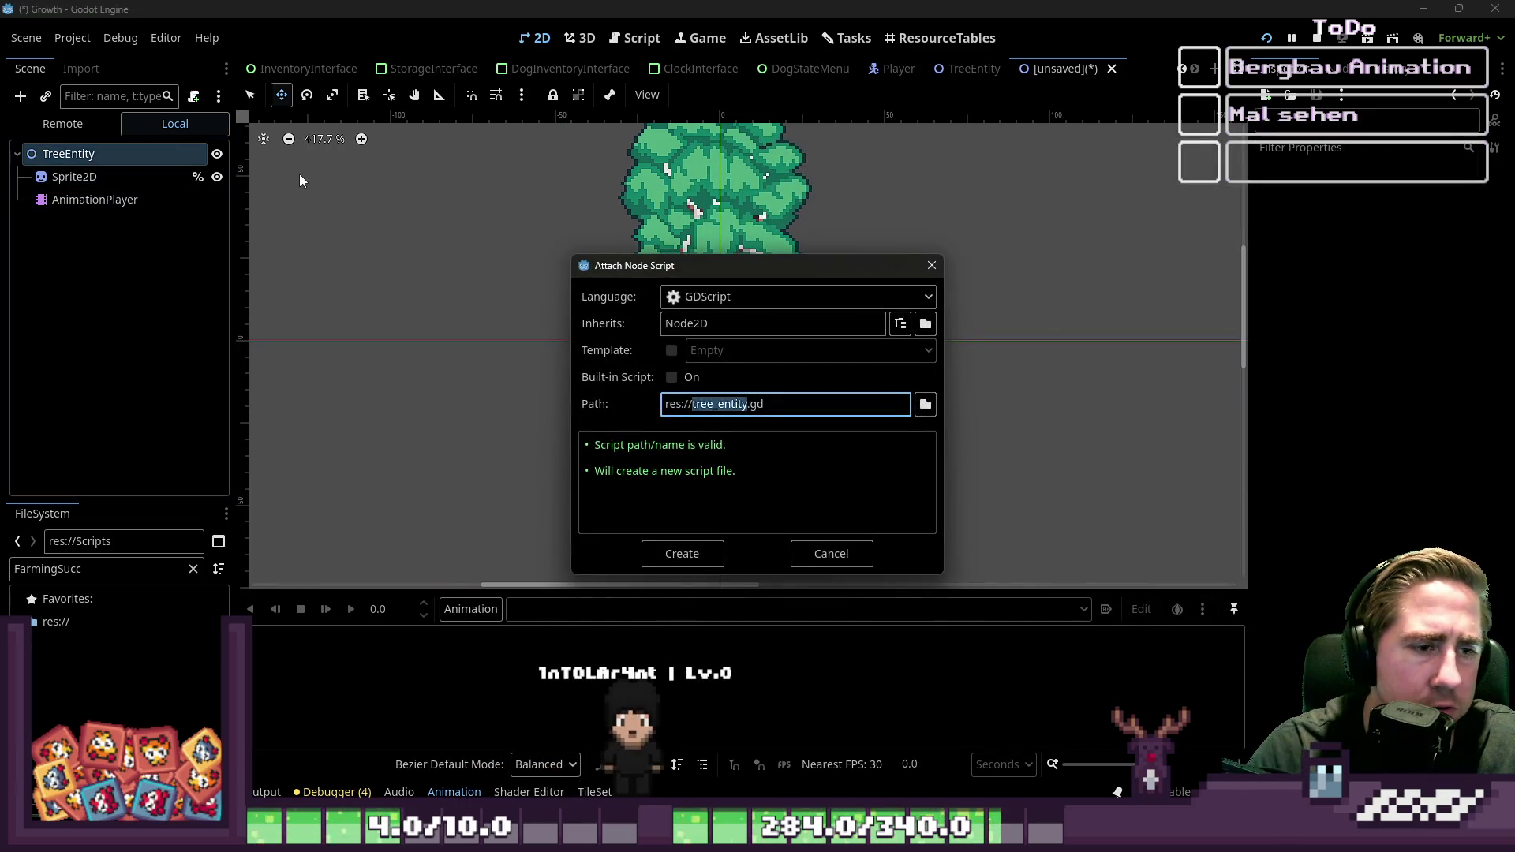
key(Escape)
Step: Rename the root to StoneEntity and begin saving the scene into the Scenes folder
key(F2)
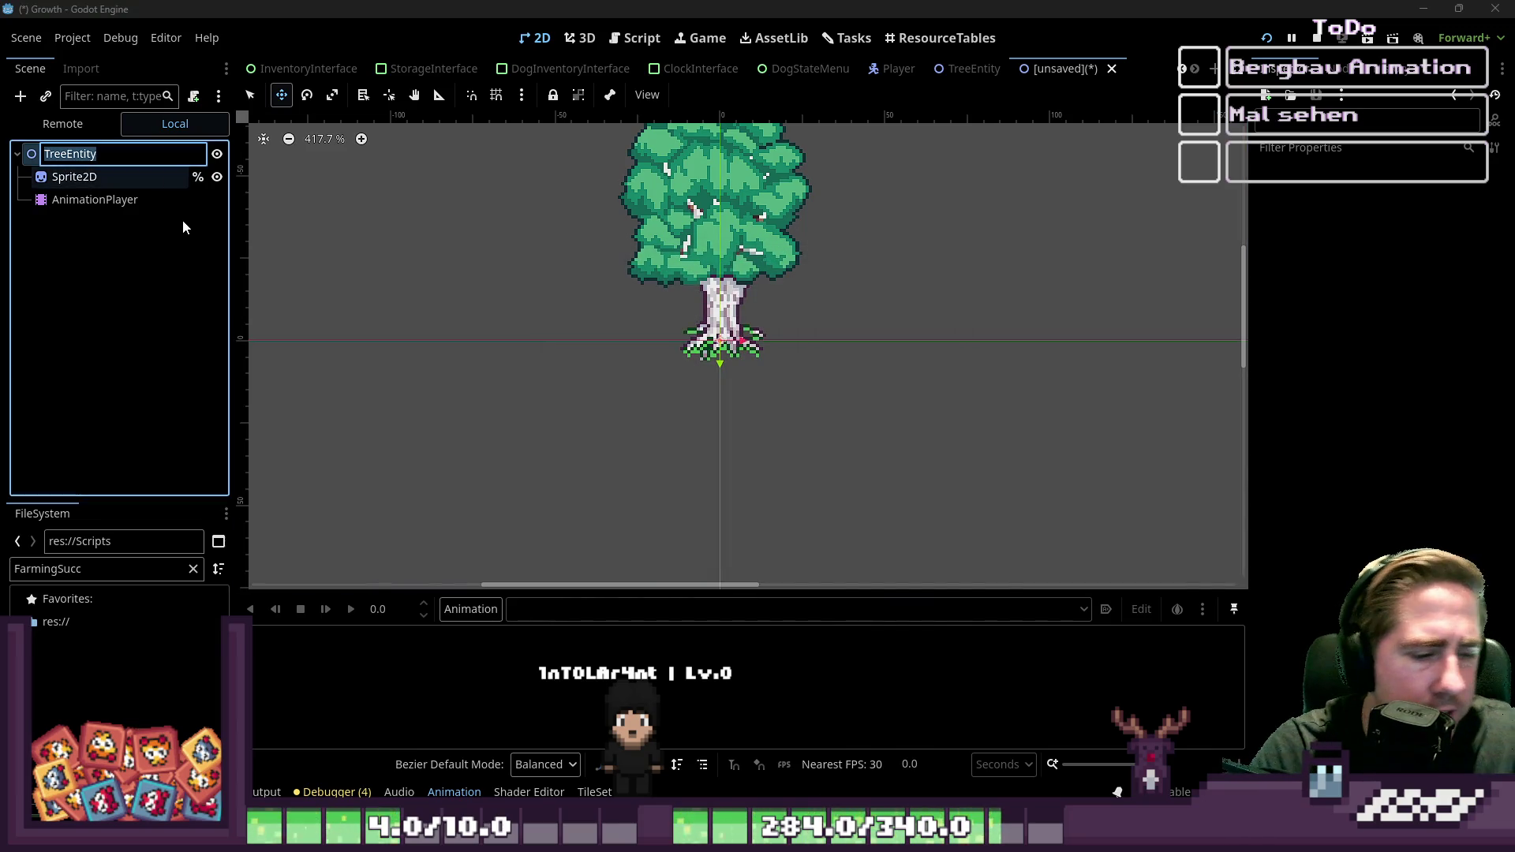
text(StoneEntity)
key(Return)
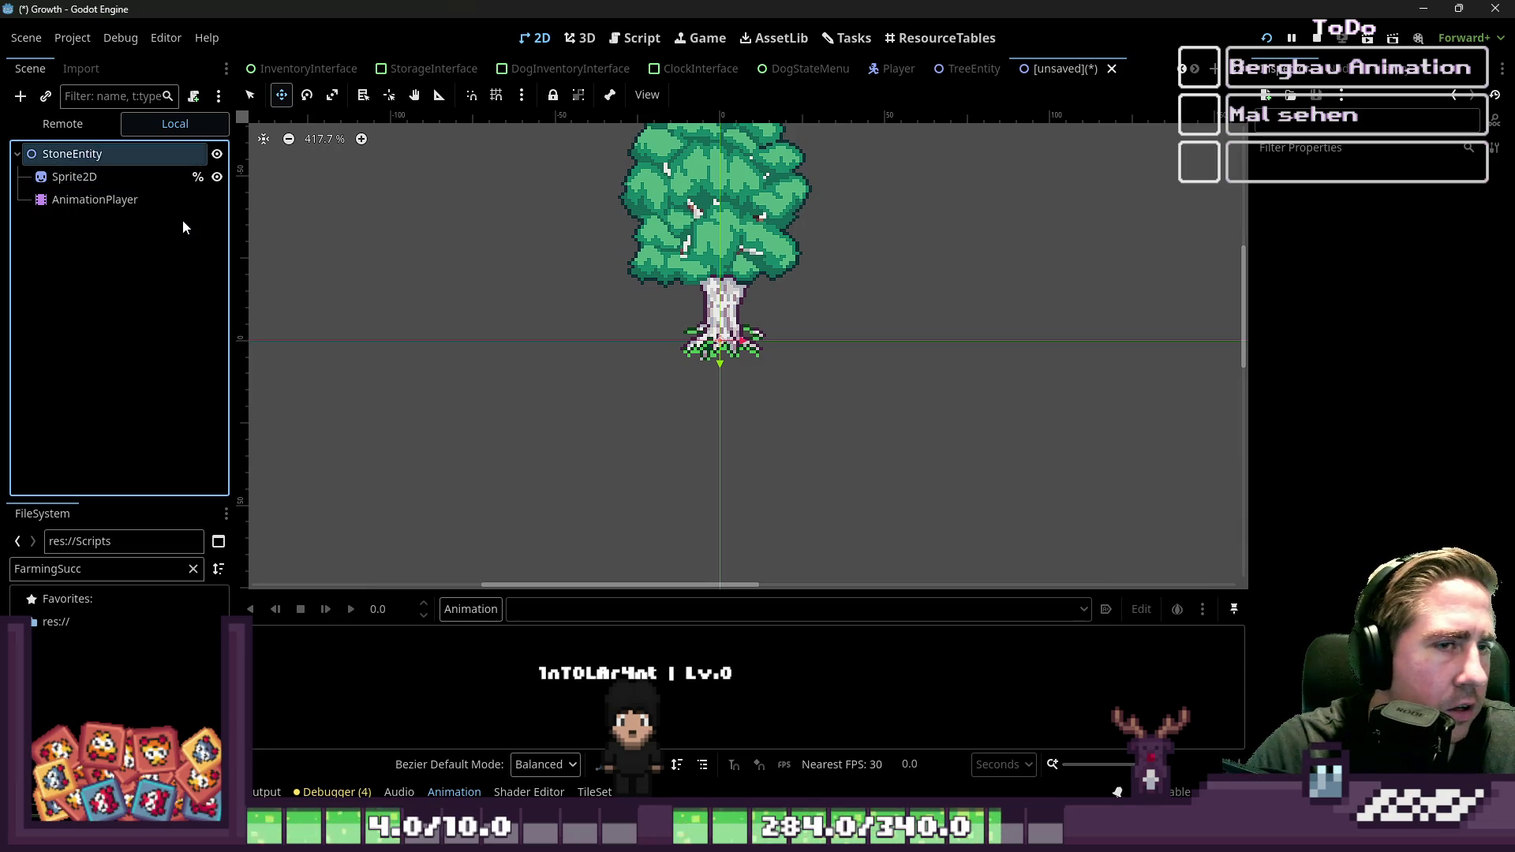
key(ctrl+s)
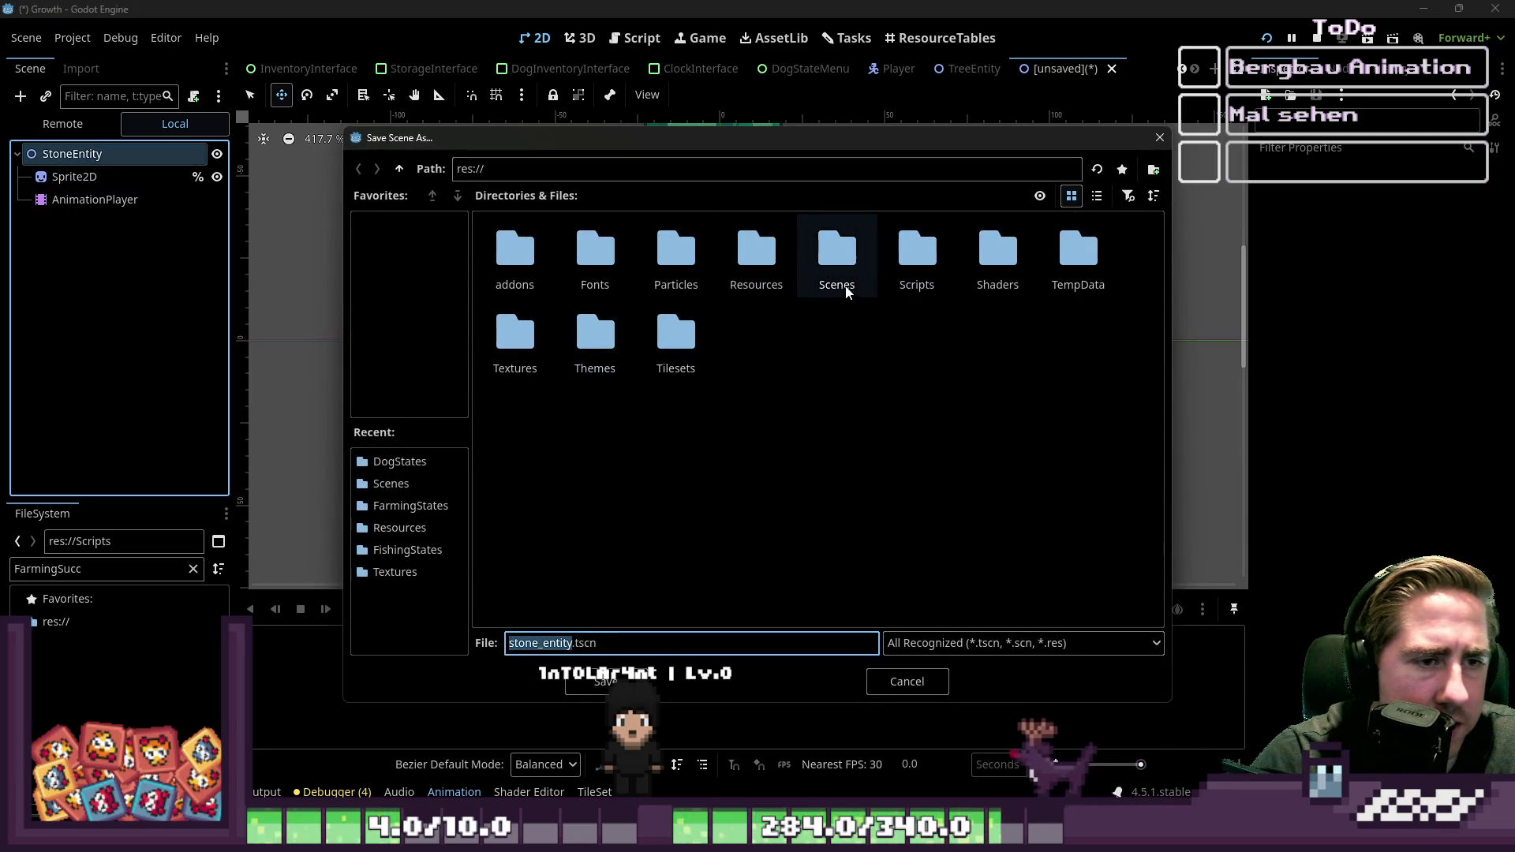
double_click(837, 260)
Step: Save the scene as StoneEntity.tscn
key(BackSpace)
key(BackSpace)
key(BackSpace)
text(StoneEntity)
key(Return)
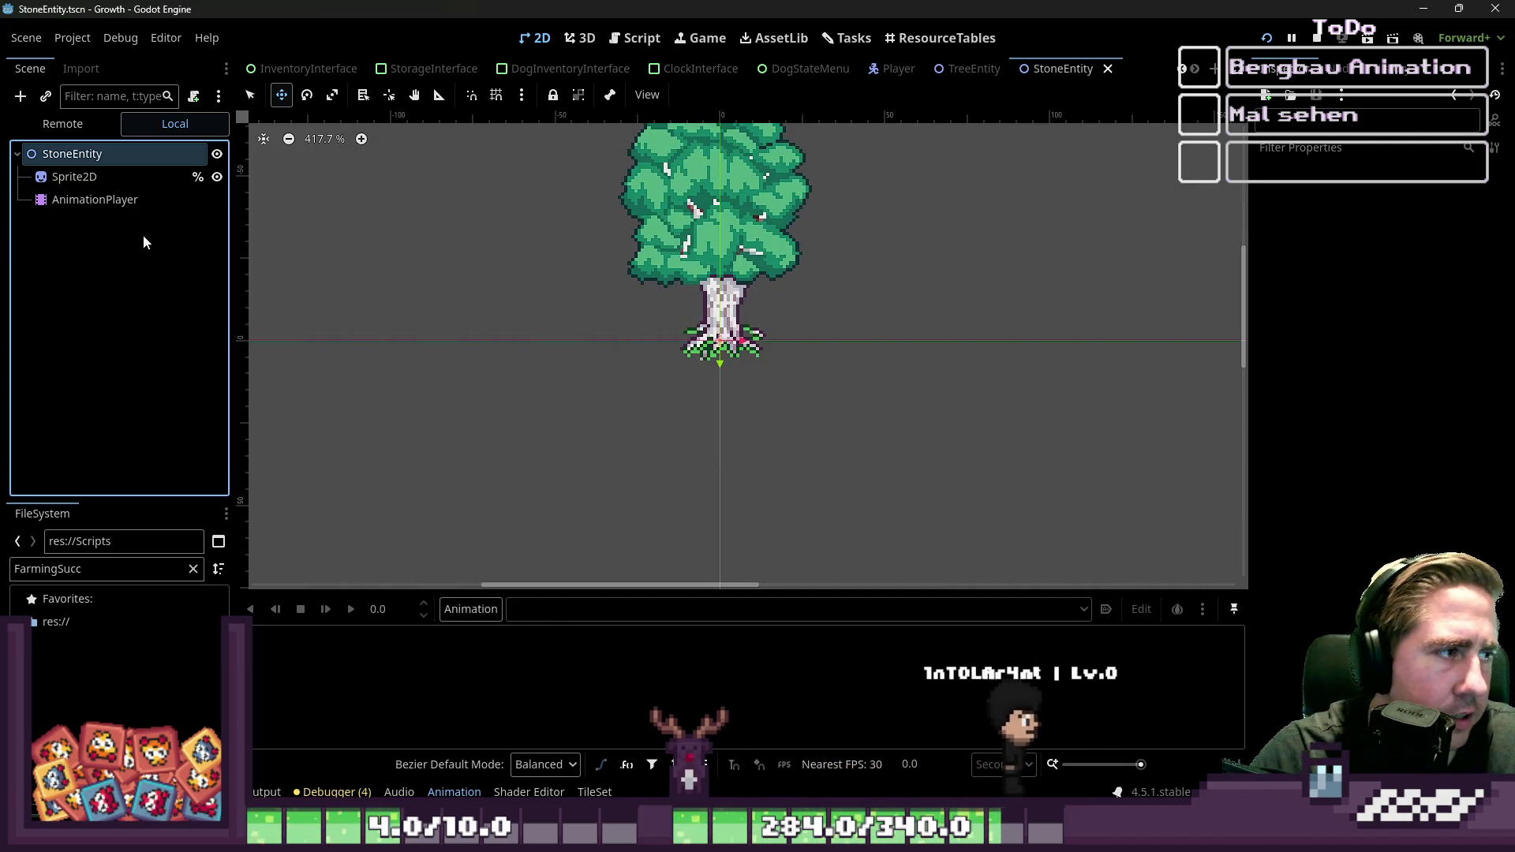
Step: Attach a new script at res://Scripts/StoneEntity.gd to the StoneEntity root
click(130, 154)
click(102, 310)
click(130, 153)
click(194, 95)
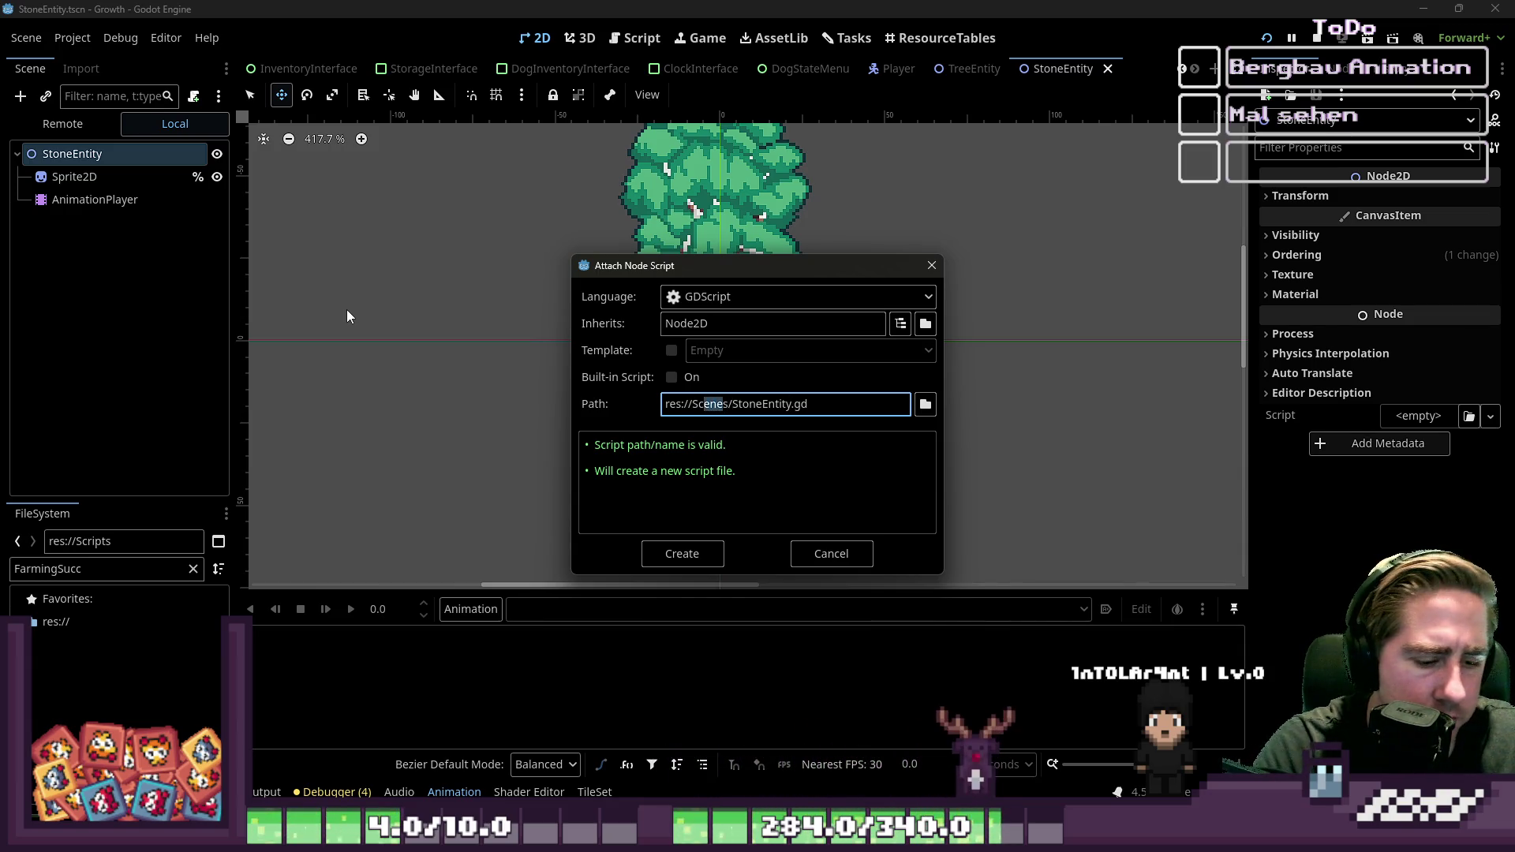
text(ipt)
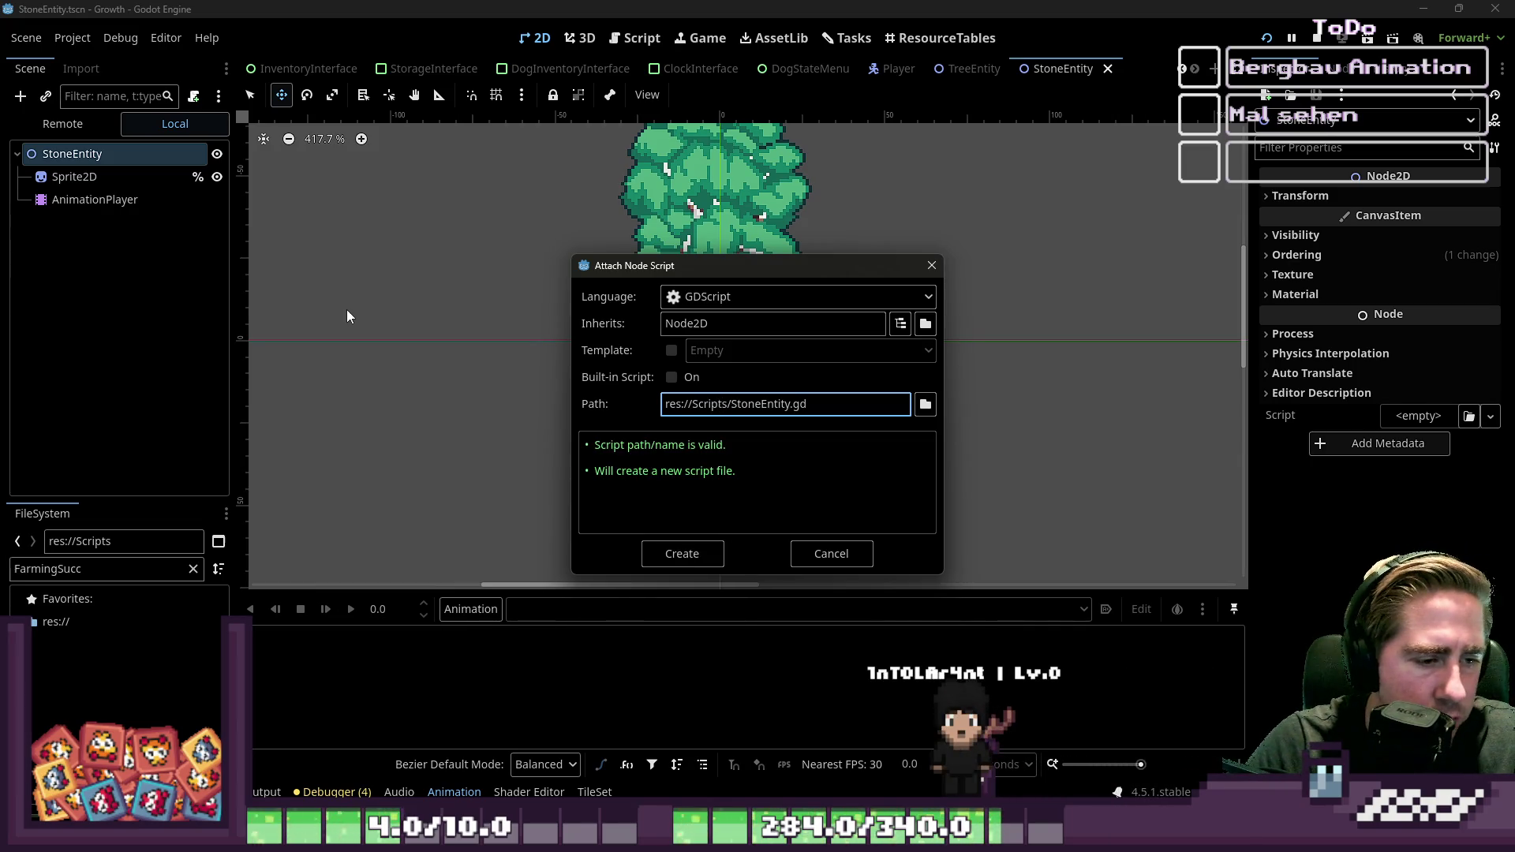
key(Return)
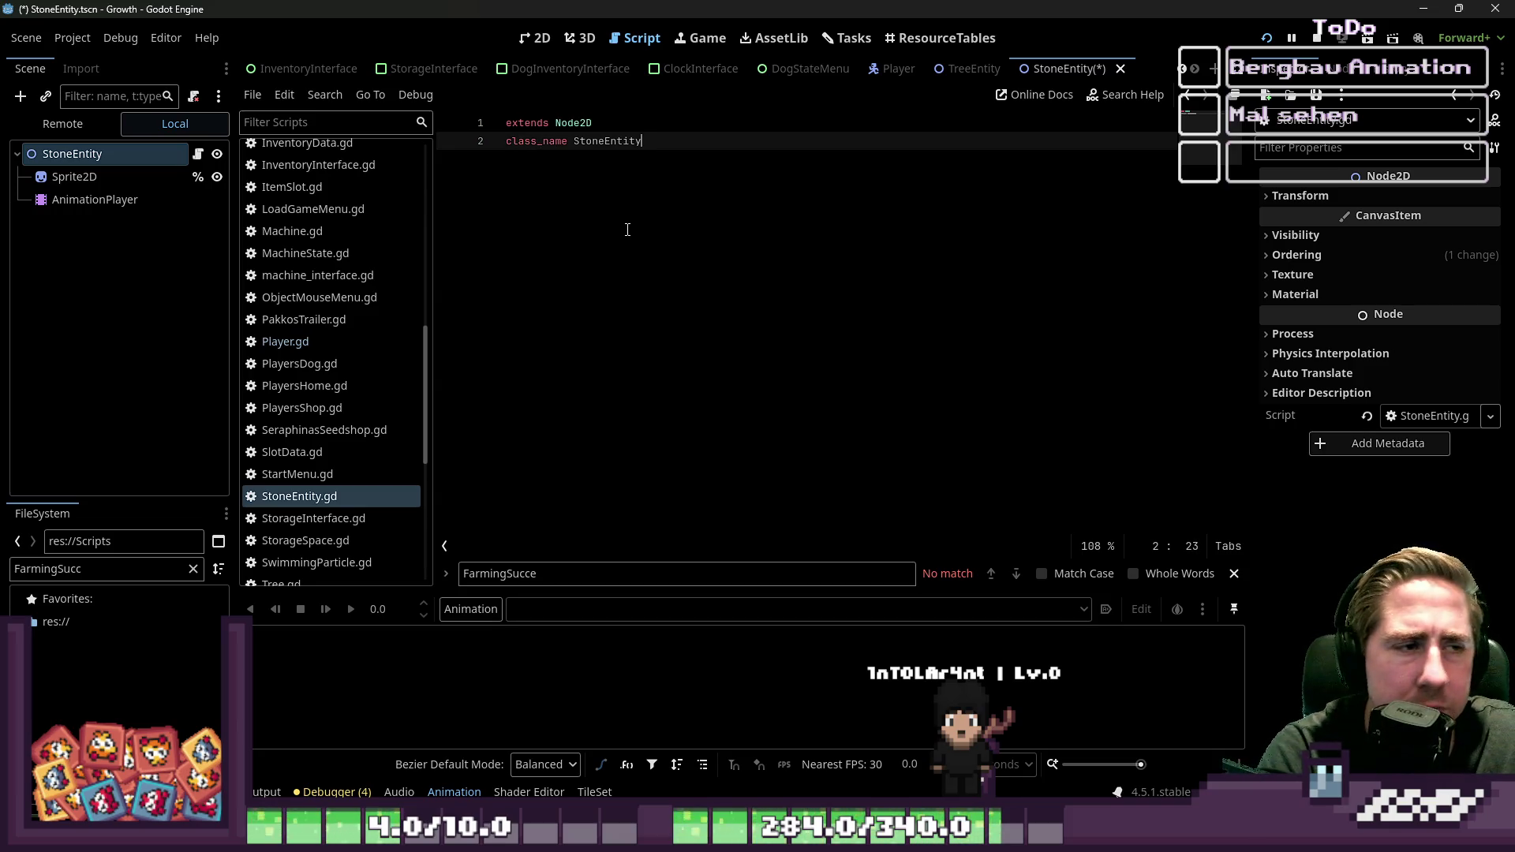
Step: Add blank lines to StoneEntity.gd, save it, then return to the StoneEntity 2D view
key(Return)
key(ctrl+s)
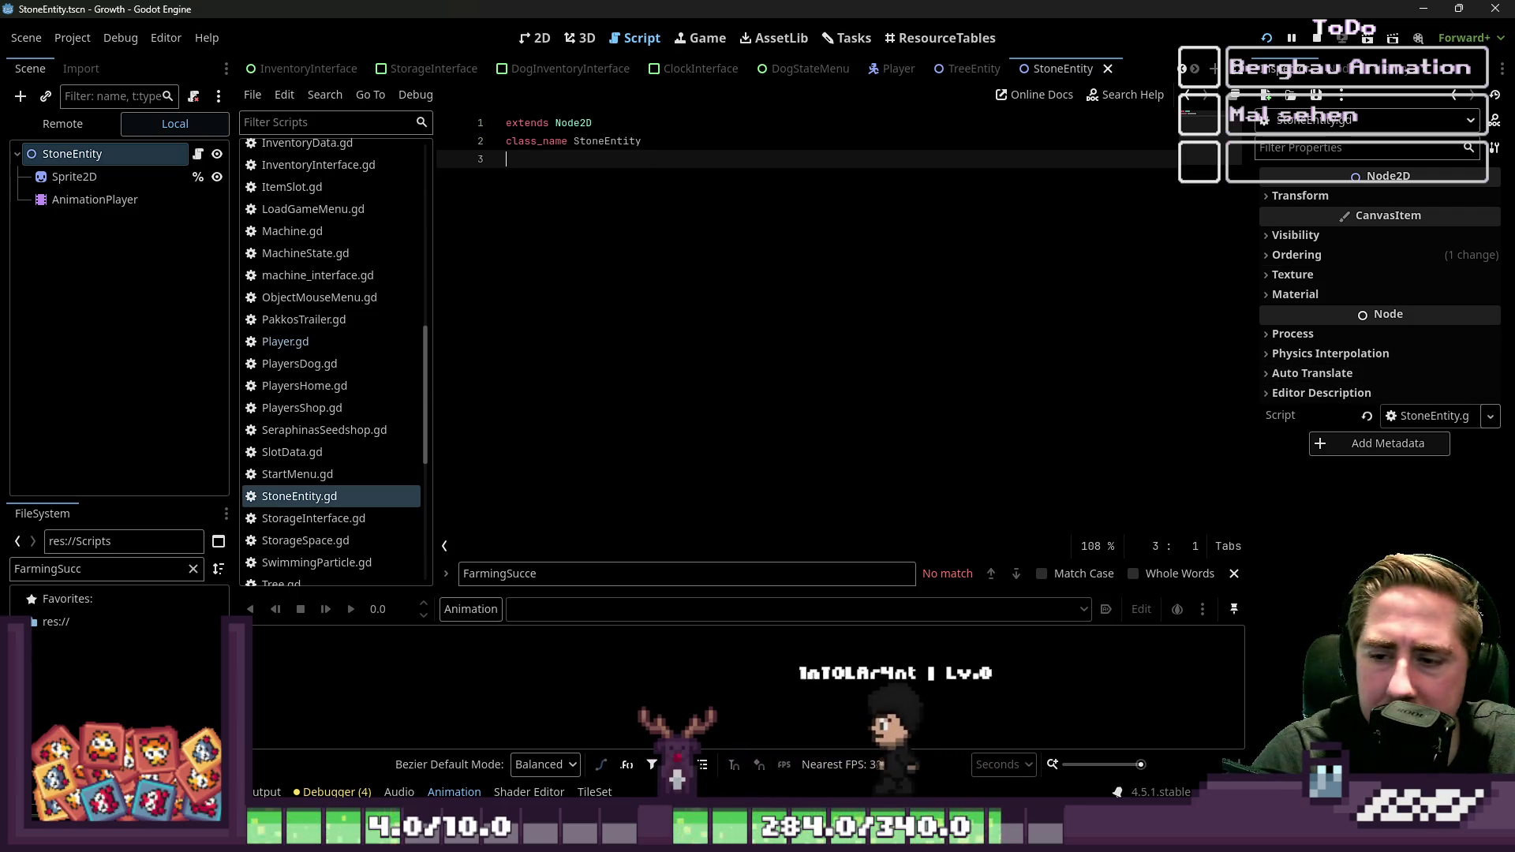
key(Return)
key(BackSpace)
key(ctrl+s)
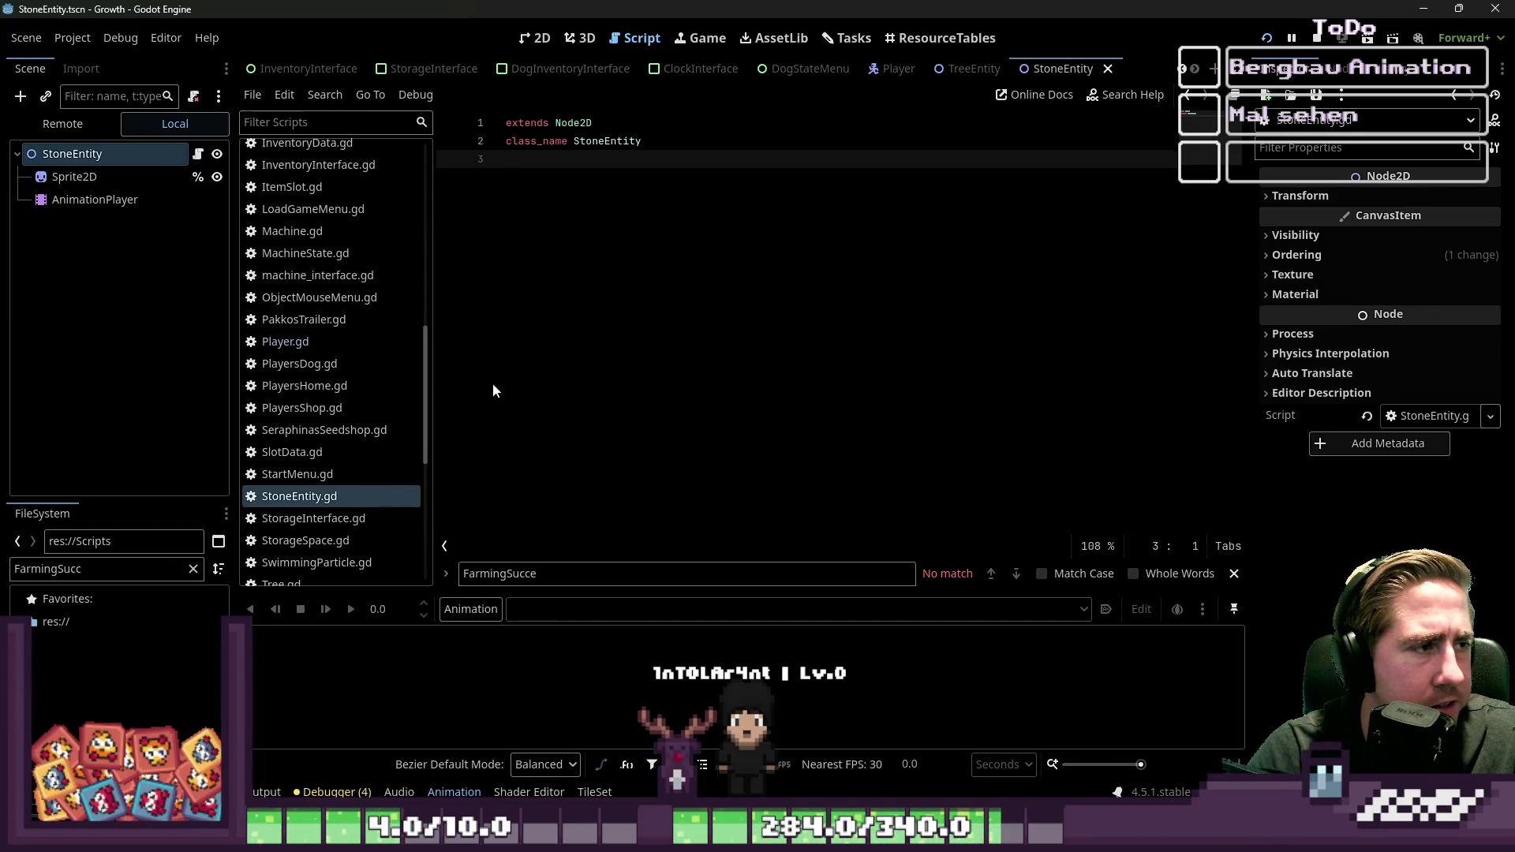
key(Return)
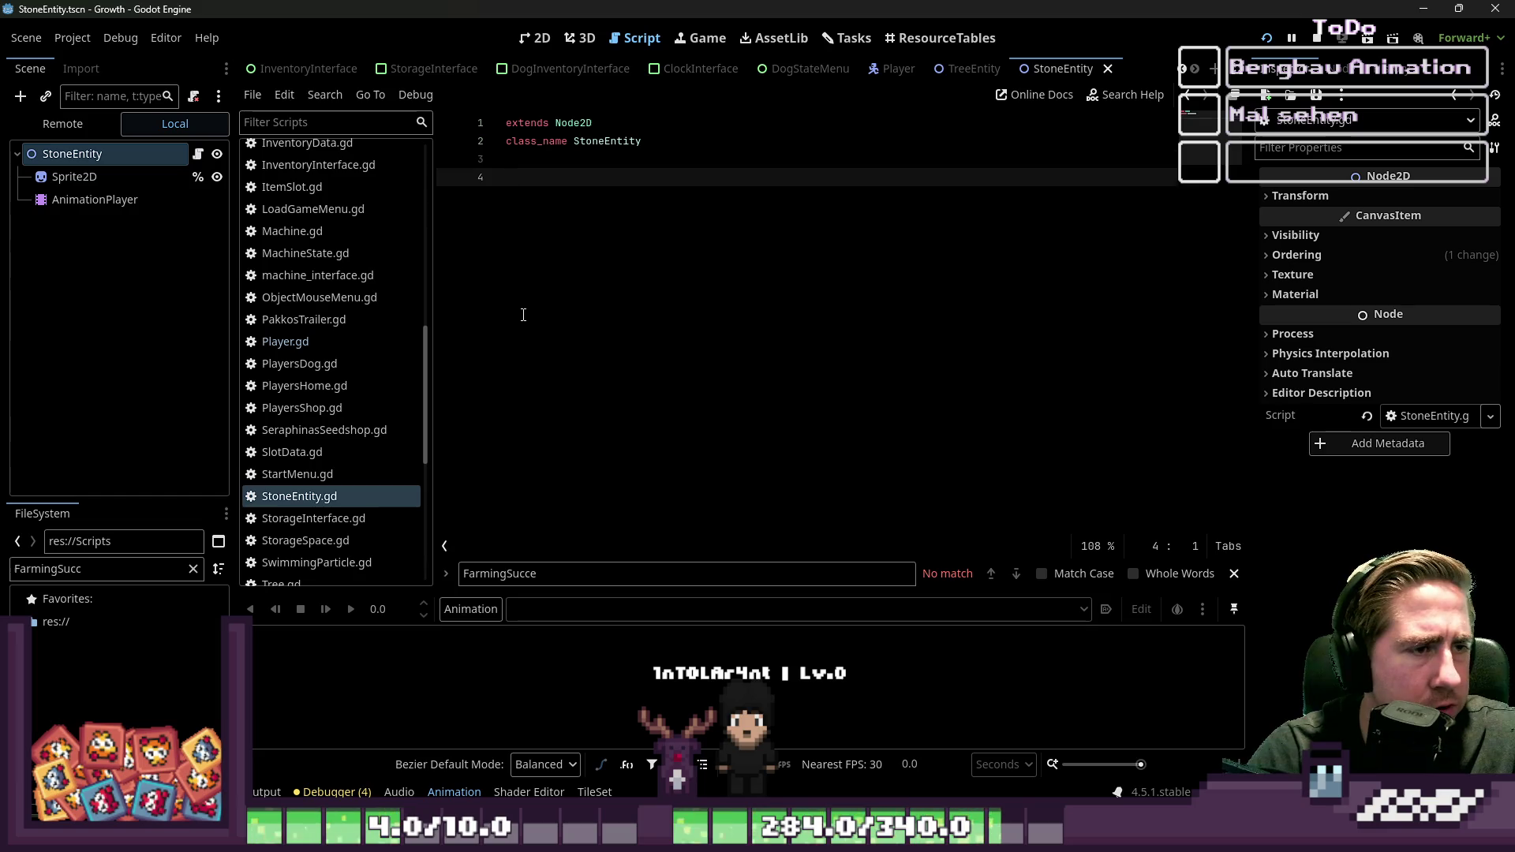
double_click(594, 142)
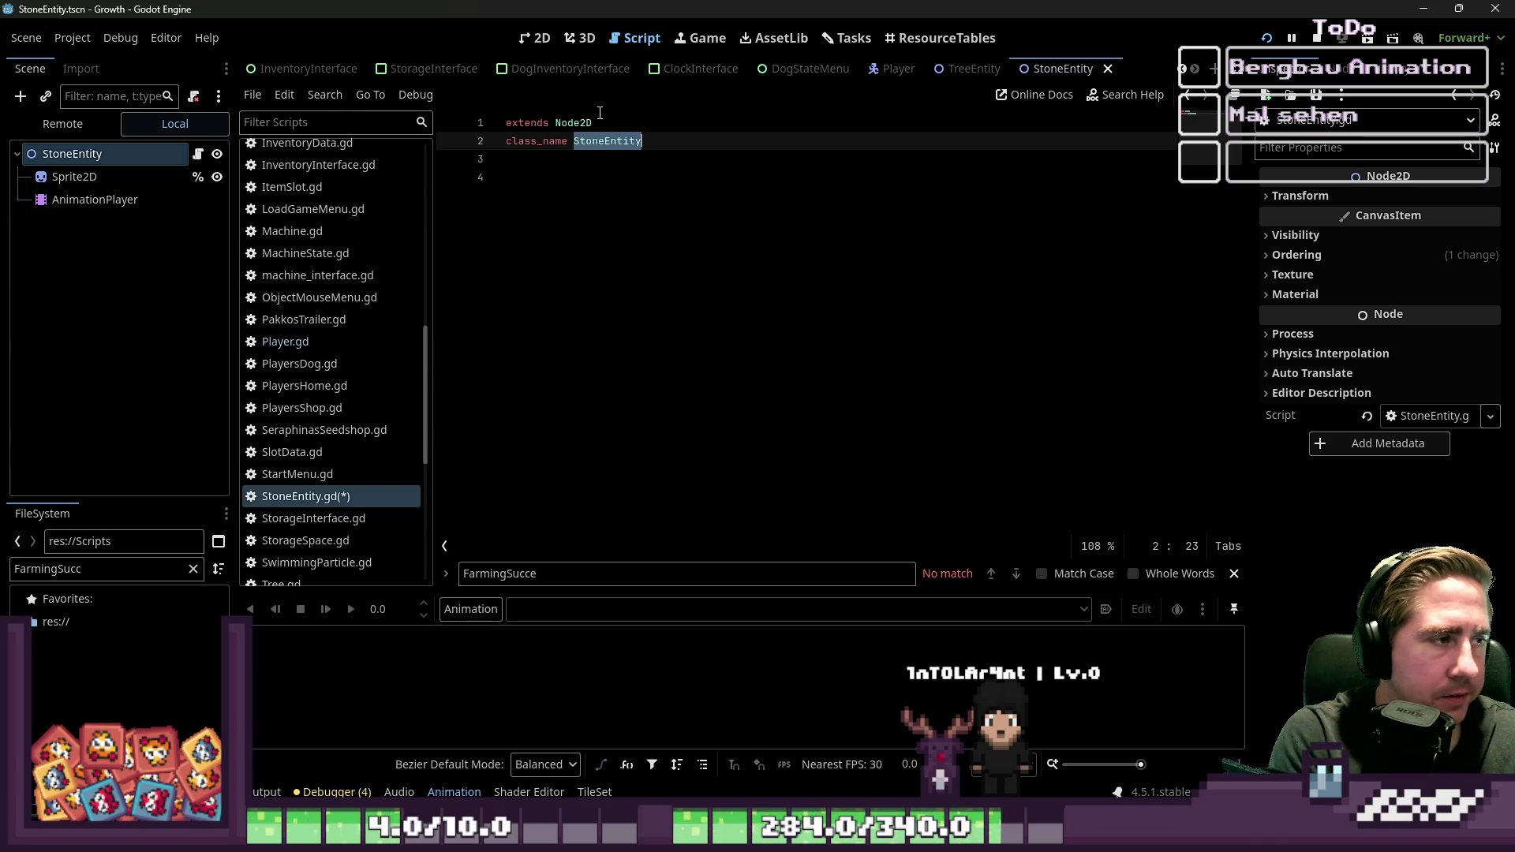
click(95, 200)
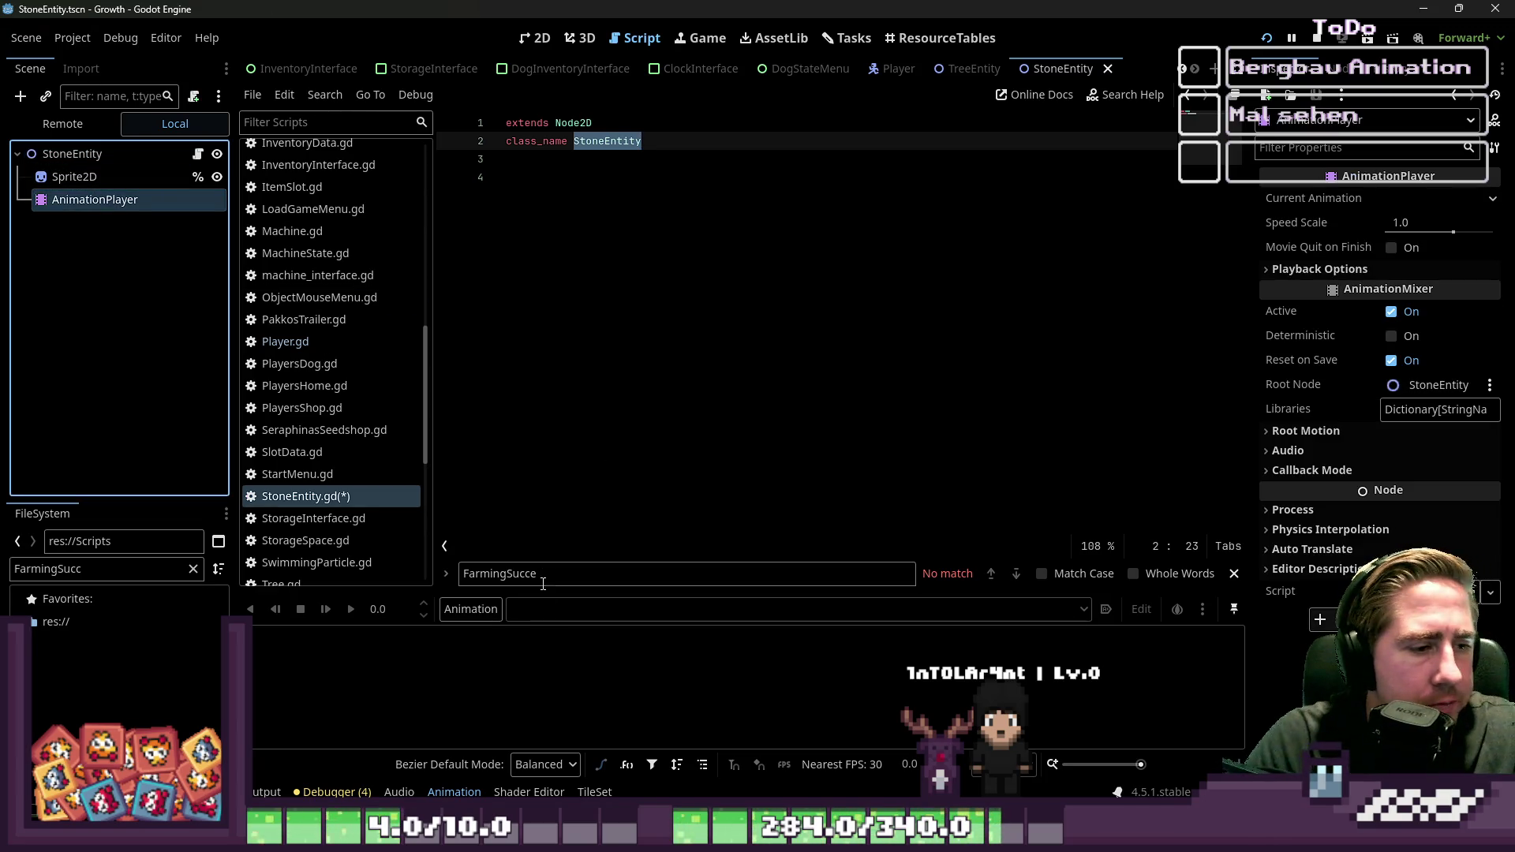
click(535, 38)
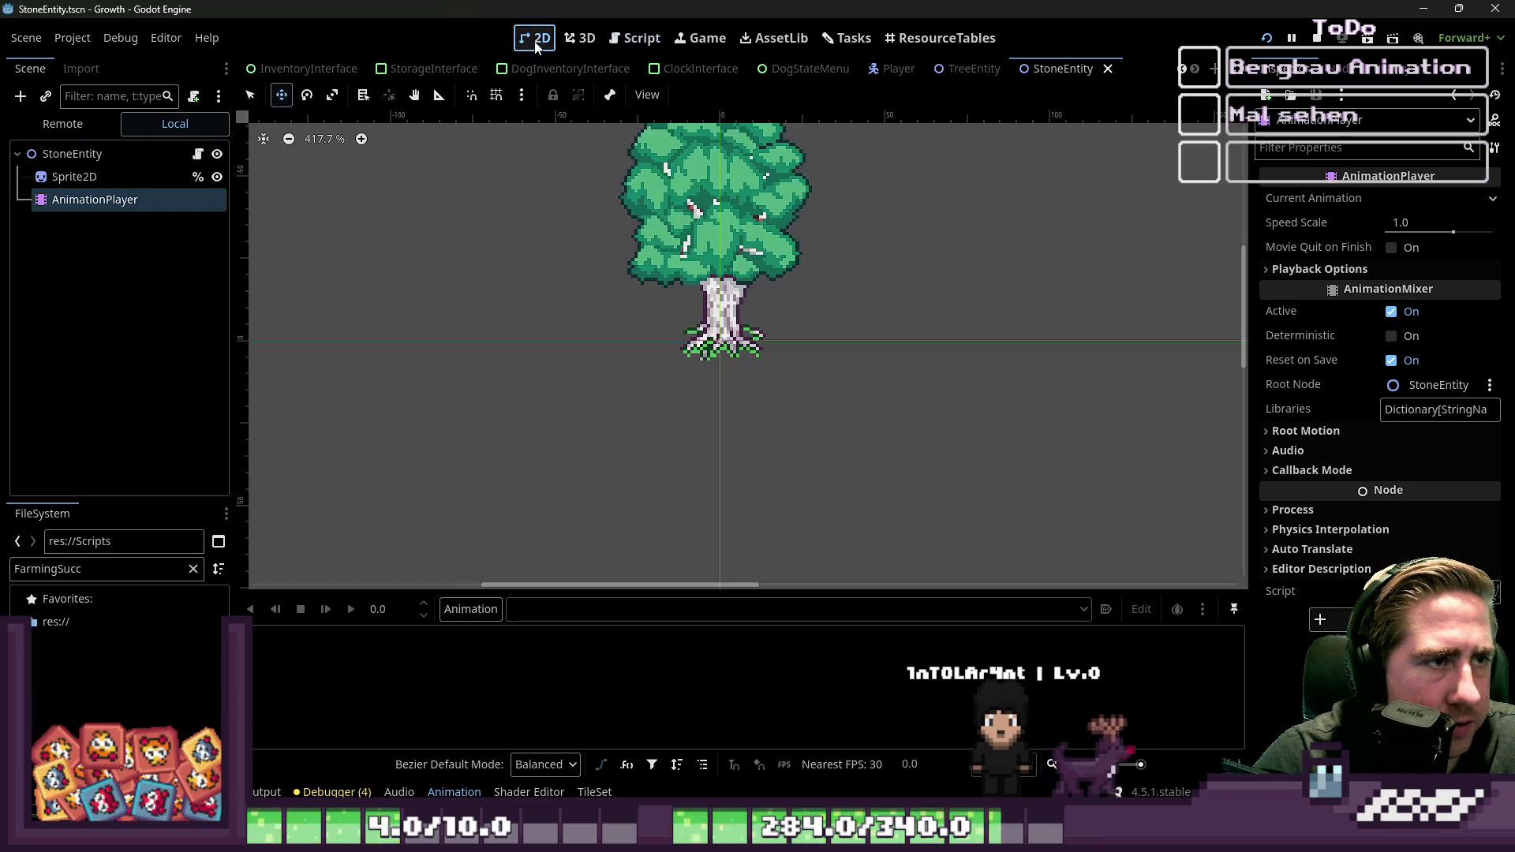
Step: Filter FileSystem for Stone and drag stone_tileset.png onto Sprite2D's Texture, replacing the tree image
click(79, 177)
mouse_move(424, 594)
mouse_down()
mouse_move(443, 514)
mouse_move(430, 529)
mouse_up()
text(S)
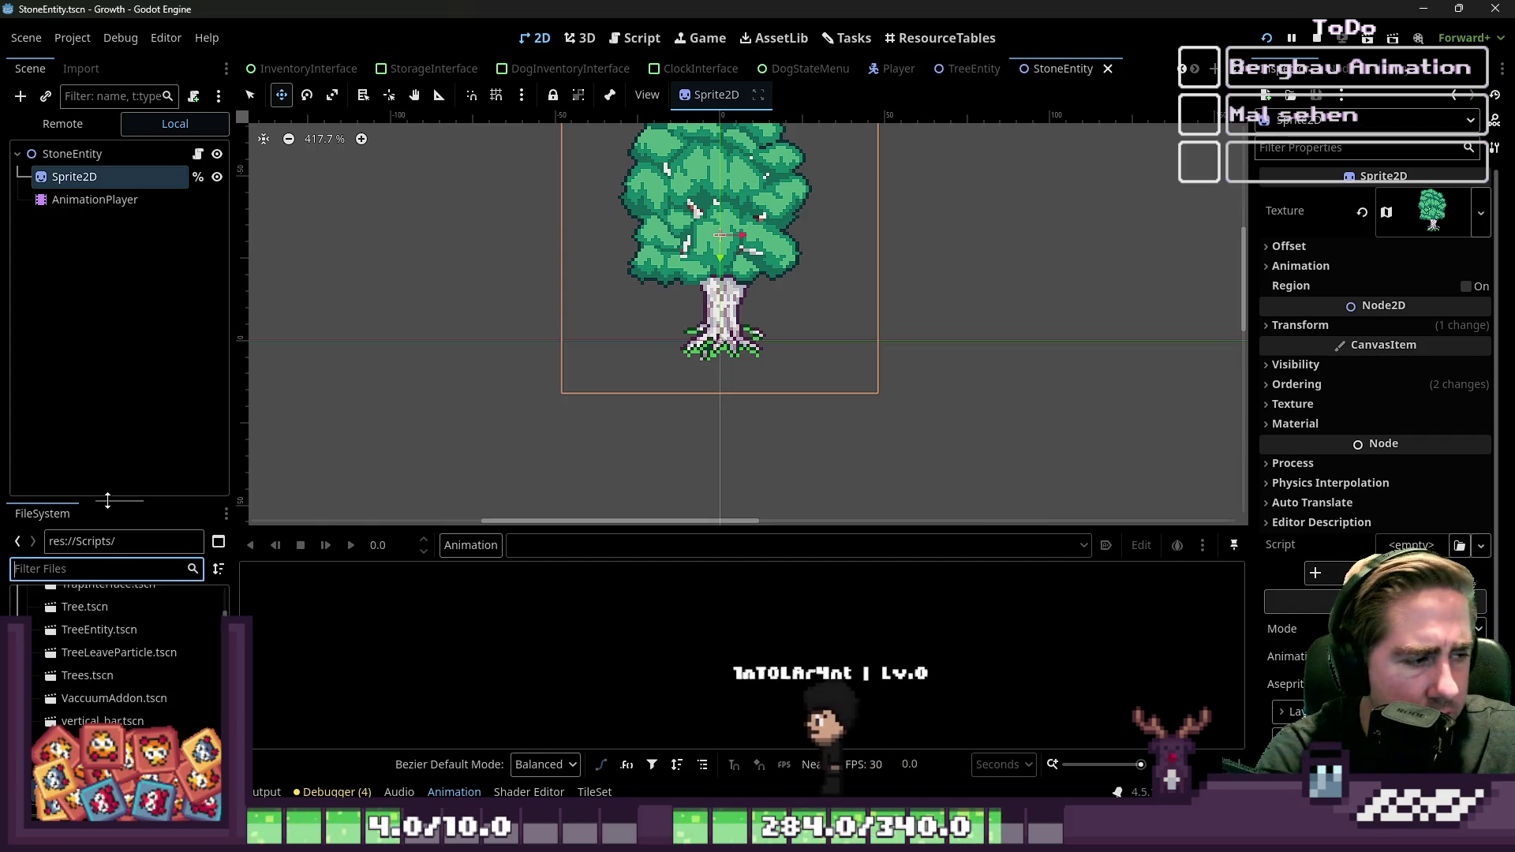
text(tone)
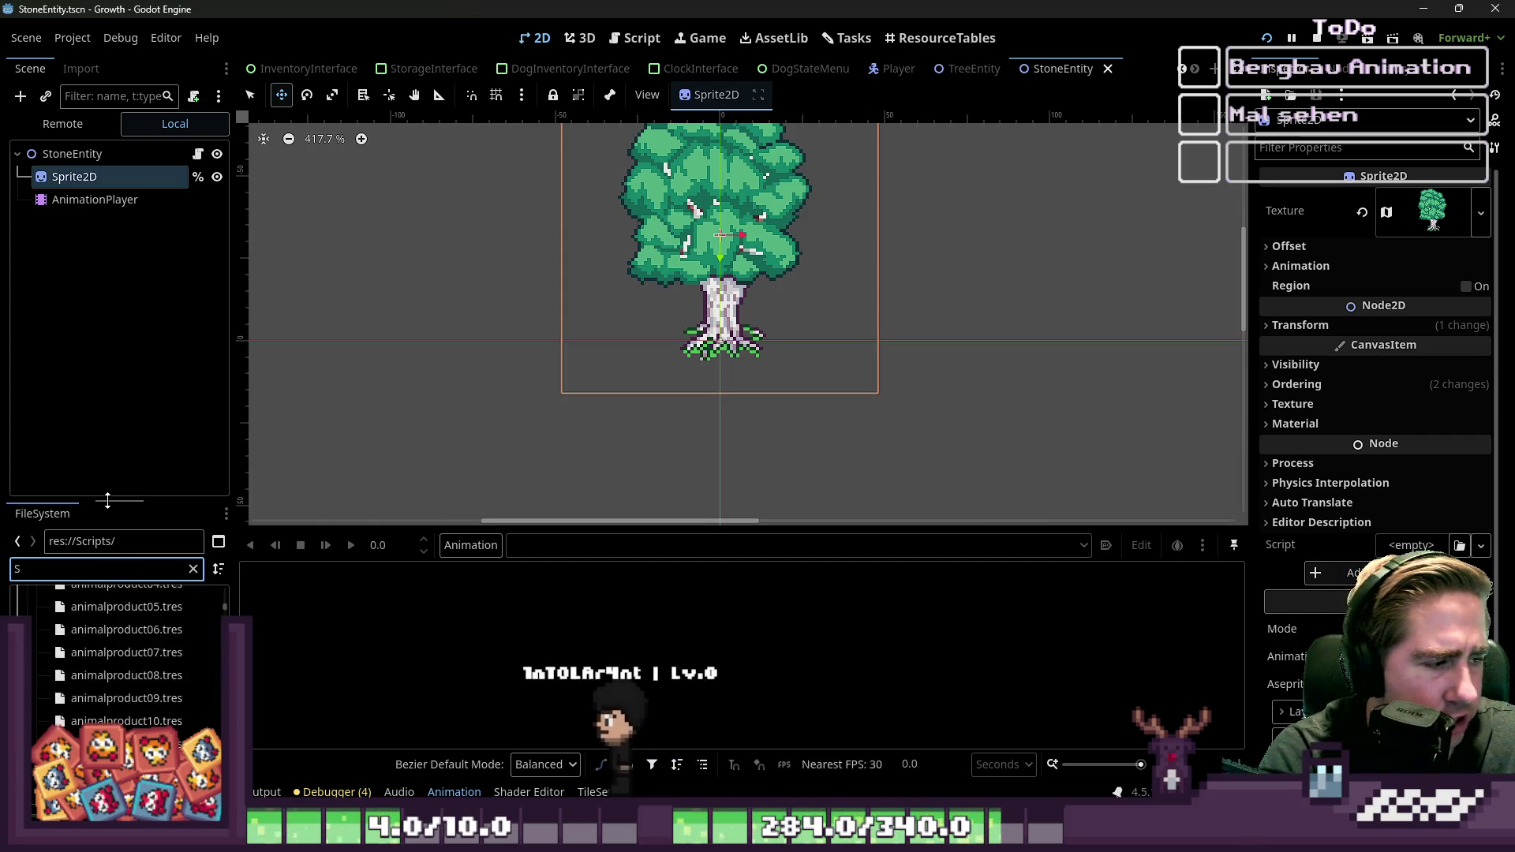
click(113, 649)
mouse_move(126, 658)
mouse_down()
mouse_move(146, 159)
mouse_move(107, 179)
mouse_up()
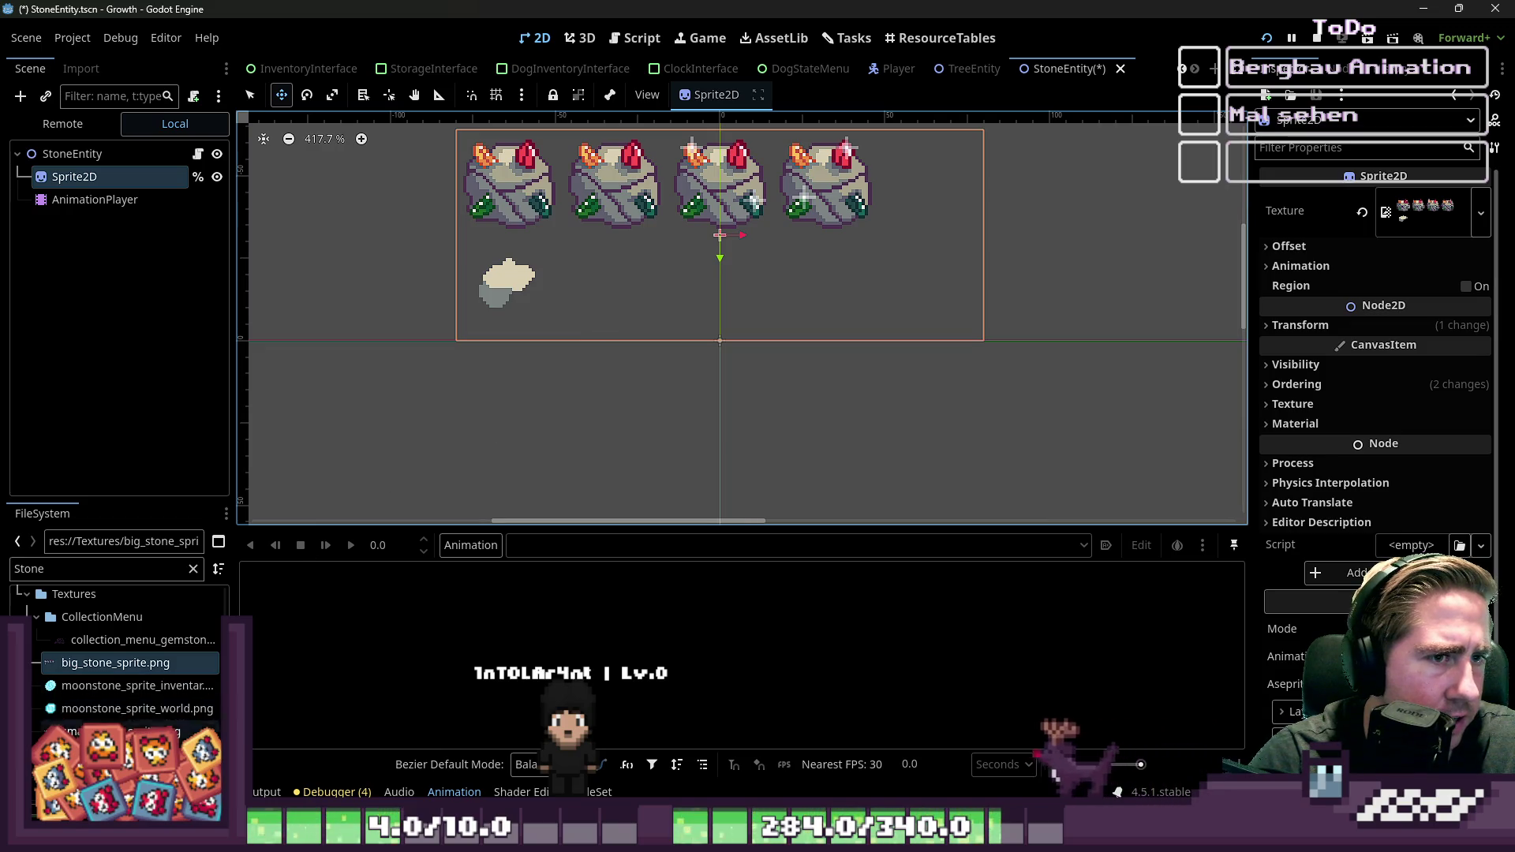
scroll(119, 662, down, 1)
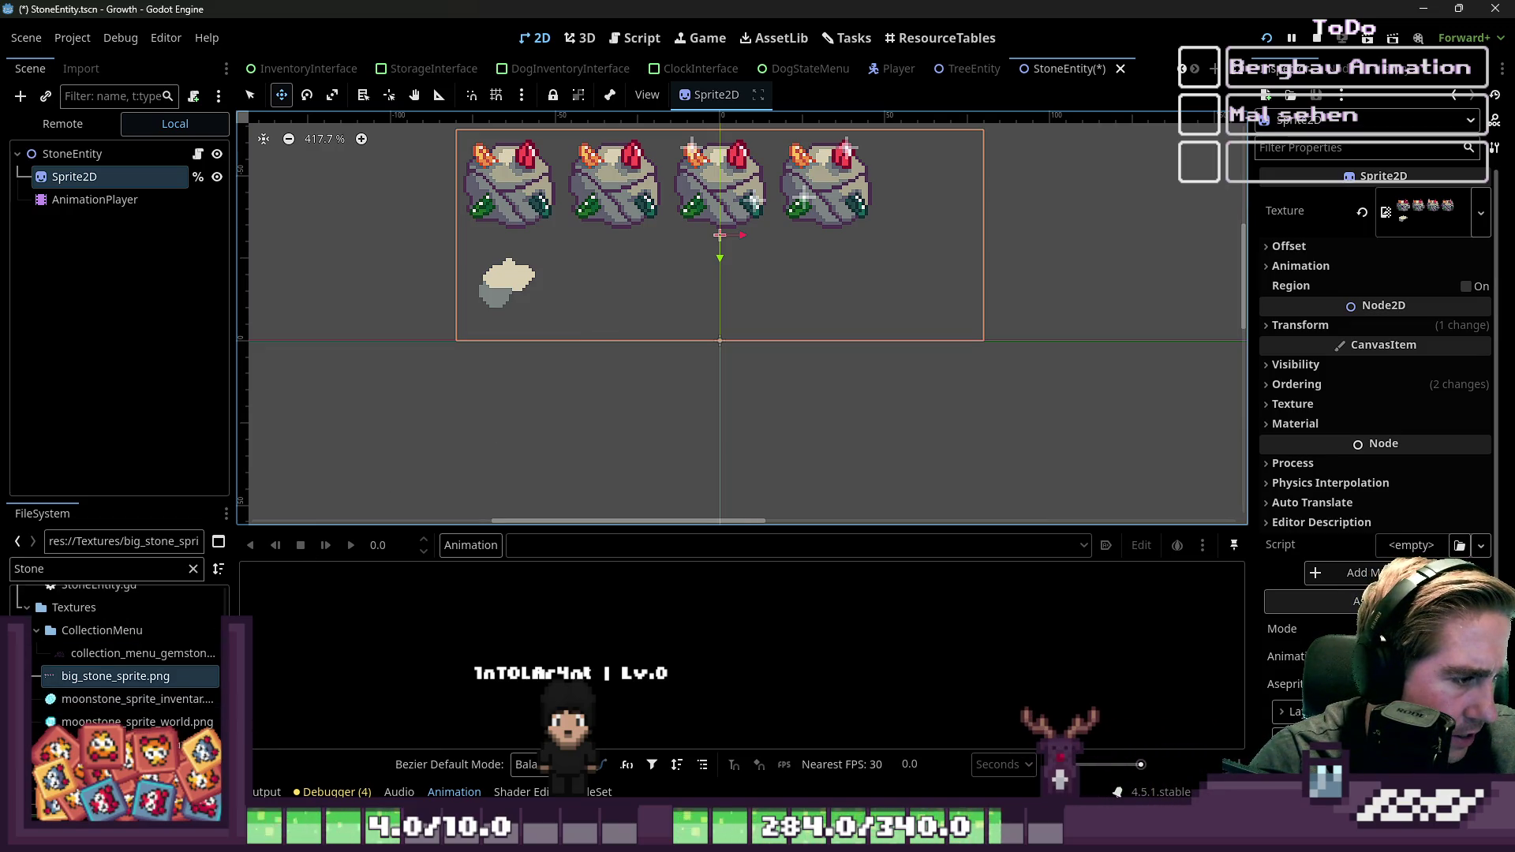
mouse_move(94, 741)
mouse_down()
mouse_move(126, 473)
mouse_move(332, 277)
mouse_move(316, 261)
mouse_move(169, 249)
mouse_move(108, 186)
mouse_up()
scroll(534, 419, down, 6)
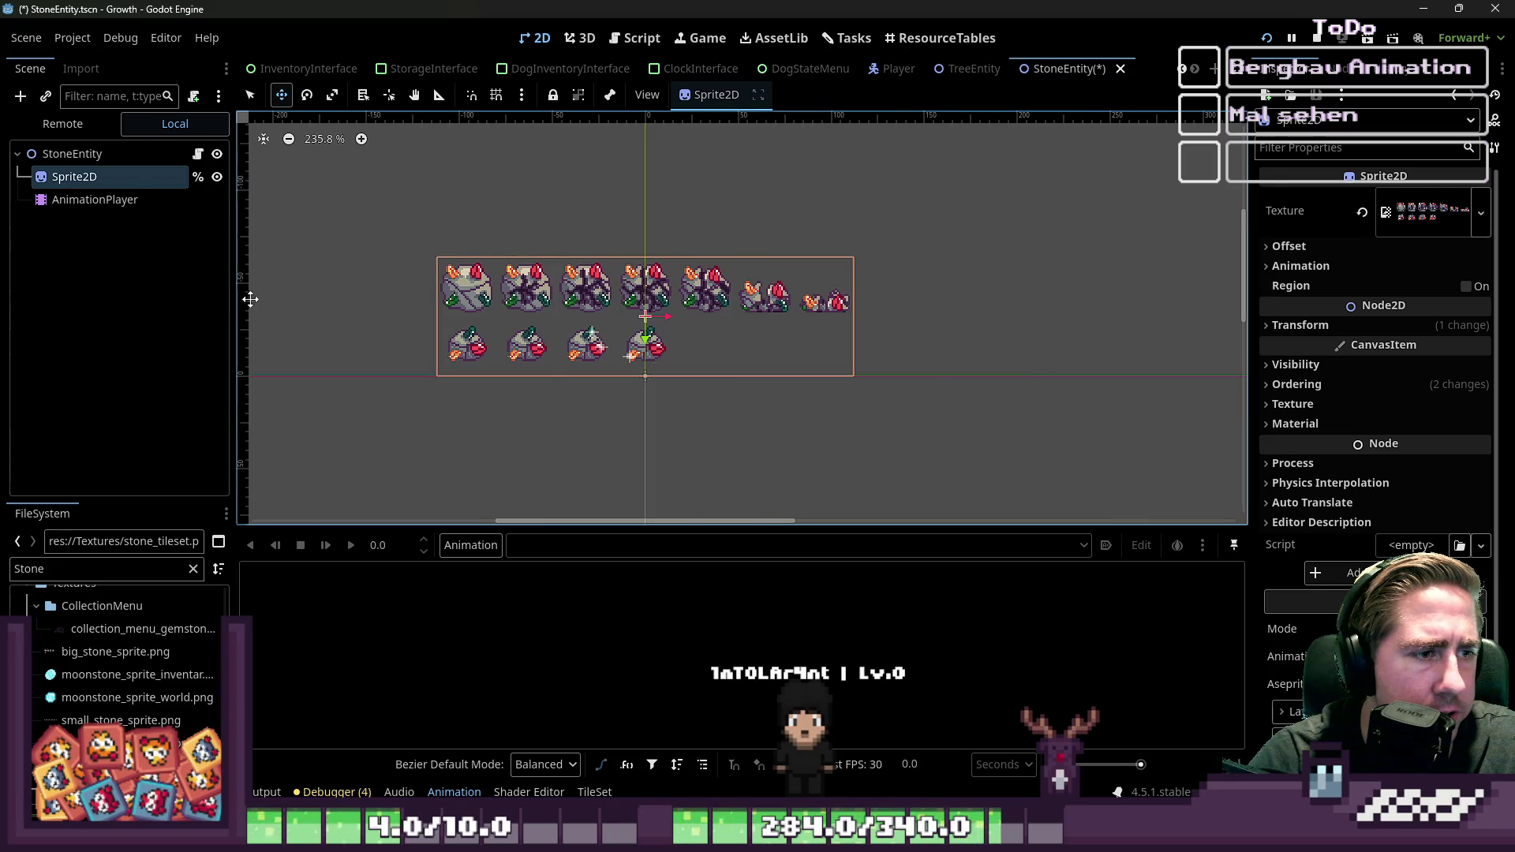
scroll(361, 309, up, 4)
Step: Set the Sprite2D's Hframes to 7 so a single stone frame shows
click(1325, 273)
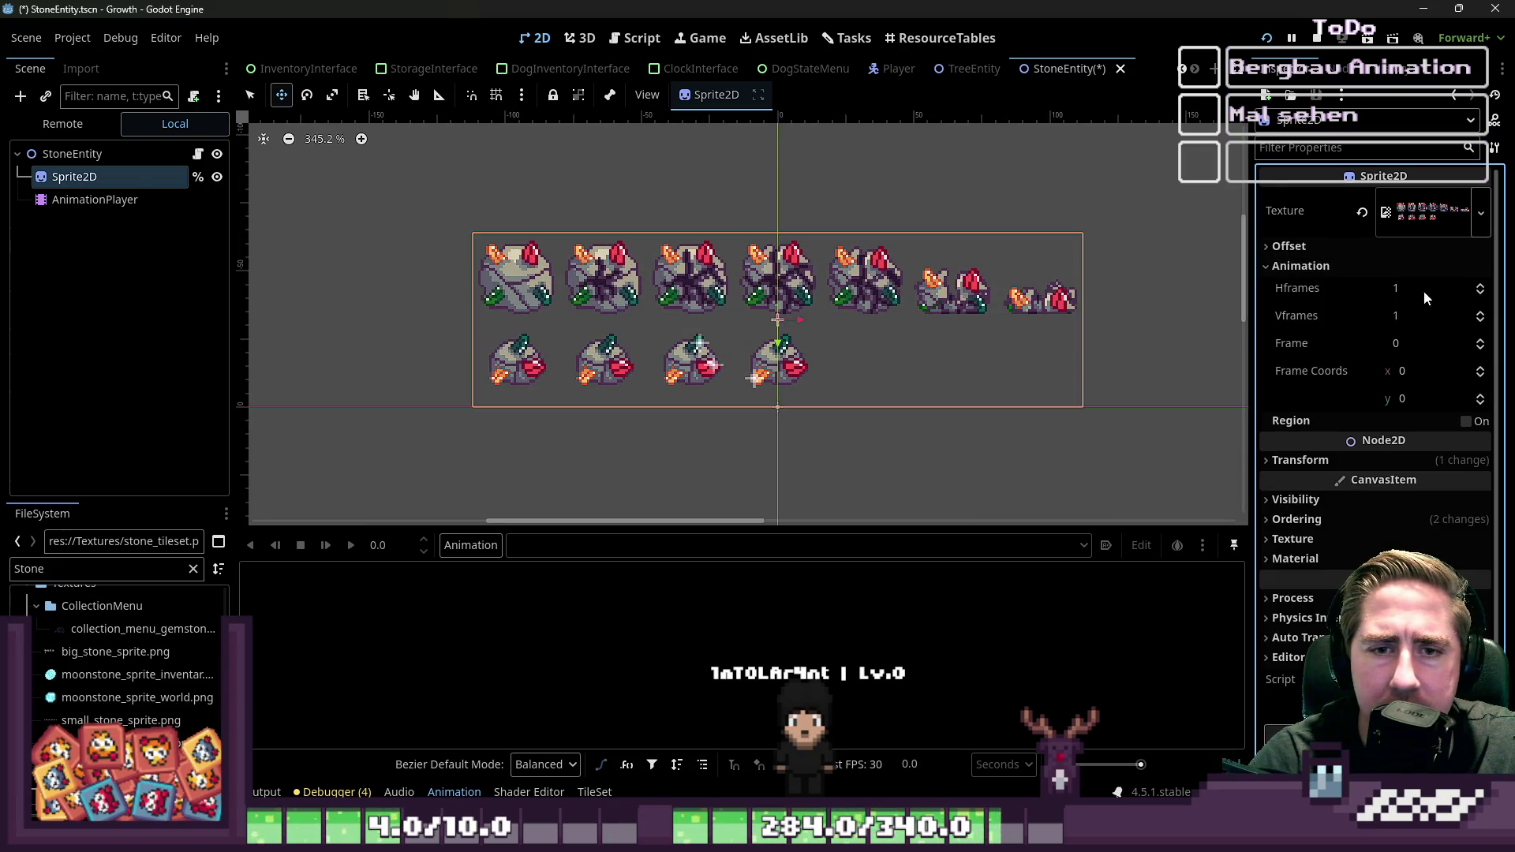
click(1482, 288)
click(1481, 288)
click(1481, 288)
click(1482, 288)
click(1481, 288)
click(1482, 288)
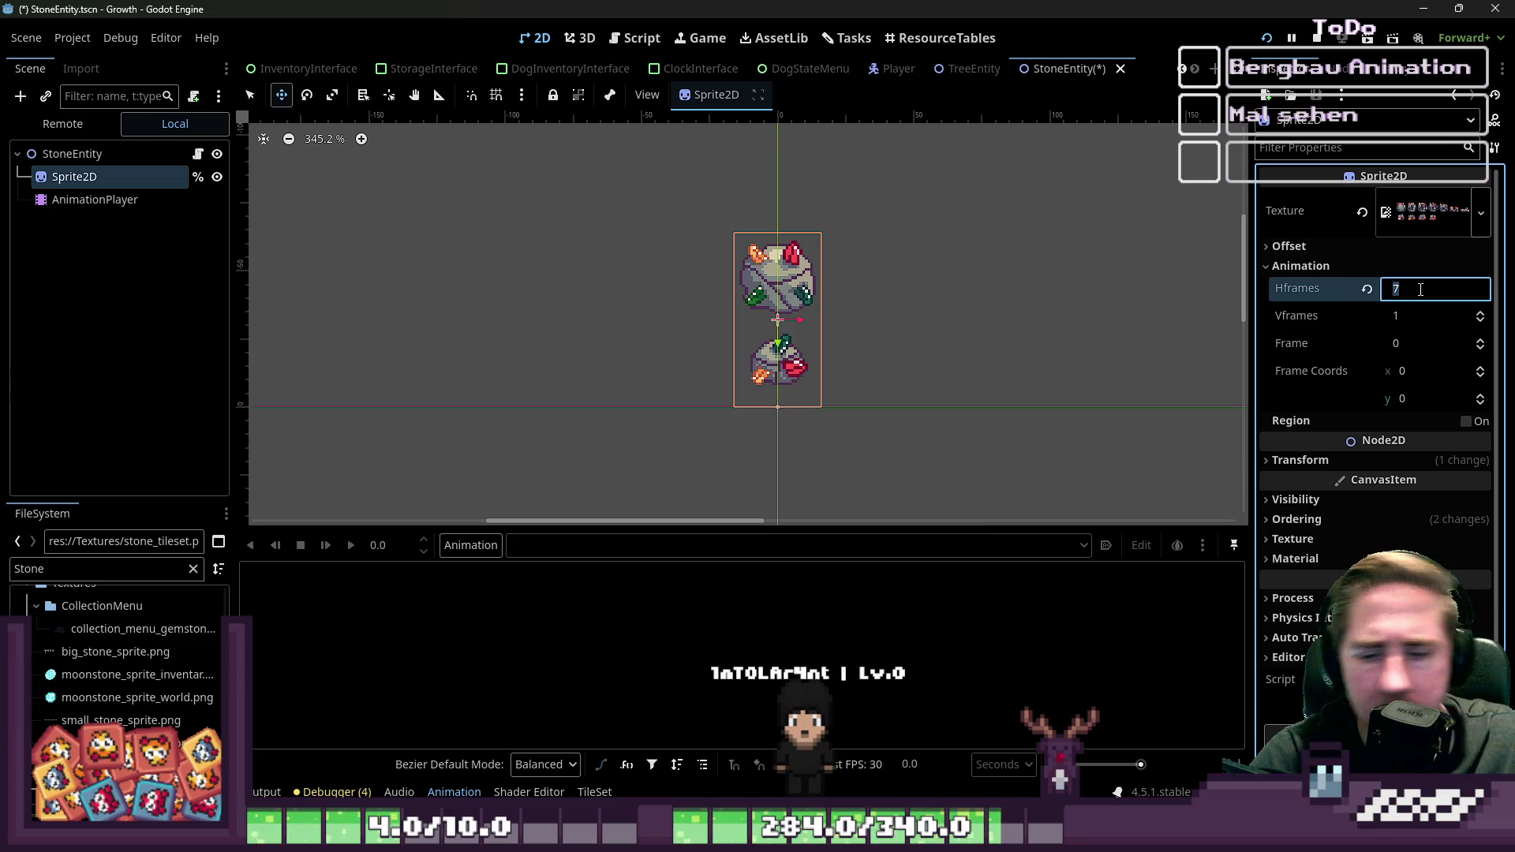
text(1)
key(Return)
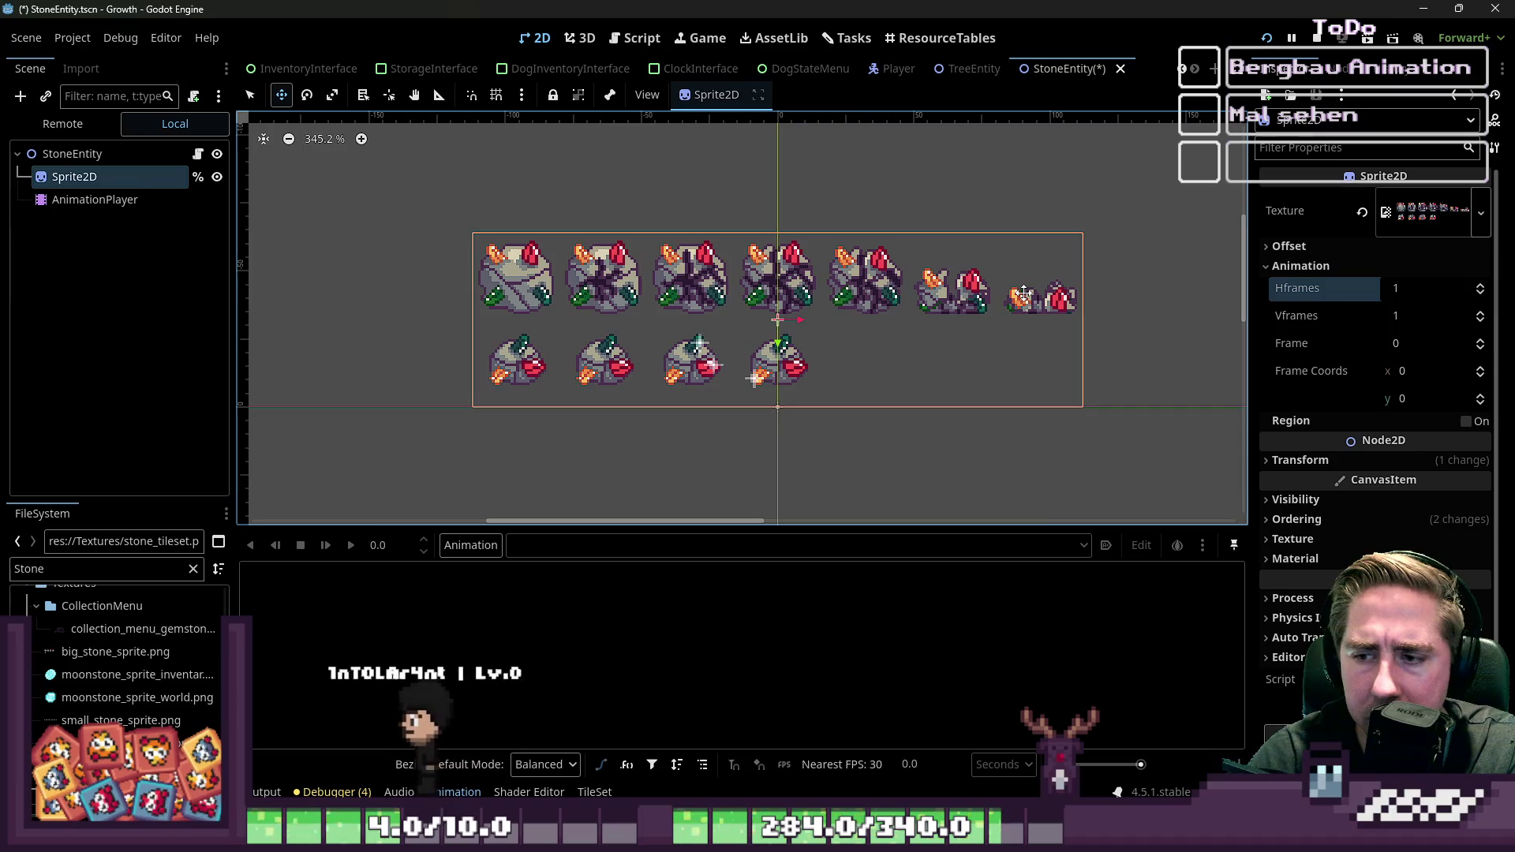
click(1418, 290)
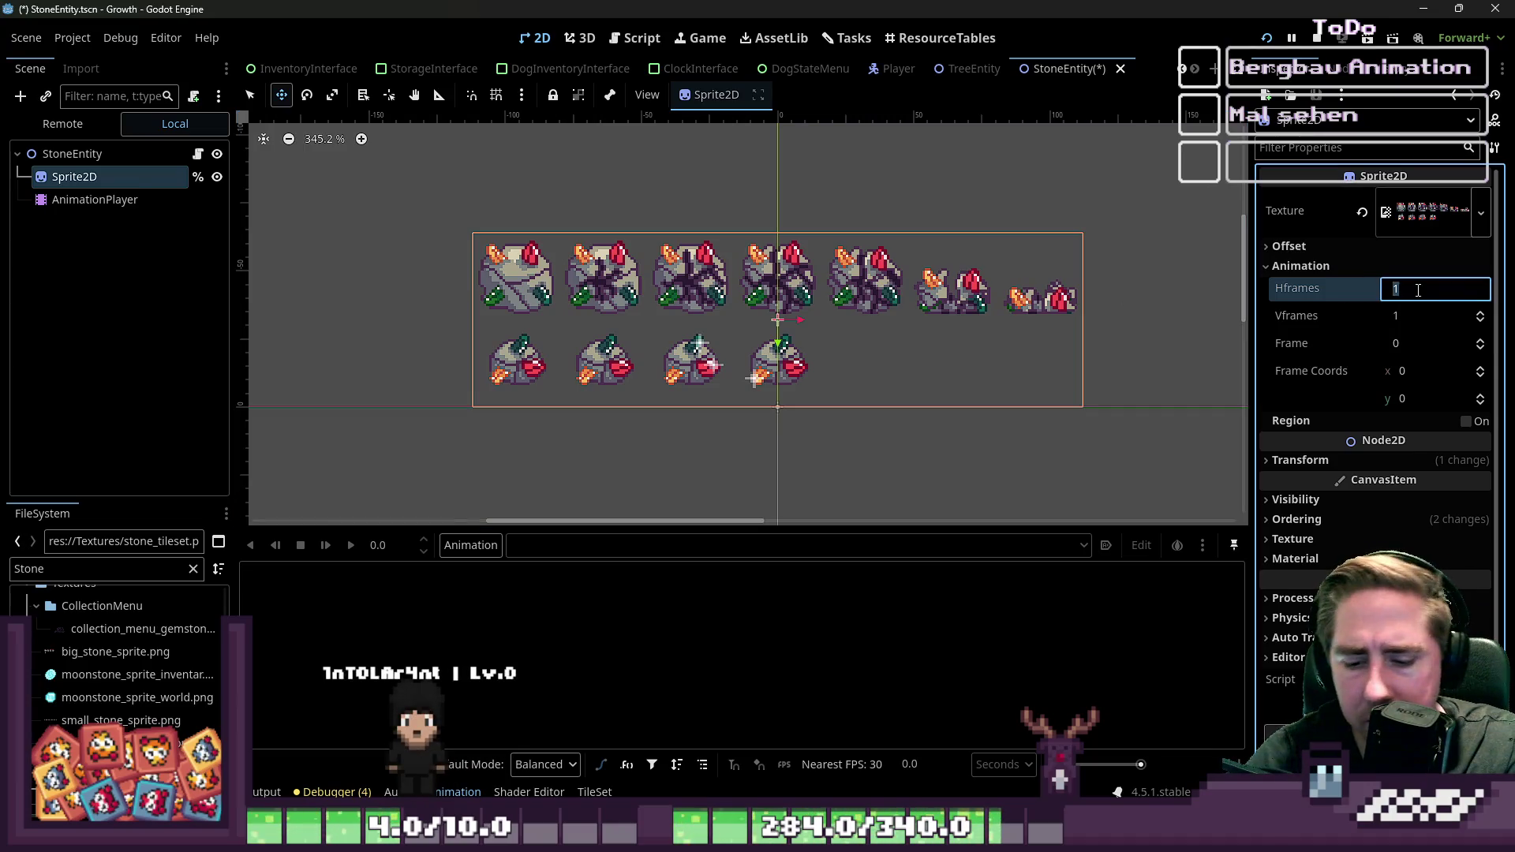
text(7)
key(Return)
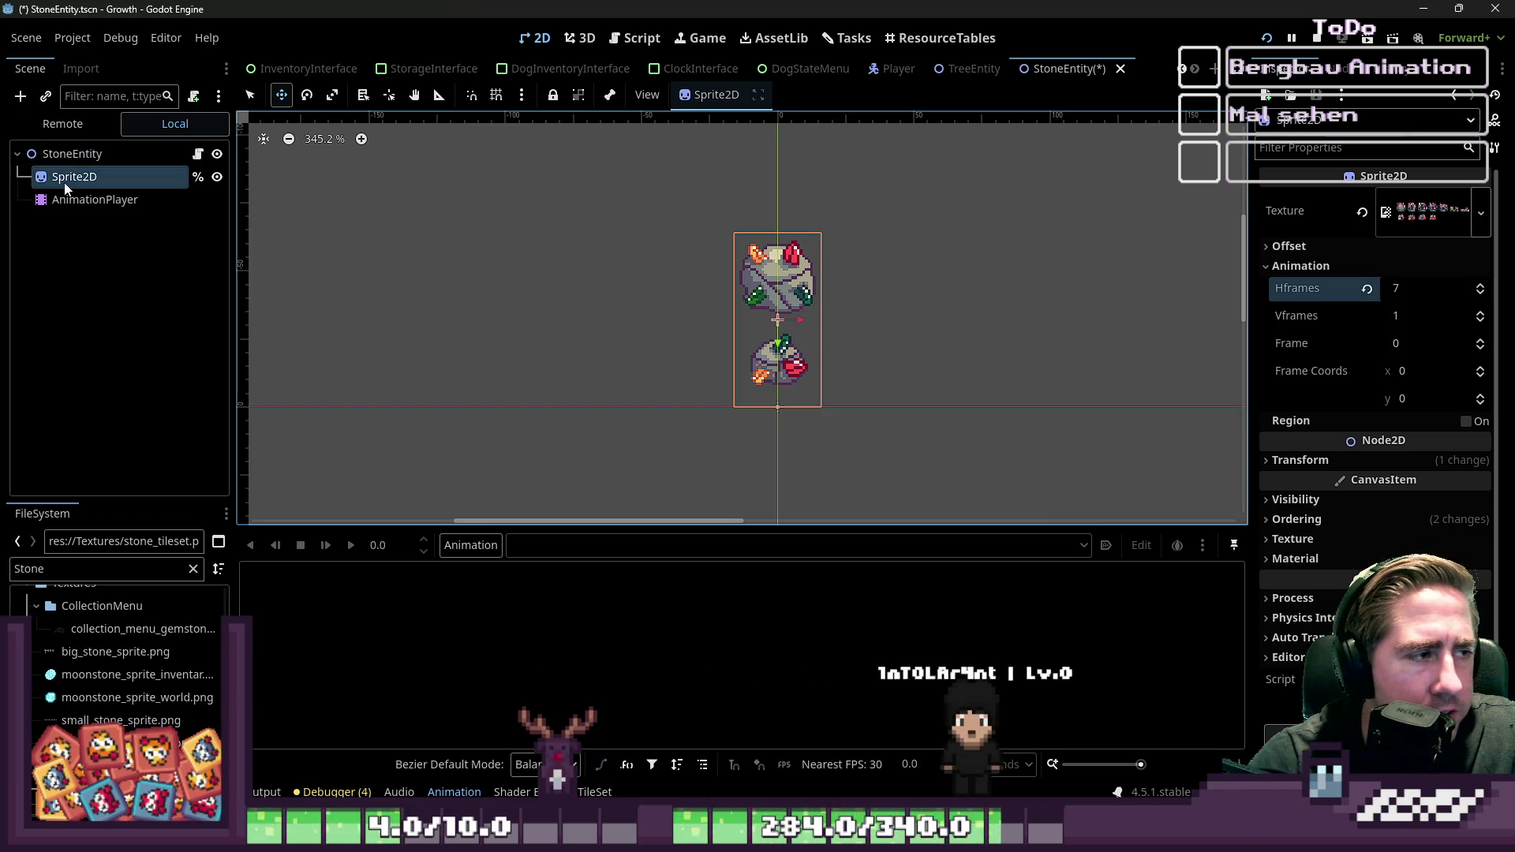
Step: Review the Sprite2D's Offset and Animation settings, then select the StoneEntity root
click(63, 181)
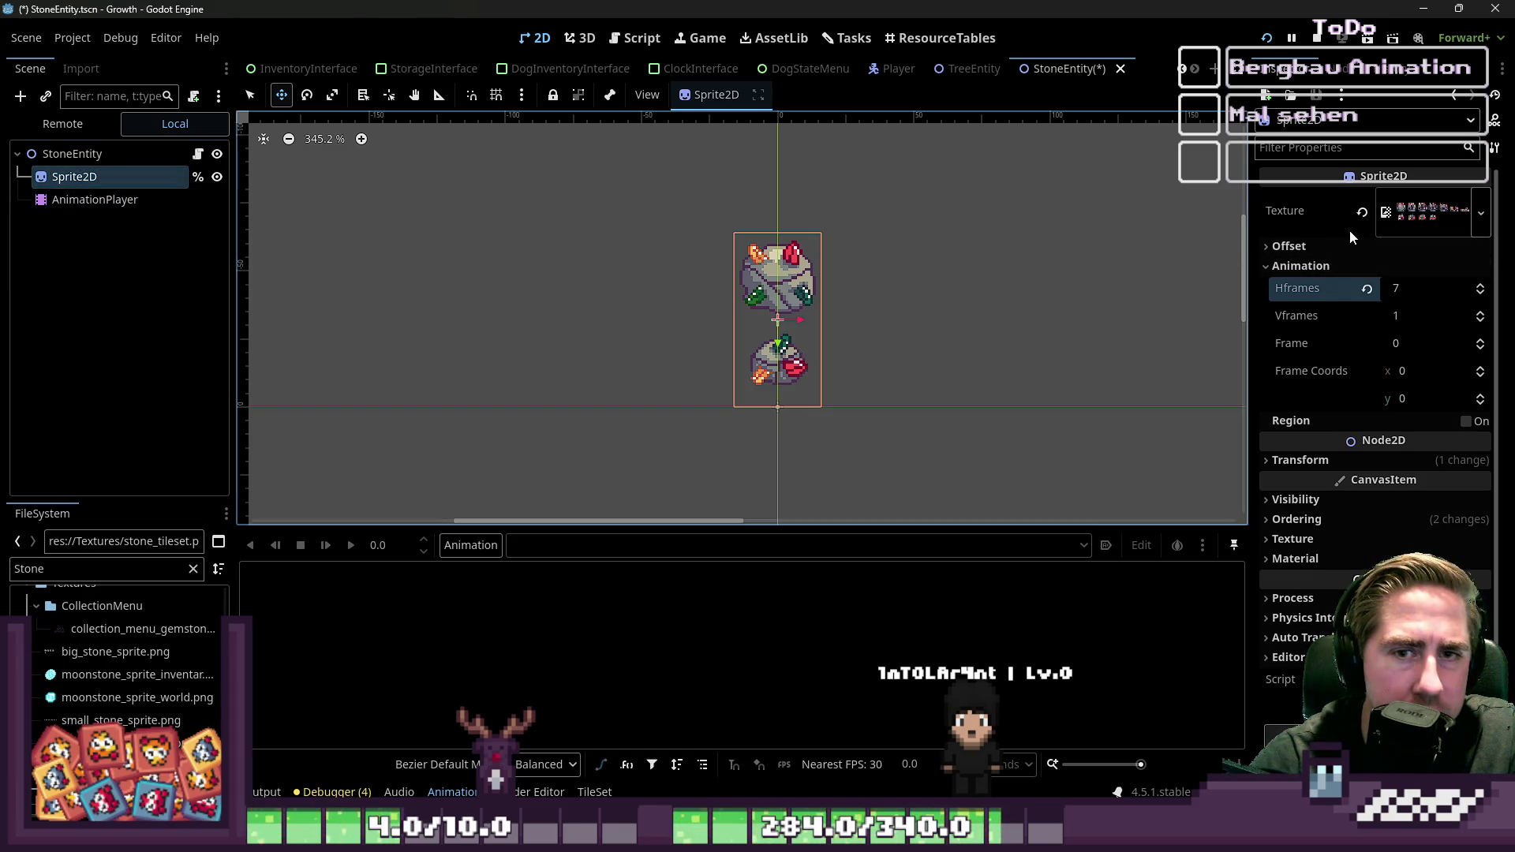
click(1291, 247)
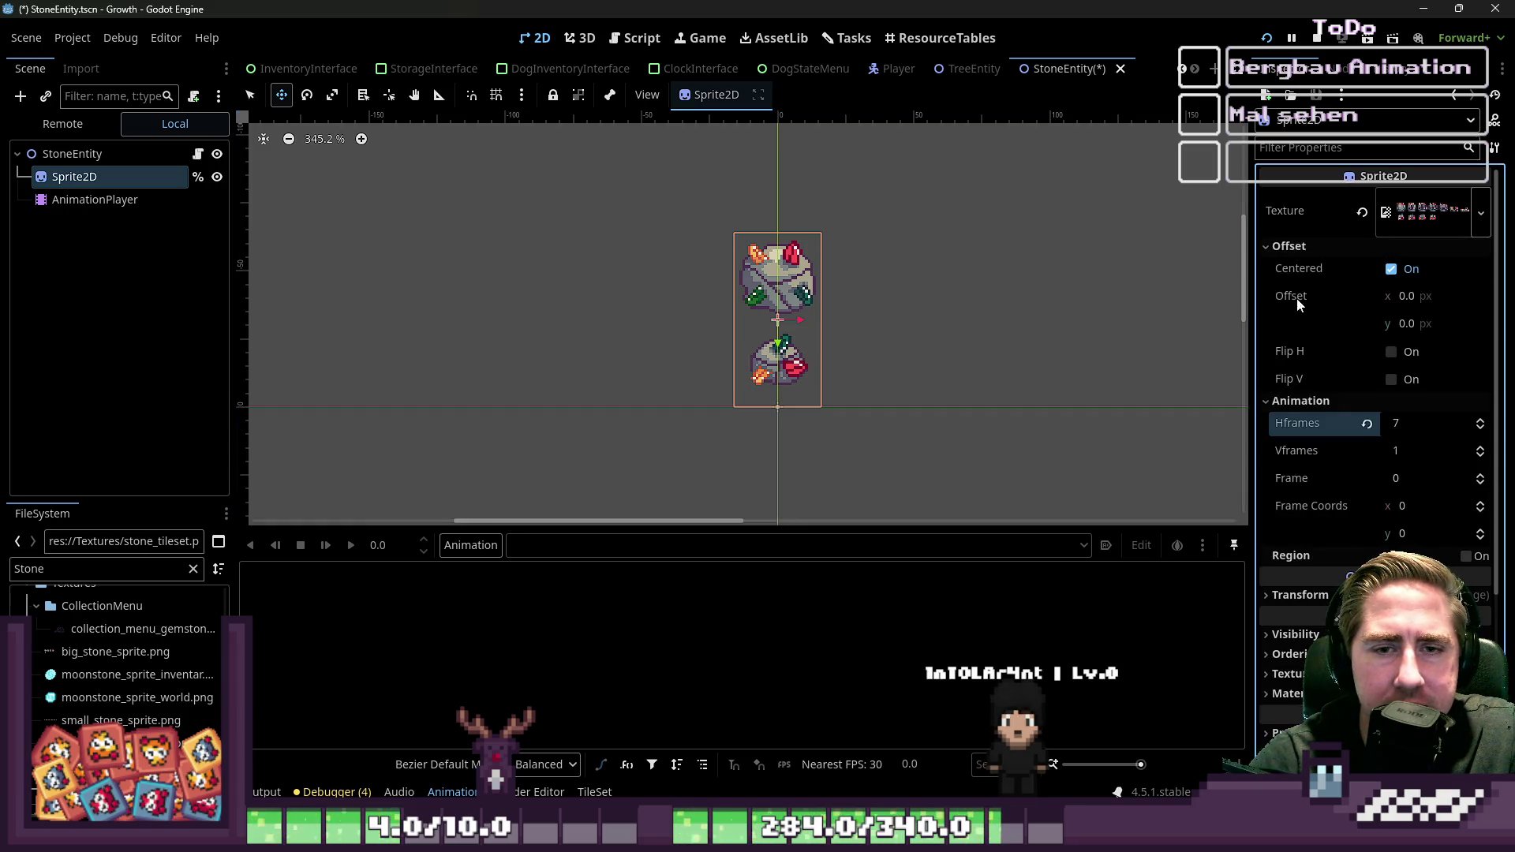
click(1288, 401)
click(1282, 246)
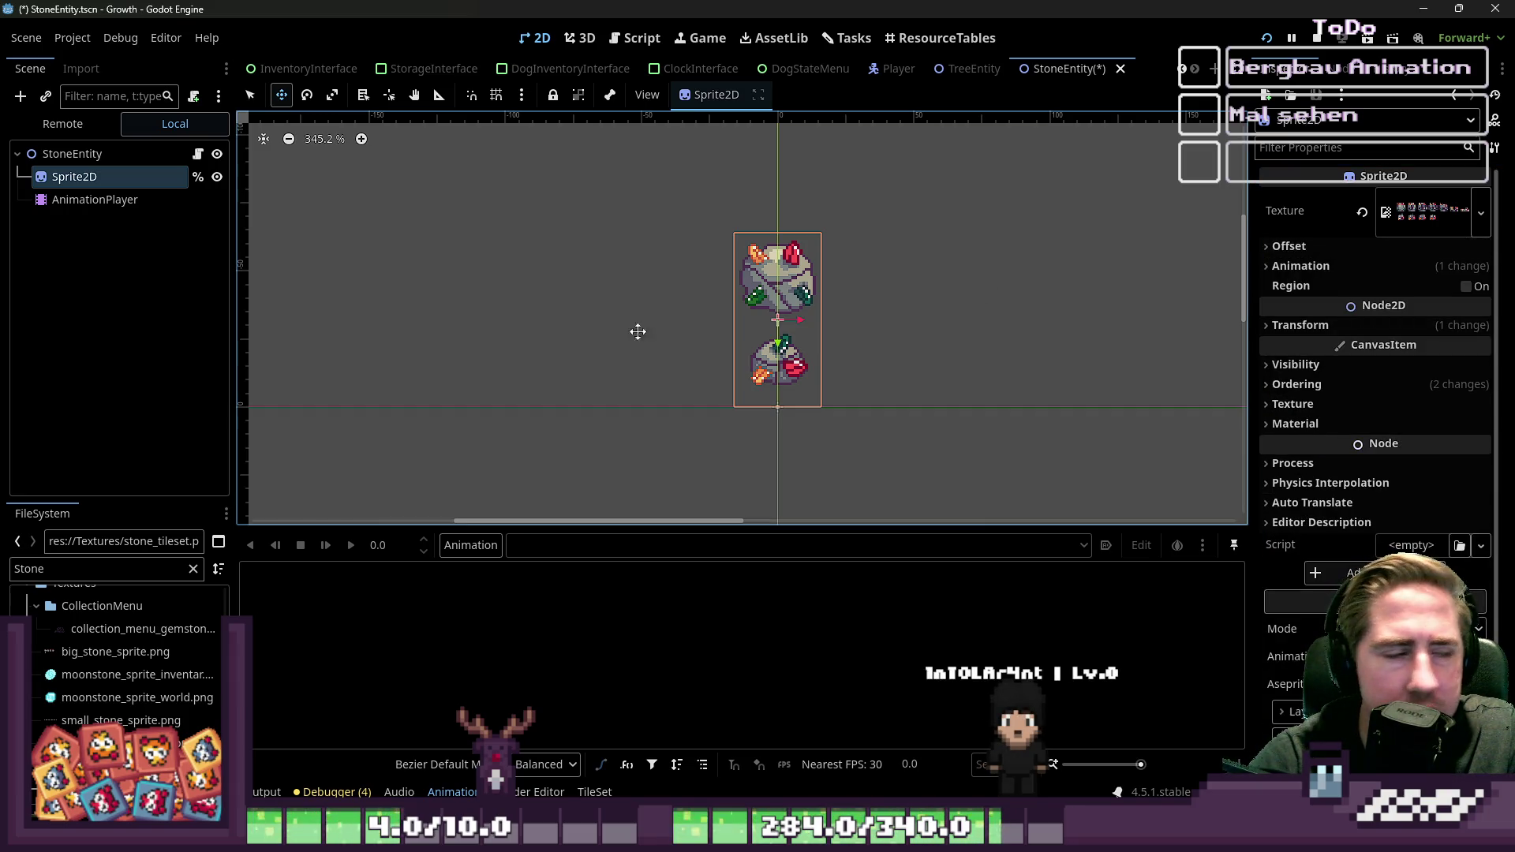
click(1289, 247)
click(1289, 247)
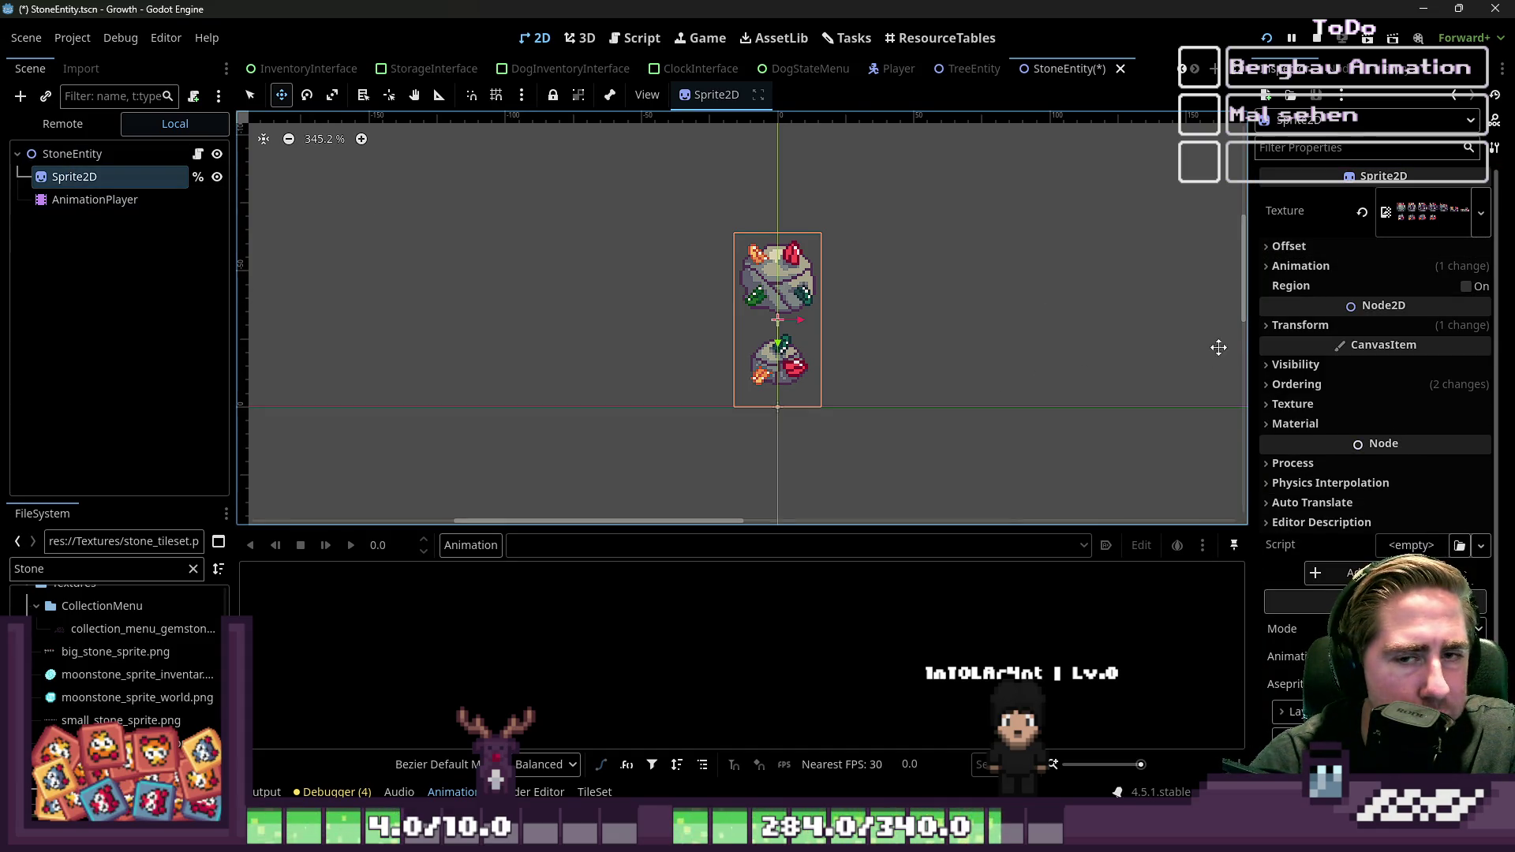
click(1310, 247)
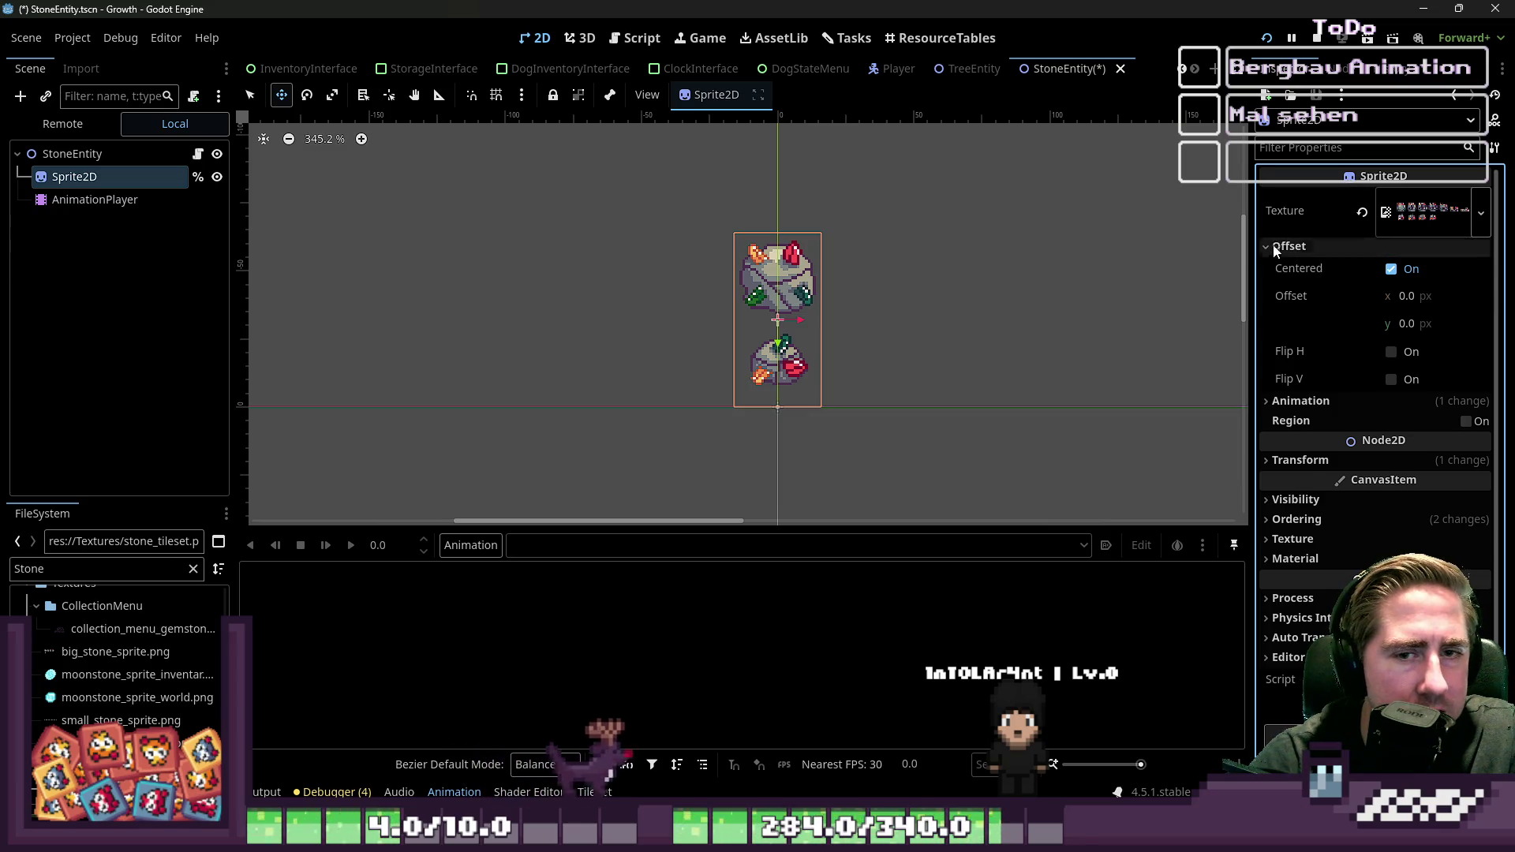
click(1366, 245)
click(1318, 268)
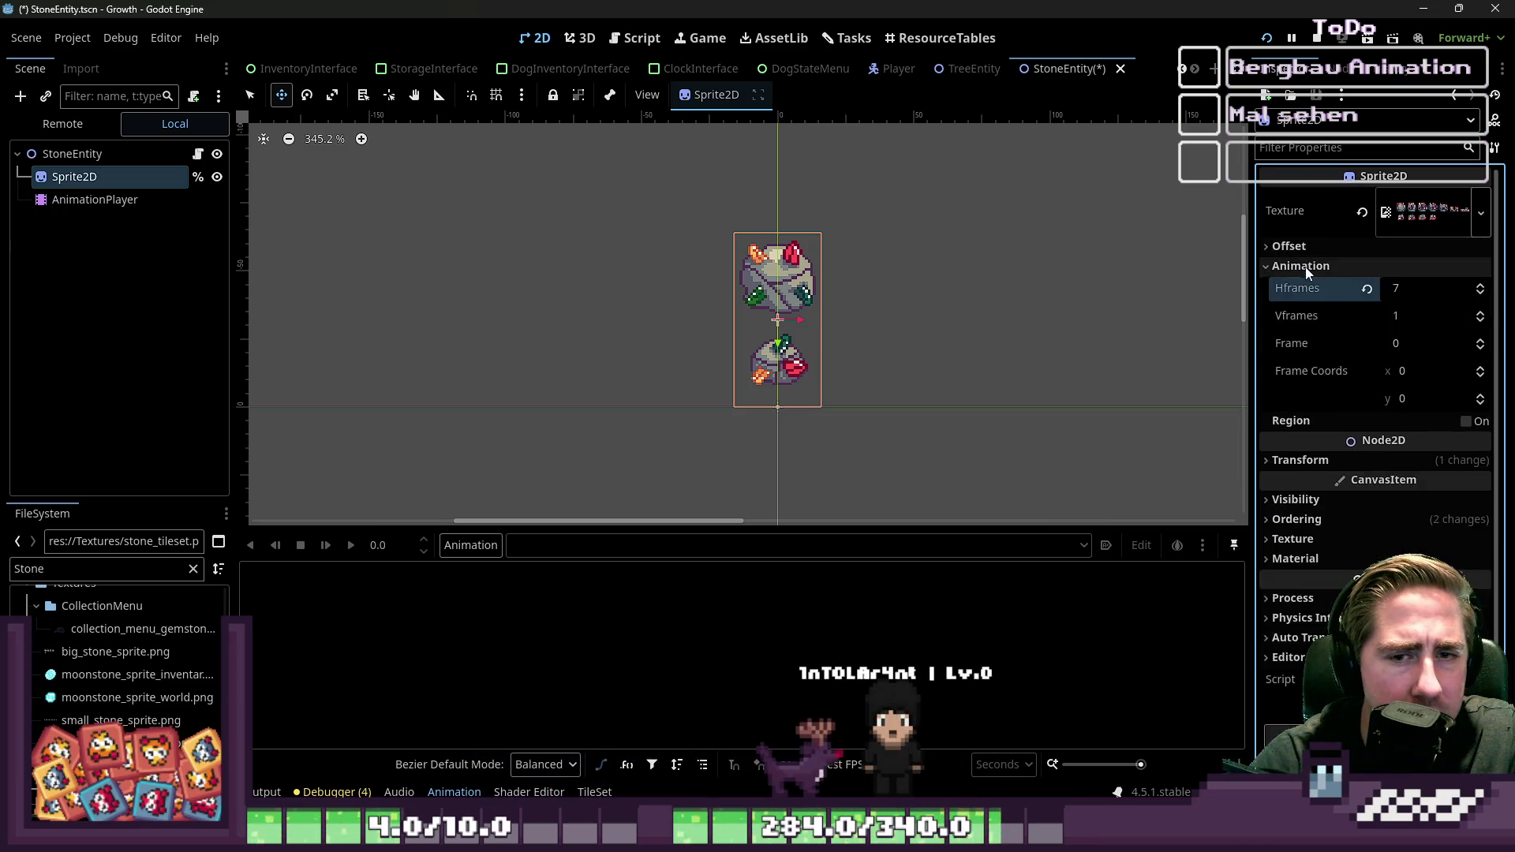
click(1305, 267)
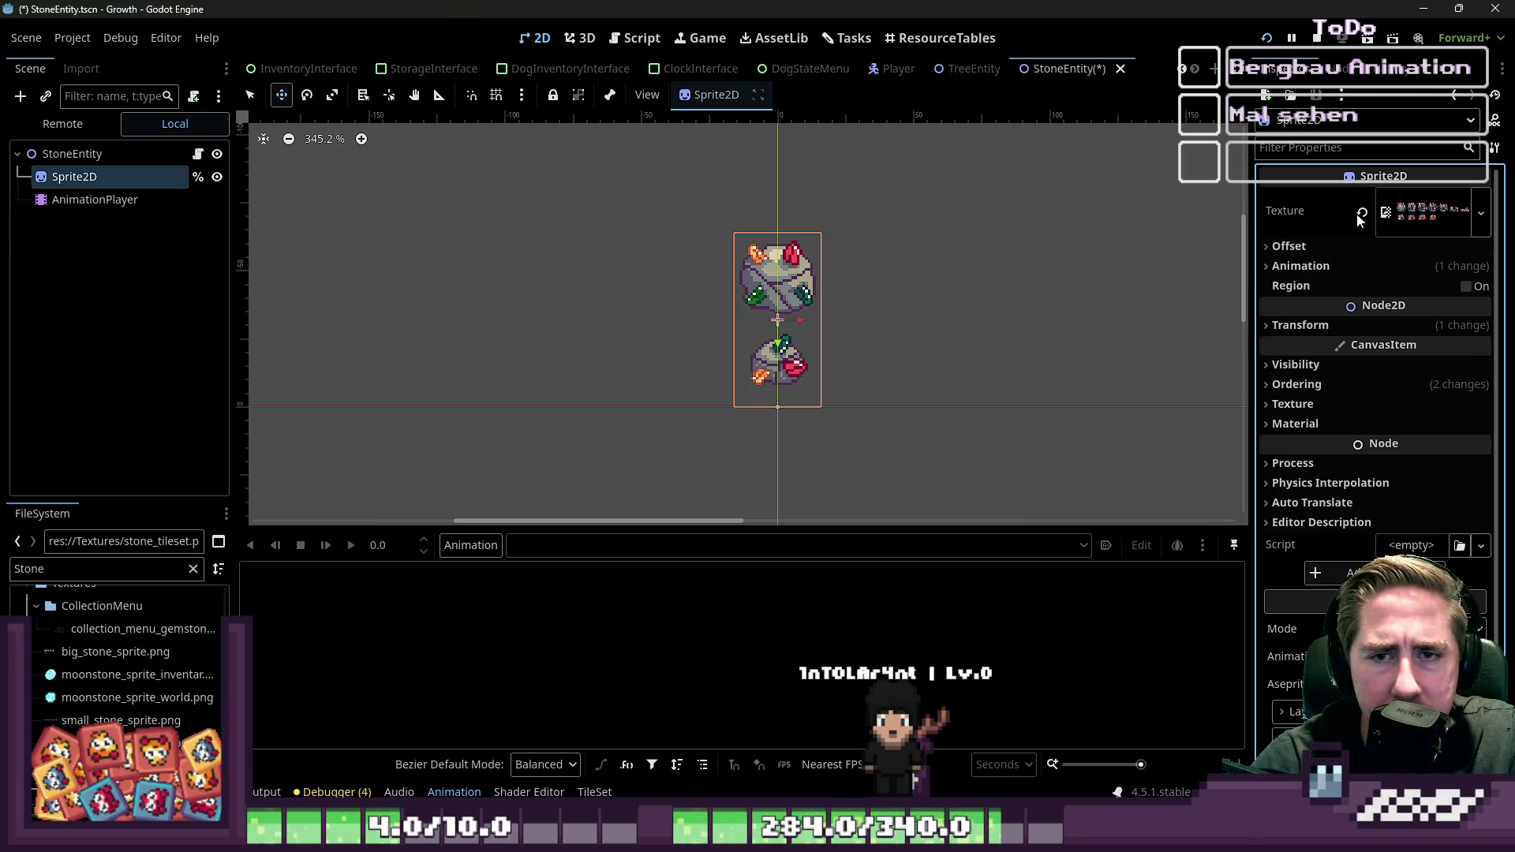
click(1299, 267)
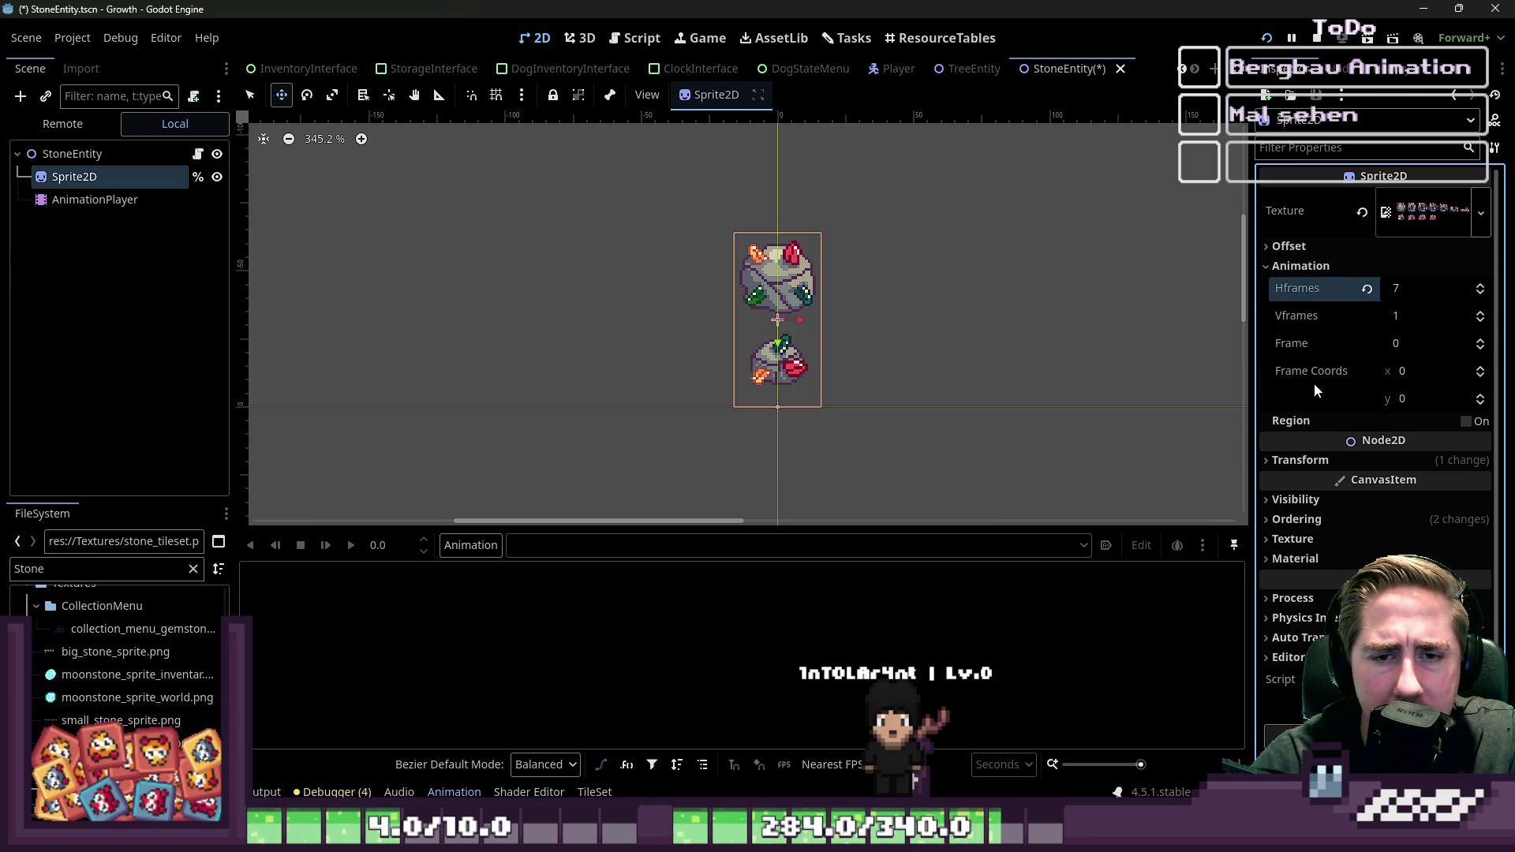
click(1299, 266)
click(1299, 250)
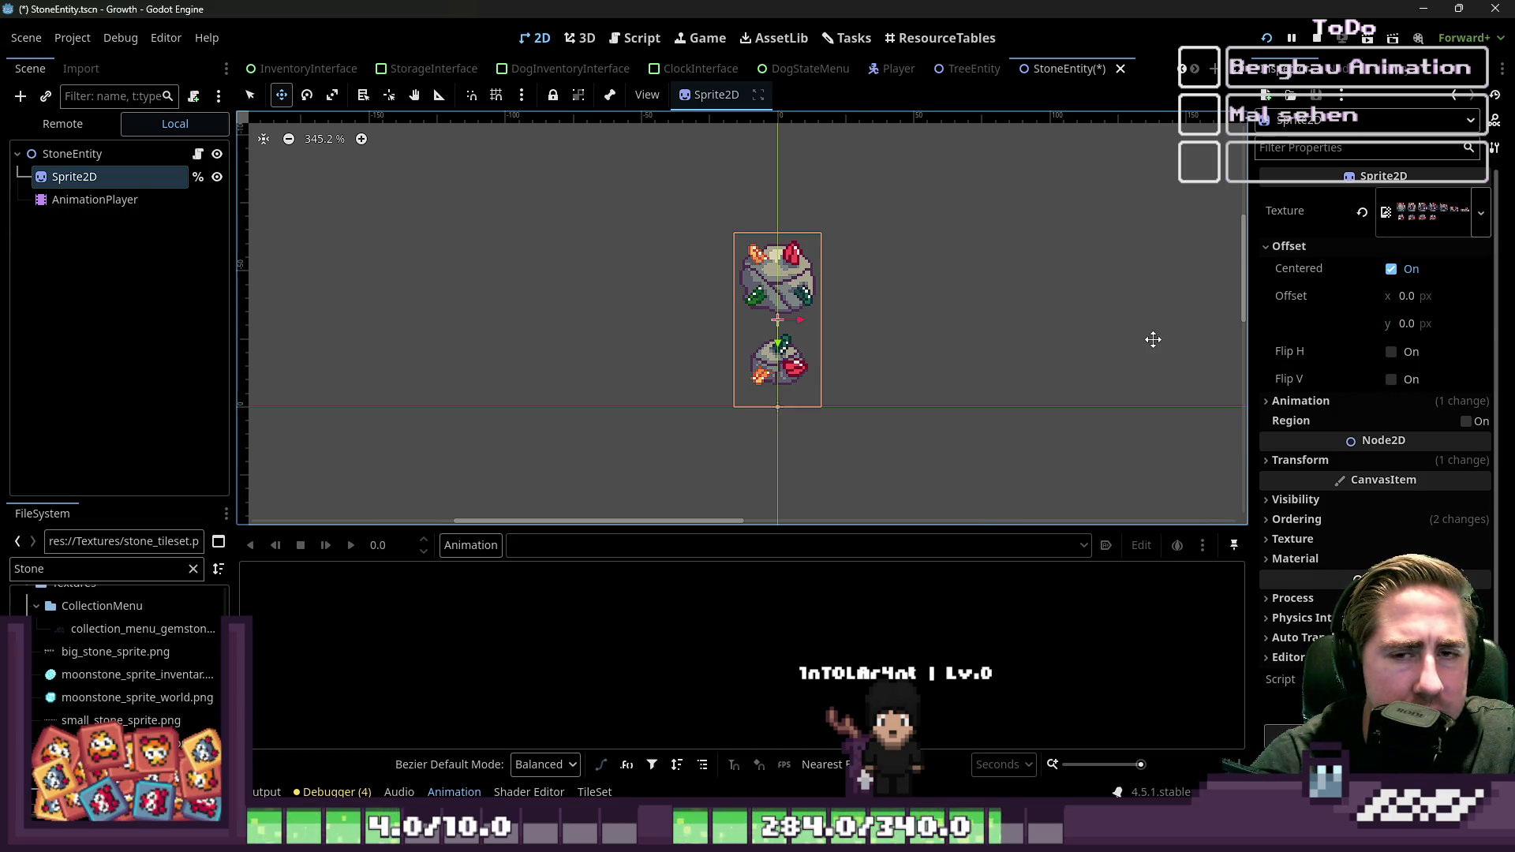
click(178, 156)
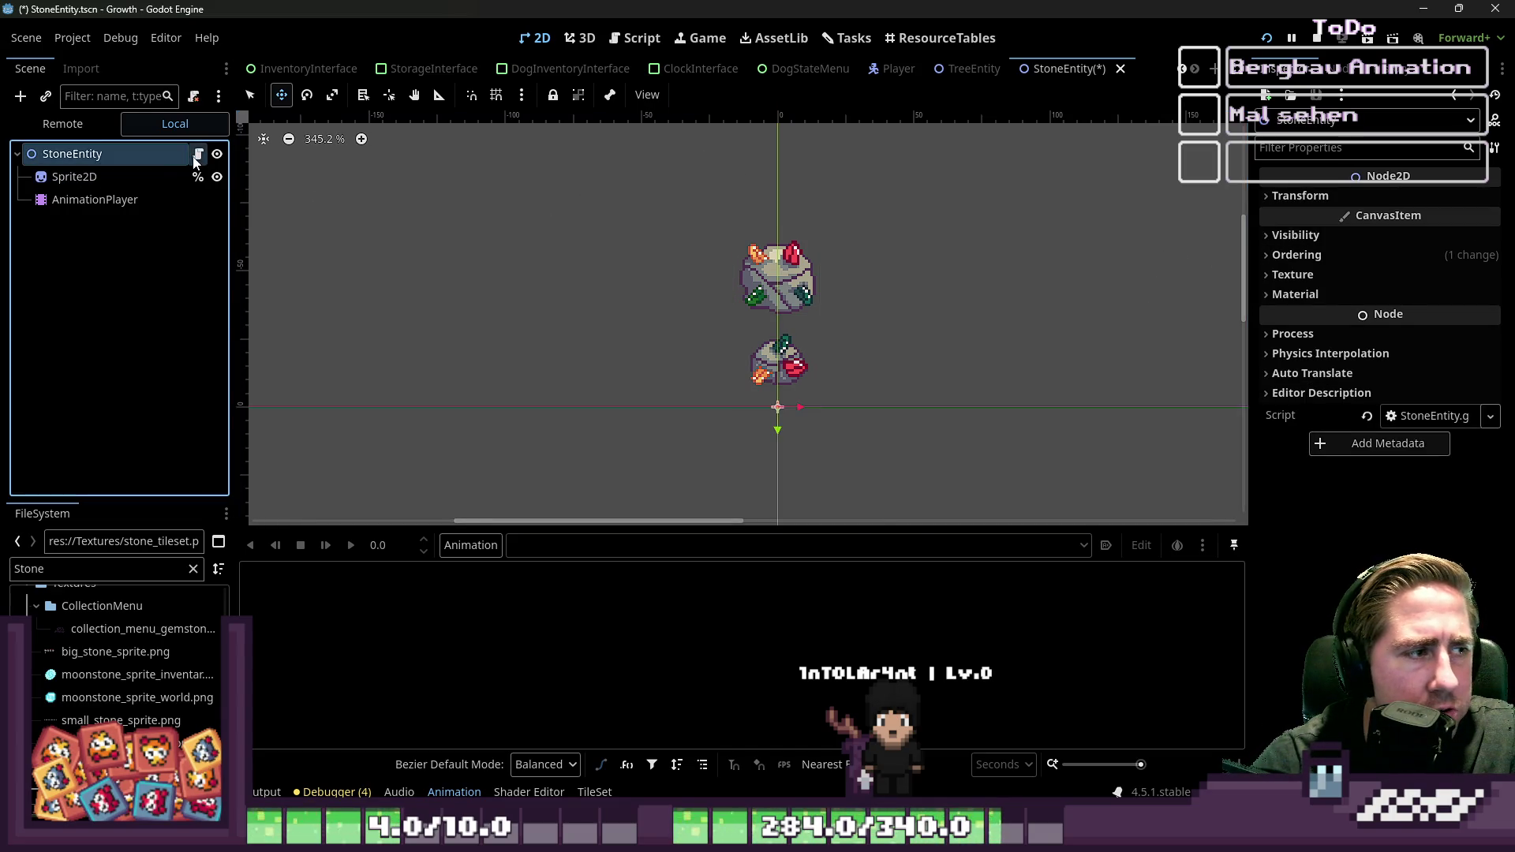
Step: View StoneEntity.gd's Node2D and class_name lines, then open MachineState.gd with its RequestTransition signal
click(198, 153)
click(748, 231)
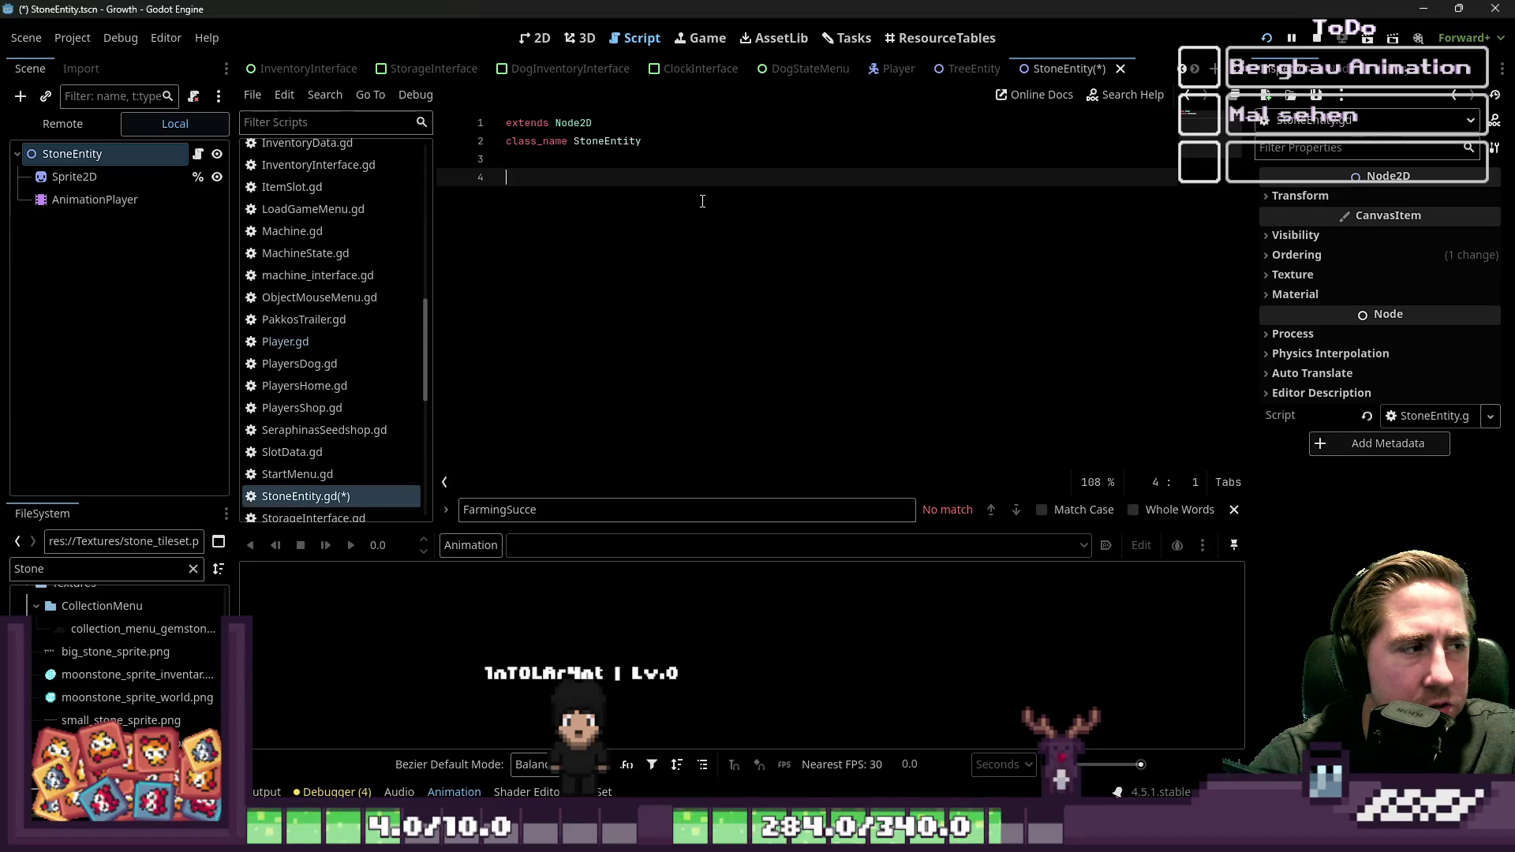
click(122, 149)
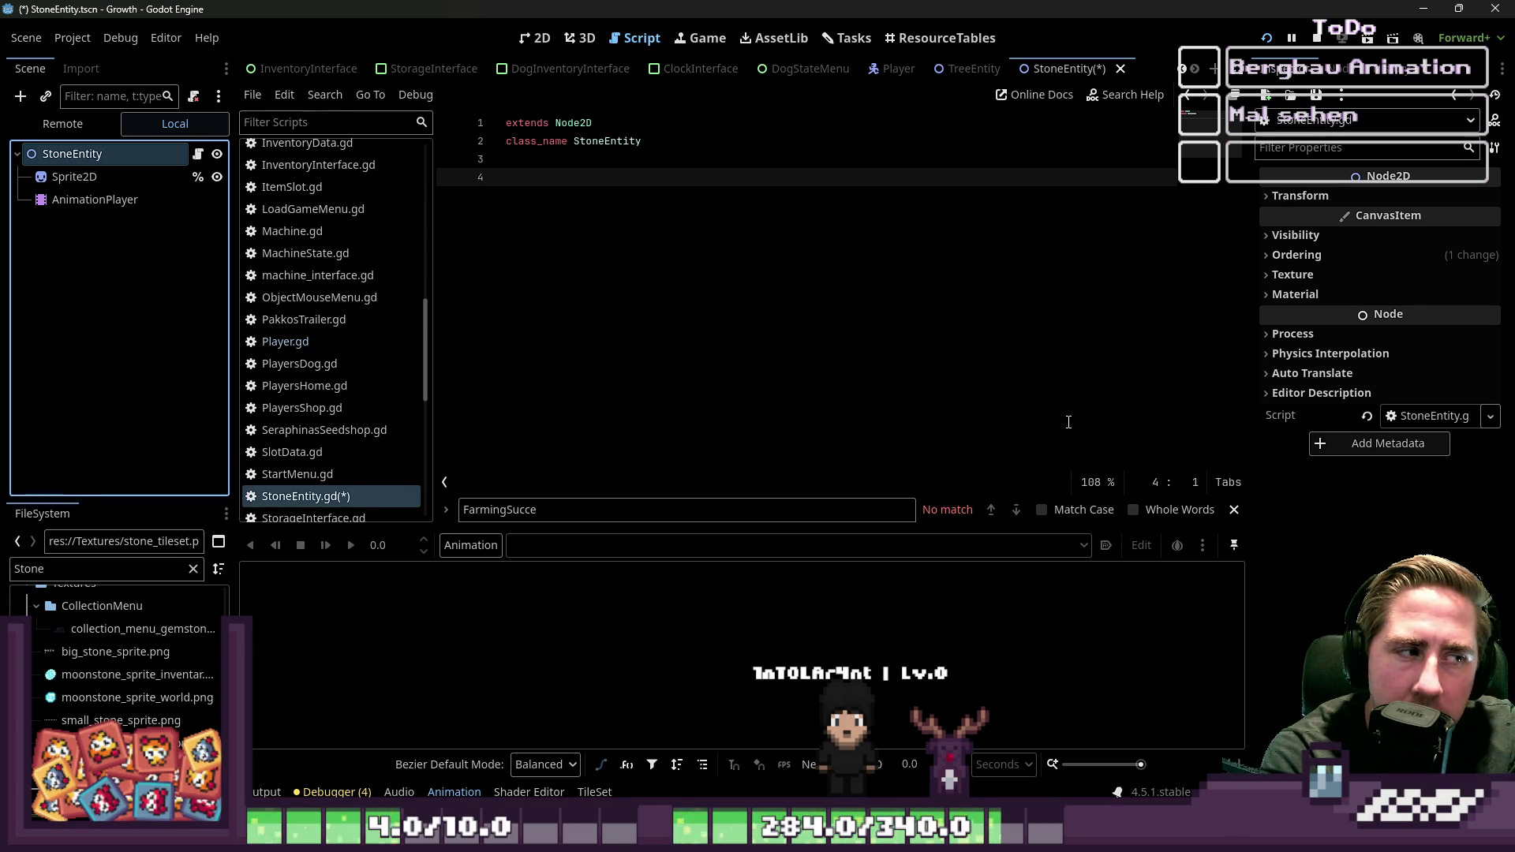
click(332, 253)
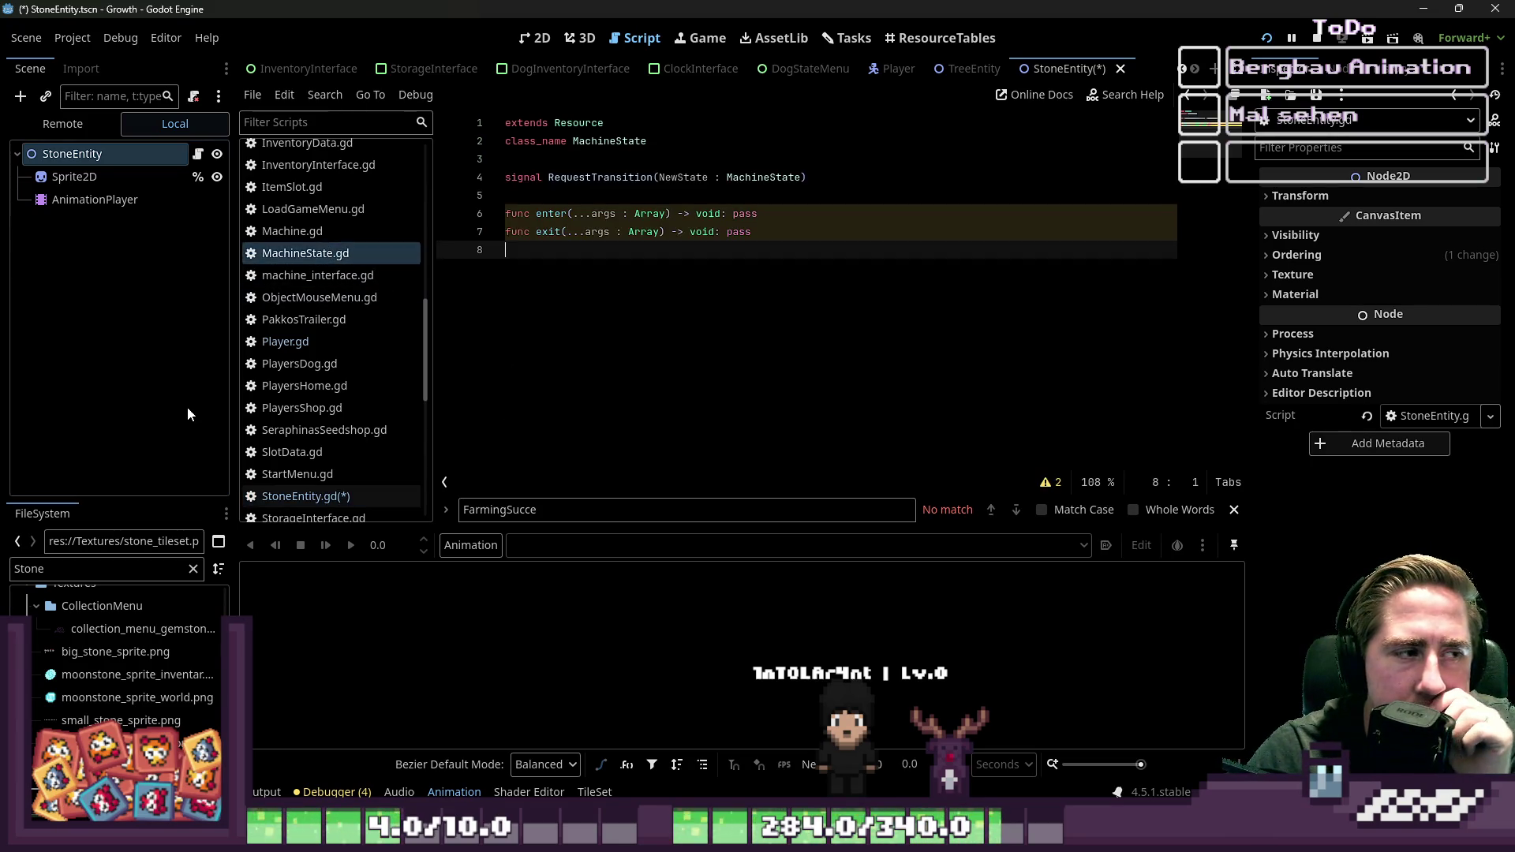
Step: Open Machine.gd and look over its class declaration, lines 2–13, and the Connectable parent name
click(297, 232)
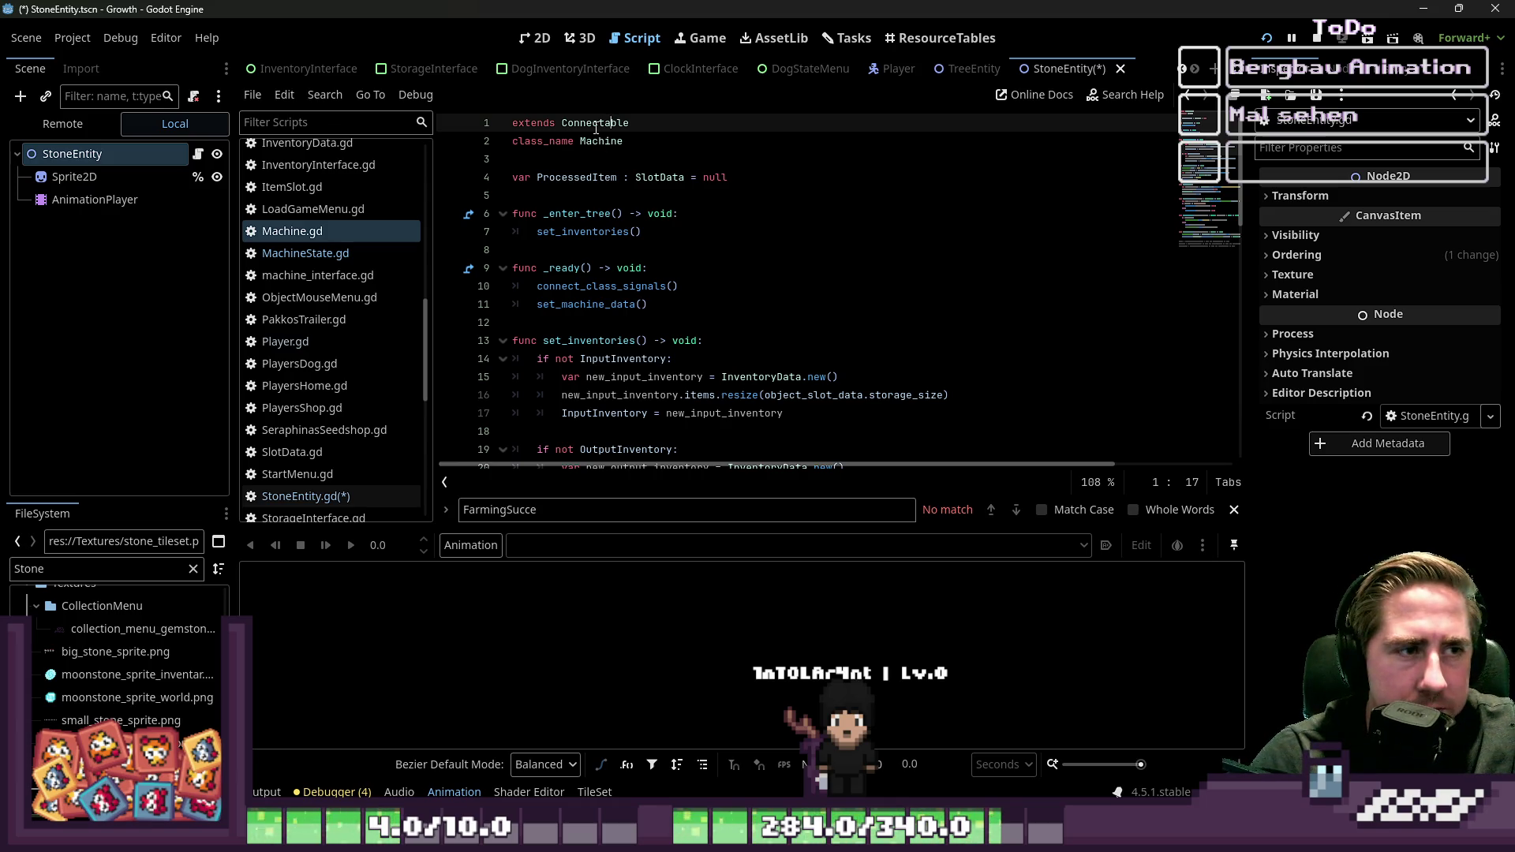
scroll(595, 126, down, 9)
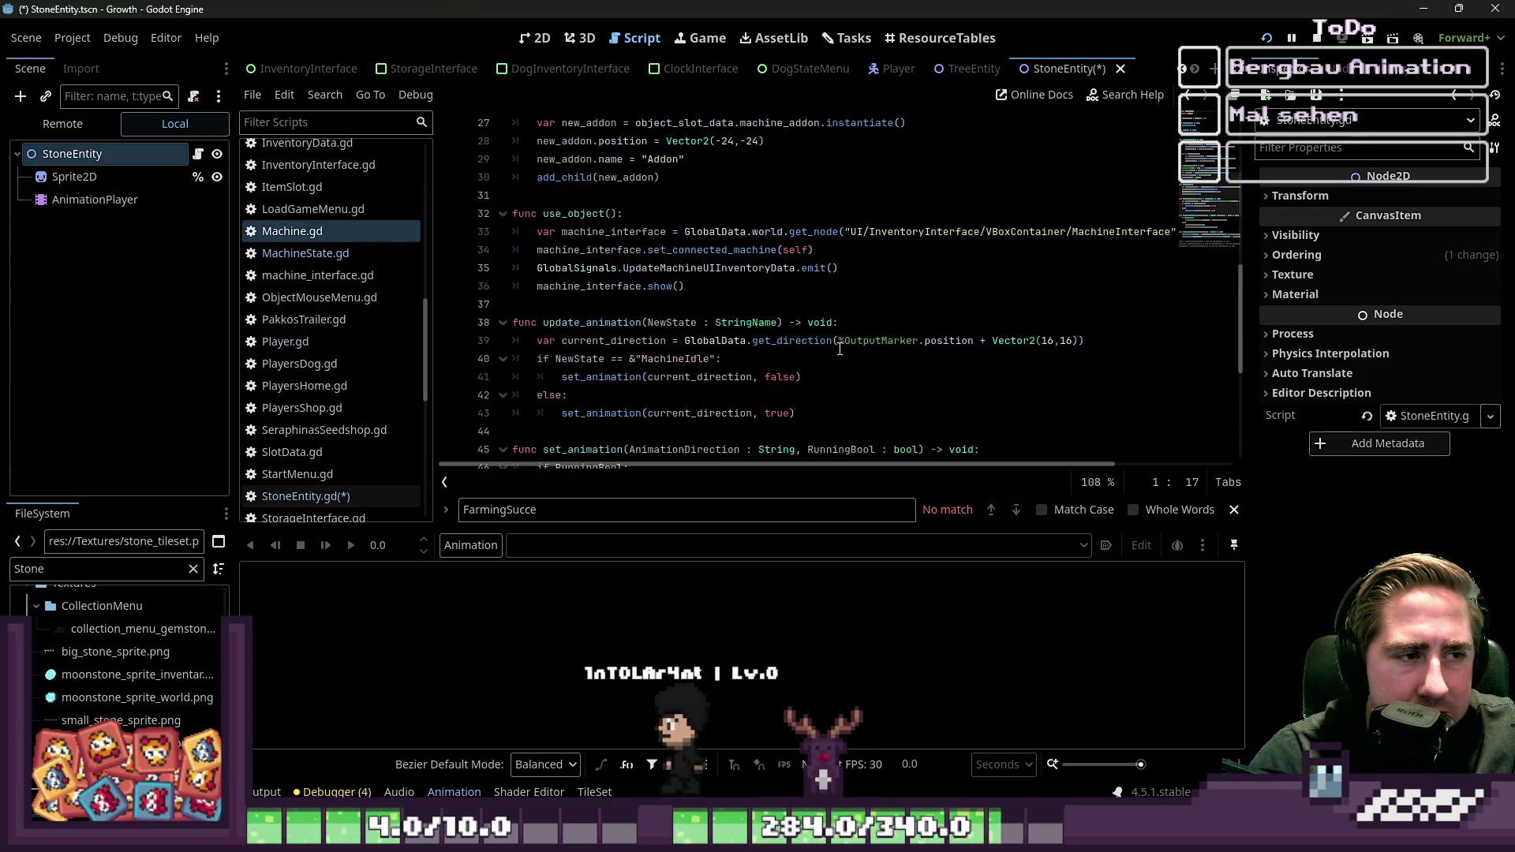
scroll(840, 350, up, 9)
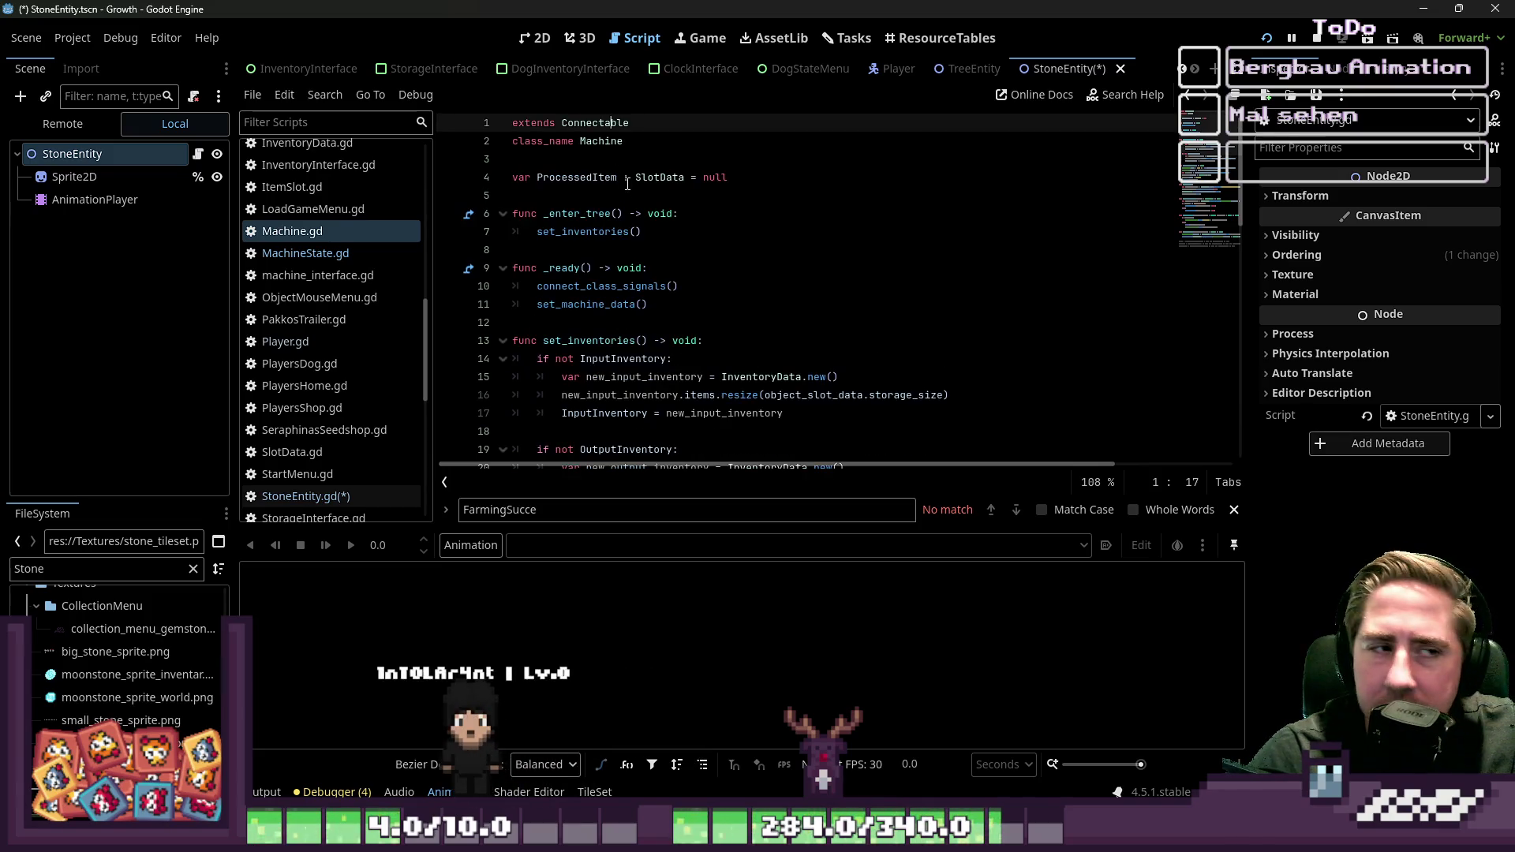
mouse_move(646, 140)
mouse_down()
mouse_move(679, 177)
mouse_move(704, 340)
mouse_up()
click(704, 340)
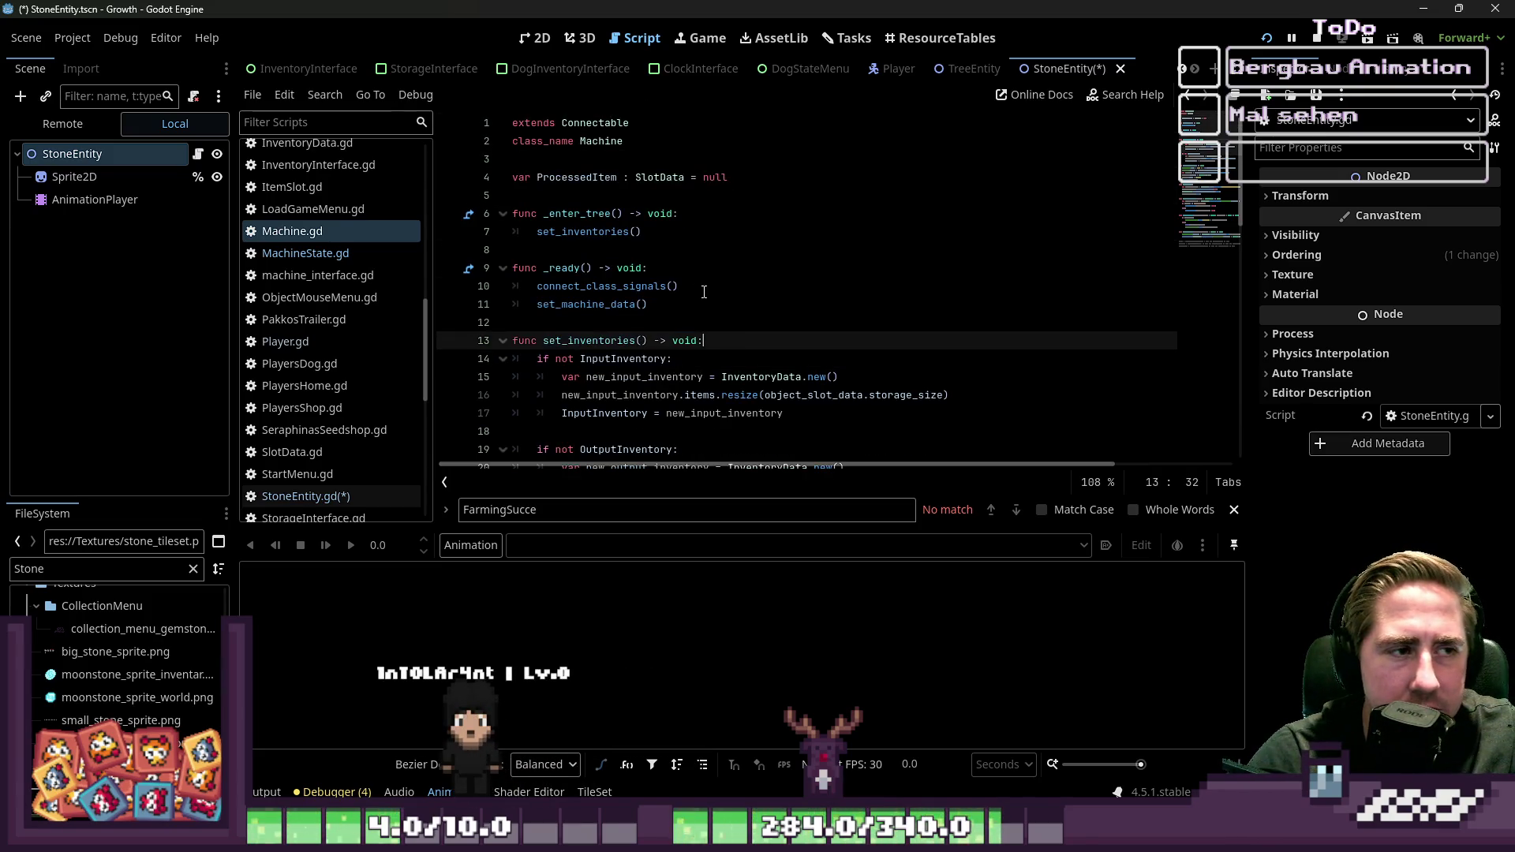
ctrl+click(603, 143)
double_click(570, 123)
click(571, 123)
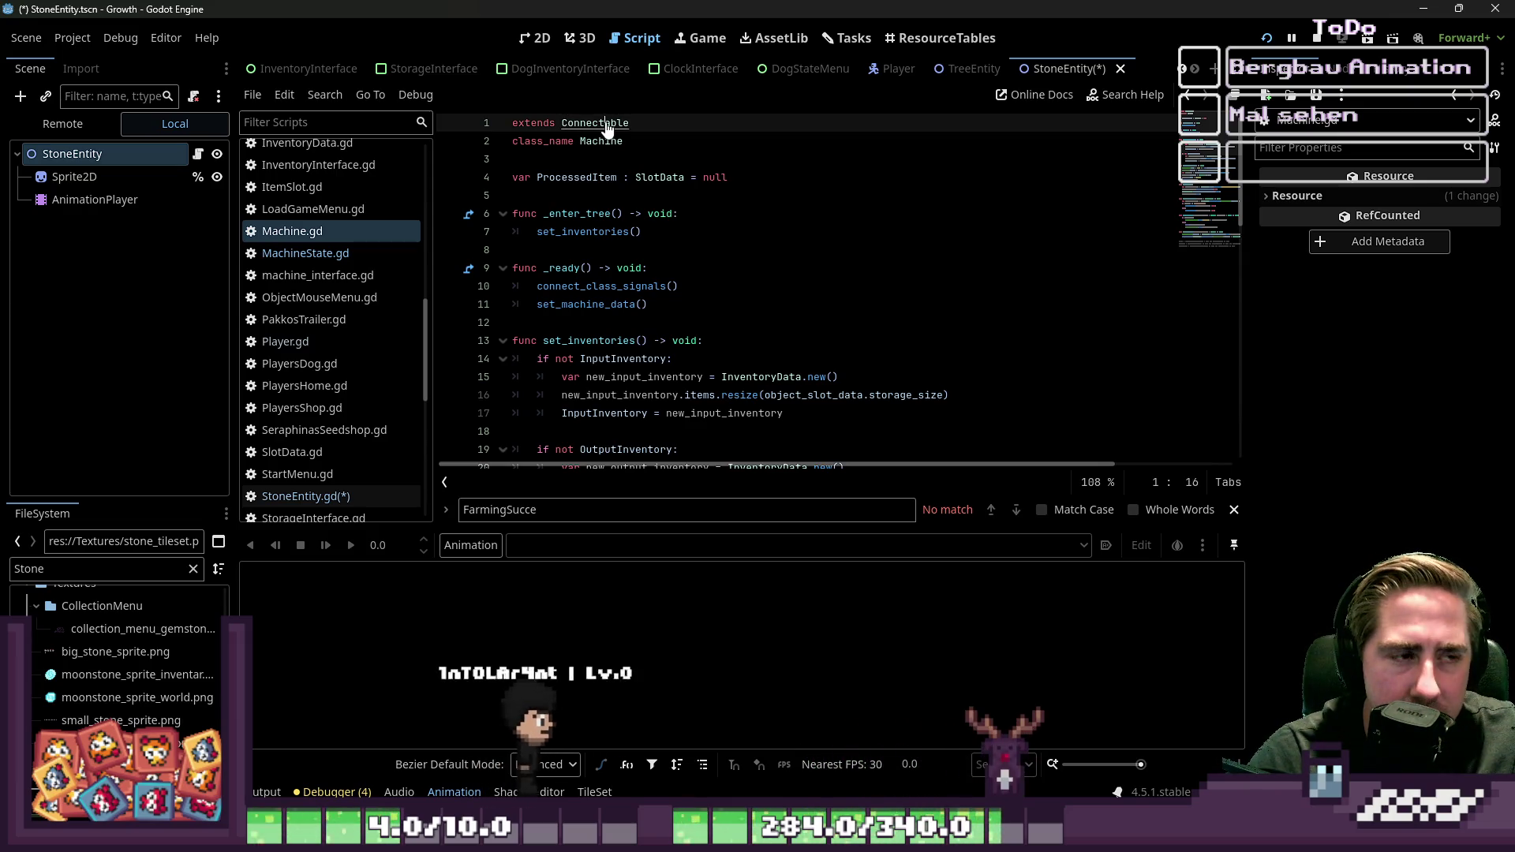
Step: Jump to the Connectable definition in ConnectableClass.gd and scroll through its code
ctrl+click(608, 129)
scroll(721, 204, down, 2)
scroll(721, 203, down, 2)
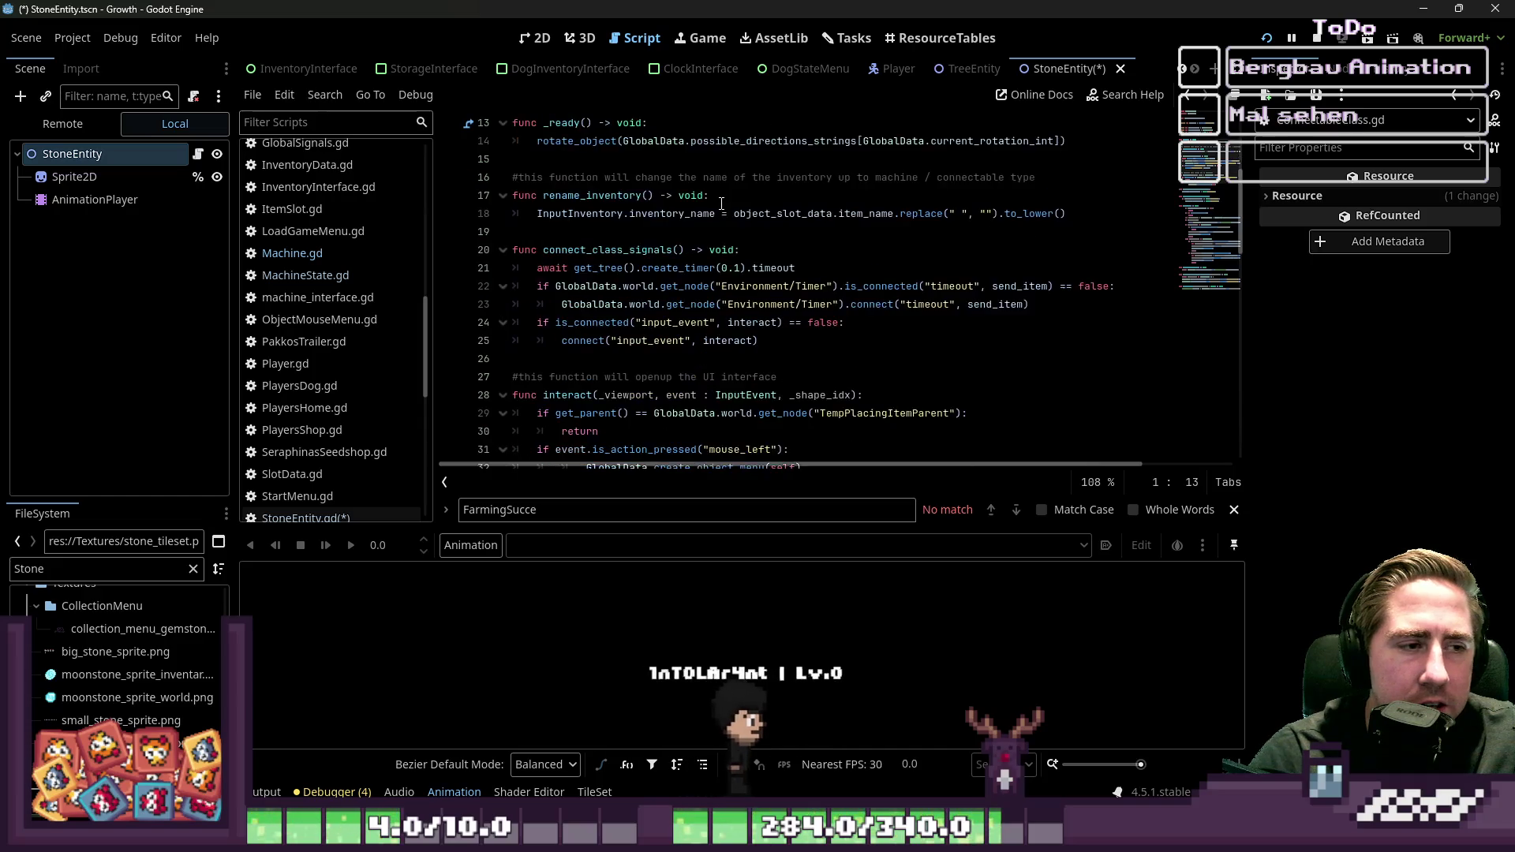
scroll(721, 204, up, 4)
scroll(723, 201, down, 7)
scroll(724, 199, down, 6)
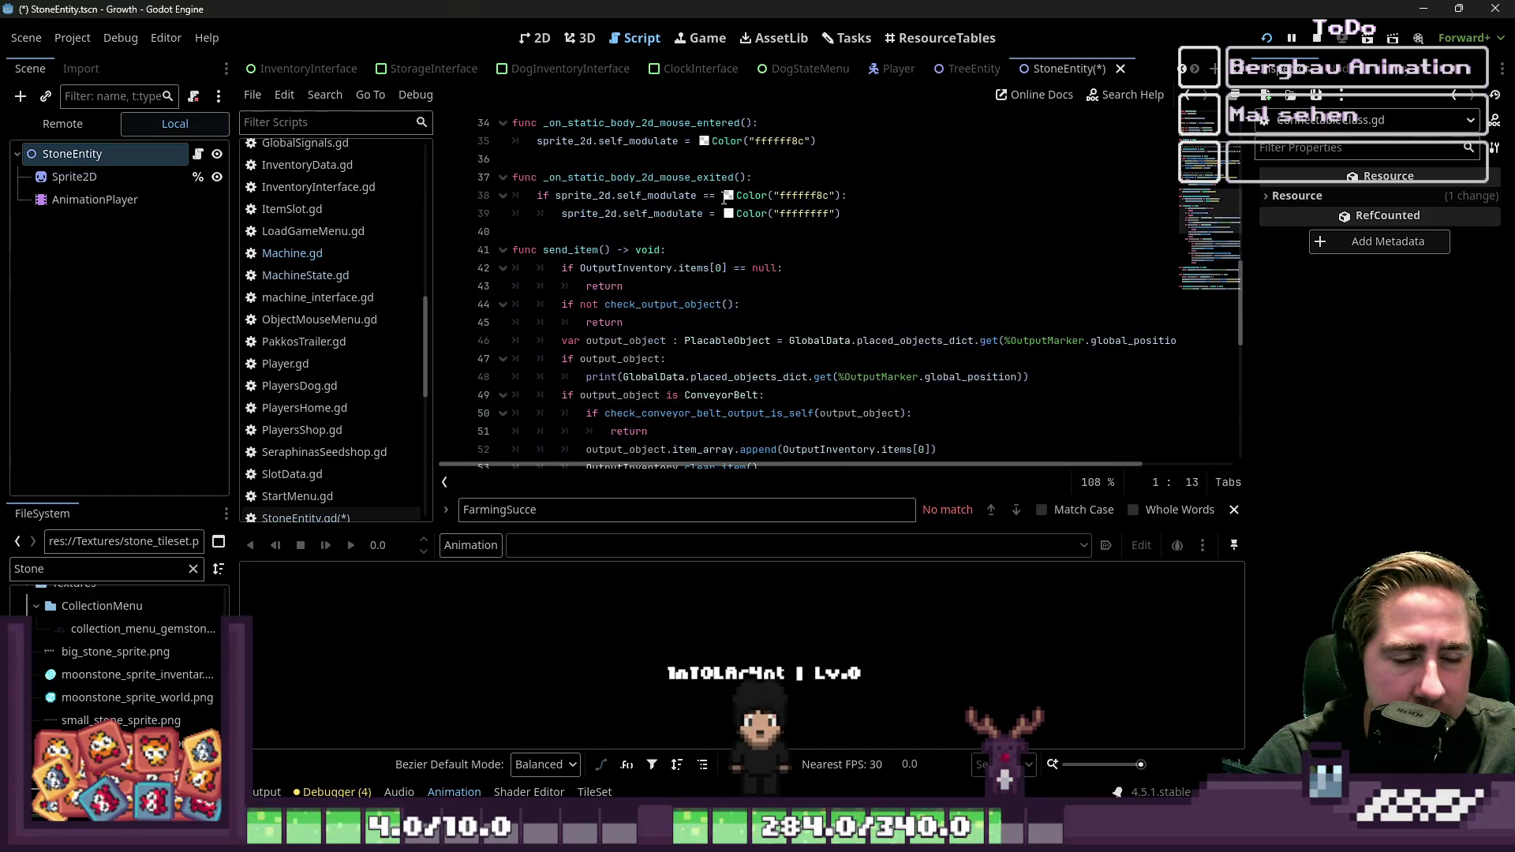
scroll(727, 236, up, 8)
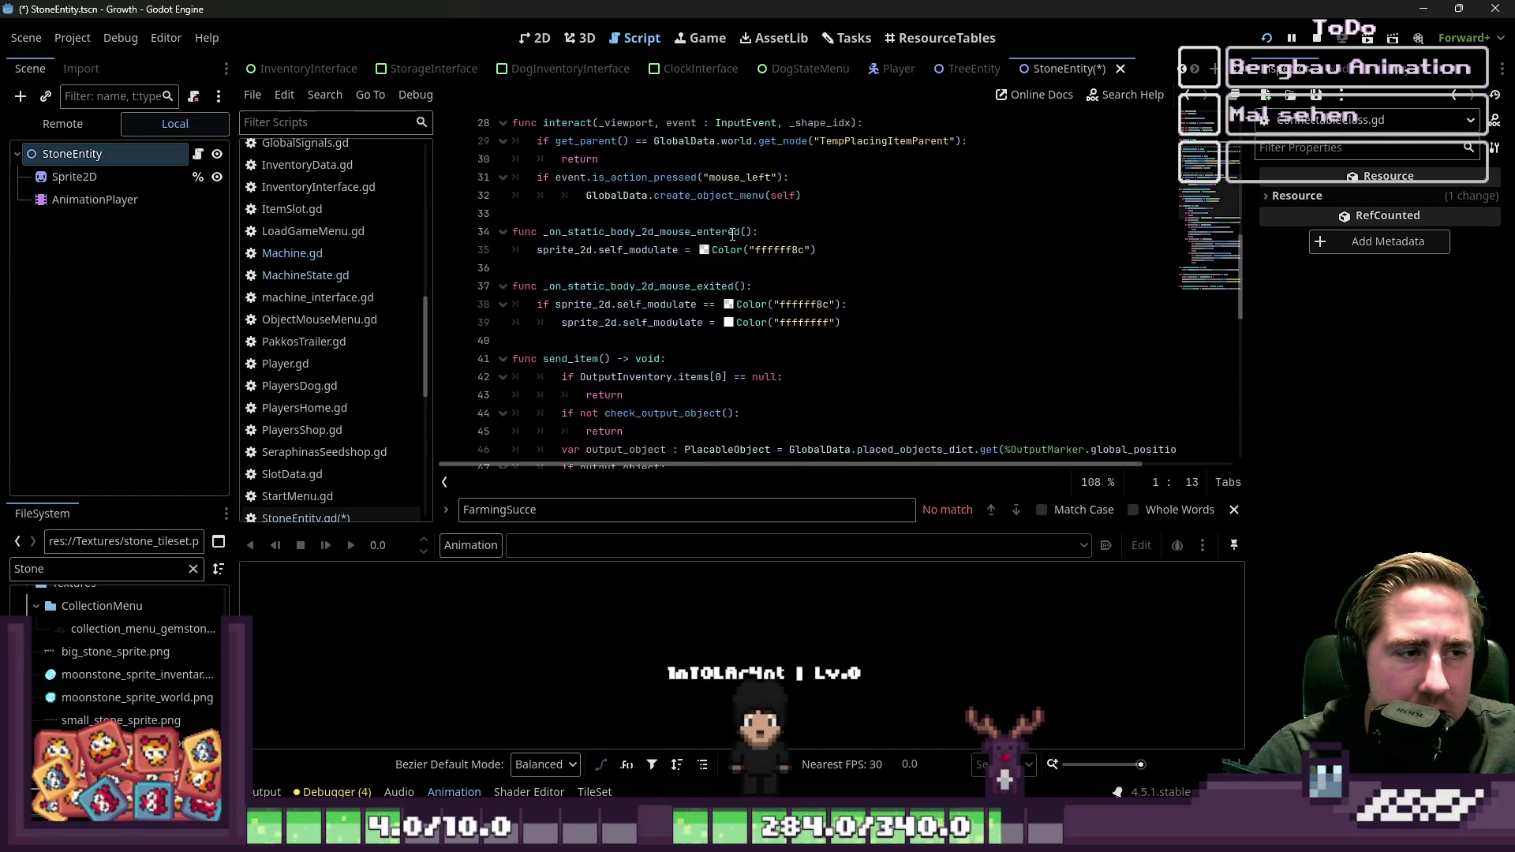
Step: Back in Machine.gd, highlight its variables and startup functions on lines 3–11
click(333, 251)
click(648, 142)
drag(649, 159, 652, 320)
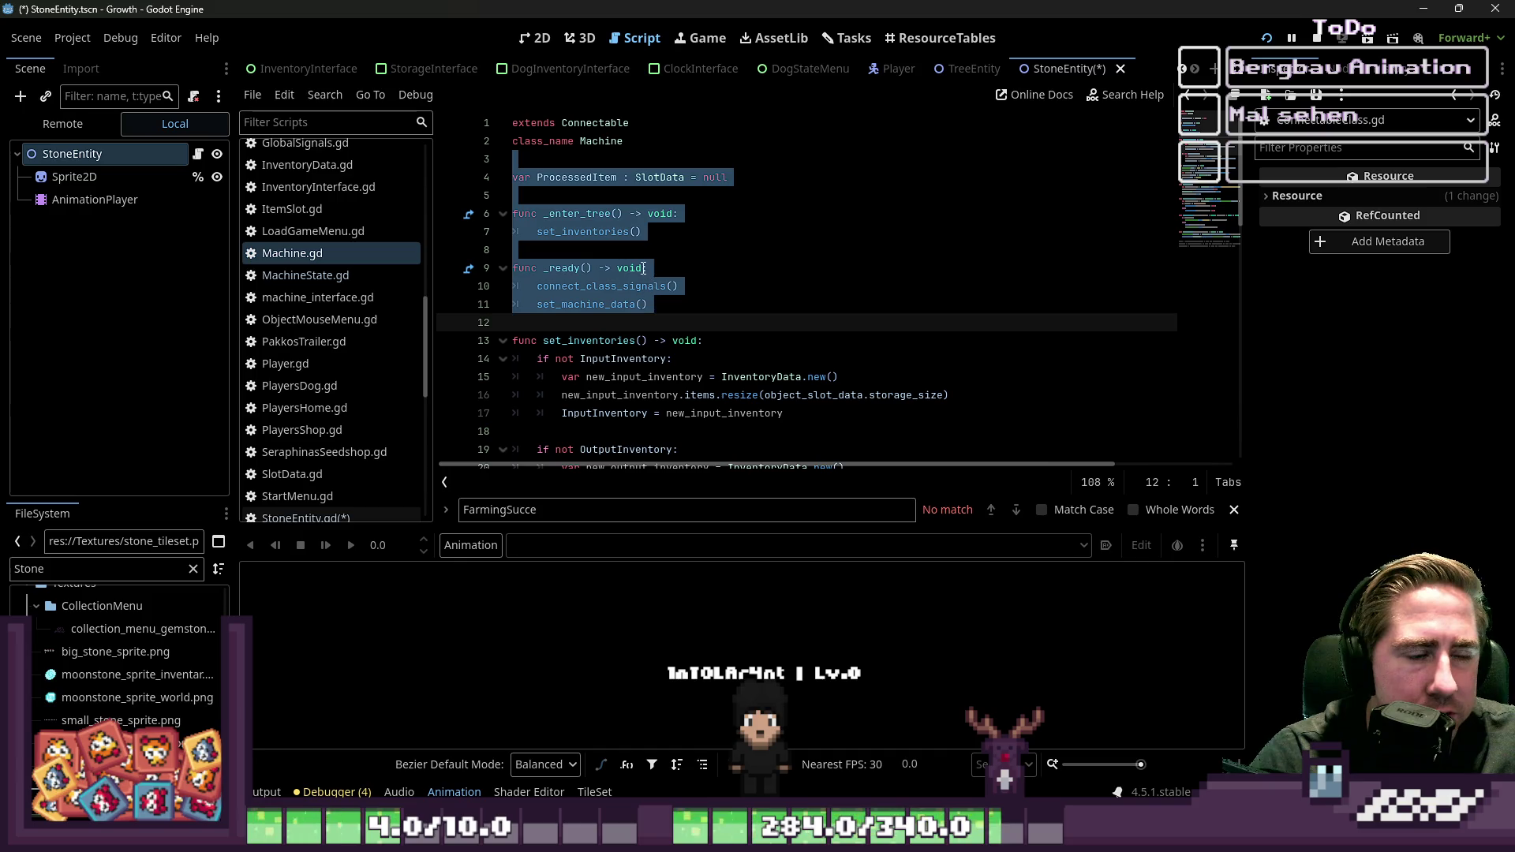
click(631, 141)
Step: Revisit ConnectableClass.gd and read its code from line 3 down to send_item
ctrl+click(607, 124)
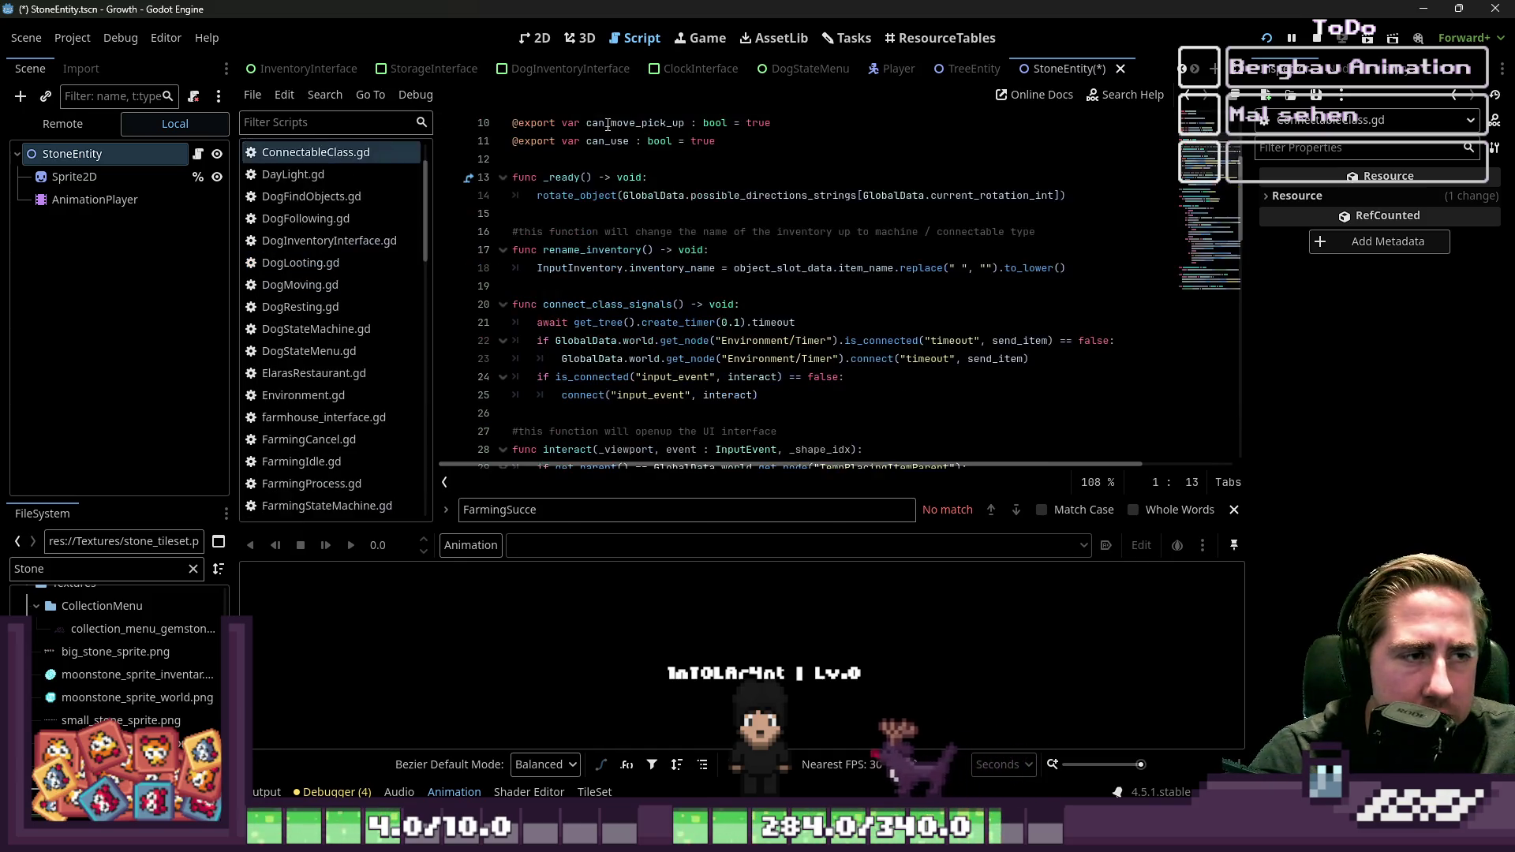
scroll(565, 158, up, 3)
mouse_move(565, 158)
mouse_down()
mouse_move(600, 304)
mouse_move(631, 244)
mouse_up()
scroll(715, 289, up, 2)
drag(716, 290, 715, 286)
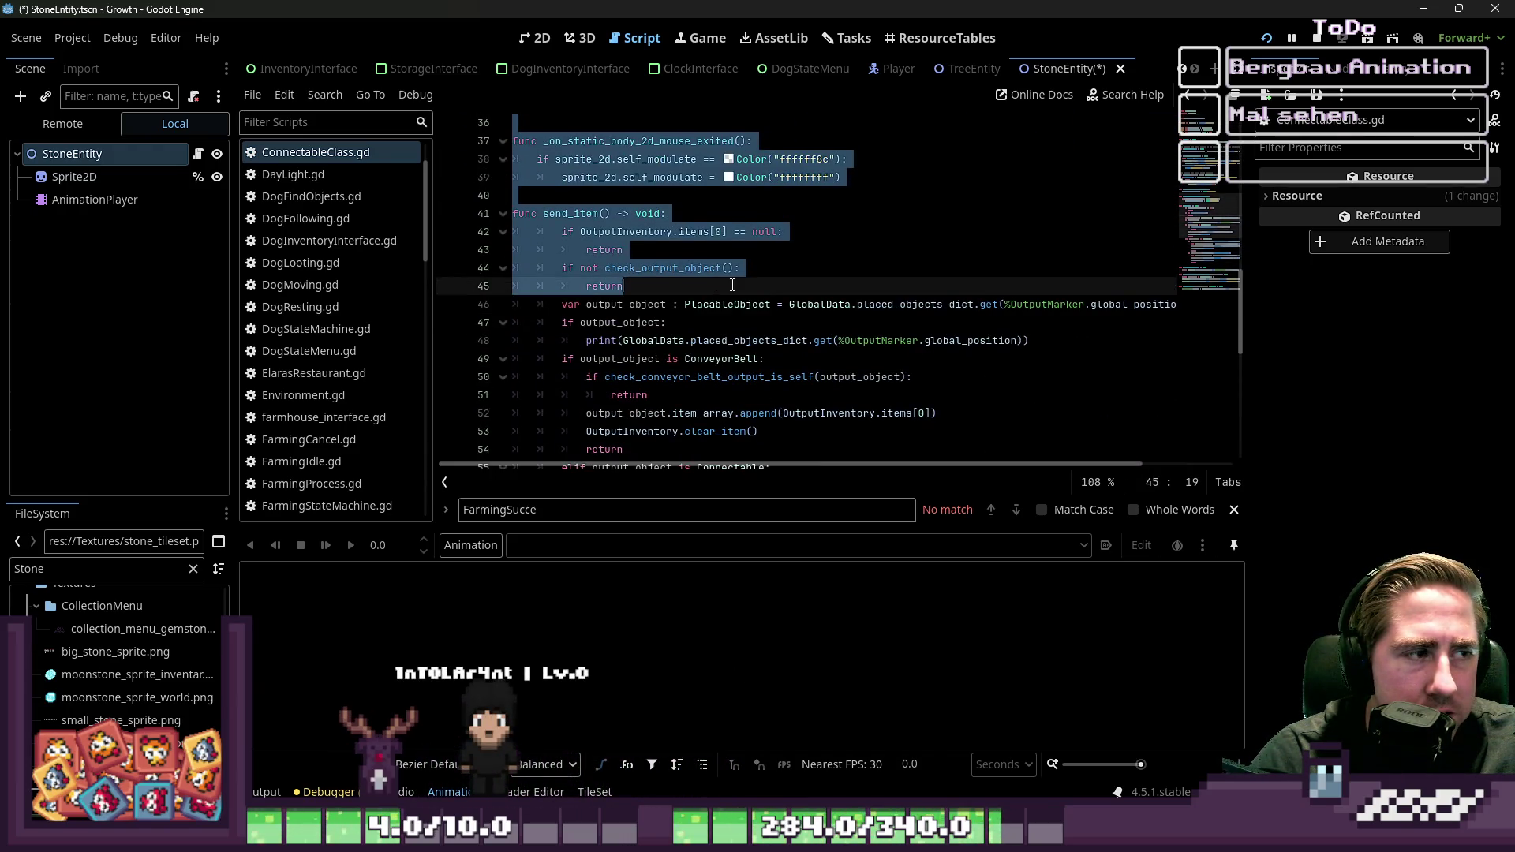
scroll(732, 285, up, 2)
scroll(368, 238, up, 2)
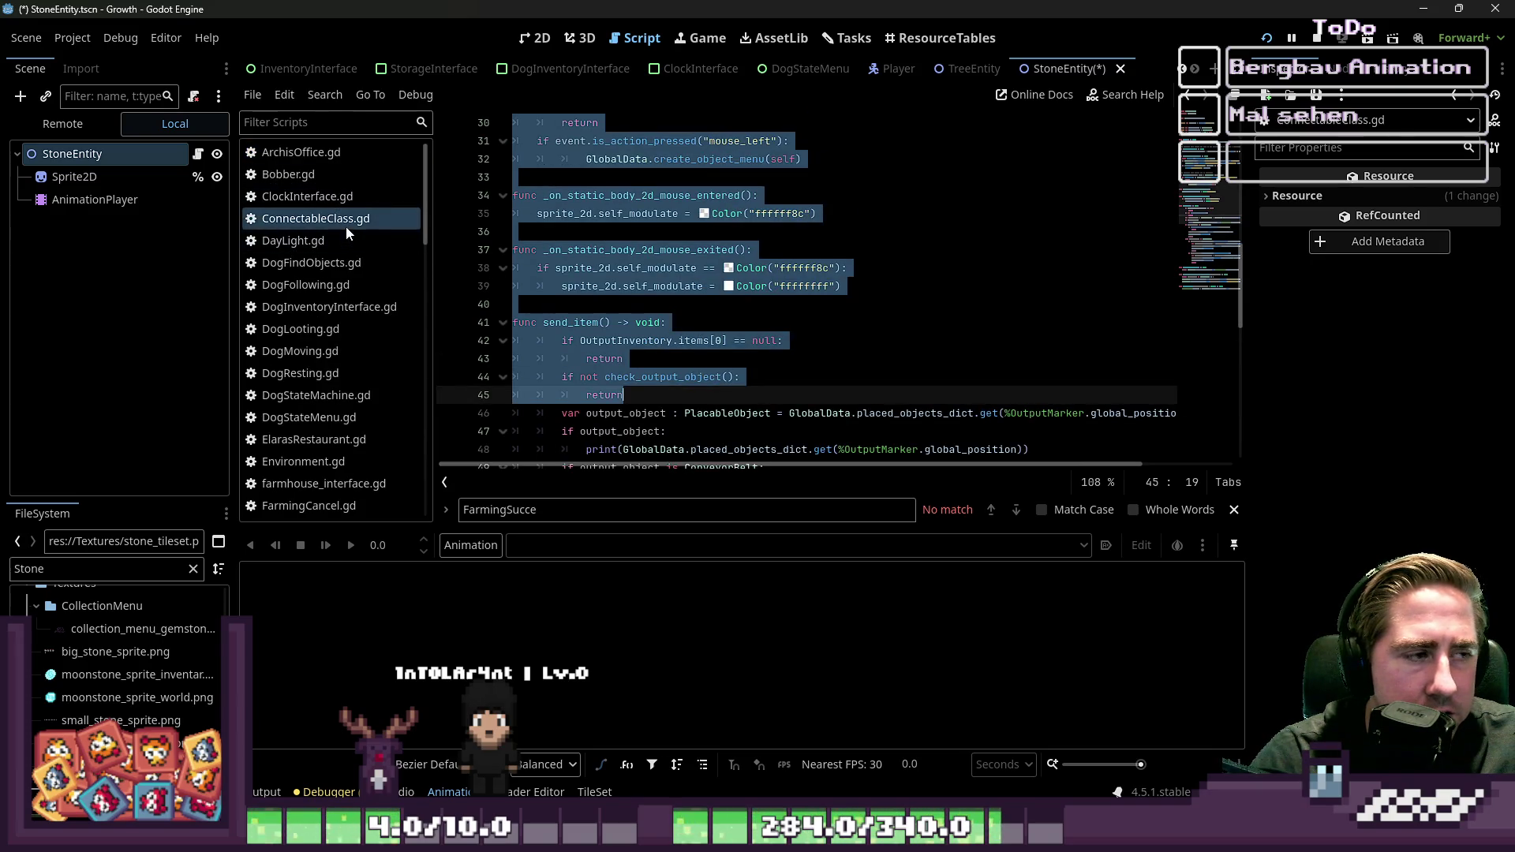
scroll(346, 225, down, 8)
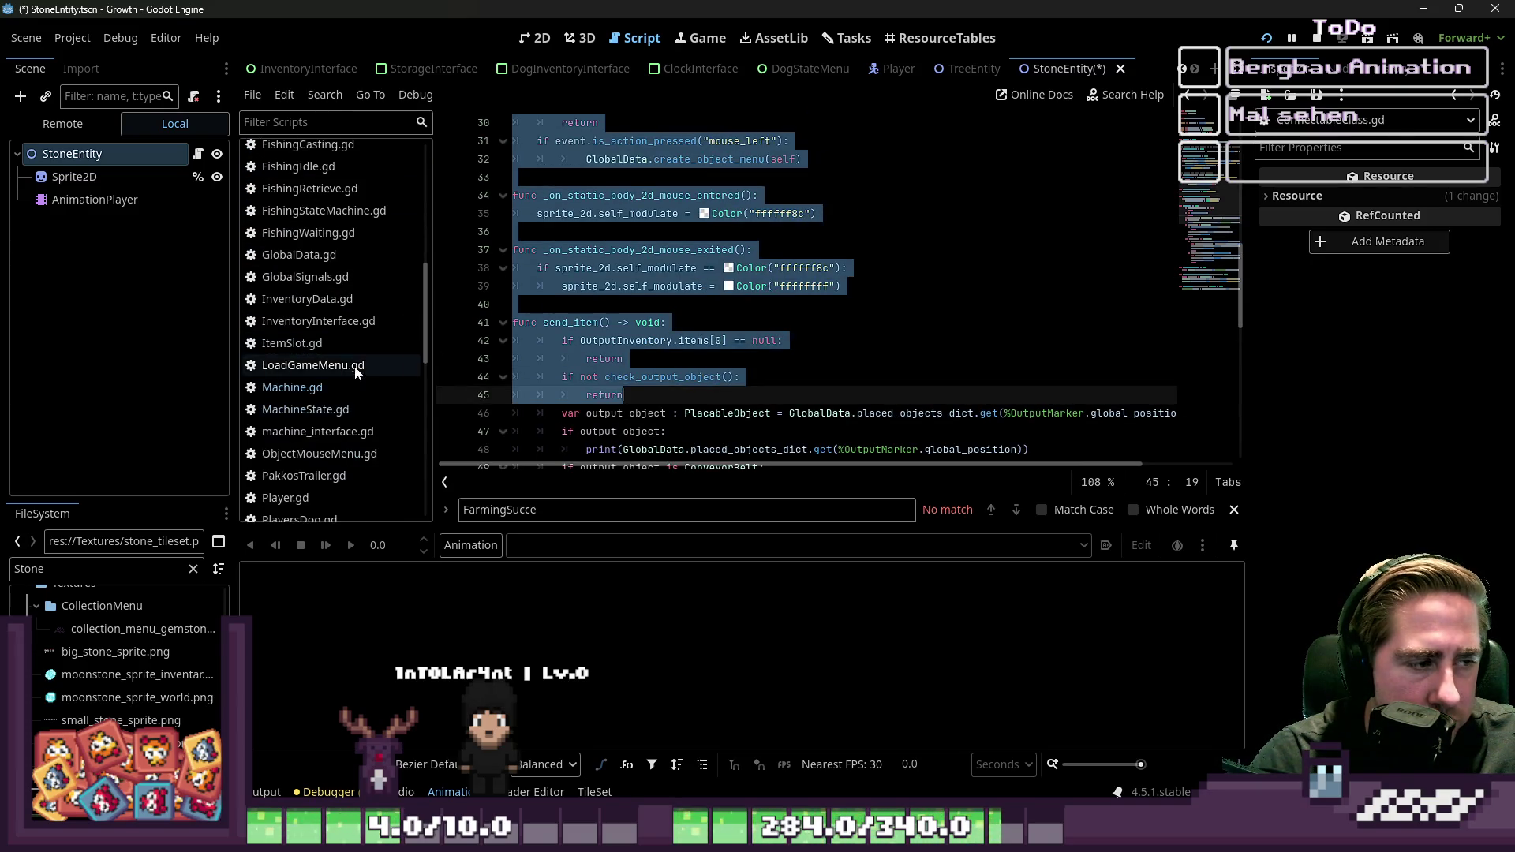
scroll(710, 316, down, 1)
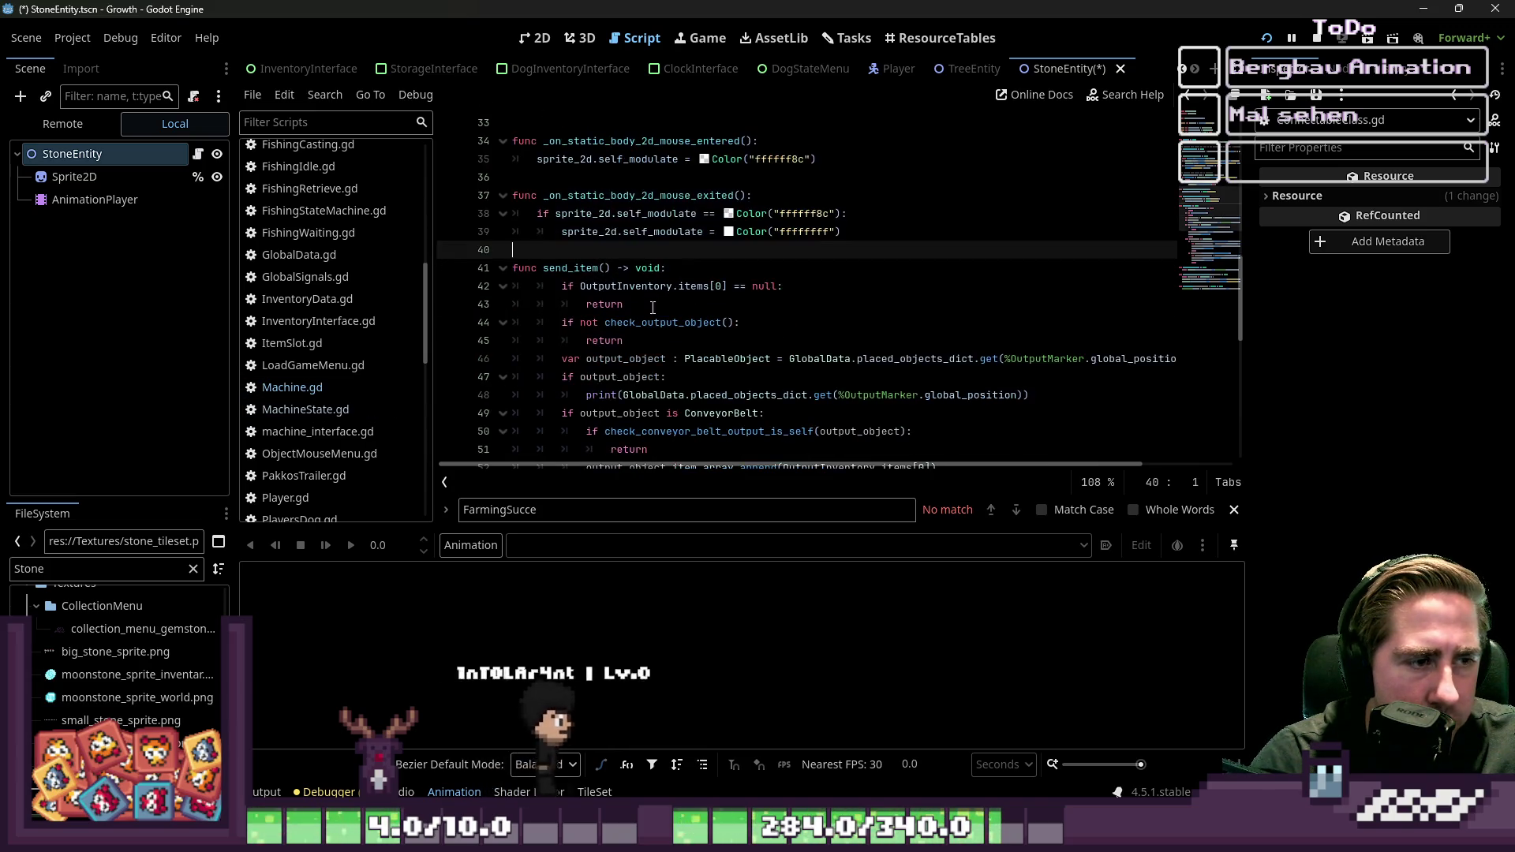
click(556, 269)
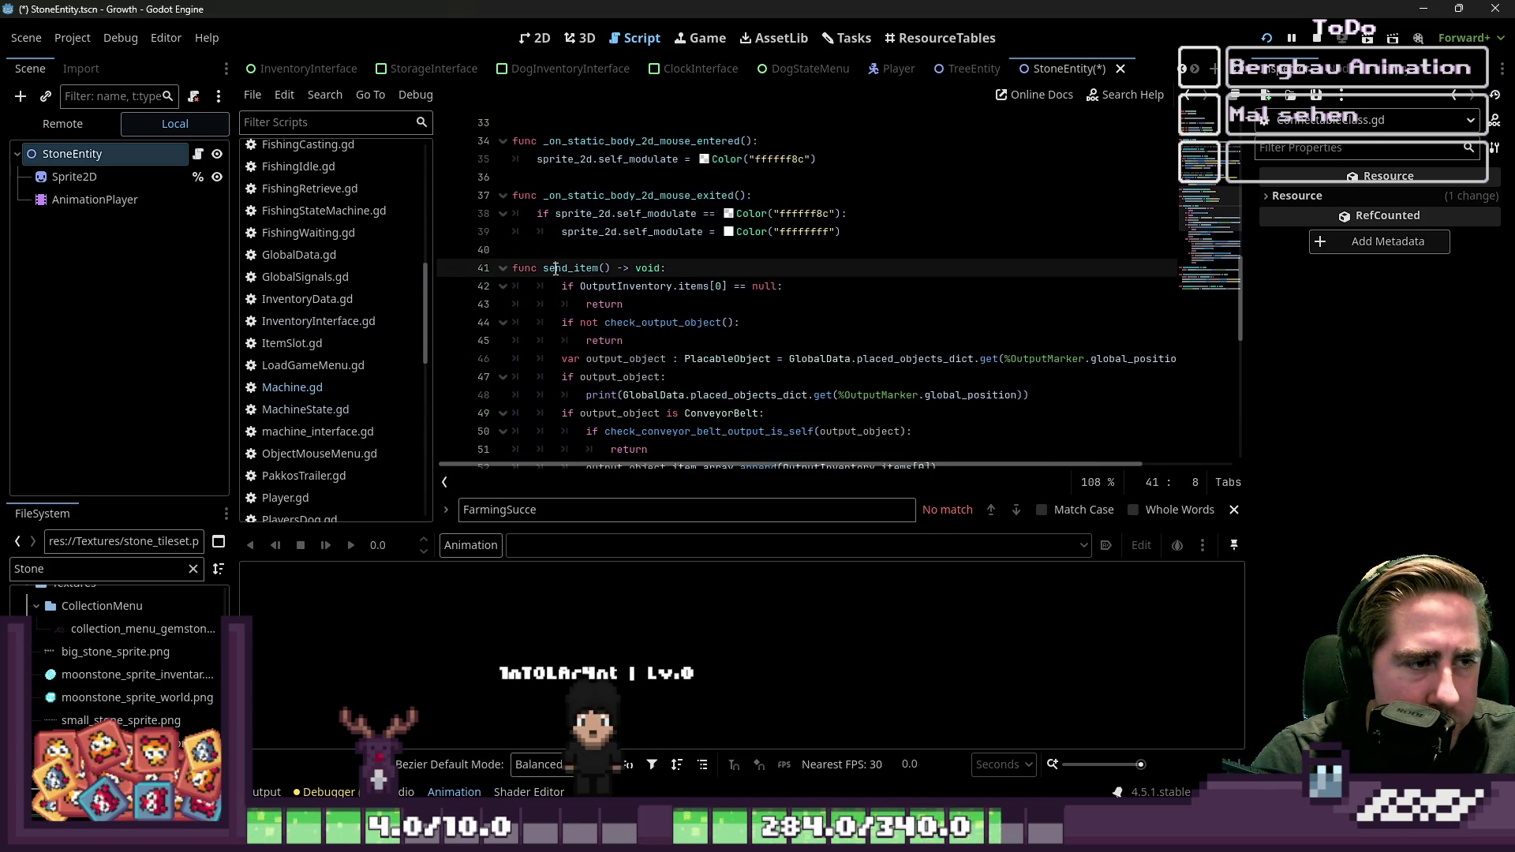
Step: Return to Machine.gd and scroll through the code after set_machine_data()
click(297, 388)
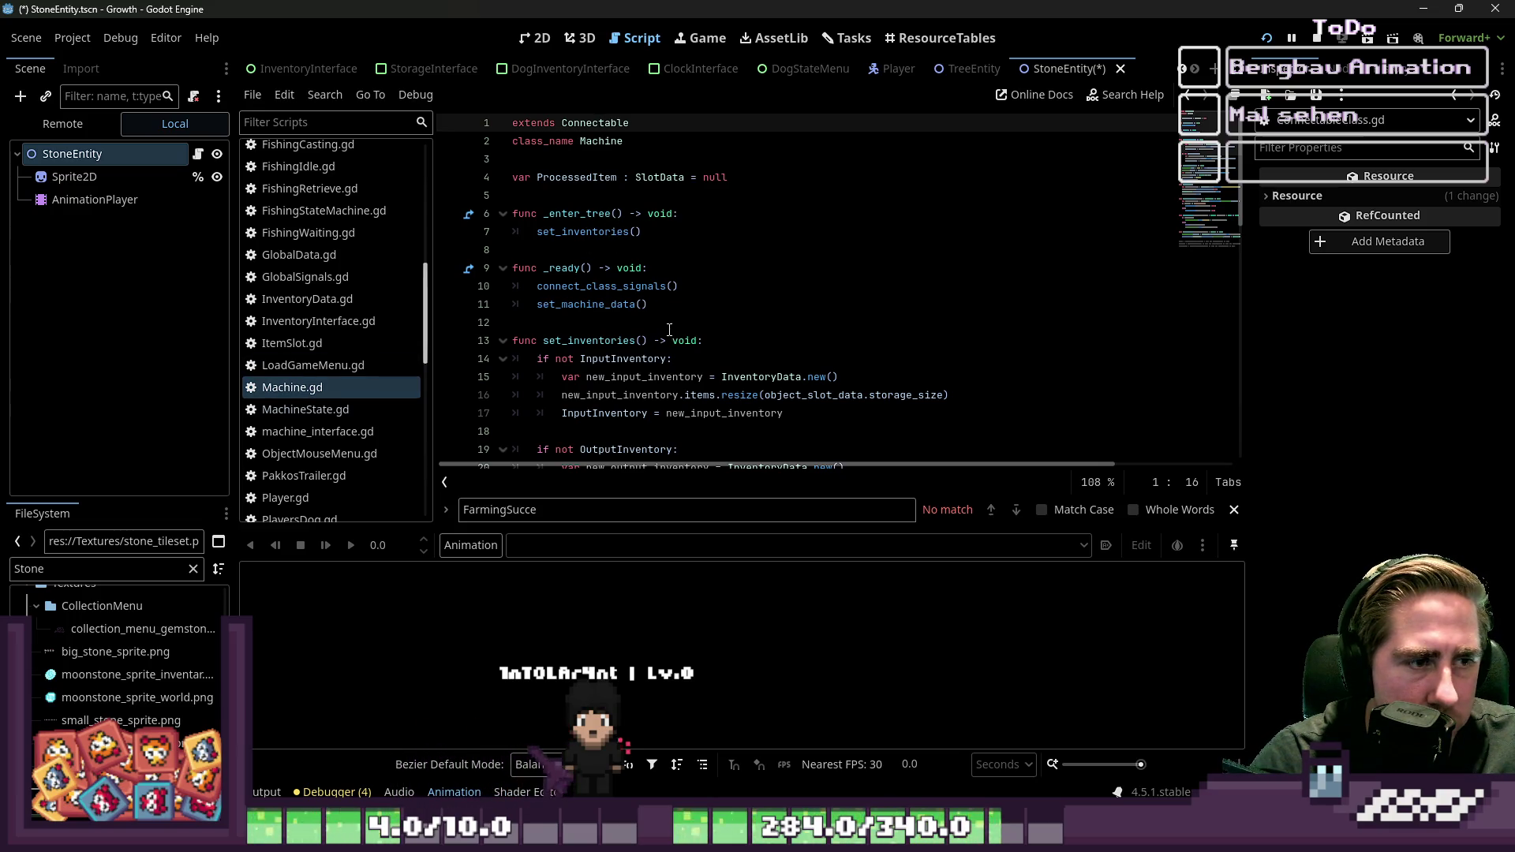
click(677, 305)
scroll(677, 310, down, 5)
scroll(677, 311, down, 6)
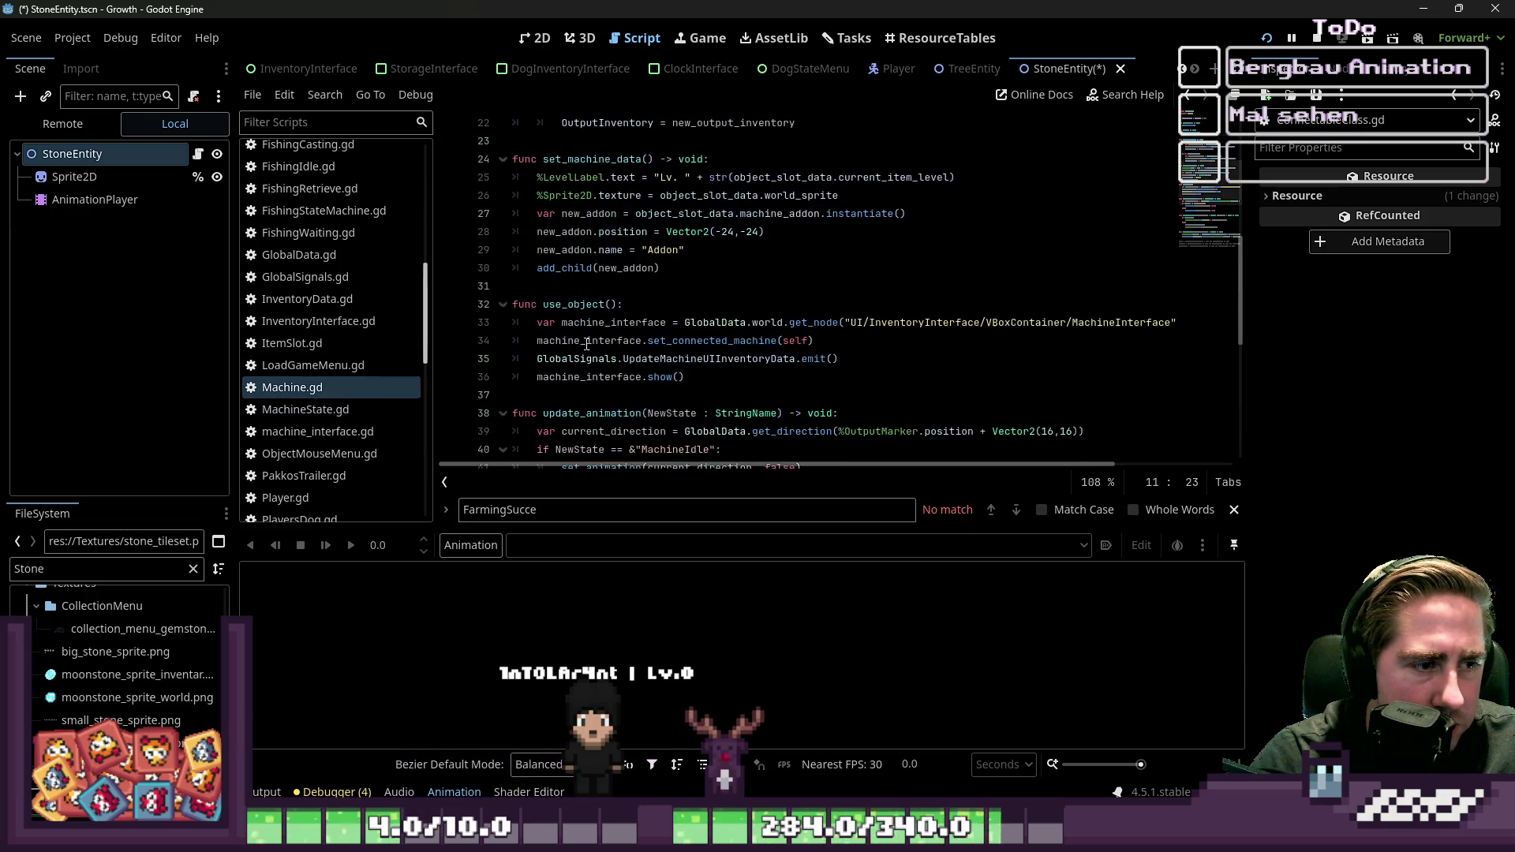
scroll(577, 341, down, 1)
scroll(584, 348, up, 12)
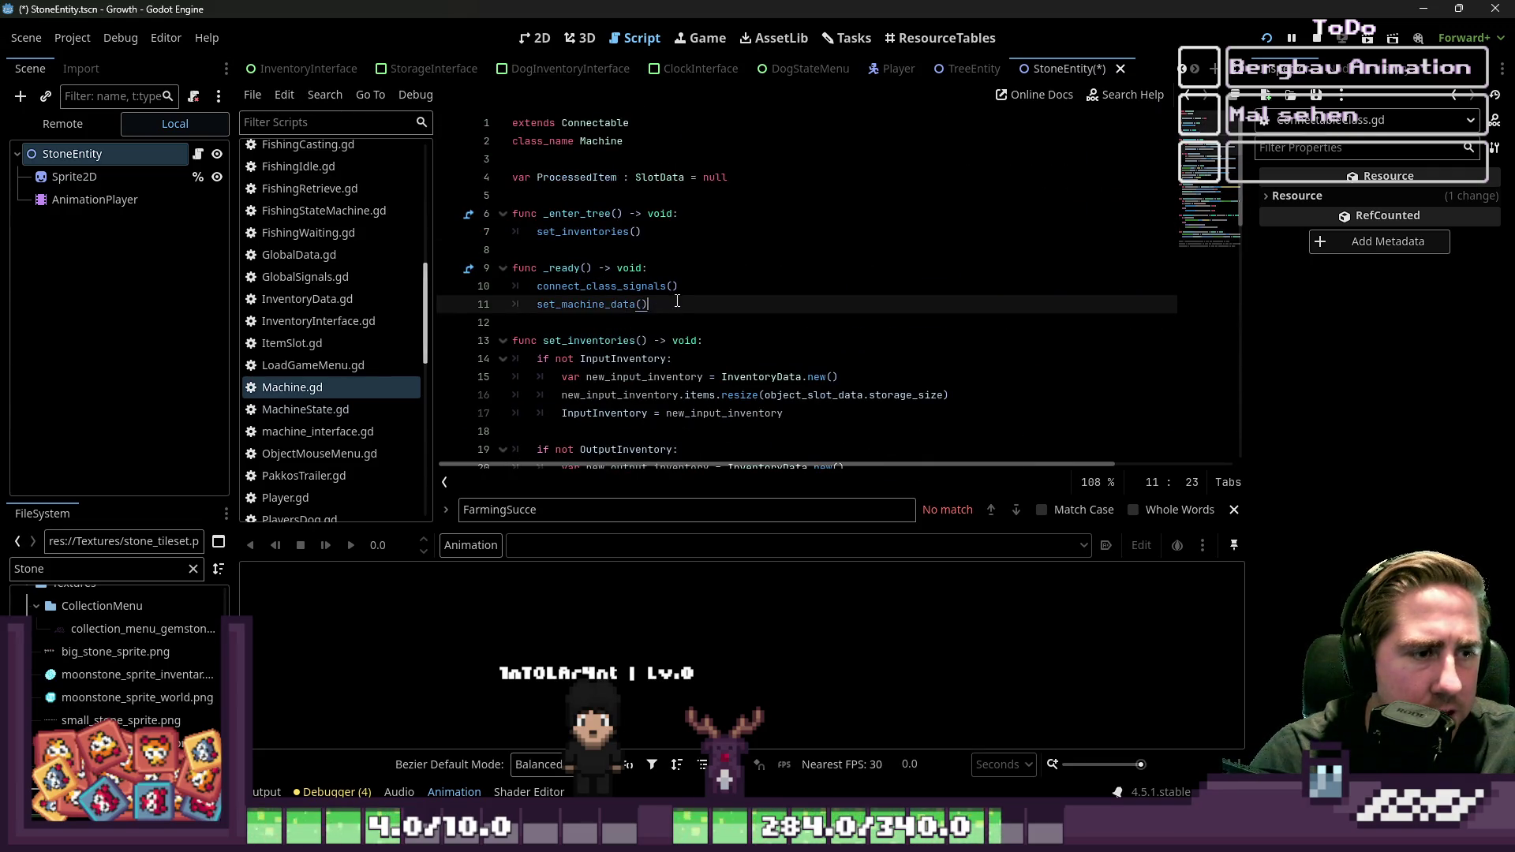
key(Return)
text(send)
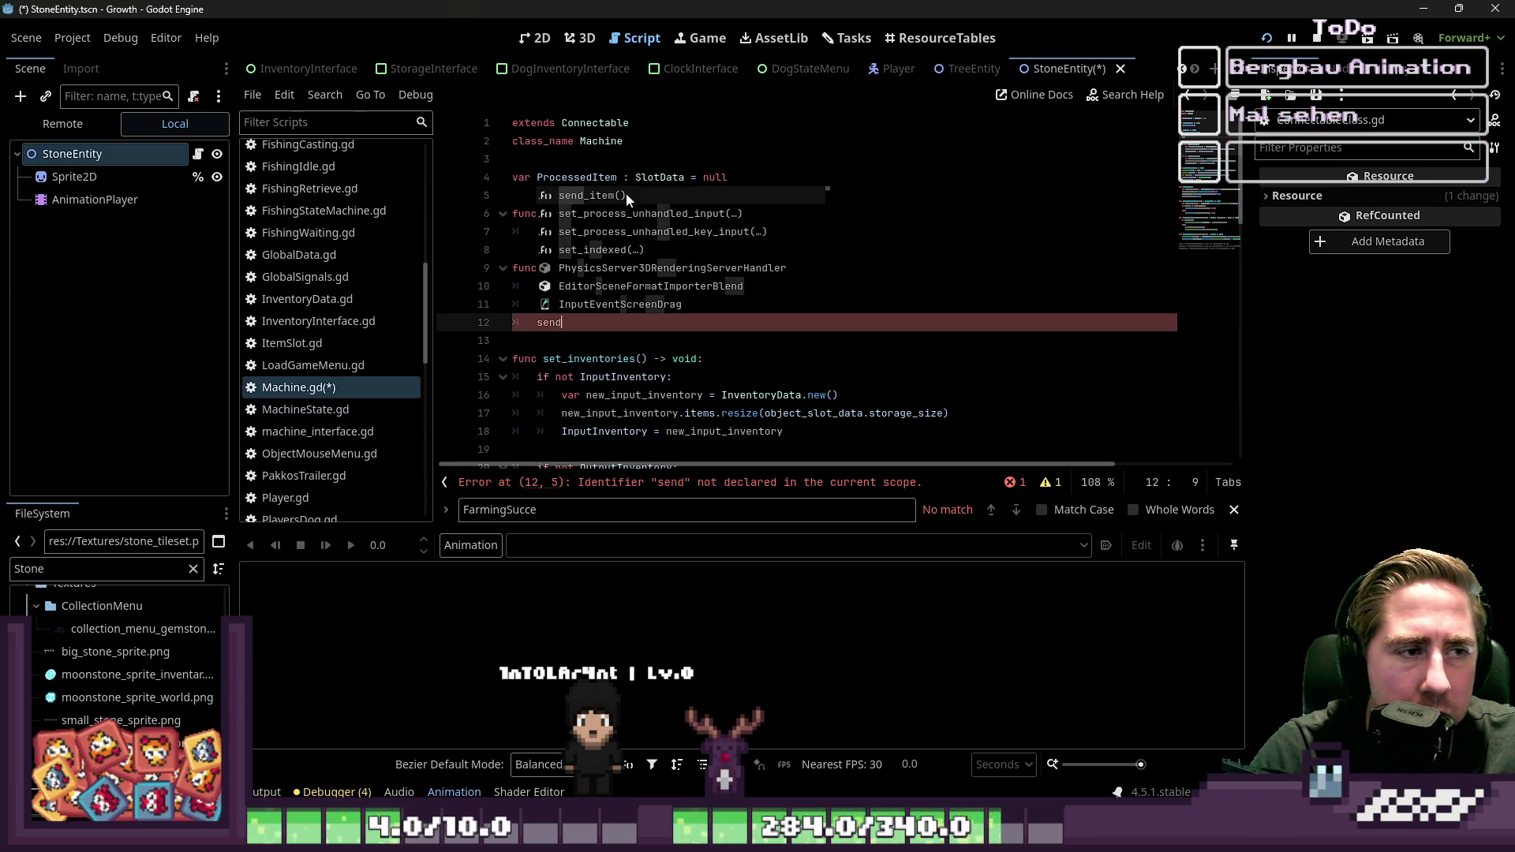
click(568, 320)
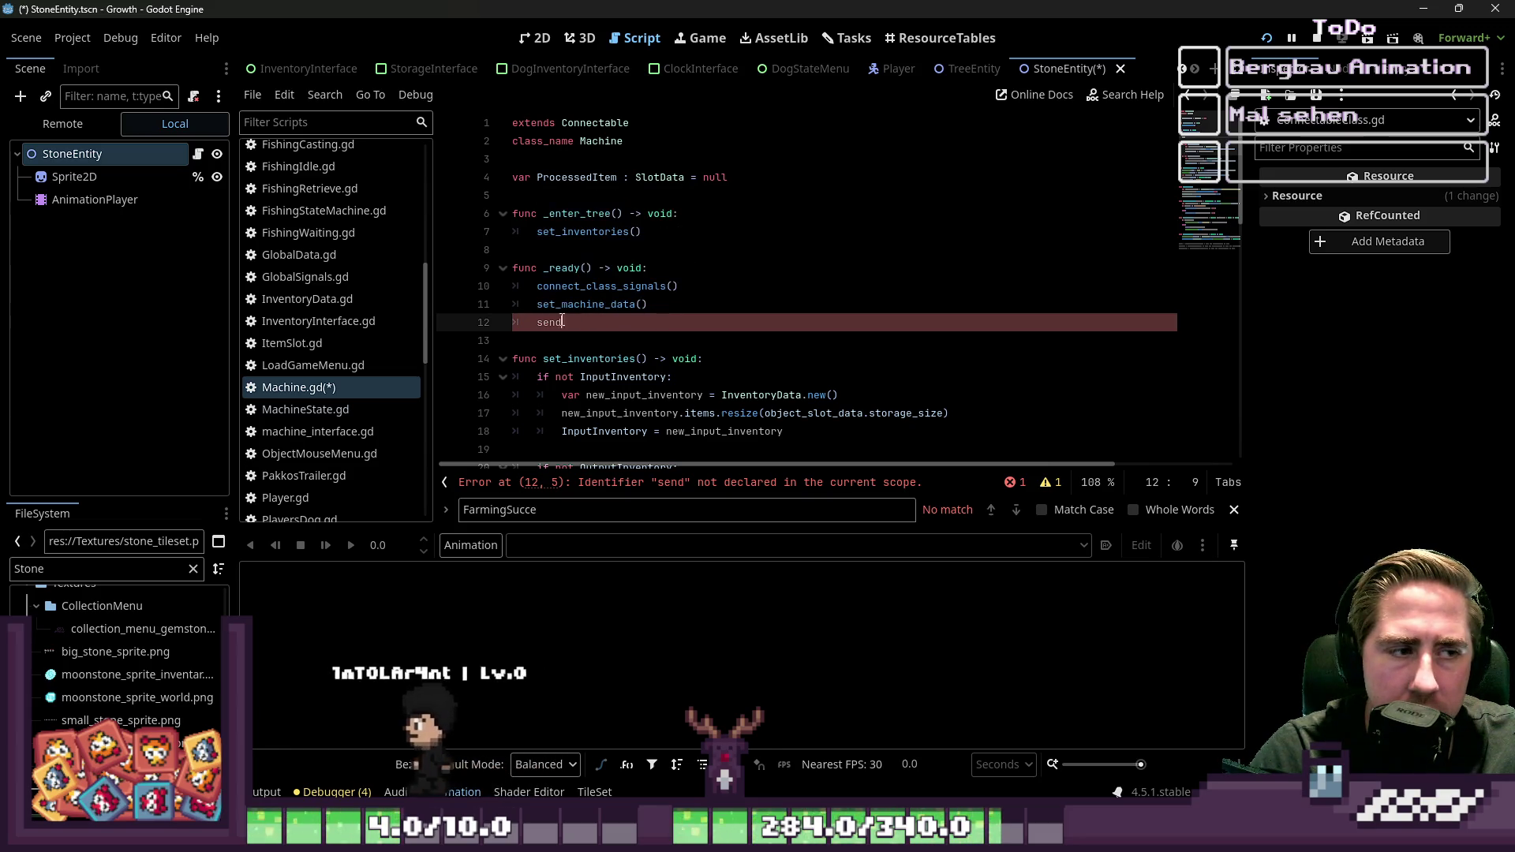
key(BackSpace)
key(BackSpace)
key(BackSpace)
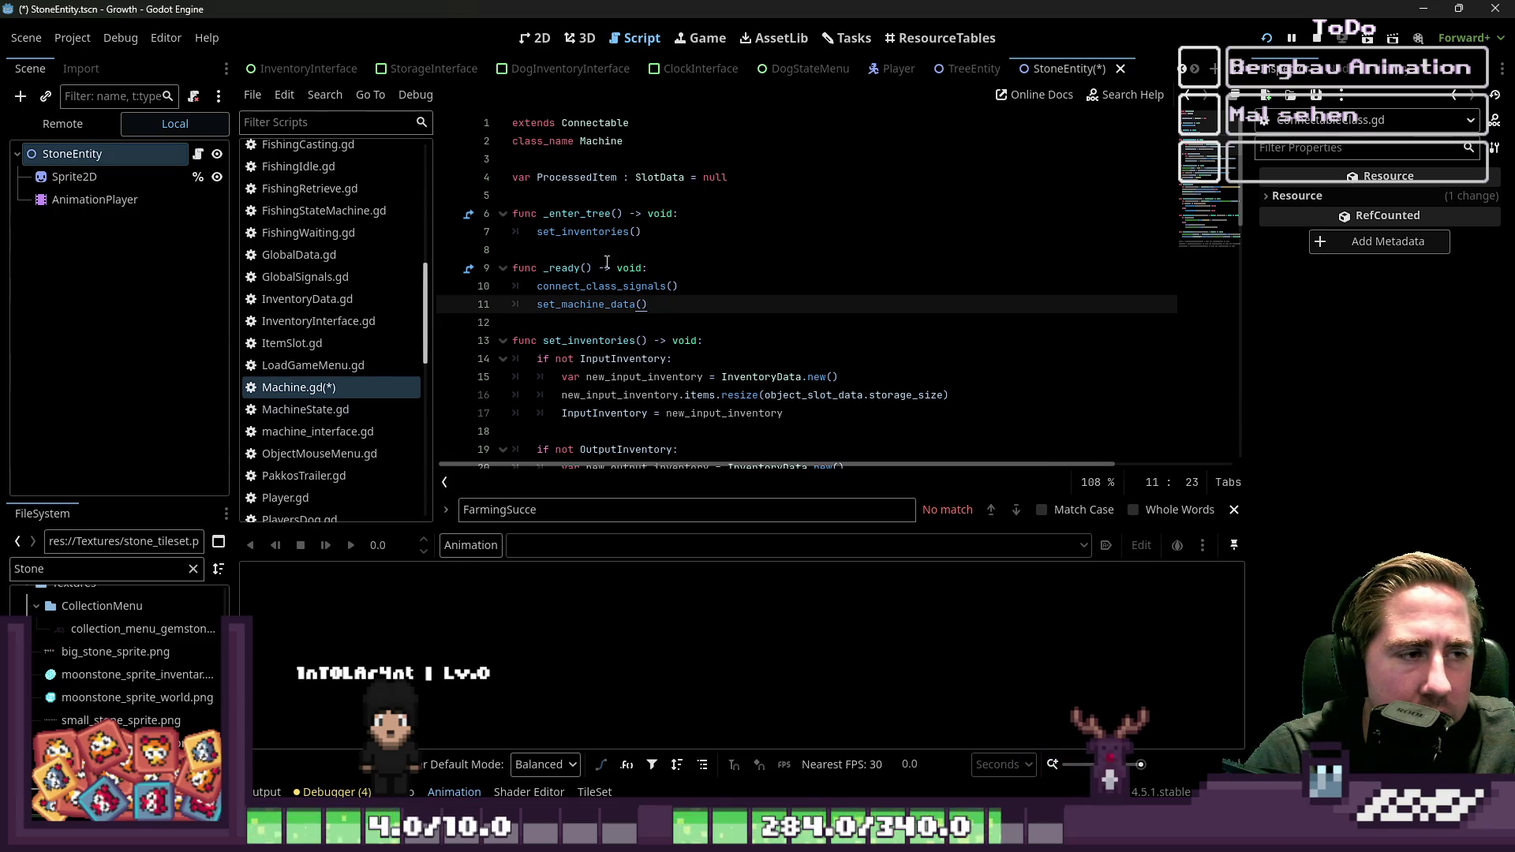
click(596, 124)
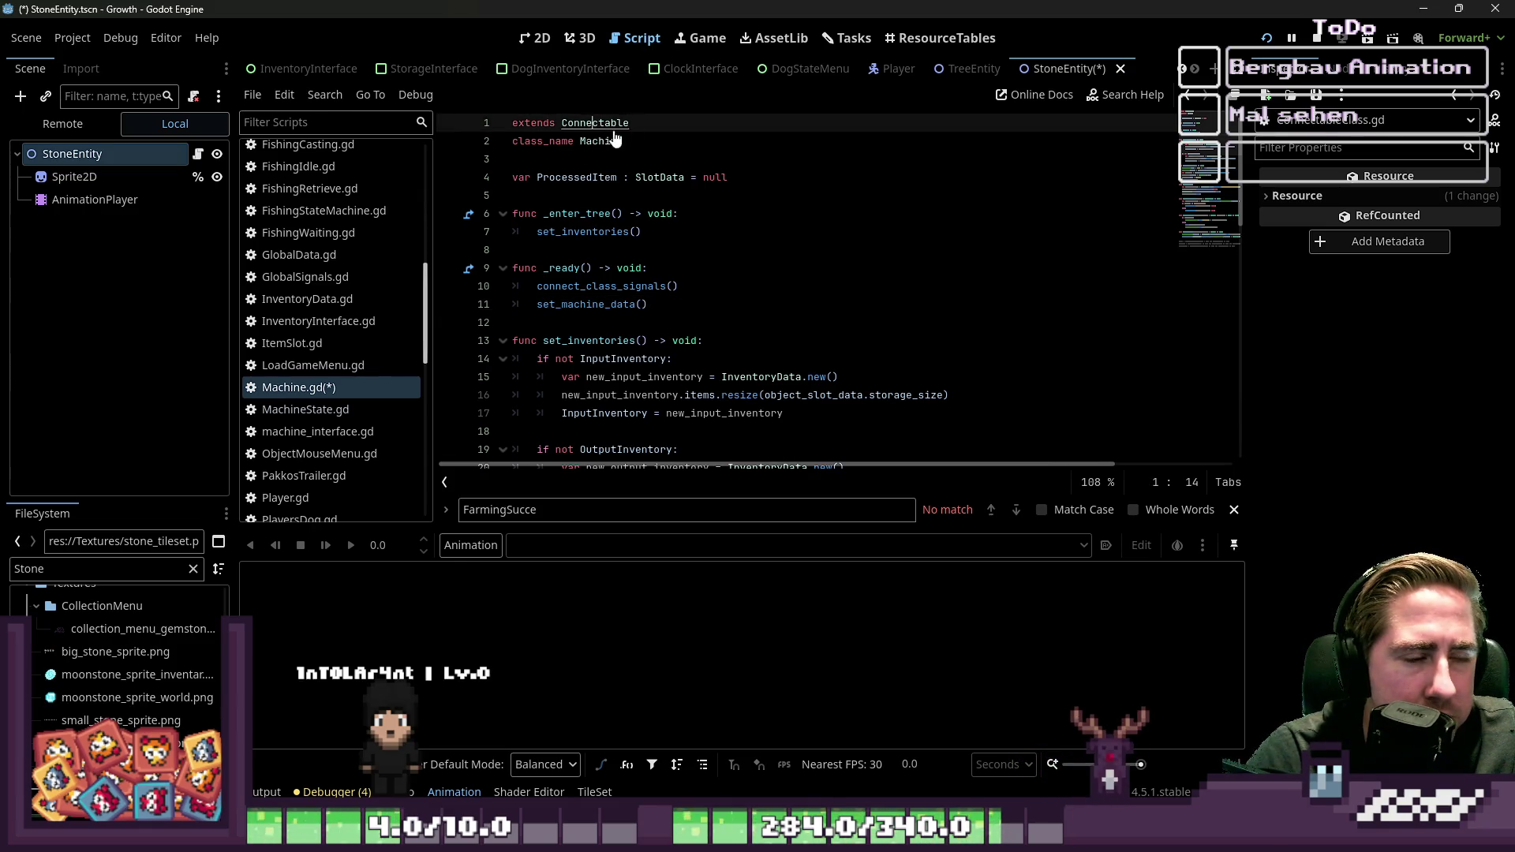
ctrl+click(600, 122)
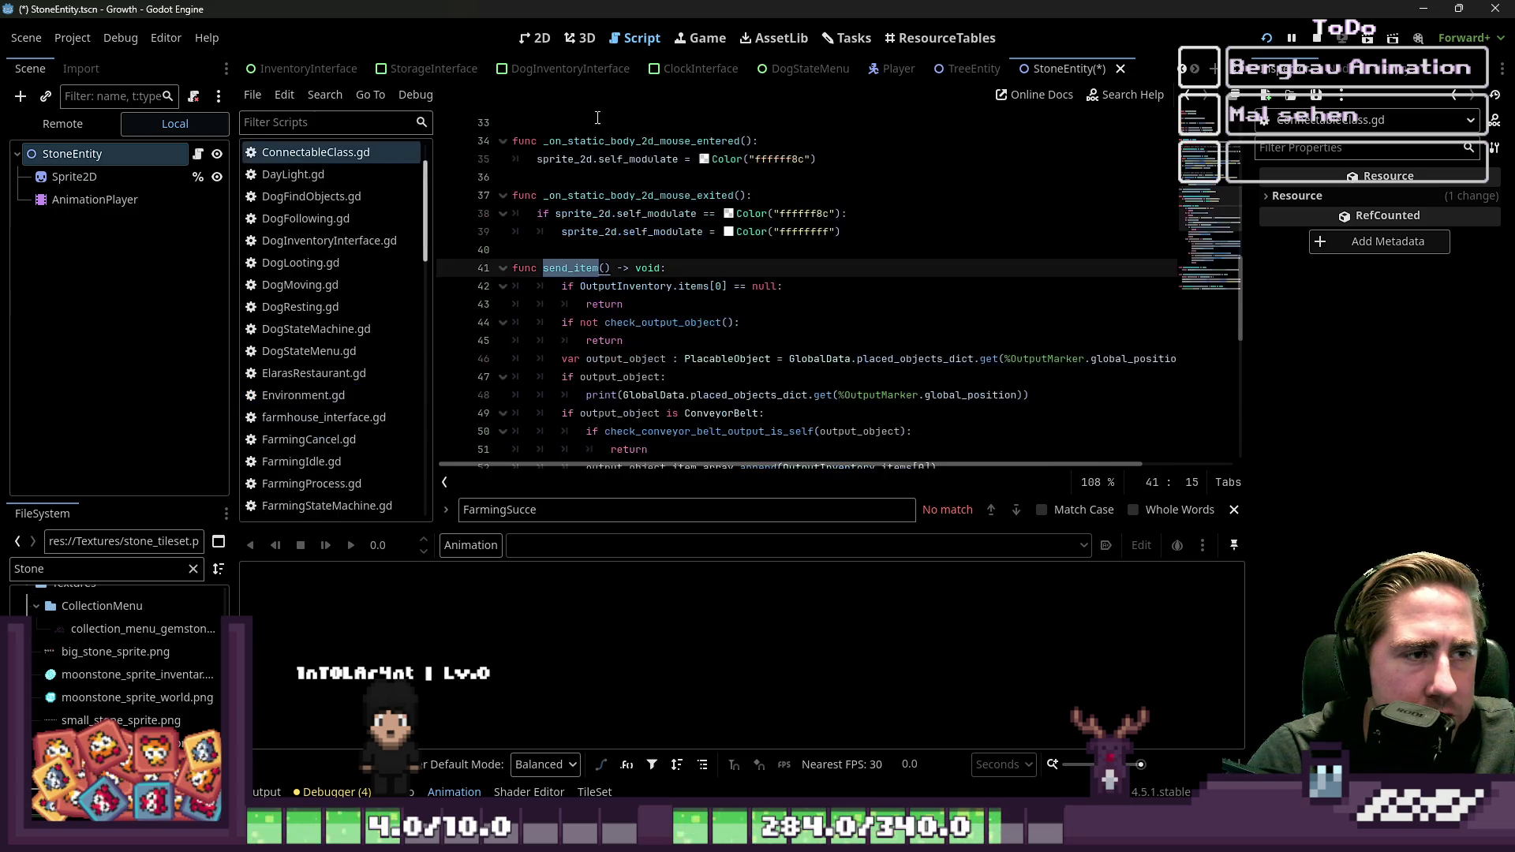
Step: From ConnectableClass.gd's declaration, open the PlacableObject script and inspect activate_collision's body
scroll(639, 152, up, 8)
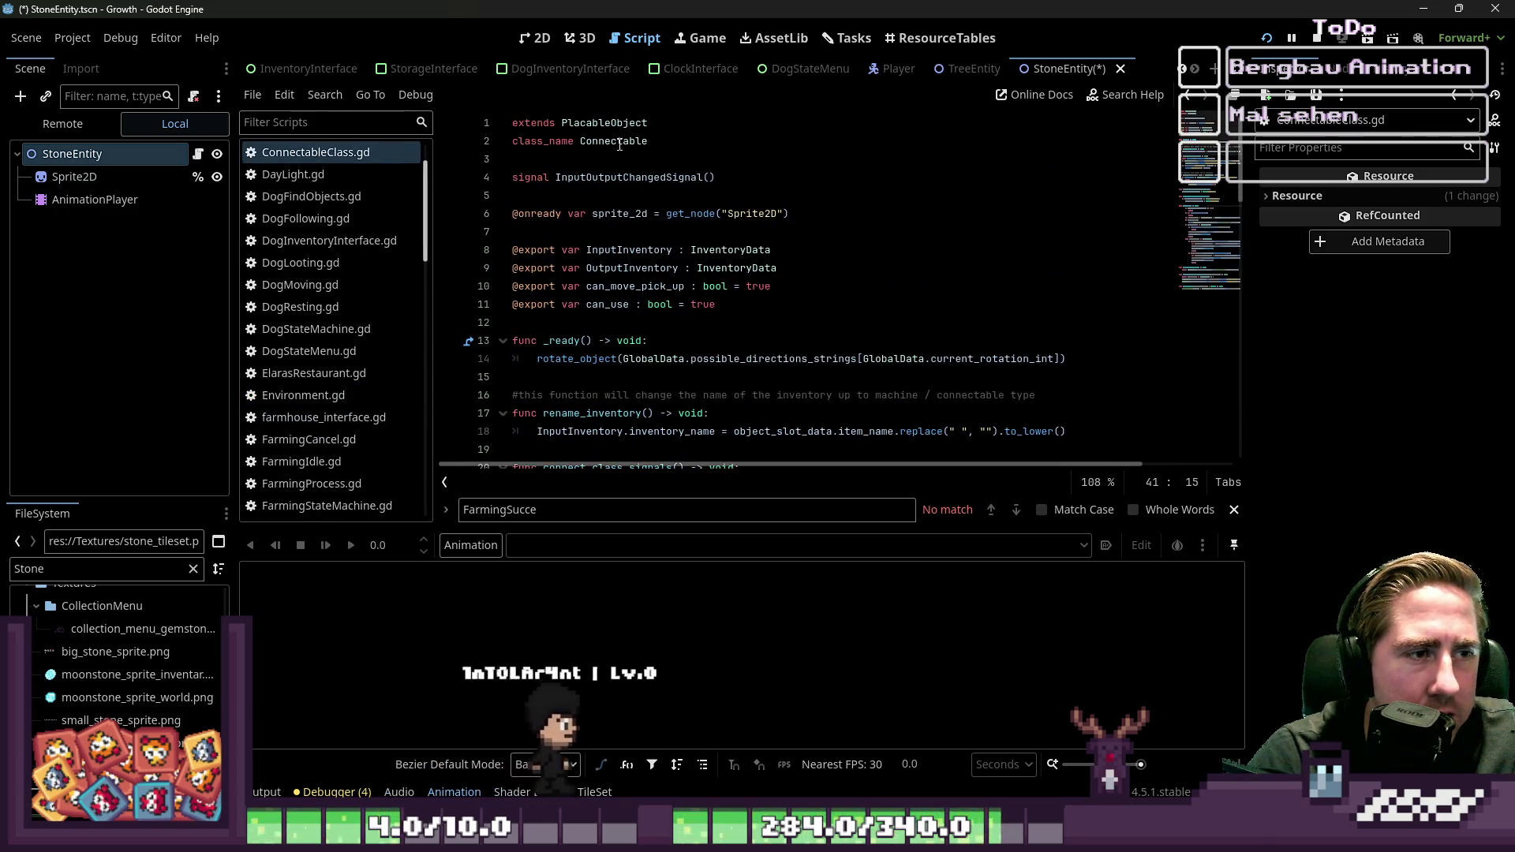
click(638, 147)
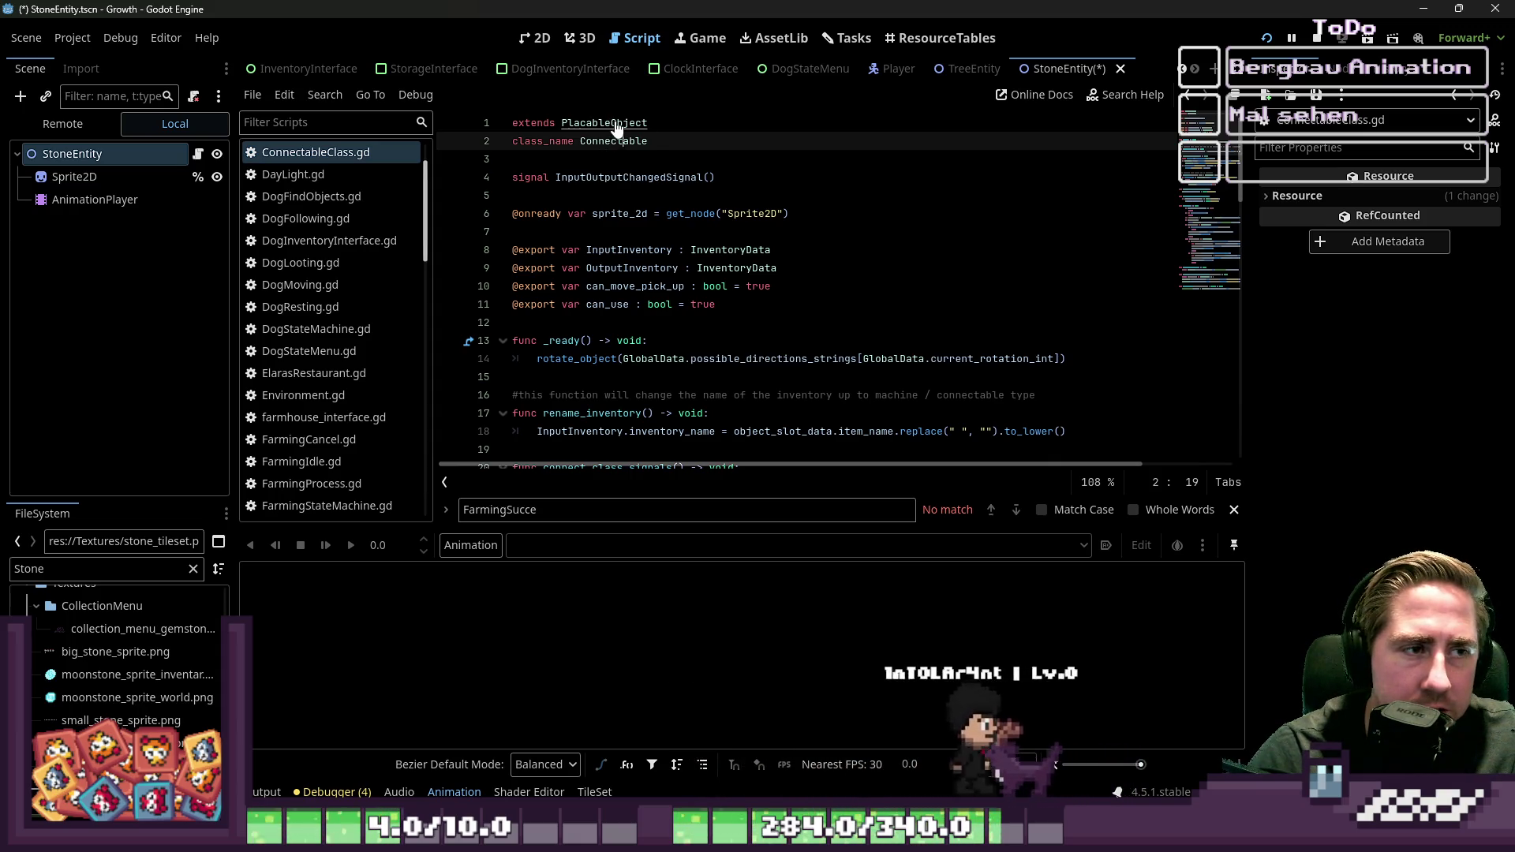
ctrl+click(616, 124)
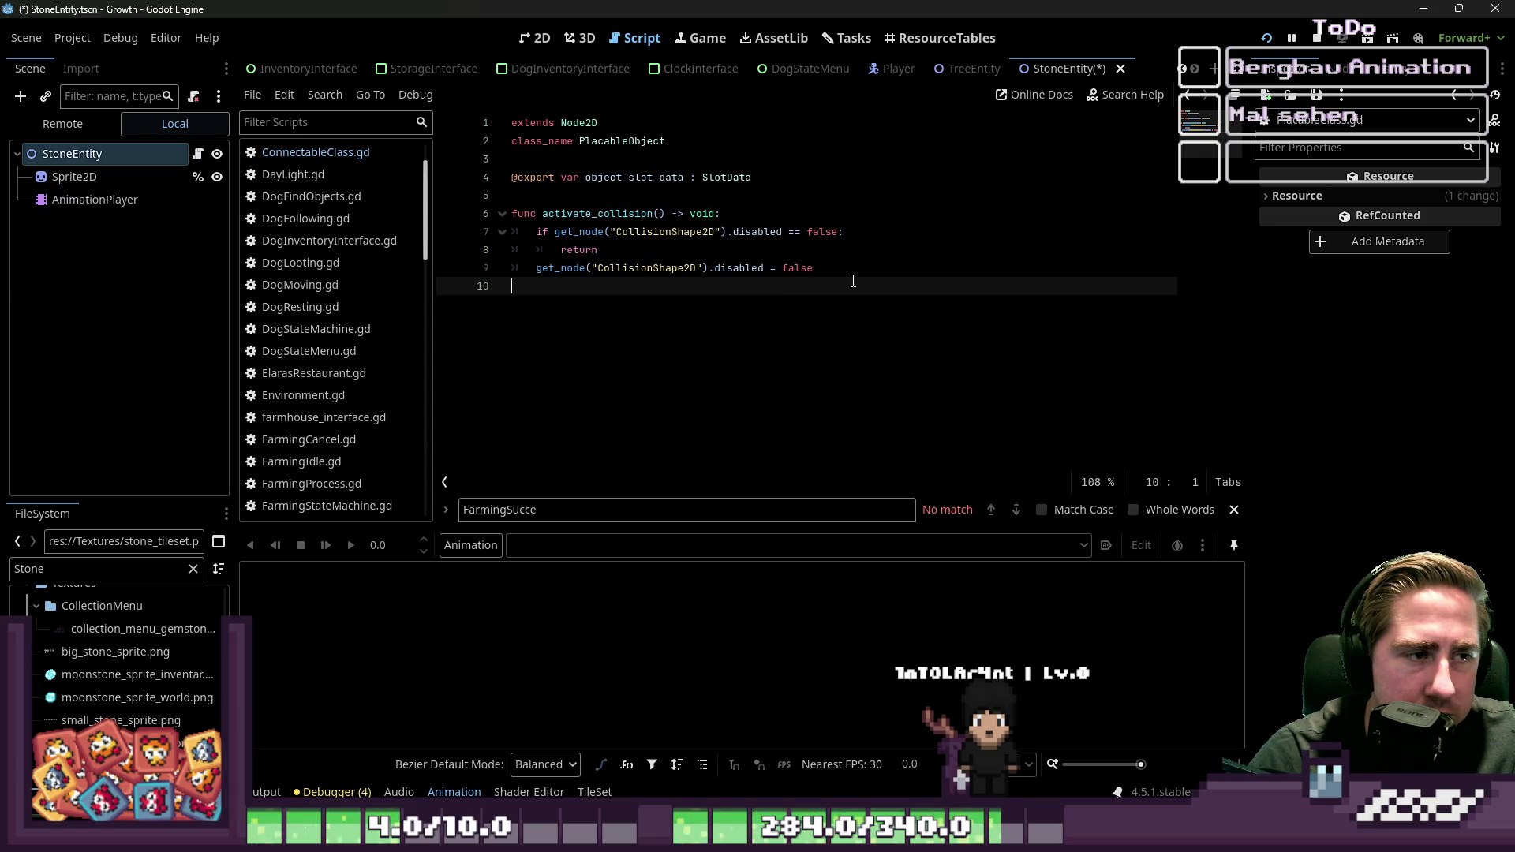
key(shift+Up)
key(shift+Up)
key(shift+Up)
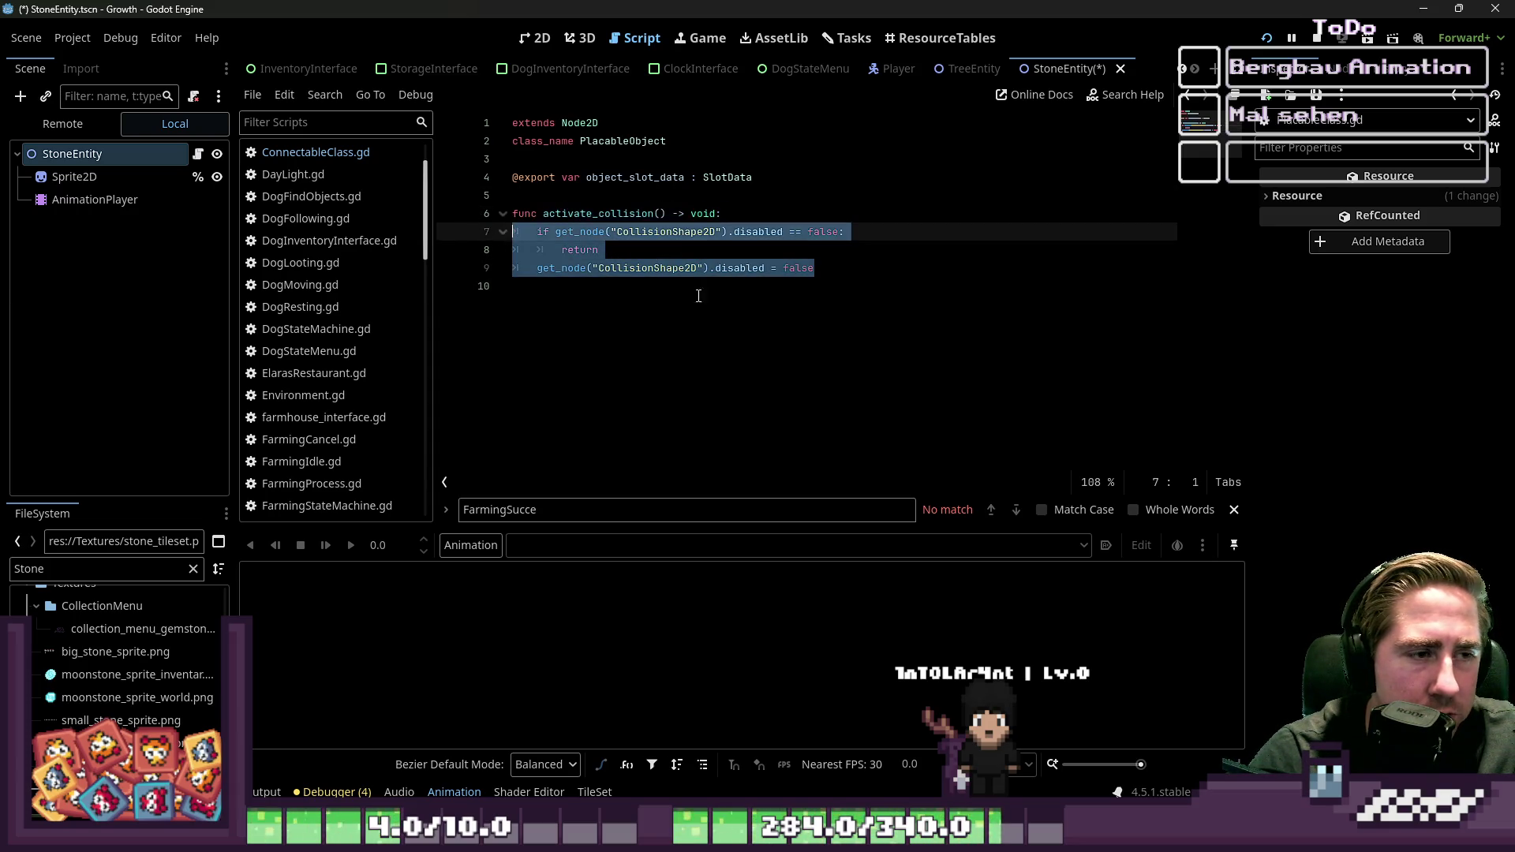
click(761, 308)
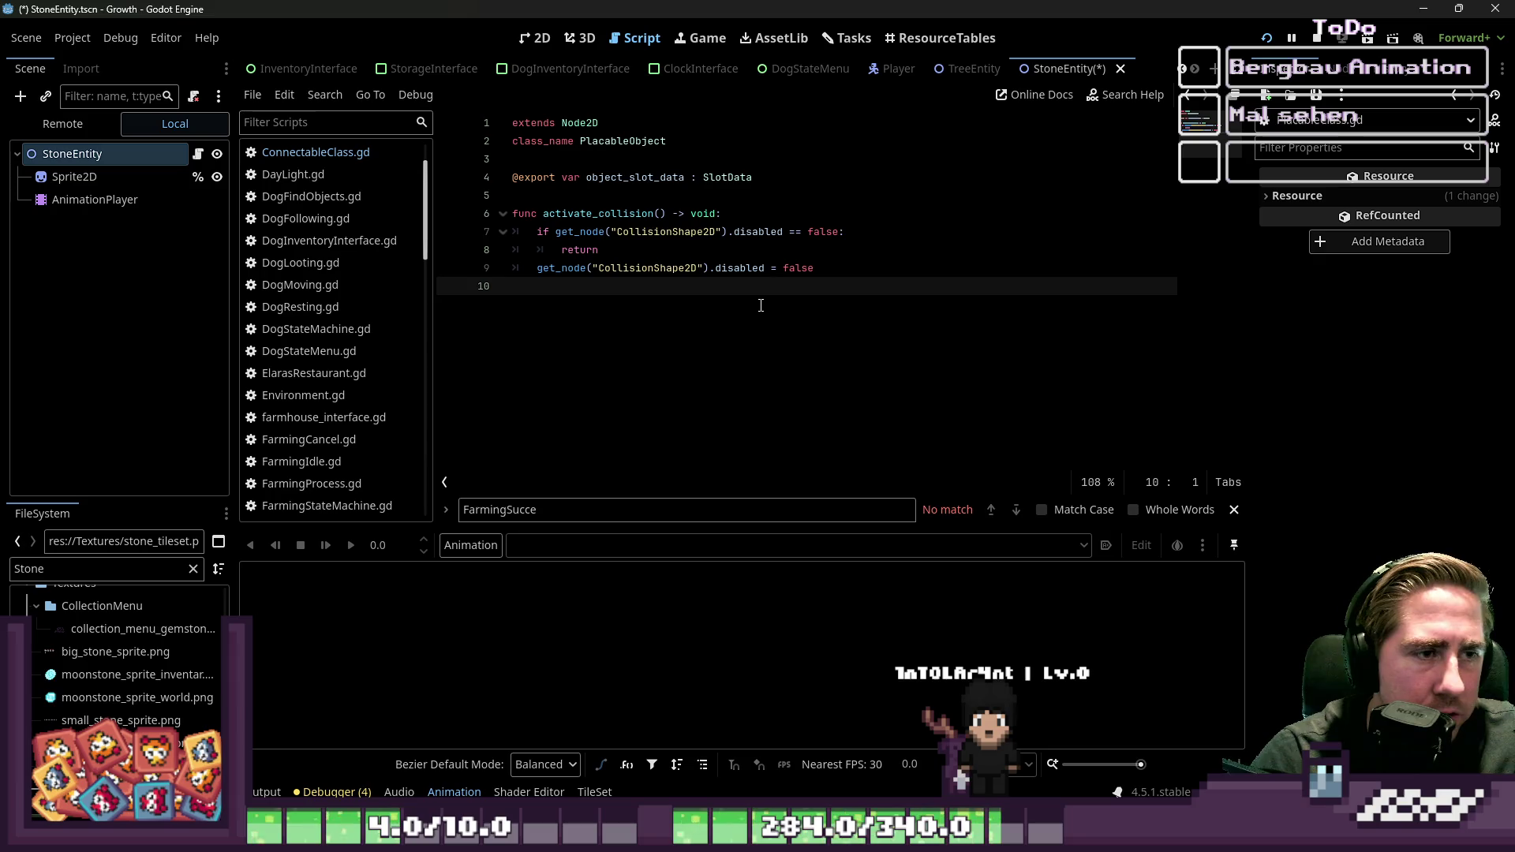
Step: Highlight the PlacableObject class name and the object_slot_data variable
double_click(633, 141)
double_click(621, 180)
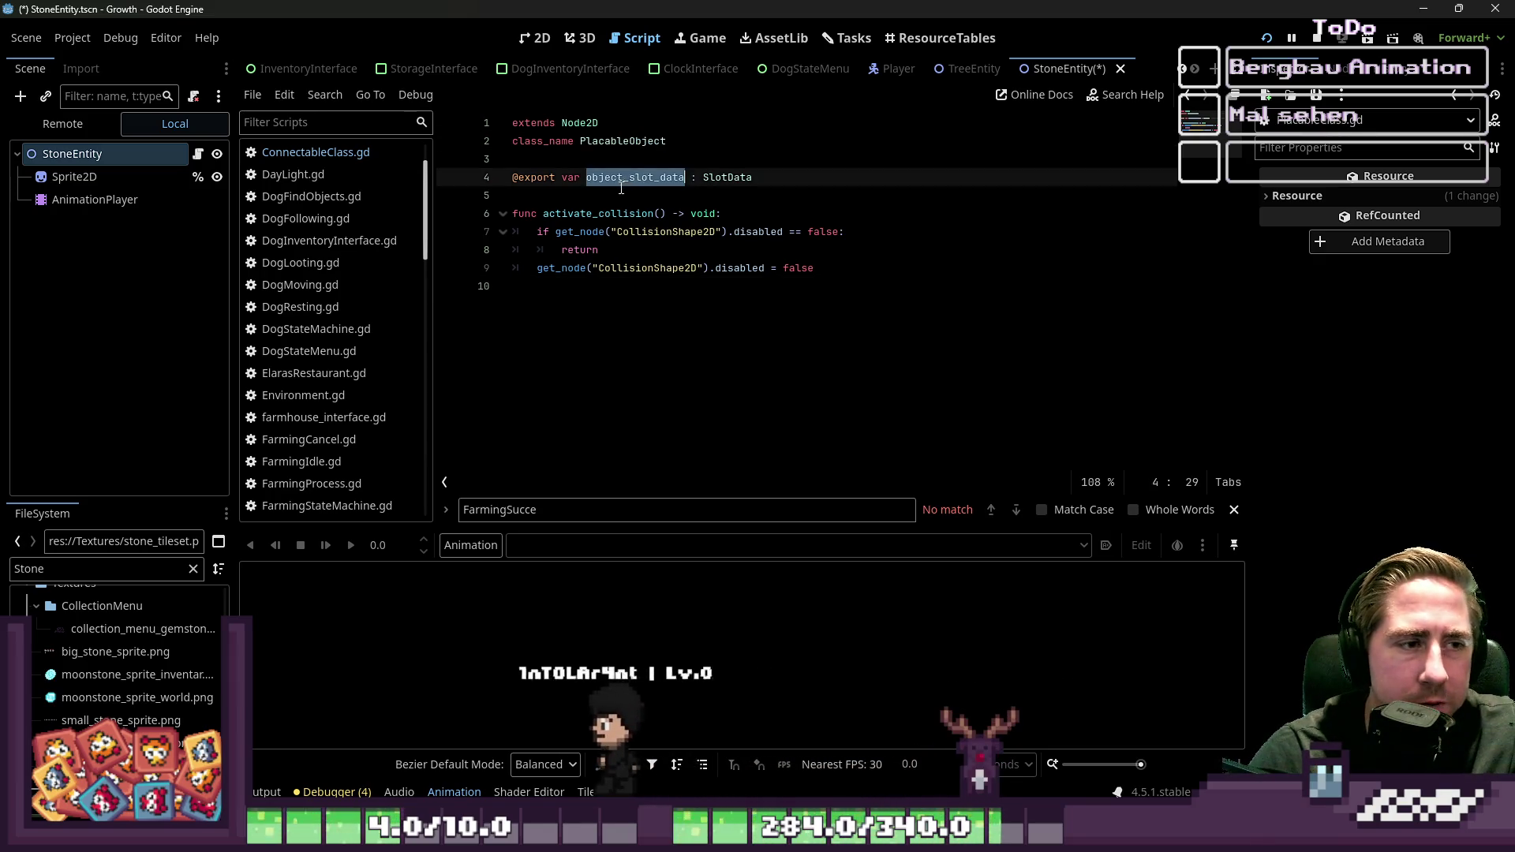
click(644, 141)
double_click(644, 142)
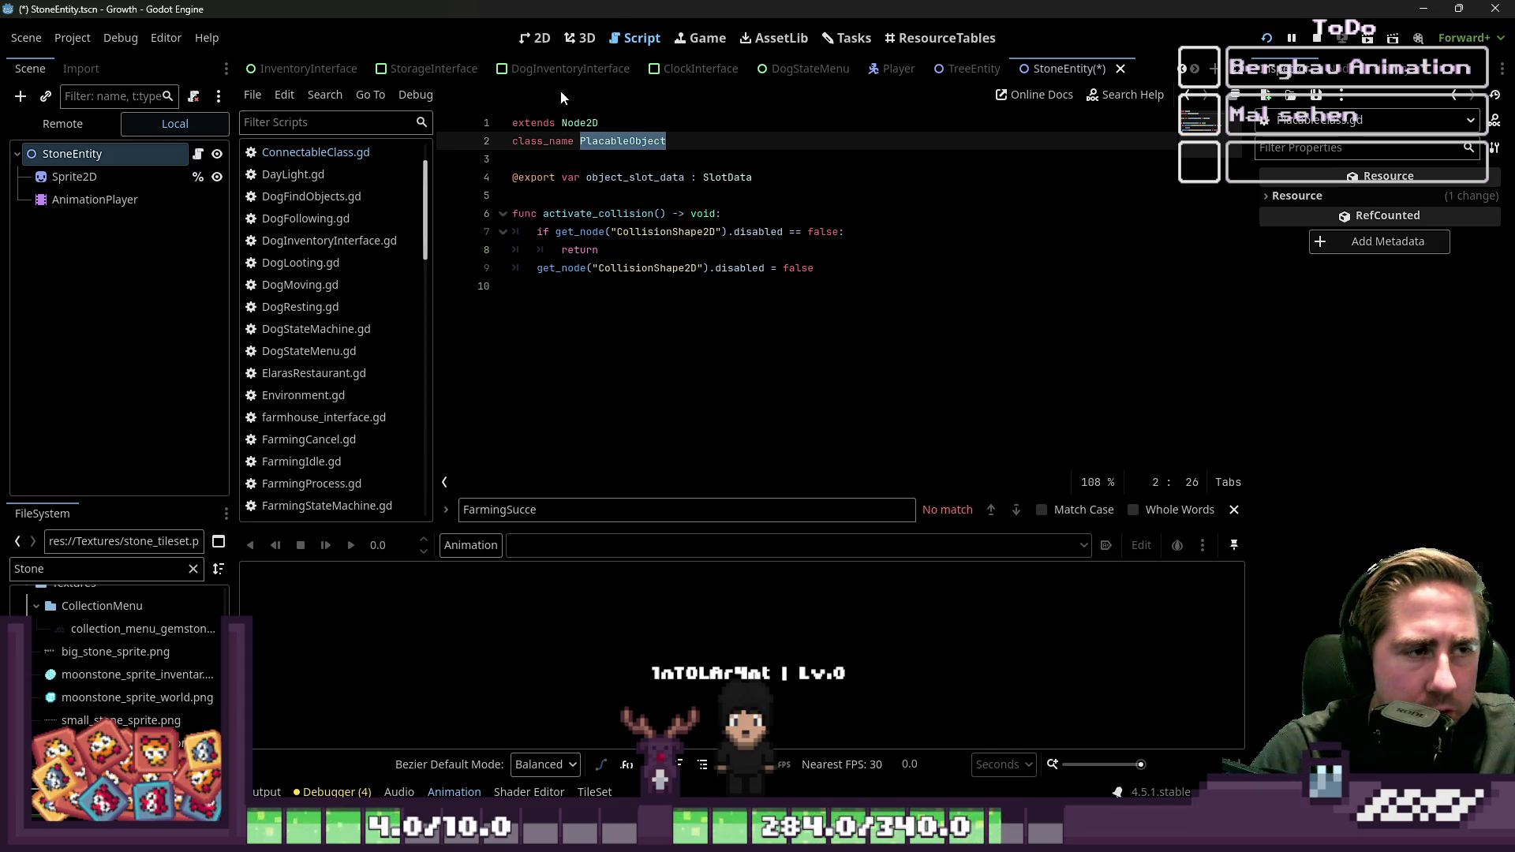
click(643, 141)
scroll(380, 331, down, 3)
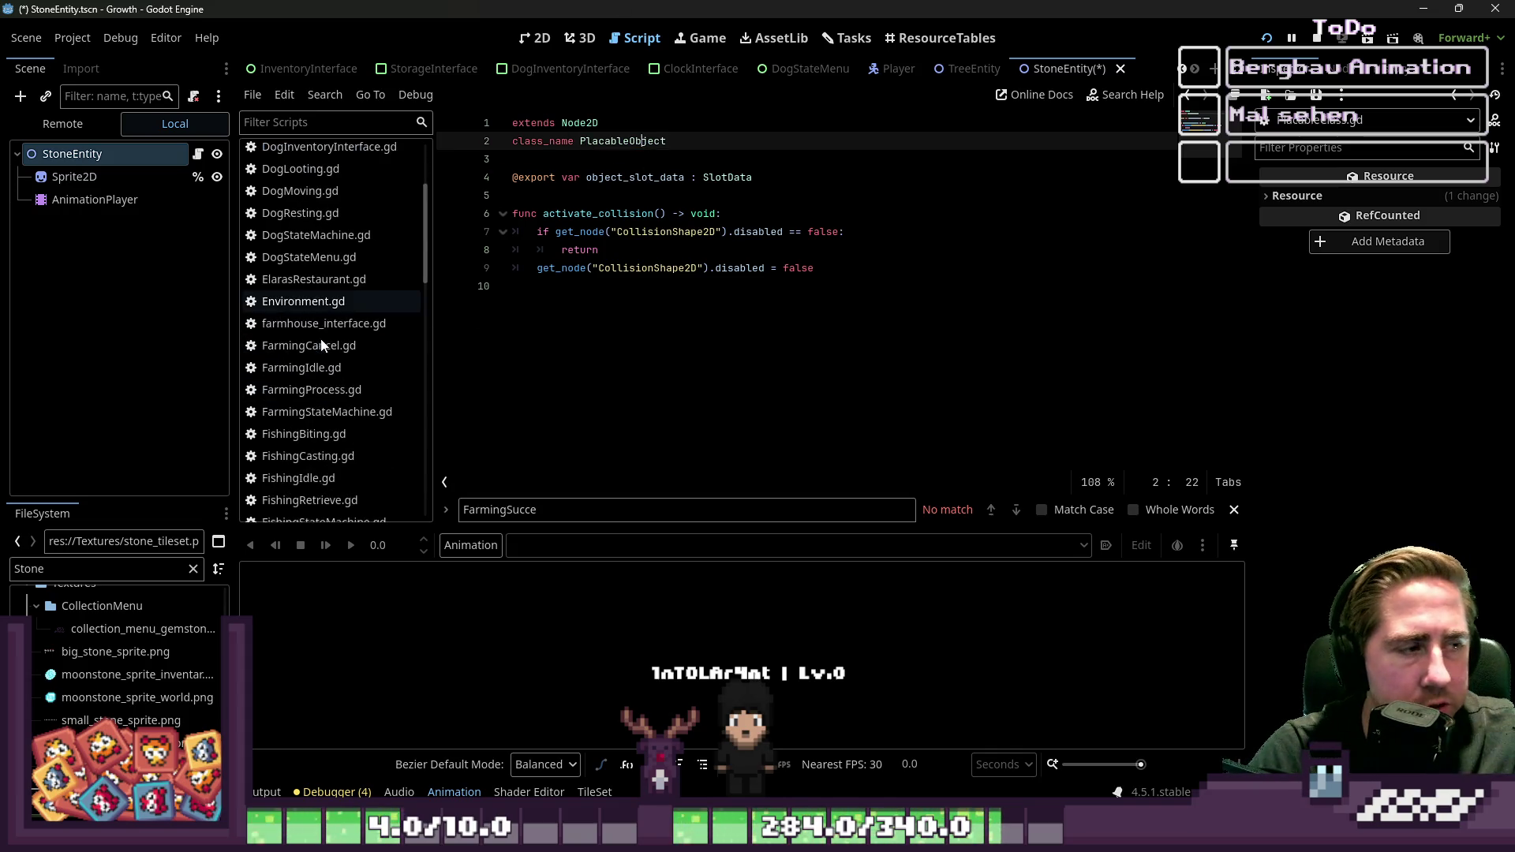
click(594, 330)
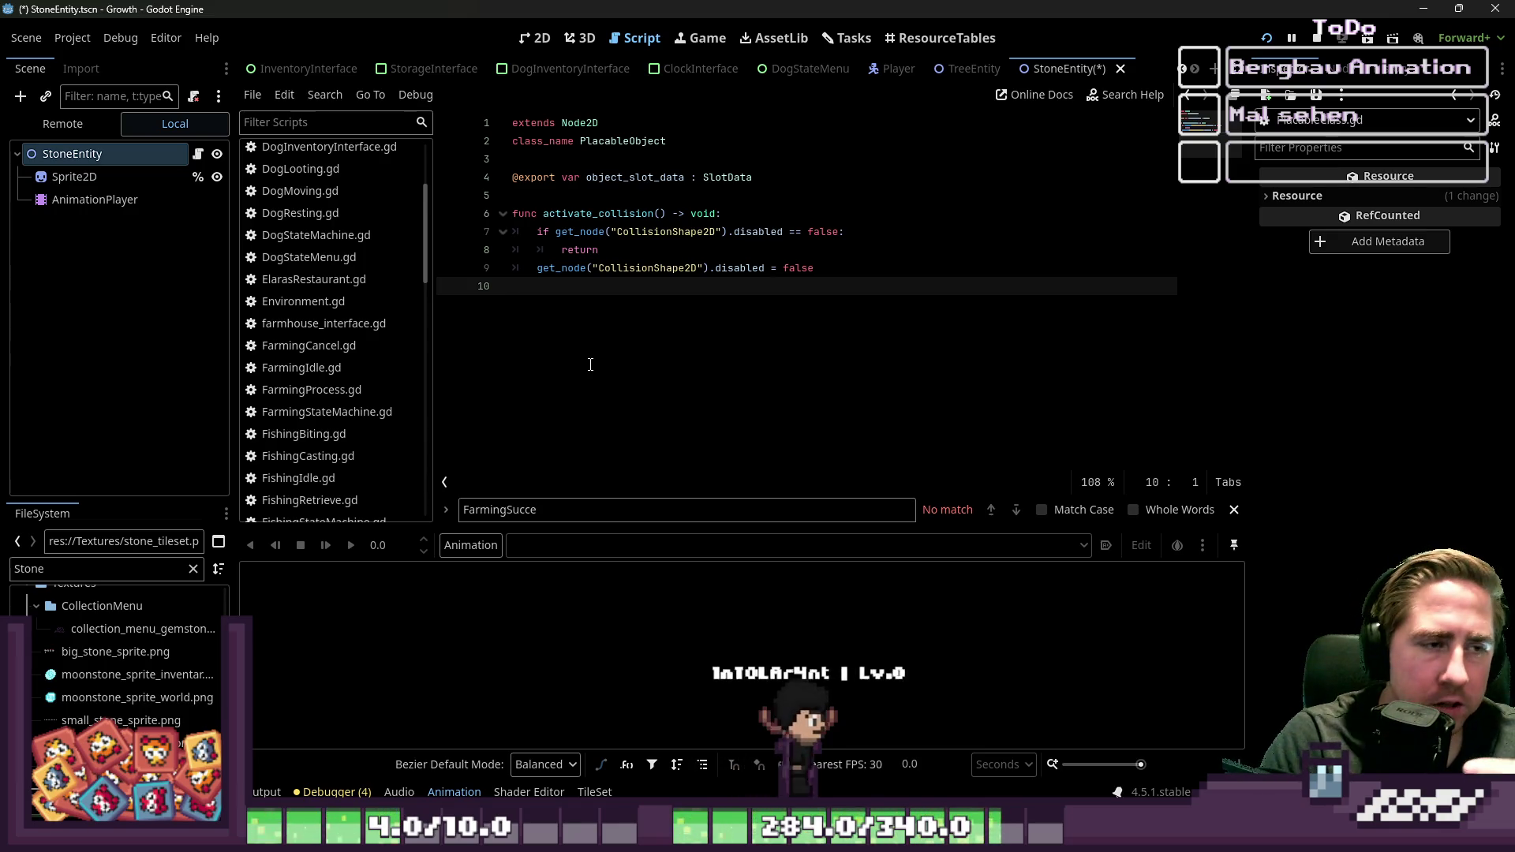
double_click(614, 177)
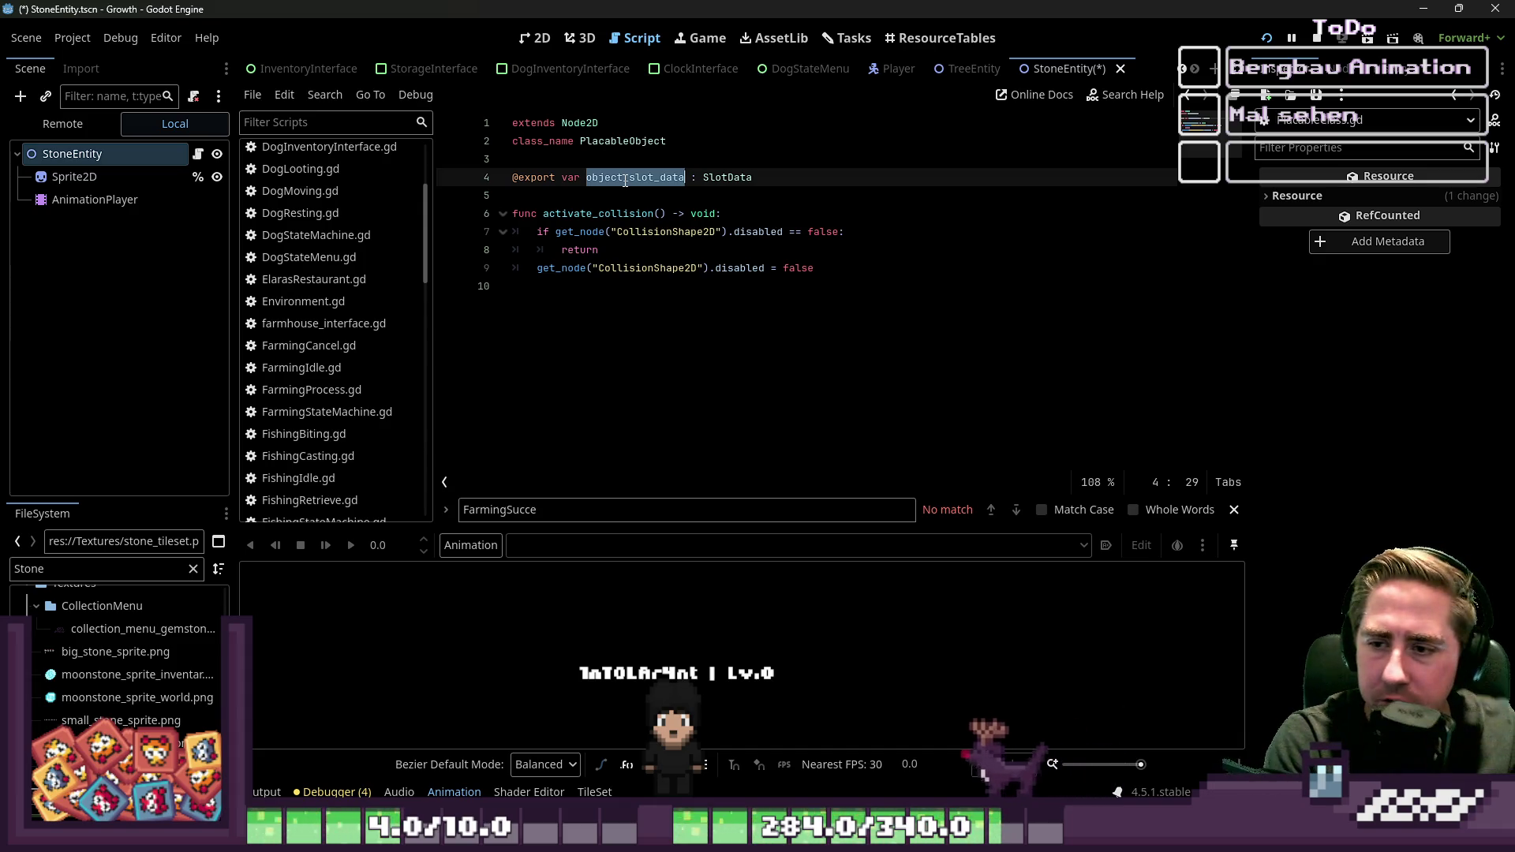
click(711, 372)
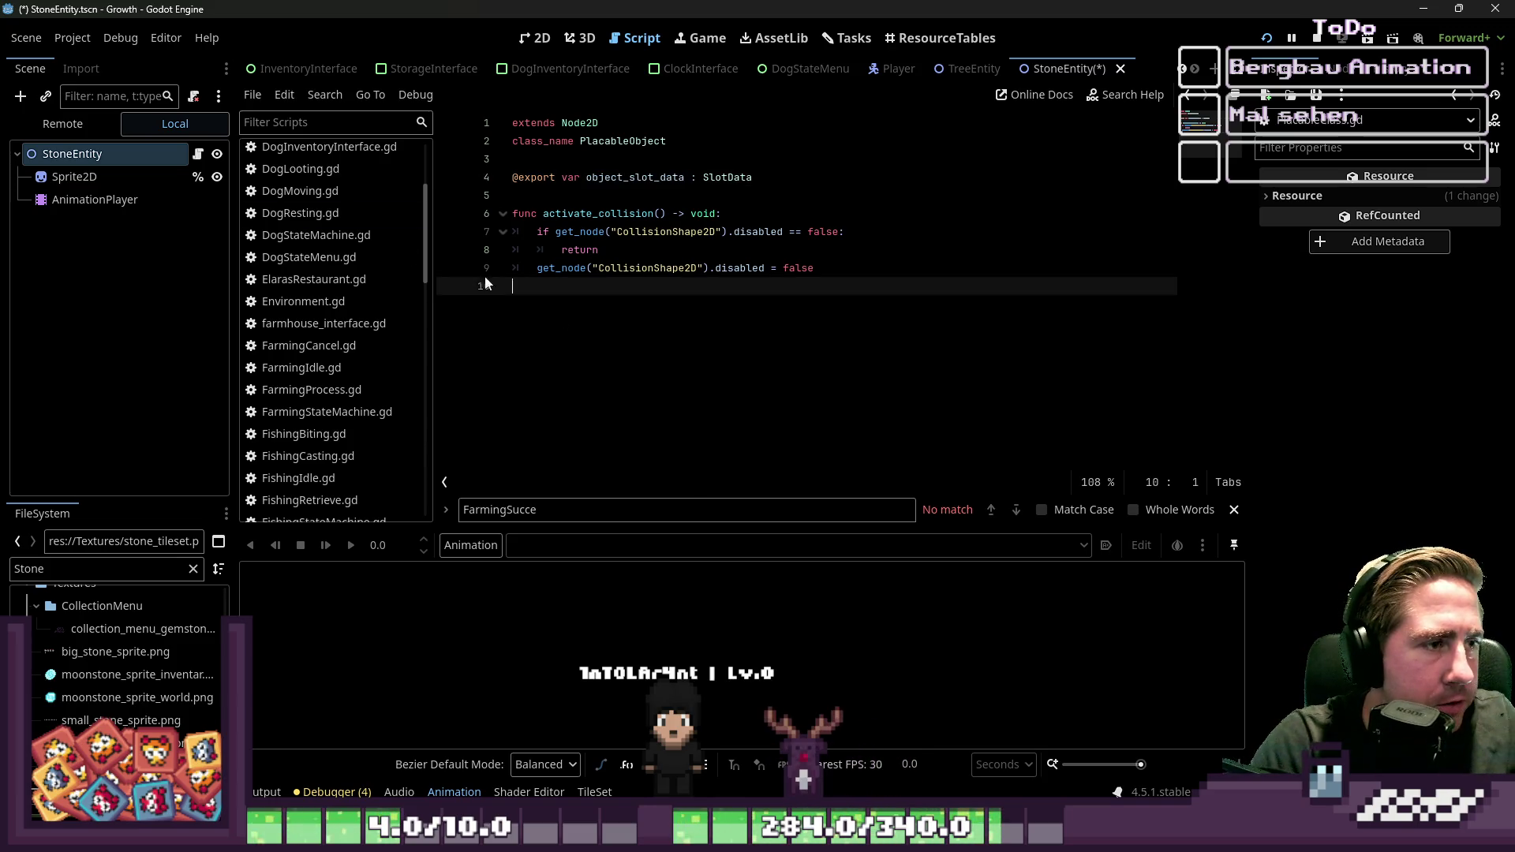
scroll(376, 258, up, 3)
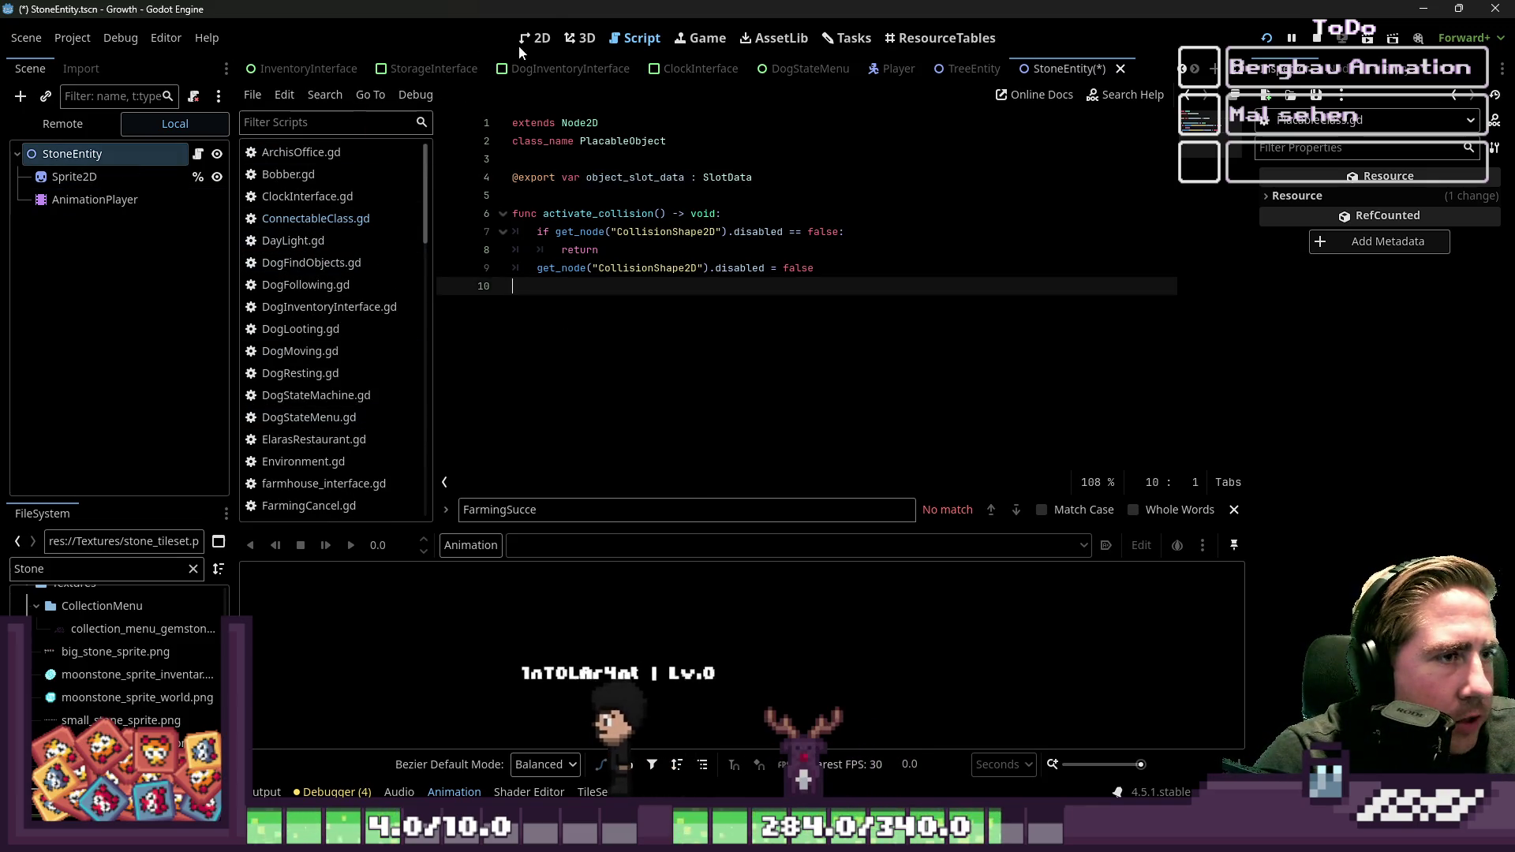
Step: In the 2D view, set the stone Sprite2D's Animation Vframes to 2
click(534, 38)
click(74, 176)
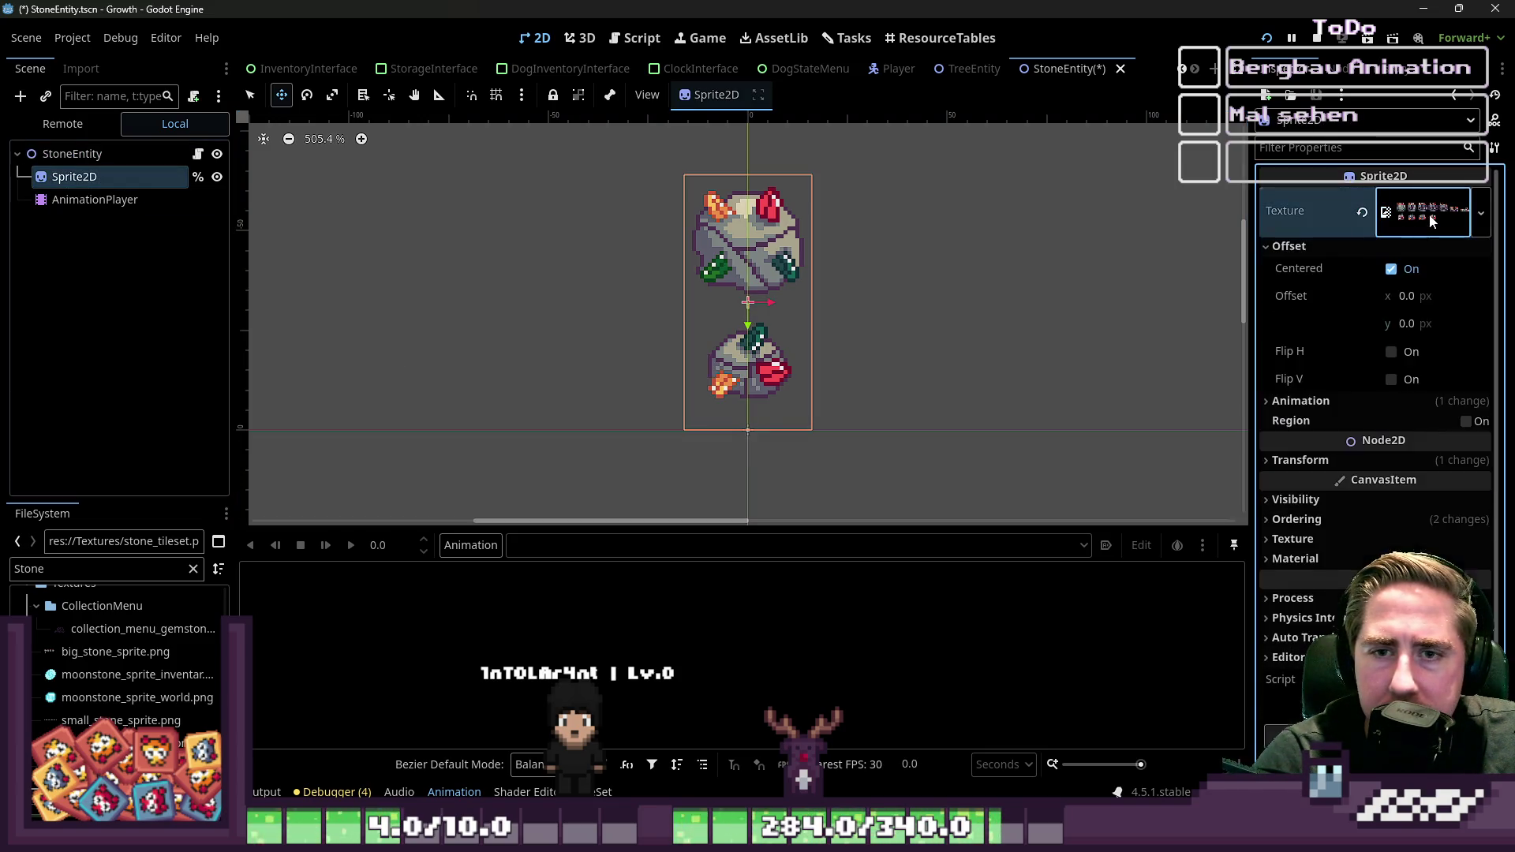
click(1324, 402)
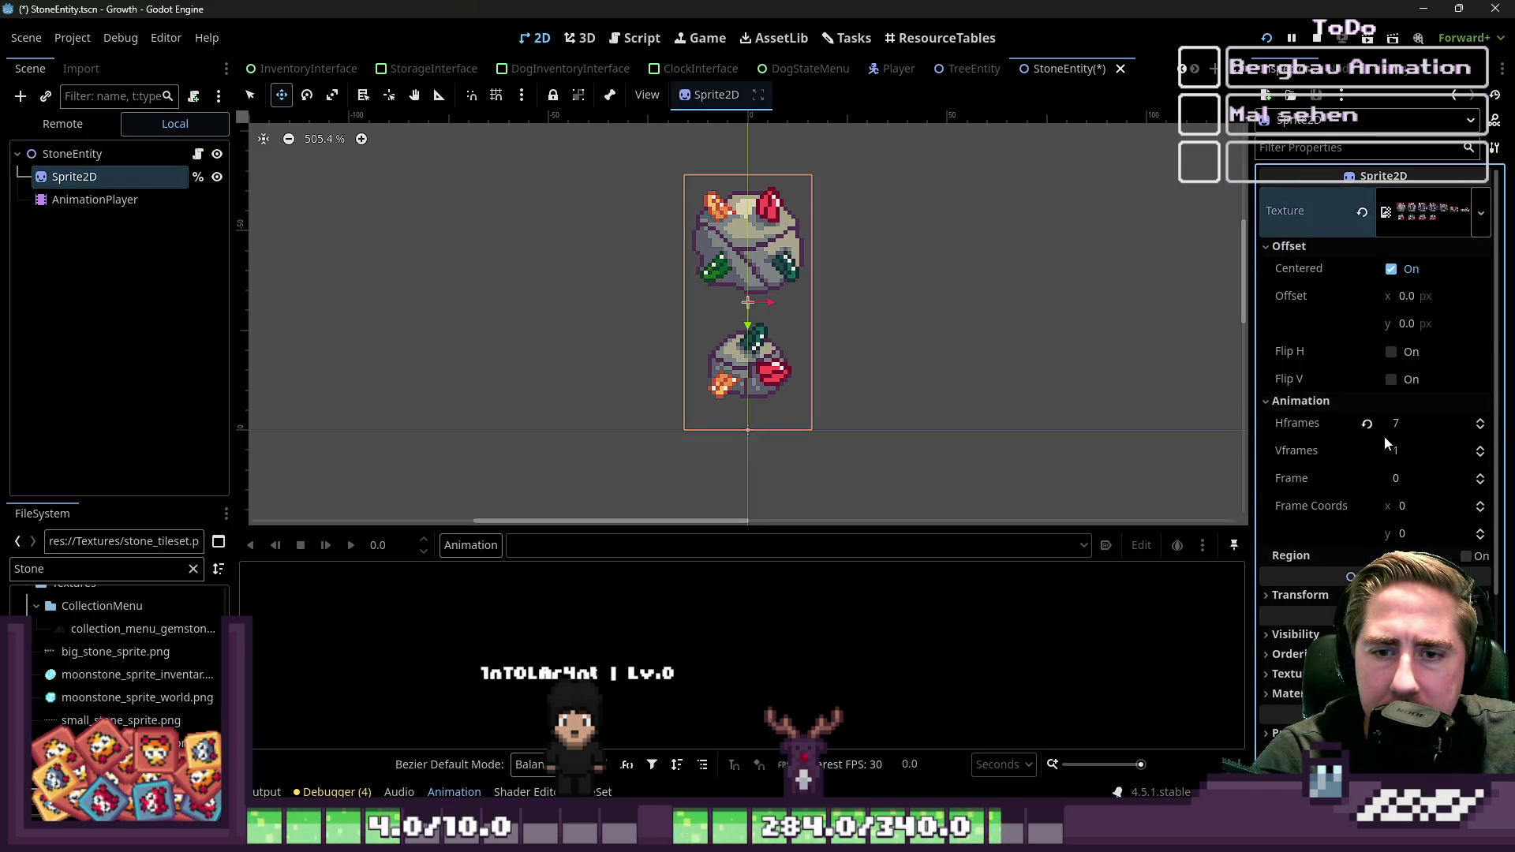
click(1469, 452)
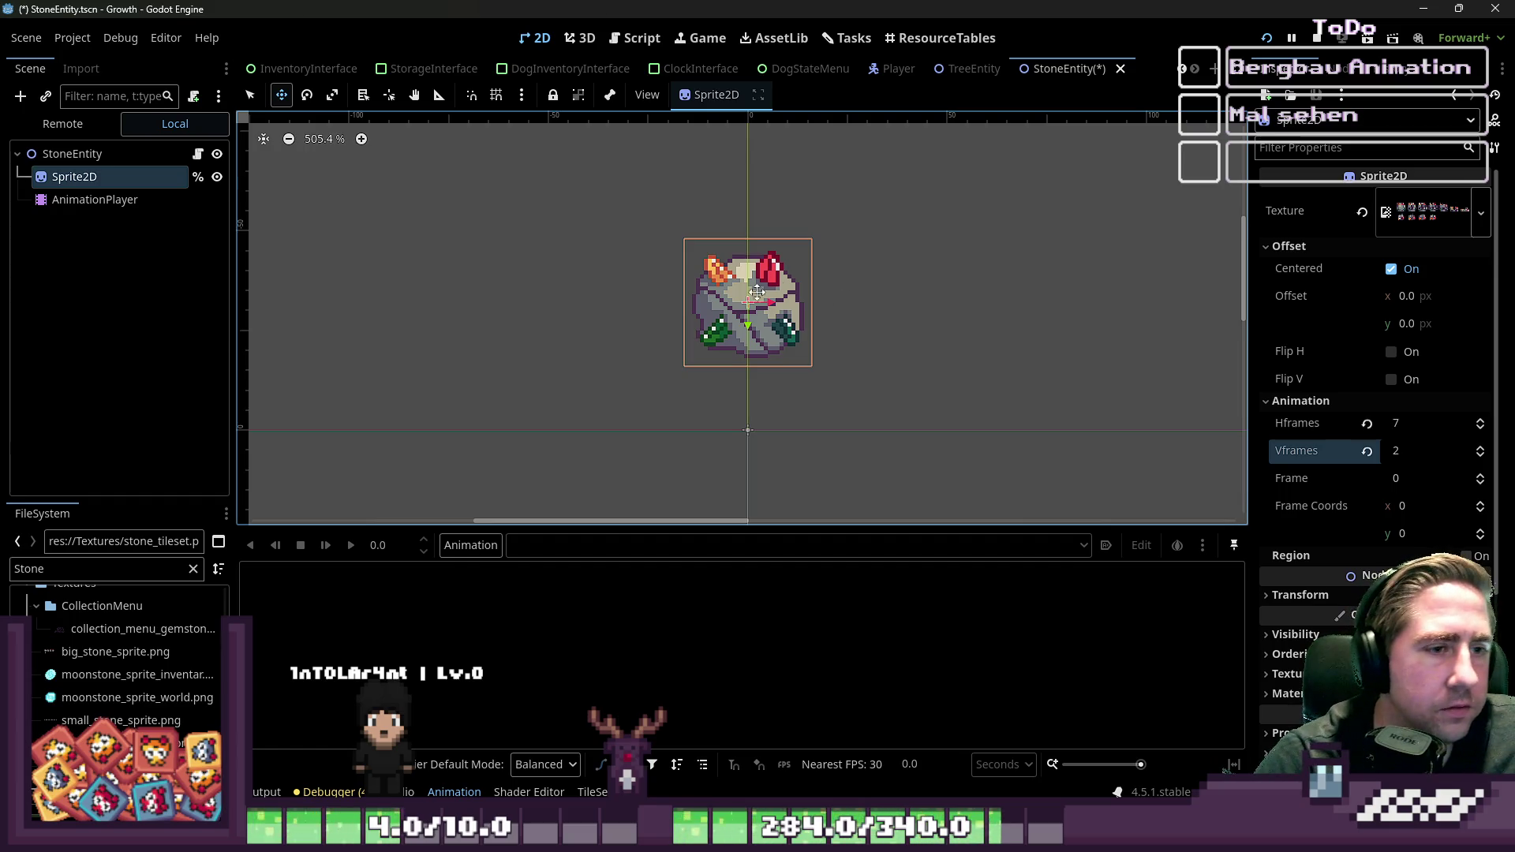
Step: Select the AnimationPlayer node and choose Animation > New
click(89, 202)
click(486, 546)
click(500, 577)
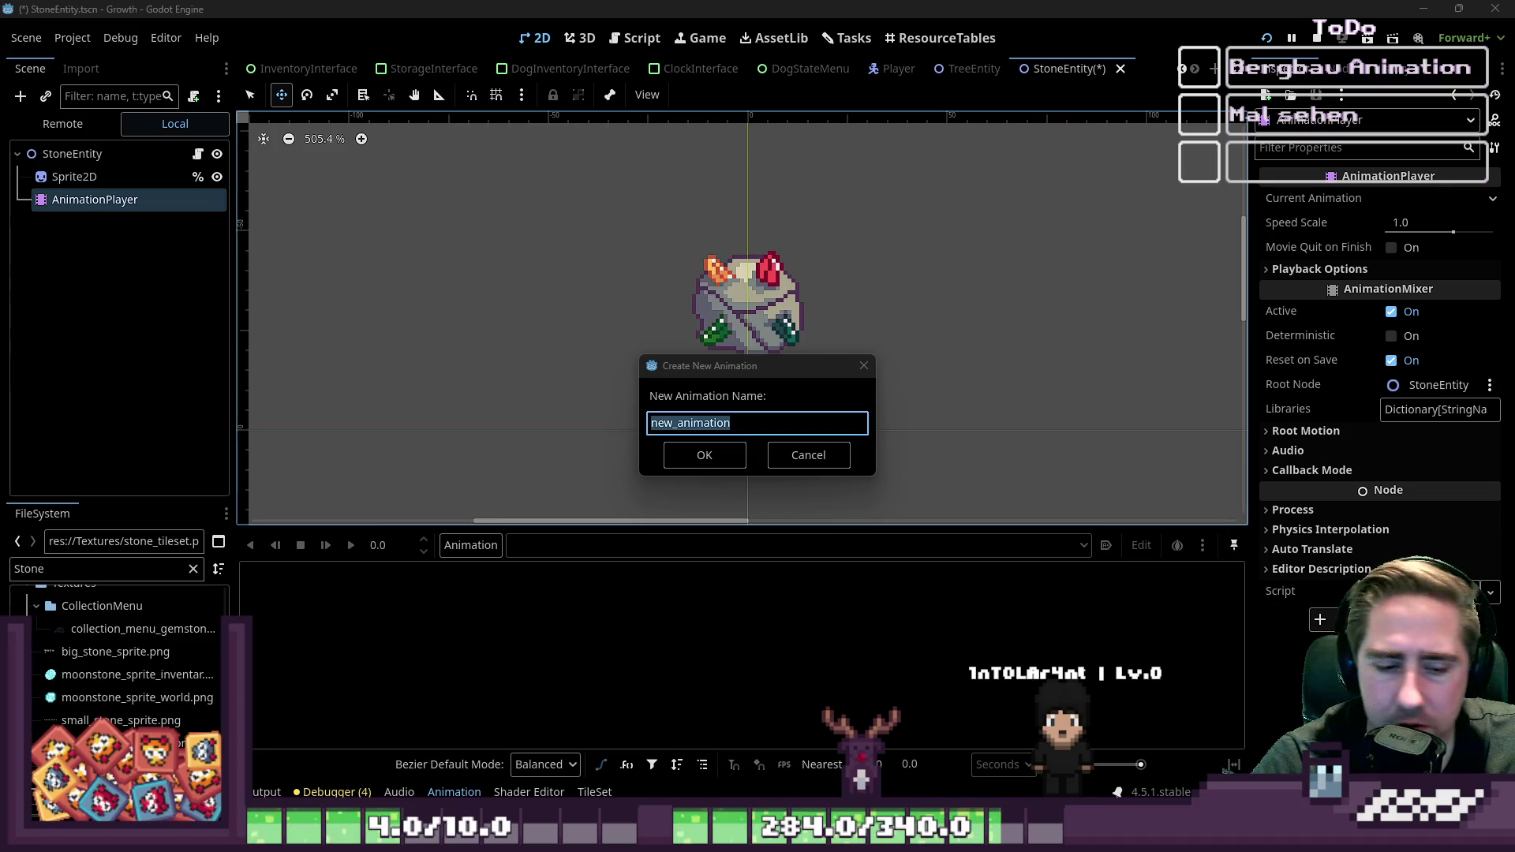
Step: Name the new animation 'break', confirm it, and select the animation length field
mouse_move(1101, 841)
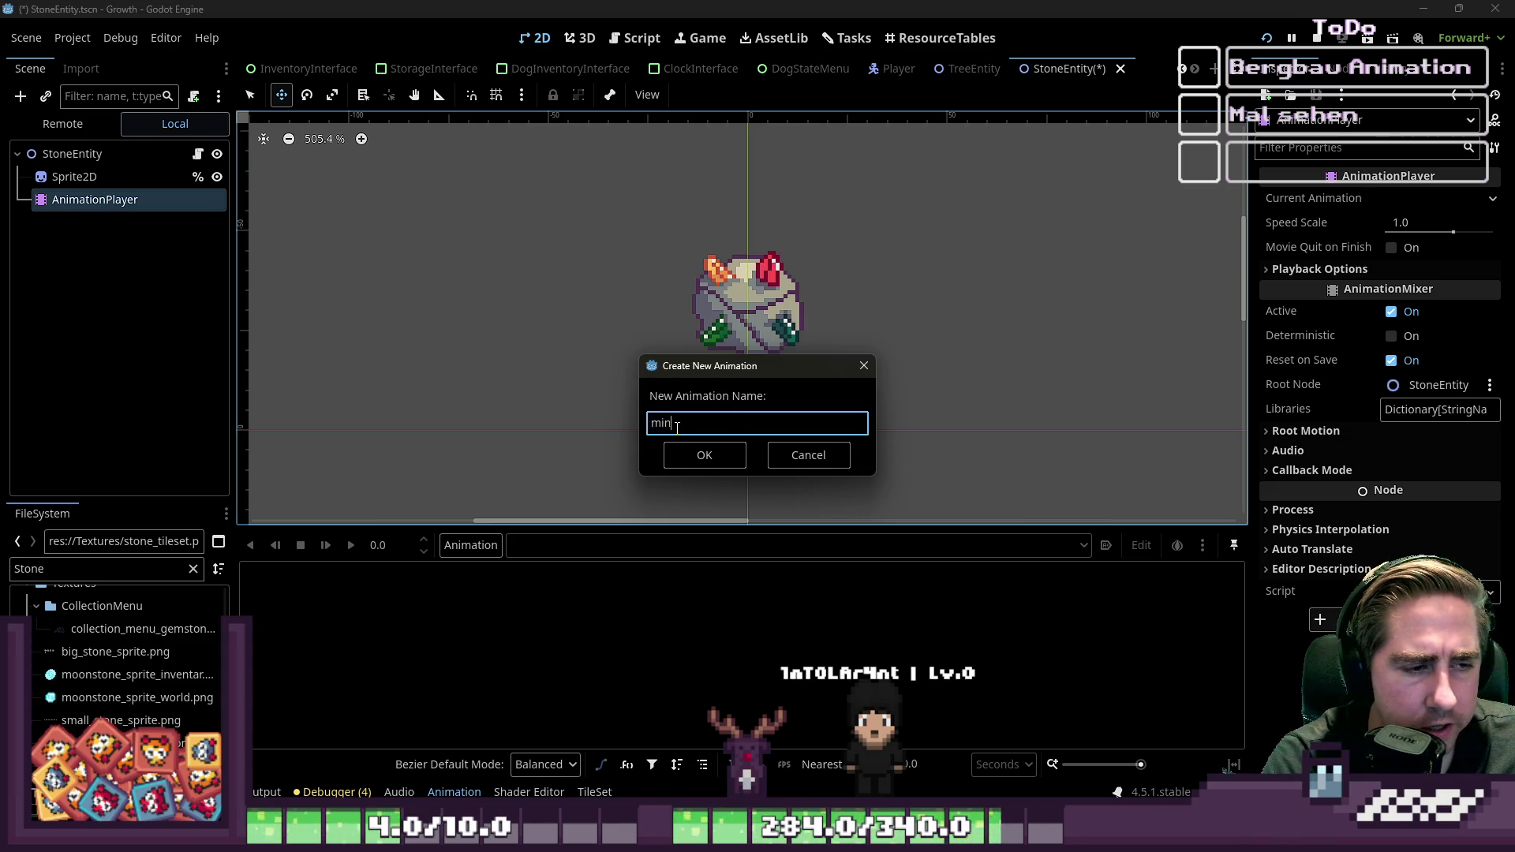
text(break)
key(Return)
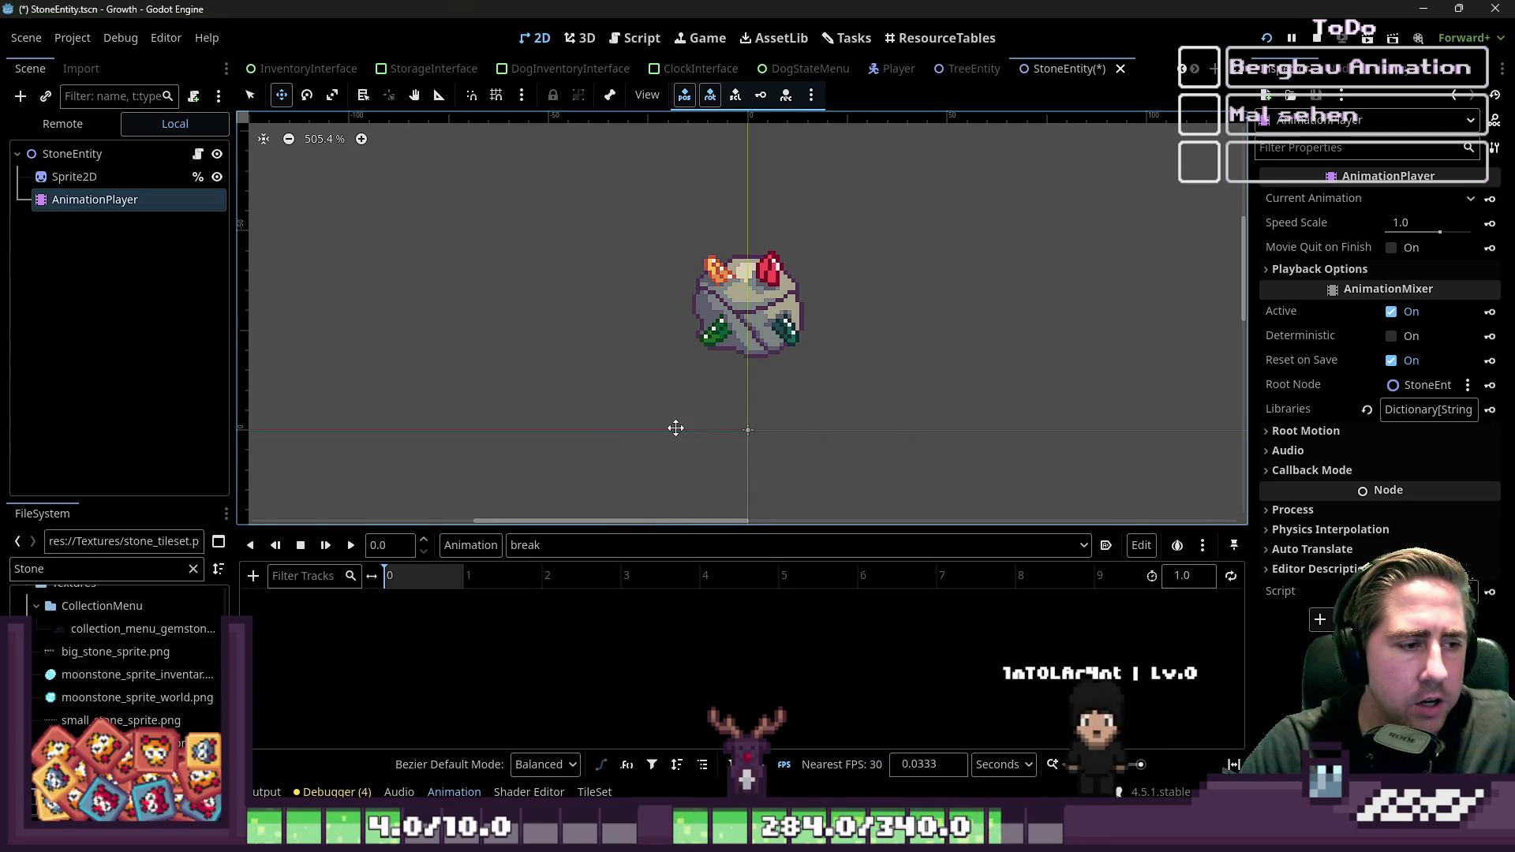
click(1201, 571)
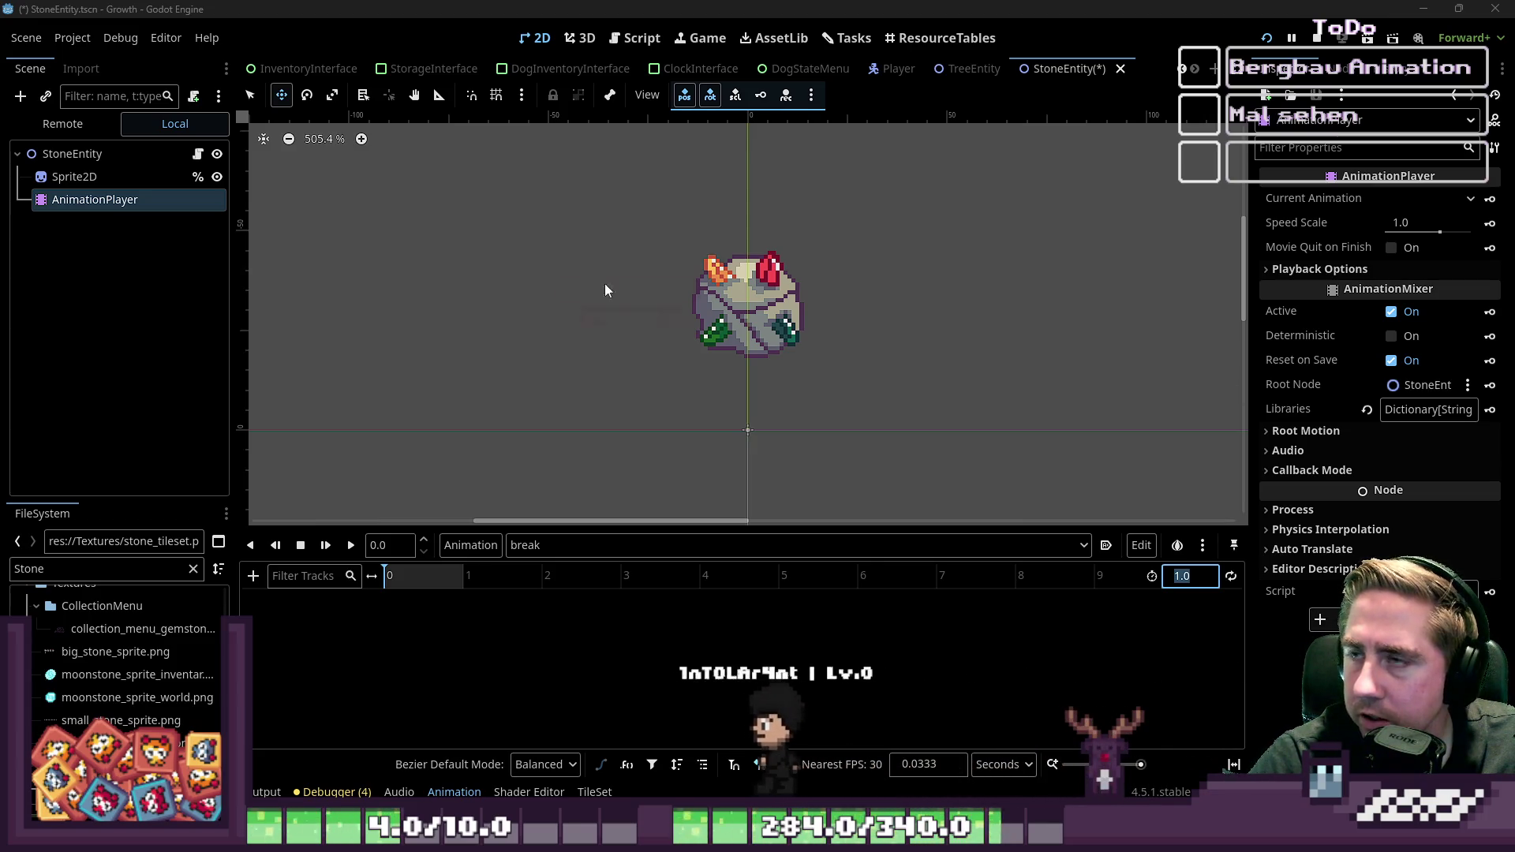
Step: Switch to the Opera browser and play the Godot Shader YouTube video
key(alt+Tab)
click(698, 336)
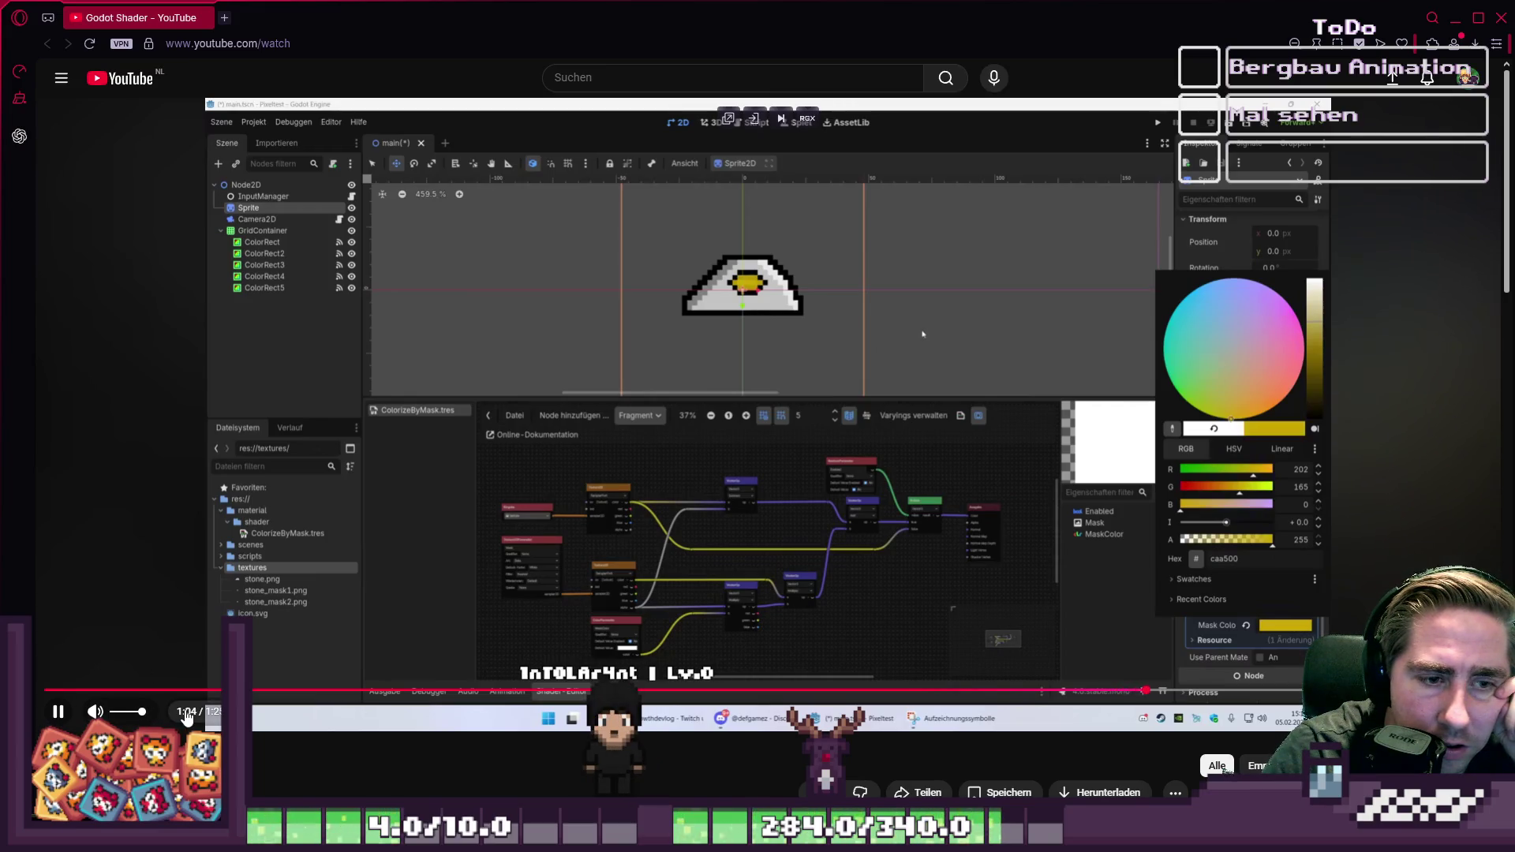
Step: Mute the video, rewatch 0:50–1:06 in fullscreen, then return to Godot's Player scene
click(95, 711)
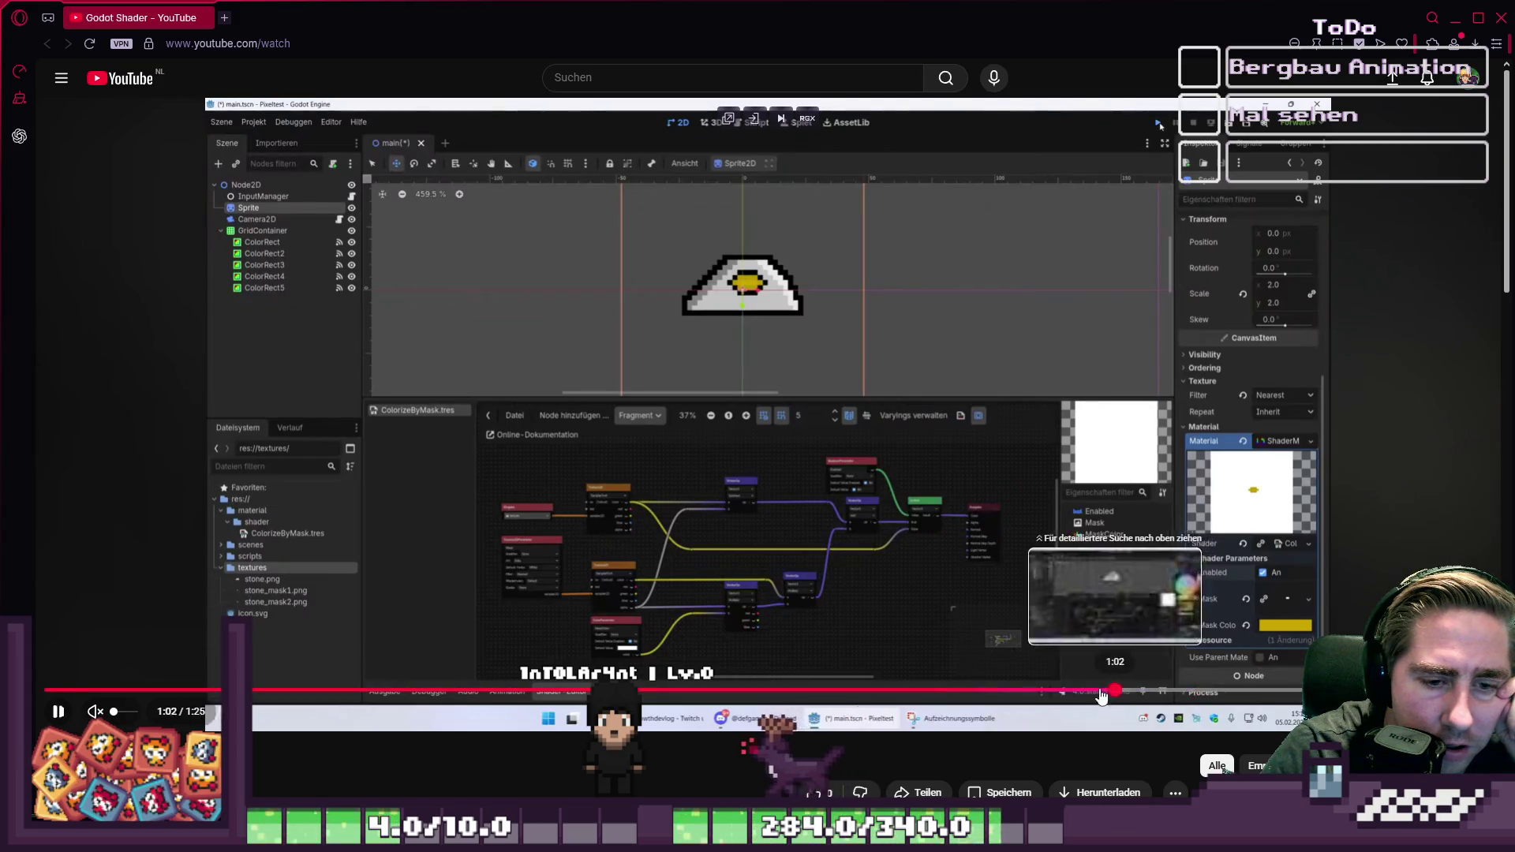
click(914, 691)
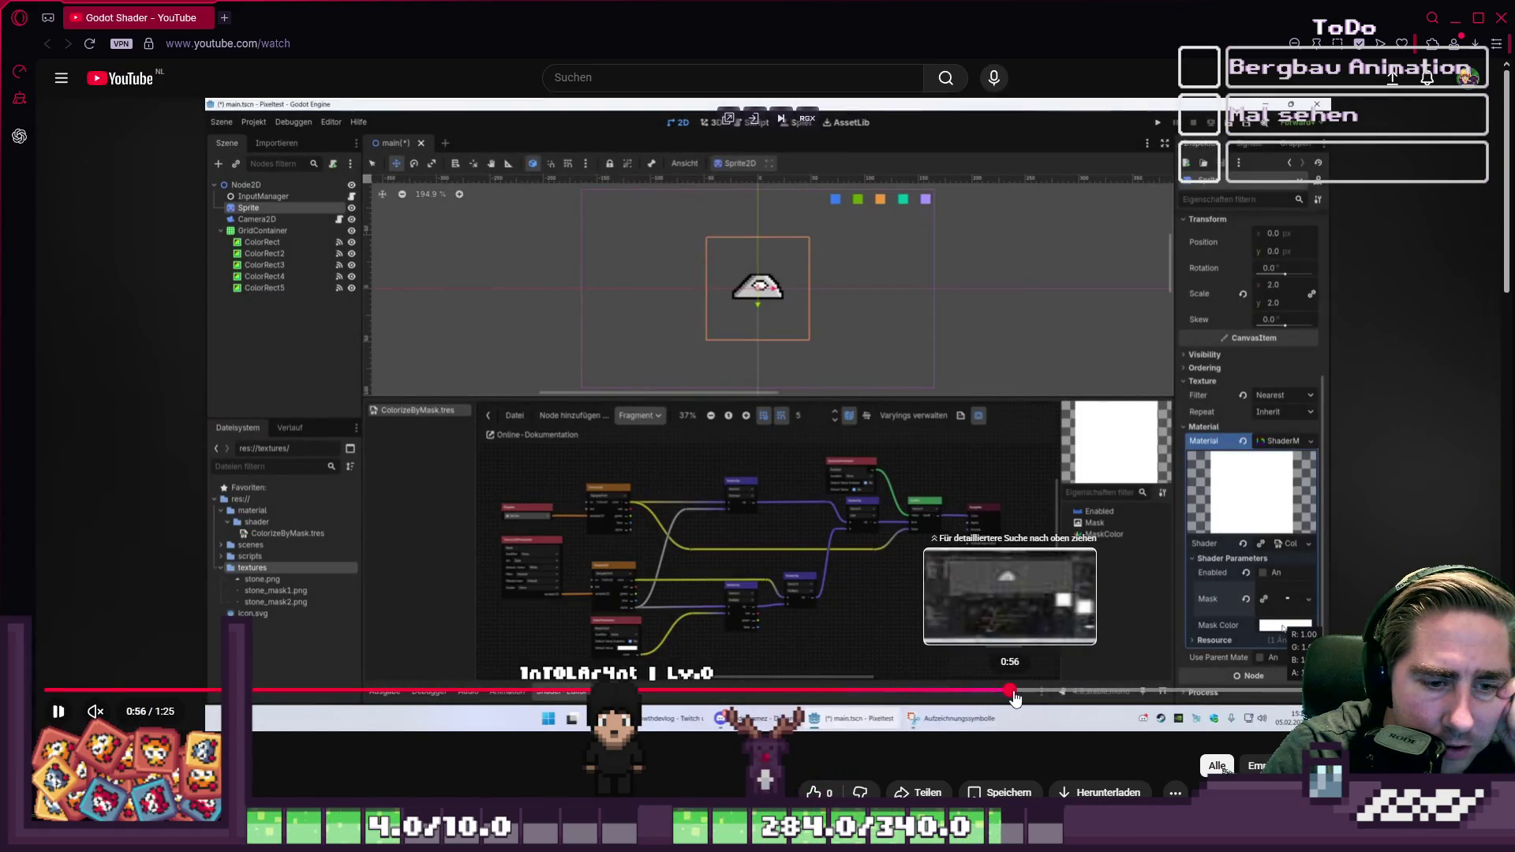
click(1029, 692)
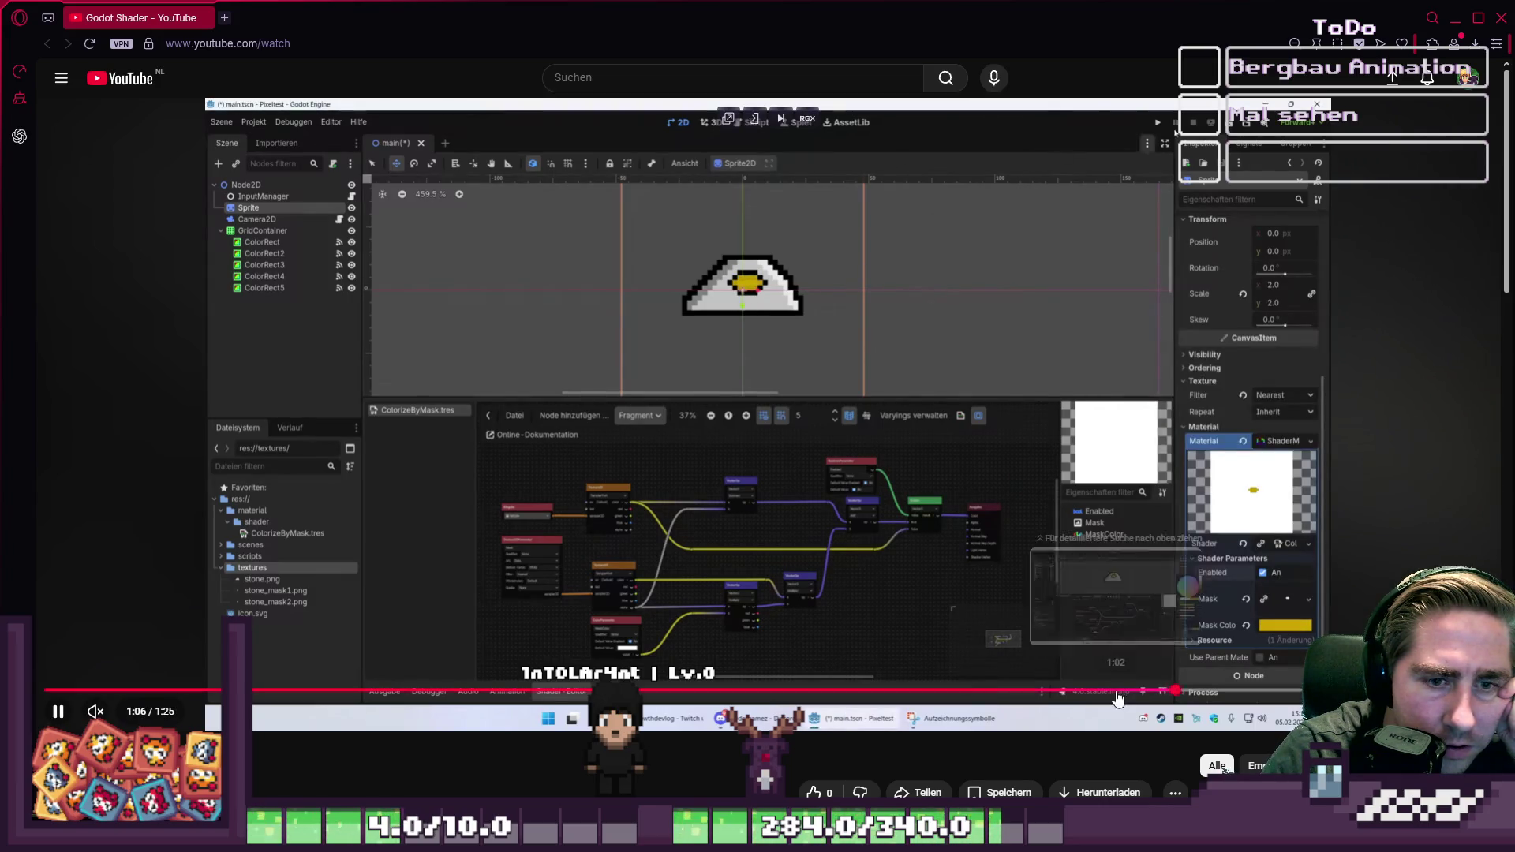
click(938, 691)
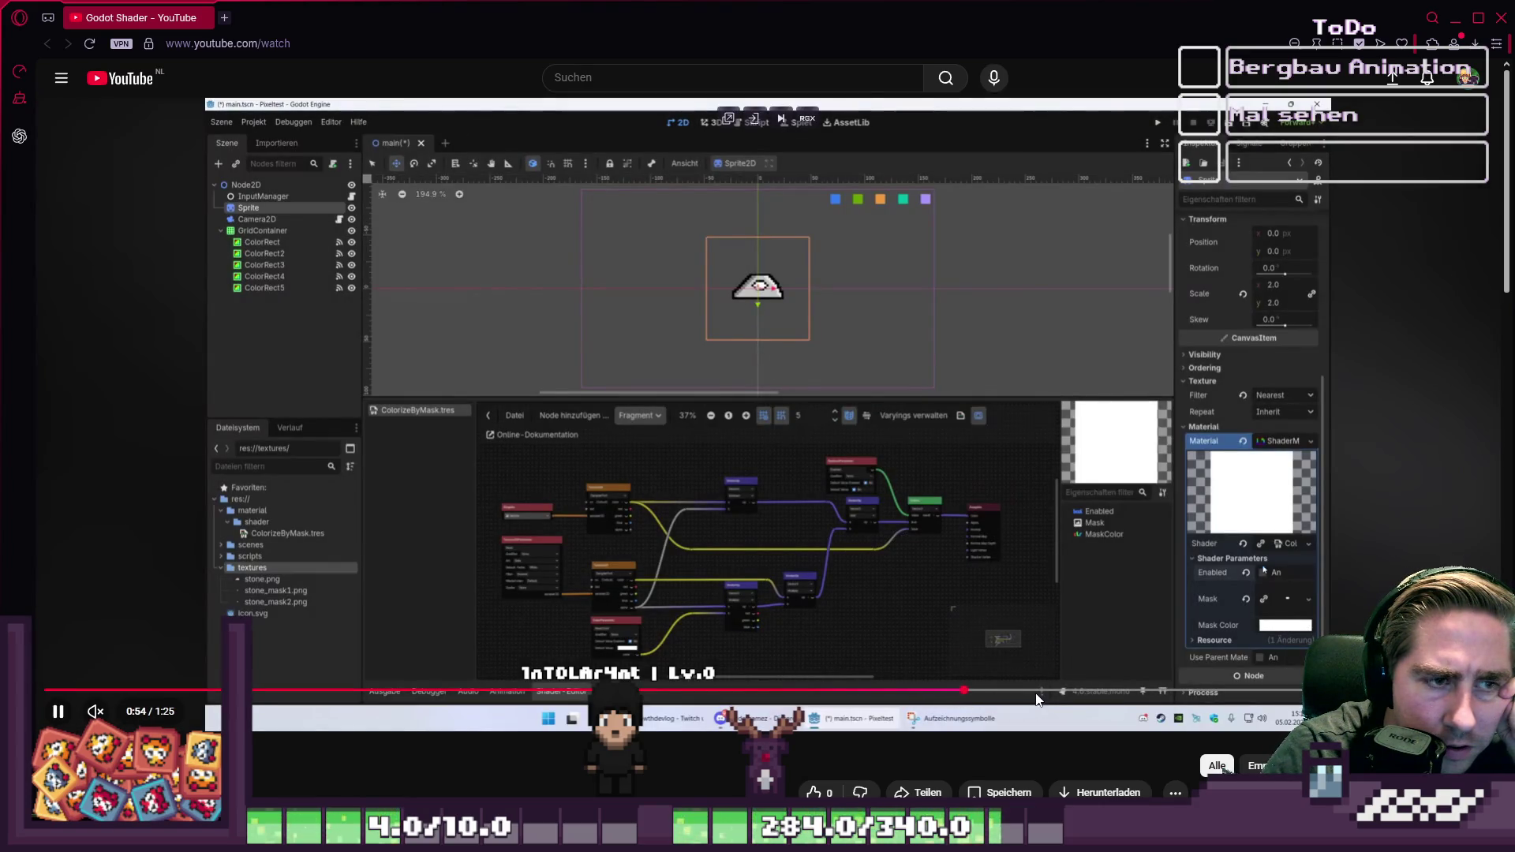
click(1077, 693)
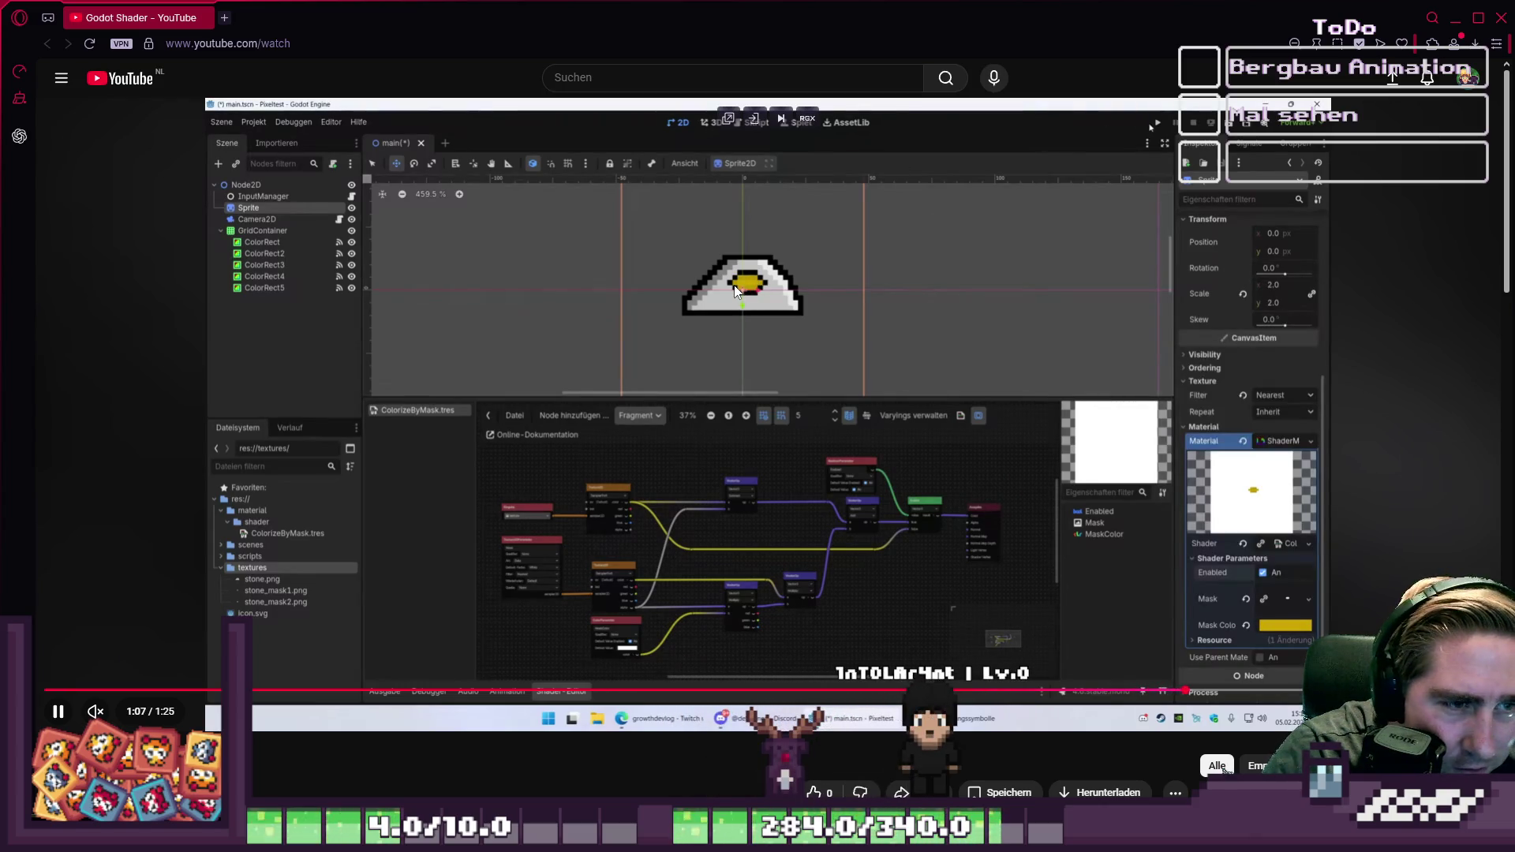
double_click(756, 287)
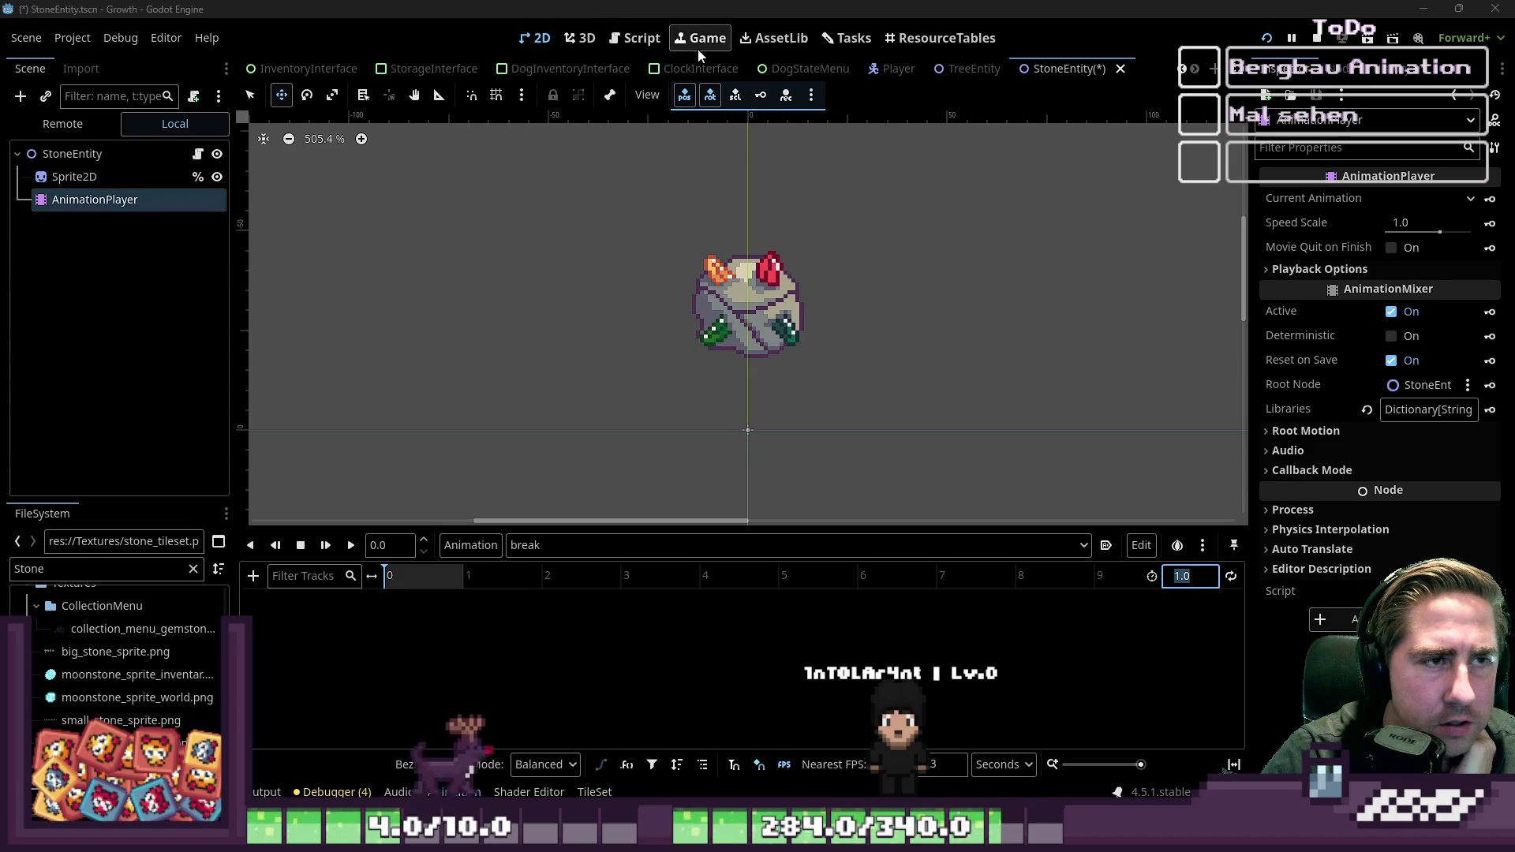
click(870, 68)
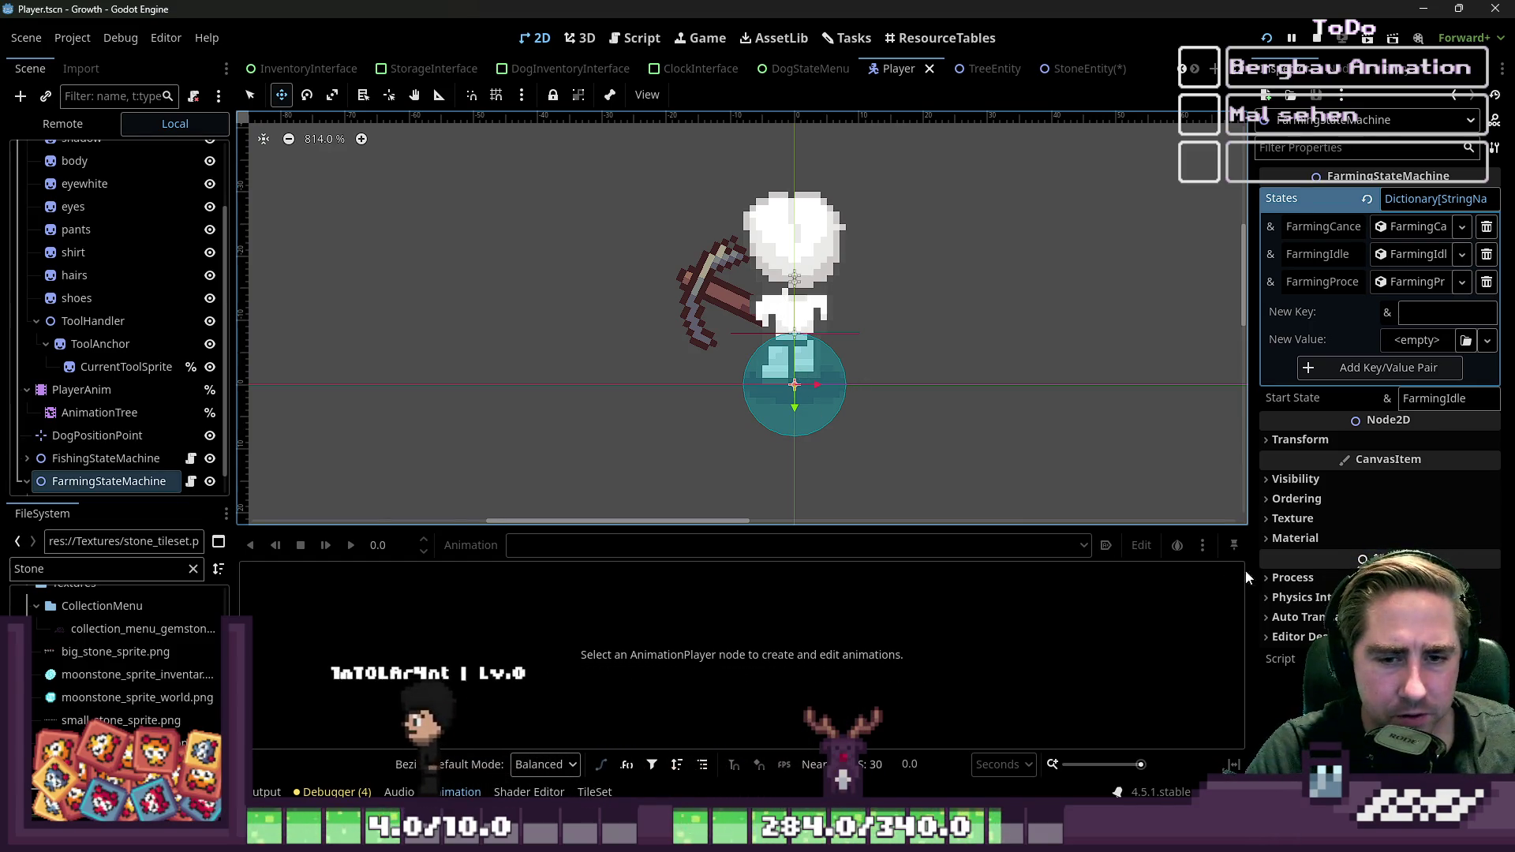
Step: Expand and collapse FarmingStateMachine's material settings in the Inspector, then scroll back up
click(1295, 537)
click(1295, 543)
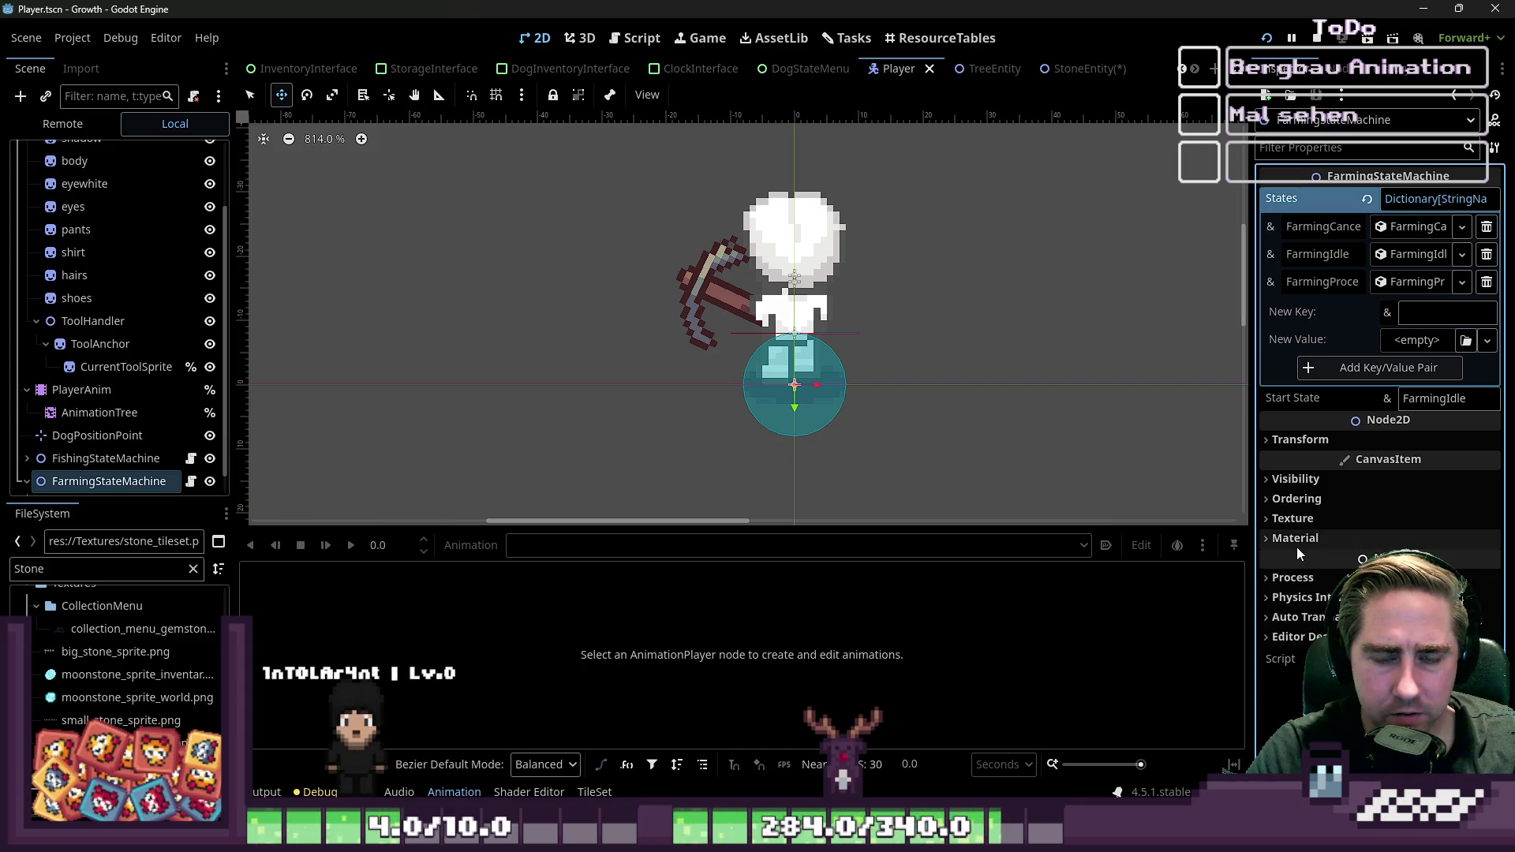
scroll(71, 339, up, 3)
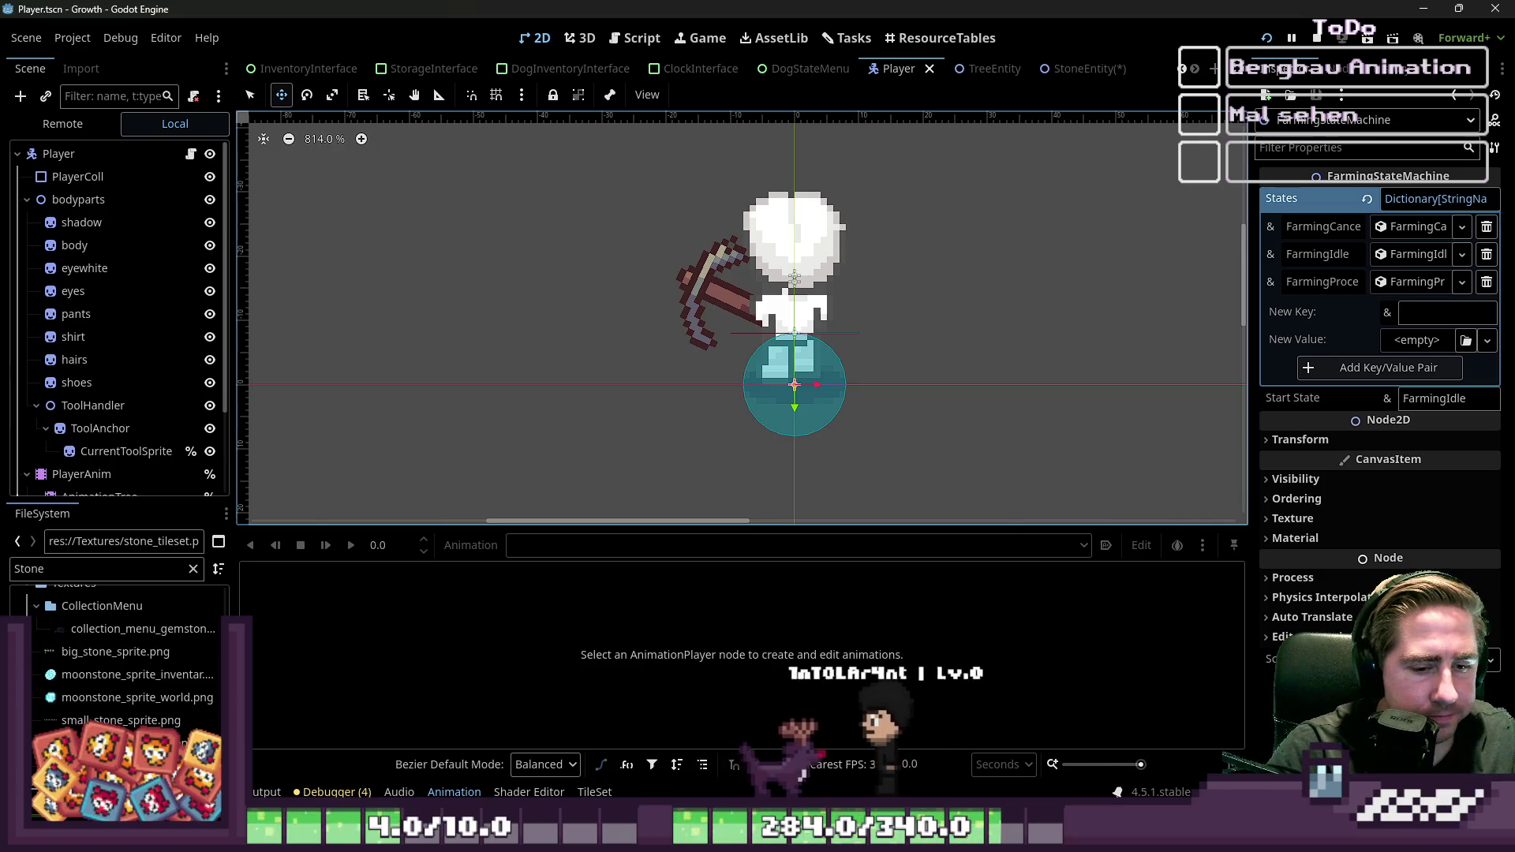
Step: Bring the running game window forward, then Alt+Tab to the Godot Shader video
mouse_move(1026, 840)
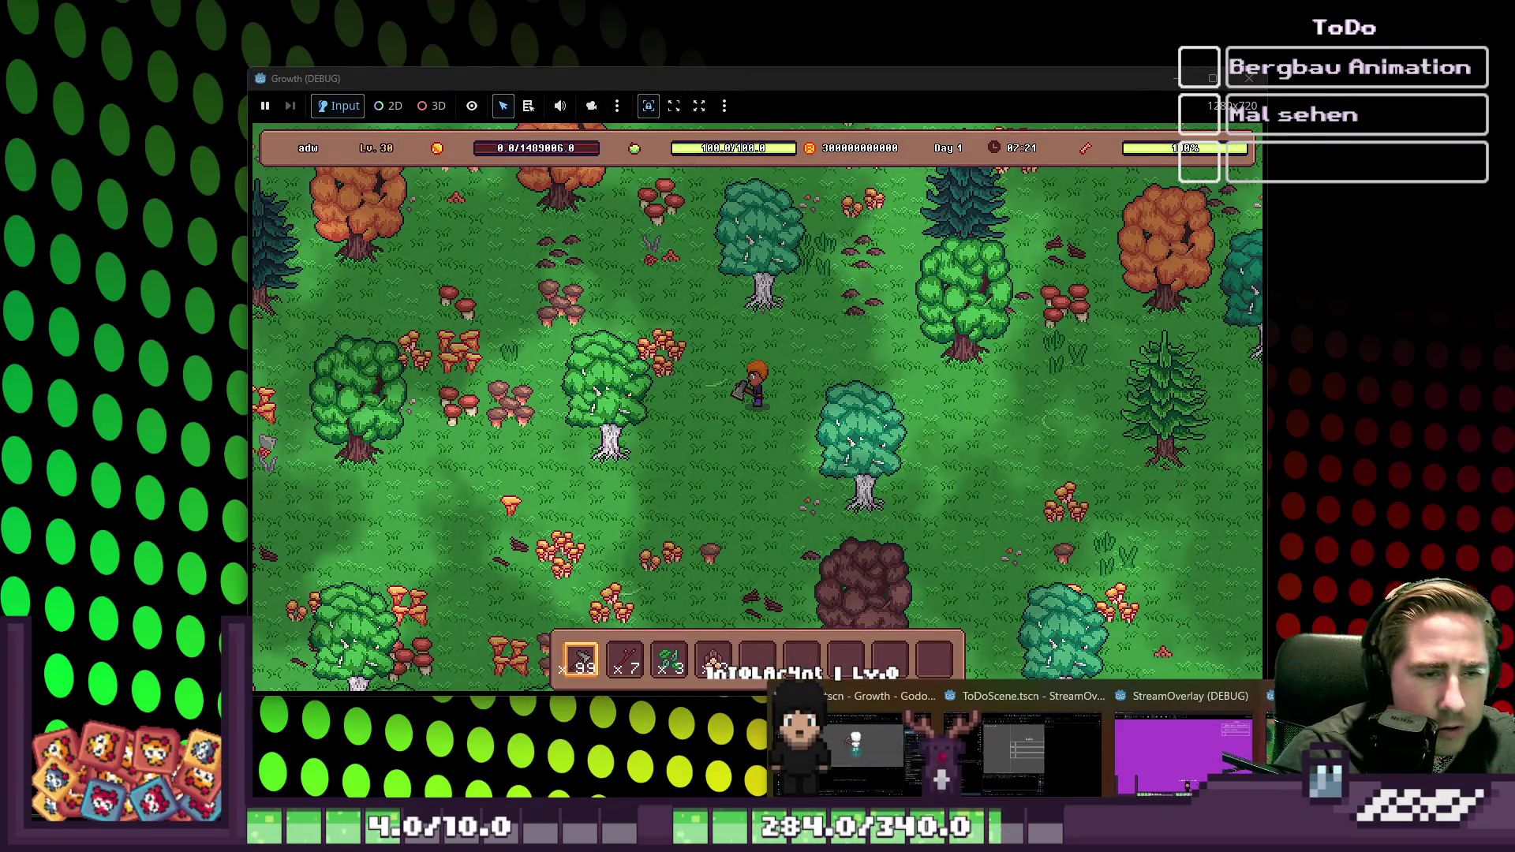
click(876, 749)
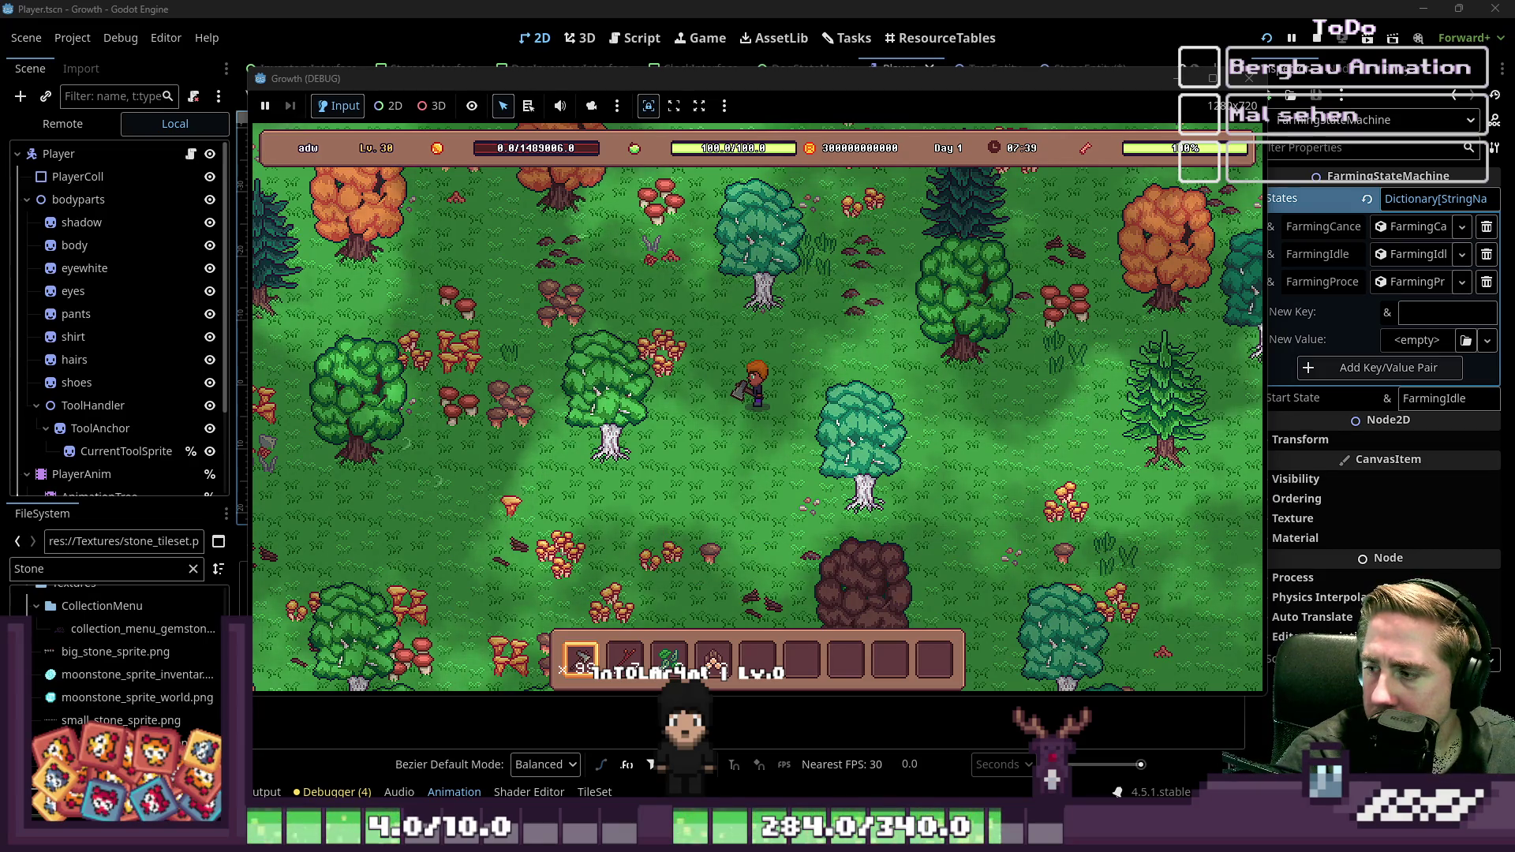
mouse_move(1060, 405)
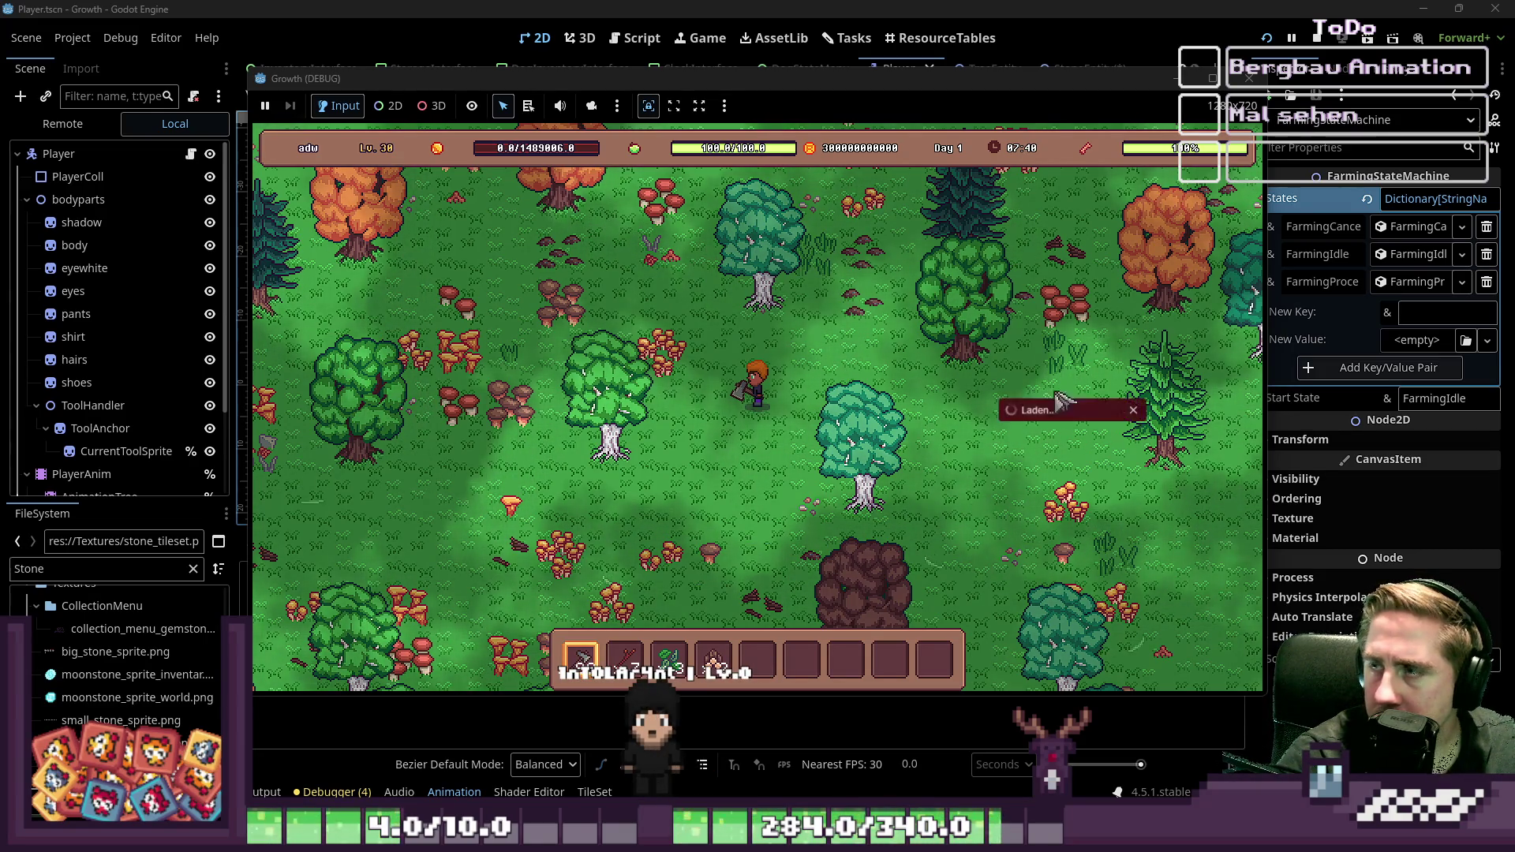
key(alt+Tab)
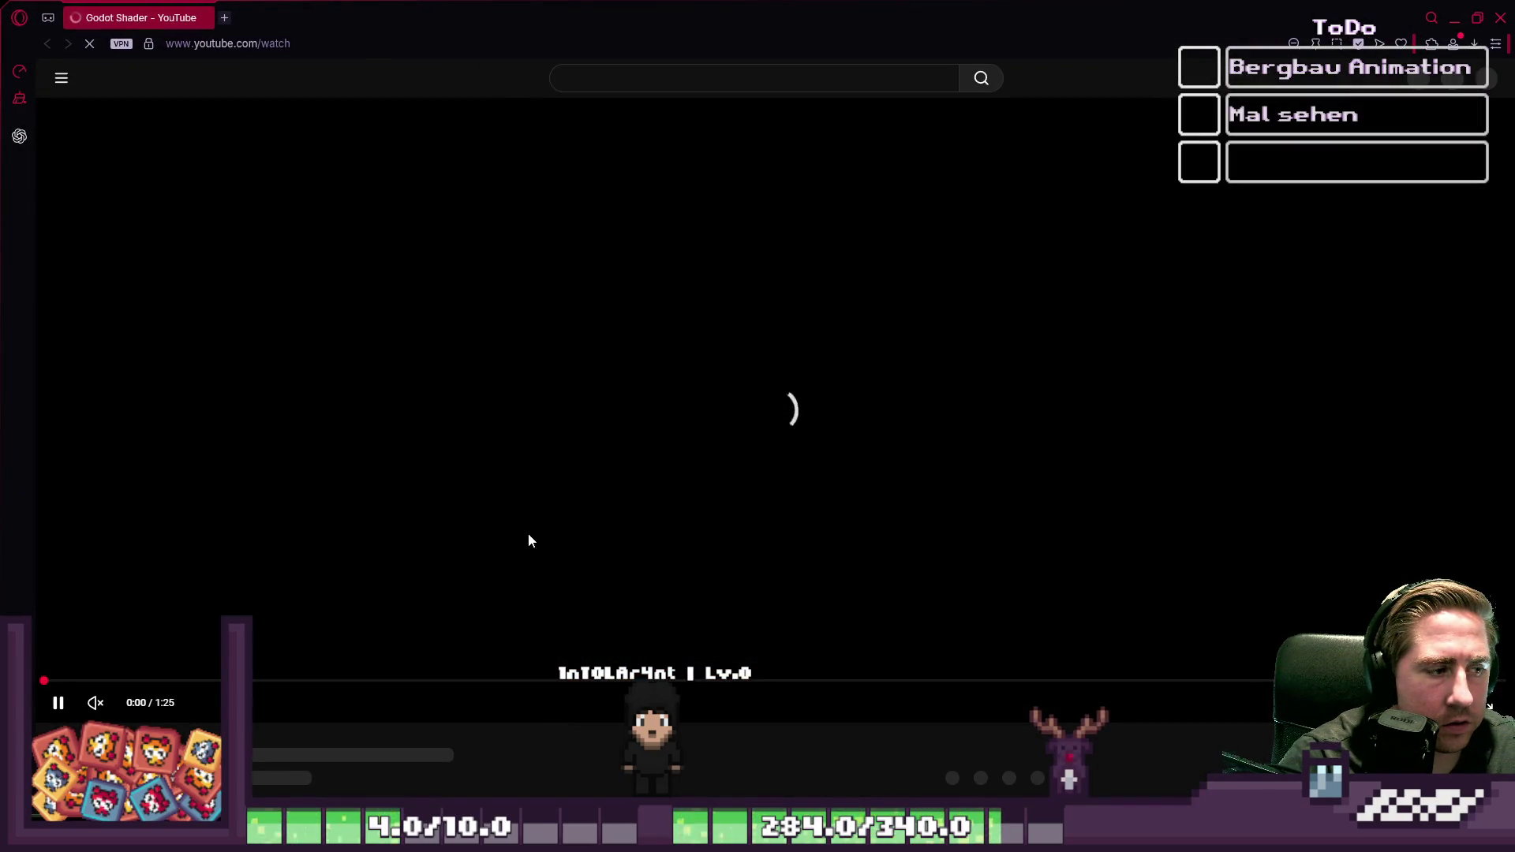
Step: Scrub the video to 0:56, resume playback and switch to fullscreen
click(655, 692)
click(1097, 693)
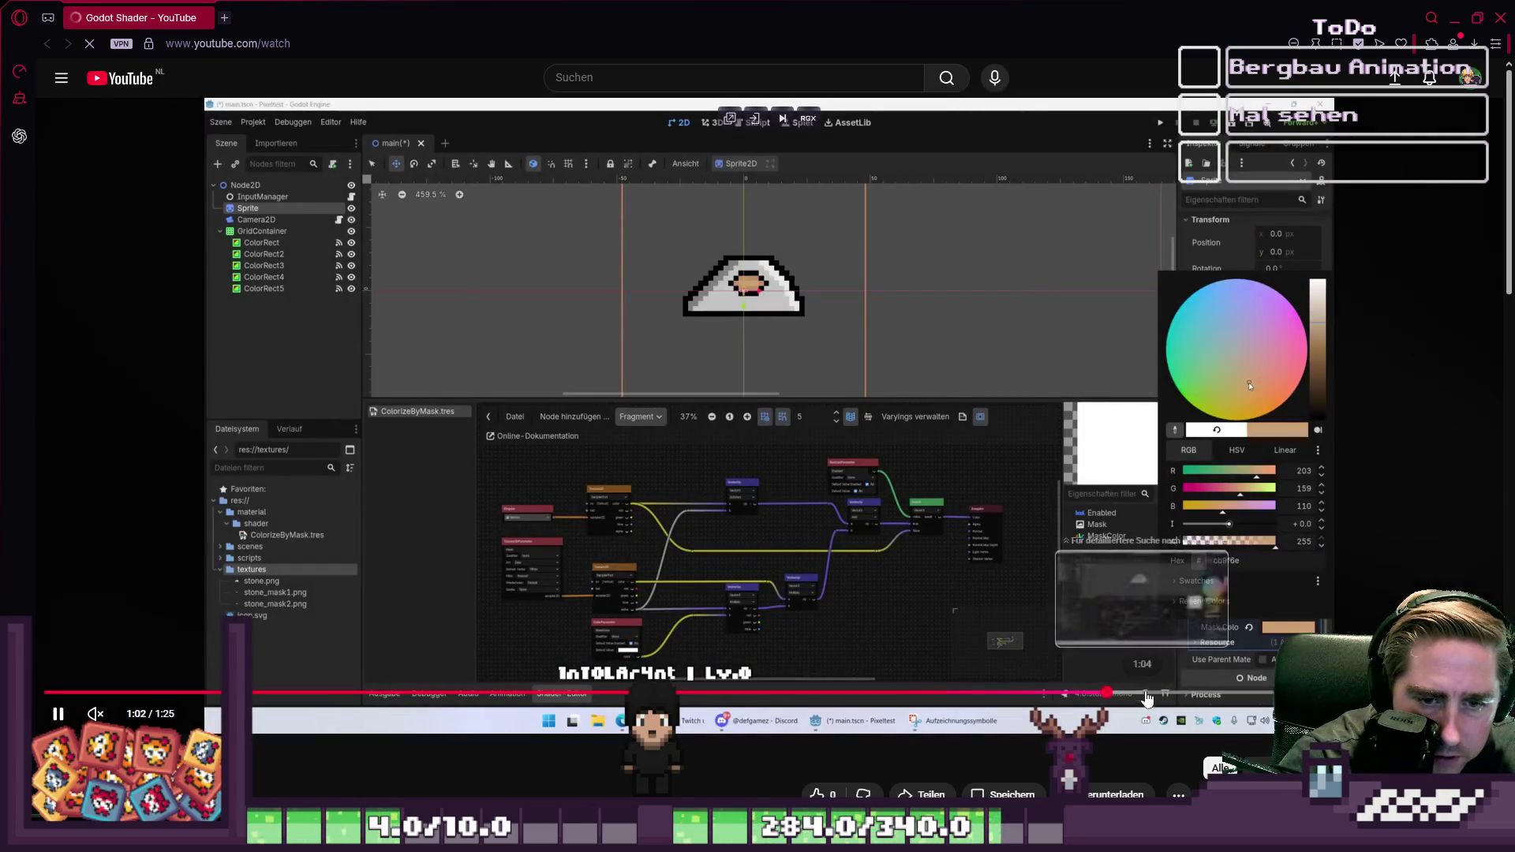
key(Right)
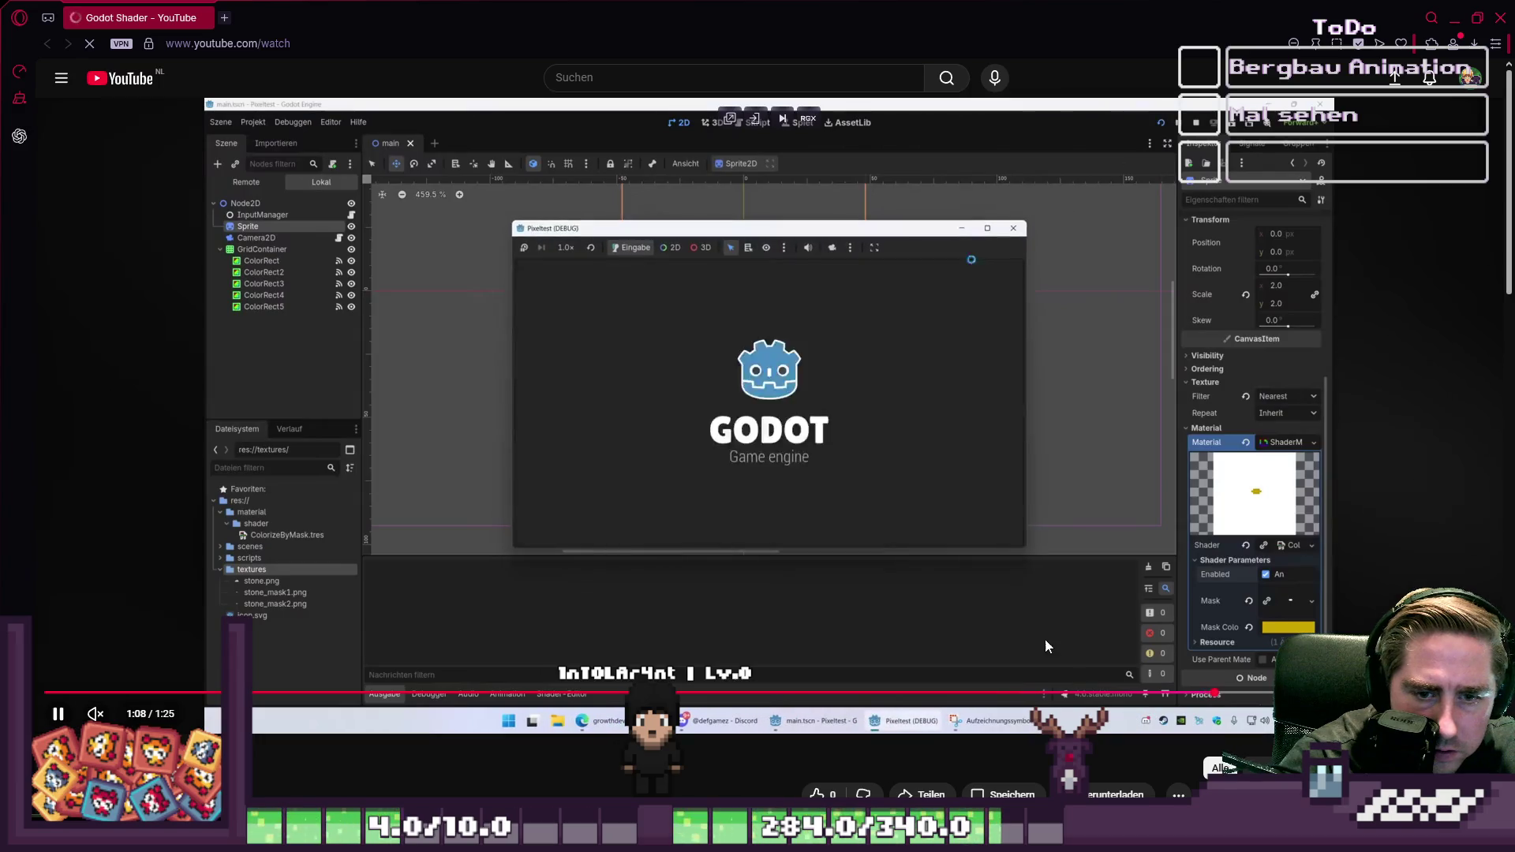
click(1045, 646)
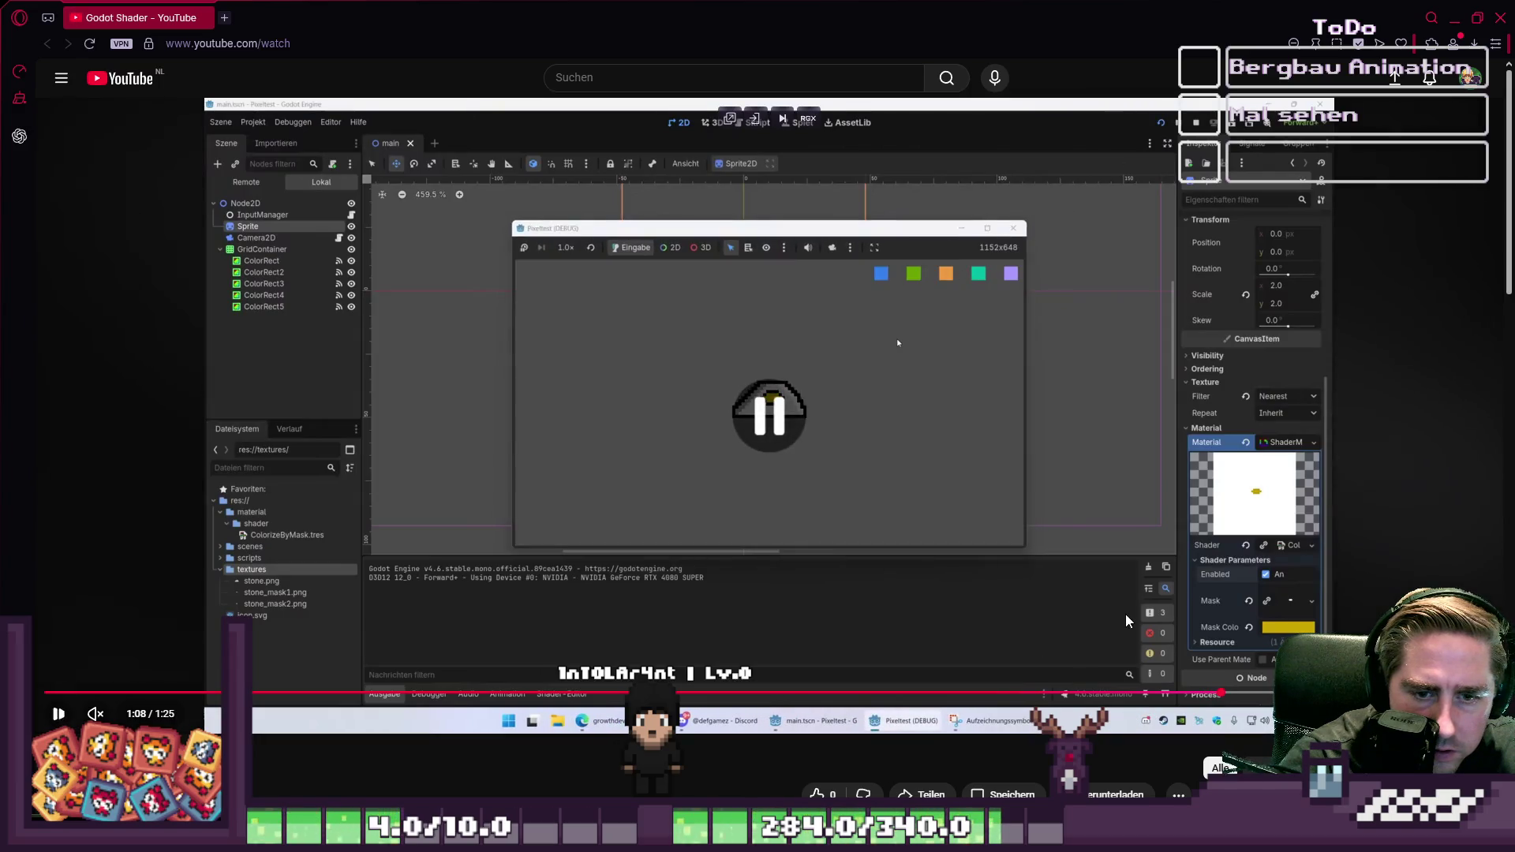
click(1139, 693)
drag(1138, 693, 1006, 693)
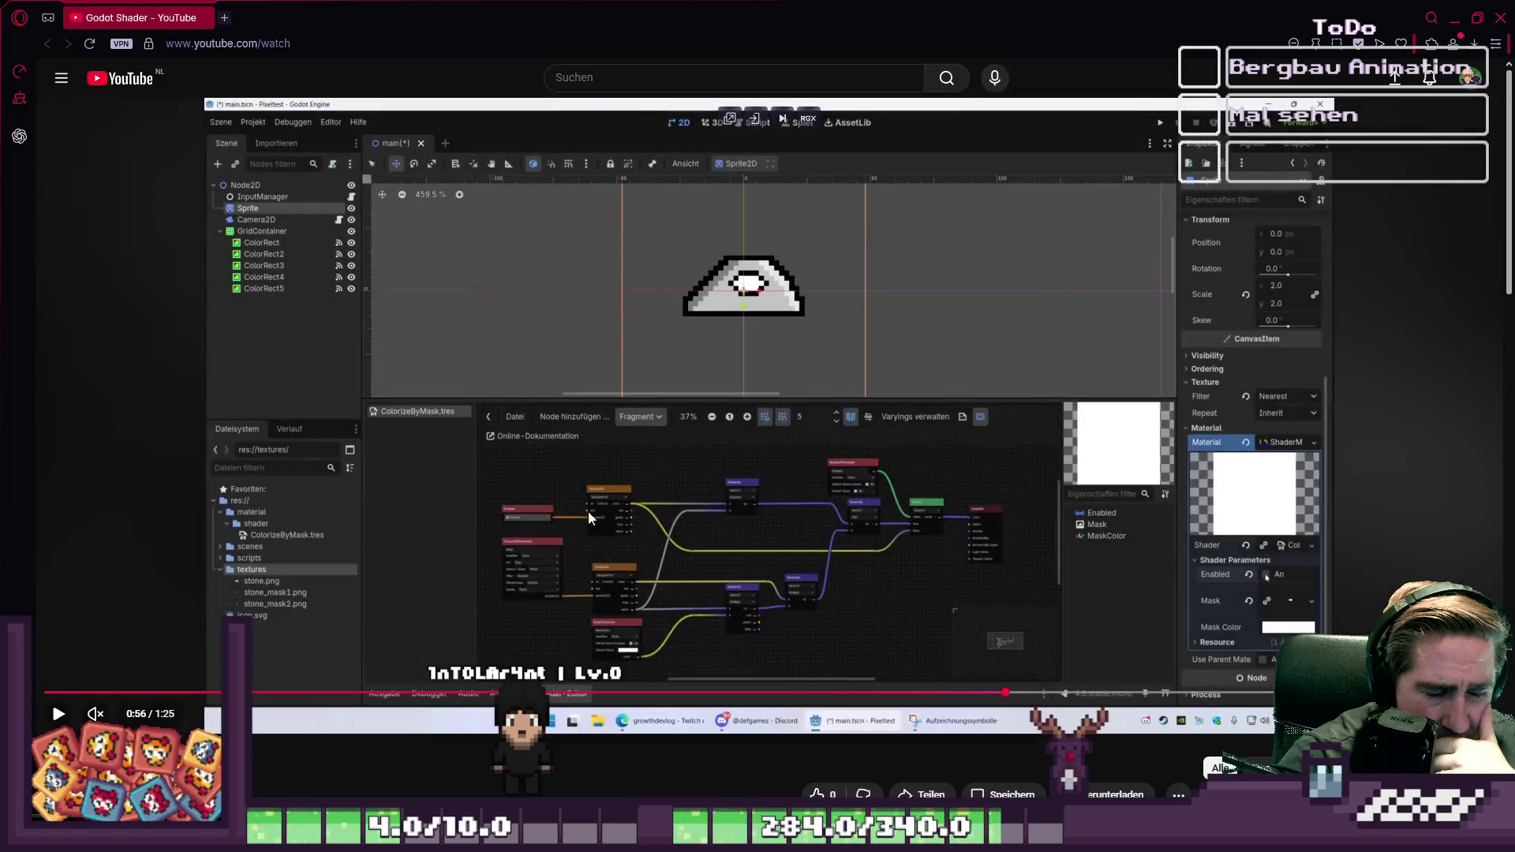
click(658, 559)
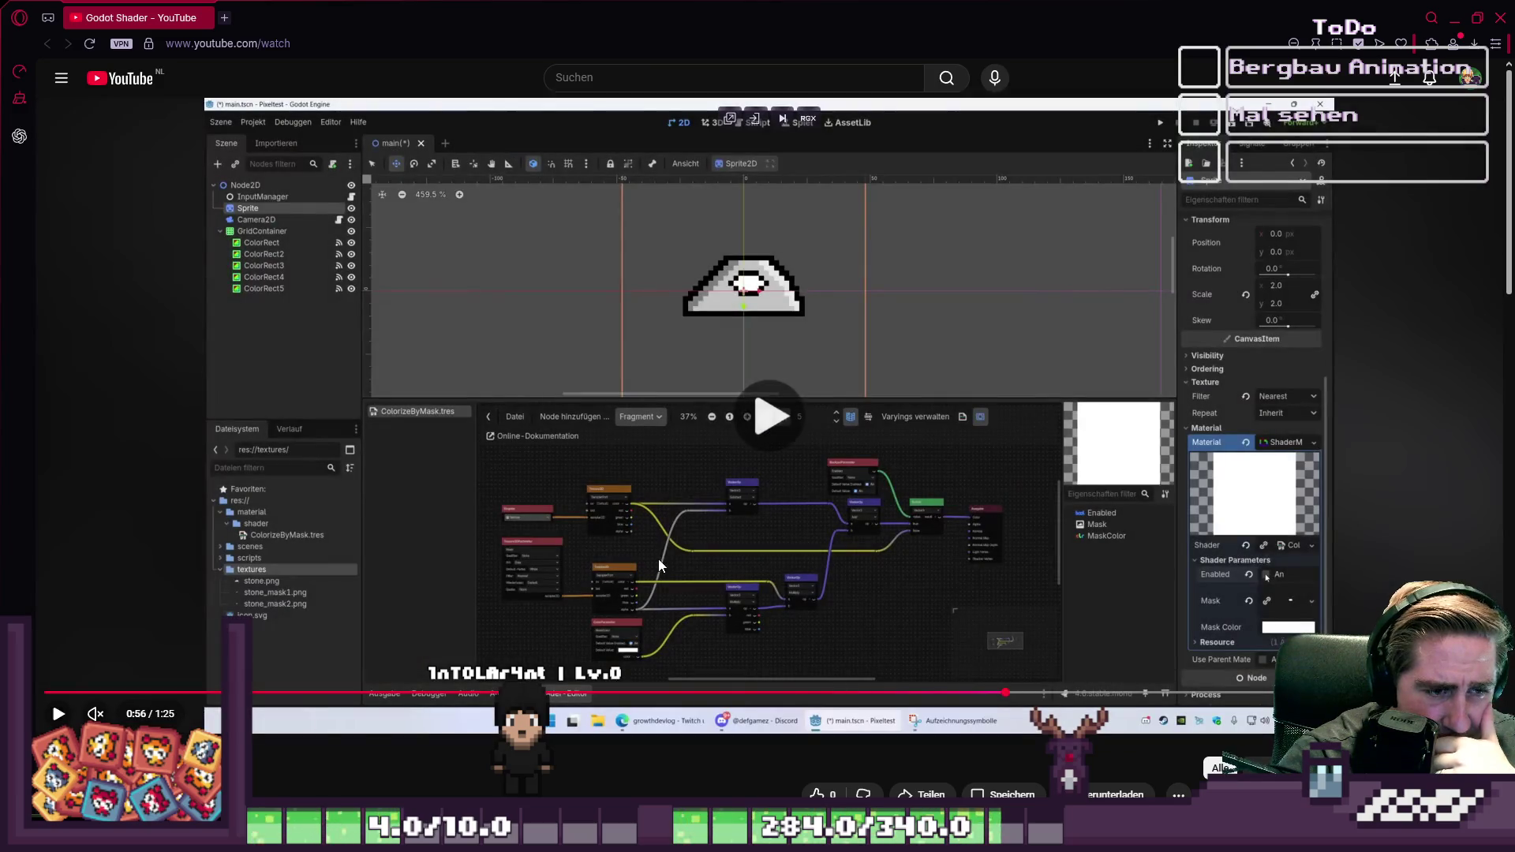
key(f)
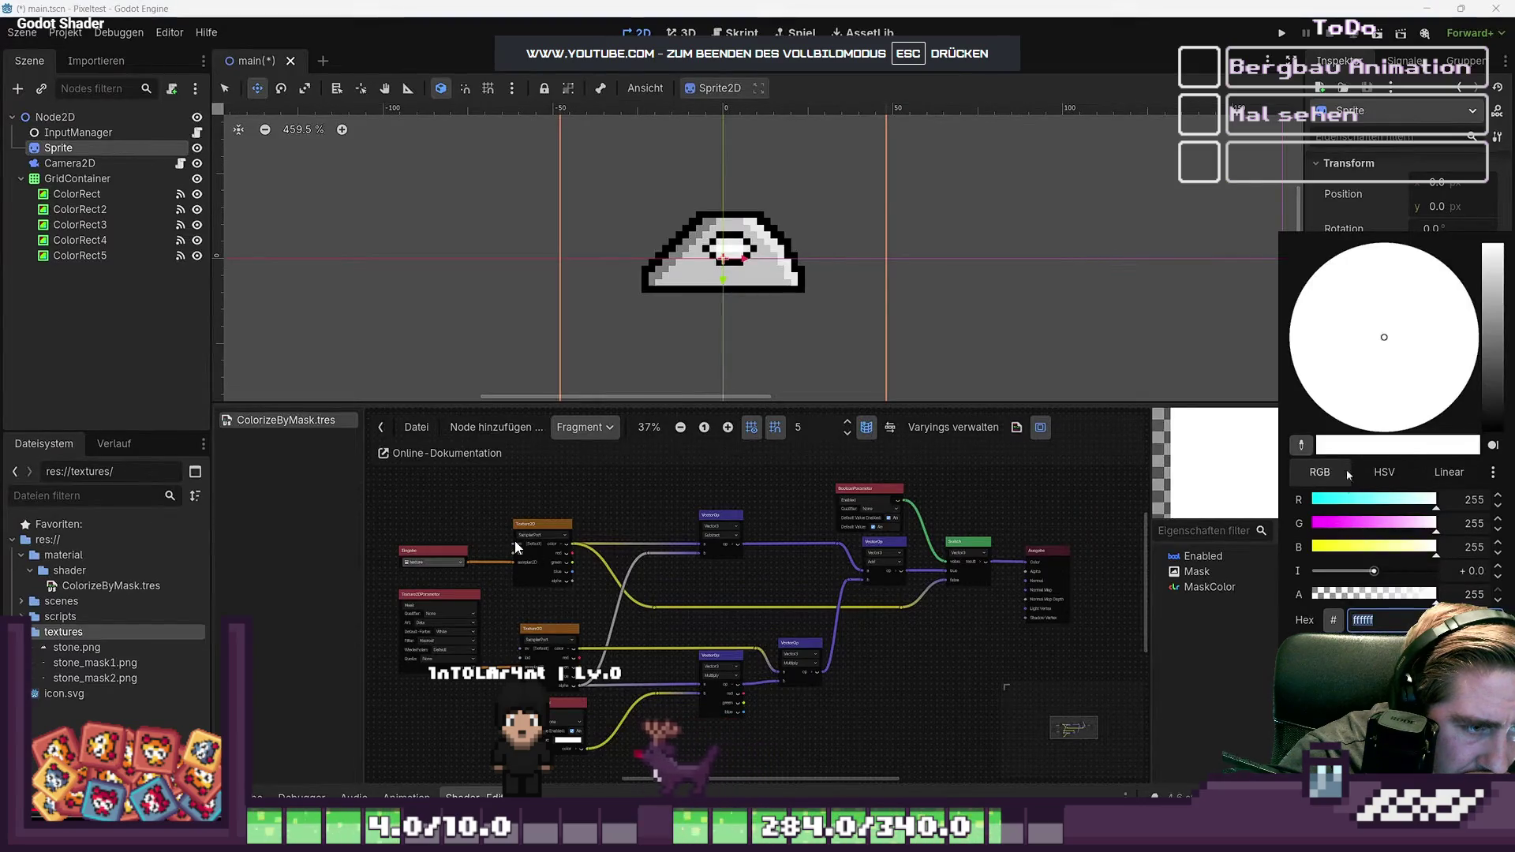
Step: Watch the mask colour turn yellow, exit fullscreen paused at 1:03, and return to Godot
click(622, 535)
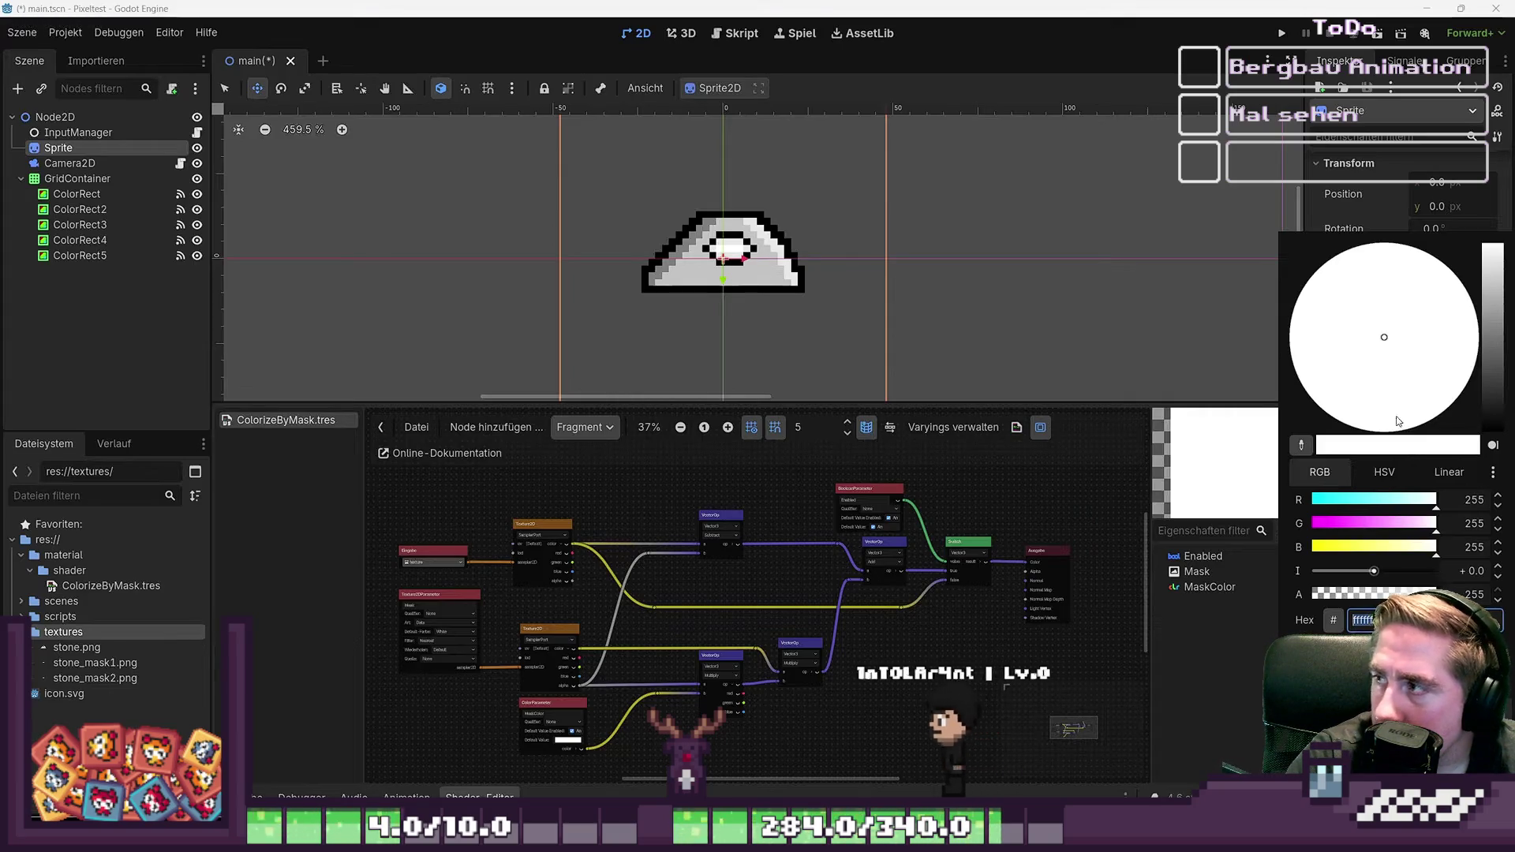
key(f)
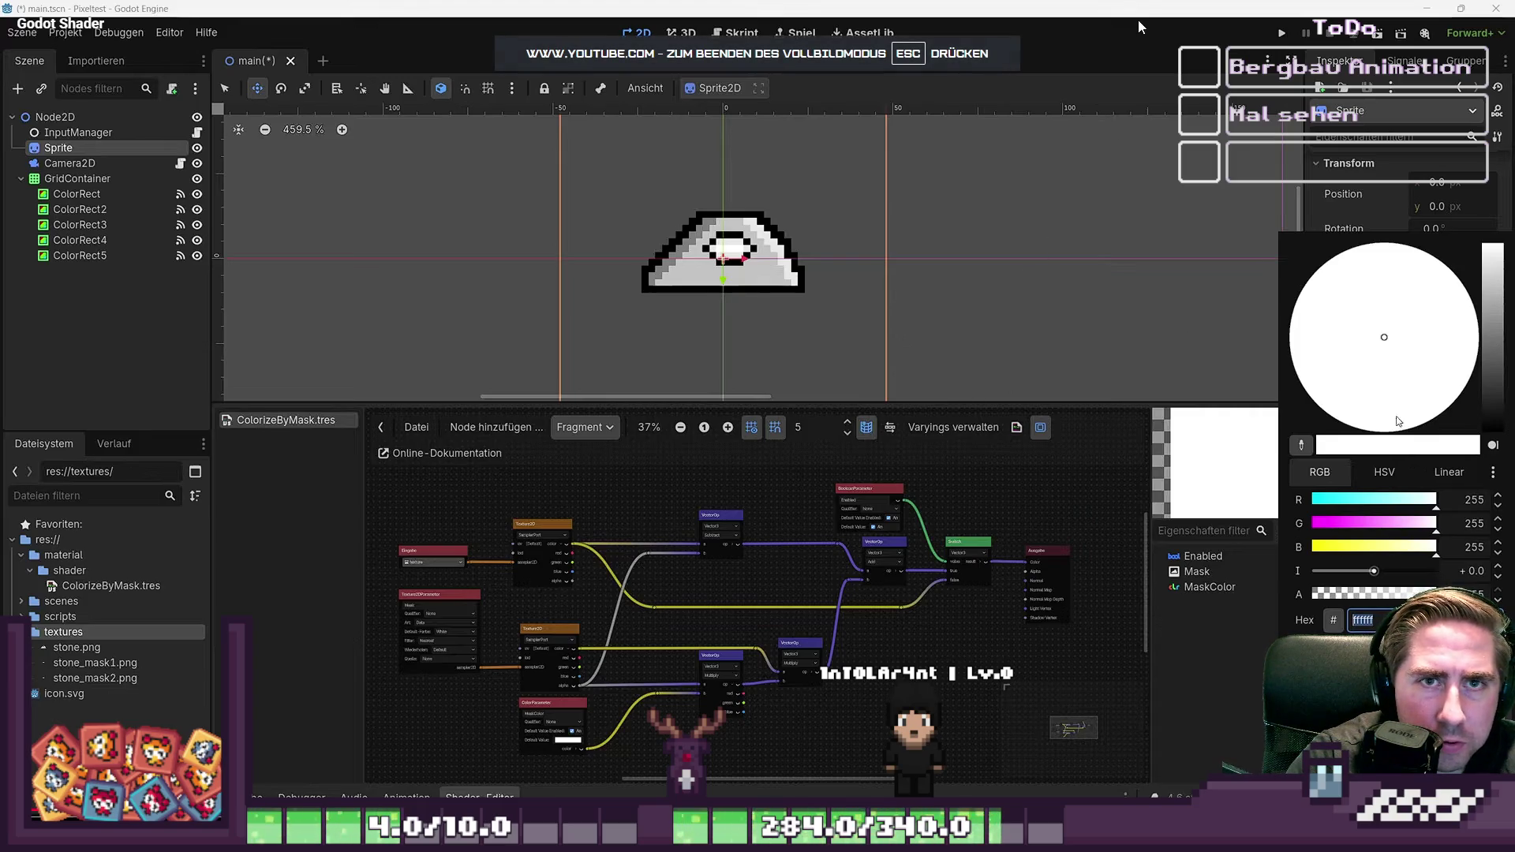
key(k)
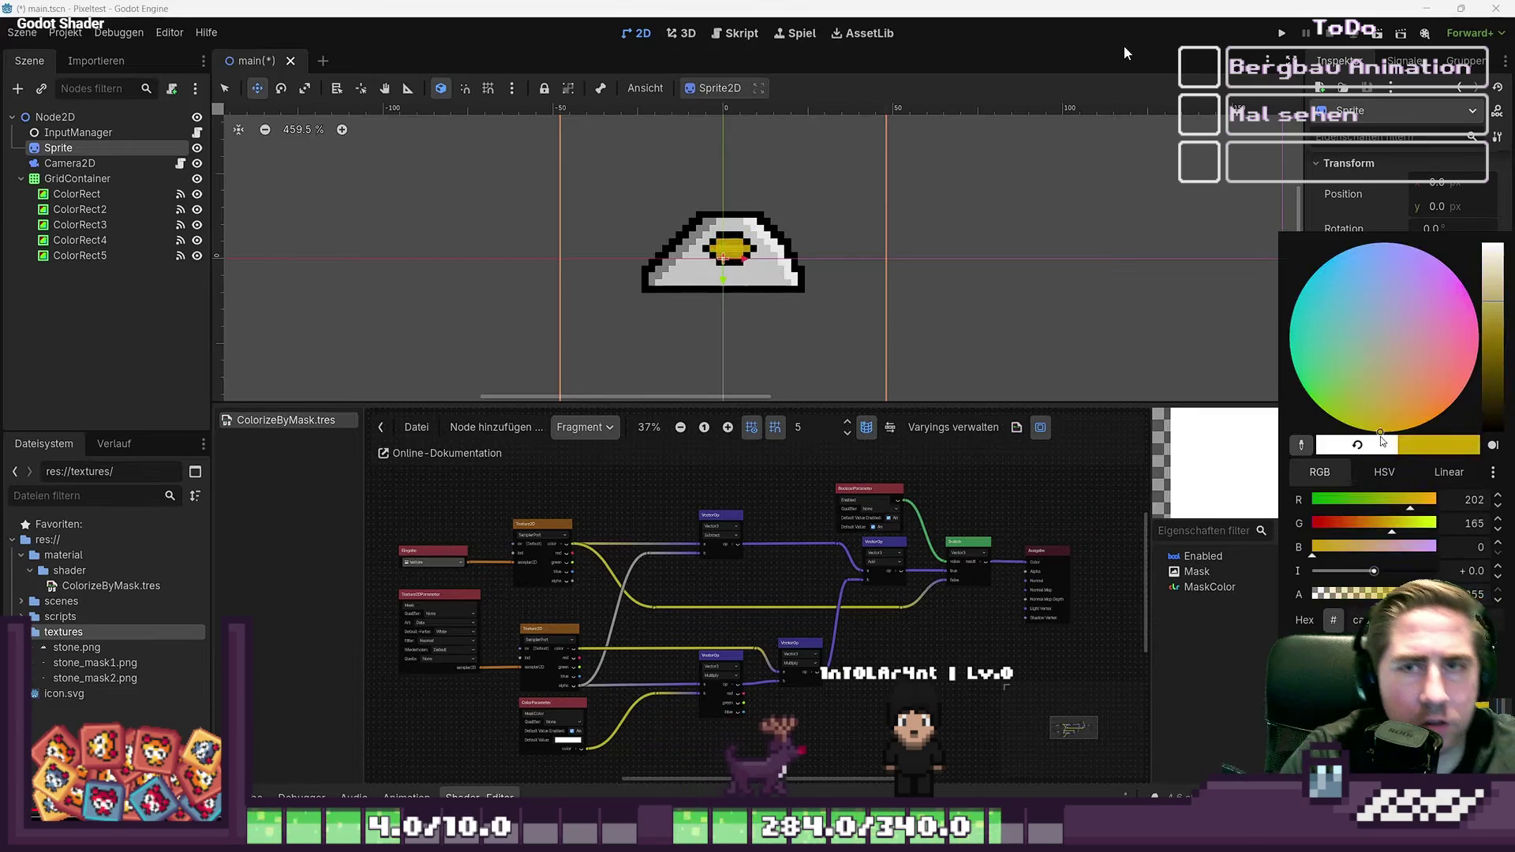
key(k)
key(Escape)
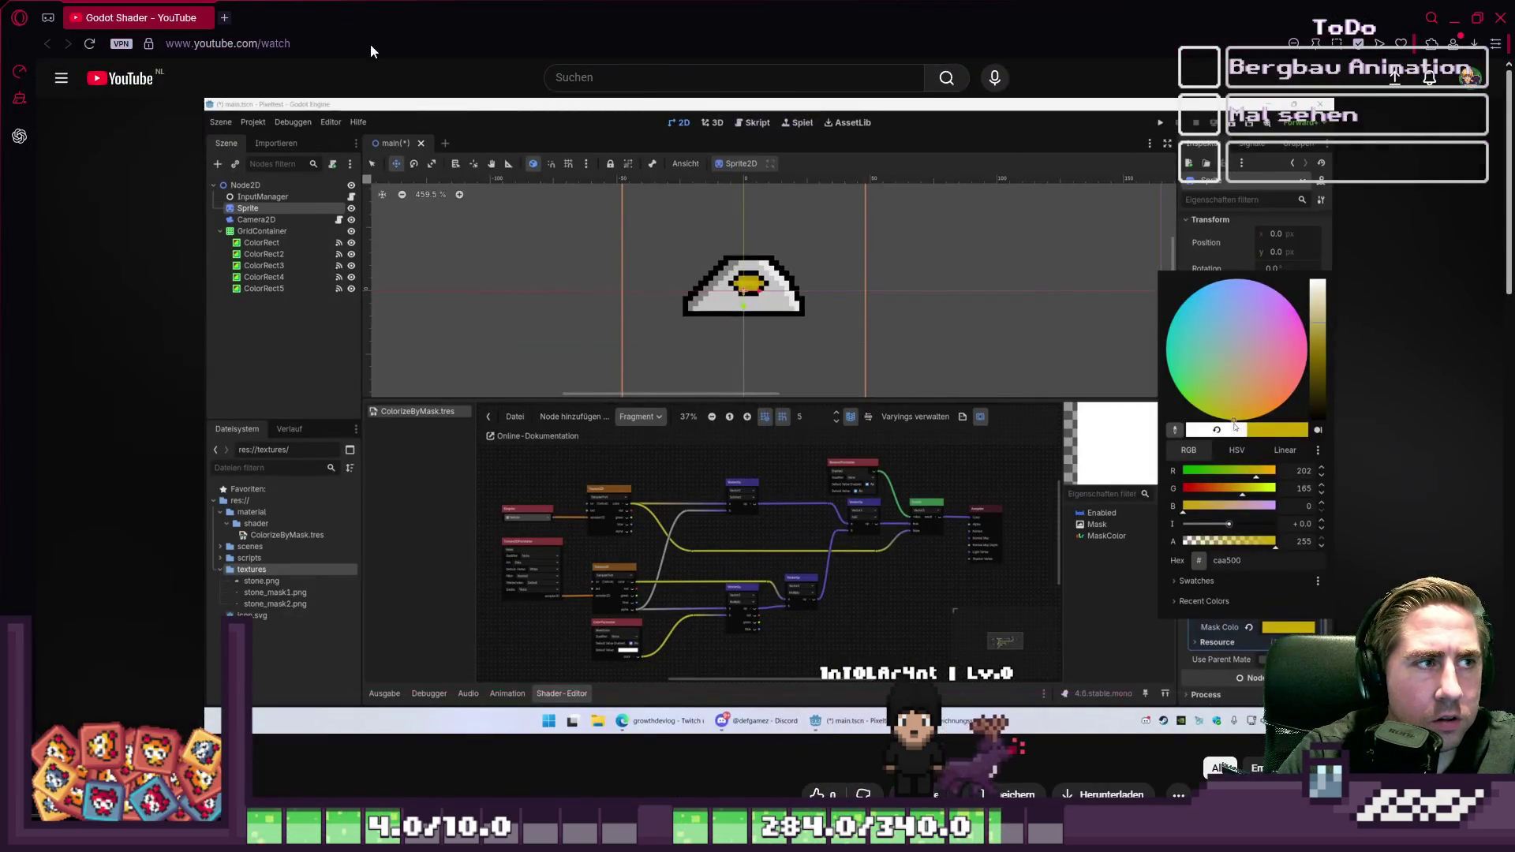
key(alt+Tab)
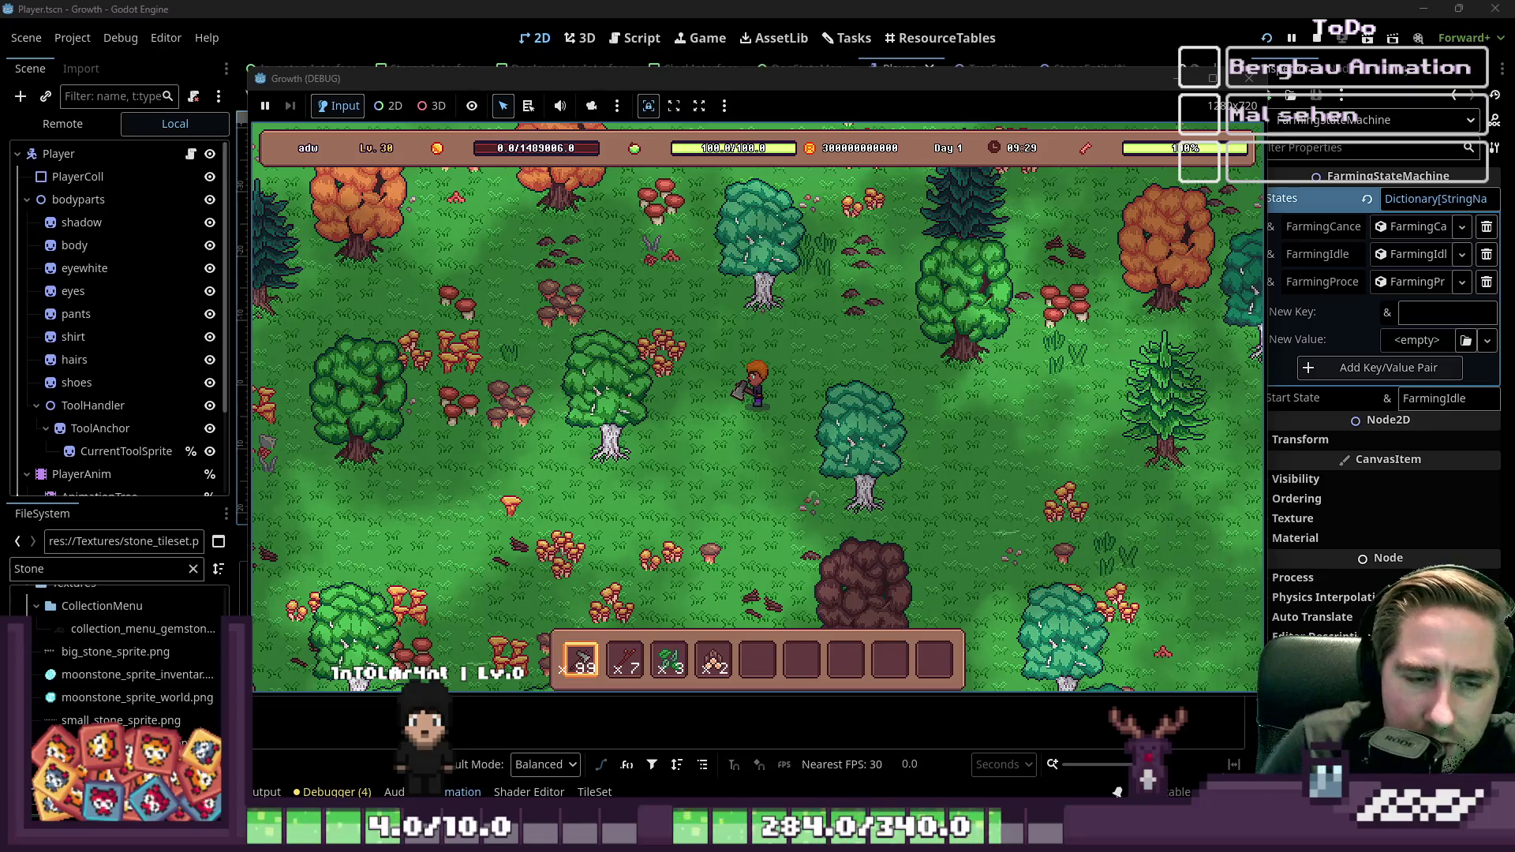
Step: Walk the player north and slightly left through the forest, then stop the game with F8
key(w)
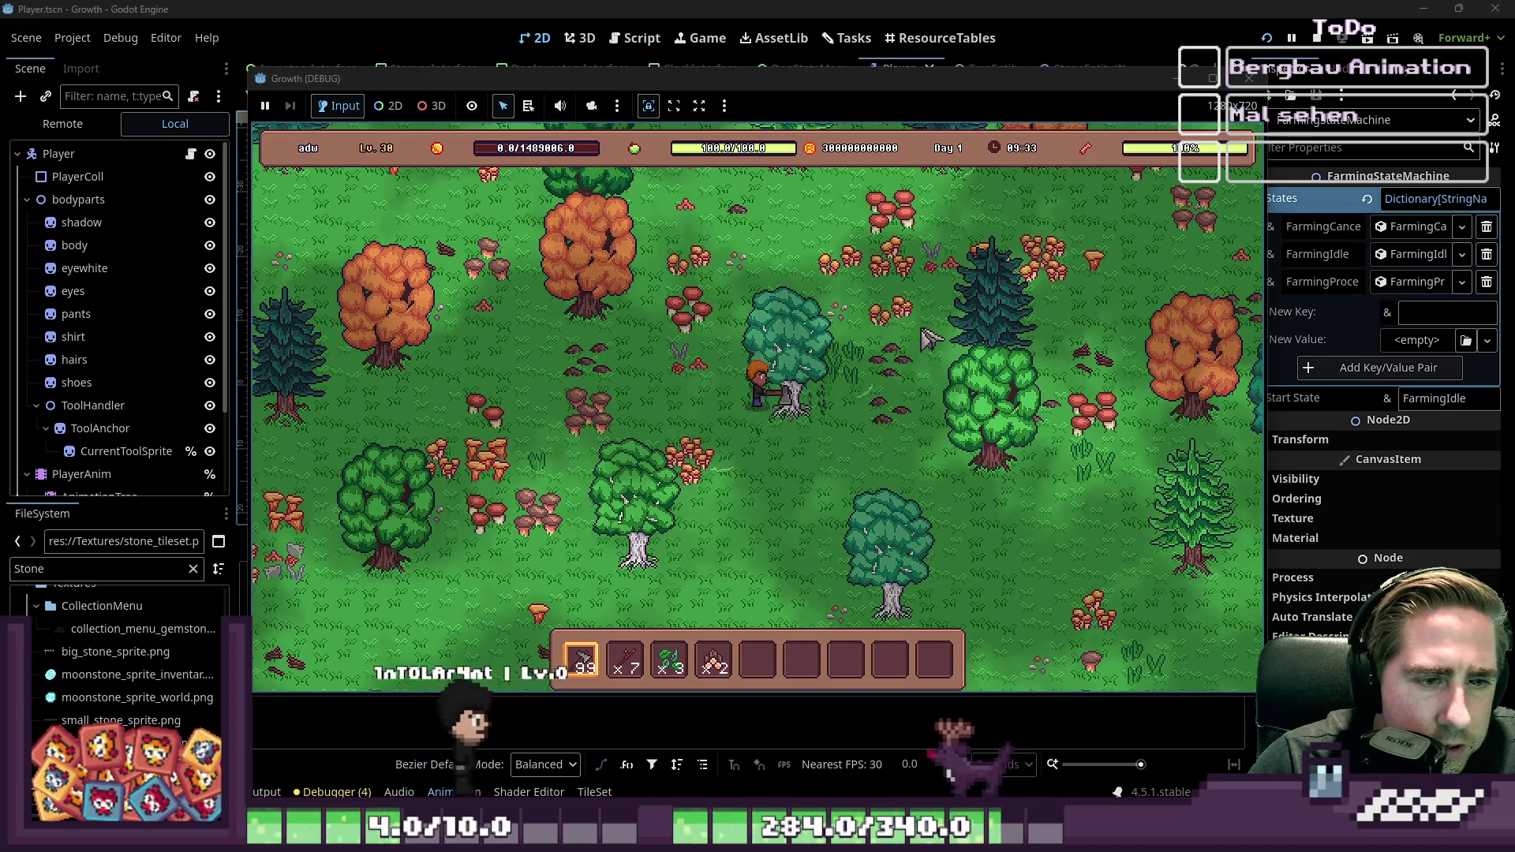
key(w)
key(a)
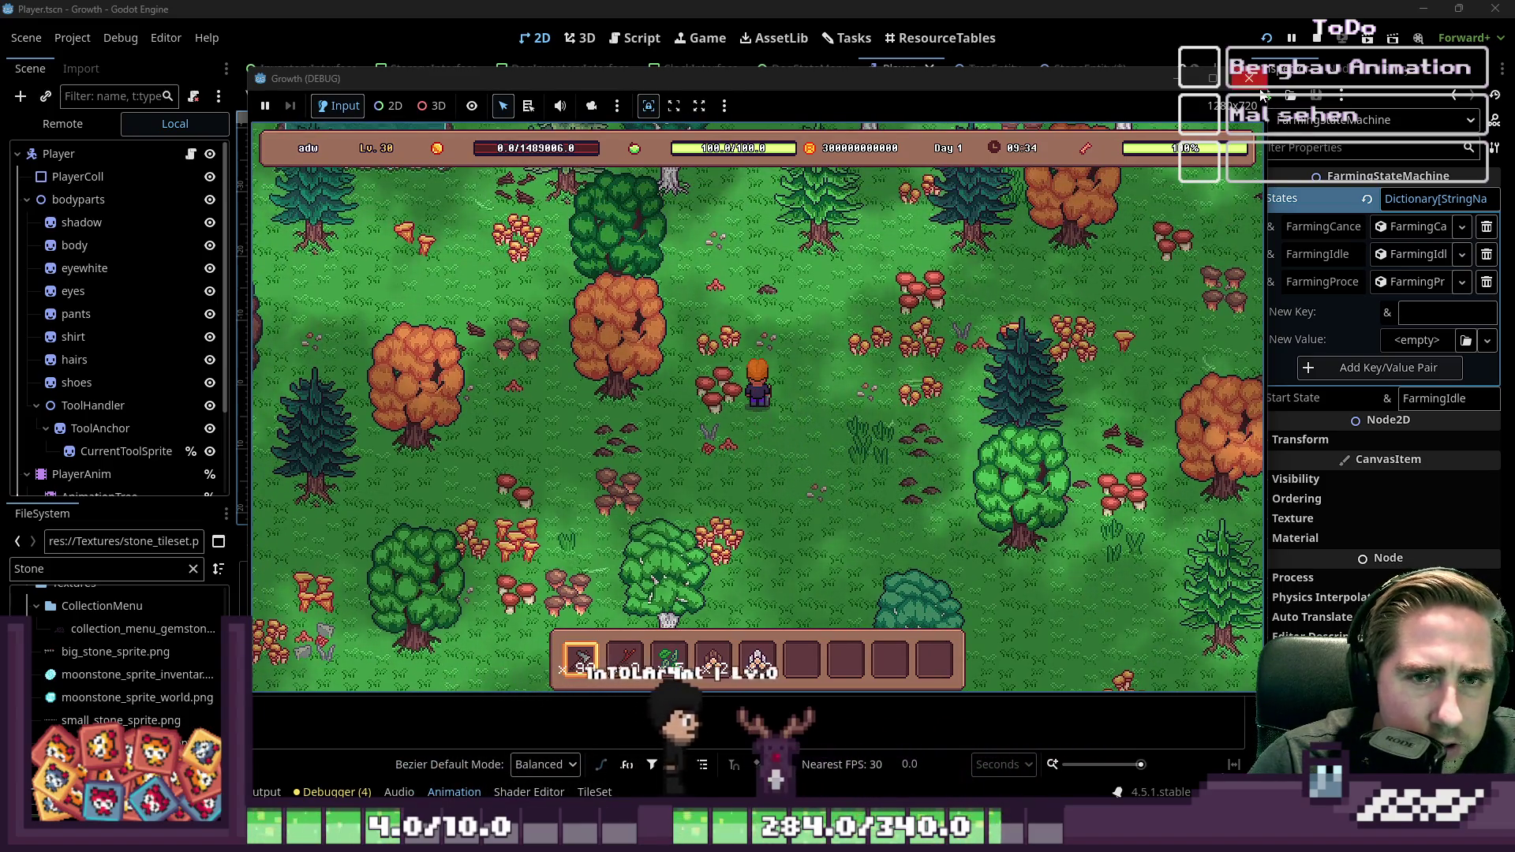
key(F8)
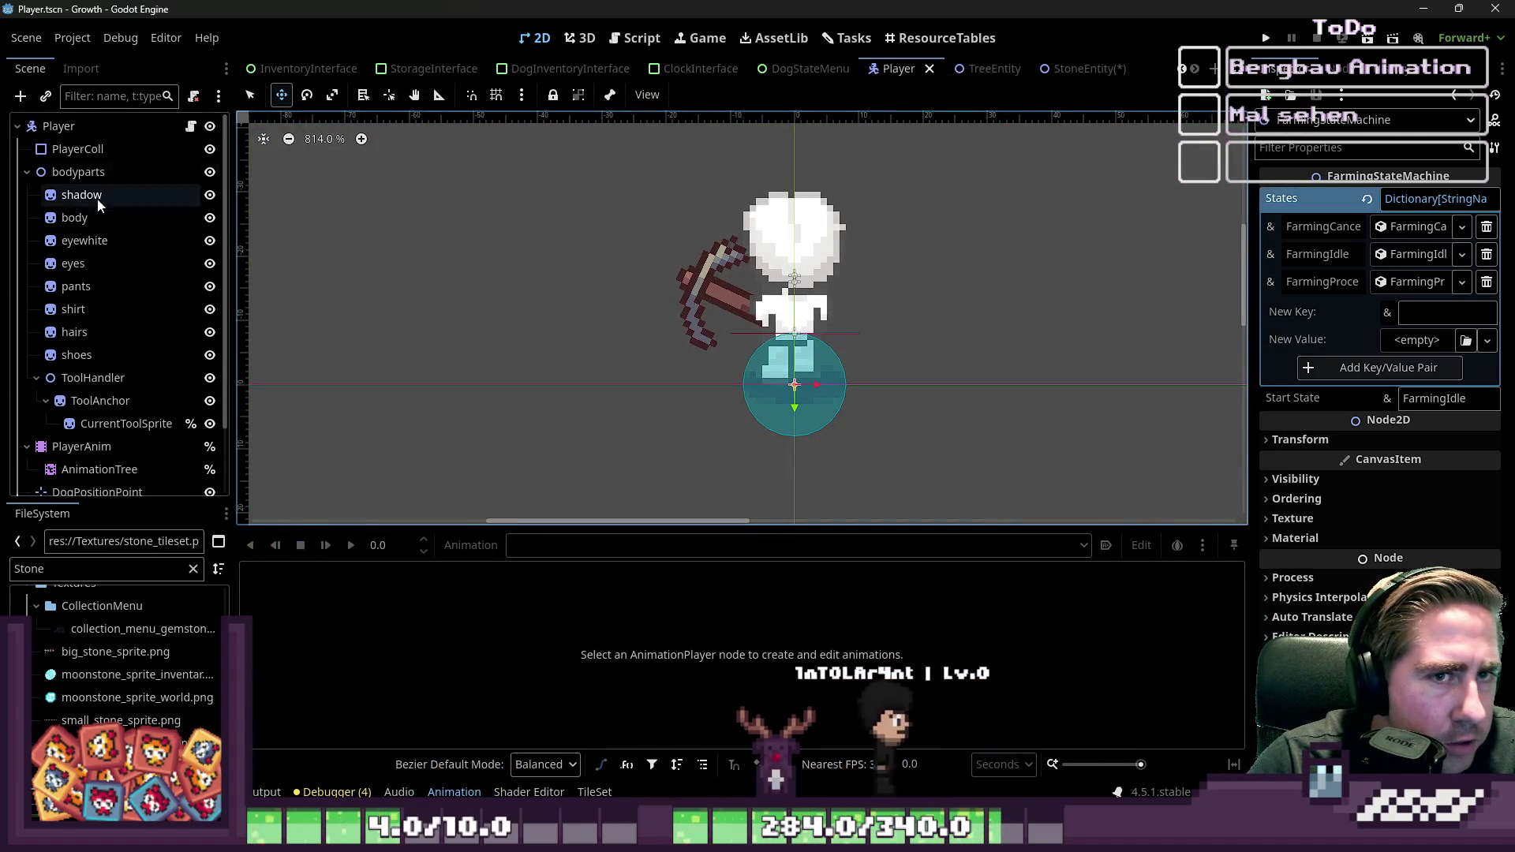
Step: Filter the FileSystem for 'Environ' and open the Environment.tscn scene
scroll(118, 315, down, 3)
double_click(76, 565)
text(Environ)
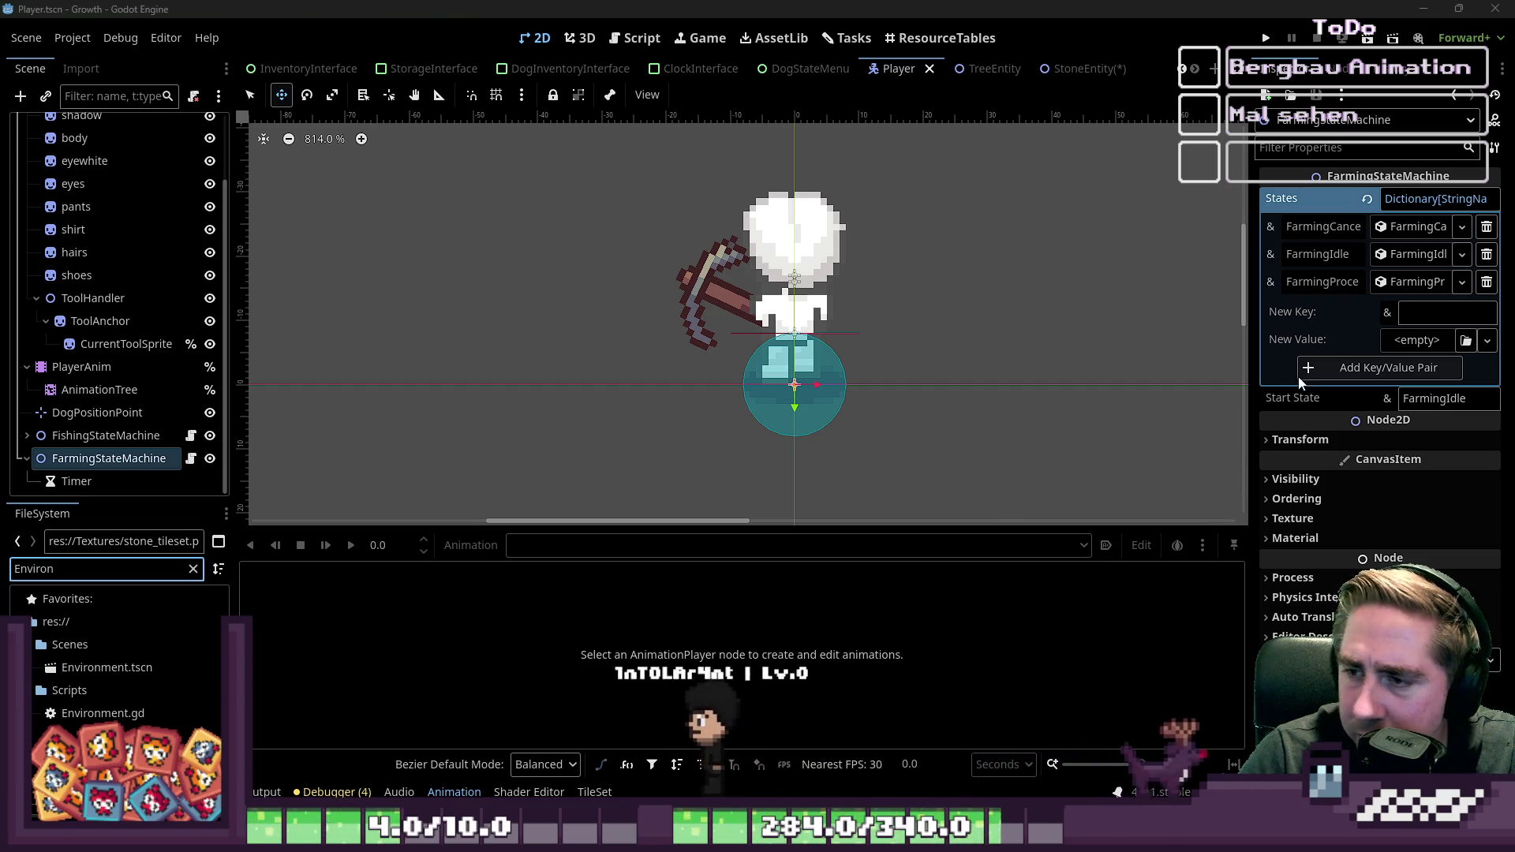
double_click(96, 671)
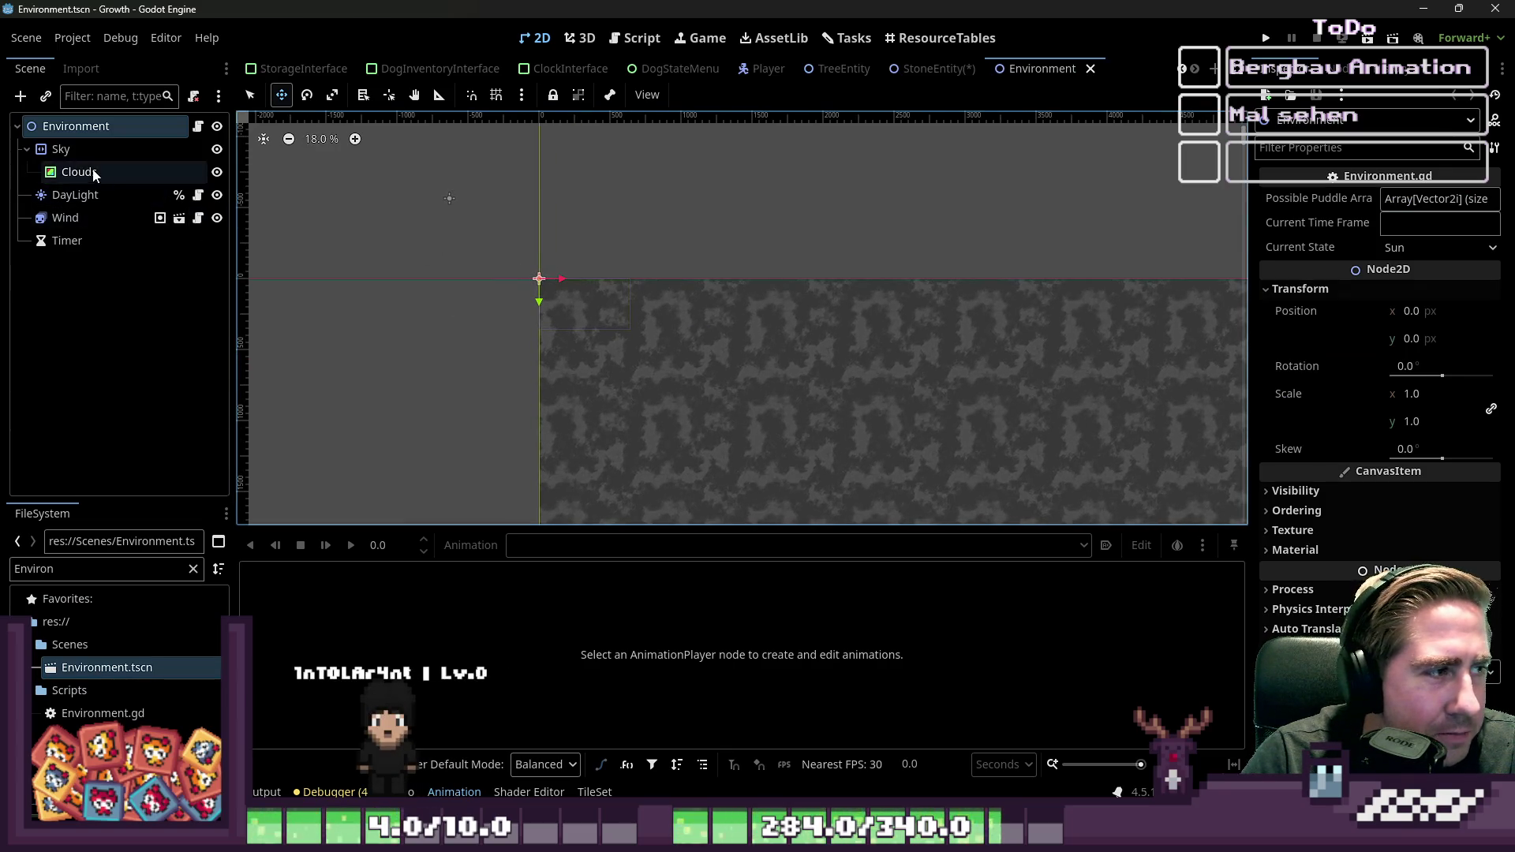
Step: Open the Clouds node's CloudTest.gdshader from its Material in the Shader Editor
click(79, 172)
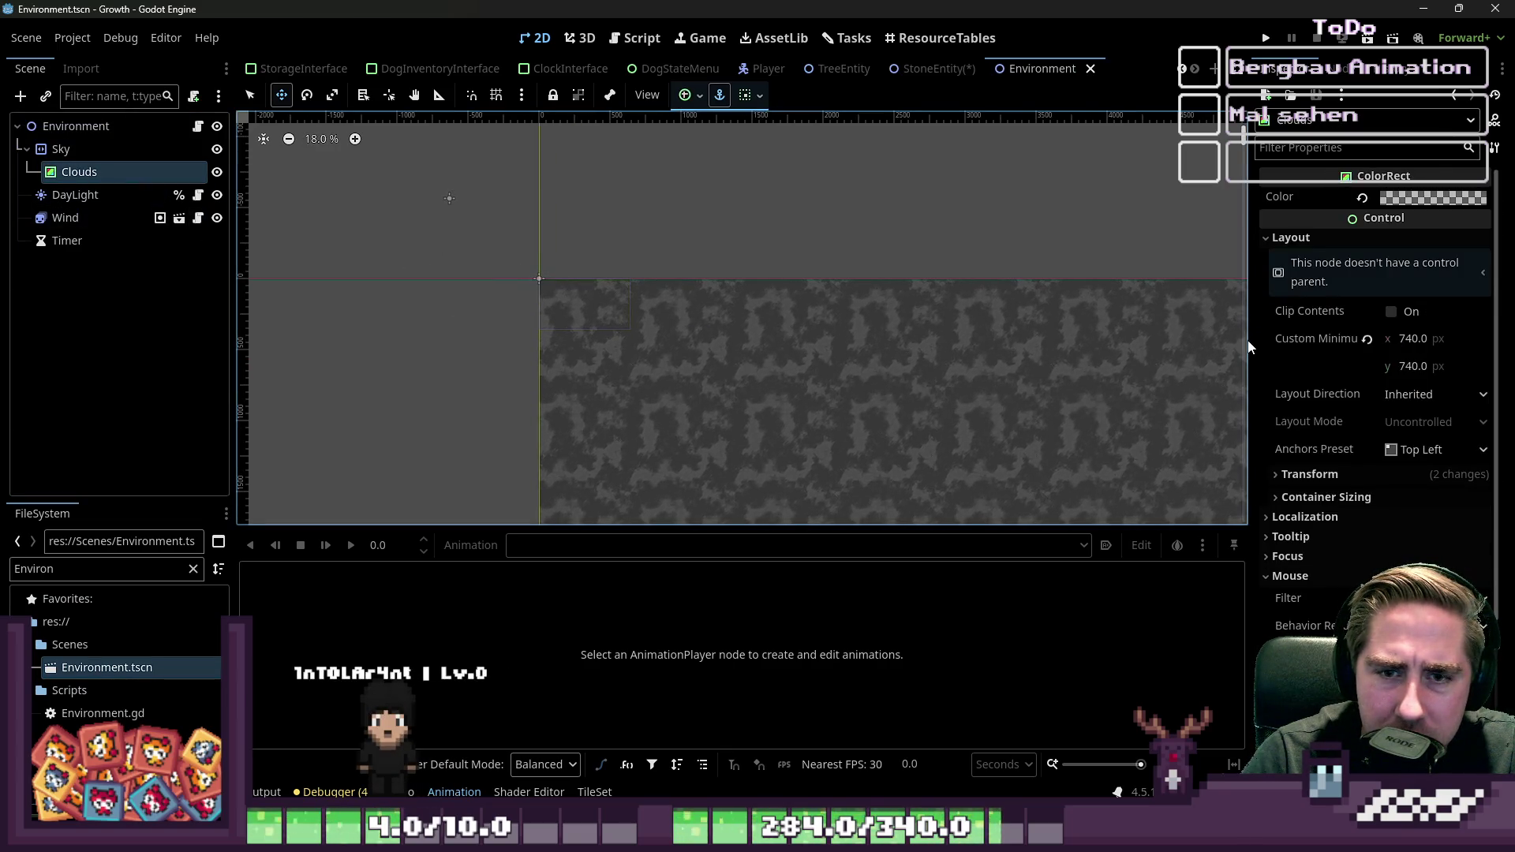
drag(1249, 347, 1023, 332)
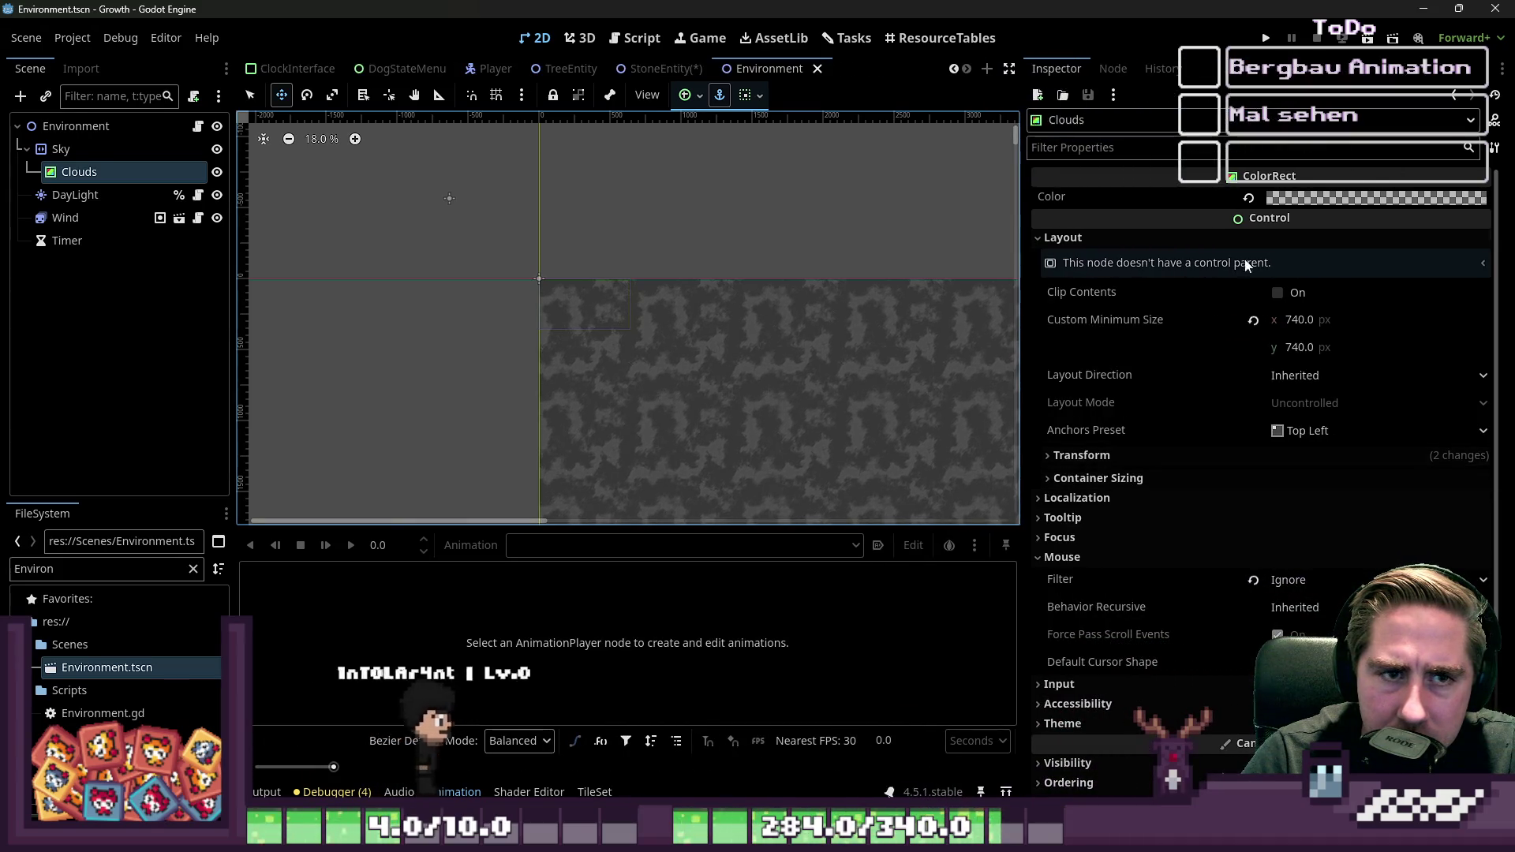
scroll(1222, 489, down, 5)
click(1318, 610)
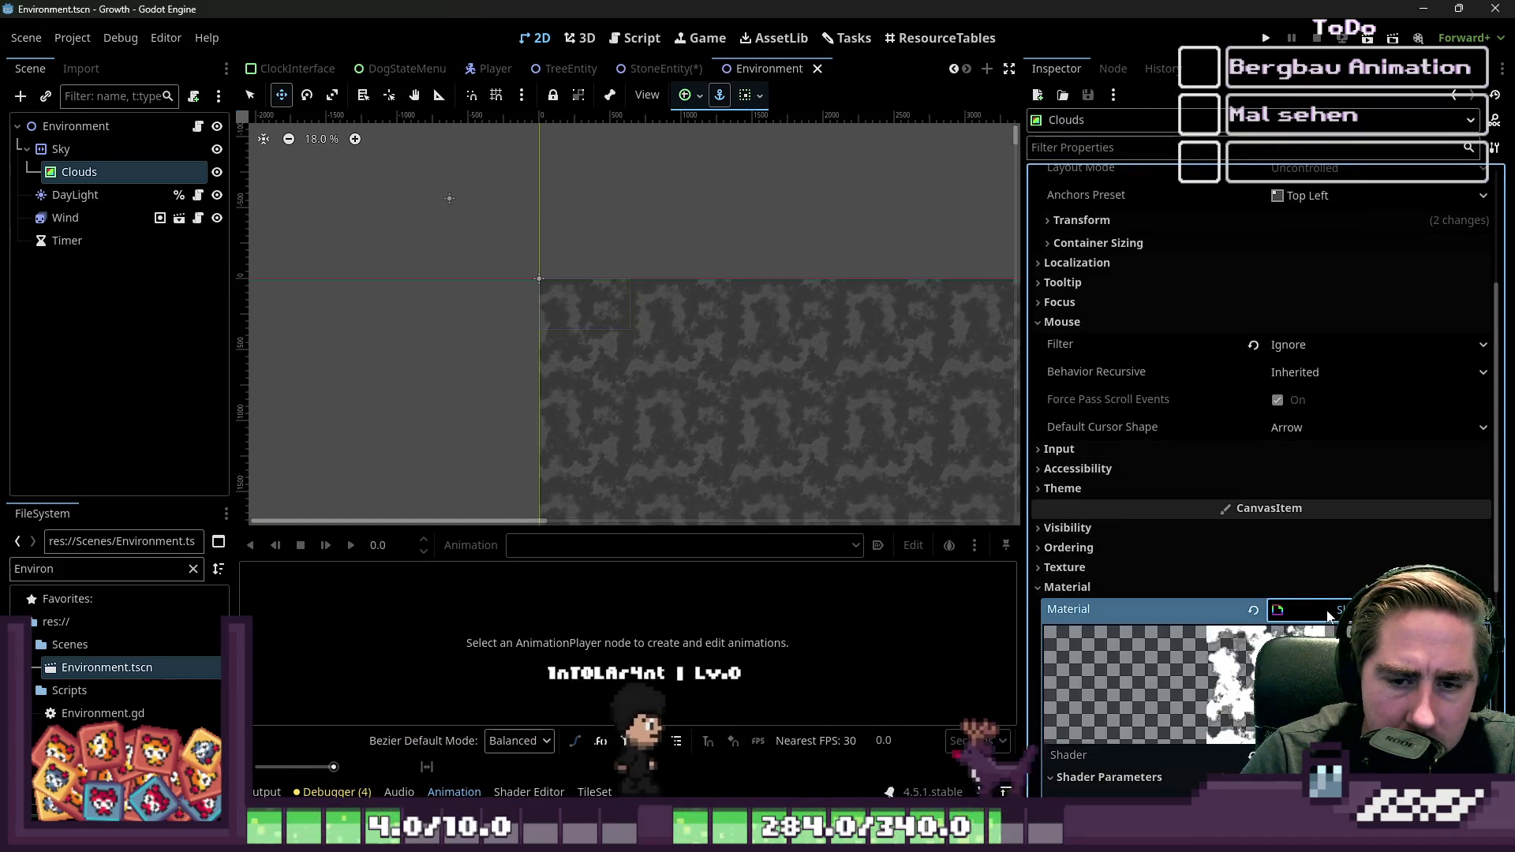
scroll(1263, 580, down, 4)
scroll(890, 458, down, 1)
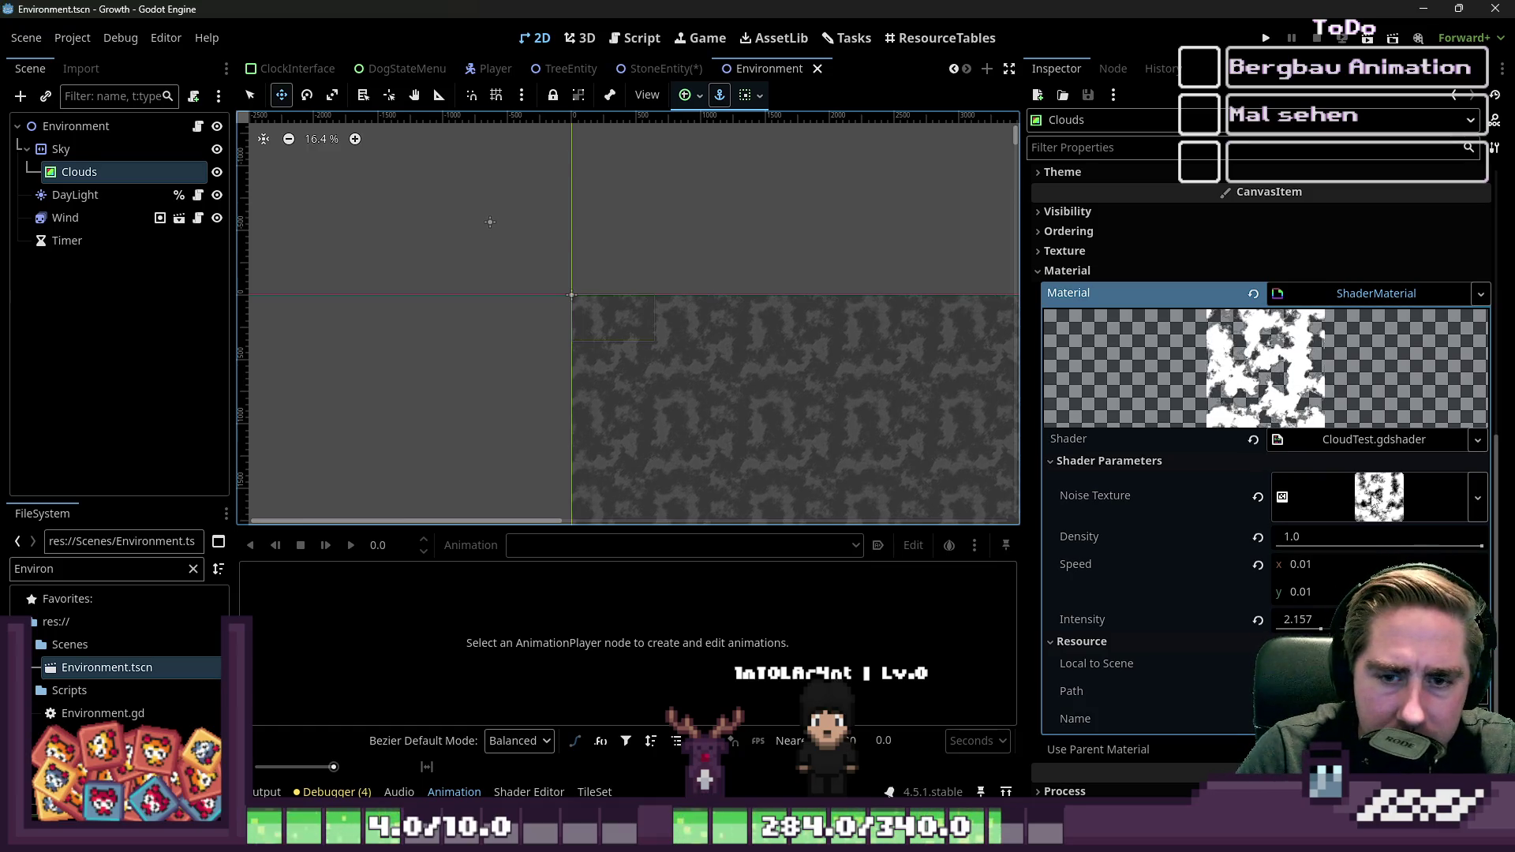
click(1357, 444)
scroll(711, 632, down, 3)
scroll(711, 631, up, 3)
mouse_move(515, 526)
mouse_down()
mouse_move(548, 298)
mouse_move(584, 196)
mouse_move(591, 220)
mouse_up()
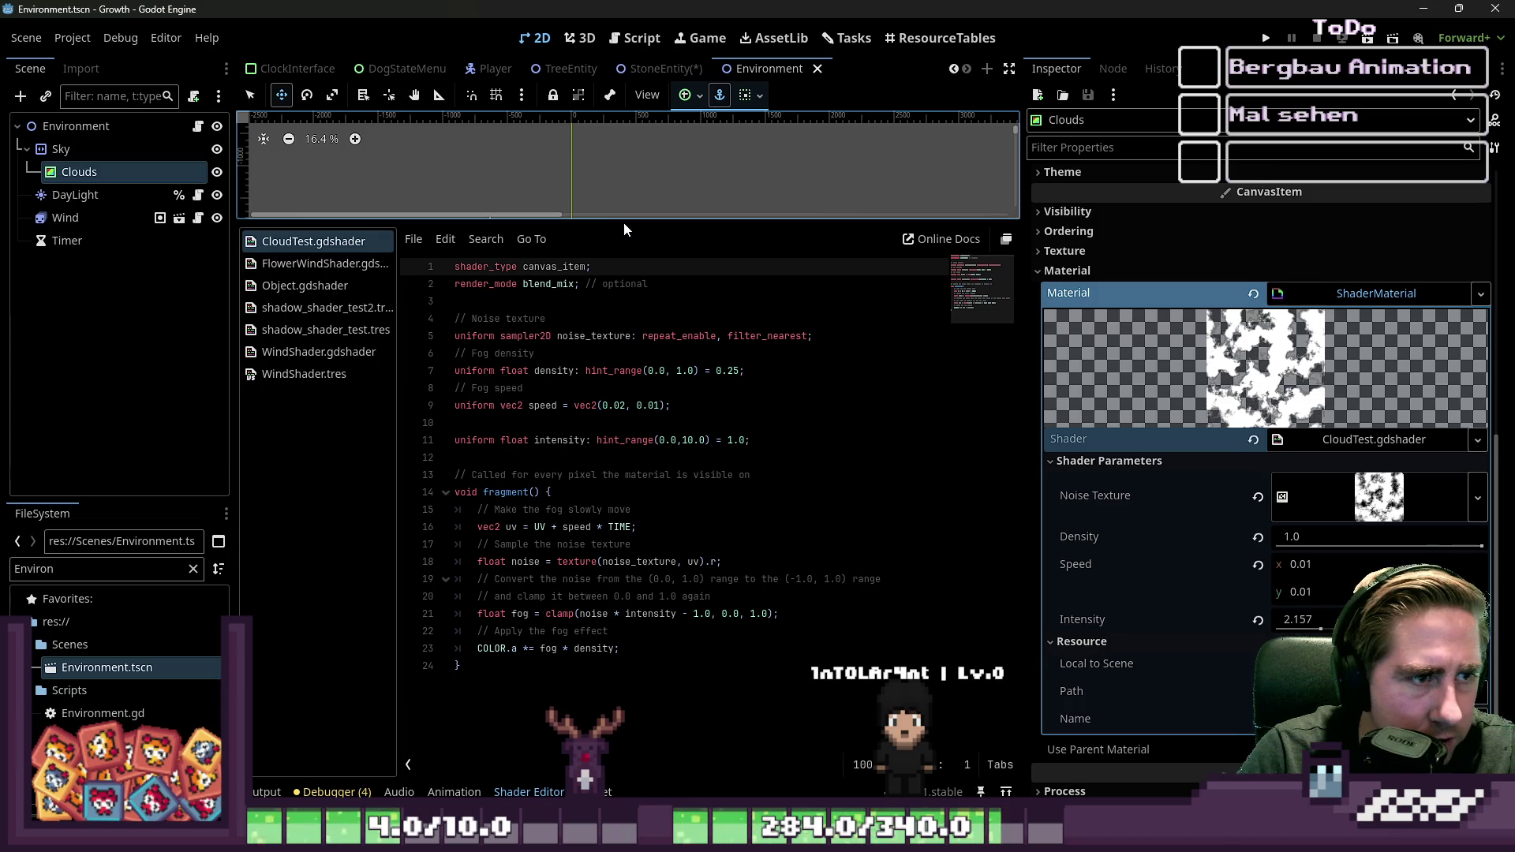
Step: Inspect the cloud shader's Noise texture in the viewport, then switch to the StoneEntity scene
drag(623, 222, 629, 555)
scroll(568, 230, down, 1)
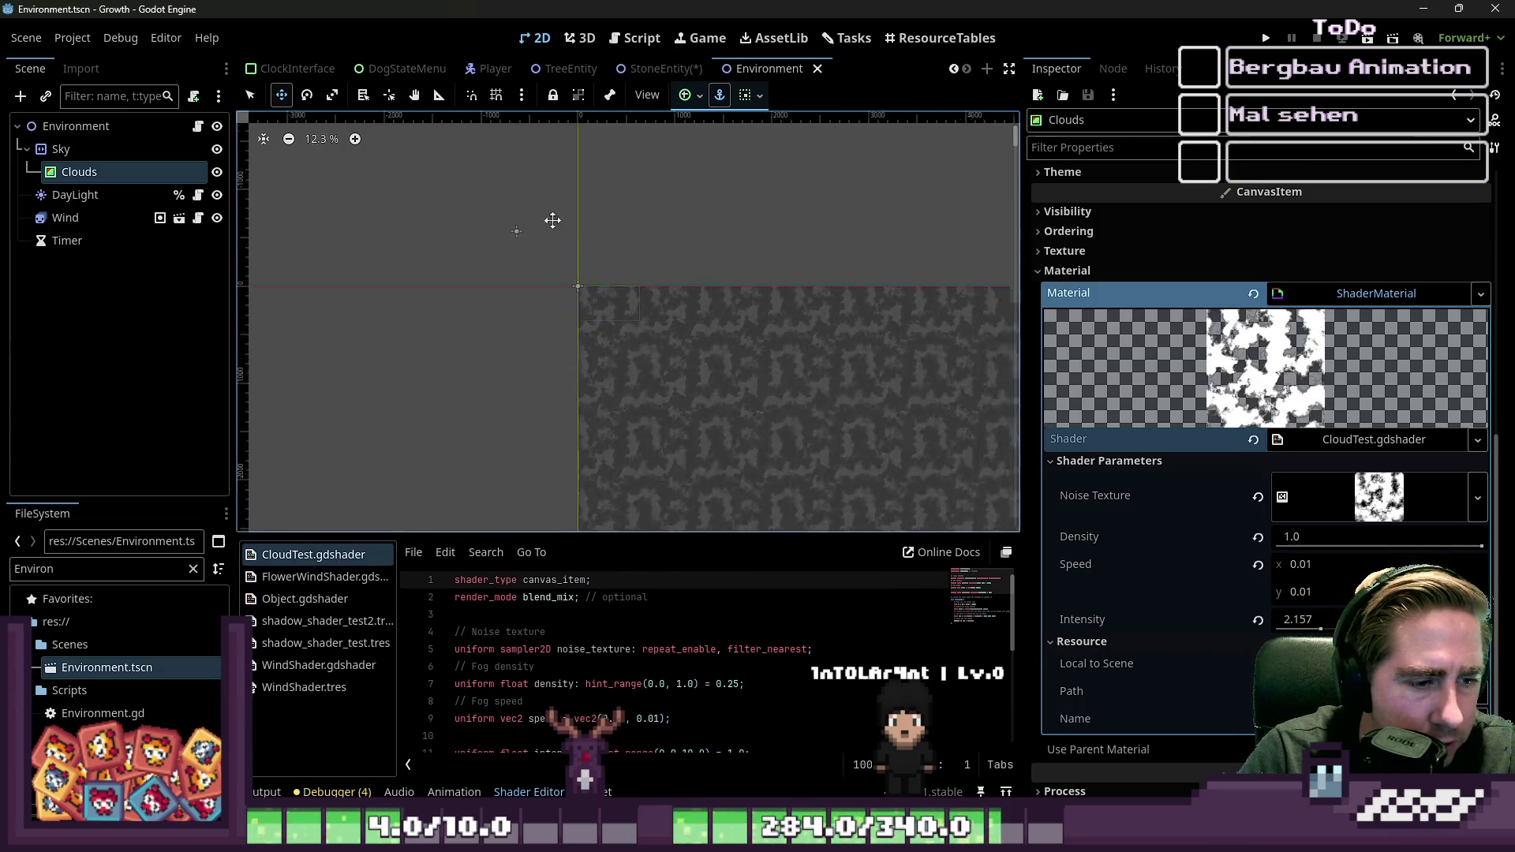
scroll(537, 226, down, 5)
scroll(537, 226, right, 5)
drag(556, 631, 455, 632)
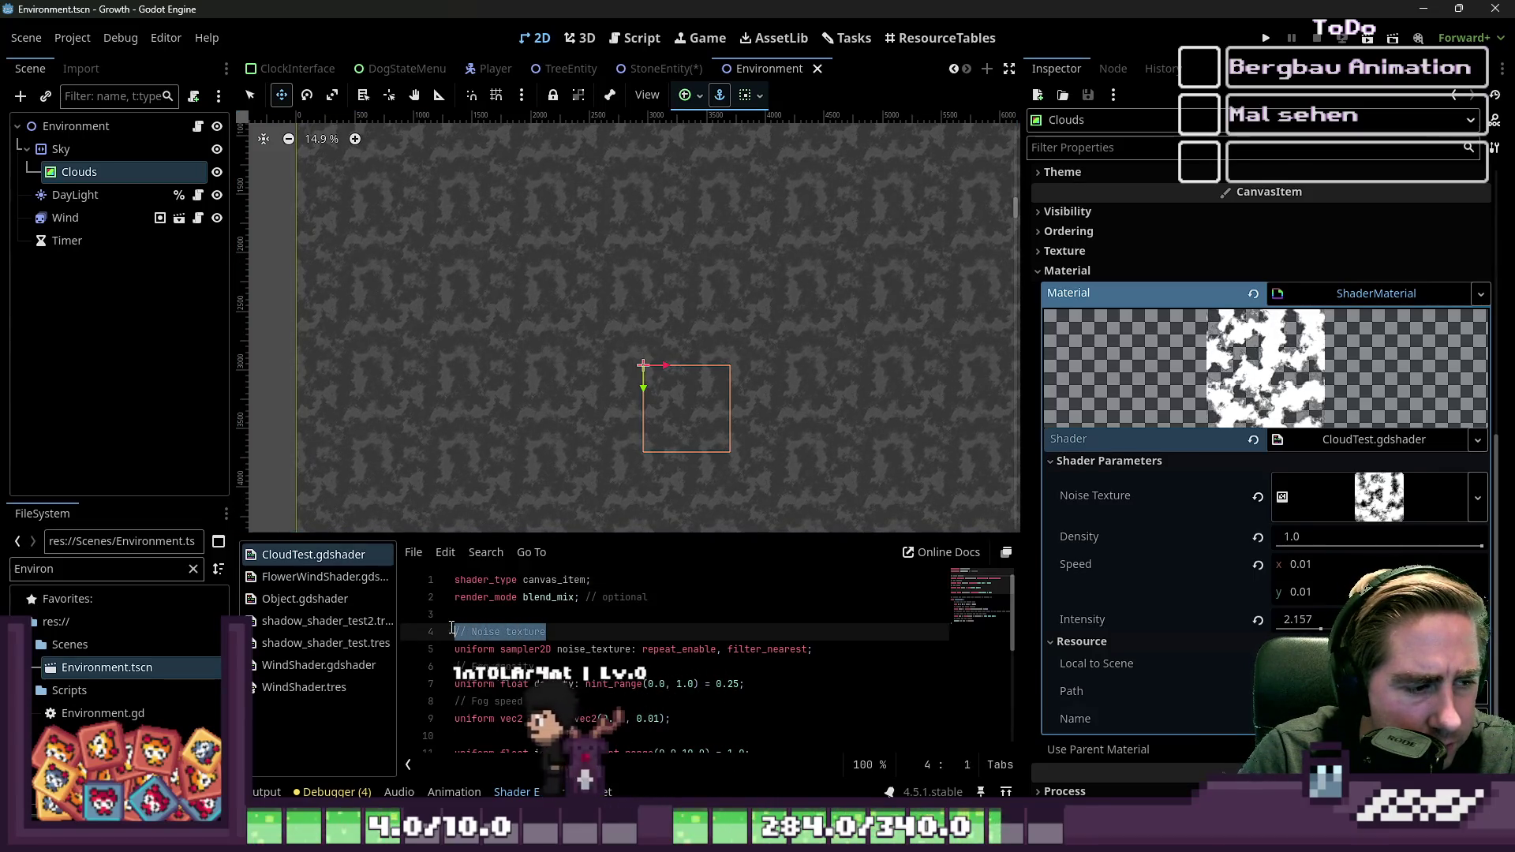
scroll(605, 453, up, 8)
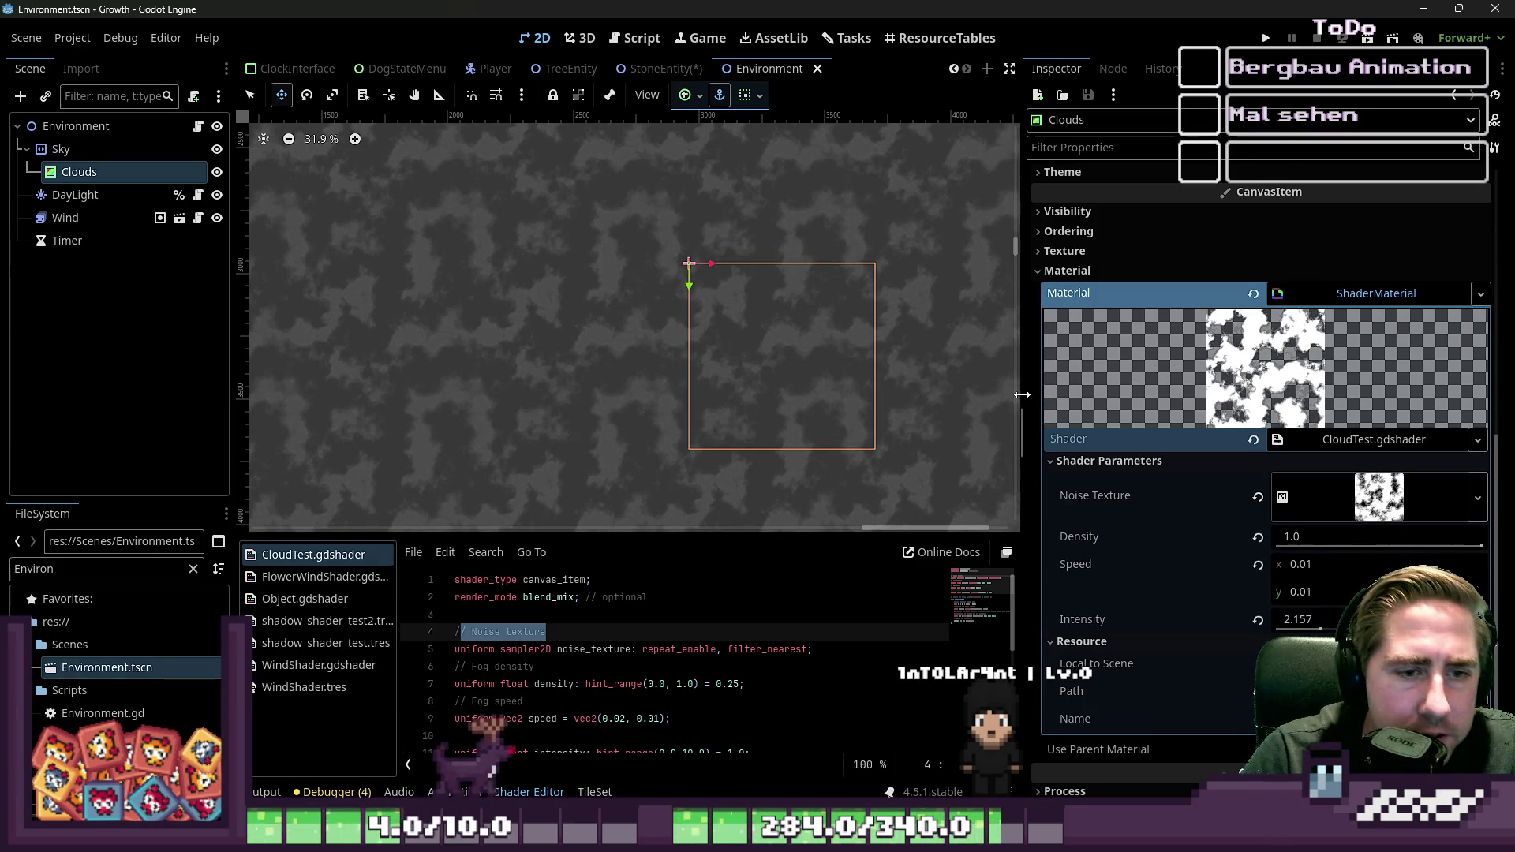
drag(1022, 394, 1168, 376)
scroll(734, 292, up, 16)
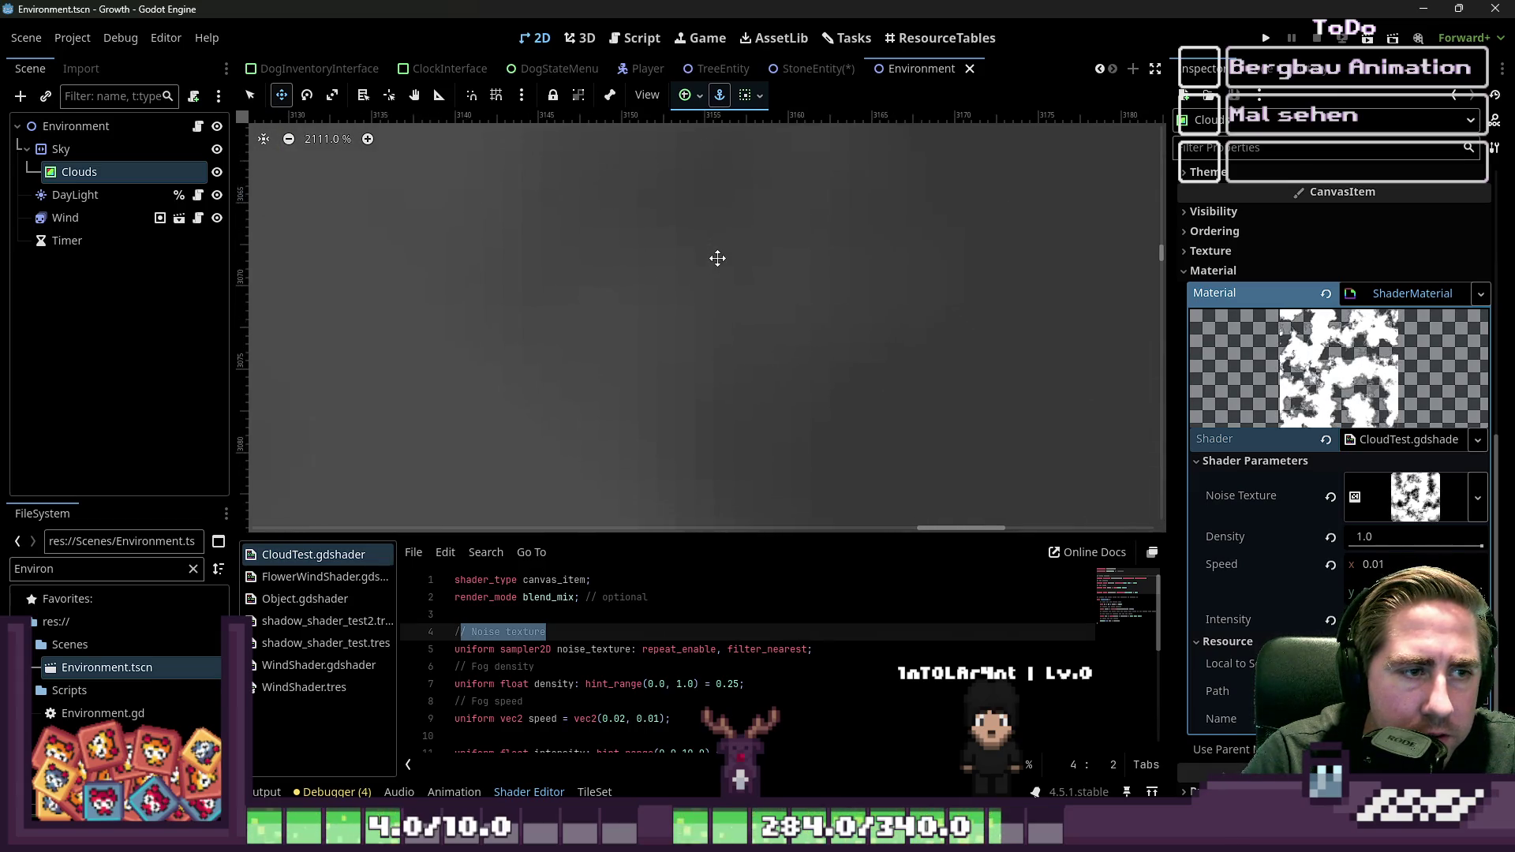
scroll(734, 197, down, 9)
click(864, 67)
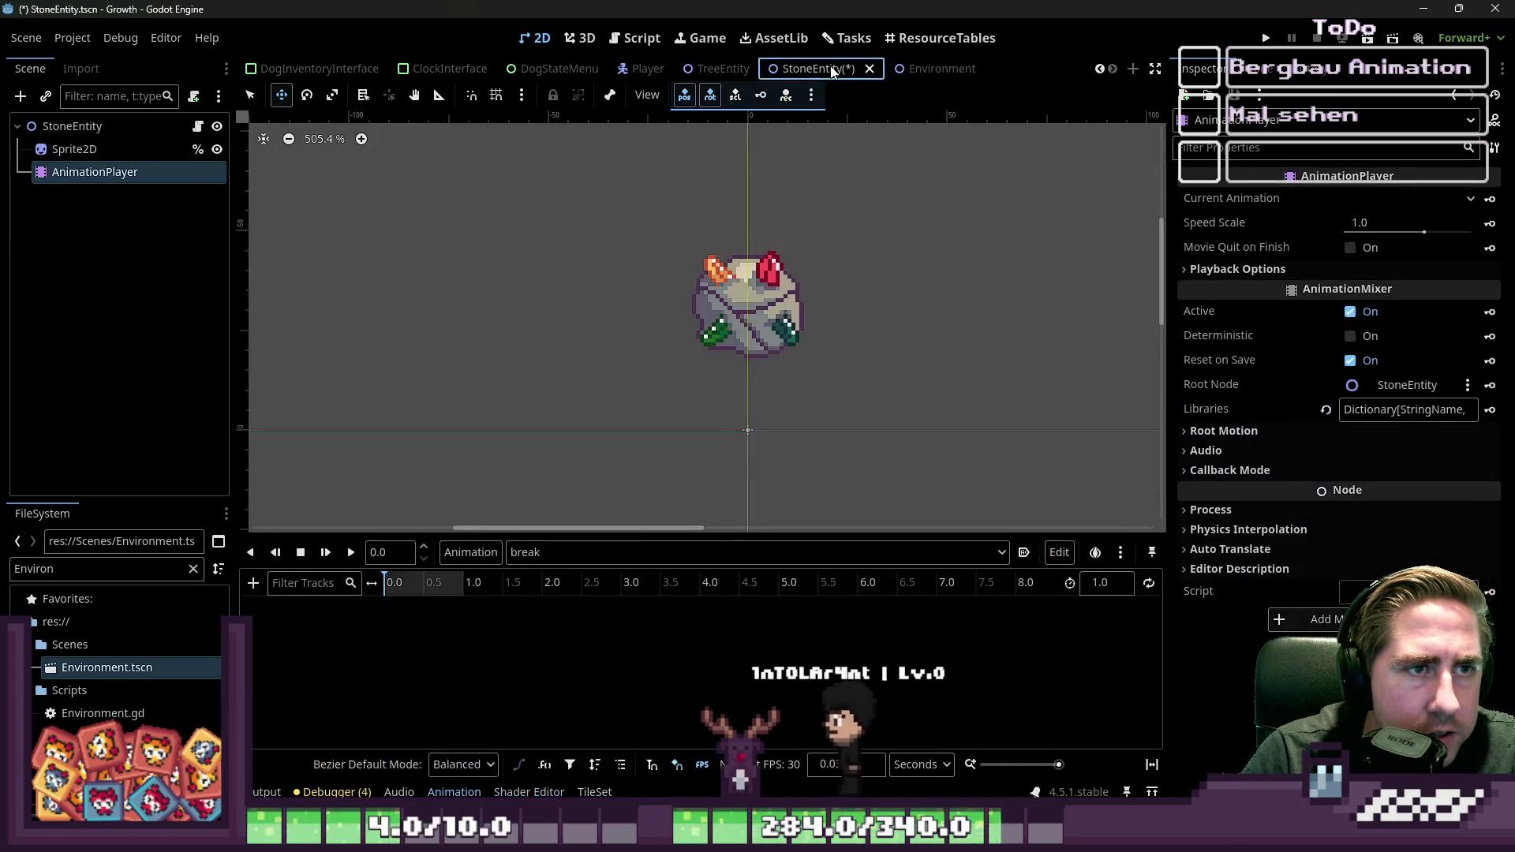
Step: Set the break animation's length to 1.5 seconds
click(523, 554)
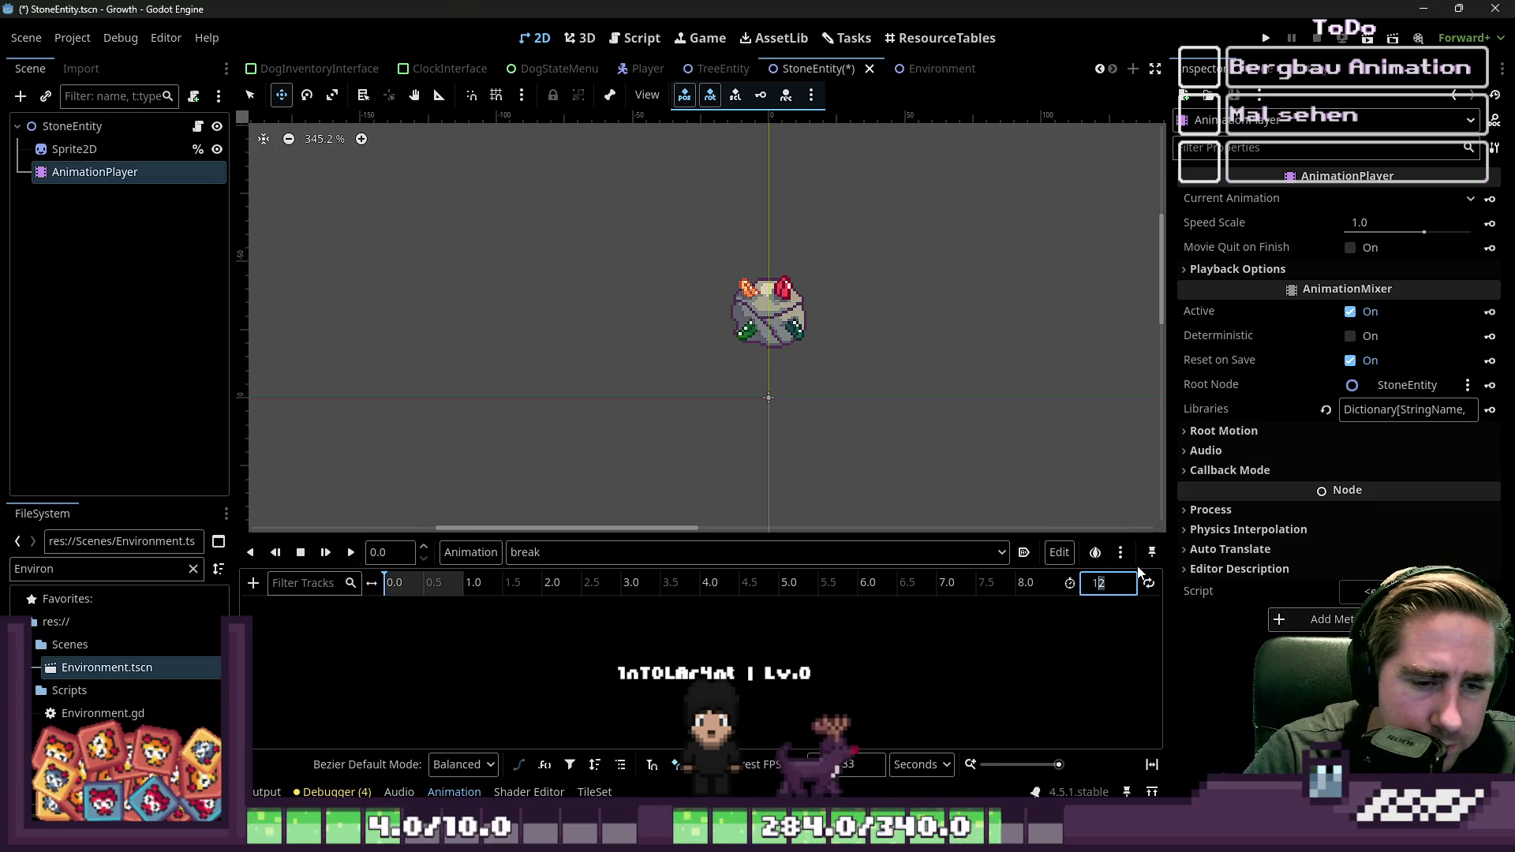
key(Return)
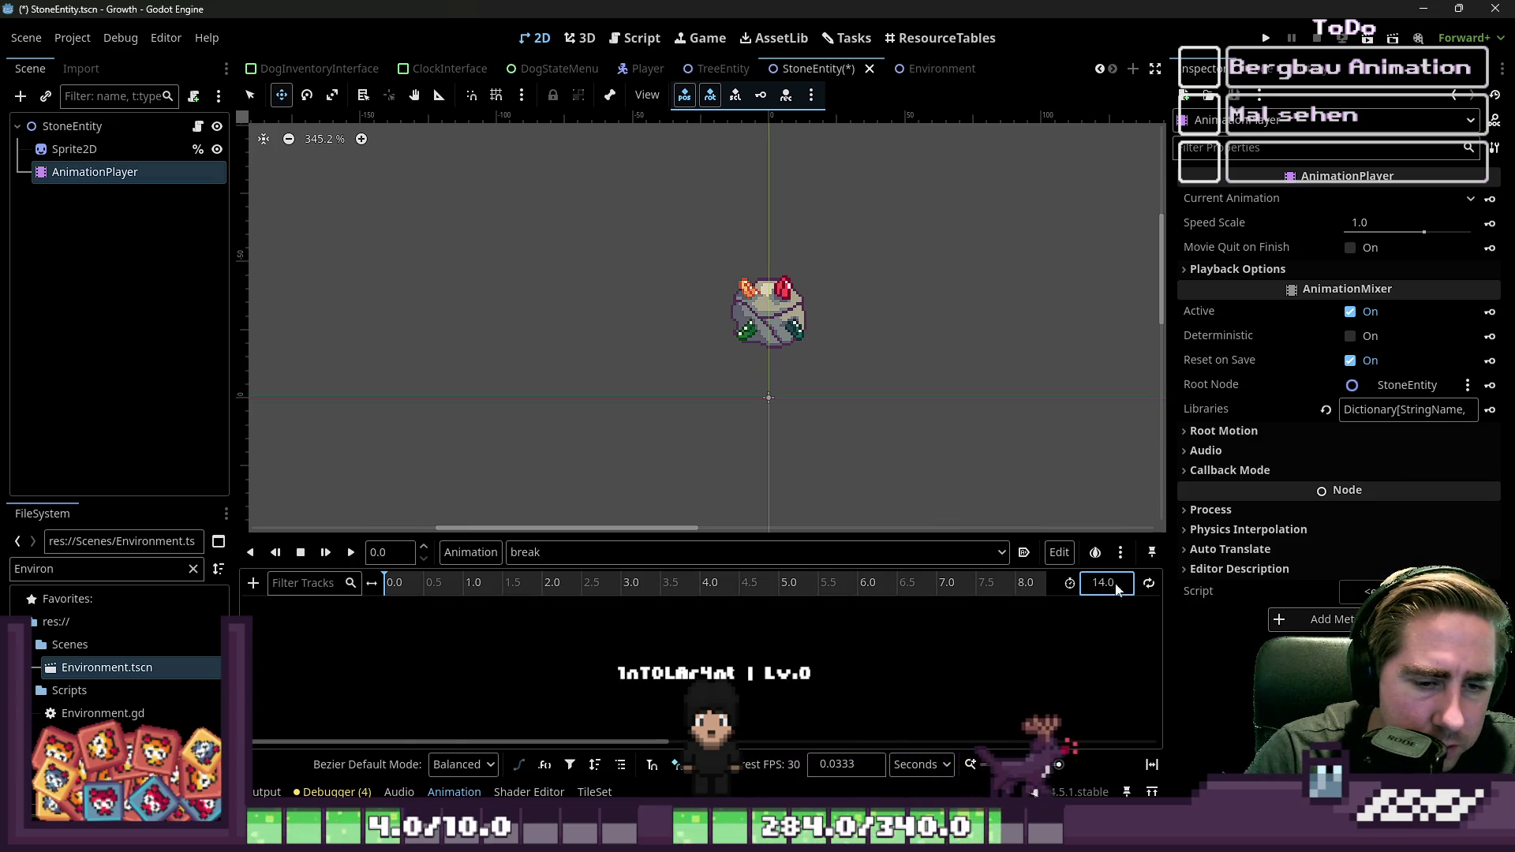
click(1111, 582)
text(1)
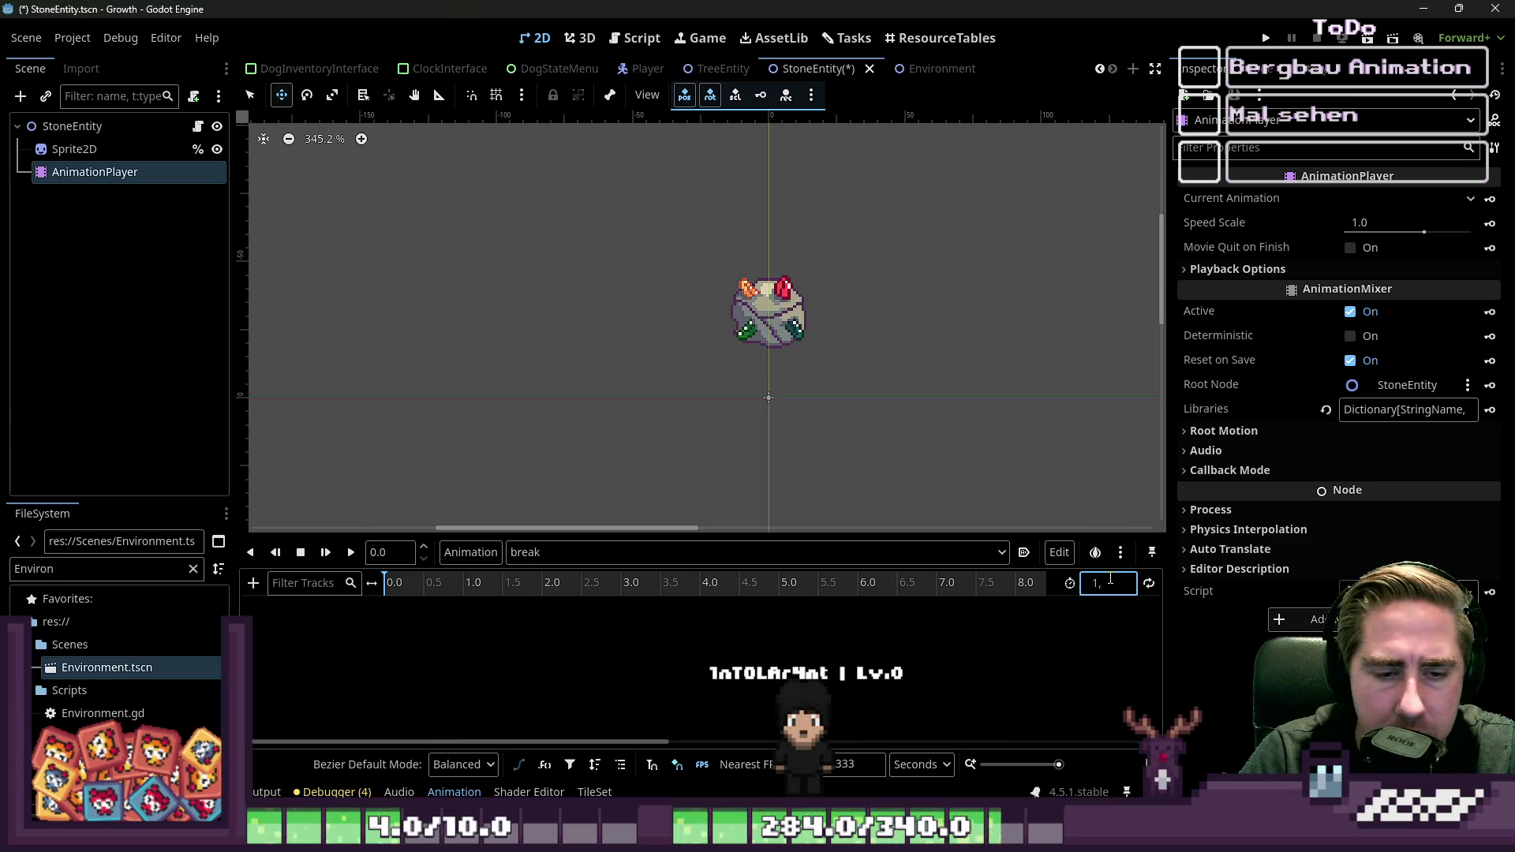
text(.5)
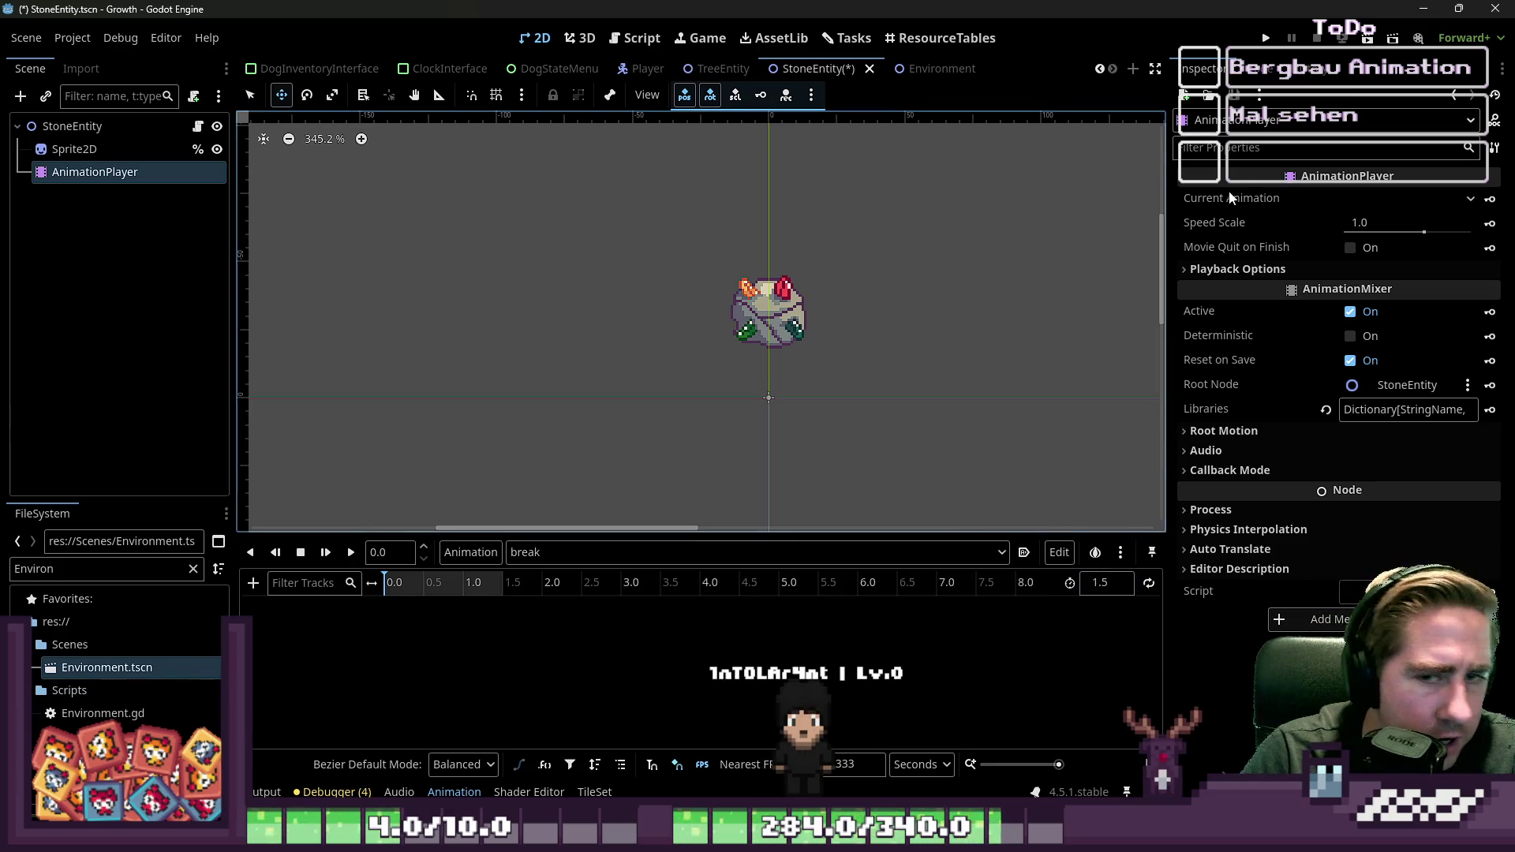
Step: Create a Sprite2D Frame track in the break animation with its first key at 0.0
click(75, 148)
drag(1348, 235, 979, 373)
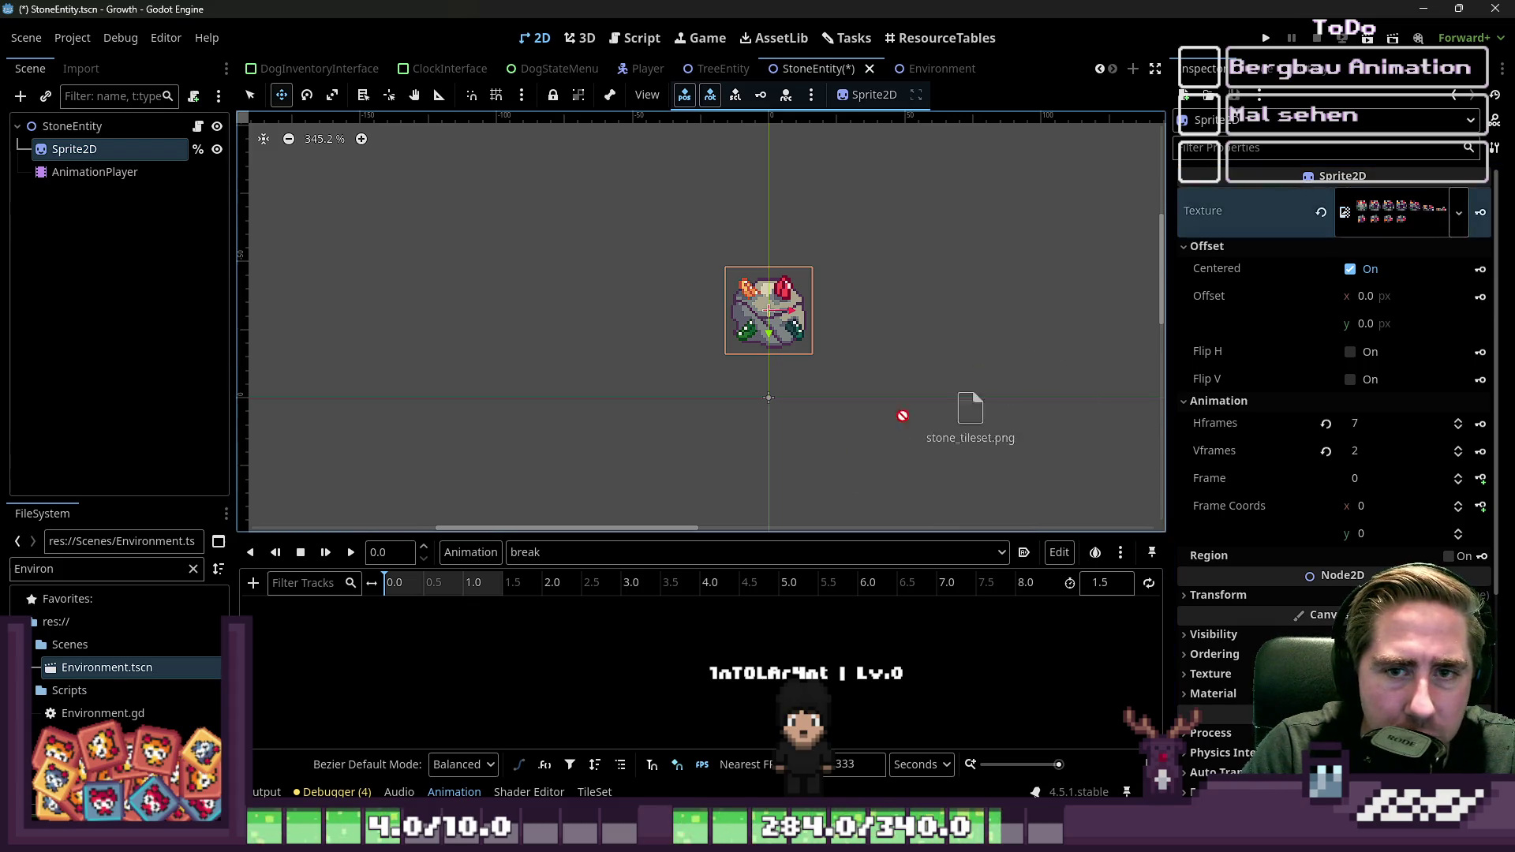
drag(1419, 212, 1419, 213)
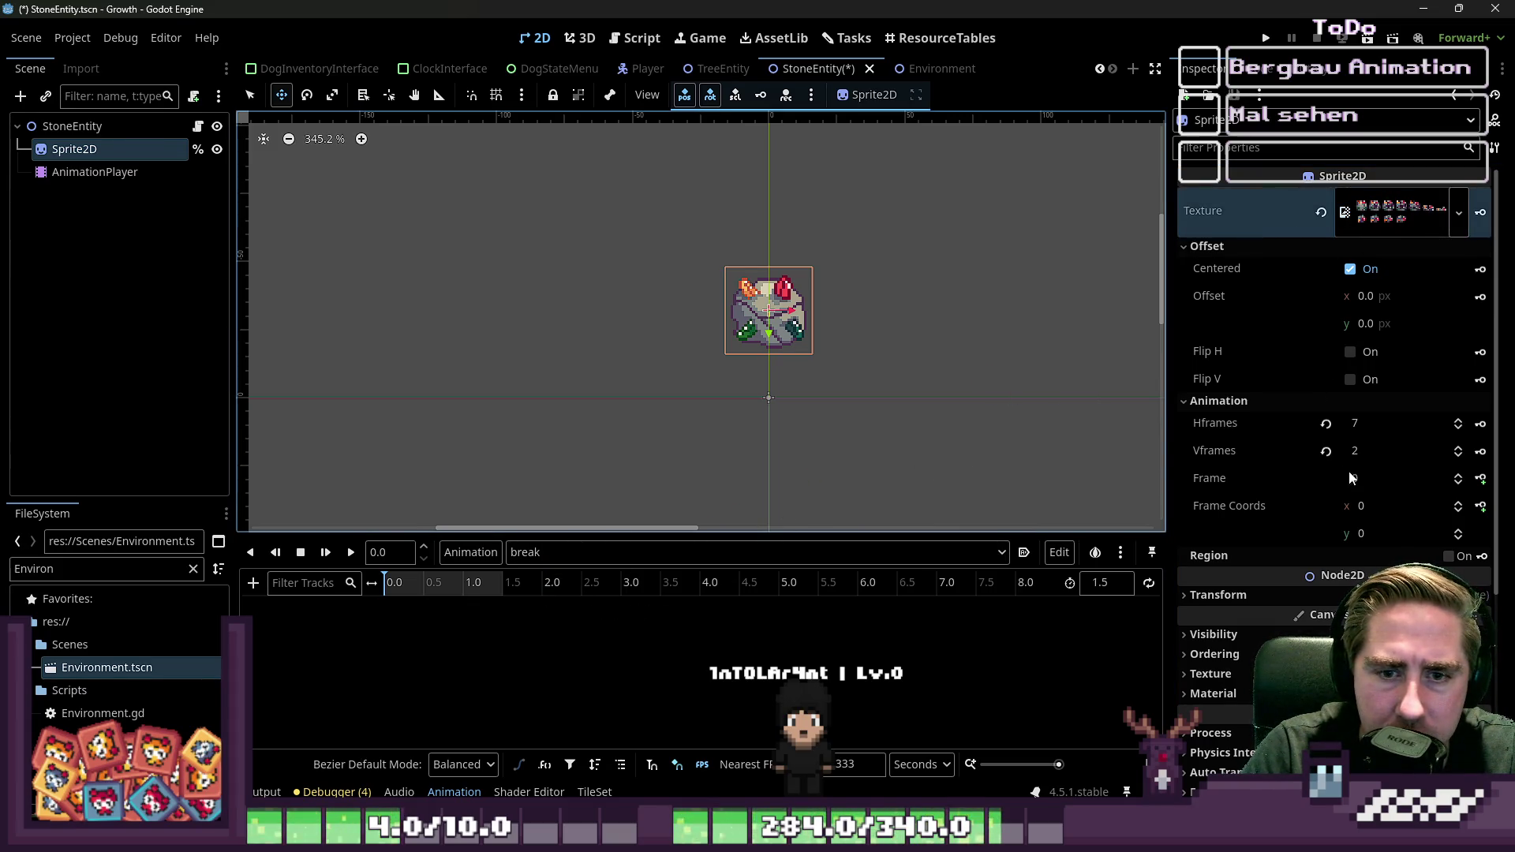
click(1480, 479)
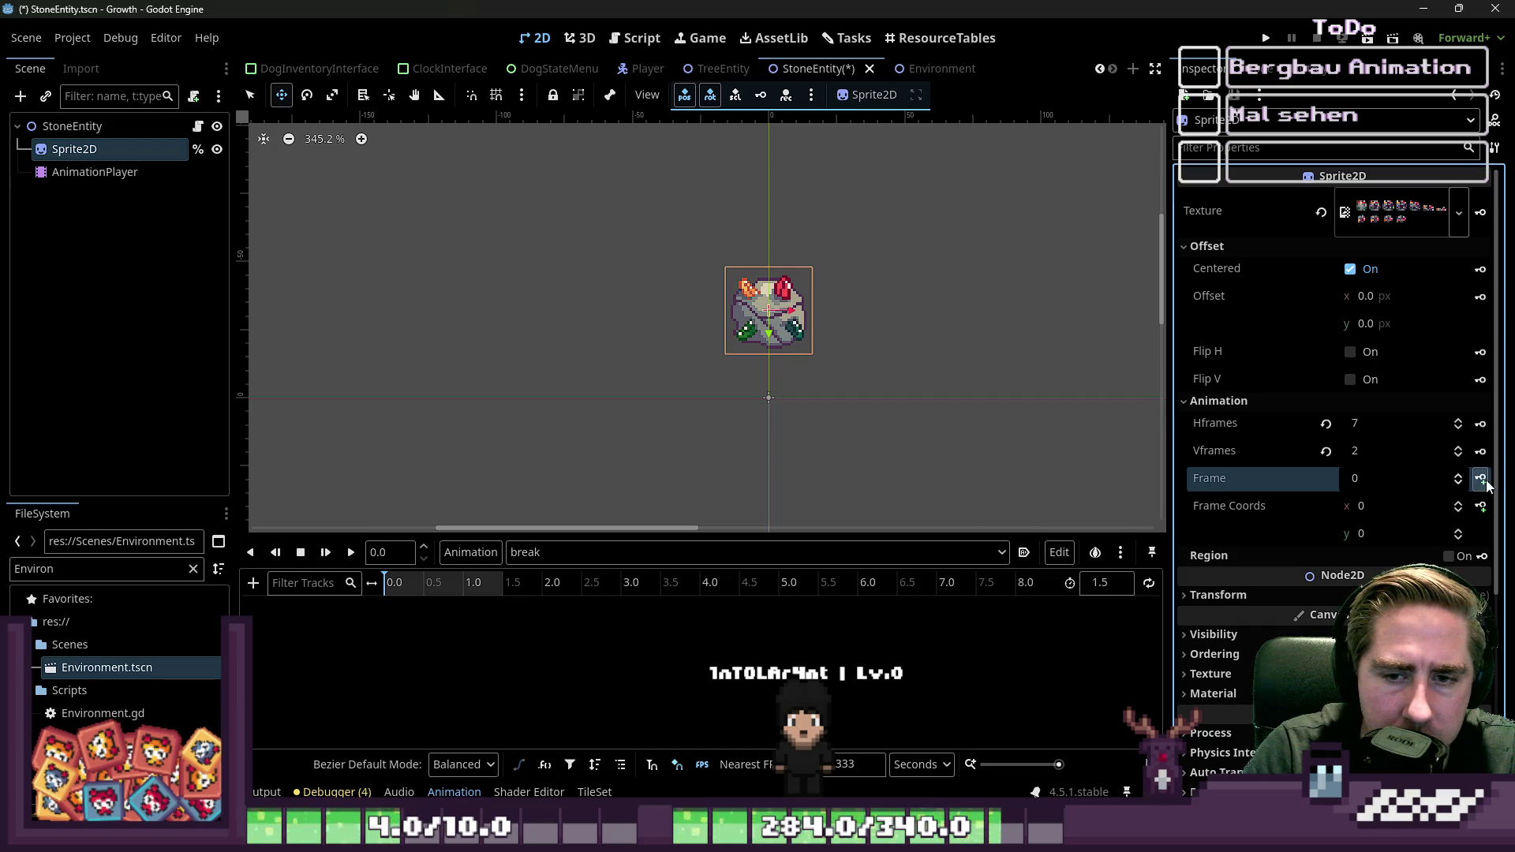
click(1480, 479)
click(695, 473)
Step: Insert Frame keyframes at 0.2 and 0.6 seconds
scroll(627, 628, up, 5)
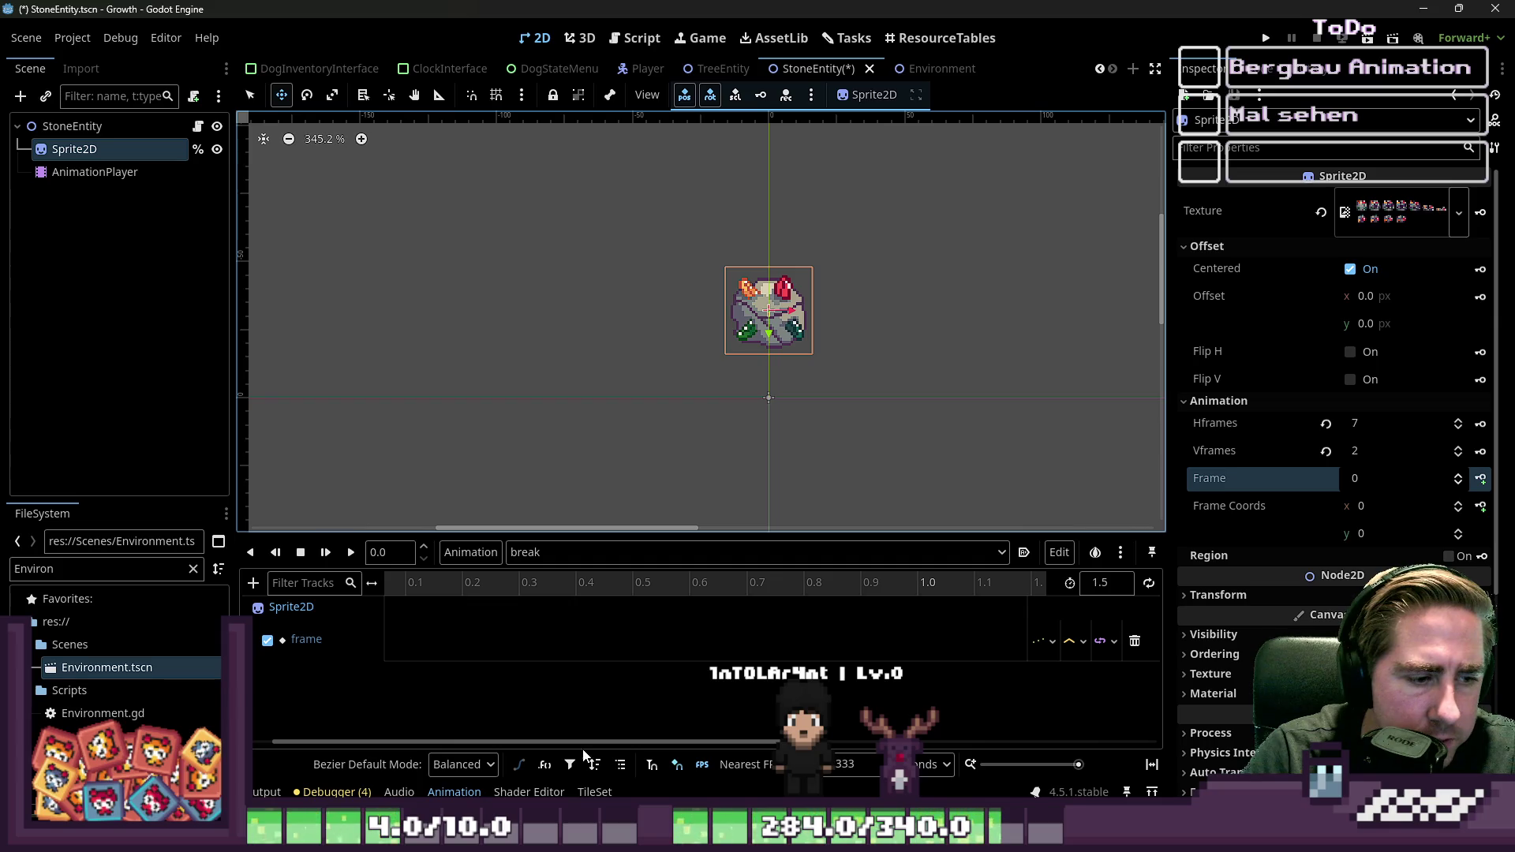
drag(580, 746, 558, 747)
right_click(505, 643)
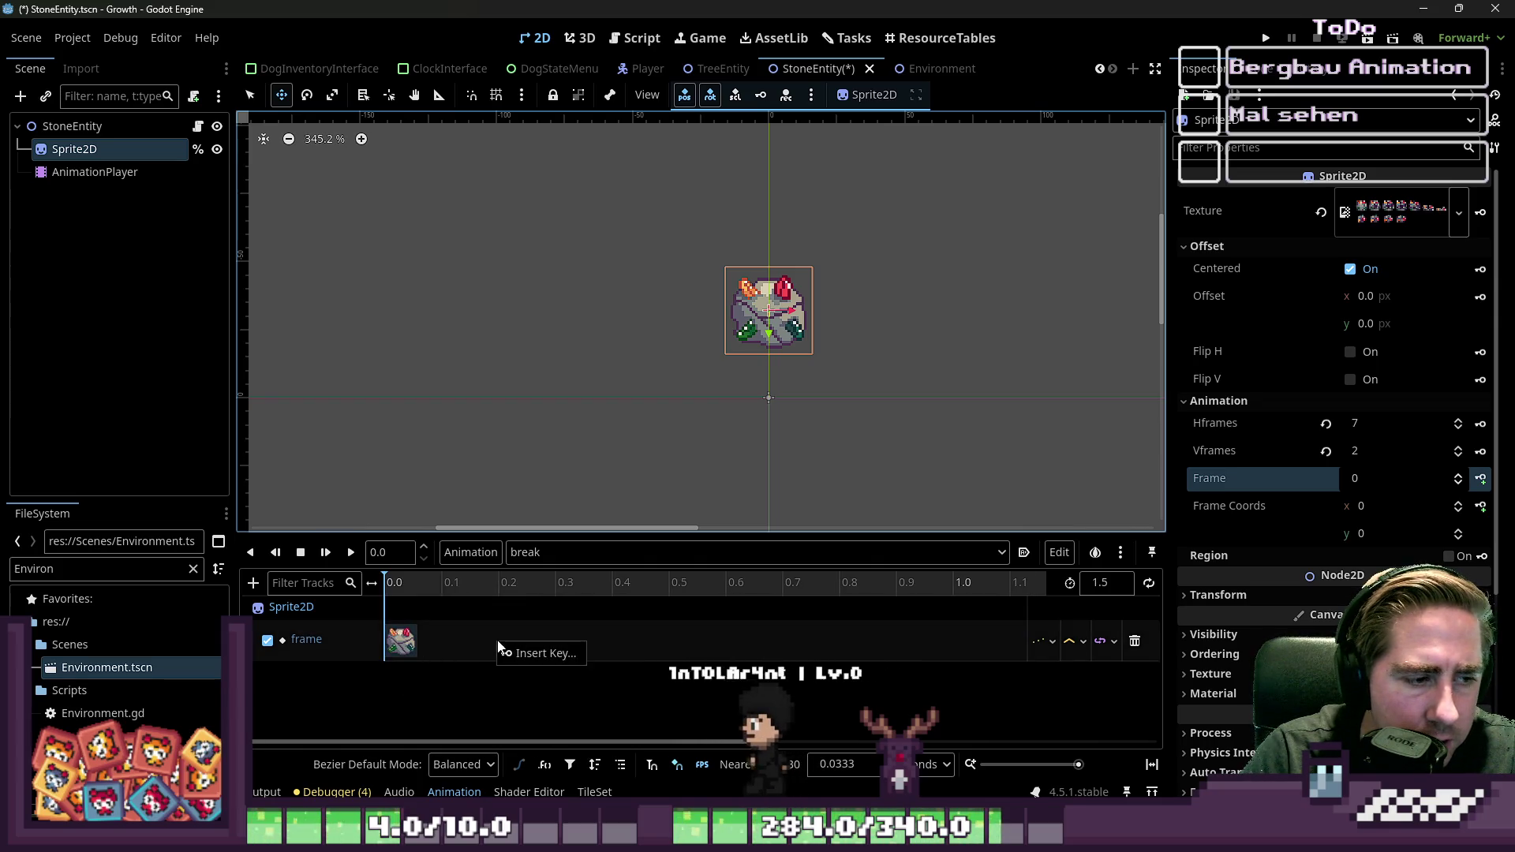
click(518, 658)
drag(516, 653, 491, 651)
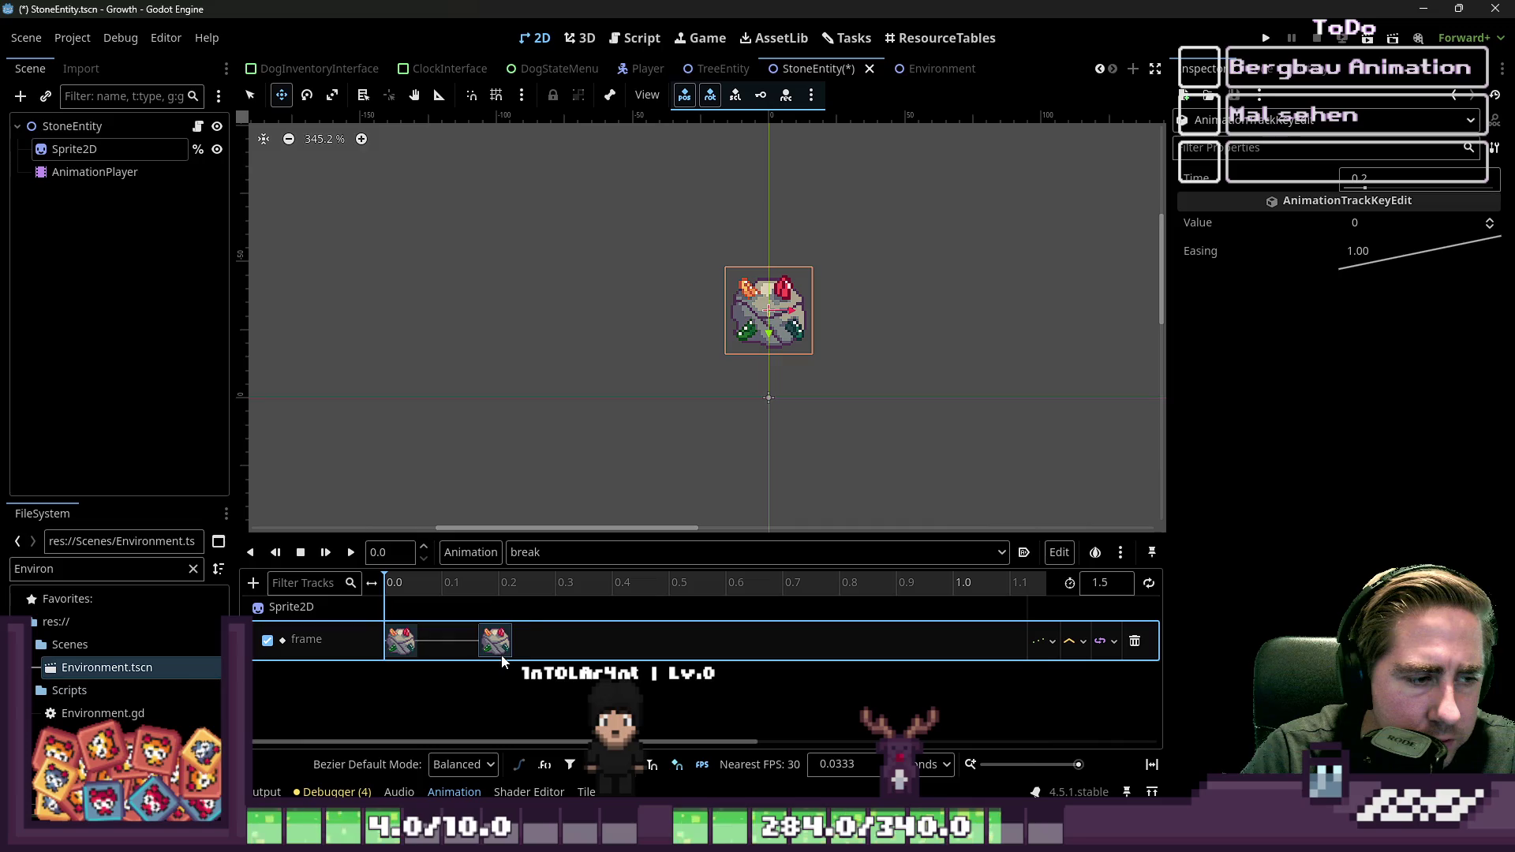
right_click(612, 640)
click(635, 650)
drag(631, 651, 654, 651)
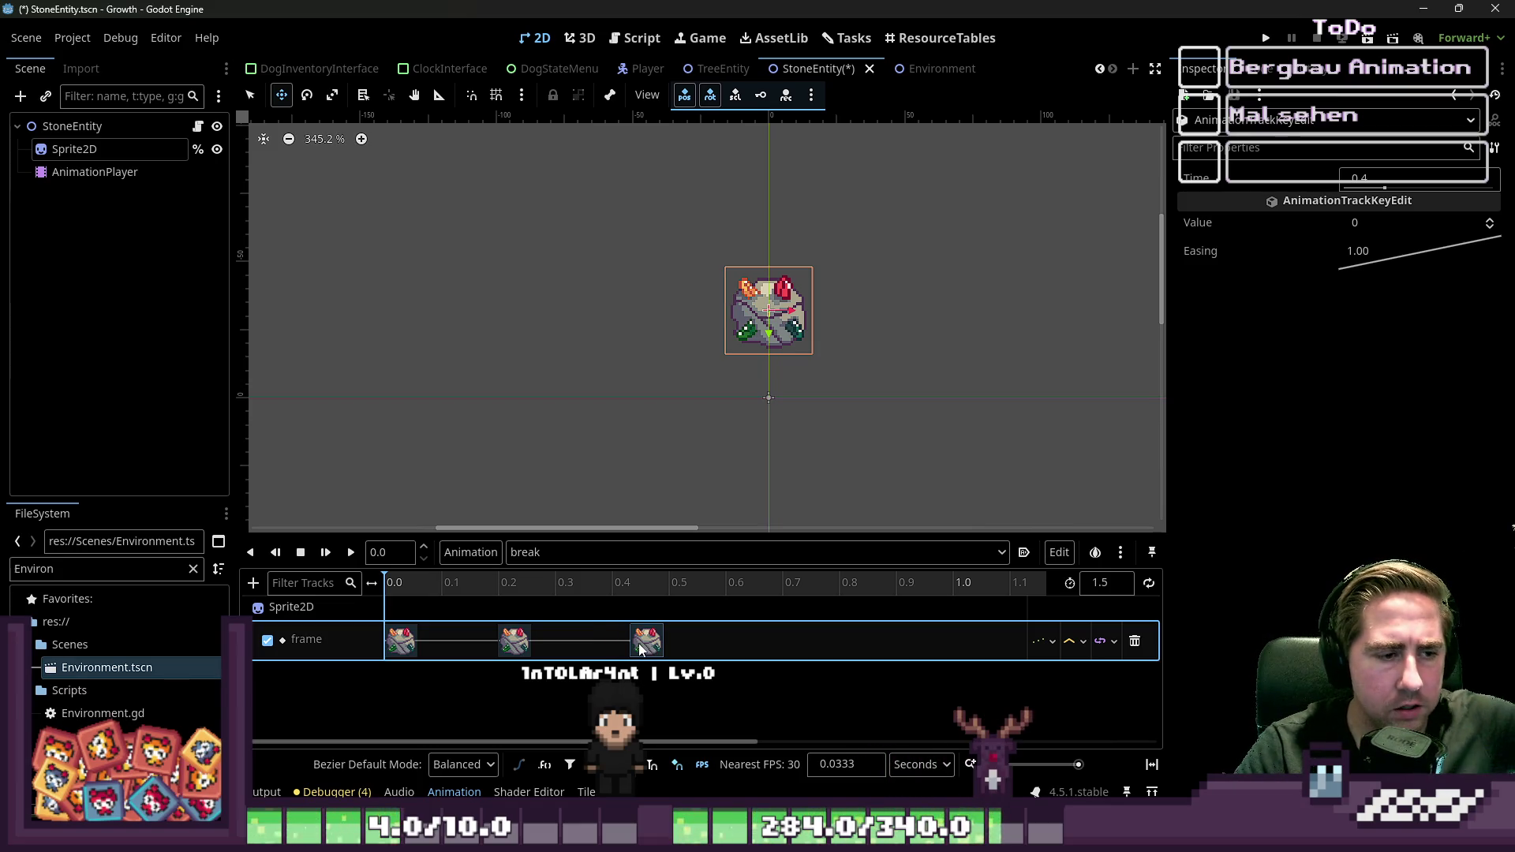
drag(704, 647, 743, 644)
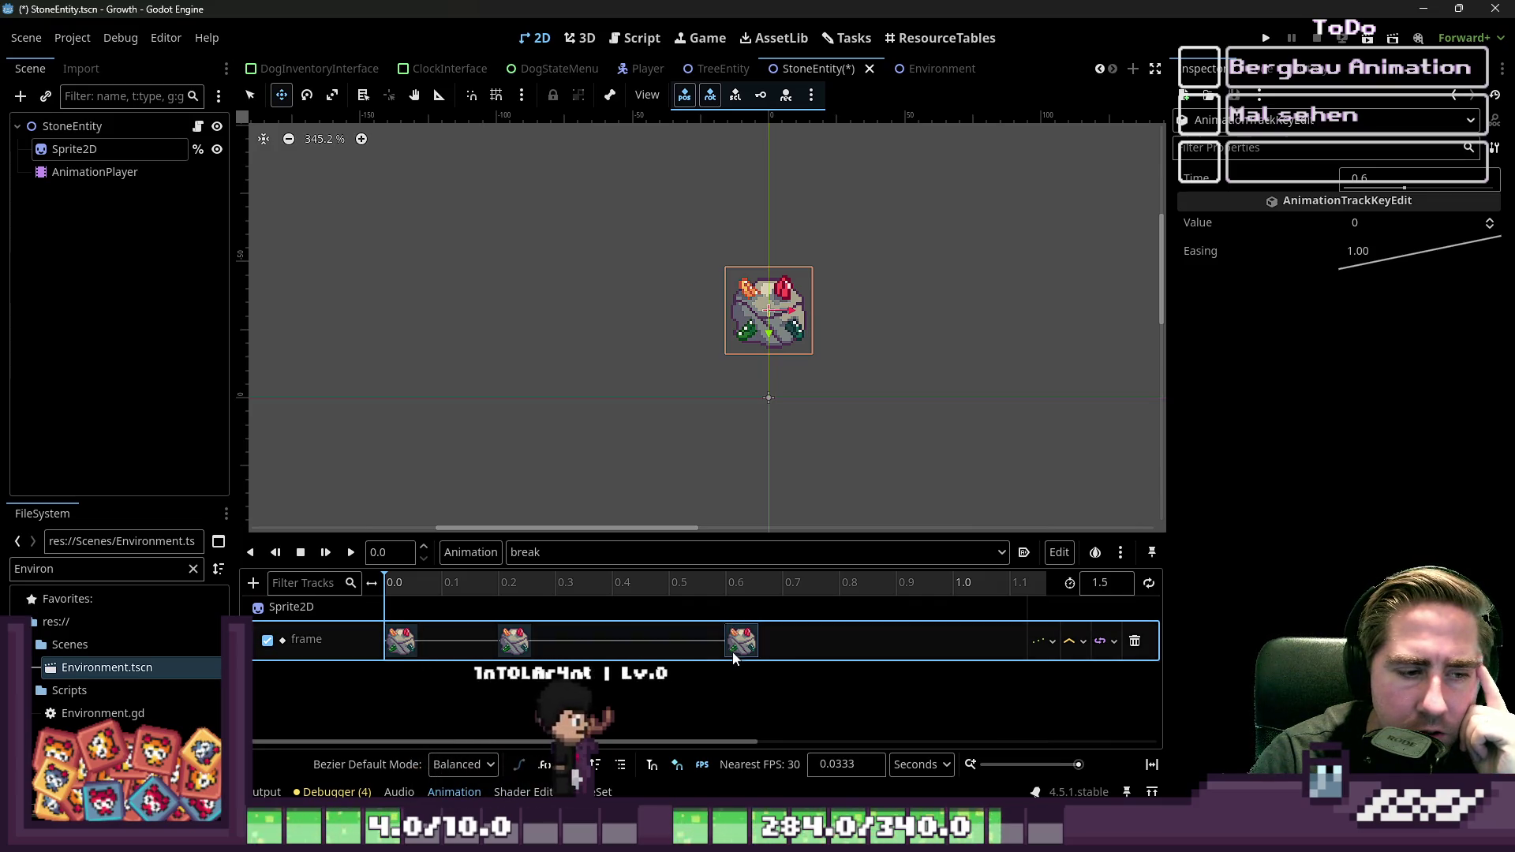
mouse_move(722, 742)
mouse_down()
mouse_move(862, 742)
mouse_move(776, 693)
mouse_up()
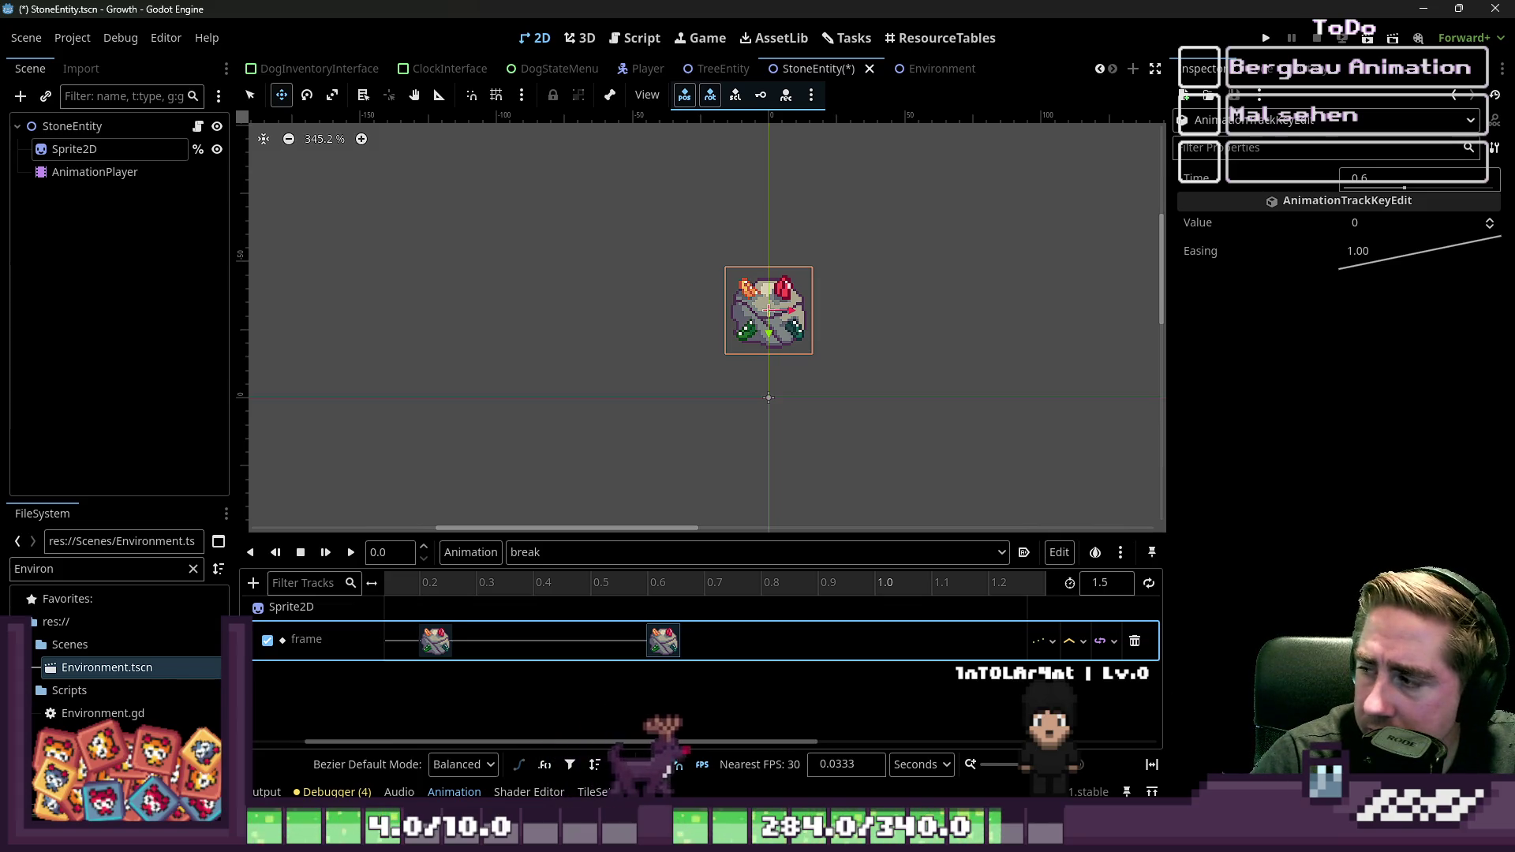
mouse_move(774, 742)
mouse_down()
mouse_move(872, 741)
mouse_move(792, 728)
mouse_up()
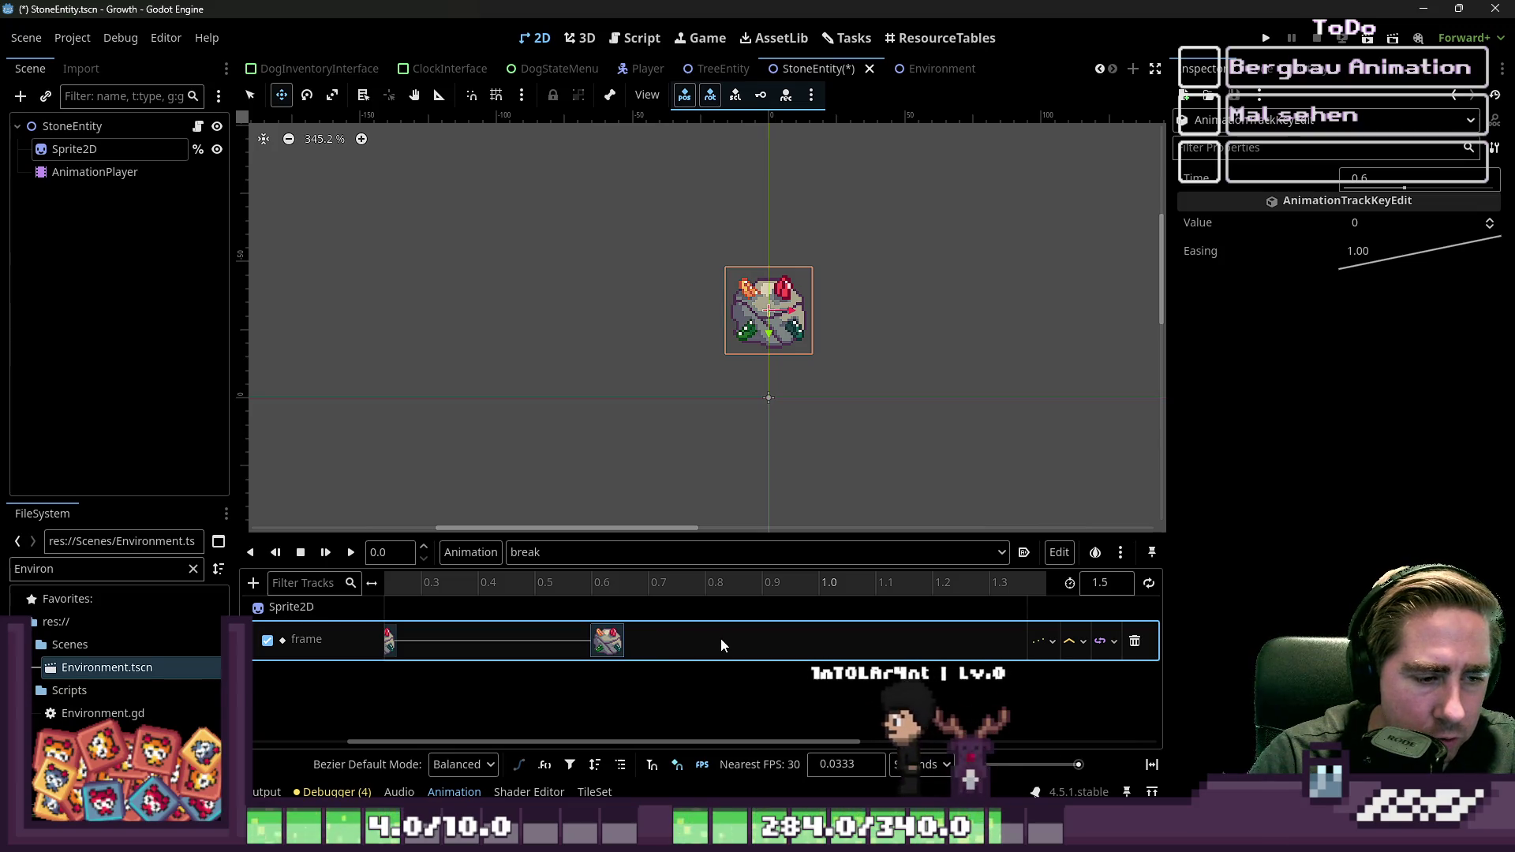
Step: Insert Frame keyframes at 1.0, 1.2, 1.3 and 1.4 seconds
click(848, 638)
right_click(848, 640)
click(868, 649)
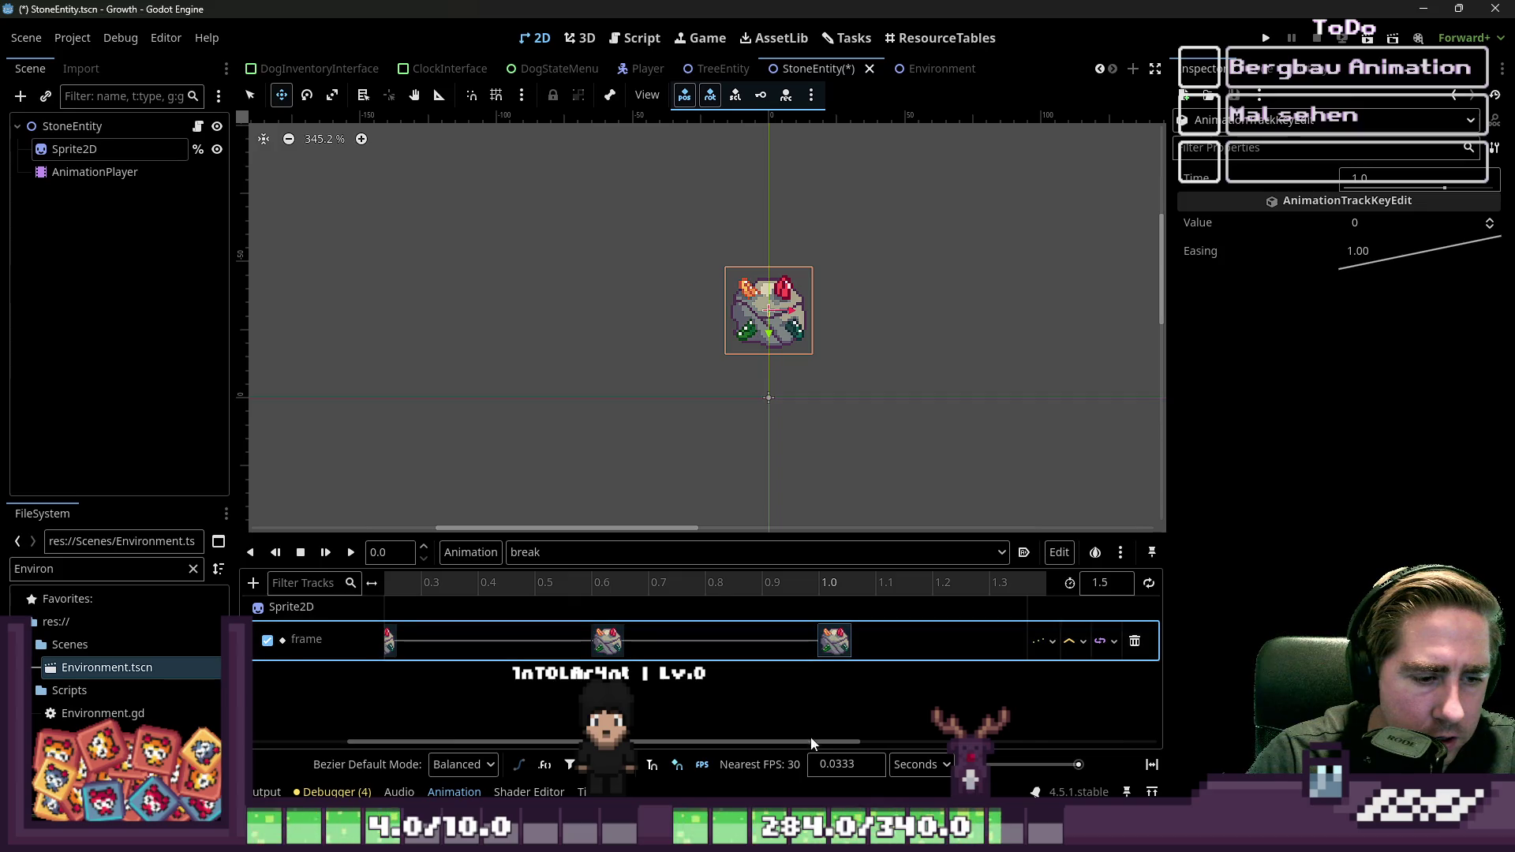
scroll(789, 640, right, 5)
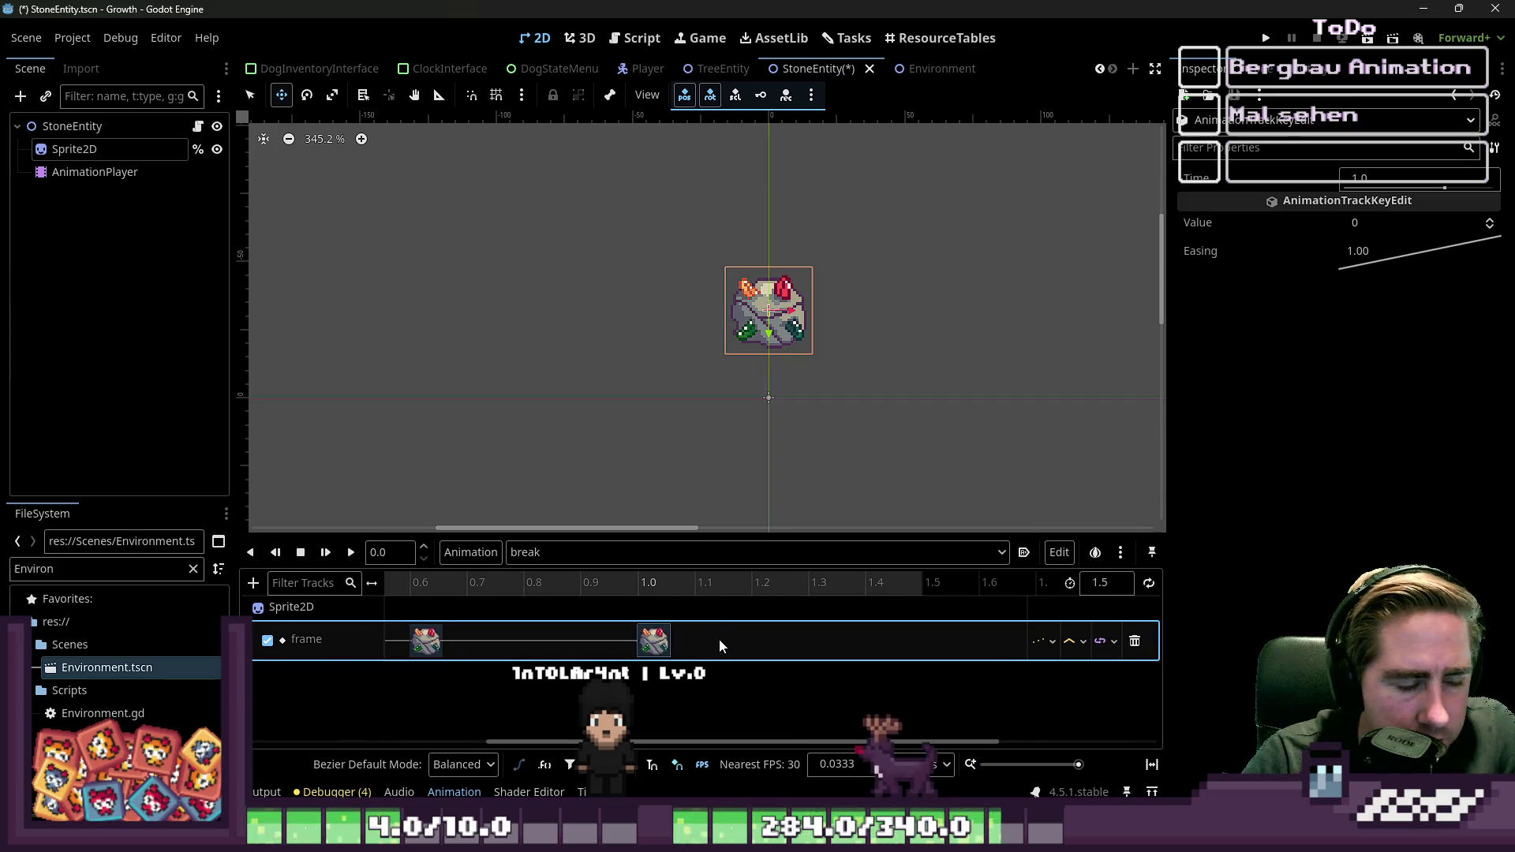
right_click(768, 651)
click(805, 658)
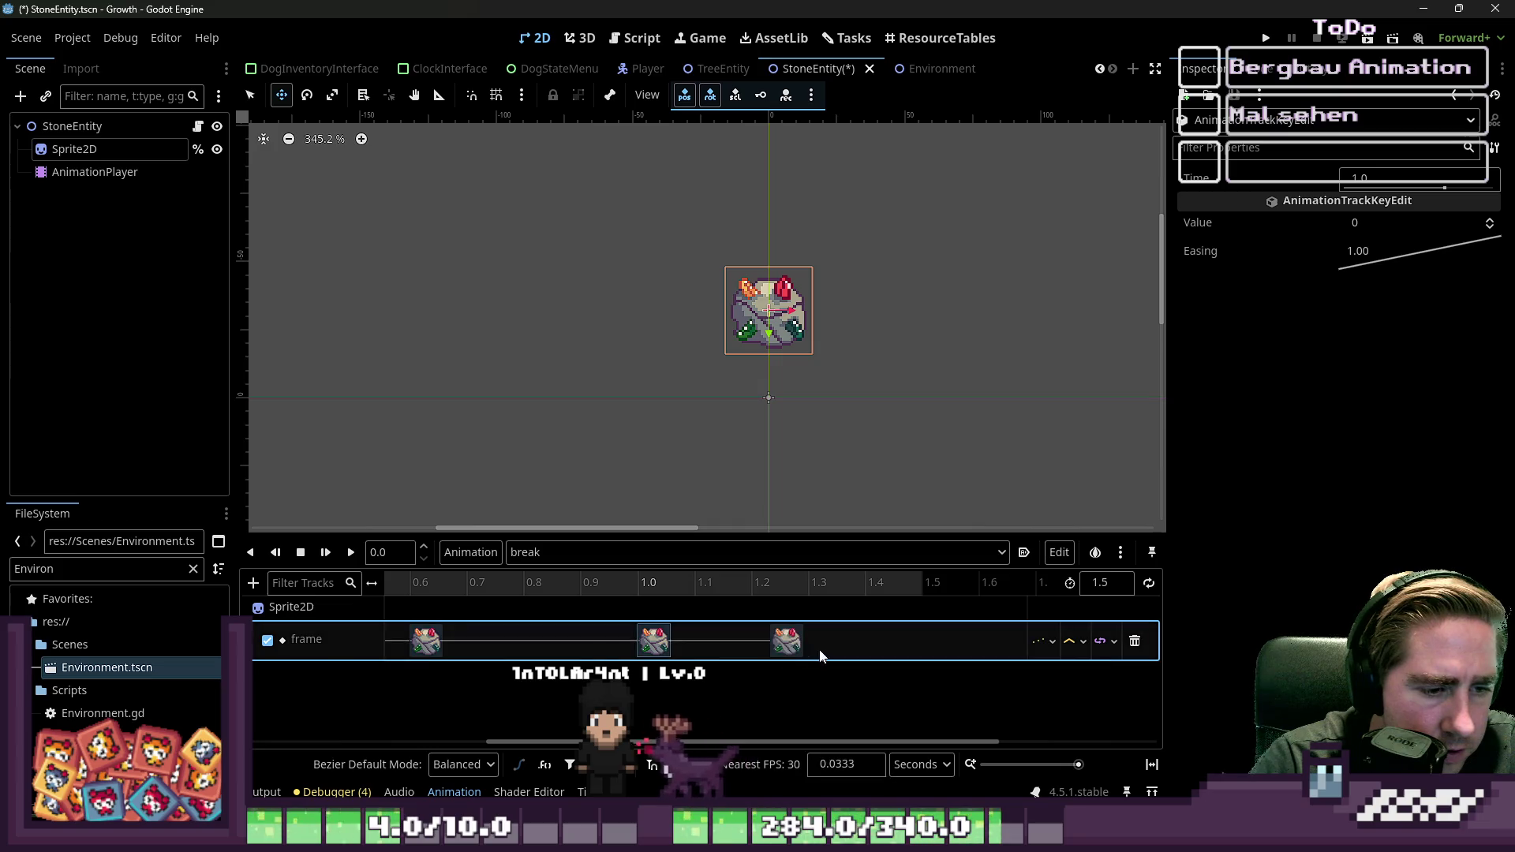
right_click(824, 641)
click(845, 652)
right_click(891, 640)
click(912, 652)
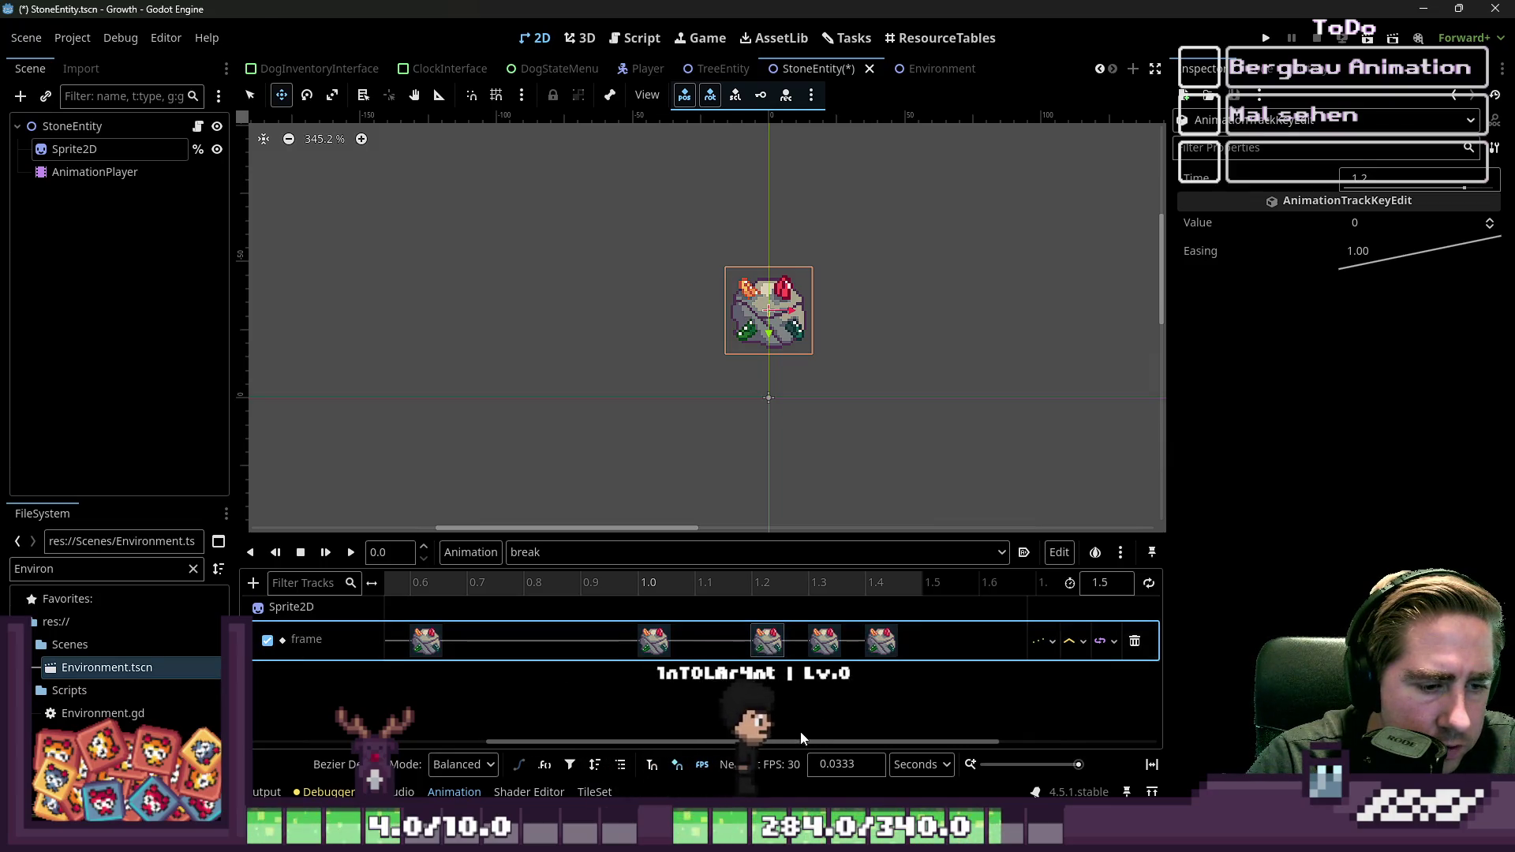
scroll(868, 642, left, 5)
click(396, 643)
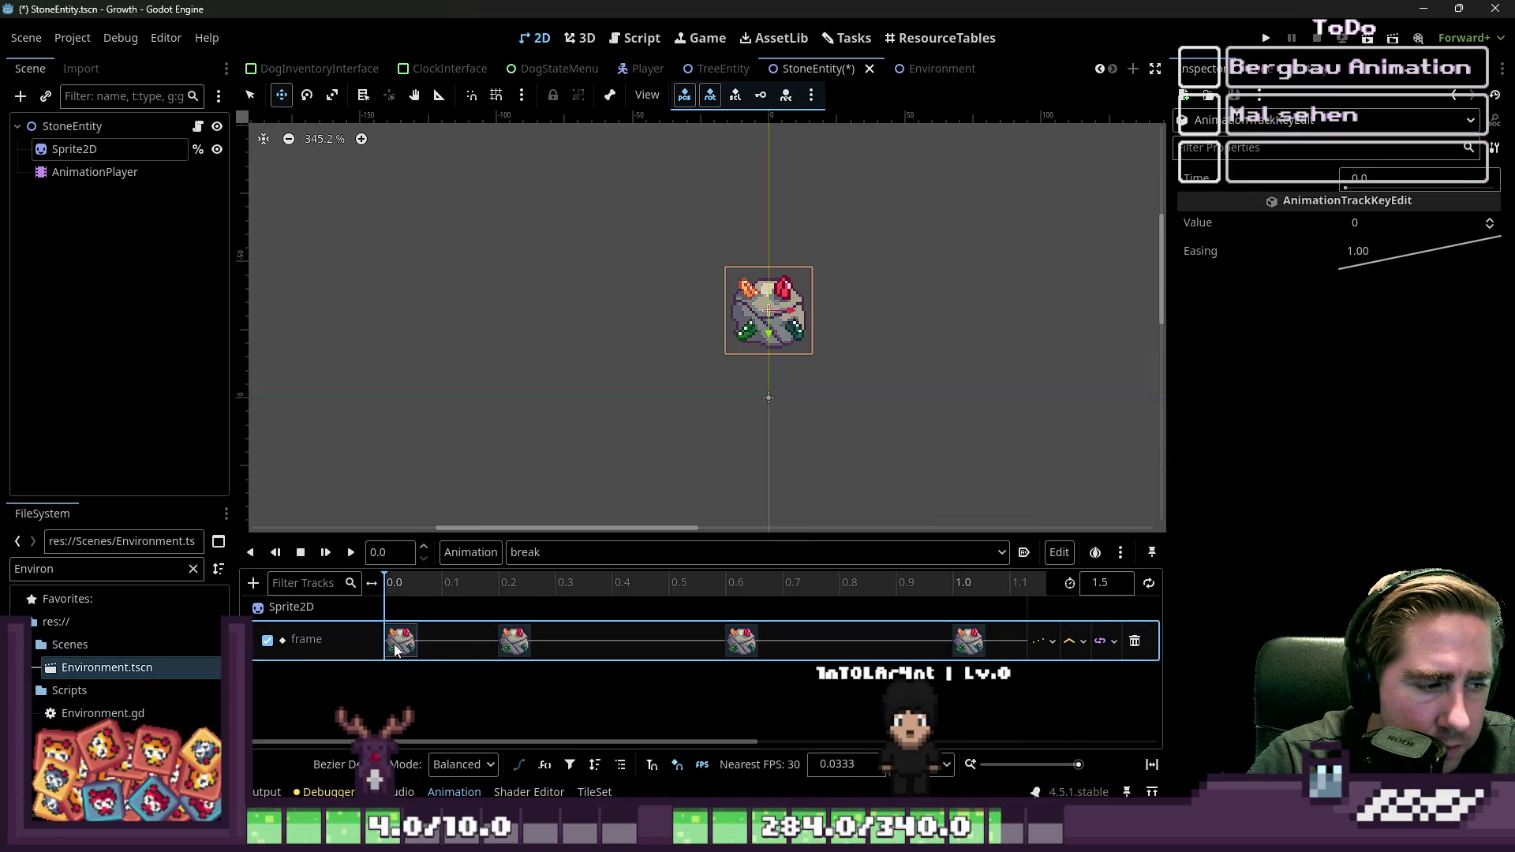
Step: Raise each keyframe's sprite frame value in turn, from frame 1 up to frame 6 at 1.4 s
click(514, 641)
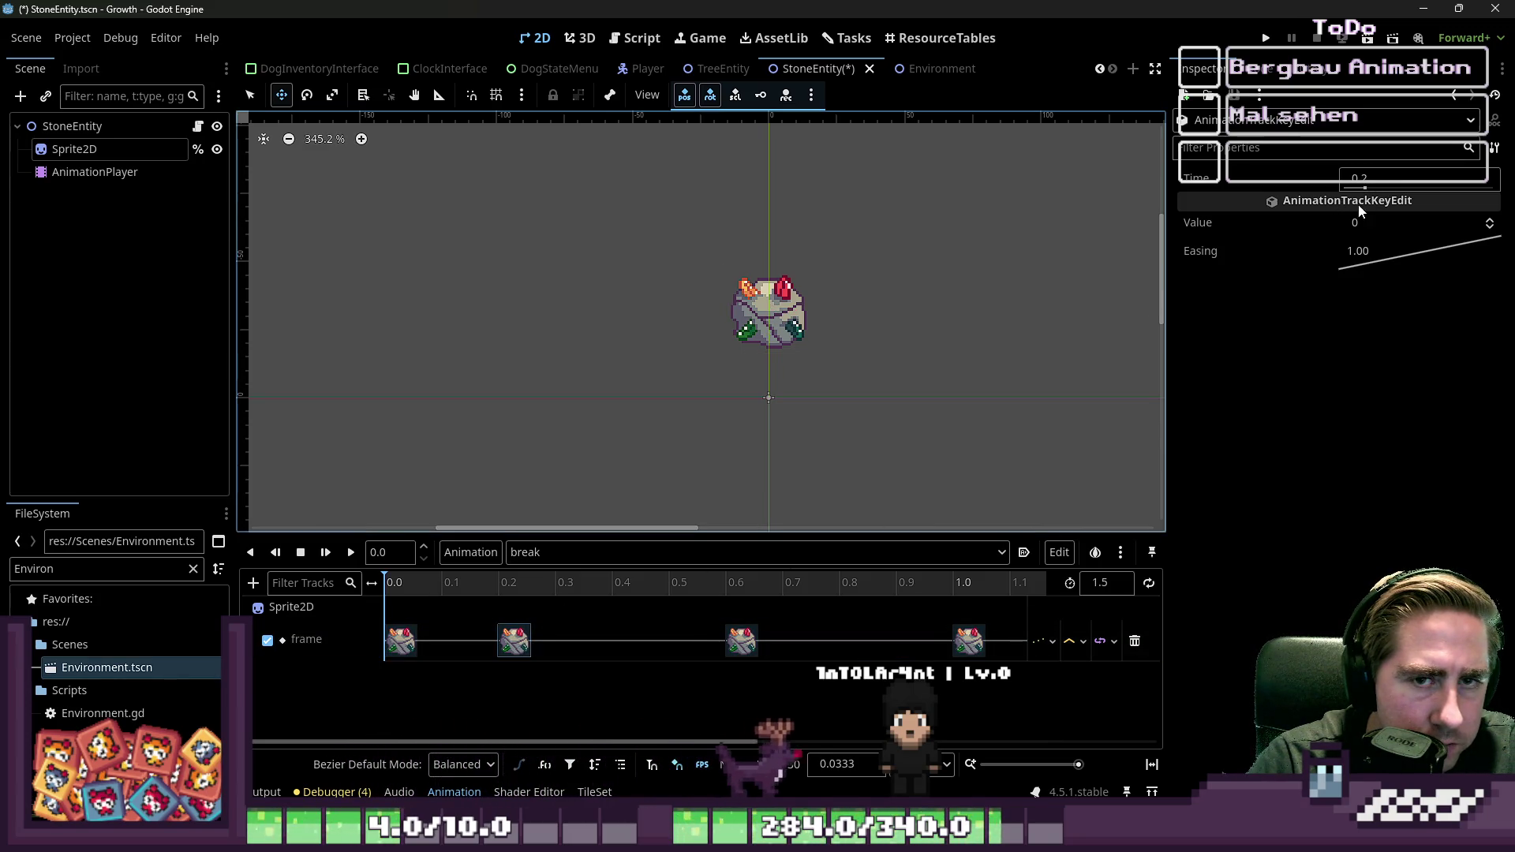
click(1490, 221)
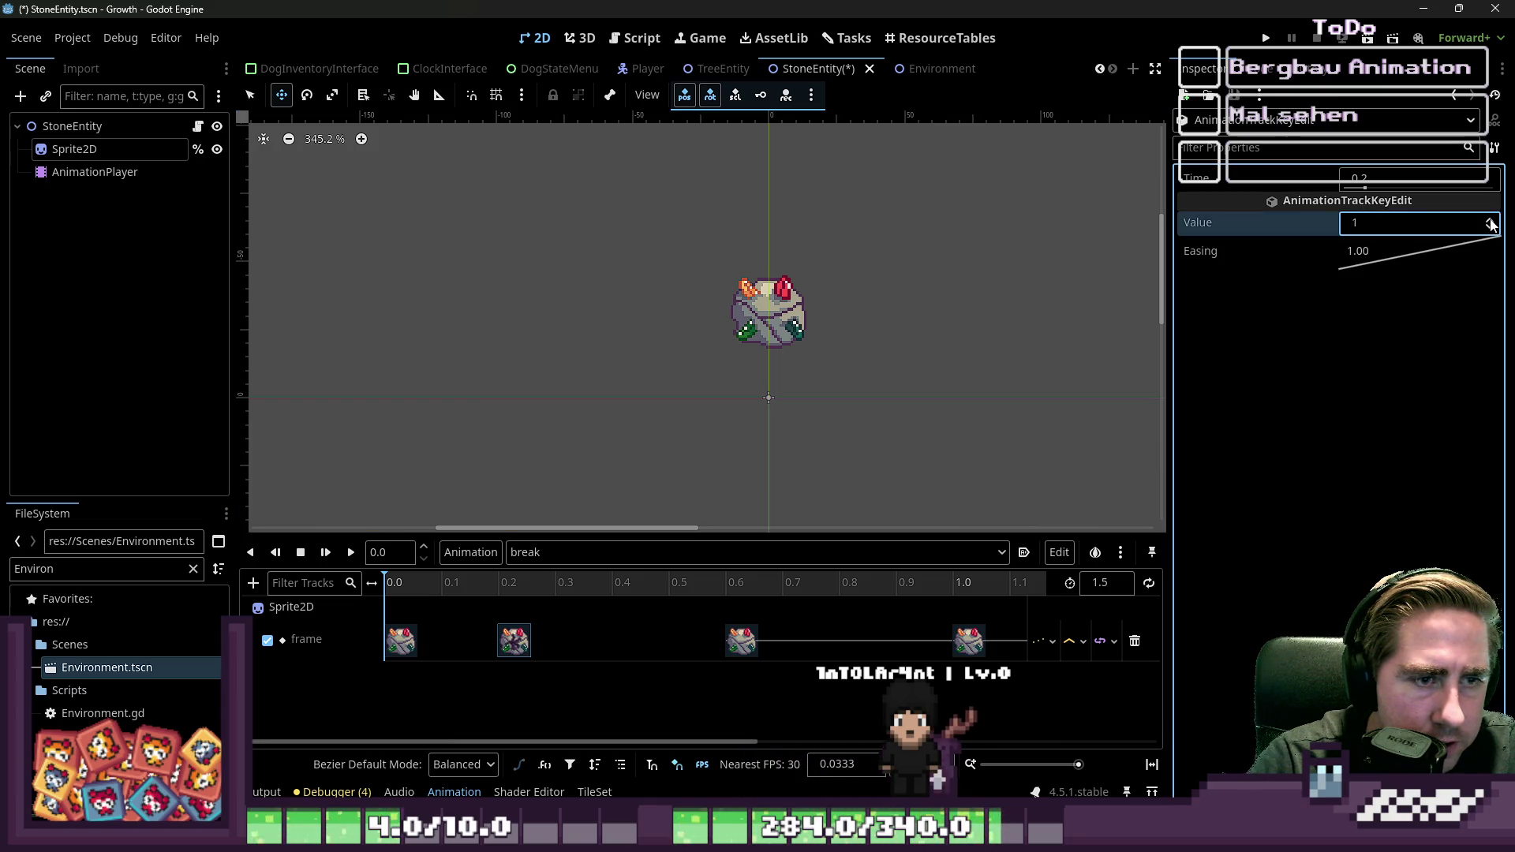
click(741, 641)
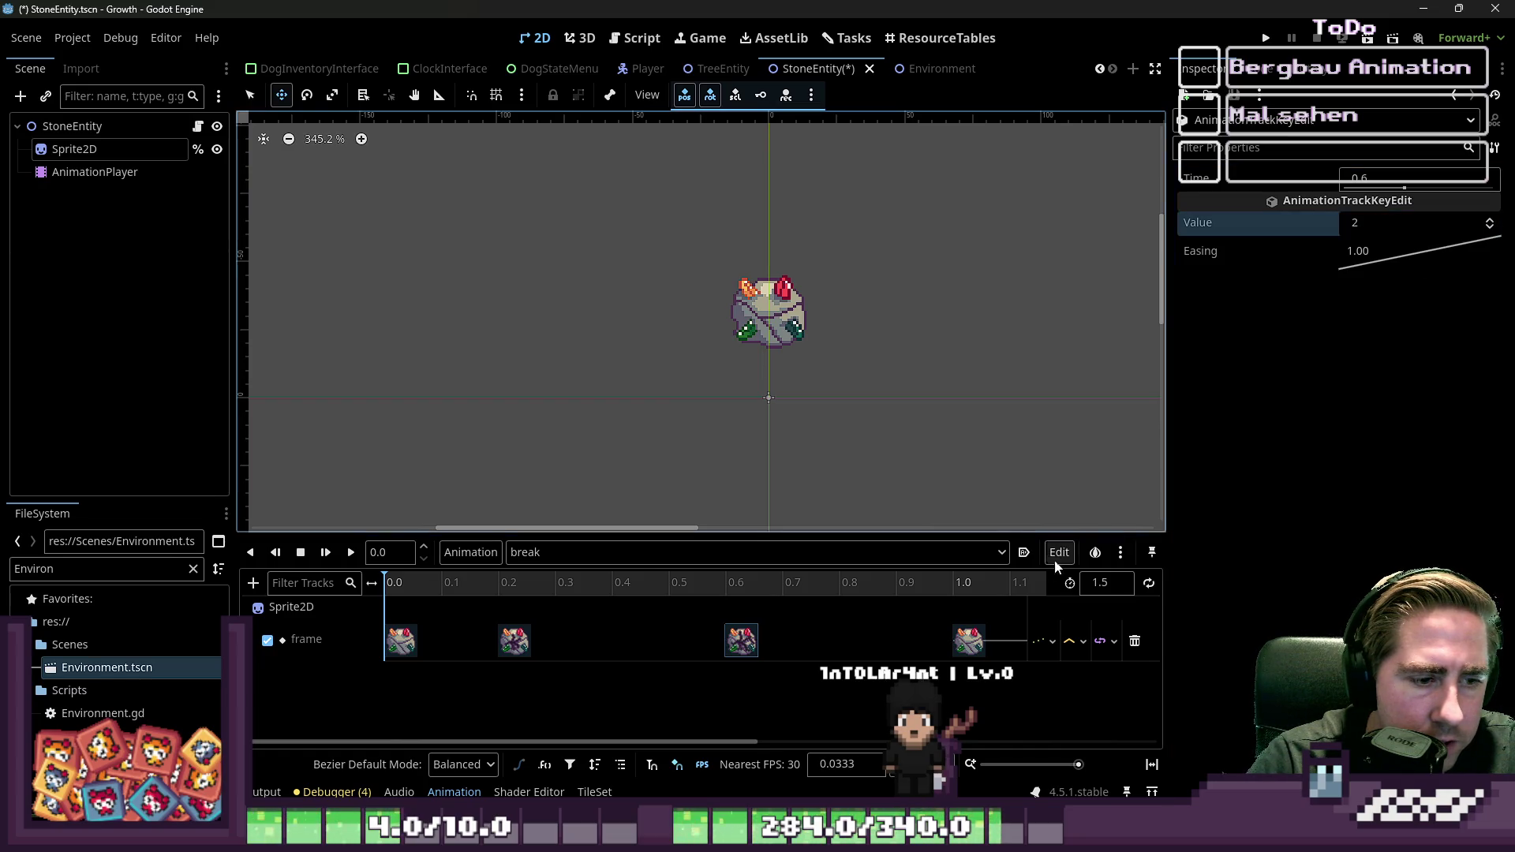
click(968, 640)
click(1490, 221)
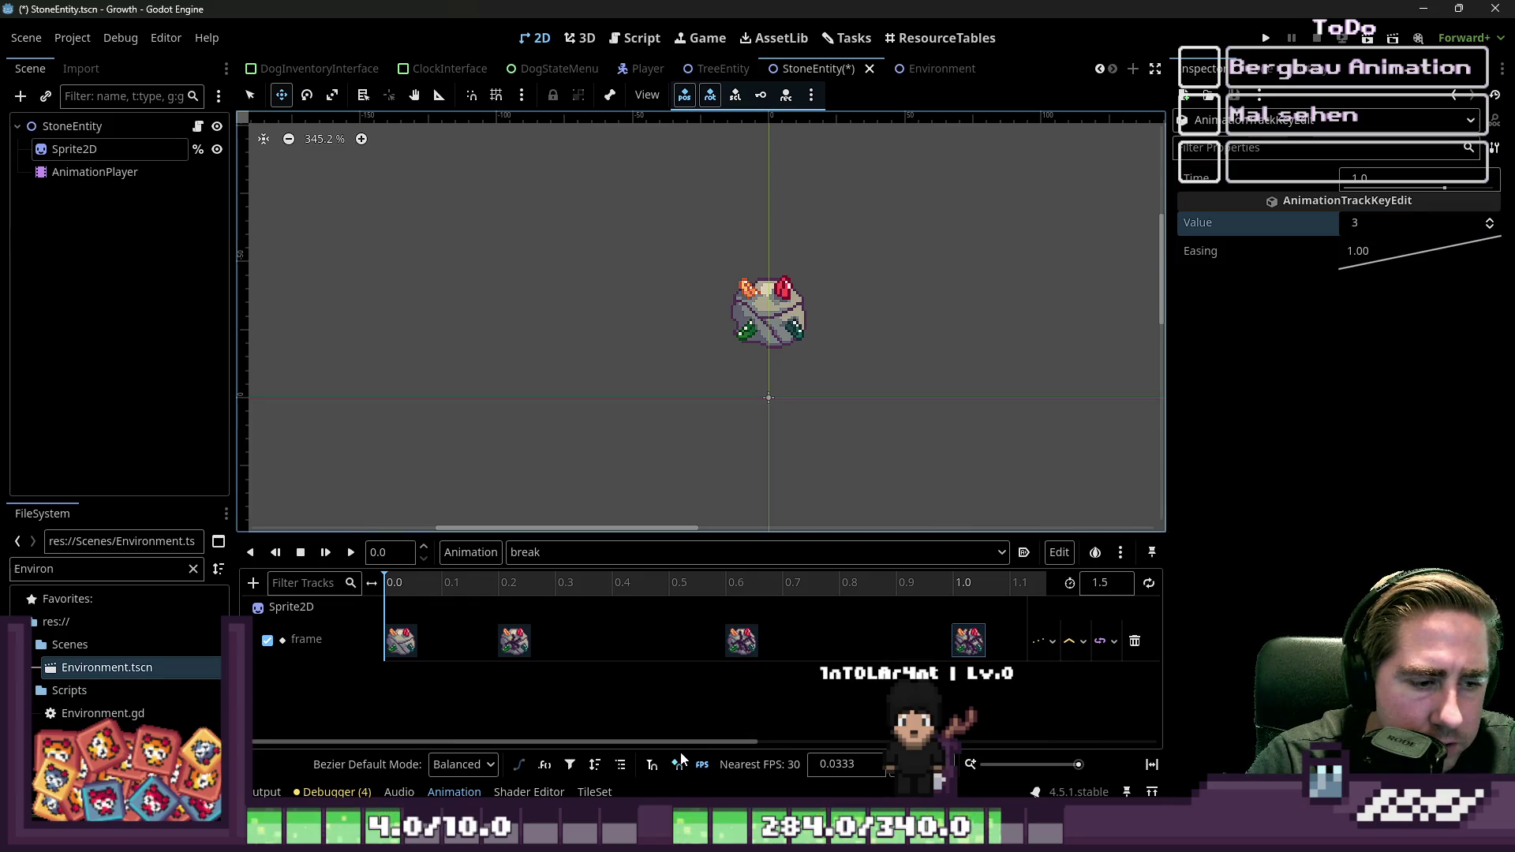
drag(506, 742, 741, 742)
click(770, 641)
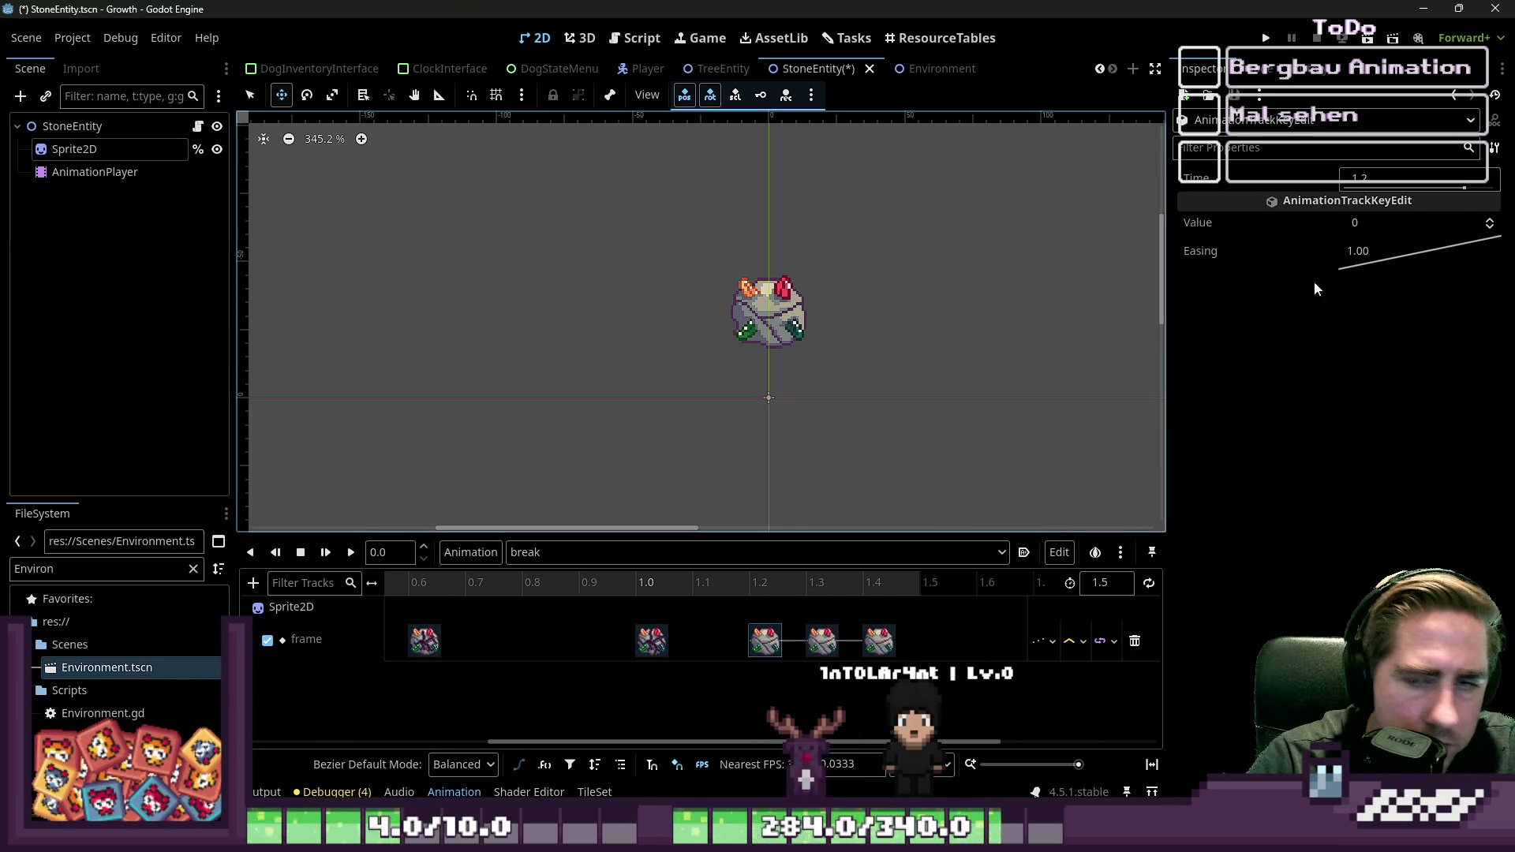
click(1490, 223)
click(822, 641)
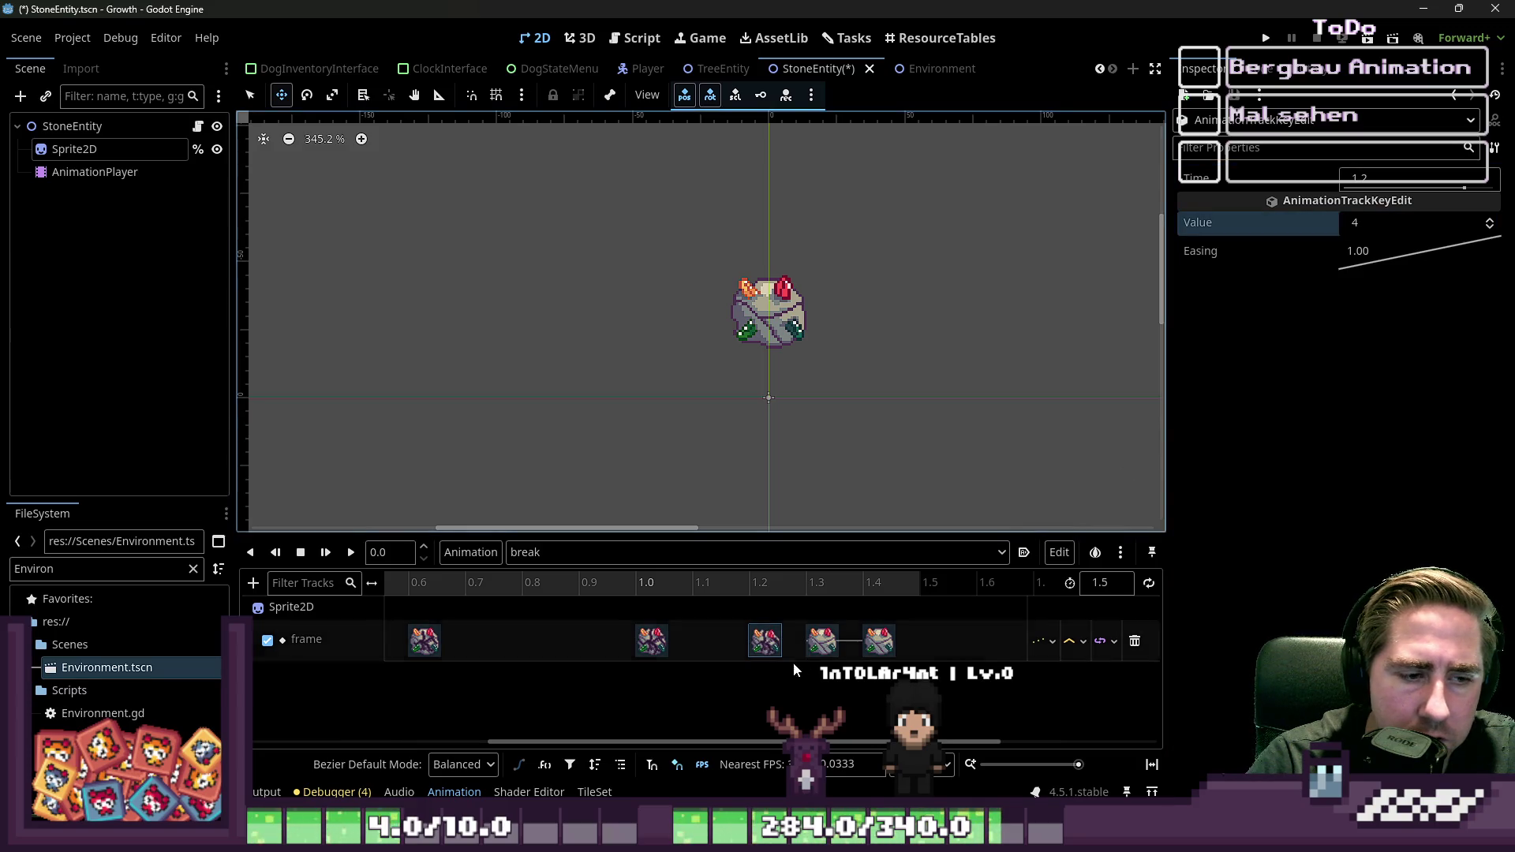
click(1491, 221)
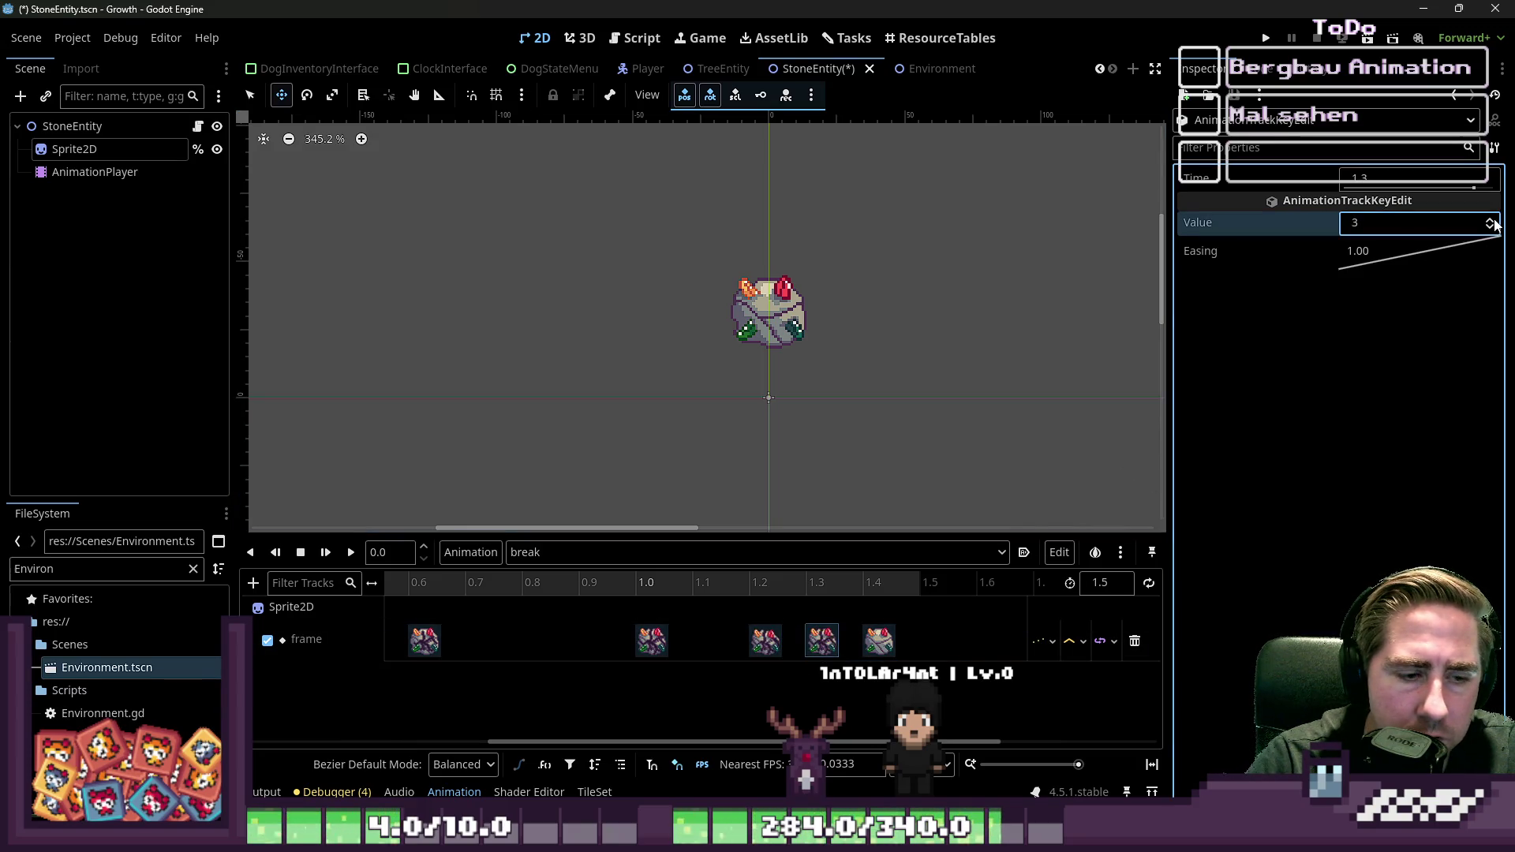
click(878, 641)
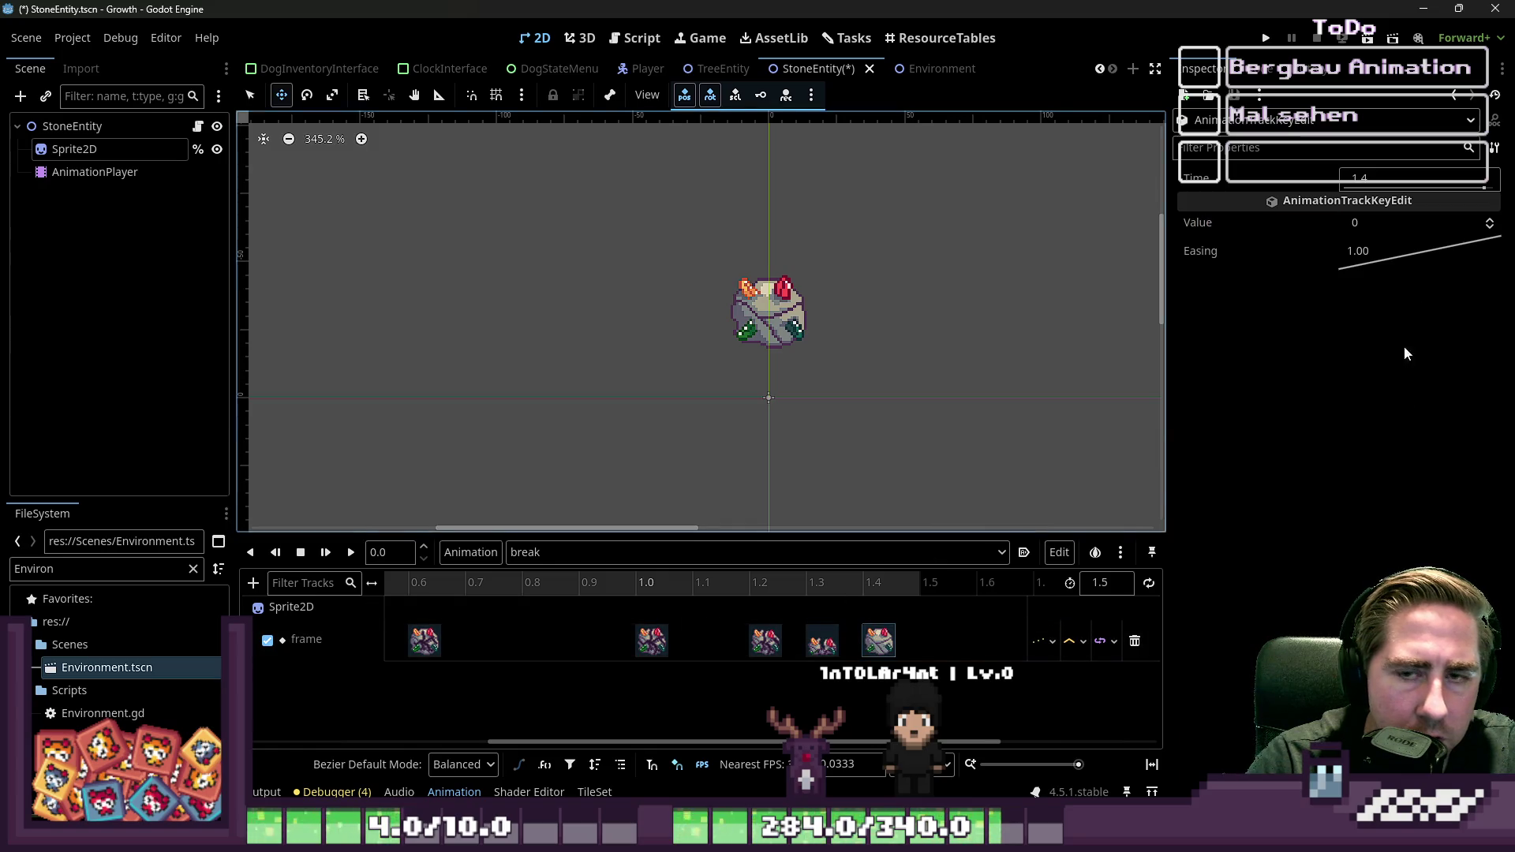
click(1490, 222)
click(1490, 223)
click(1490, 222)
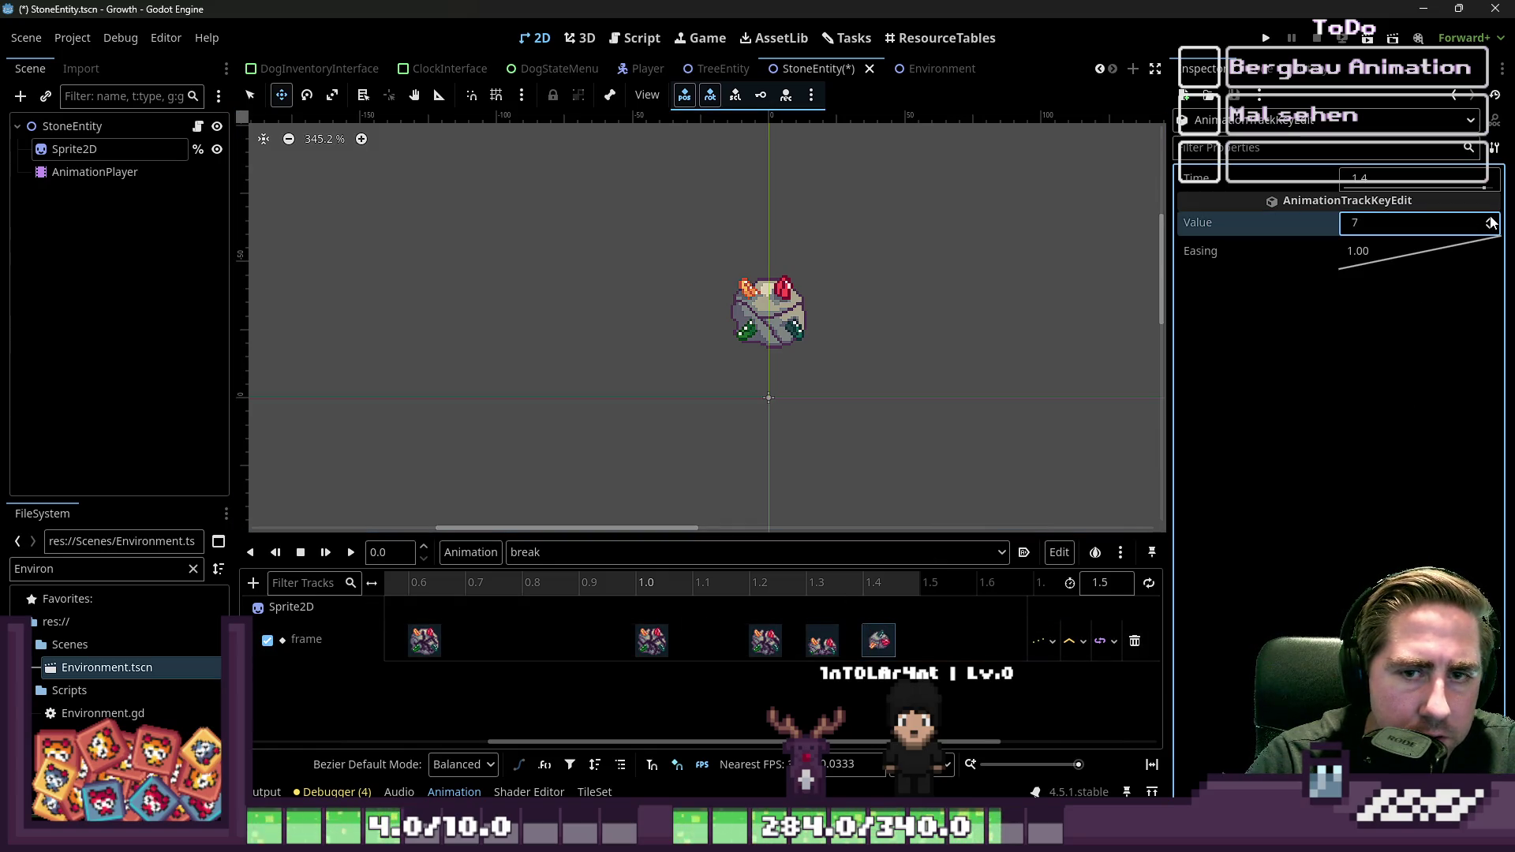
click(1491, 227)
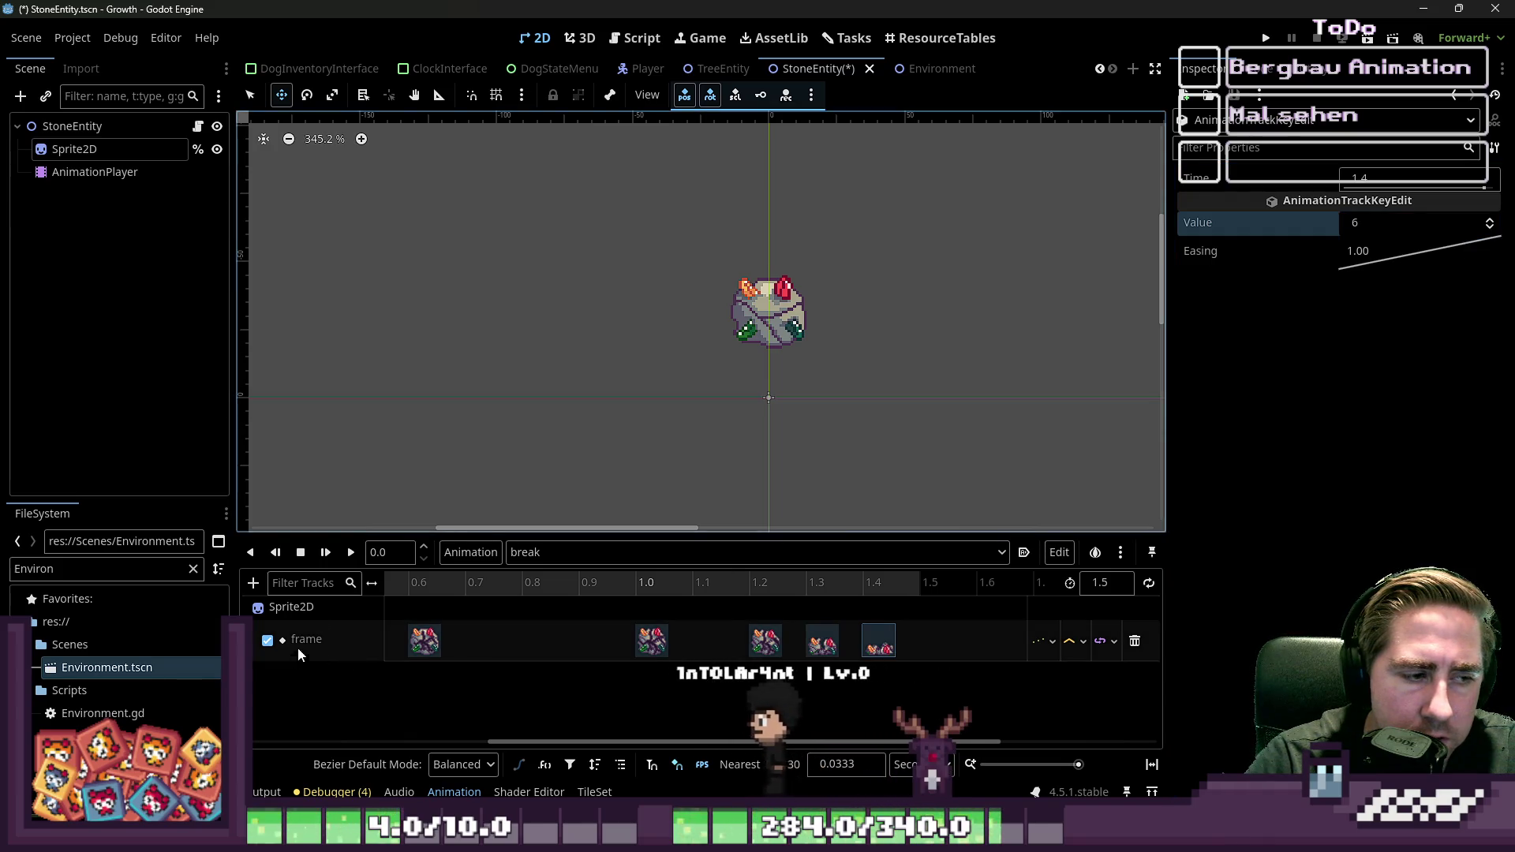
Step: Preview the break animation several times and save the StoneEntity scene
click(352, 553)
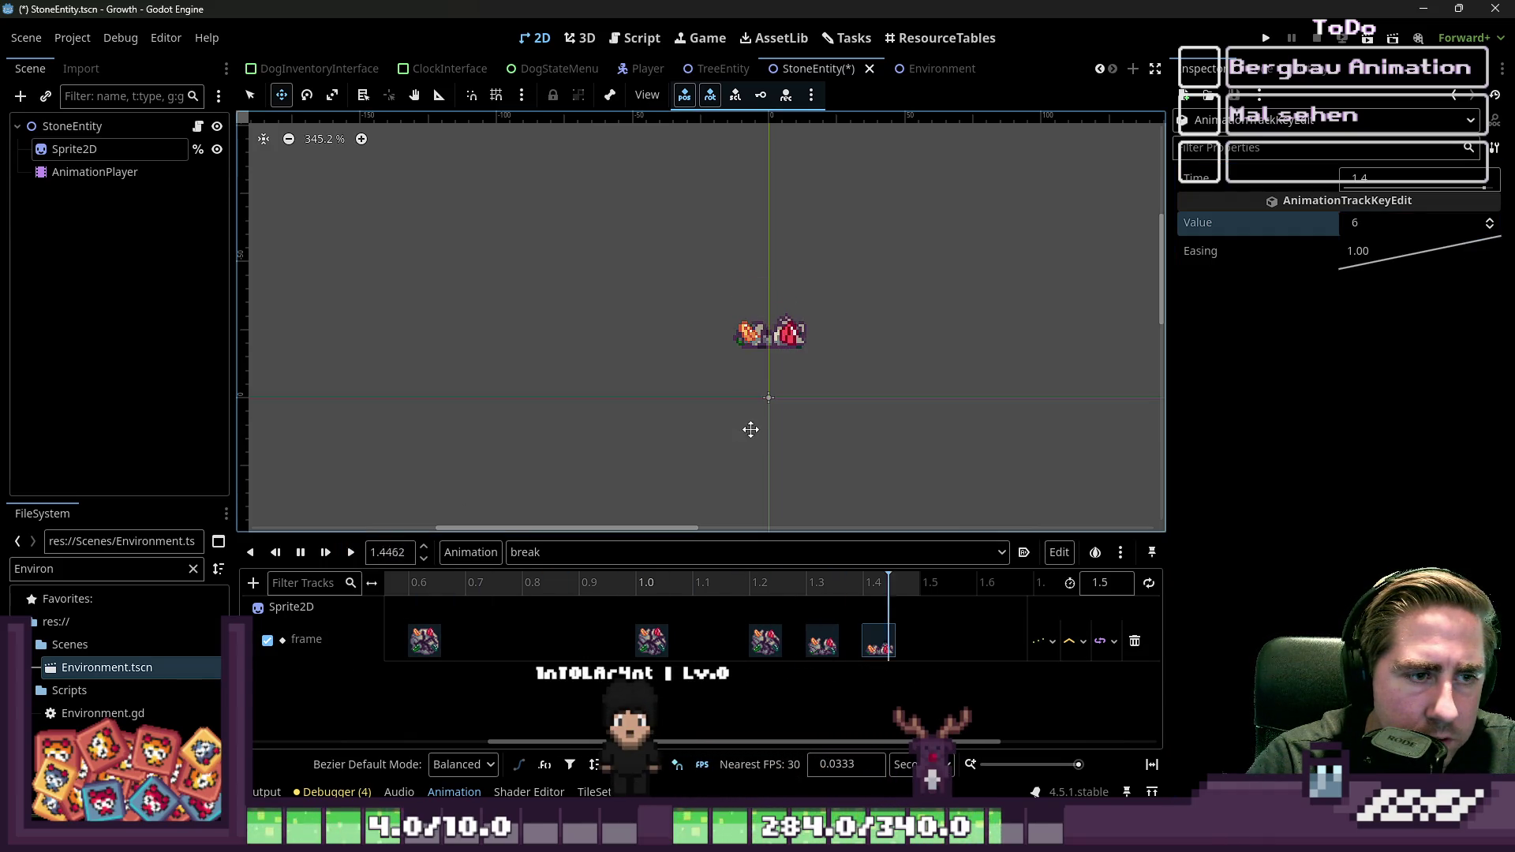
scroll(941, 370, down, 2)
click(327, 559)
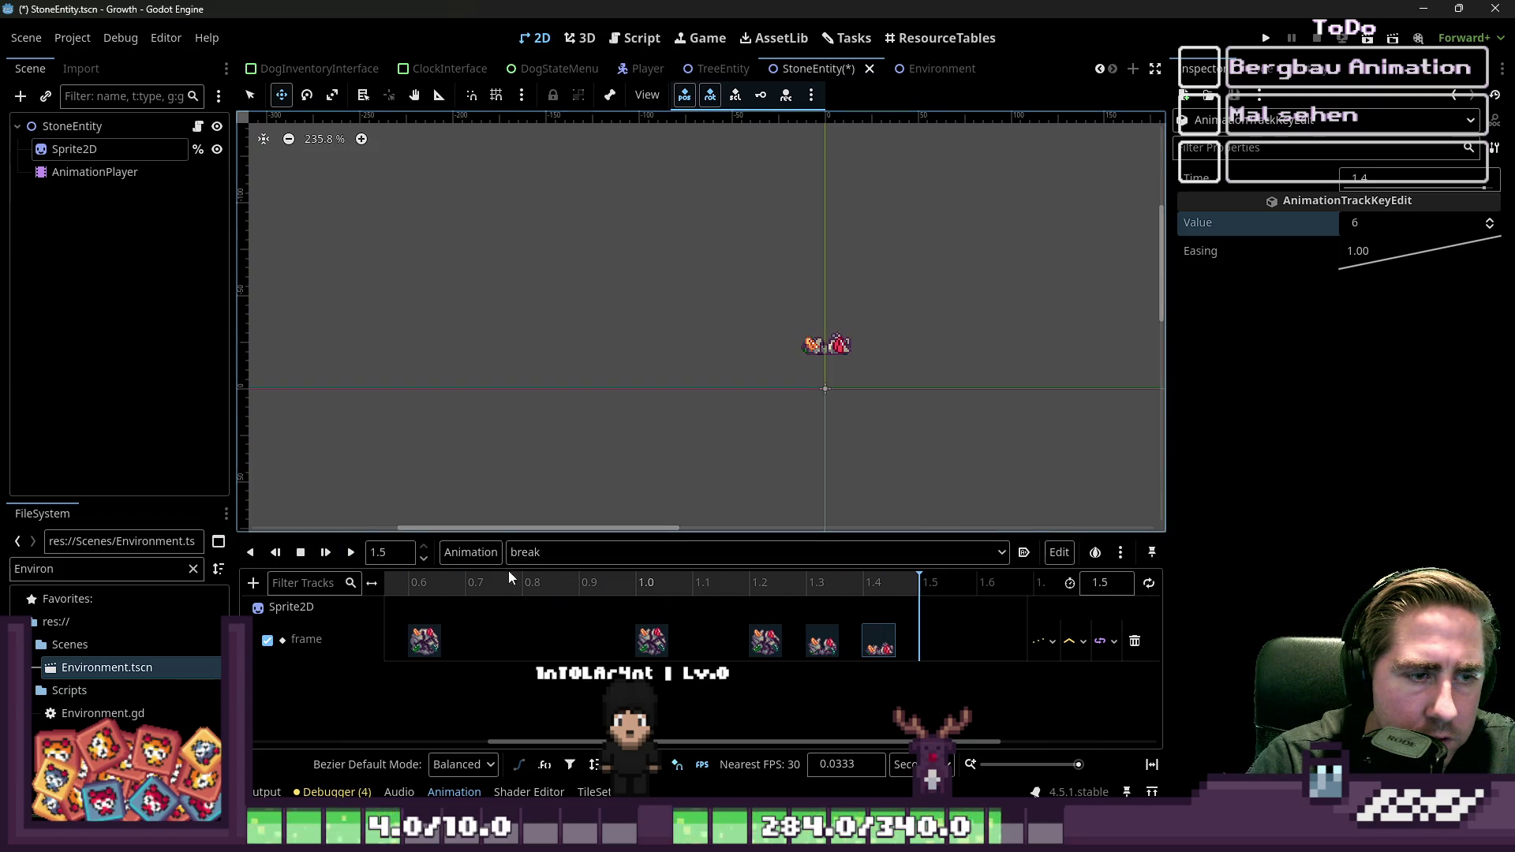
click(351, 552)
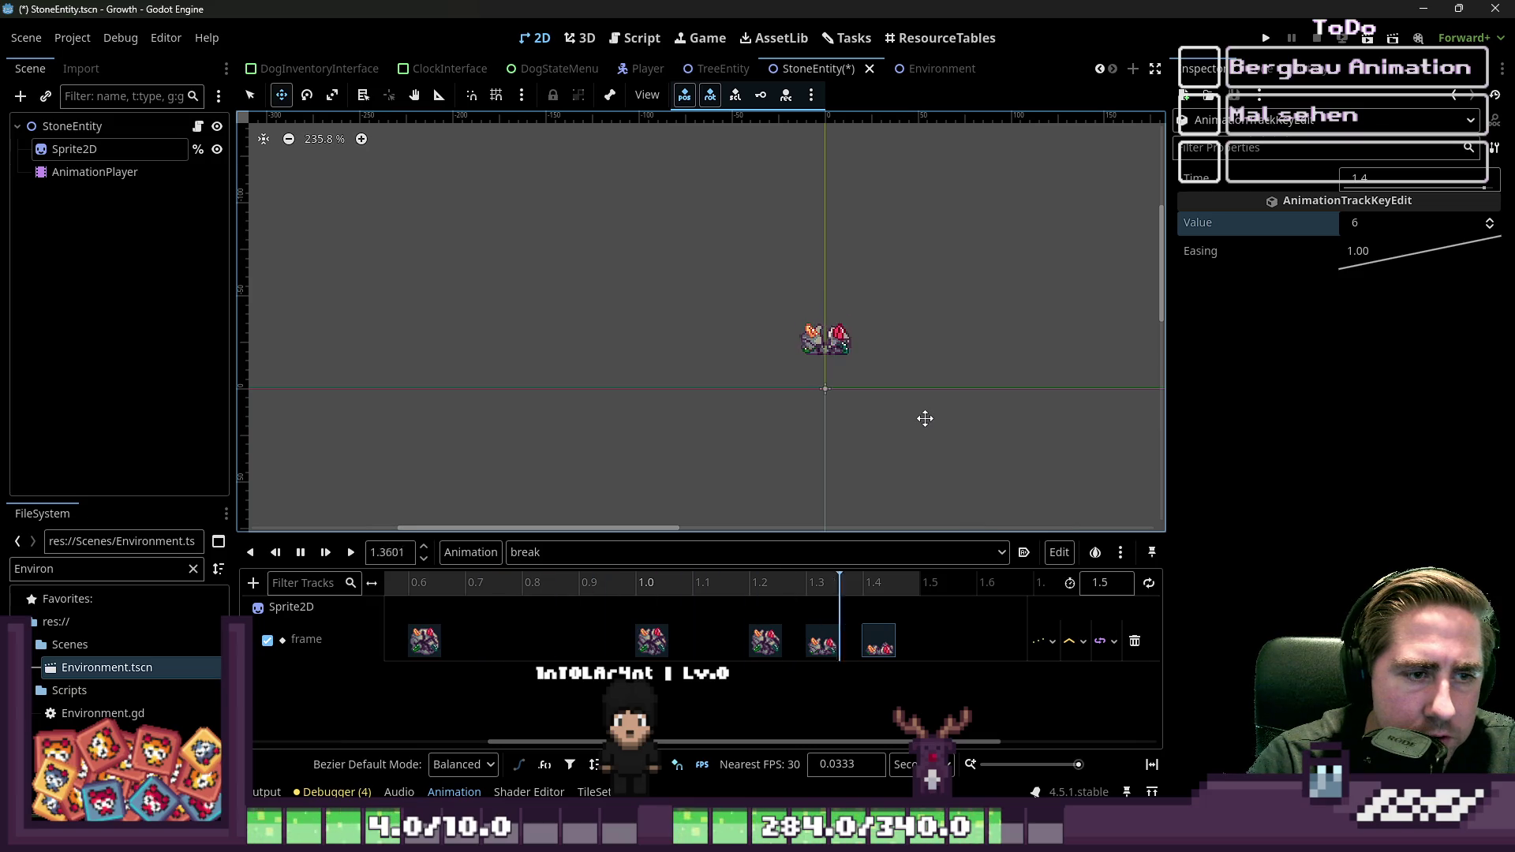
click(351, 553)
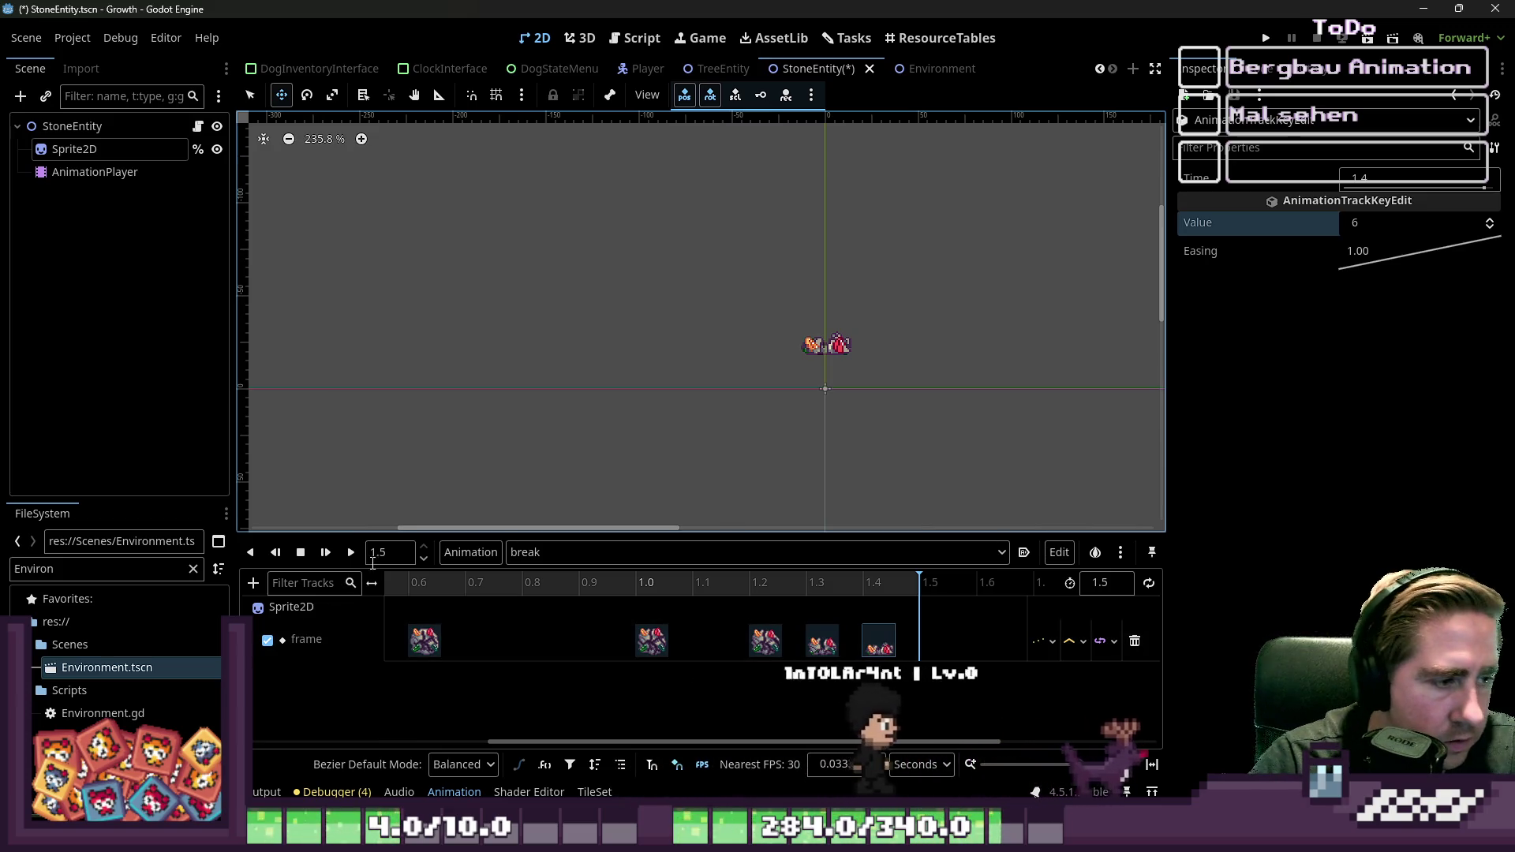
click(351, 553)
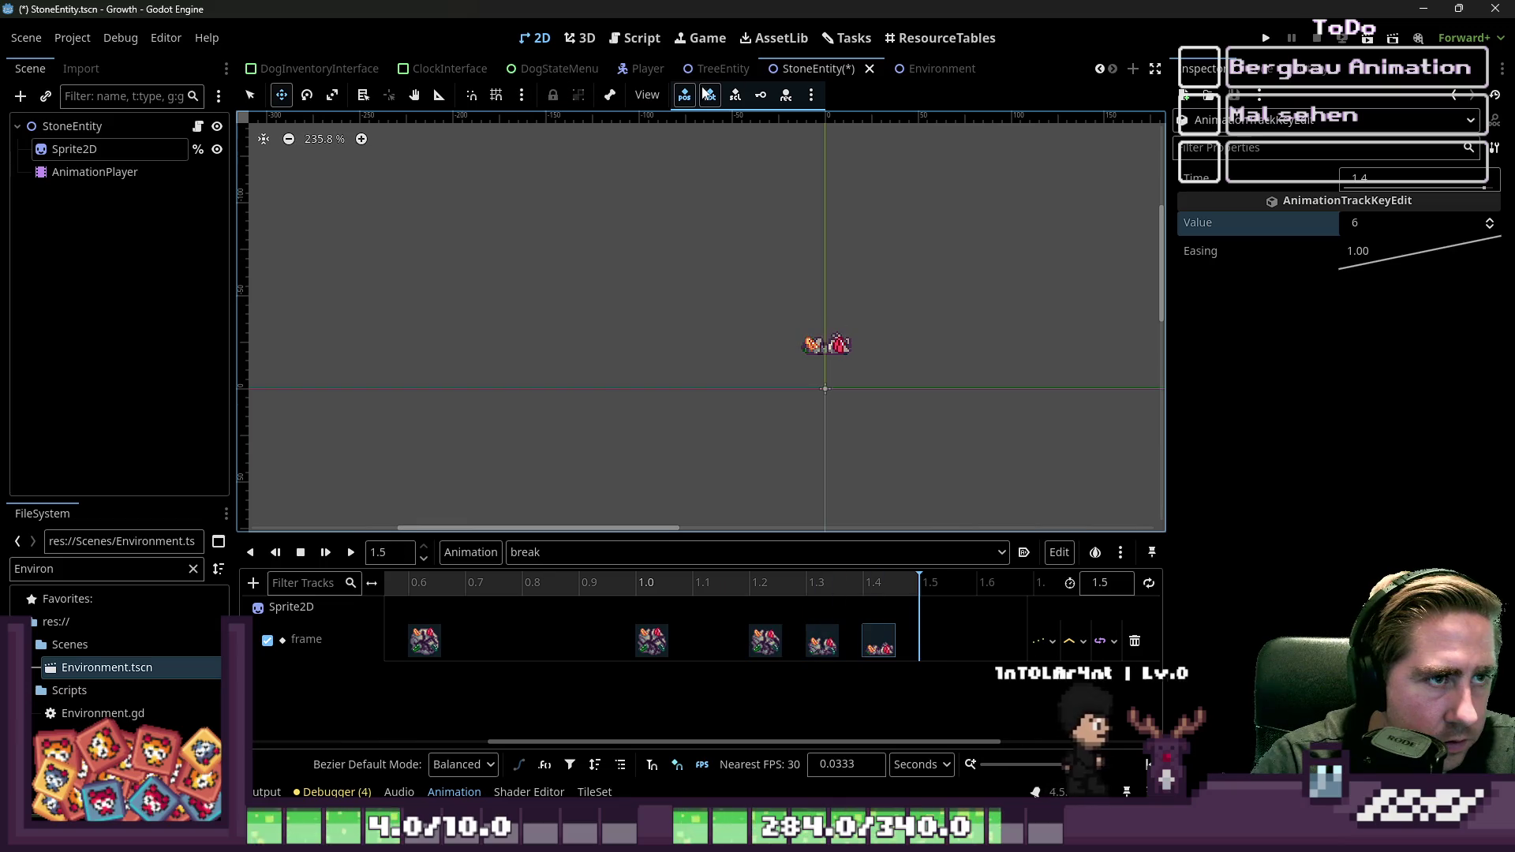
key(ctrl+s)
Step: Open StoneEntity.gd for a new function, undoing an accidental replacement of the script
click(198, 127)
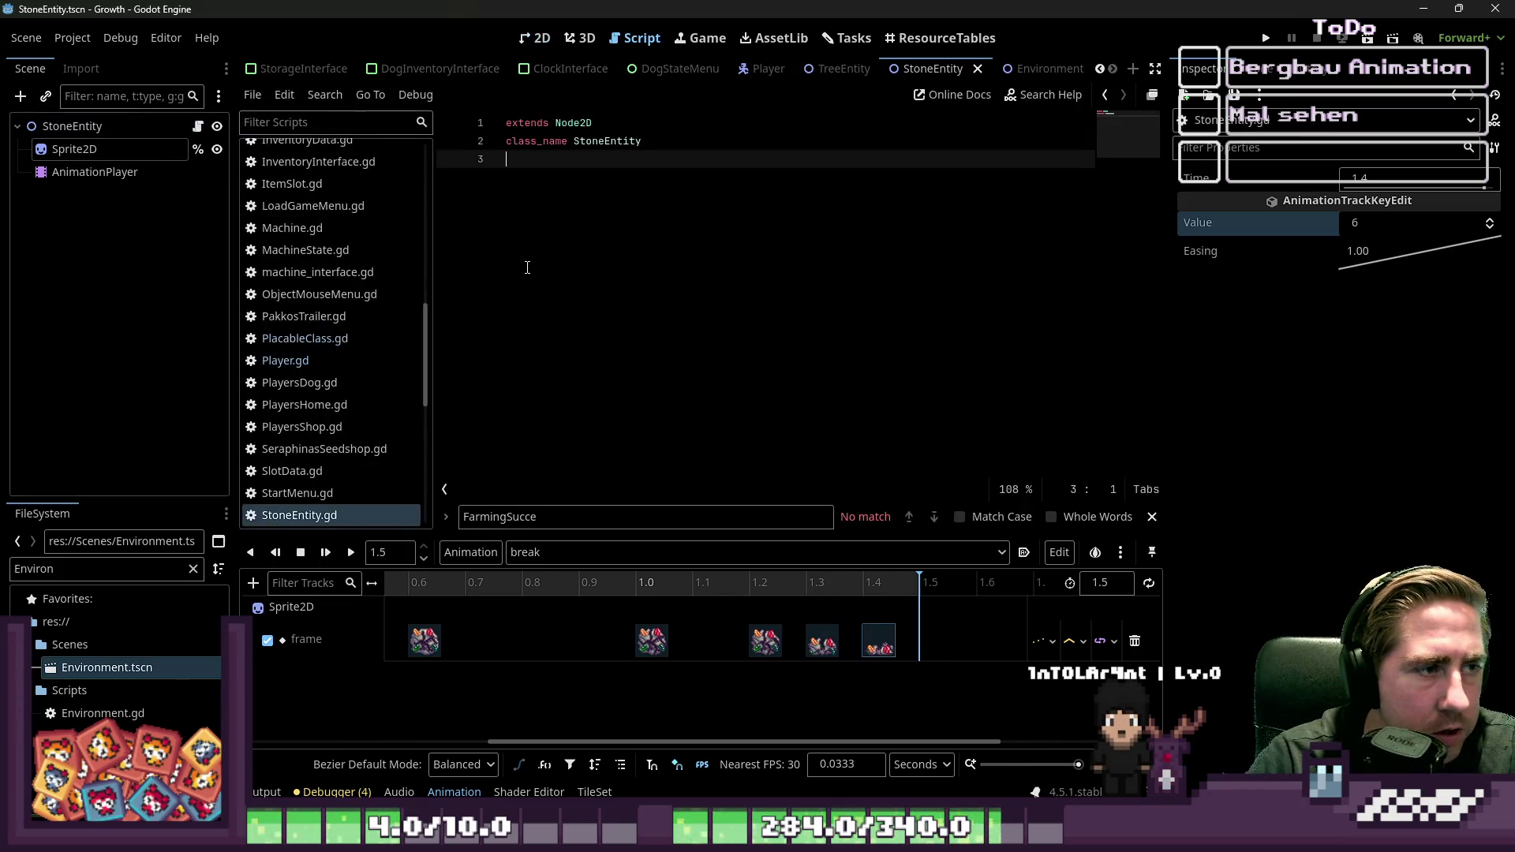
key(Return)
text(_)
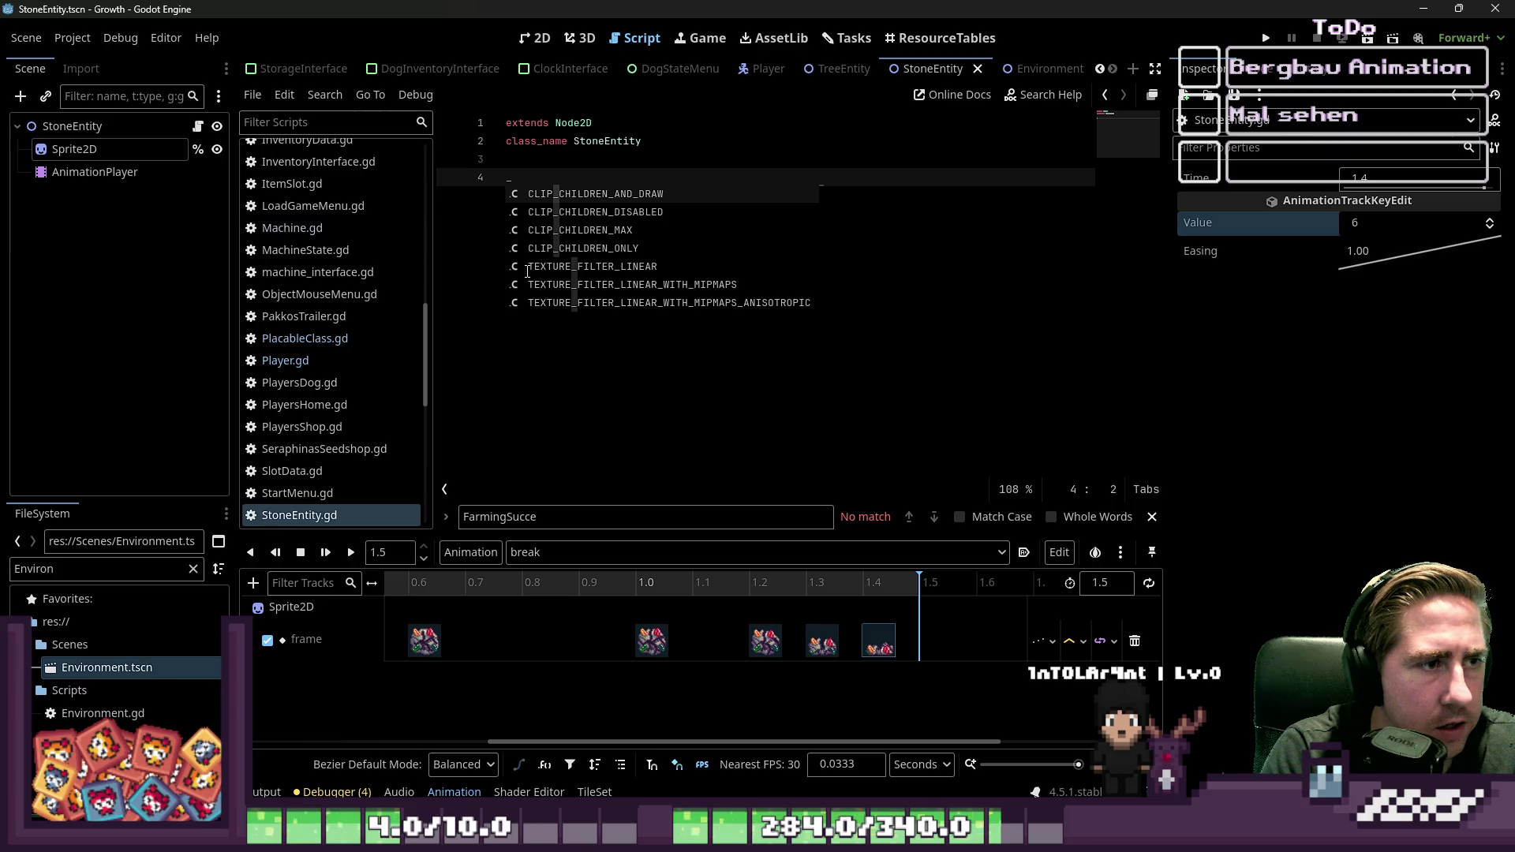
double_click(125, 181)
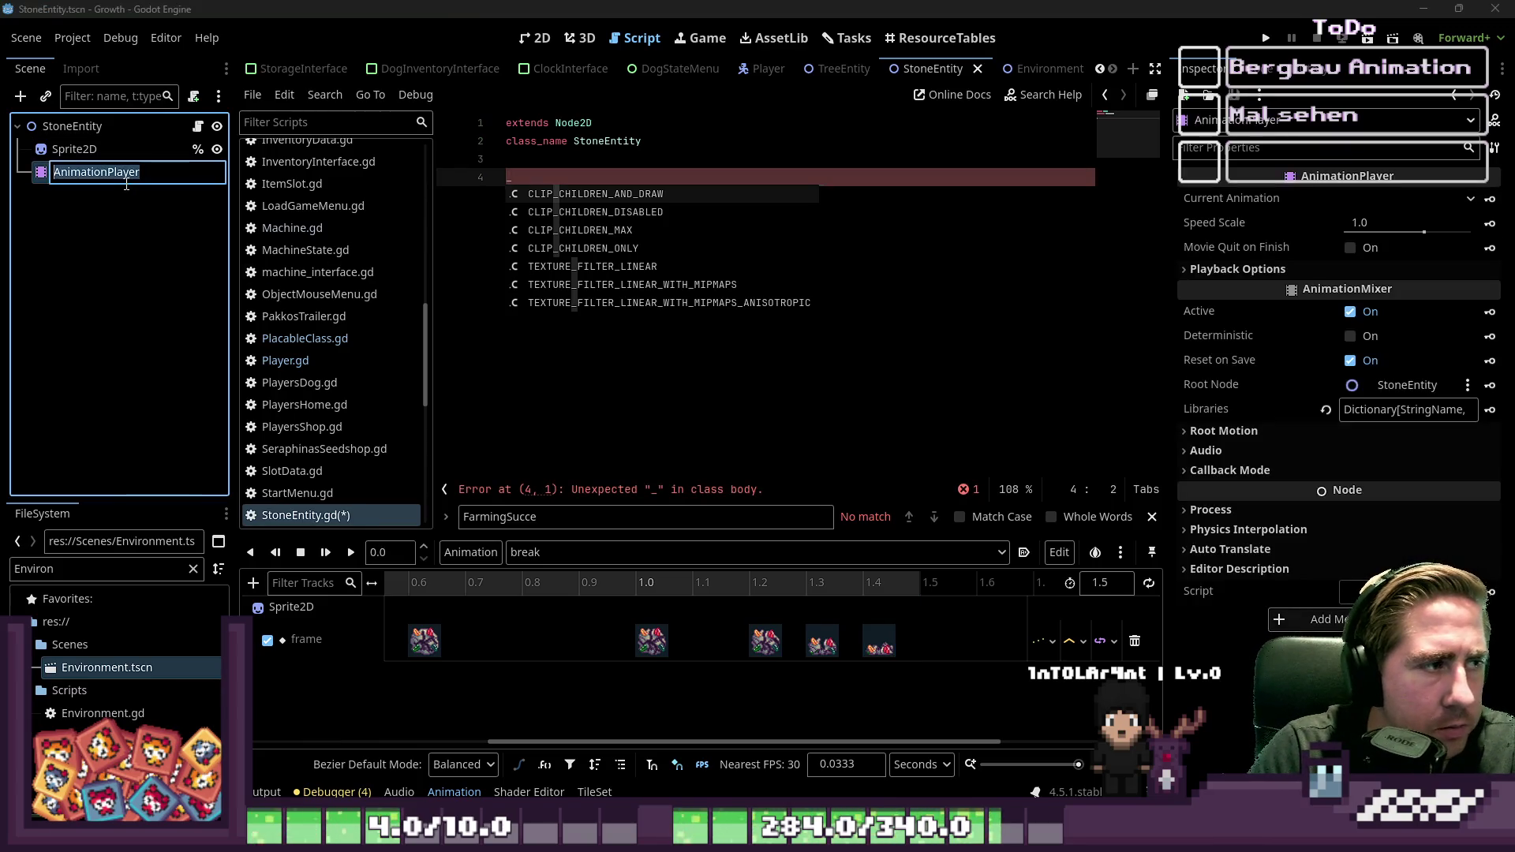
text(%)
key(Return)
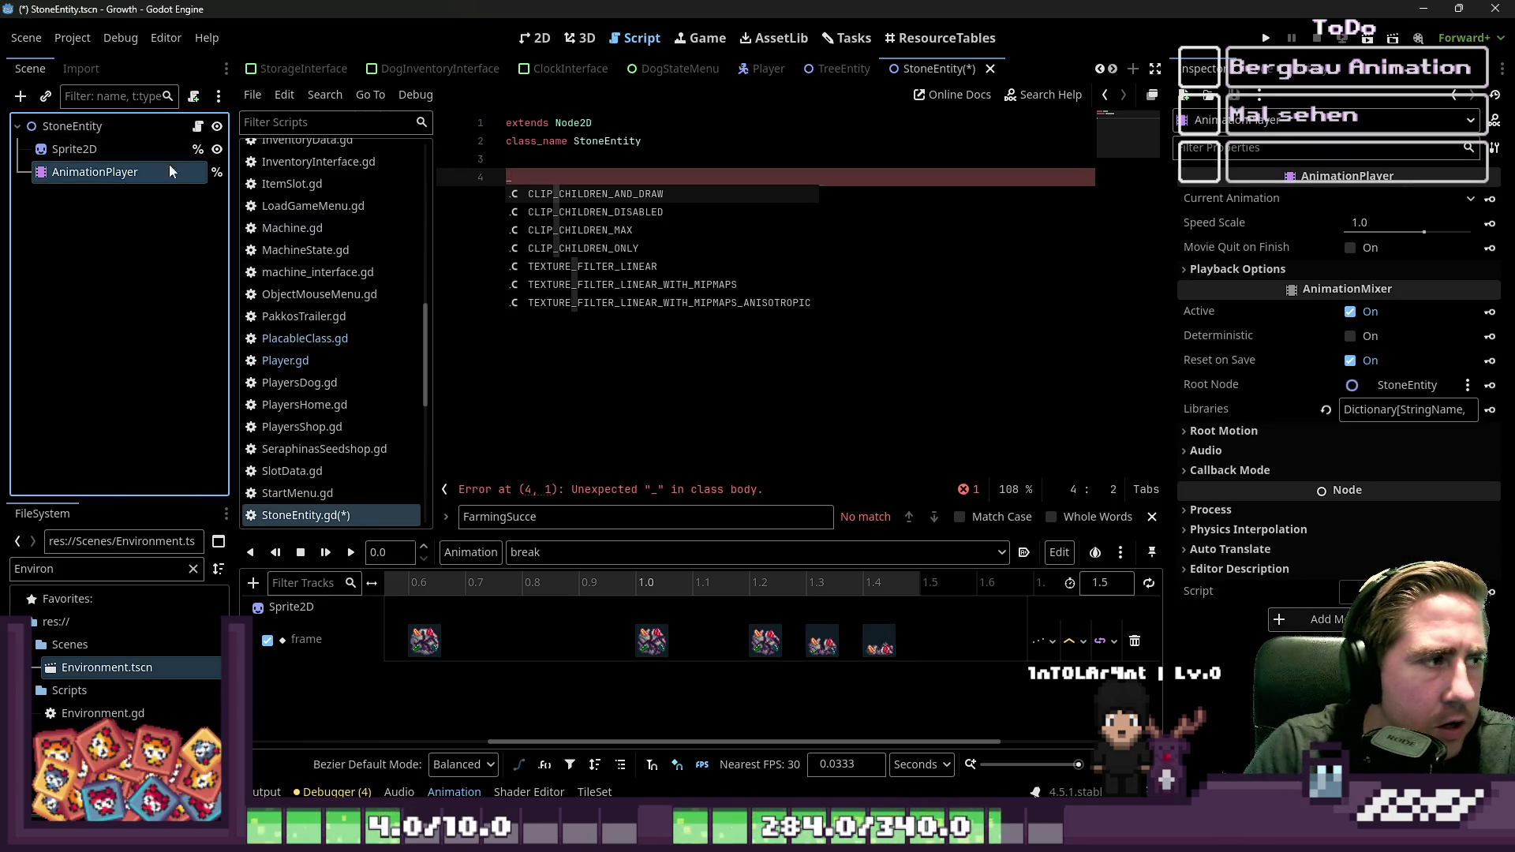
click(551, 188)
key(ctrl+a)
text(f)
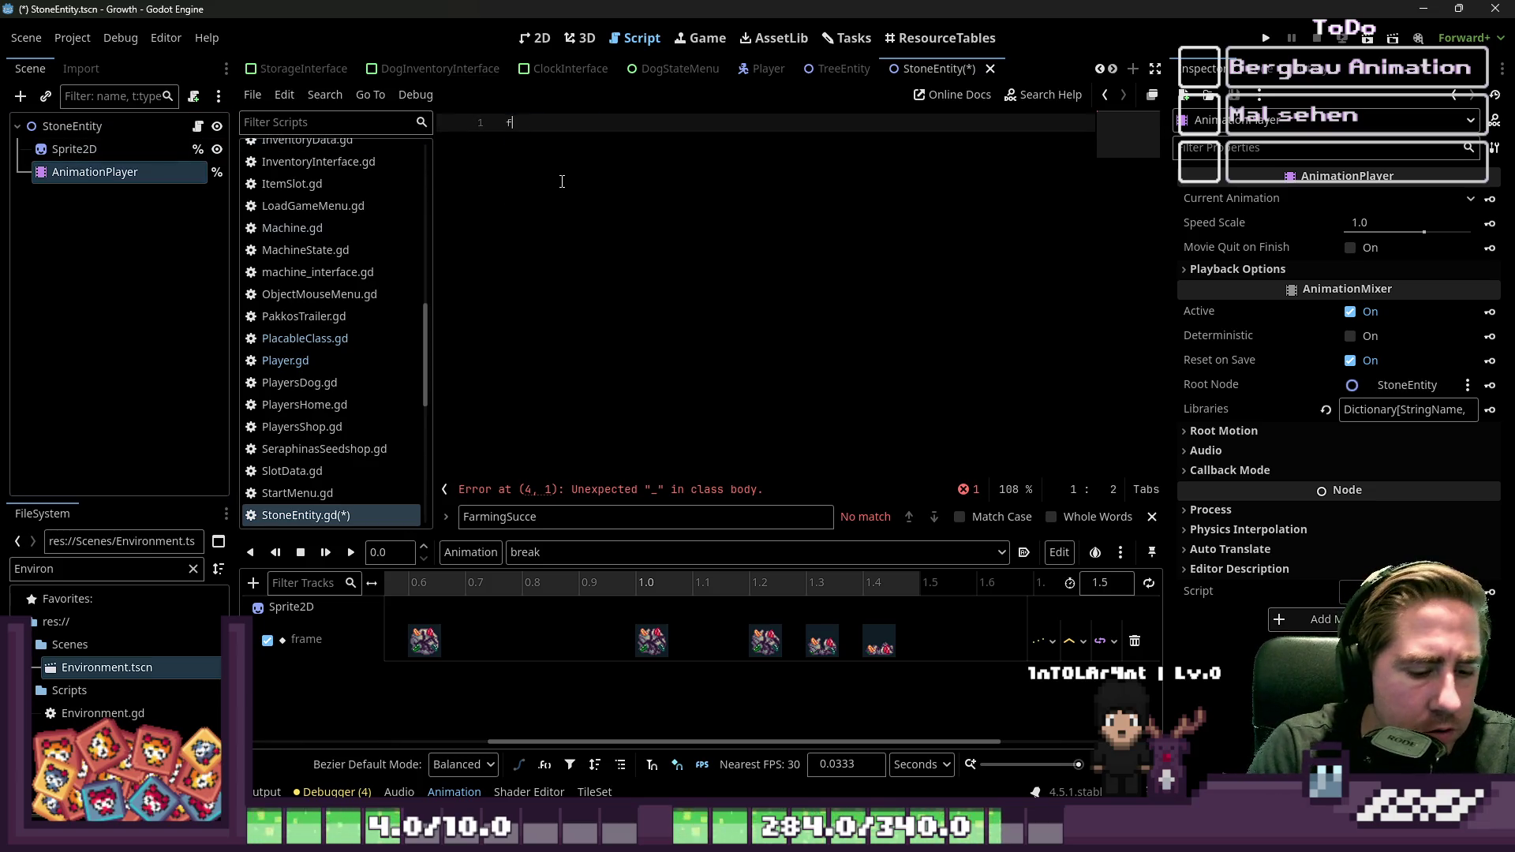
click(584, 183)
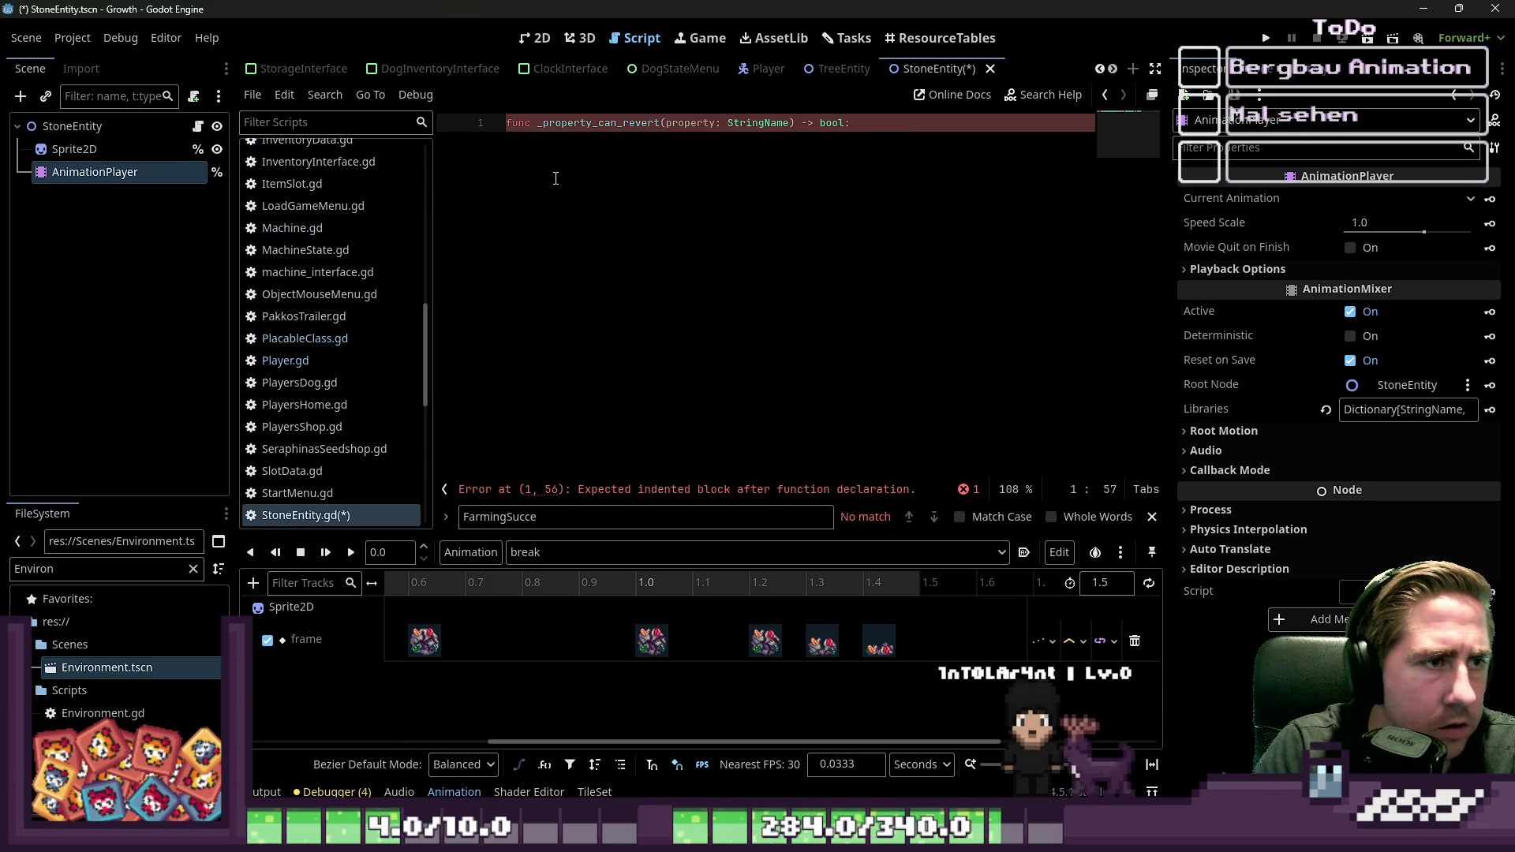
key(ctrl+z)
key(ctrl+z)
key(ctrl+z)
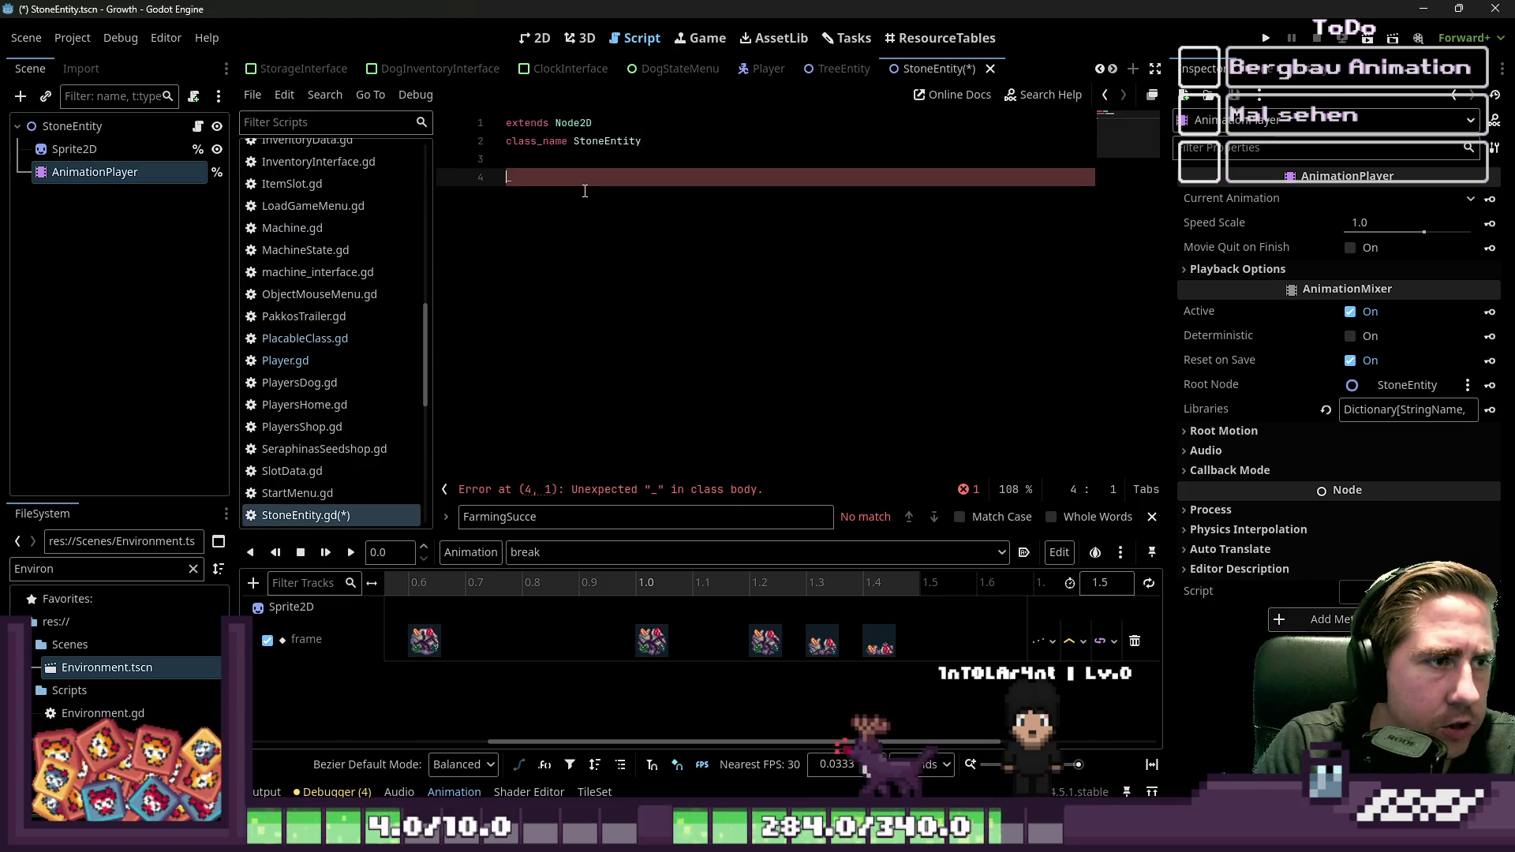
key(BackSpace)
Step: Add func _ready() that calls %AnimationPlayer.play("break")
text(func )
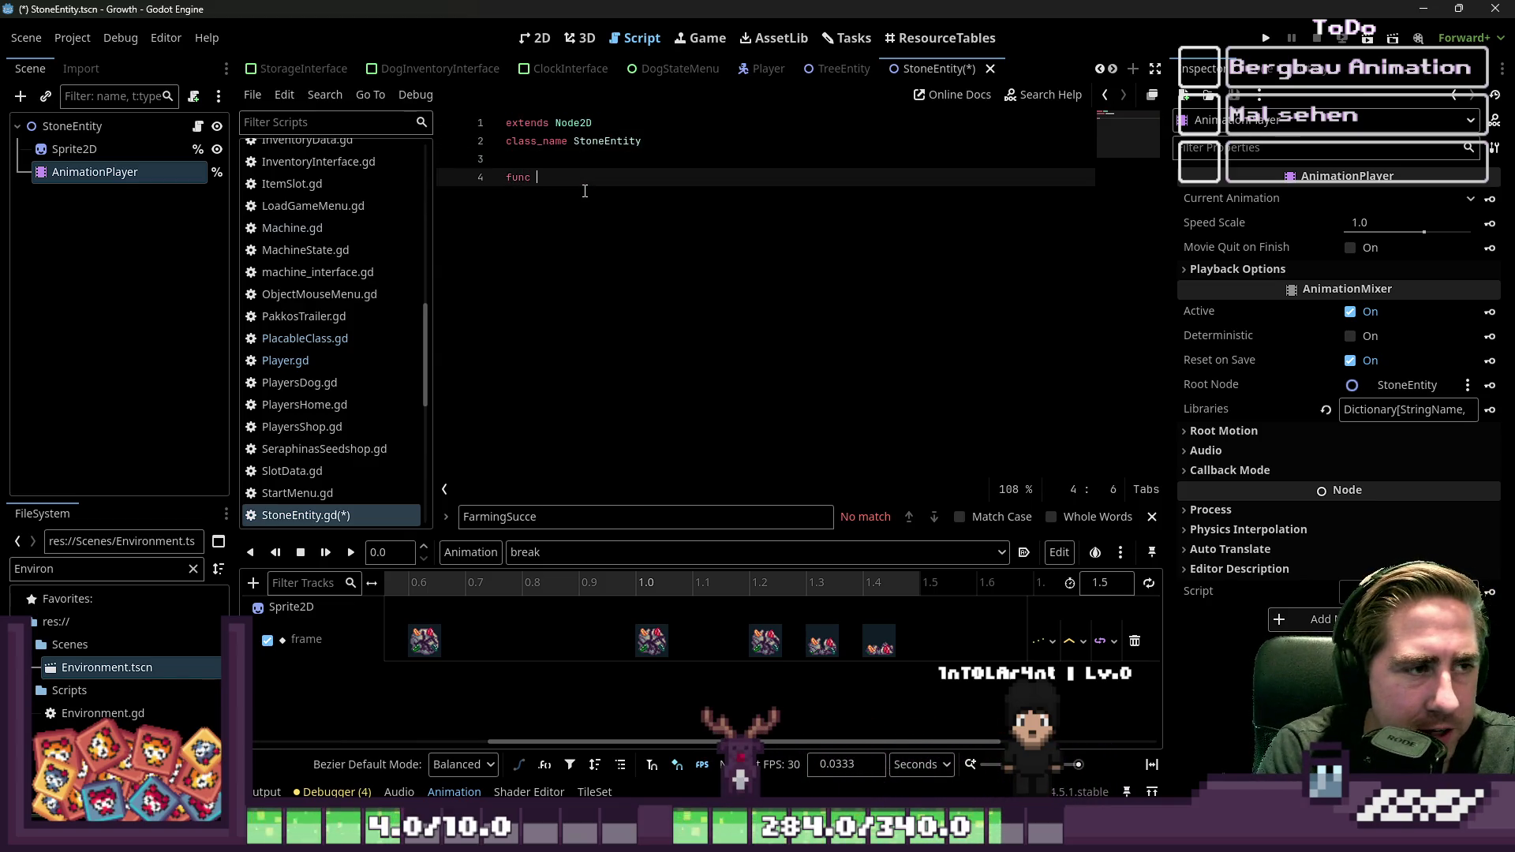
text(re)
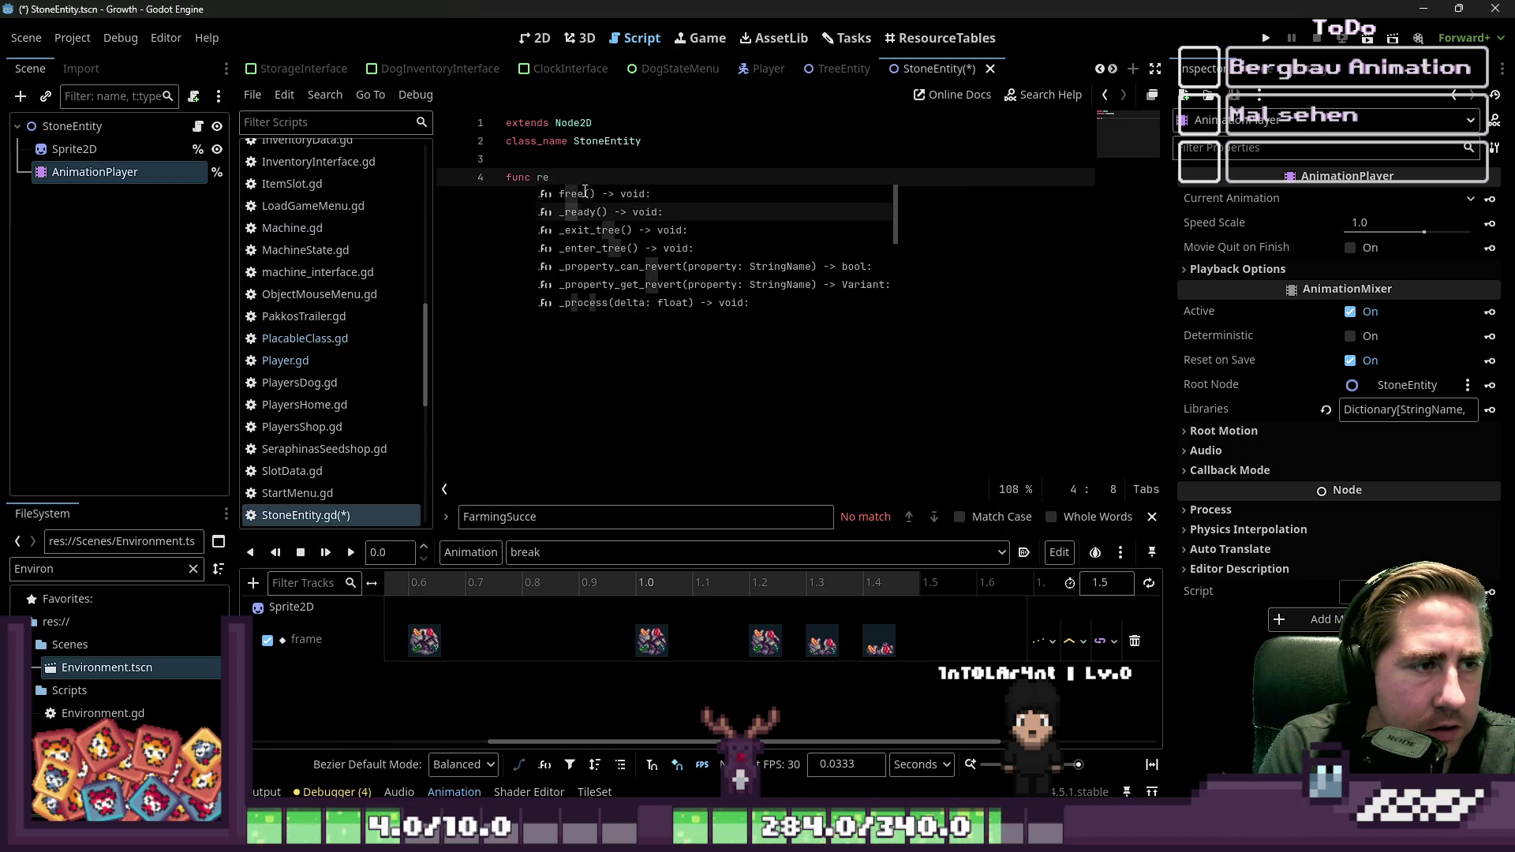
key(Down)
key(Return)
key(Return)
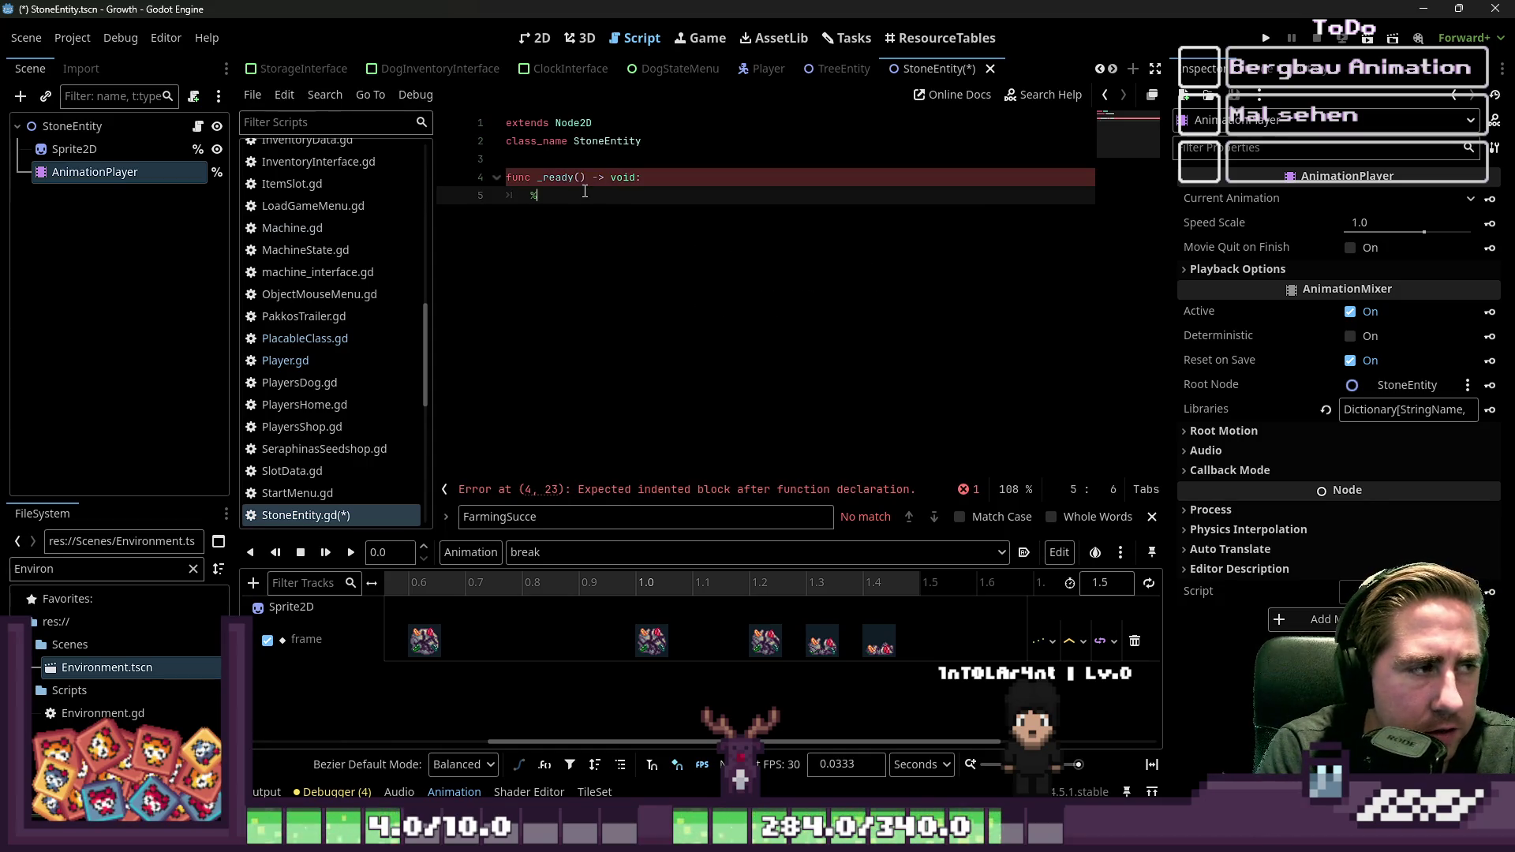
text(An)
key(Return)
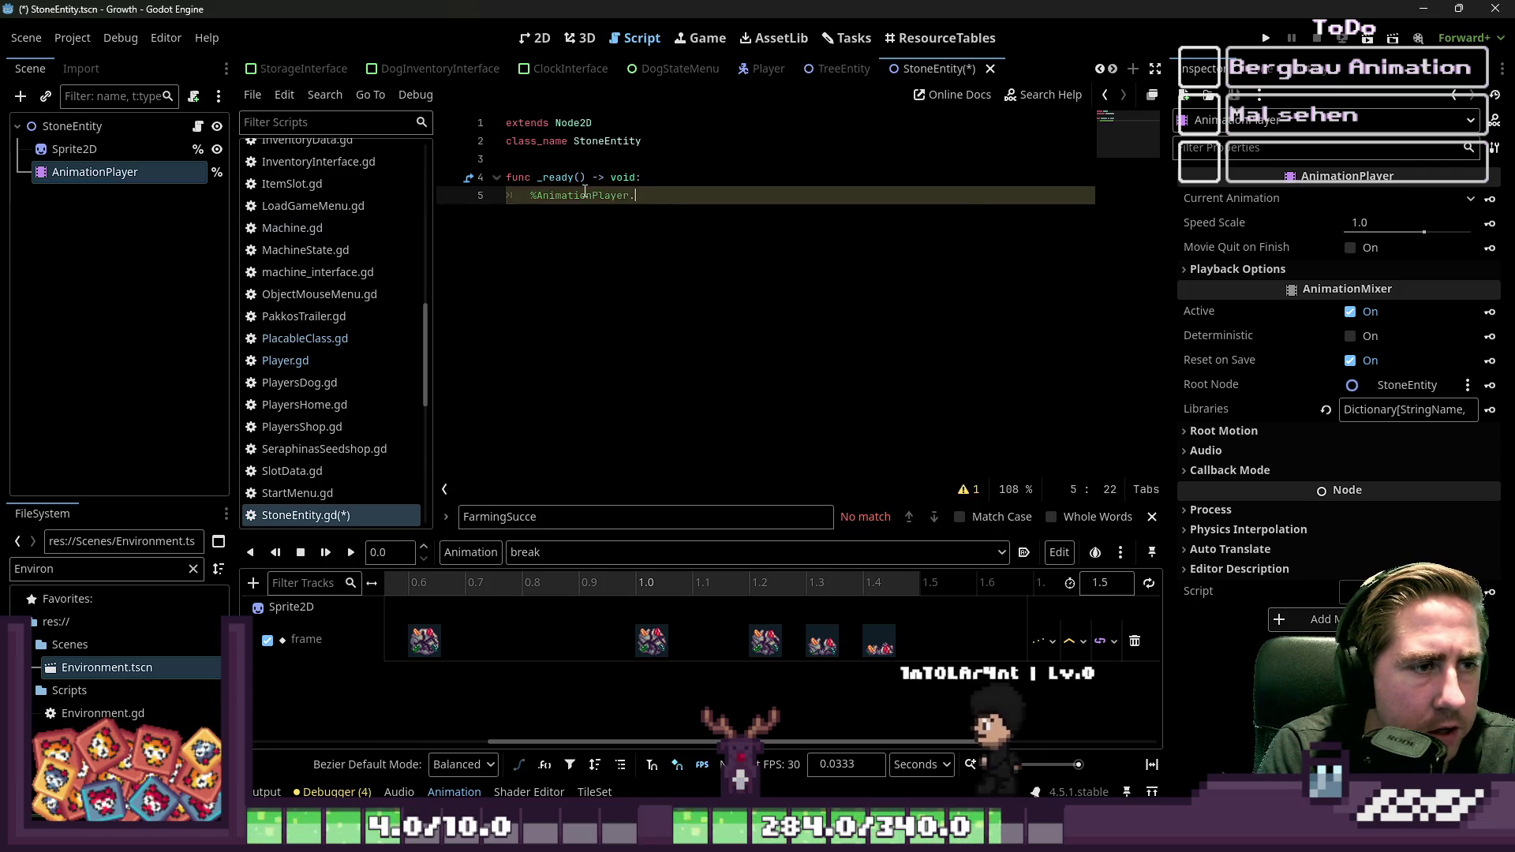
text(.start)
key(Return)
key(BackSpace)
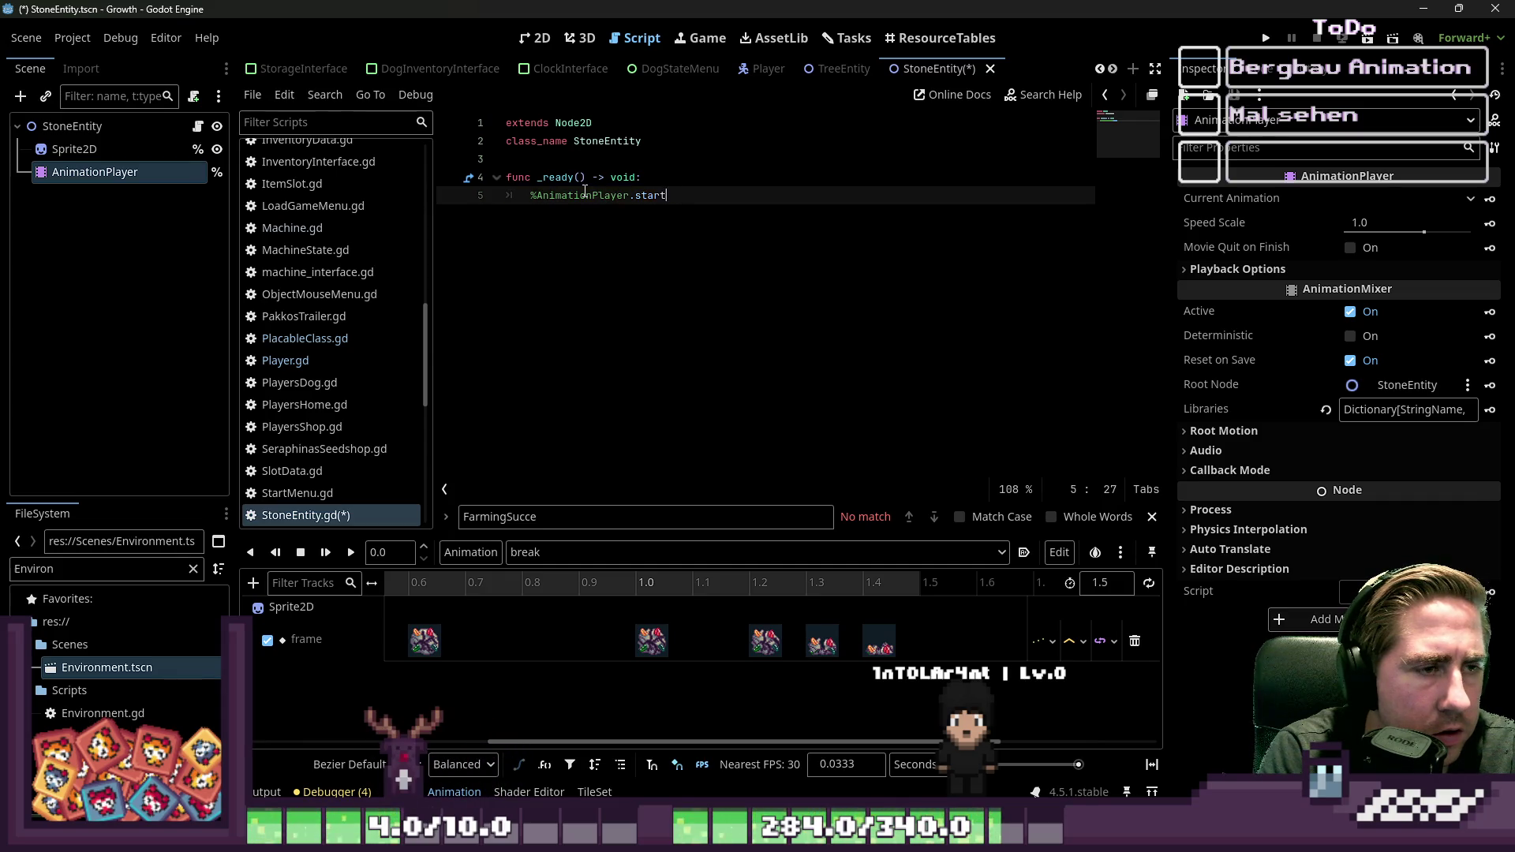
text(pla)
key(Return)
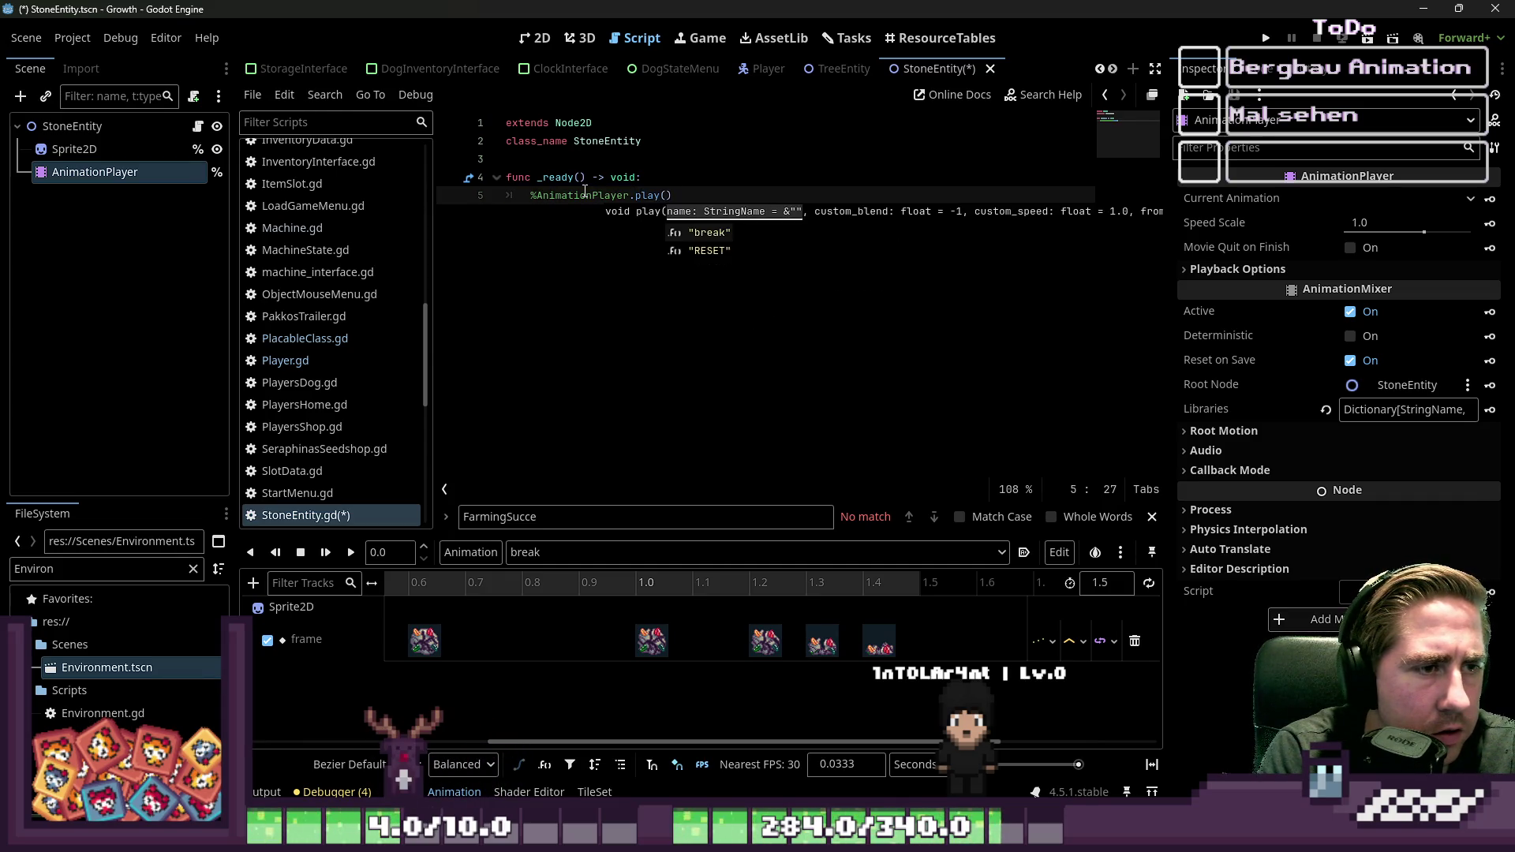
Step: Add await %AnimationPlayer.animation_finished and queue_free(), then save the script
key(Return)
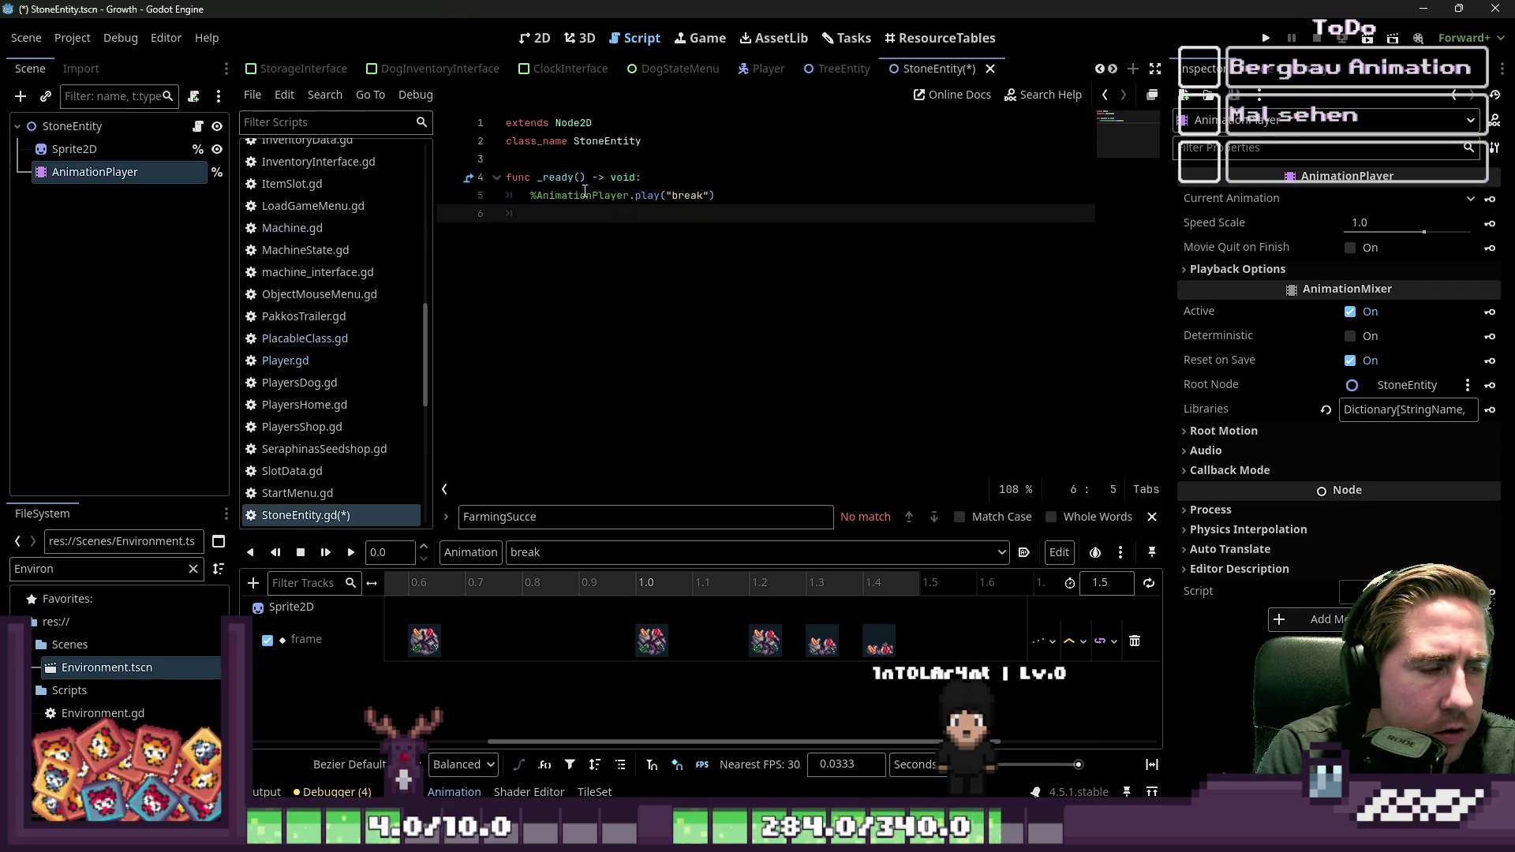
text(await %Anim)
key(Return)
text(.)
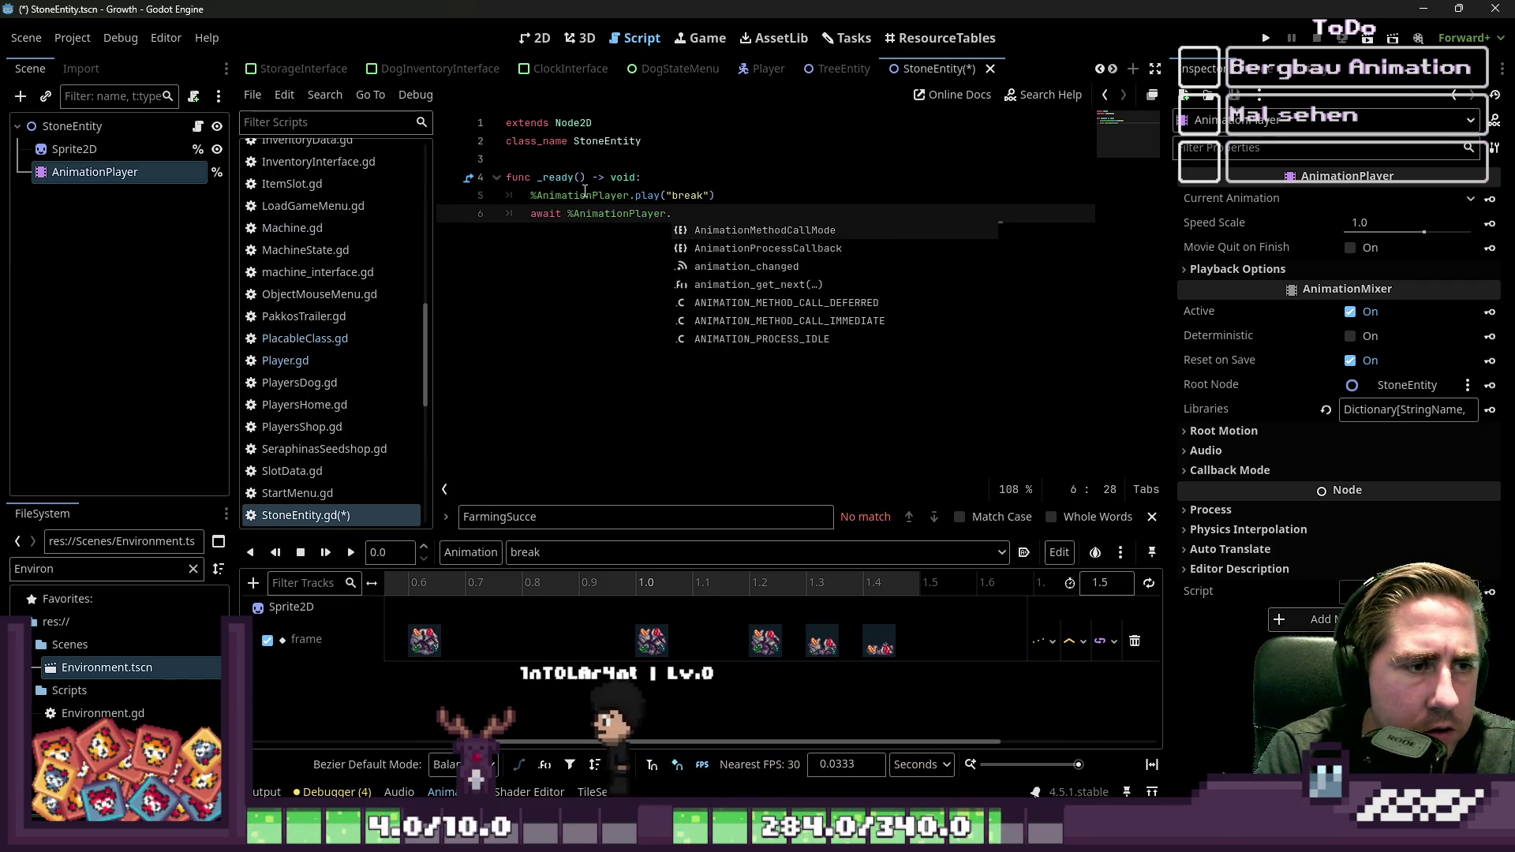
text(ani)
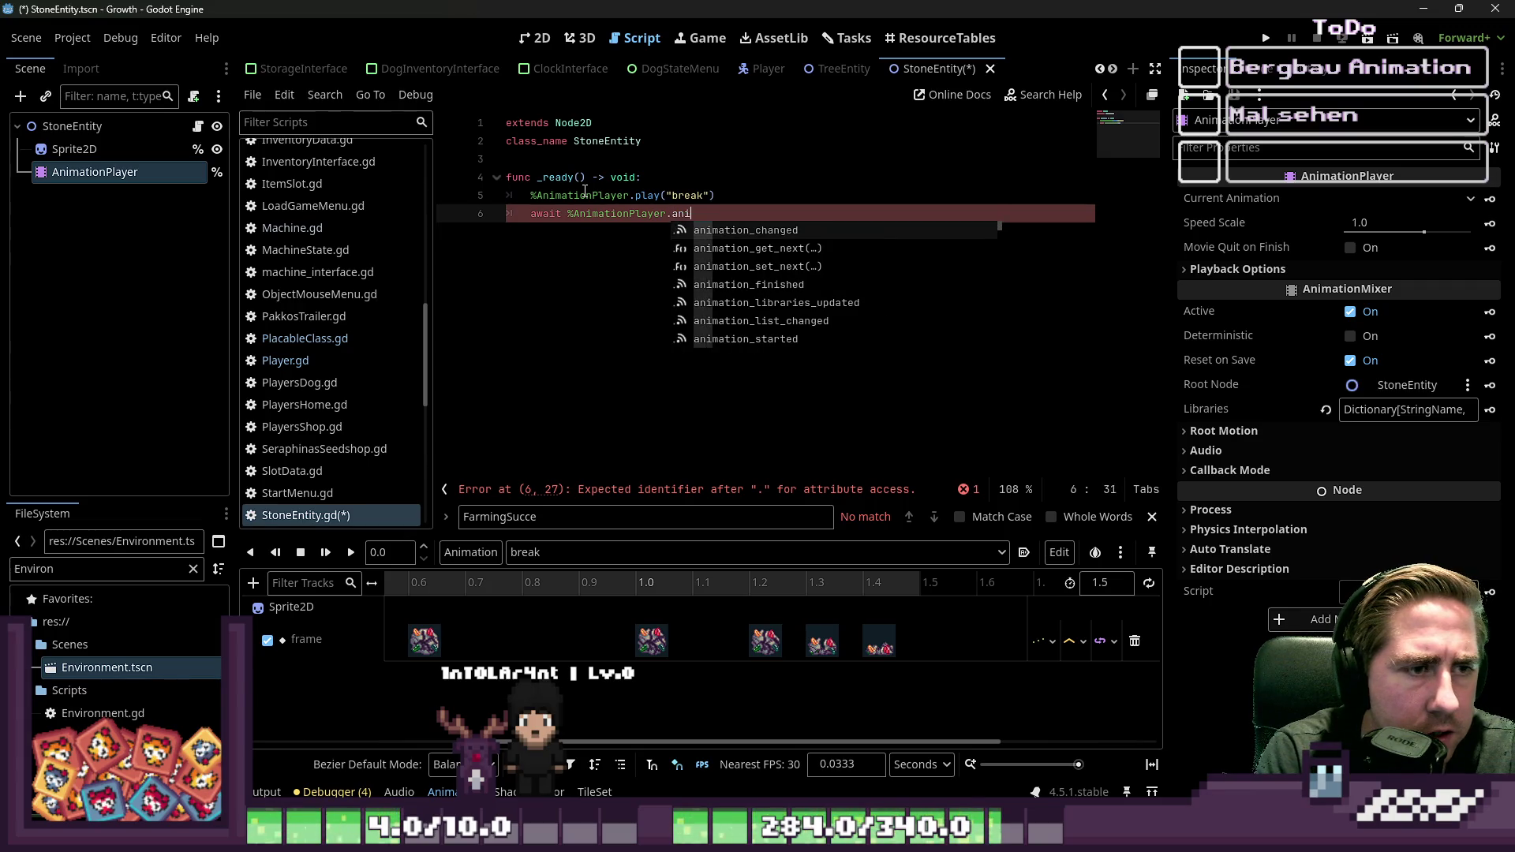
key(Down)
key(Down)
key(Down)
key(Return)
key(Return)
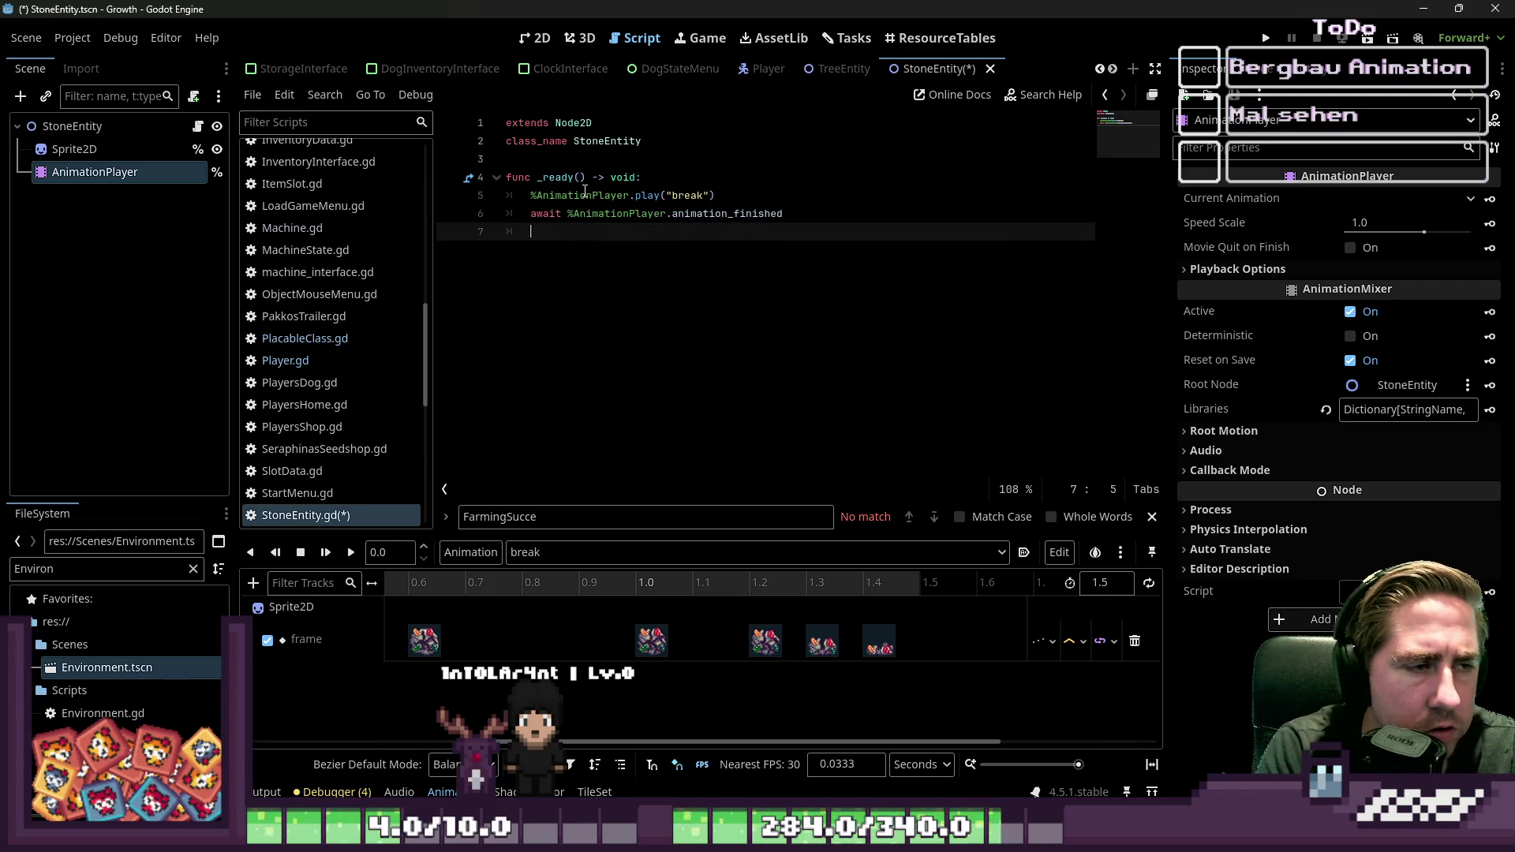
text(queue_fre)
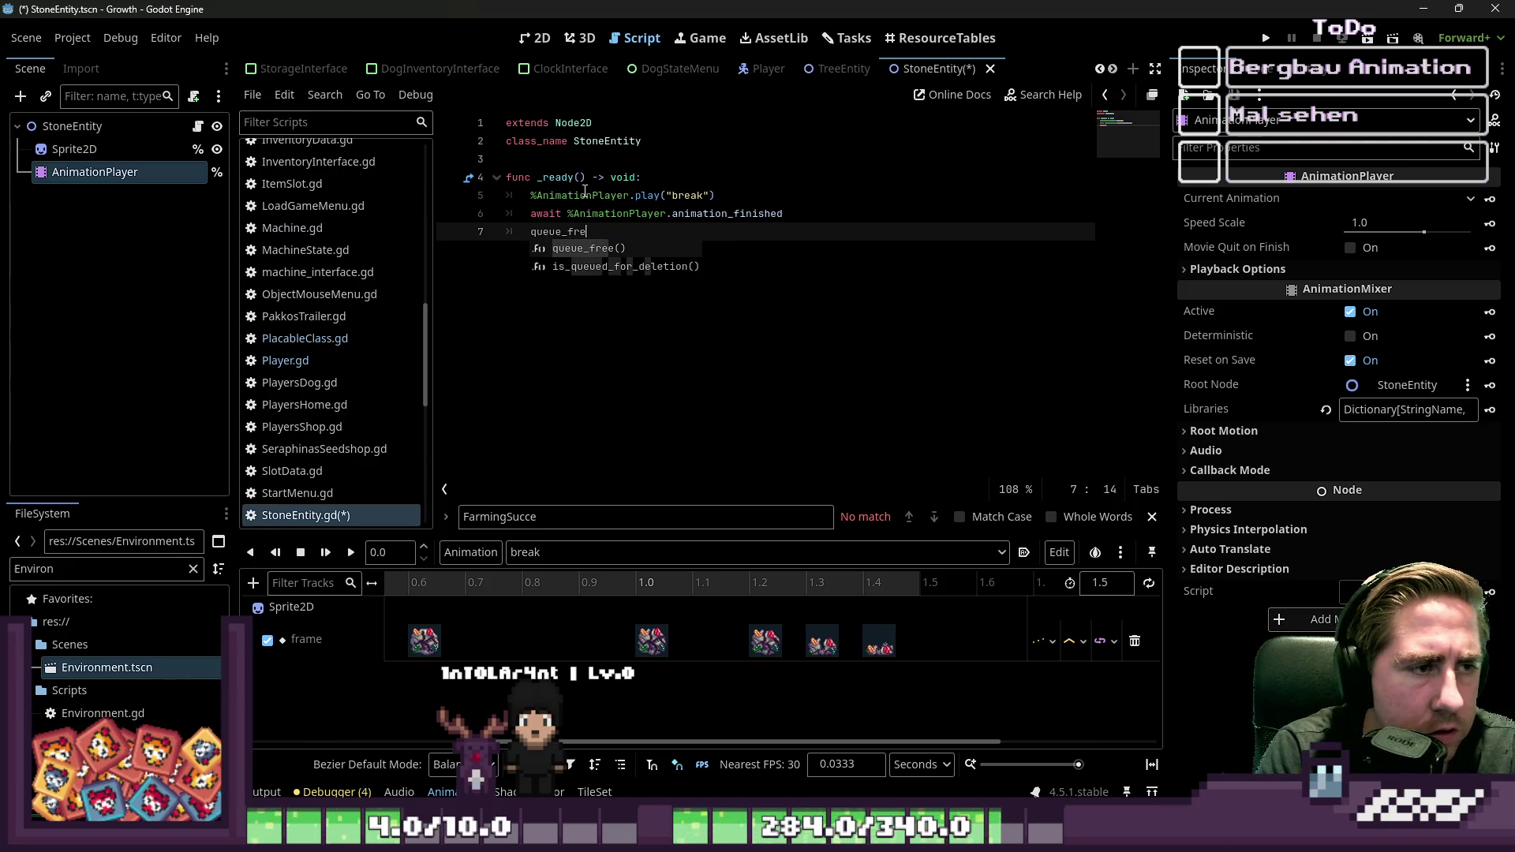
key(Return)
key(Escape)
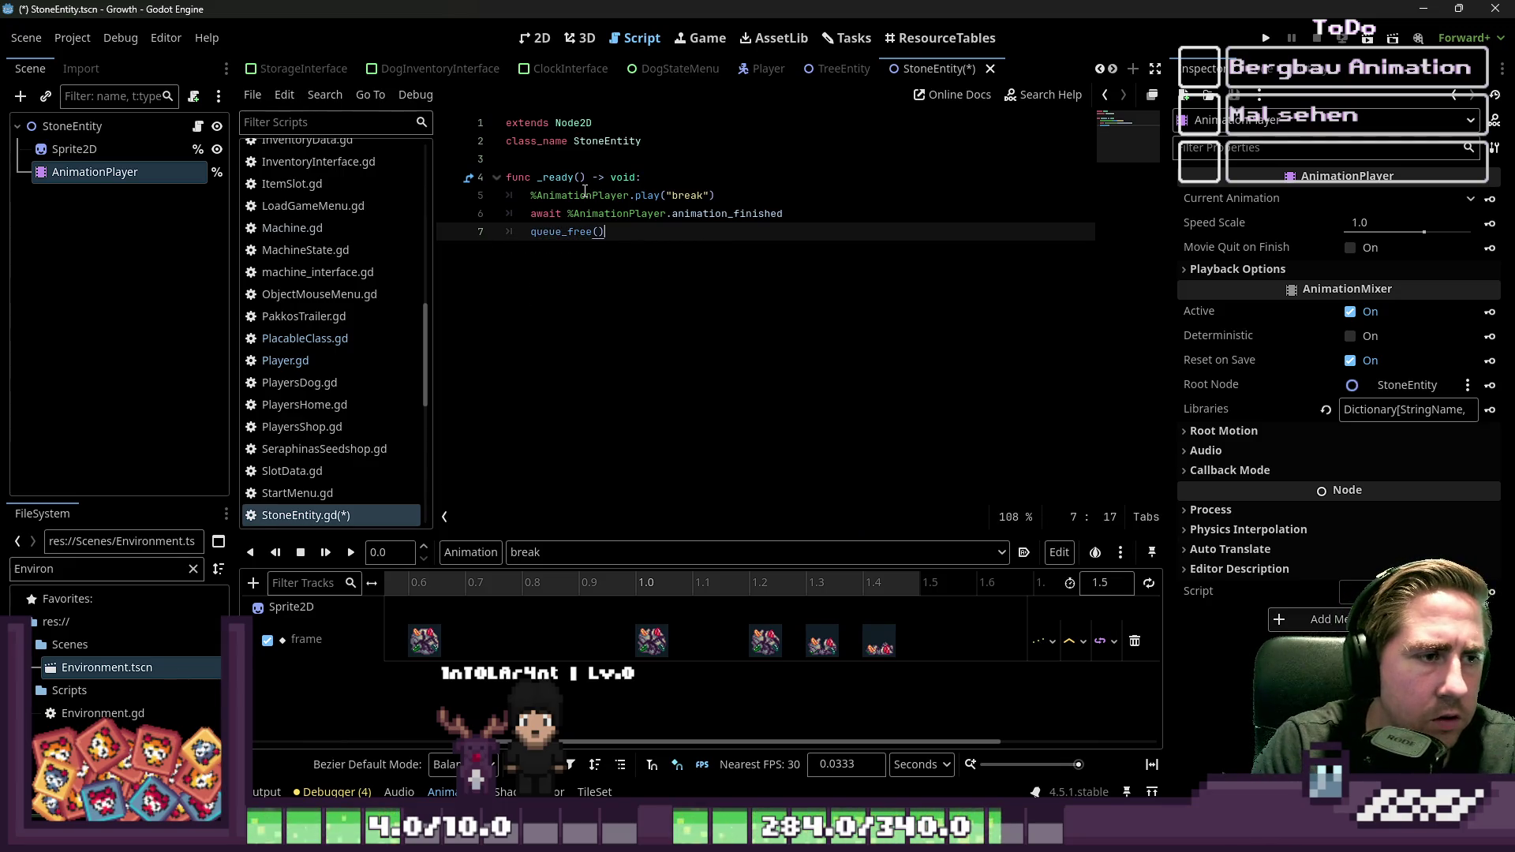
text())
key(ctrl+s)
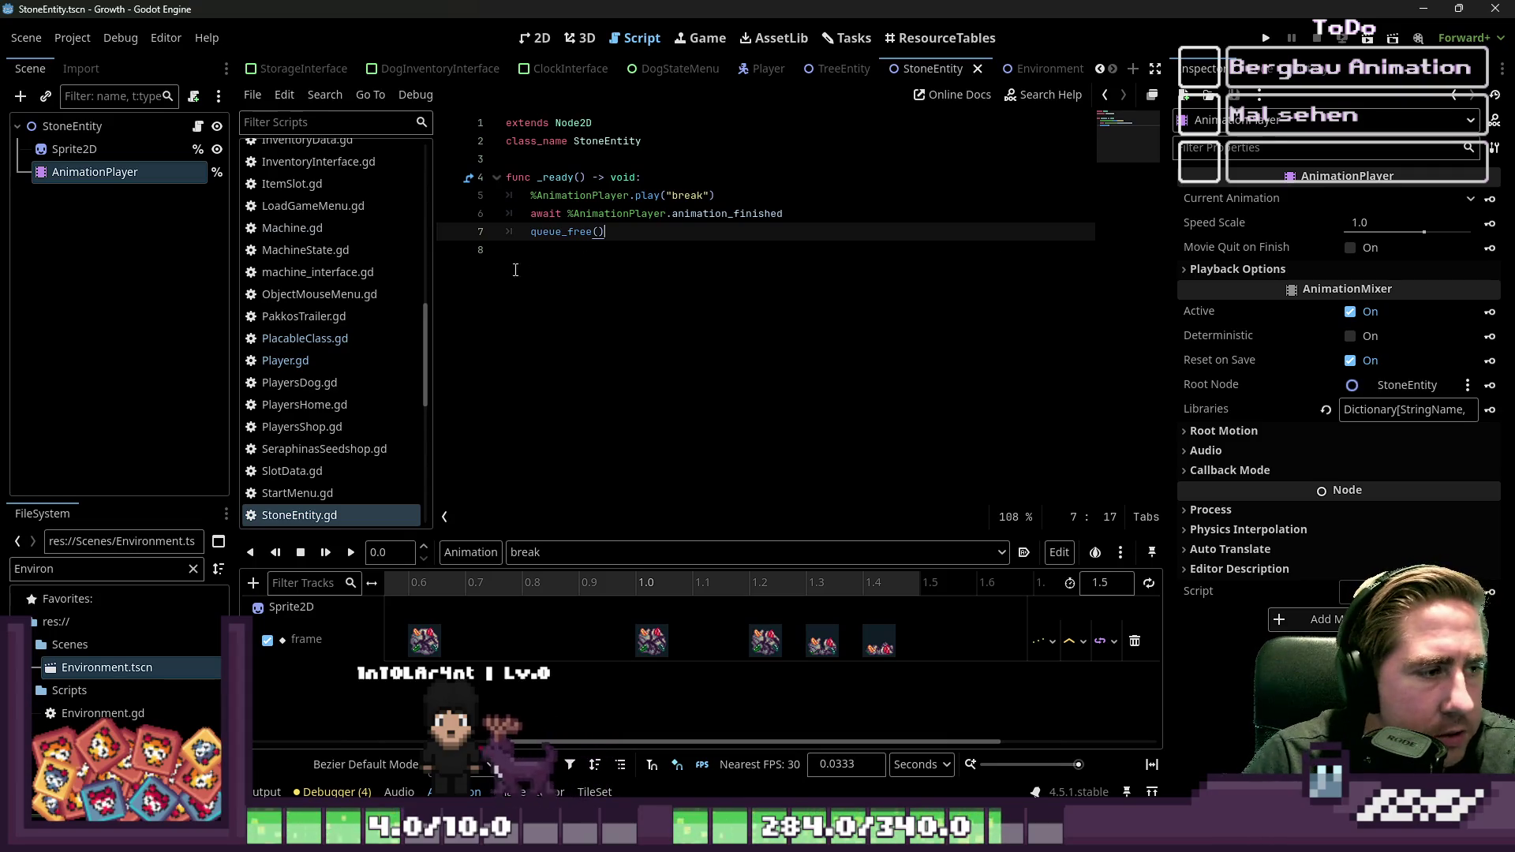
scroll(346, 409, down, 2)
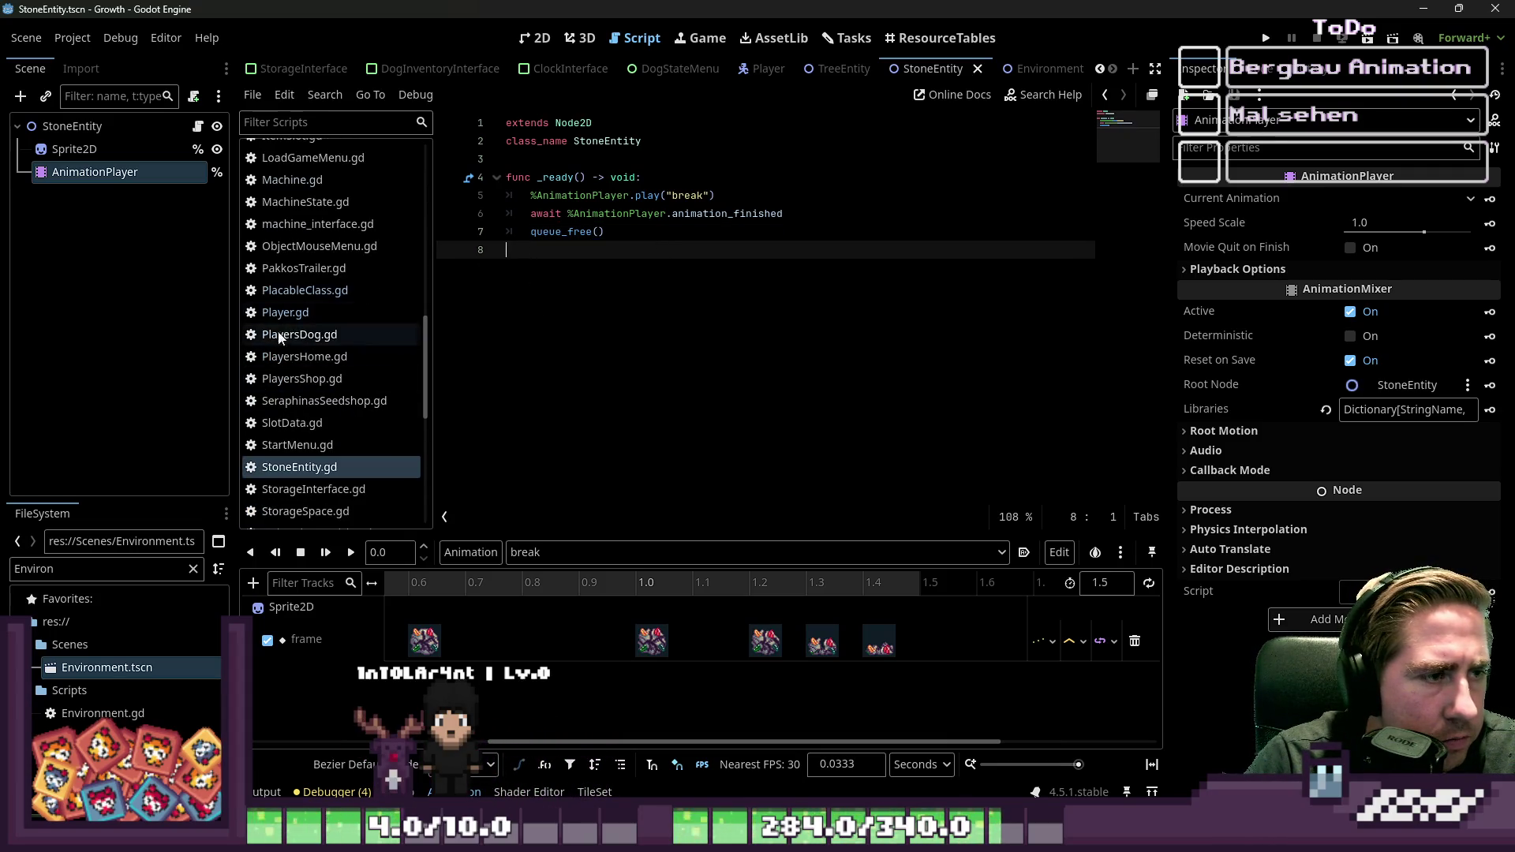
Step: Open FarmingProcess.gd and select the chop_a_tree function's lines
click(292, 312)
click(316, 295)
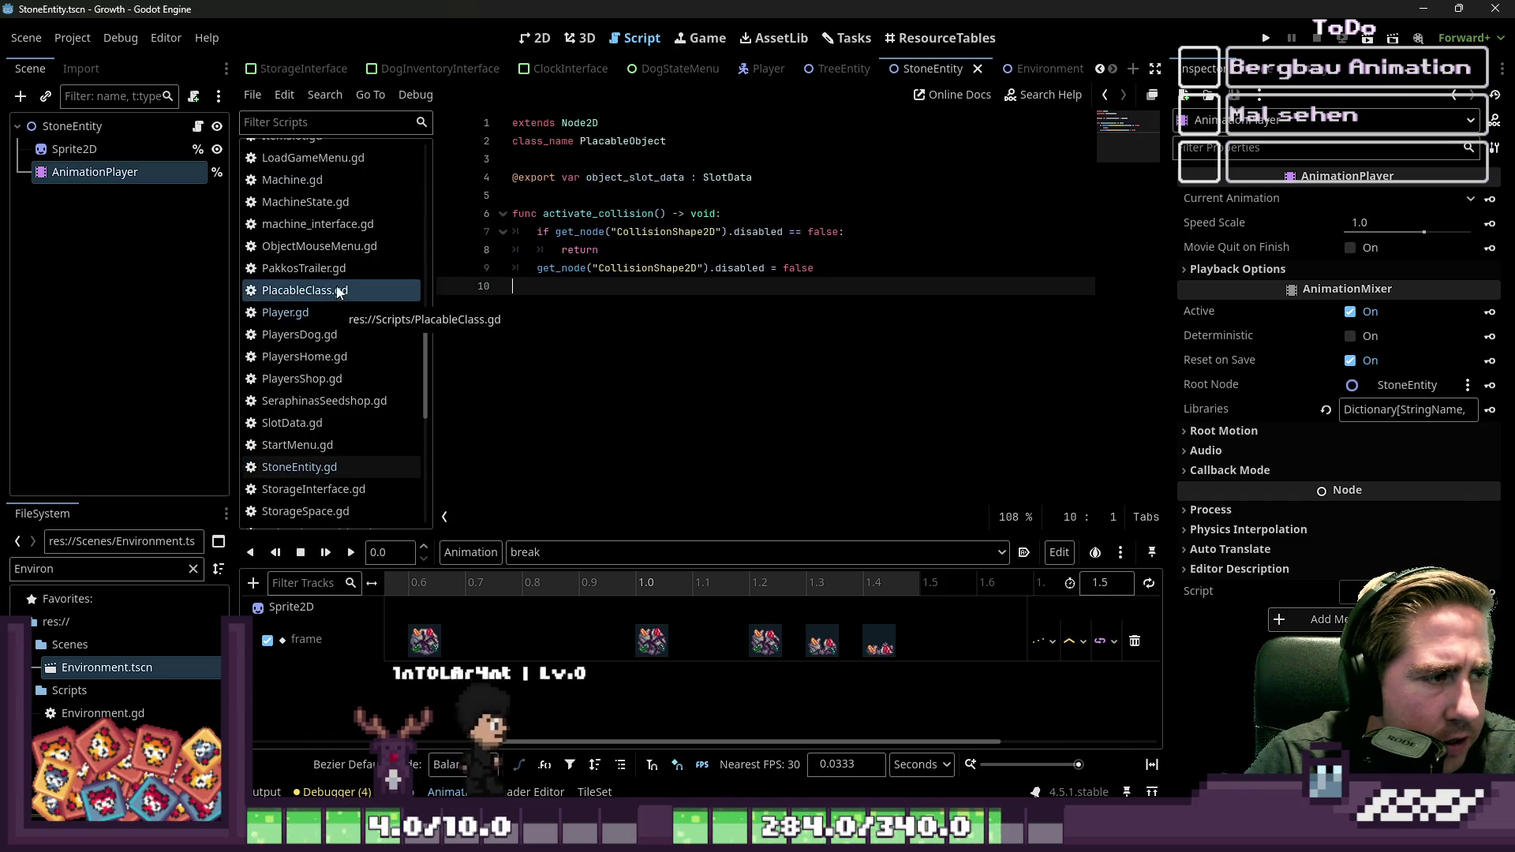
scroll(378, 346, up, 4)
scroll(376, 339, up, 15)
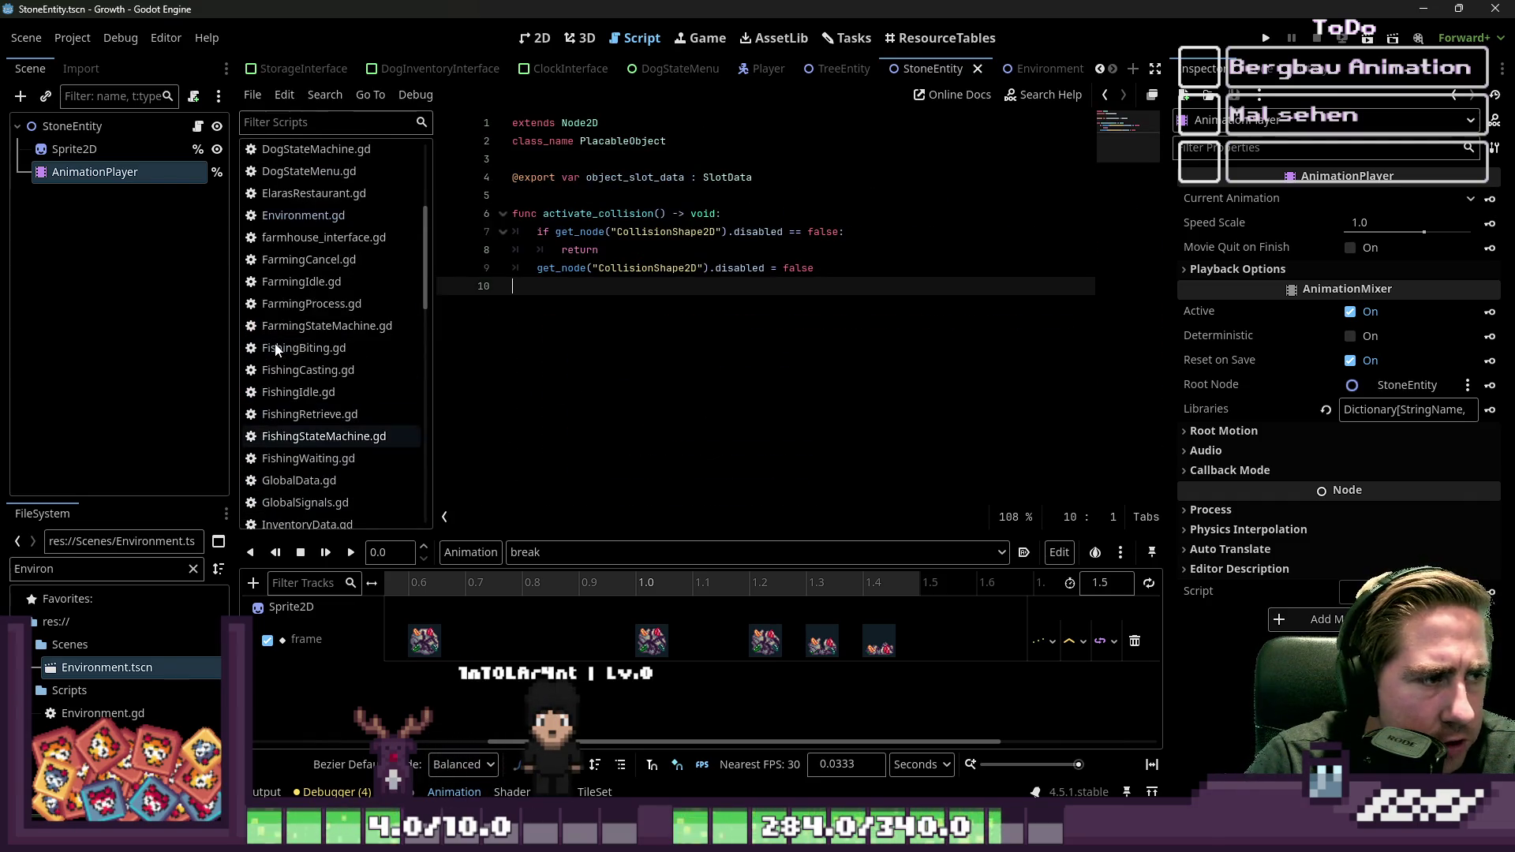
click(338, 306)
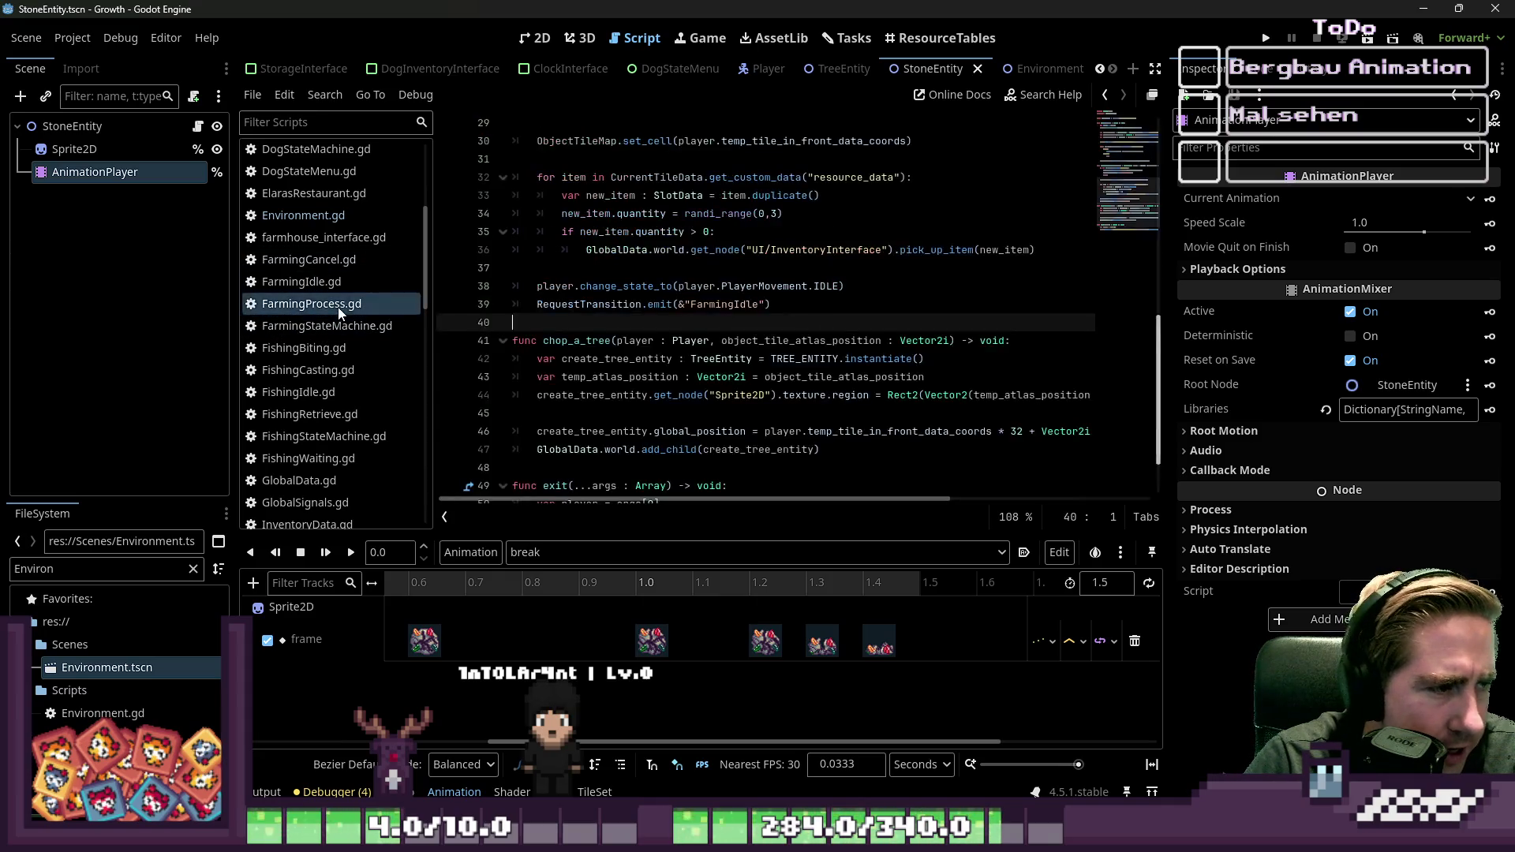
scroll(629, 327, down, 1)
scroll(549, 426, up, 2)
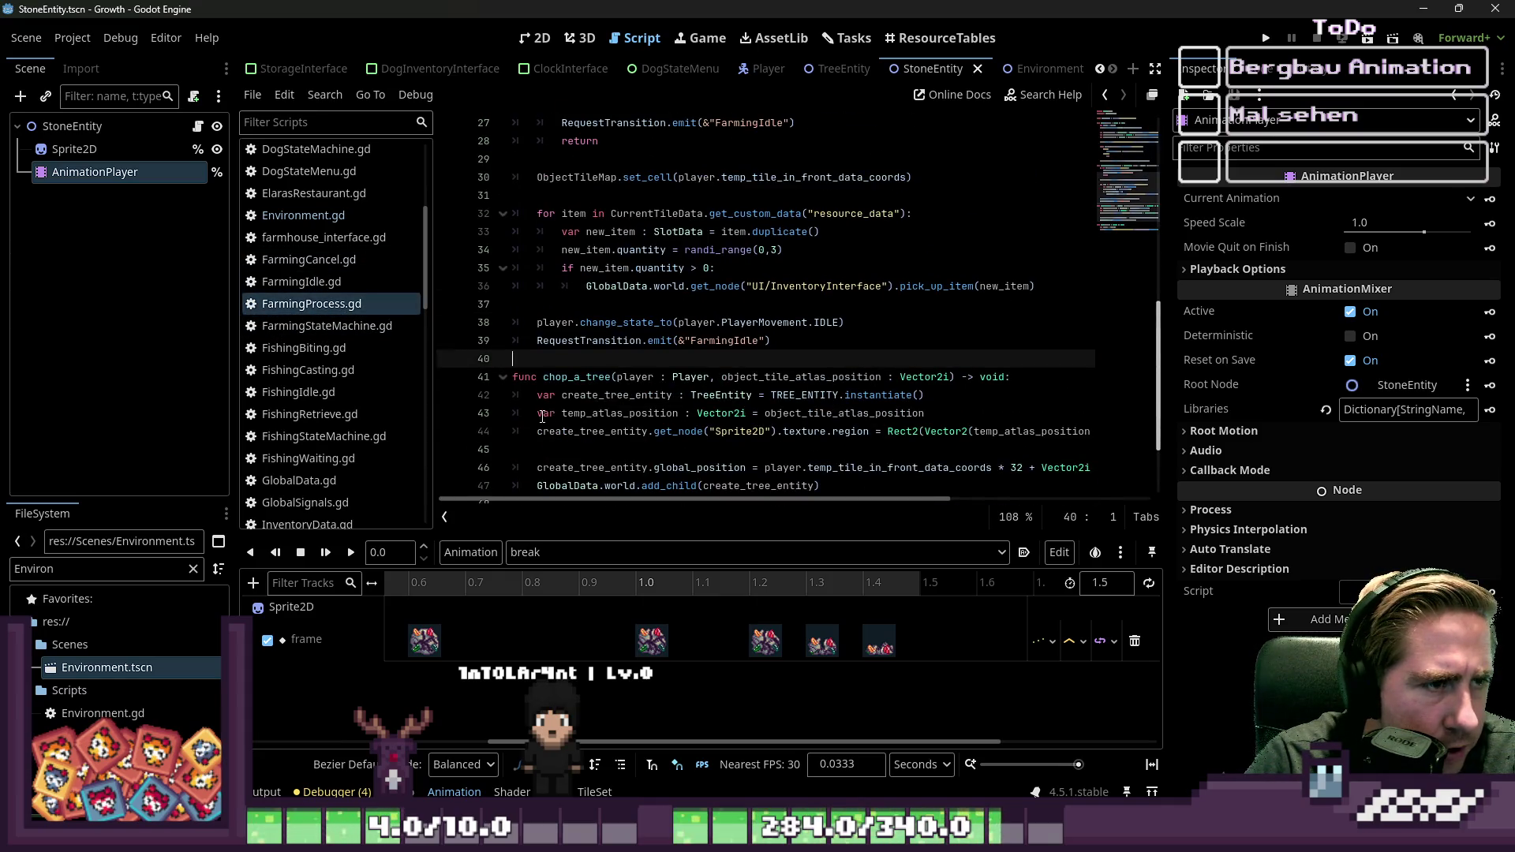
click(568, 377)
scroll(575, 380, down, 2)
drag(837, 377, 426, 267)
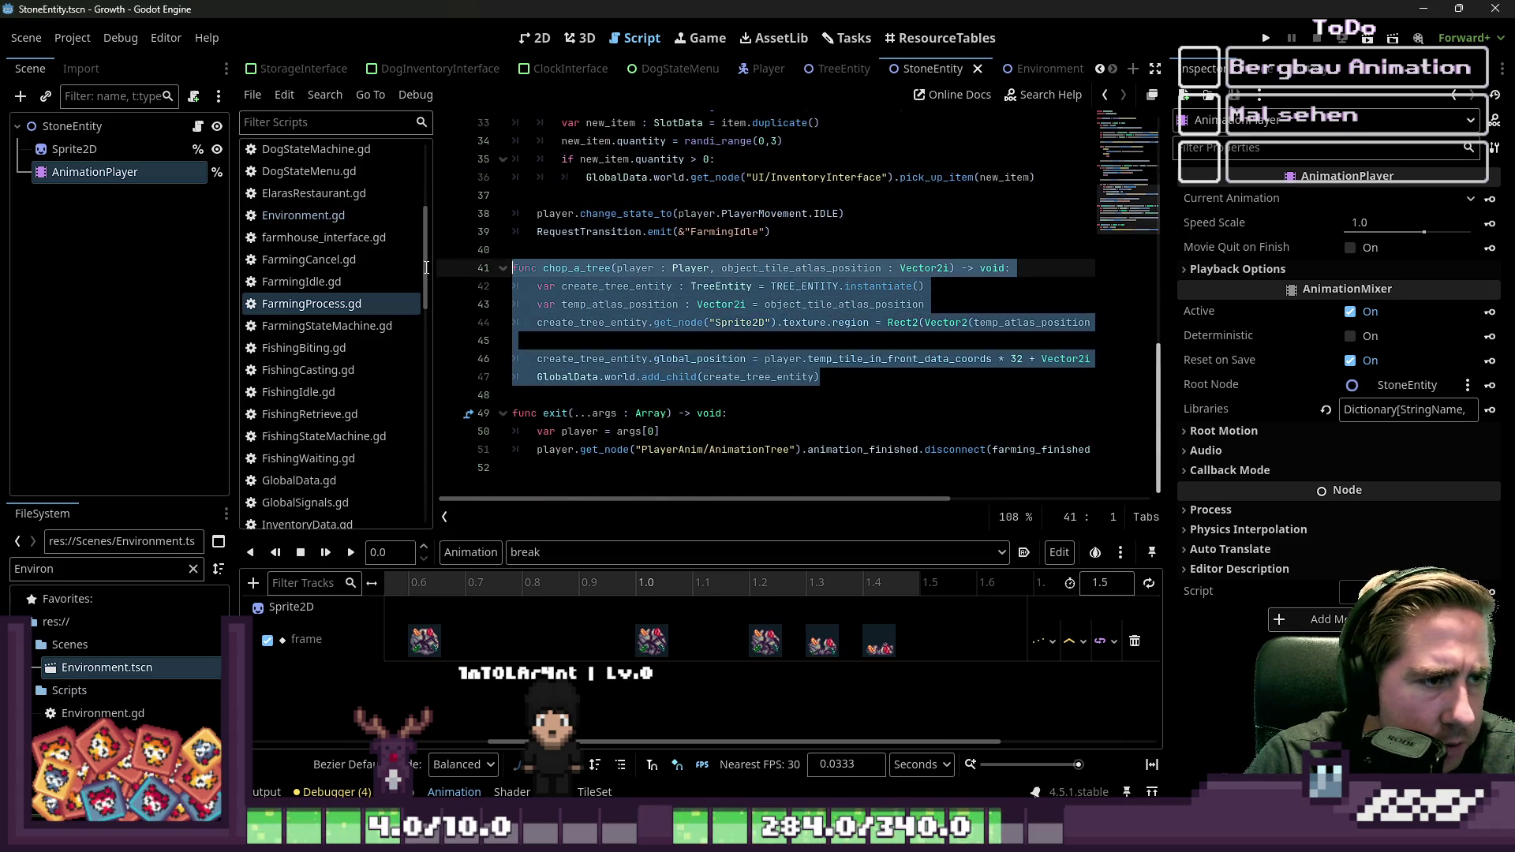
Step: Declare a new func mine_a_stone() -> void: below chop_a_tree
click(527, 391)
key(Return)
key(Return)
key(Up)
text(func)
key(BackSpace)
key(BackSpace)
text(mine_a)
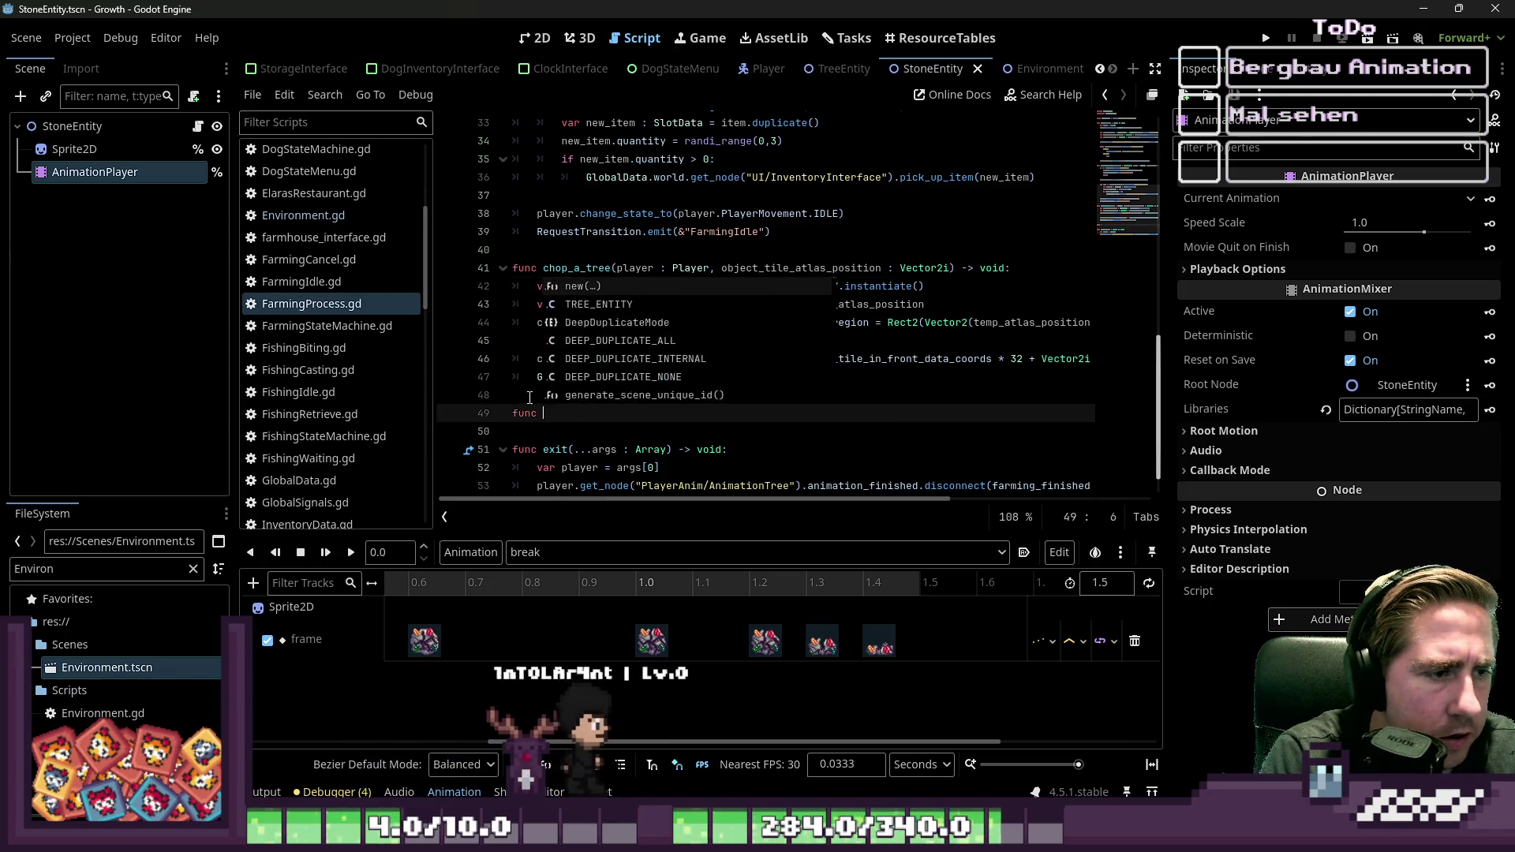
text(_stone() -> void:)
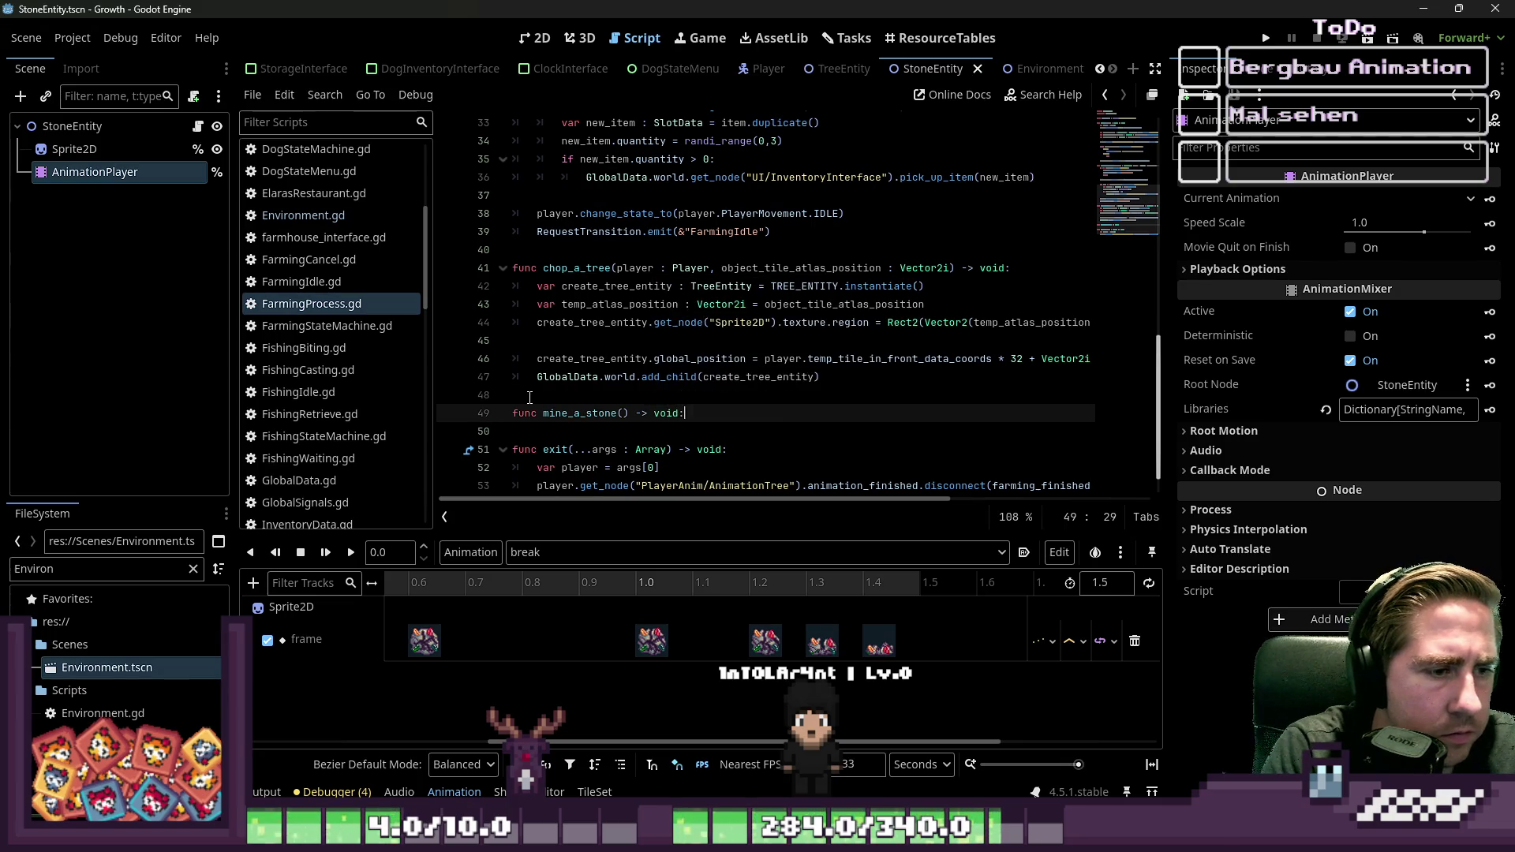
key(Return)
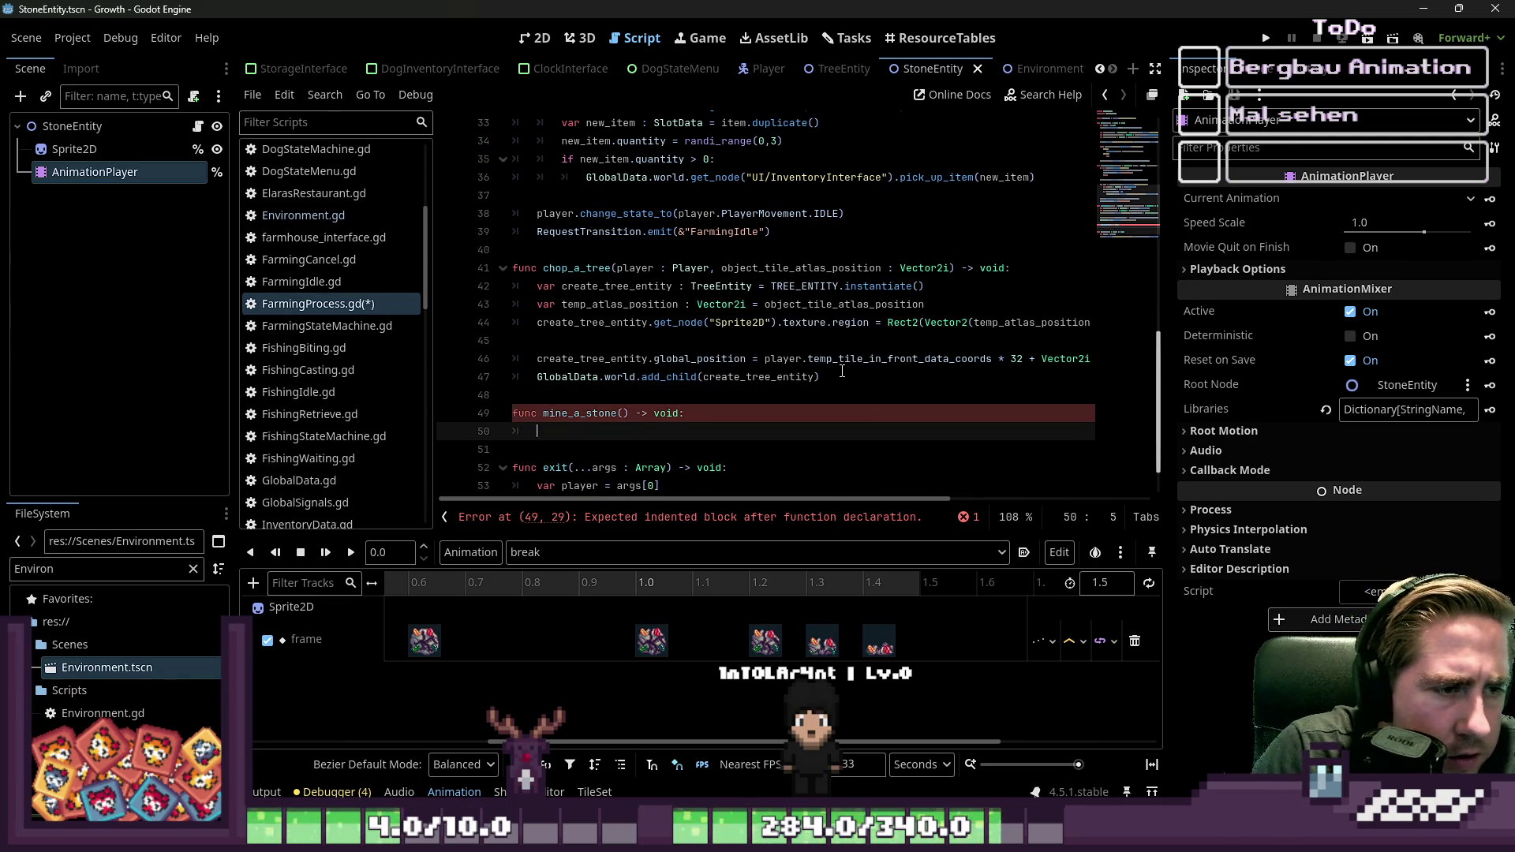
Step: Paste chop_a_tree's body into mine_a_stone, changing TreeEntity/TREE_ENTITY to StoneEntity/STONE_ENTITY
drag(842, 371, 536, 286)
key(ctrl+c)
drag(537, 431, 504, 431)
key(ctrl+v)
double_click(708, 342)
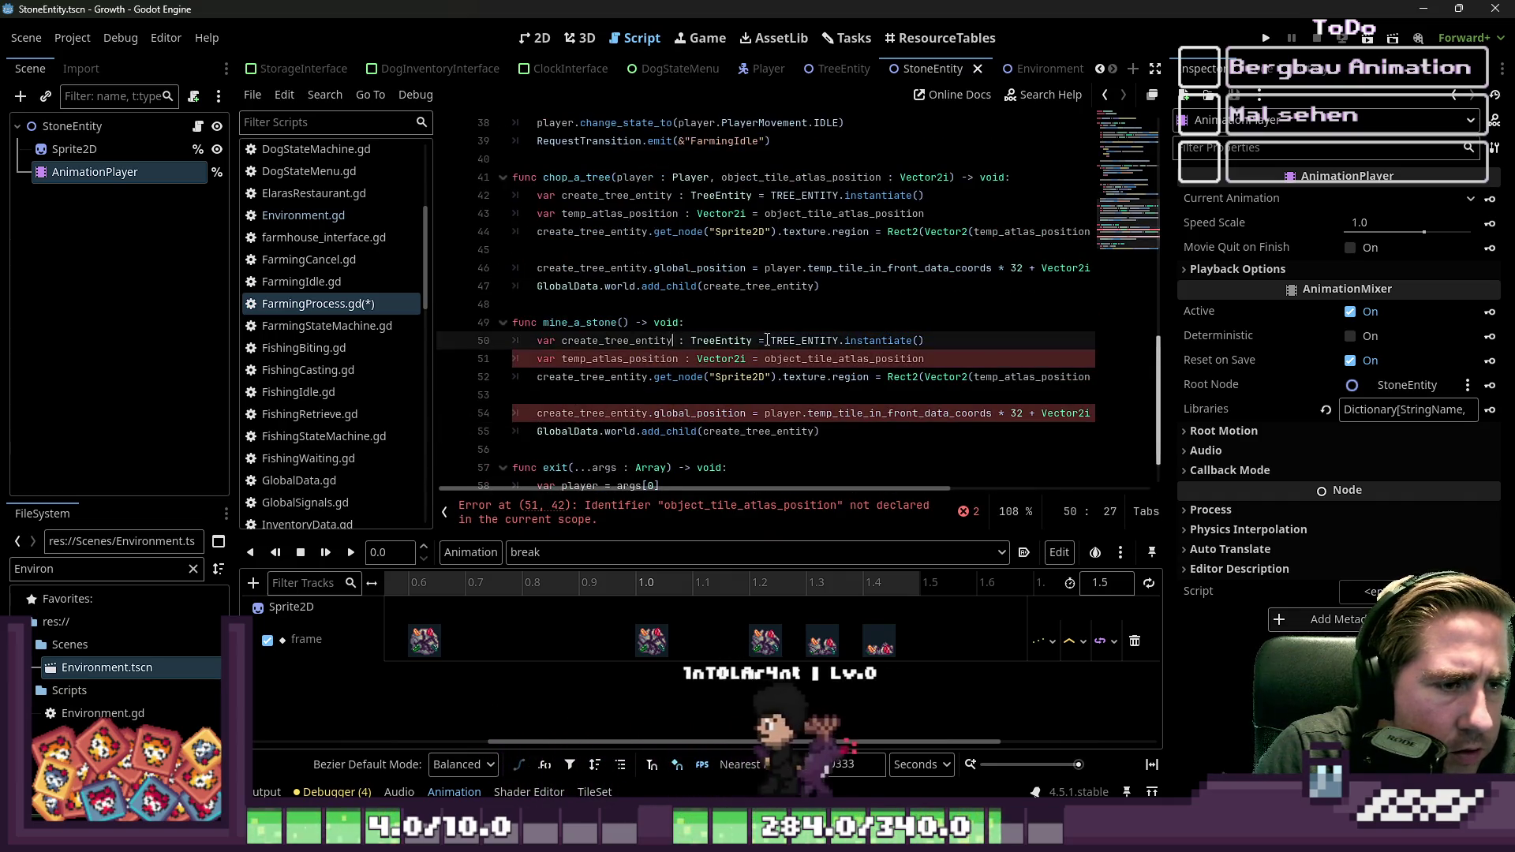
text(StoneE)
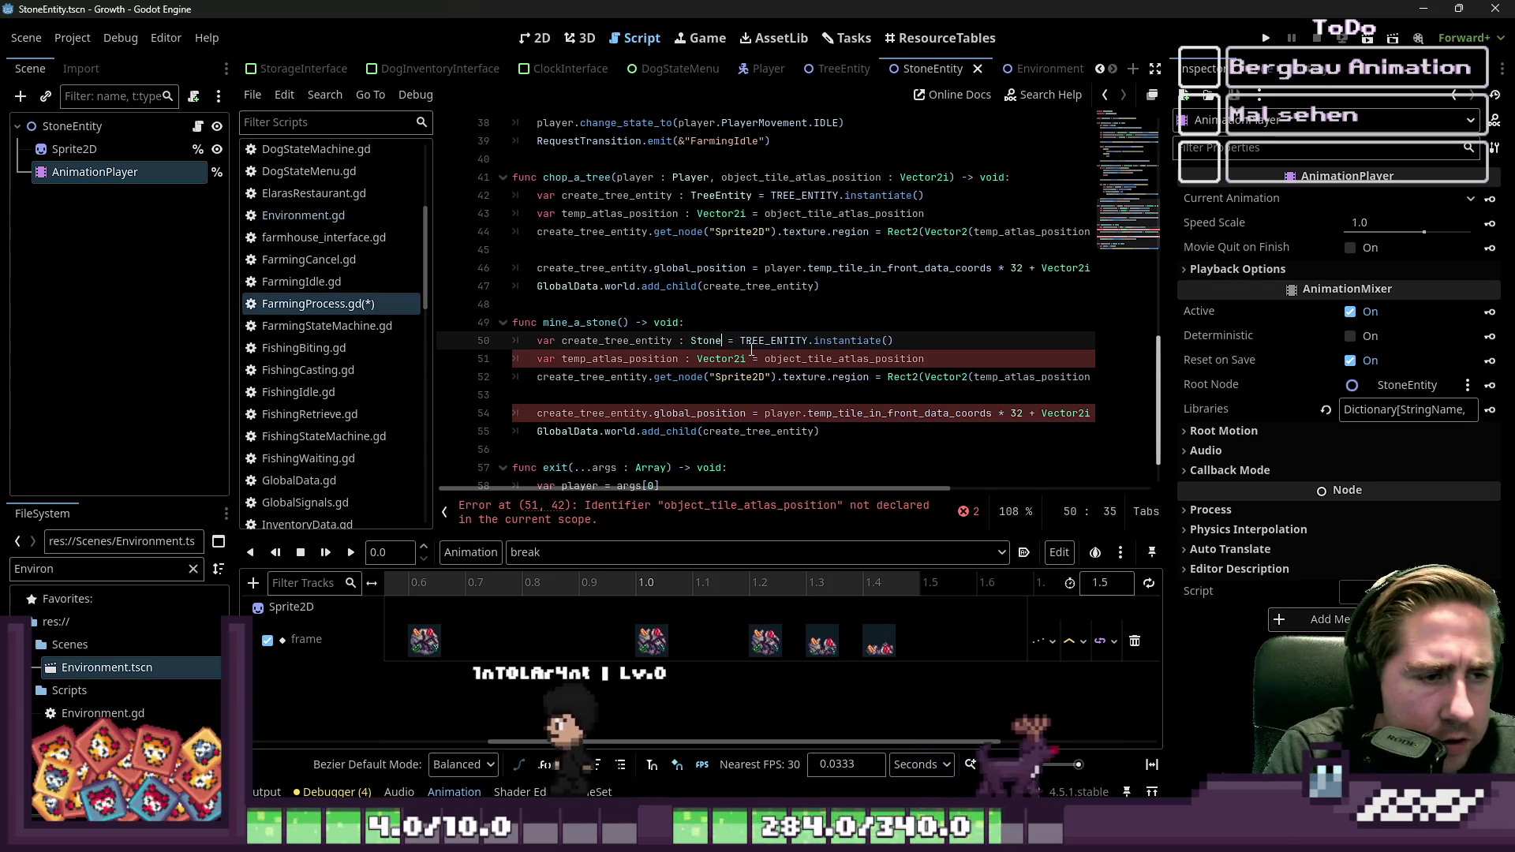
text(ne)
key(BackSpace)
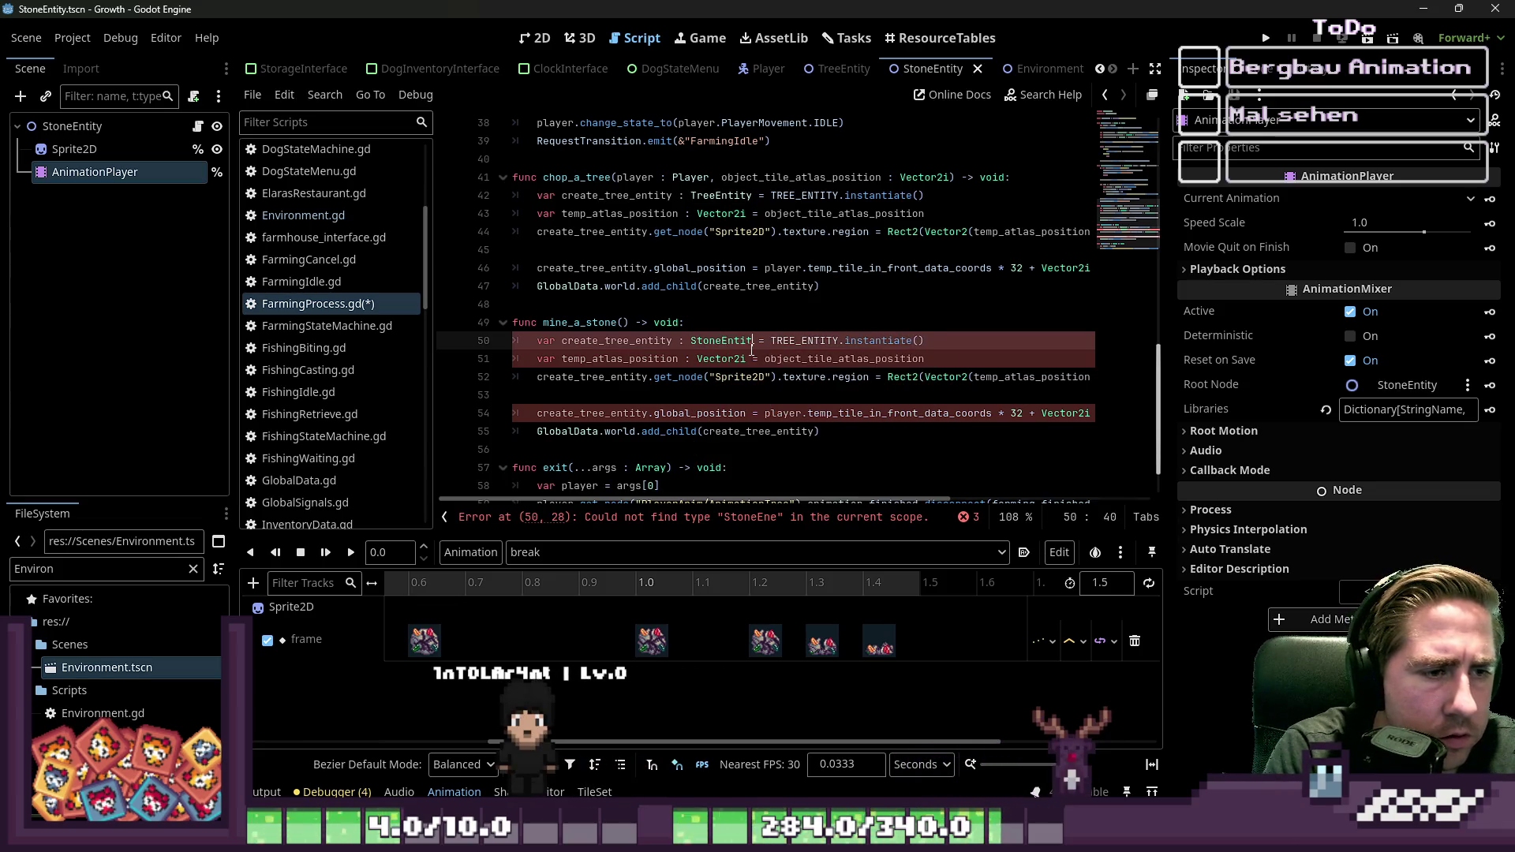
double_click(809, 340)
text(ST)
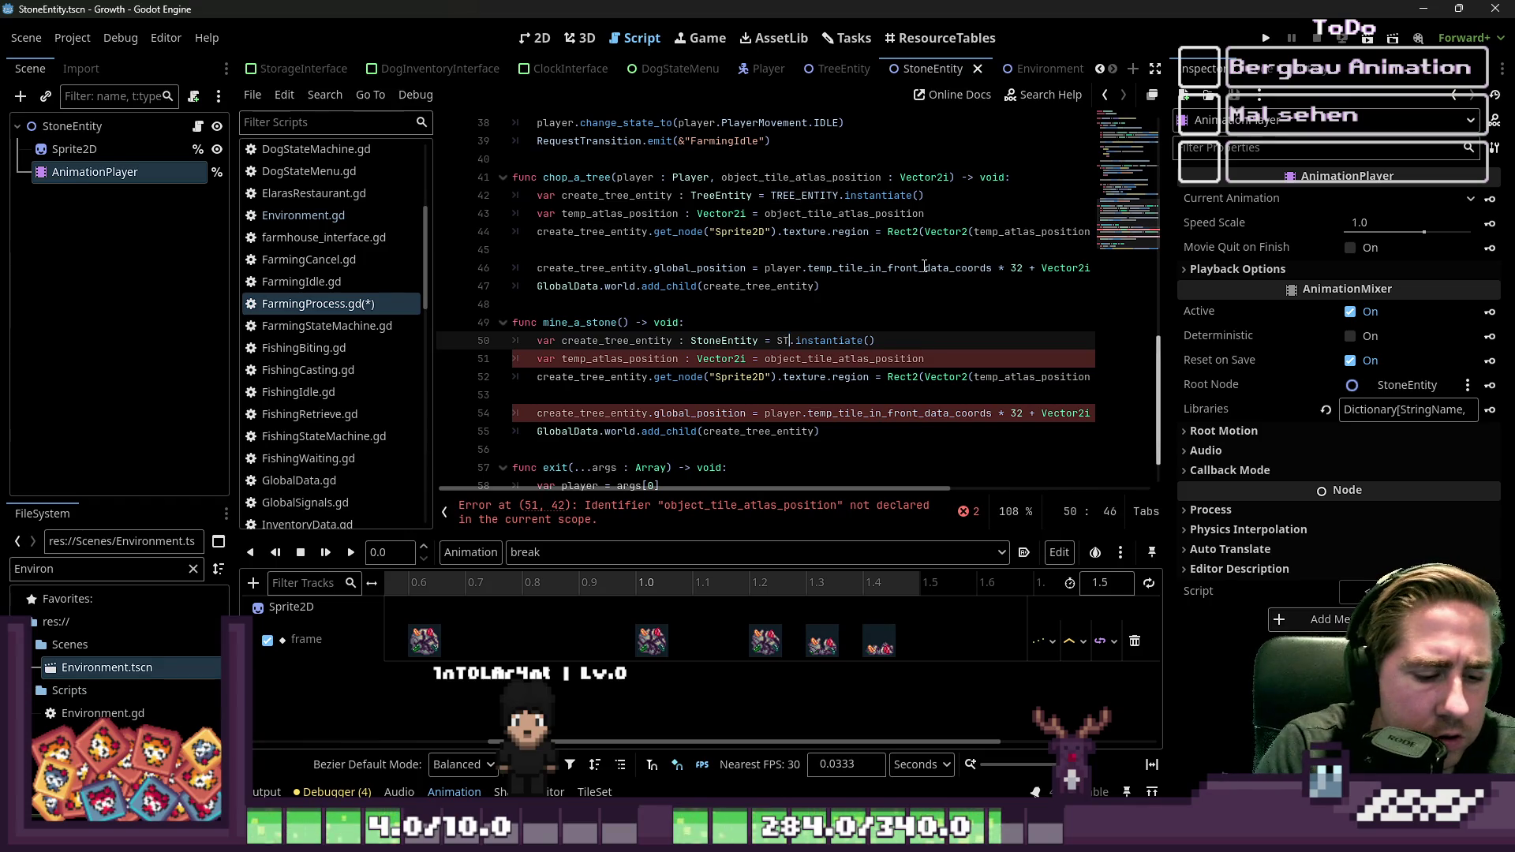
text(_ENE)
key(BackSpace)
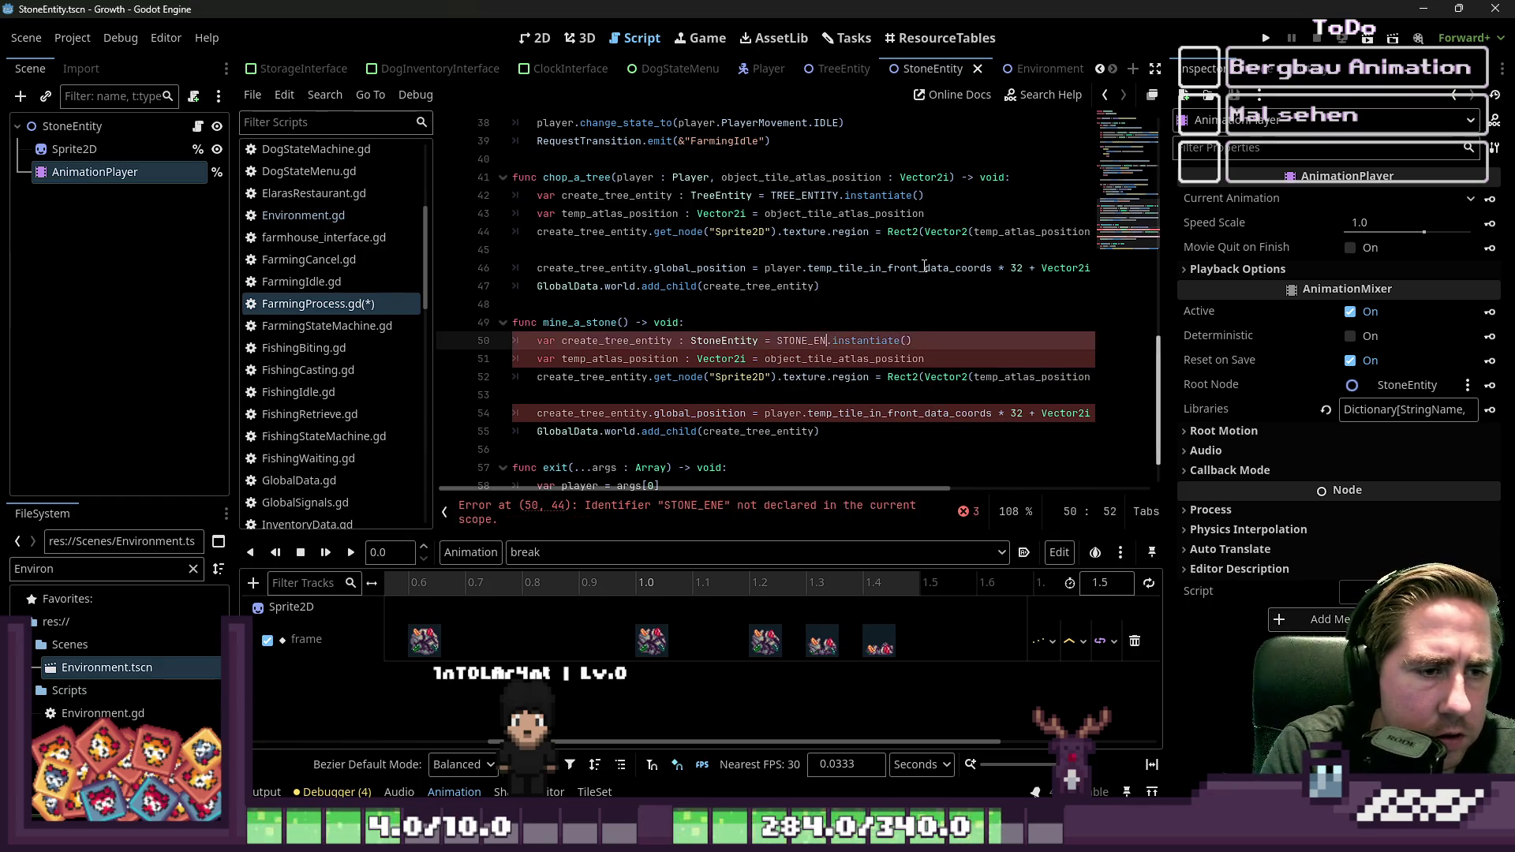
text(TITY)
double_click(64, 566)
Step: Filter FileSystem for StoneEn and preload StoneEntity.tscn as STONE_ENTITY below the tree preload
text(StoneEn)
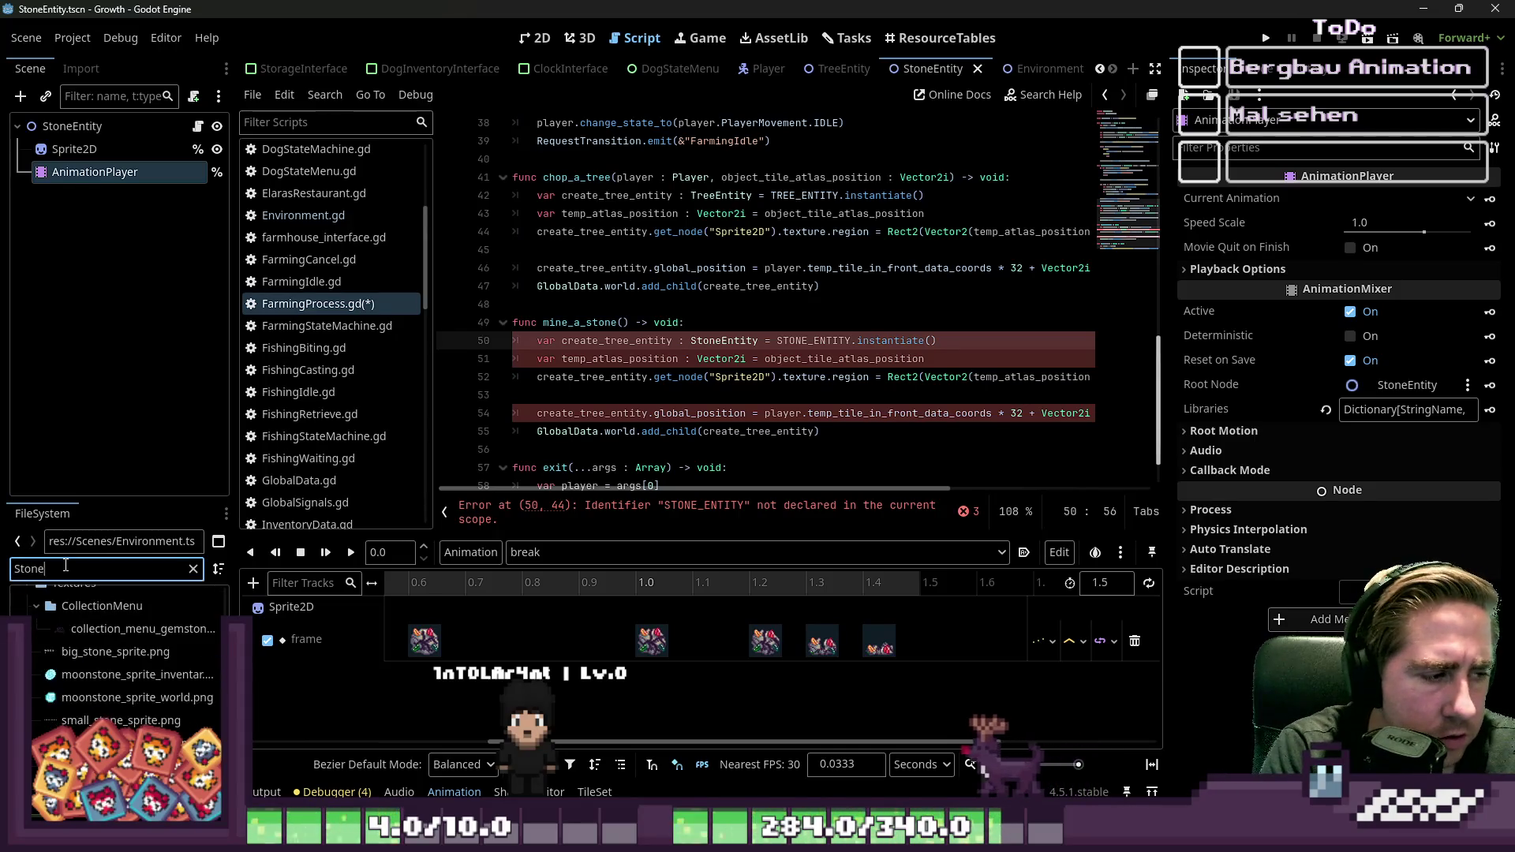
scroll(541, 214, up, 12)
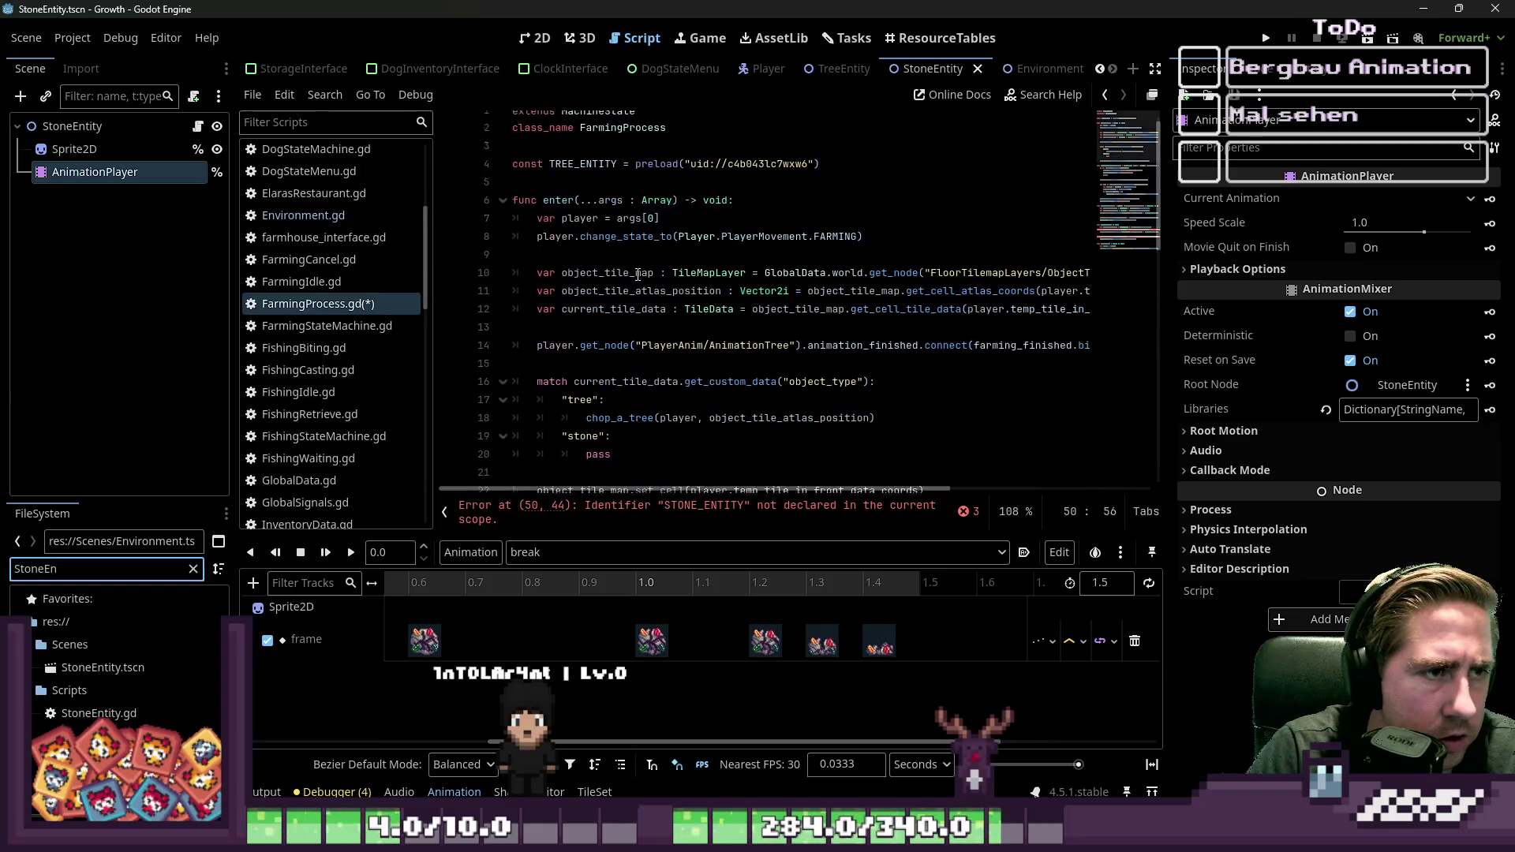
click(539, 195)
key(Return)
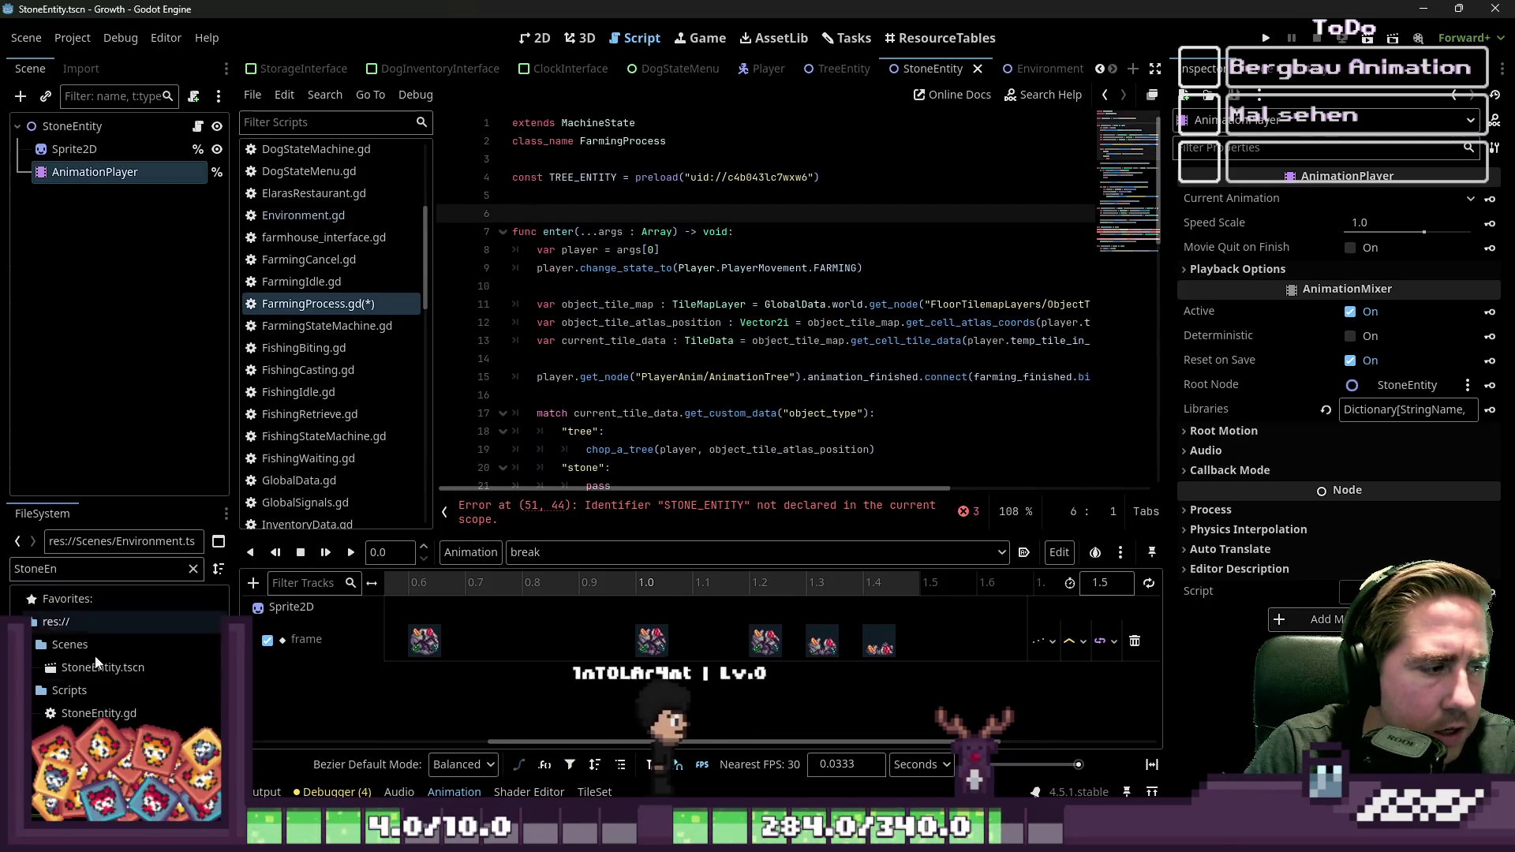
click(536, 181)
click(536, 196)
mouse_move(103, 668)
mouse_down()
mouse_move(237, 552)
mouse_move(555, 201)
mouse_up()
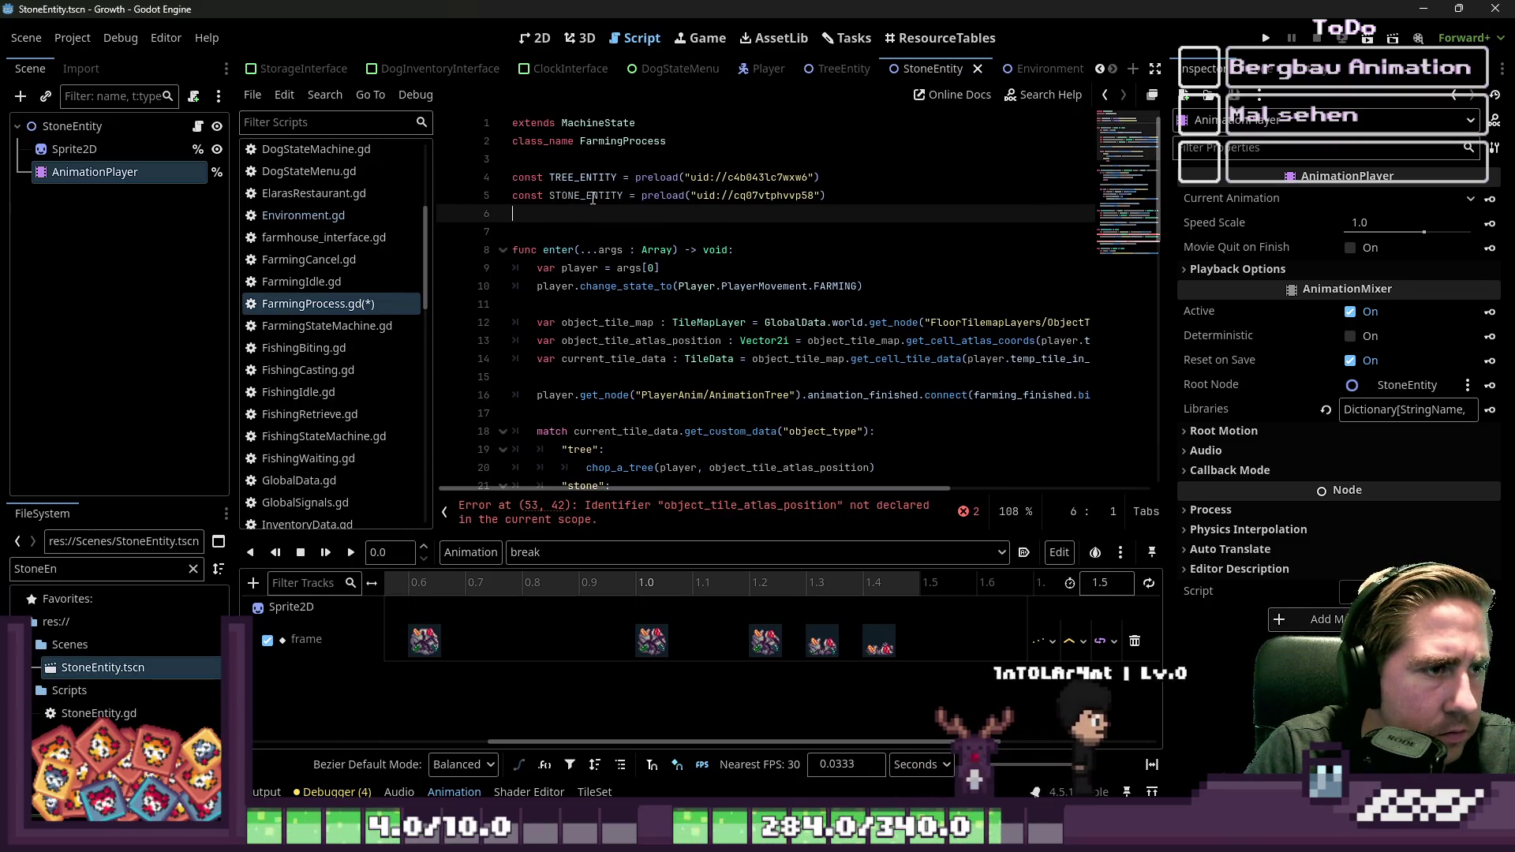
double_click(587, 195)
Step: Give mine_a_stone the same parameter list as chop_a_tree
scroll(778, 228, down, 3)
scroll(778, 228, down, 10)
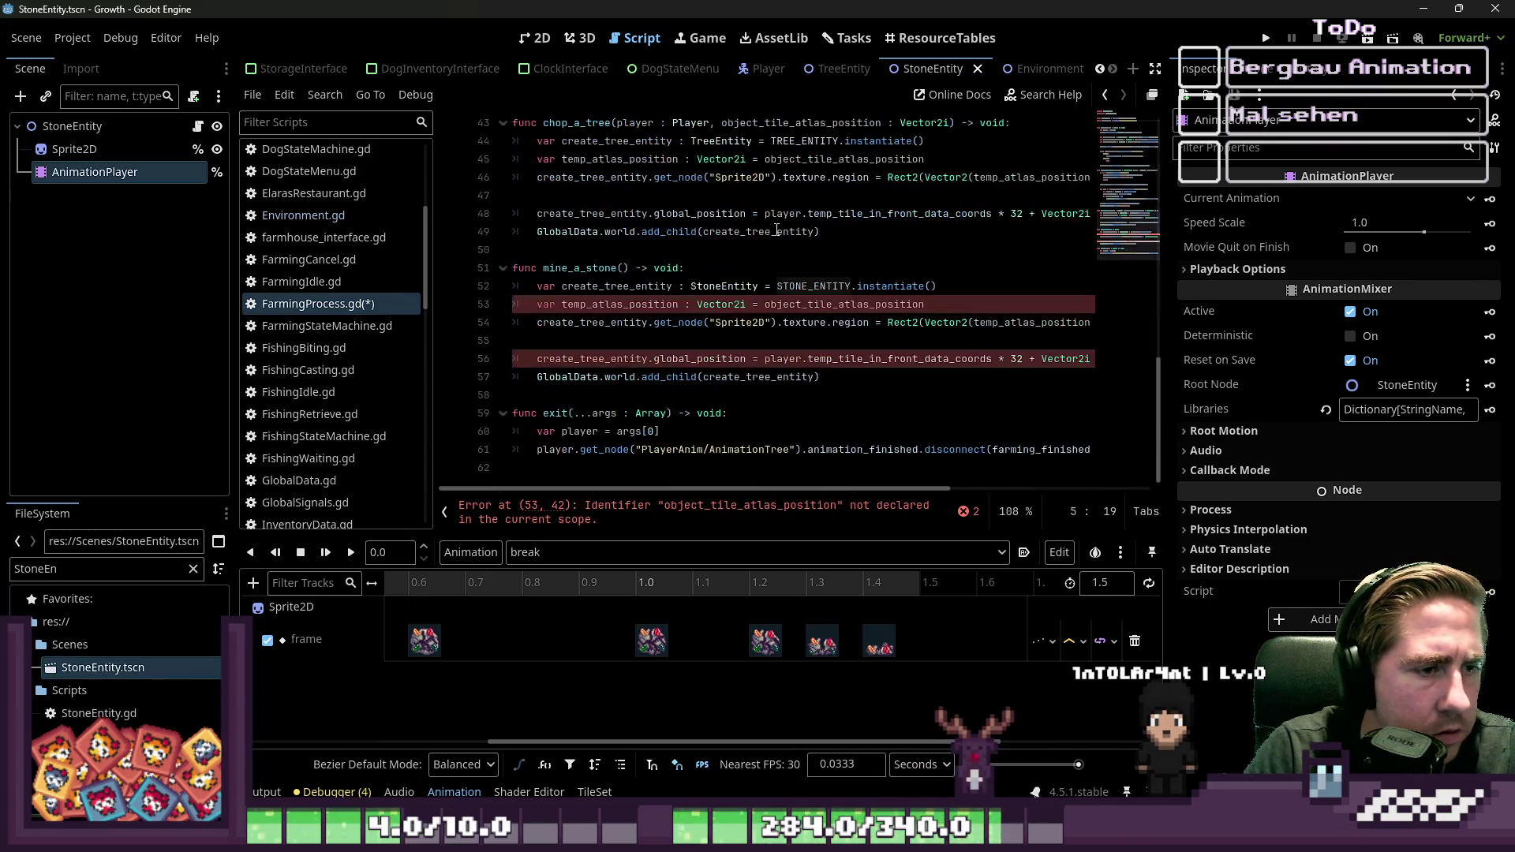
click(721, 321)
click(802, 304)
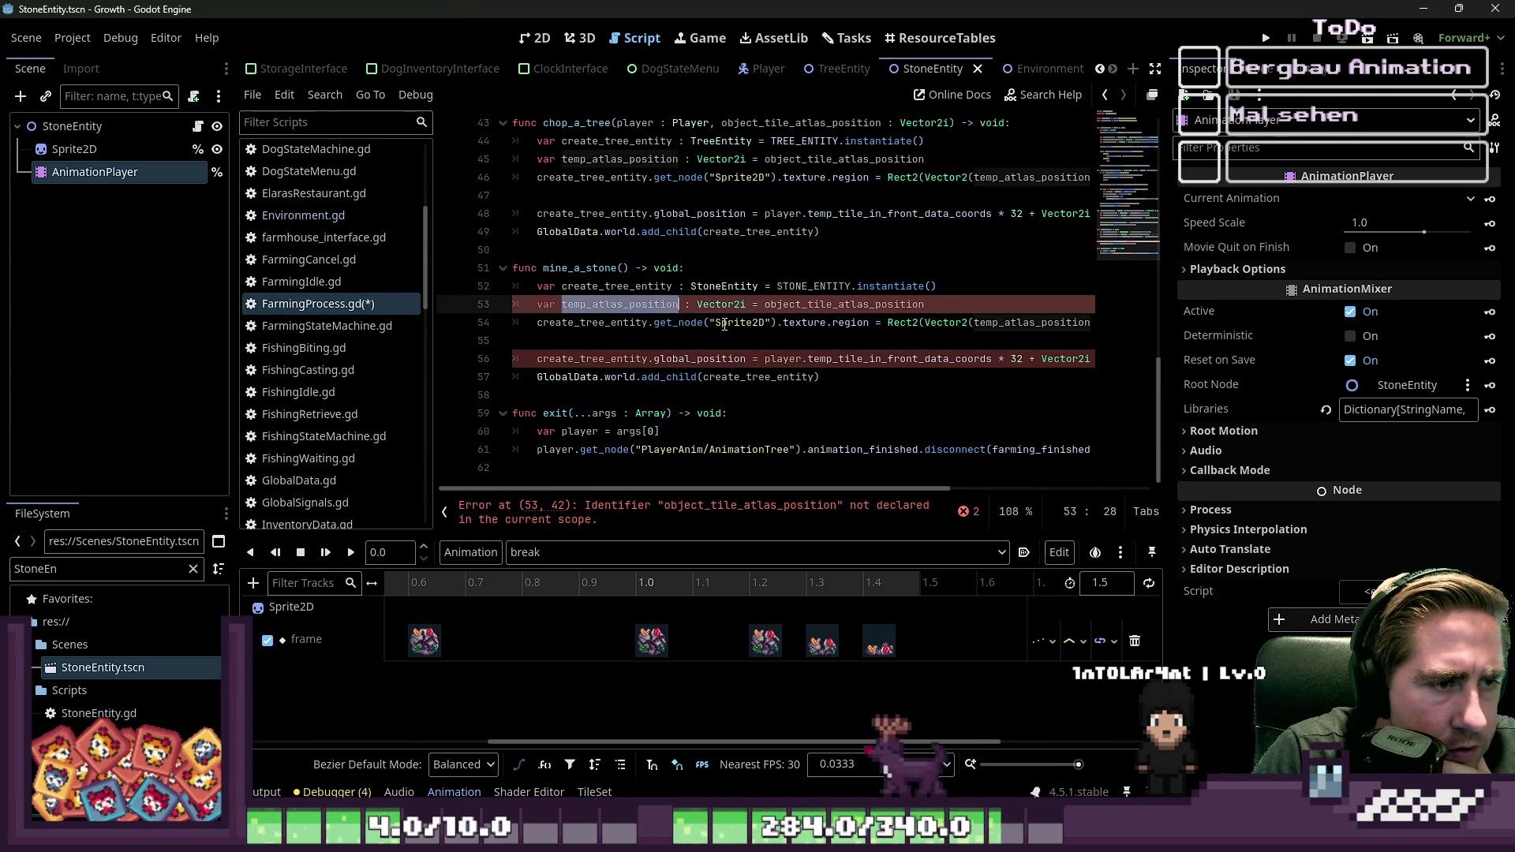
double_click(802, 305)
scroll(614, 232, up, 2)
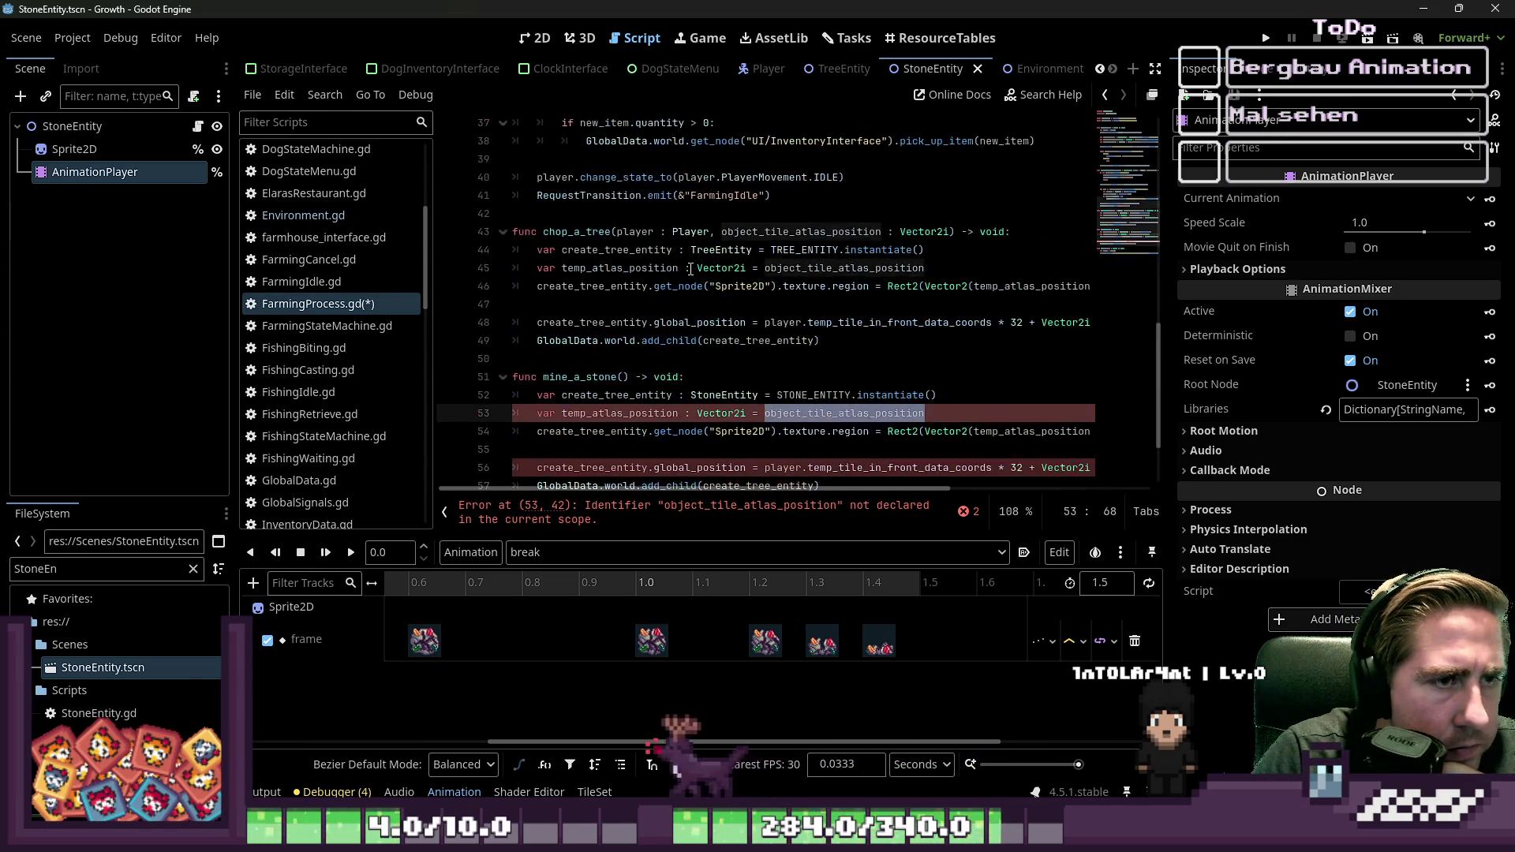
mouse_move(614, 233)
mouse_down()
mouse_move(876, 232)
mouse_move(947, 249)
mouse_up()
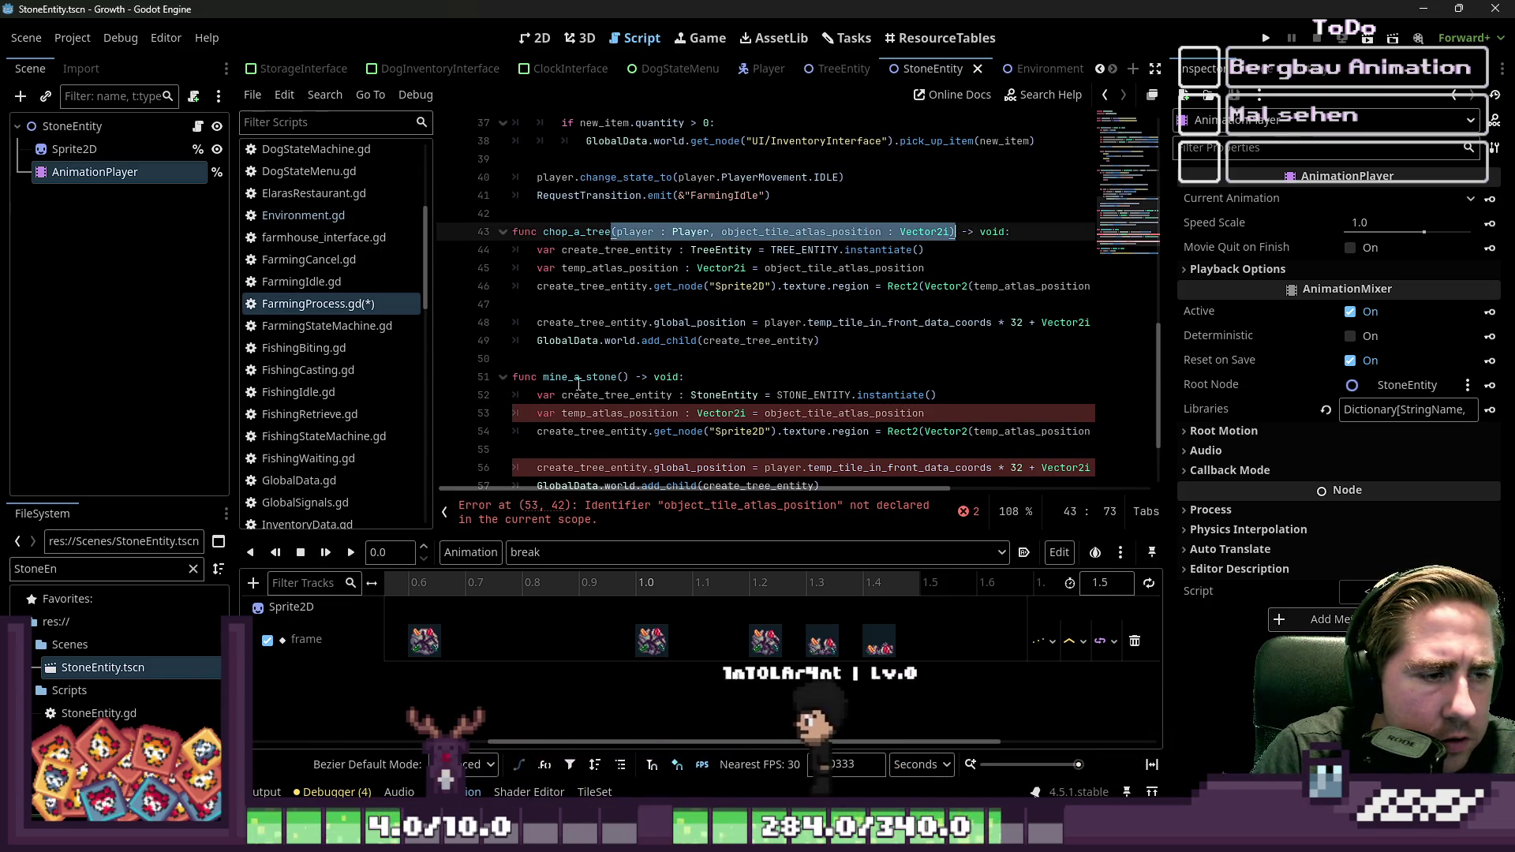
drag(612, 377, 660, 377)
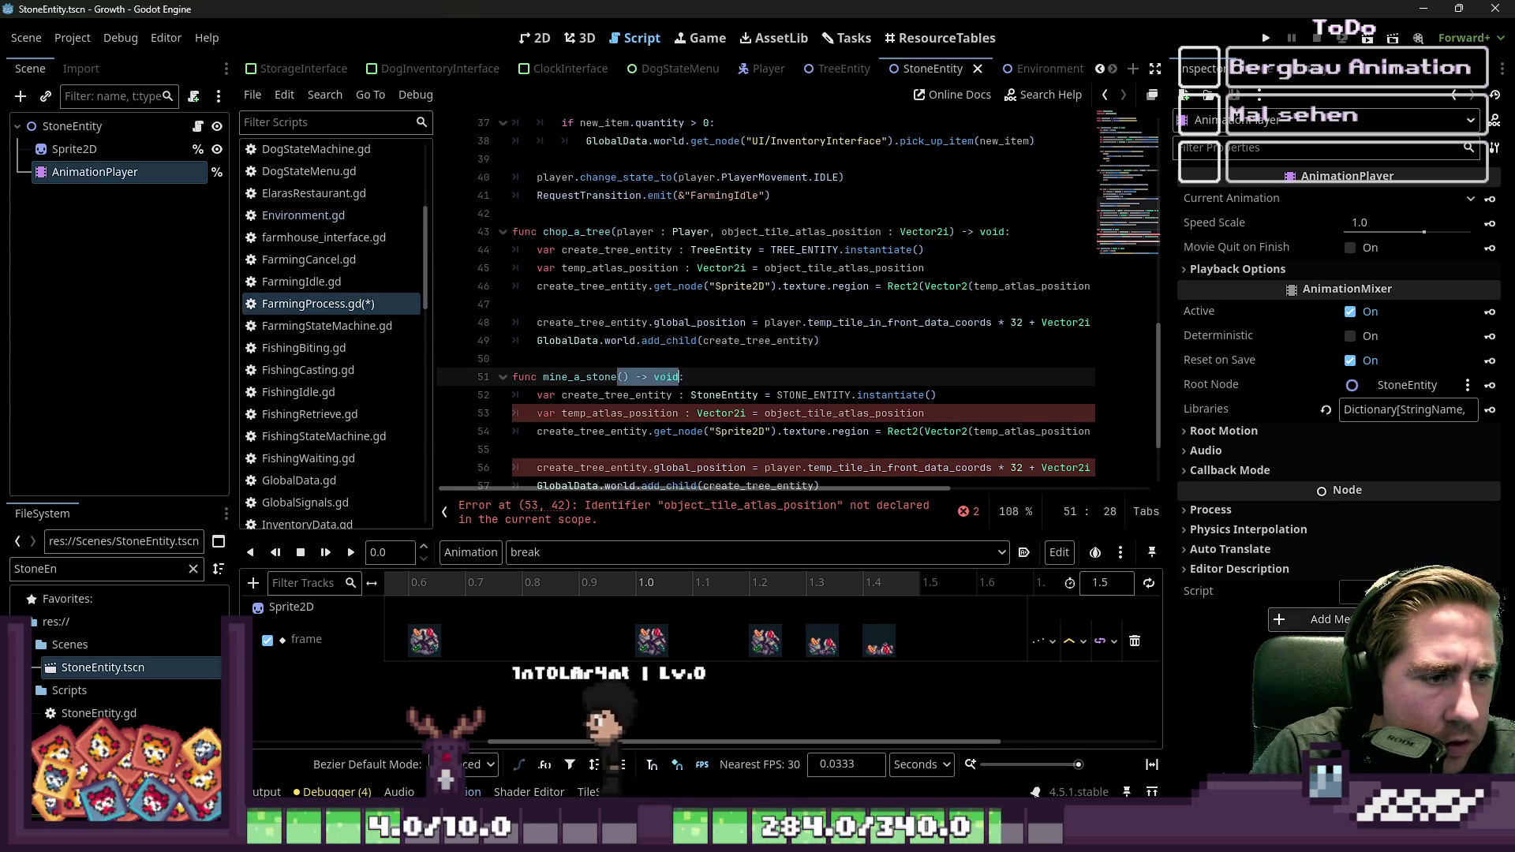
click(618, 377)
key(ctrl+v)
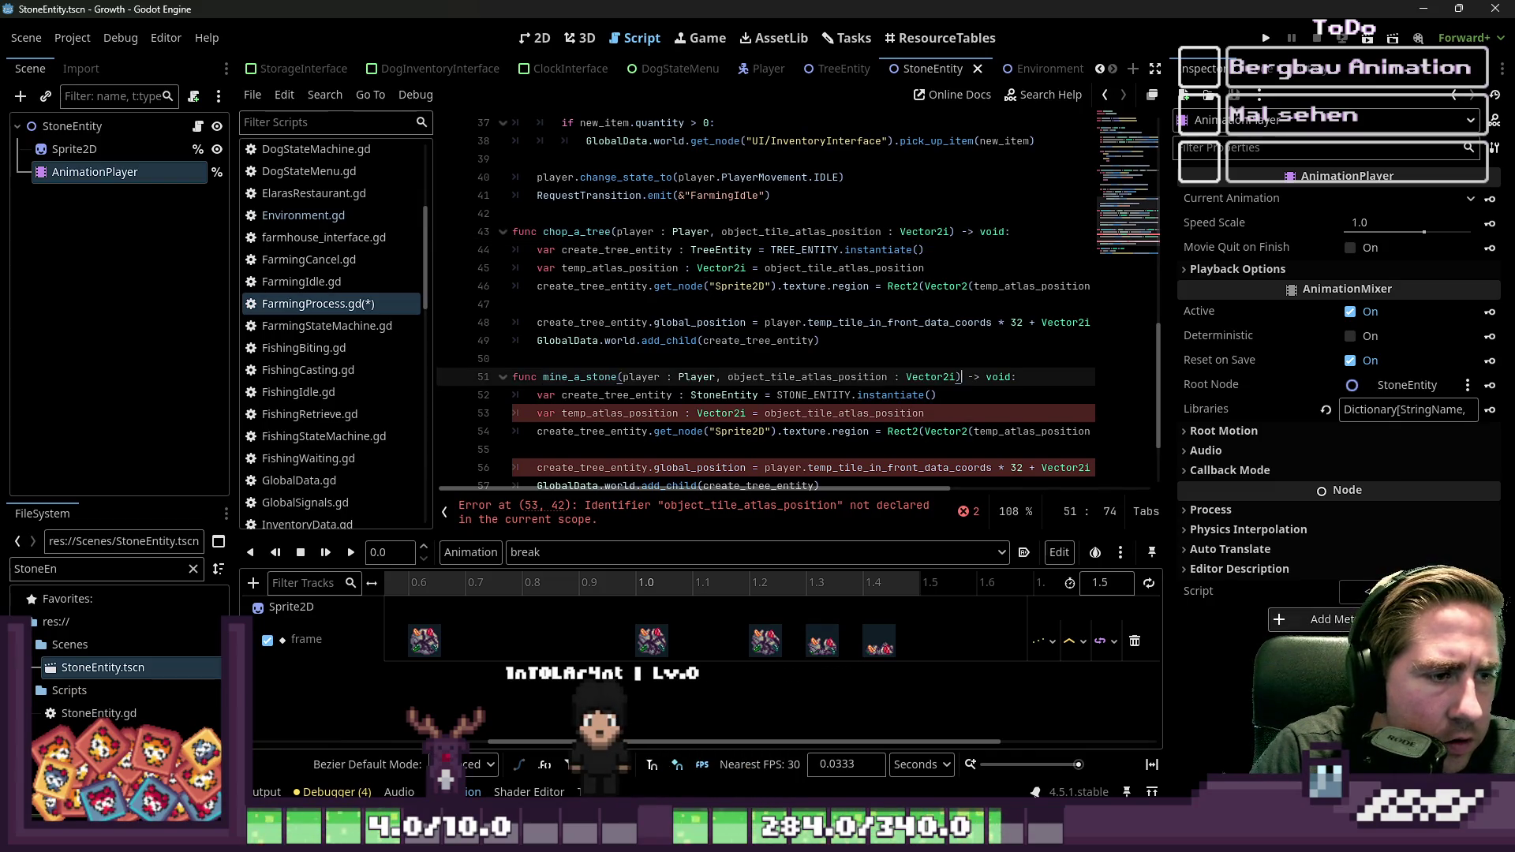
key(Down)
key(Down)
key(Down)
Step: Delete the sprite region and temp_atlas_position lines from mine_a_stone
key(Up)
key(Up)
key(Up)
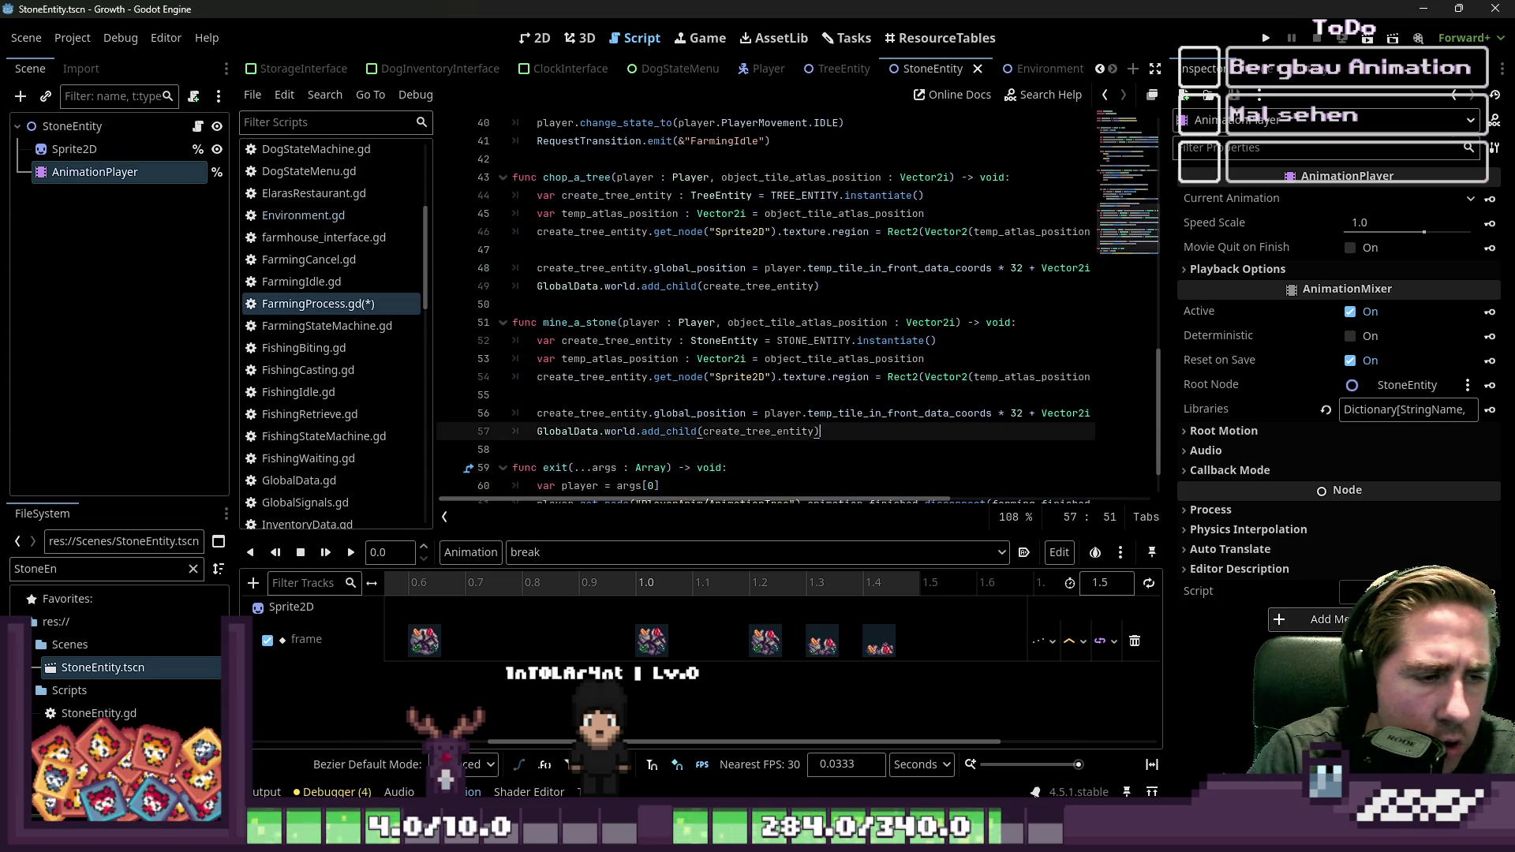
key(End)
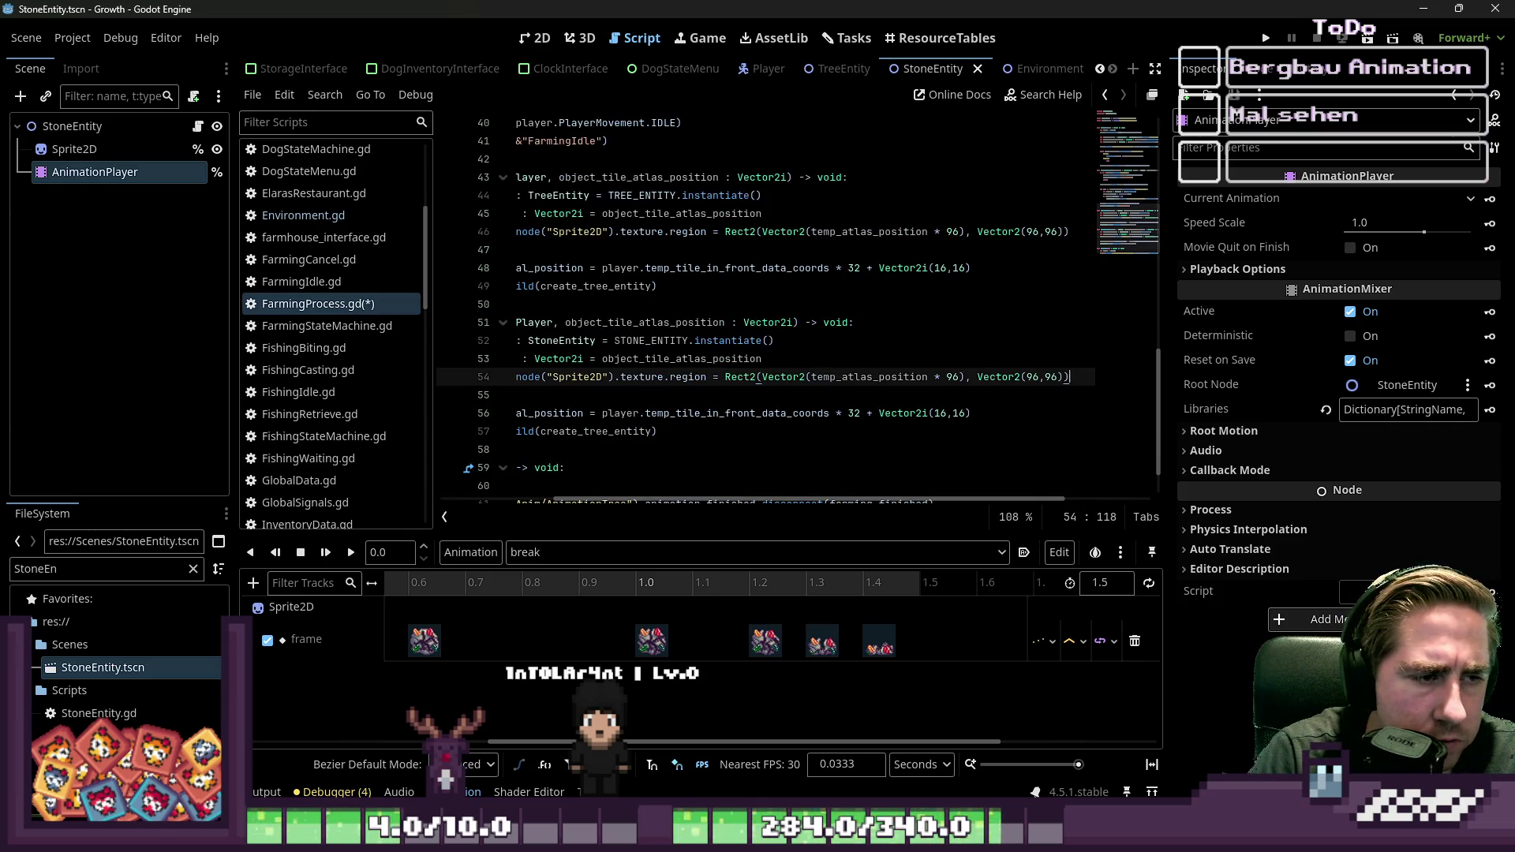
key(Home)
key(Home)
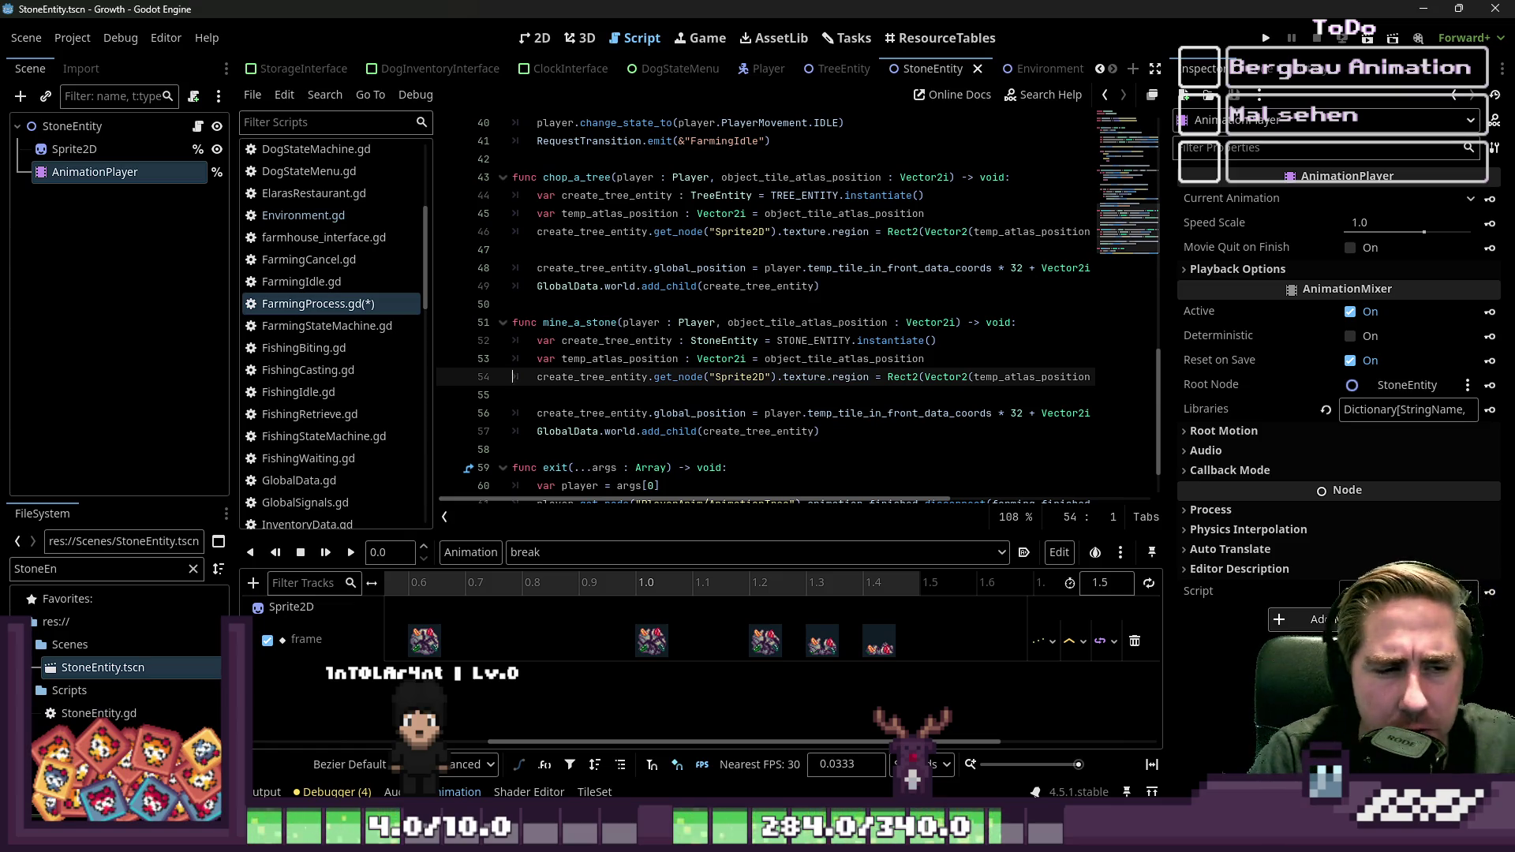
click(782, 377)
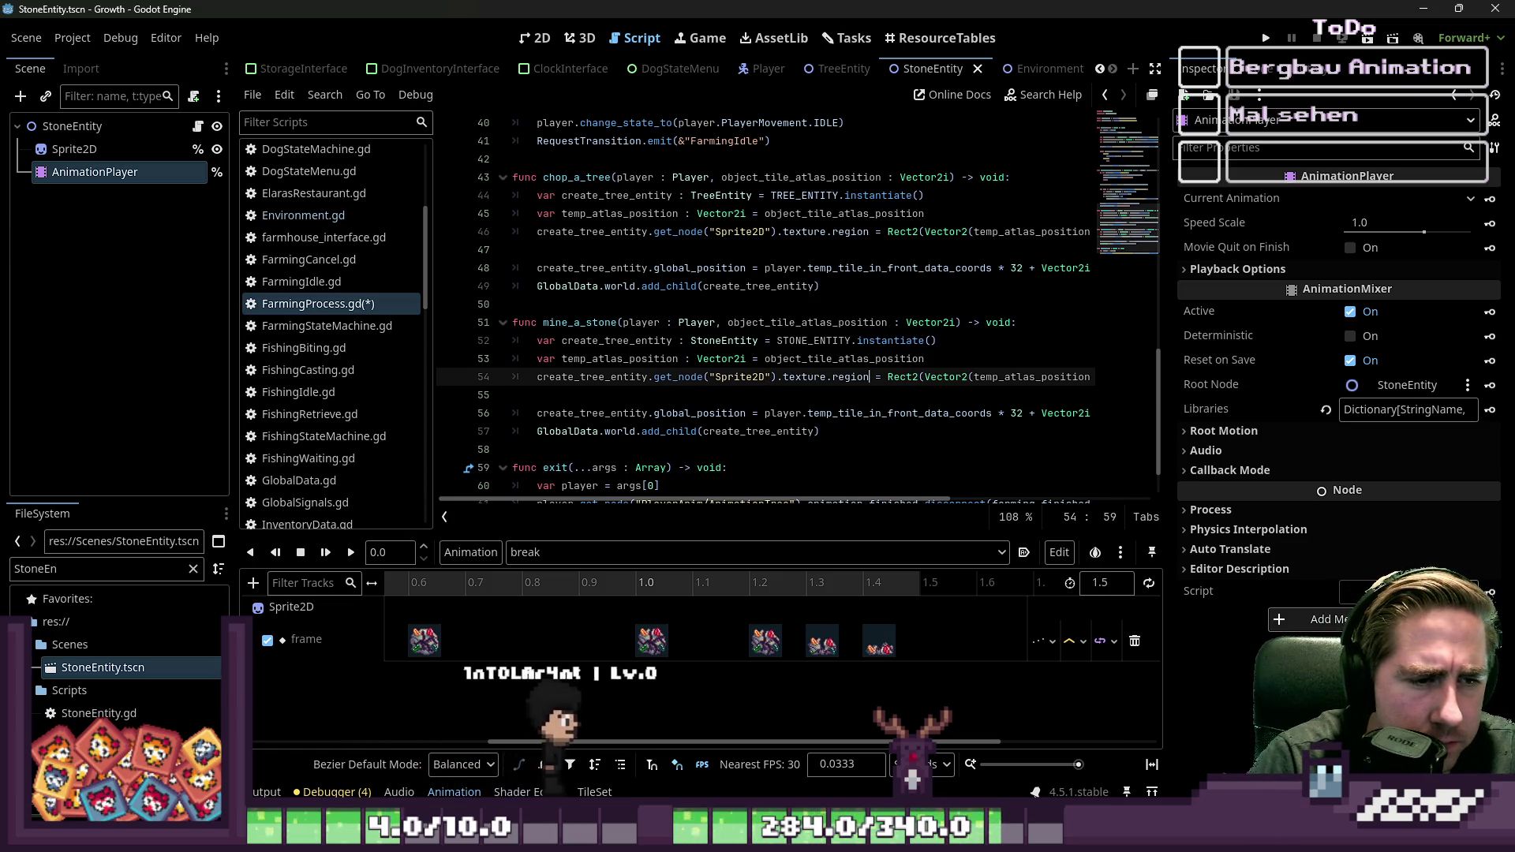
key(Right)
key(Right)
key(Right)
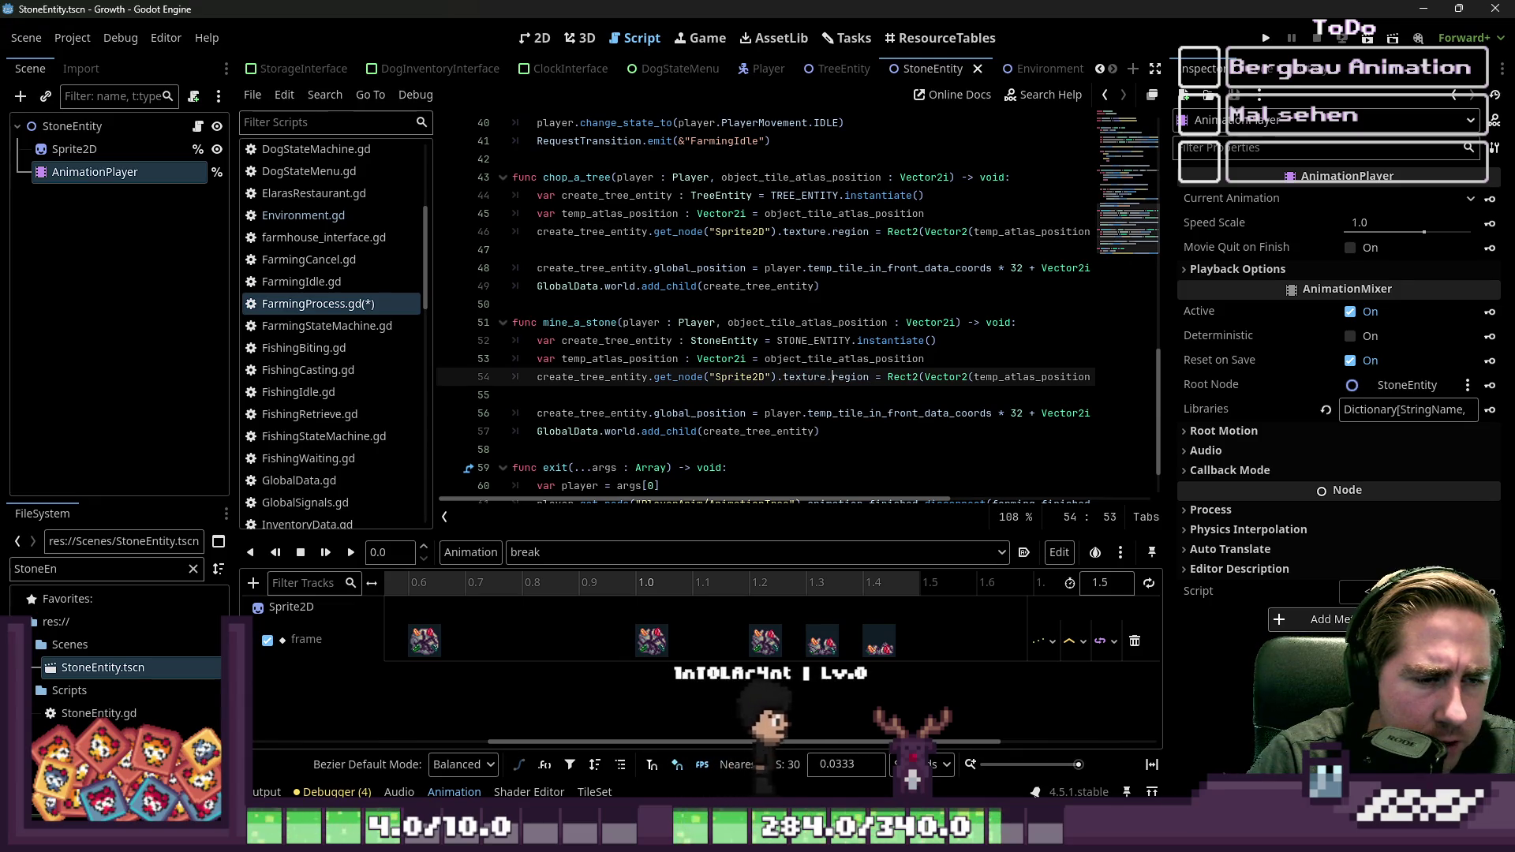
key(ctrl+shift+Right)
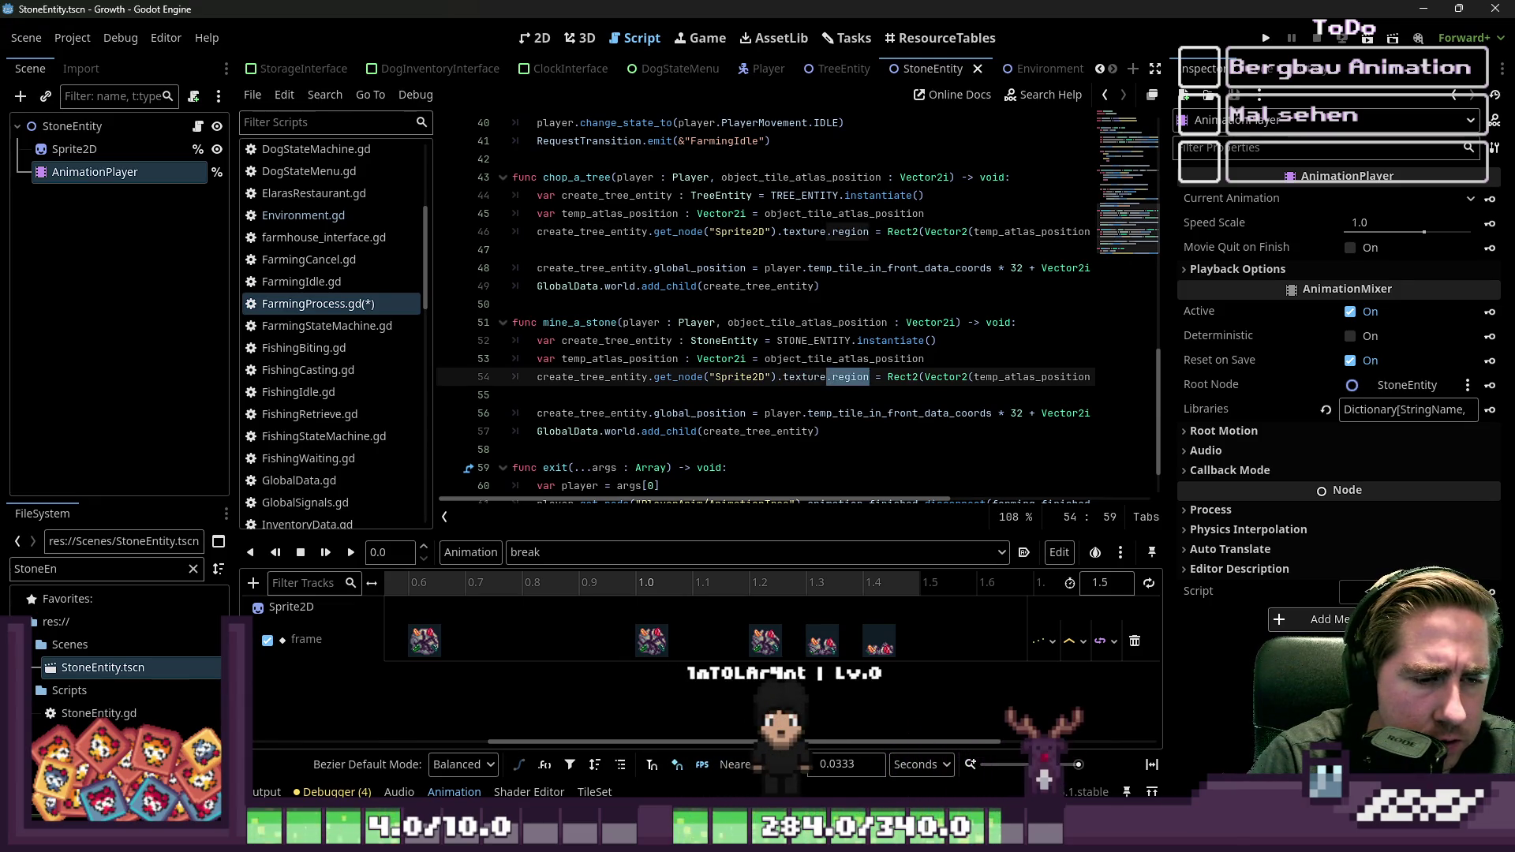
key(Home)
key(shift+Down)
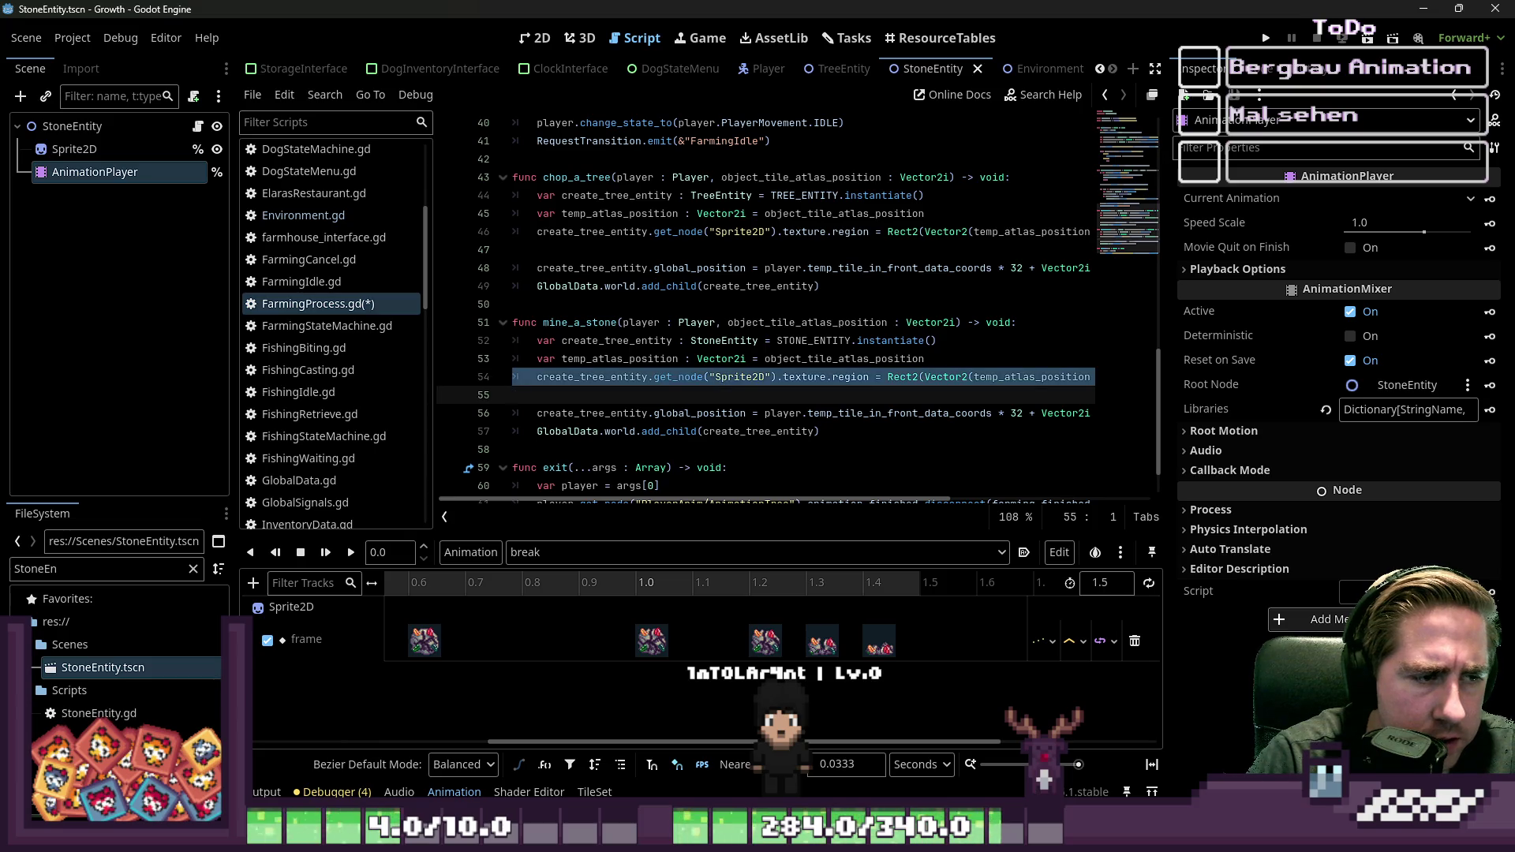
key(Delete)
key(Up)
key(shift+Down)
key(Delete)
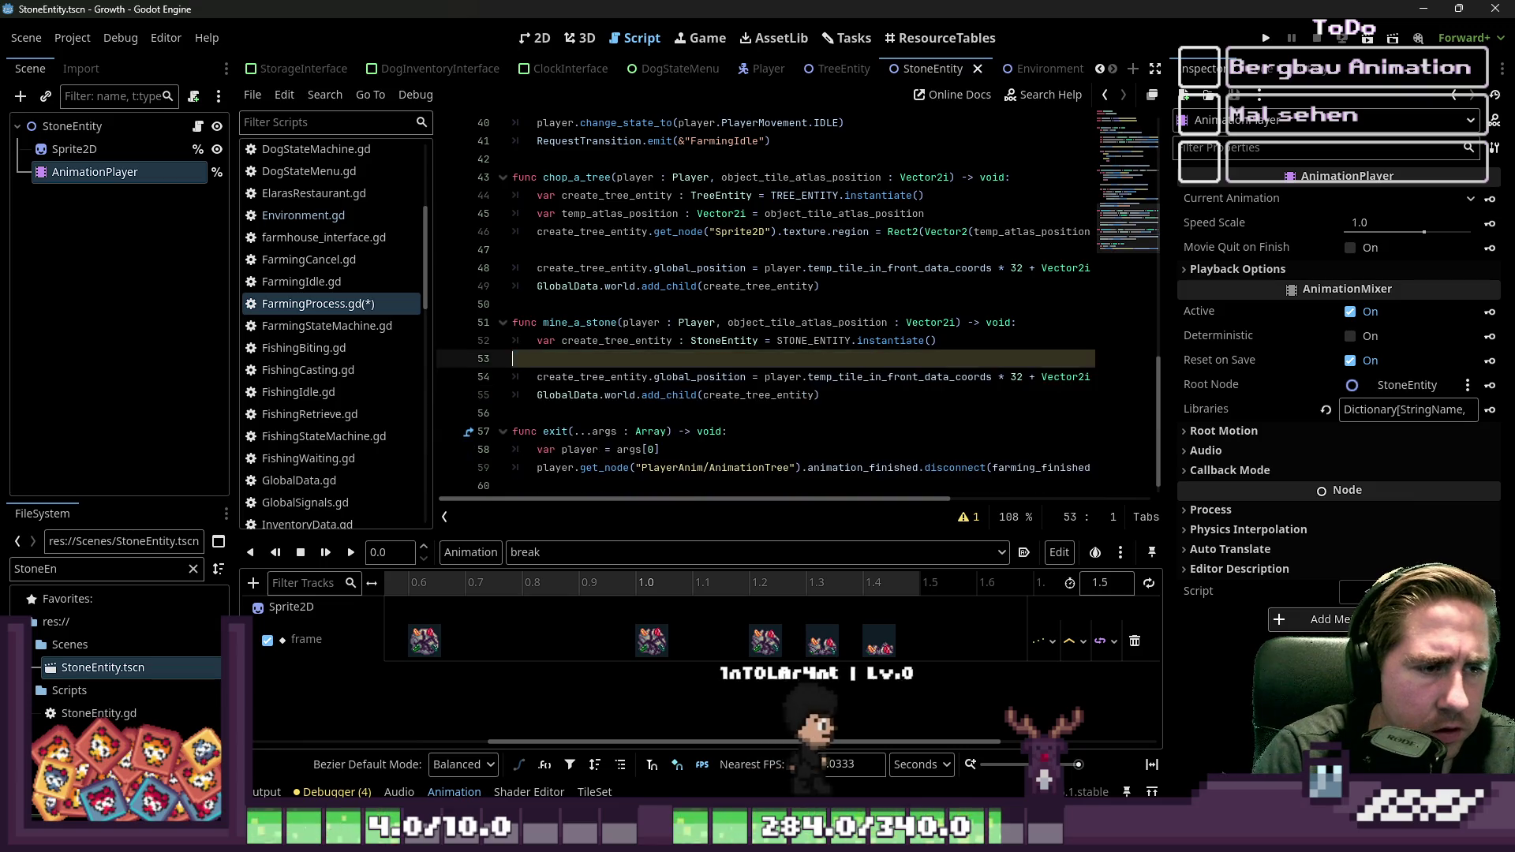
key(BackSpace)
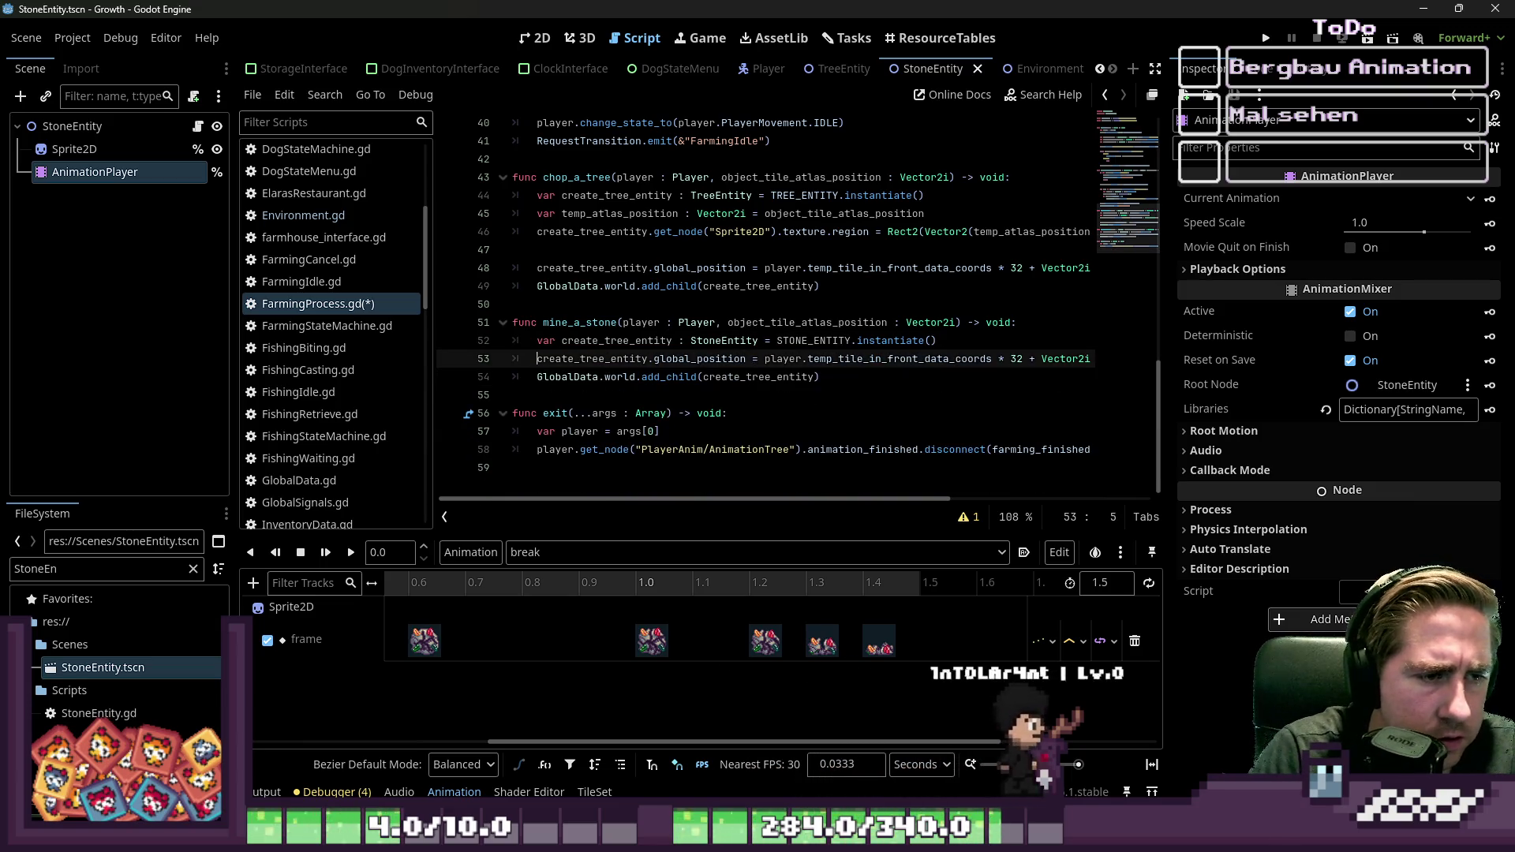
Step: Remove the atlas position parameter from mine_a_stone and save FarmingProcess.gd
click(746, 341)
click(732, 322)
drag(727, 322, 956, 322)
key(BackSpace)
key(BackSpace)
key(BackSpace)
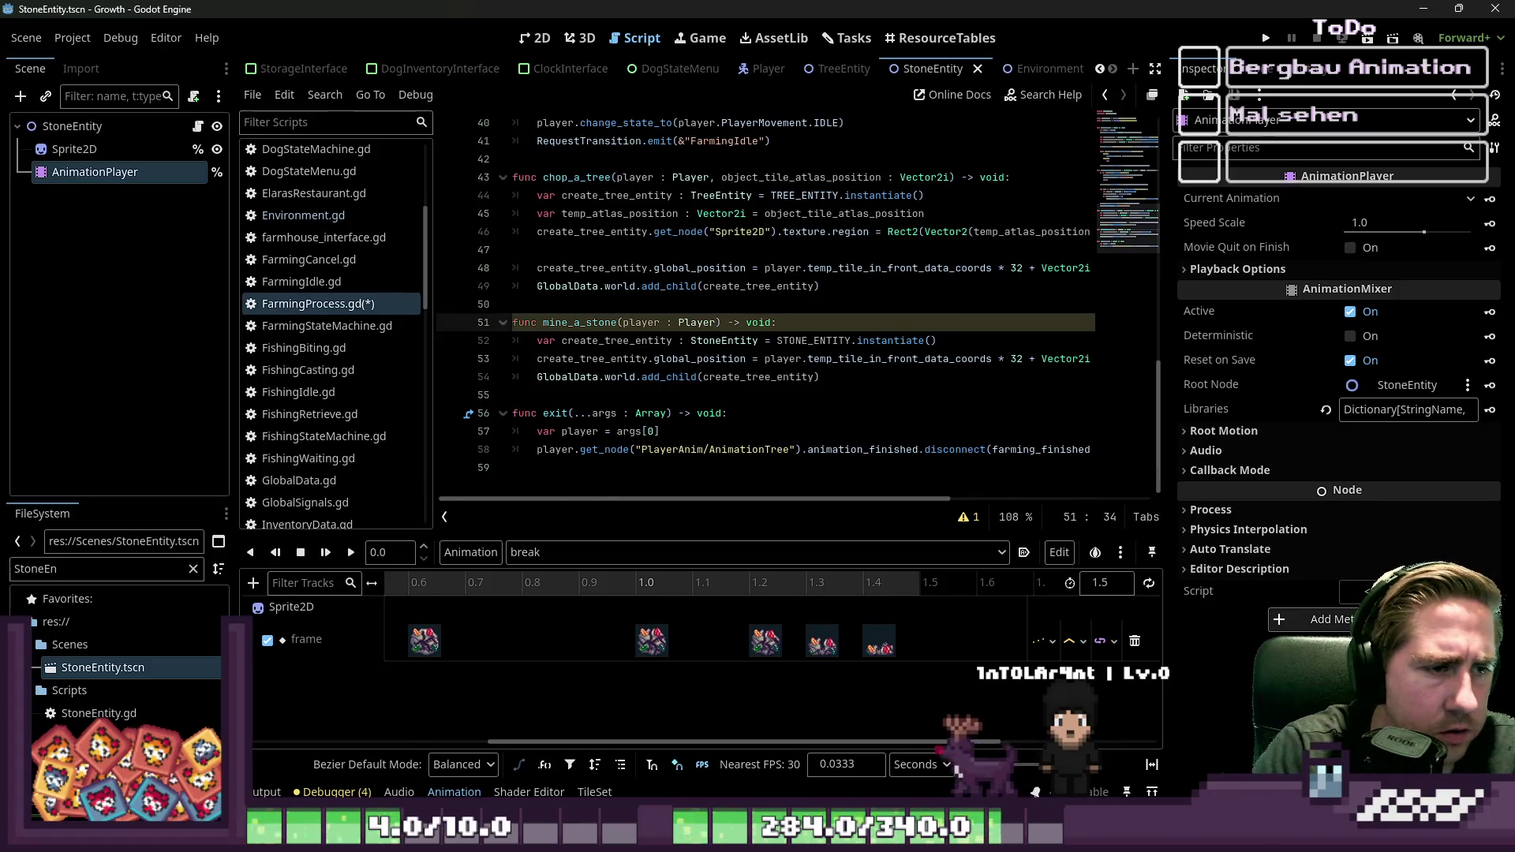
click(553, 304)
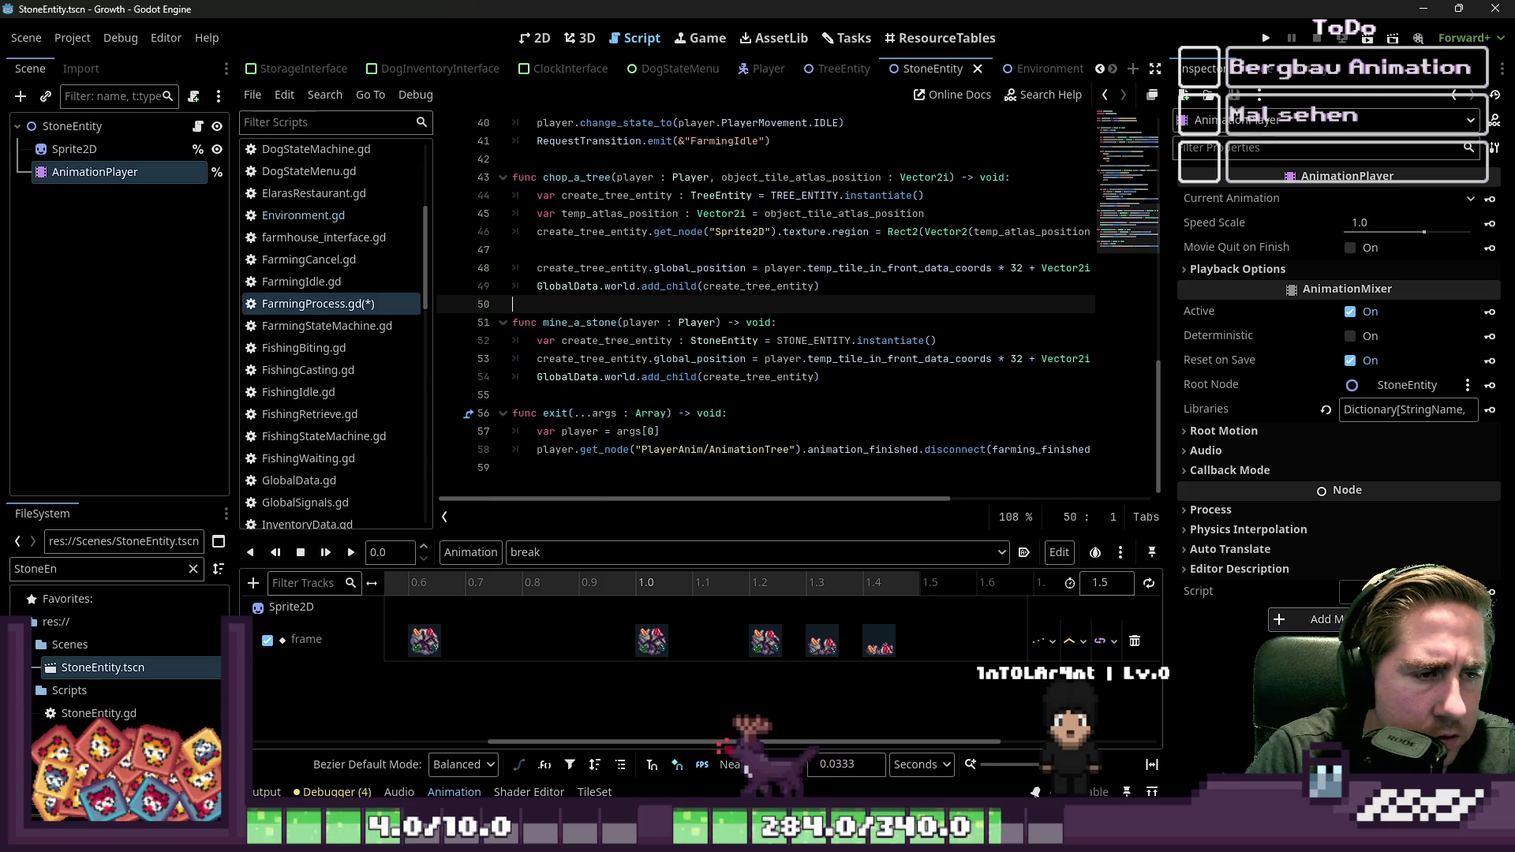
key(ctrl+s)
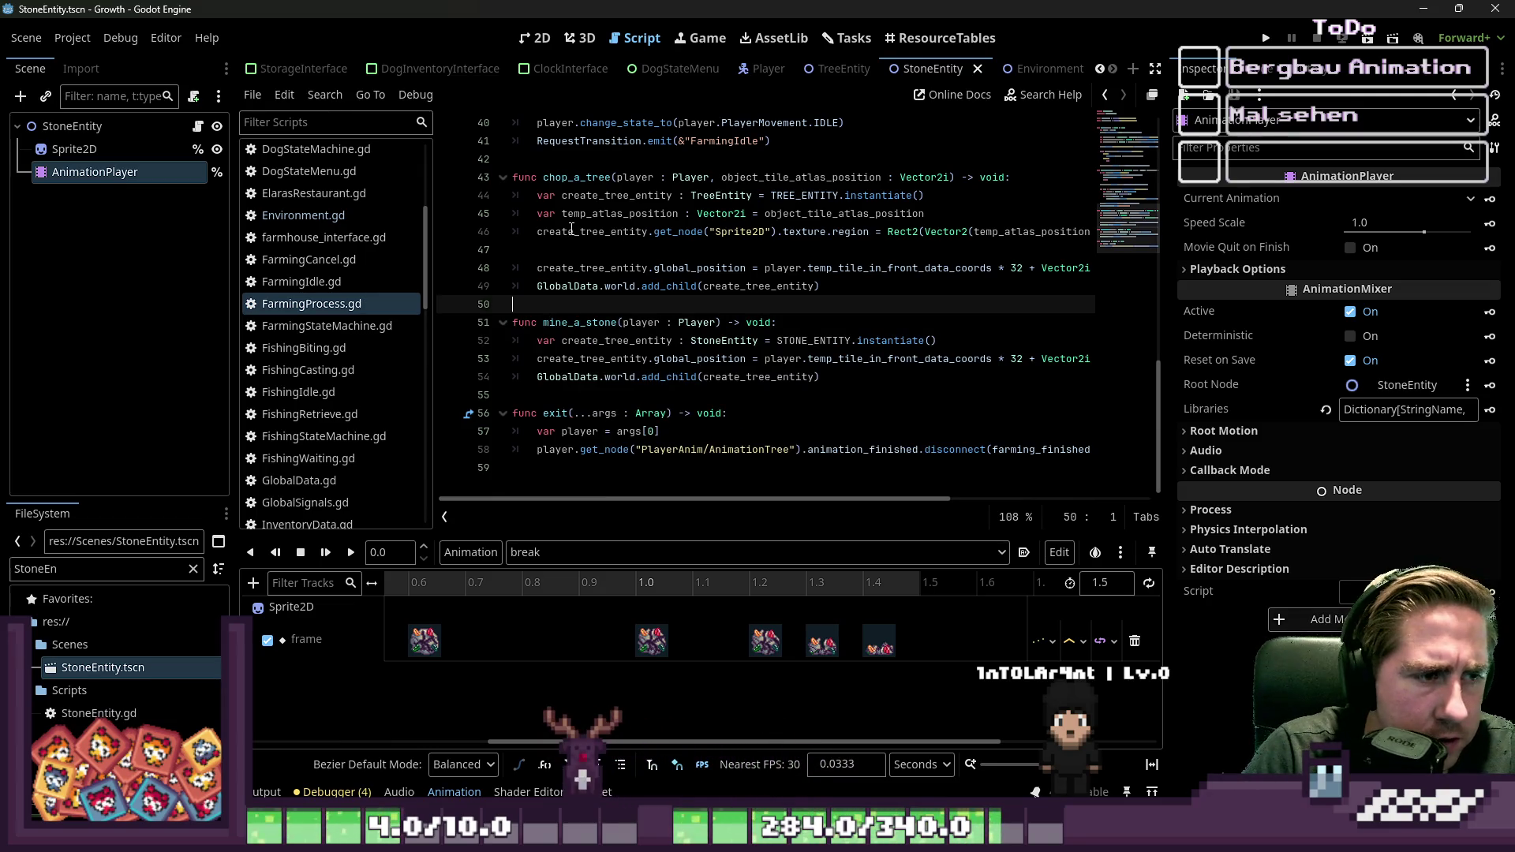
Step: Replace pass under the "stone" case with mine_a_stone(player), save, and run the game
click(575, 323)
scroll(749, 279, up, 5)
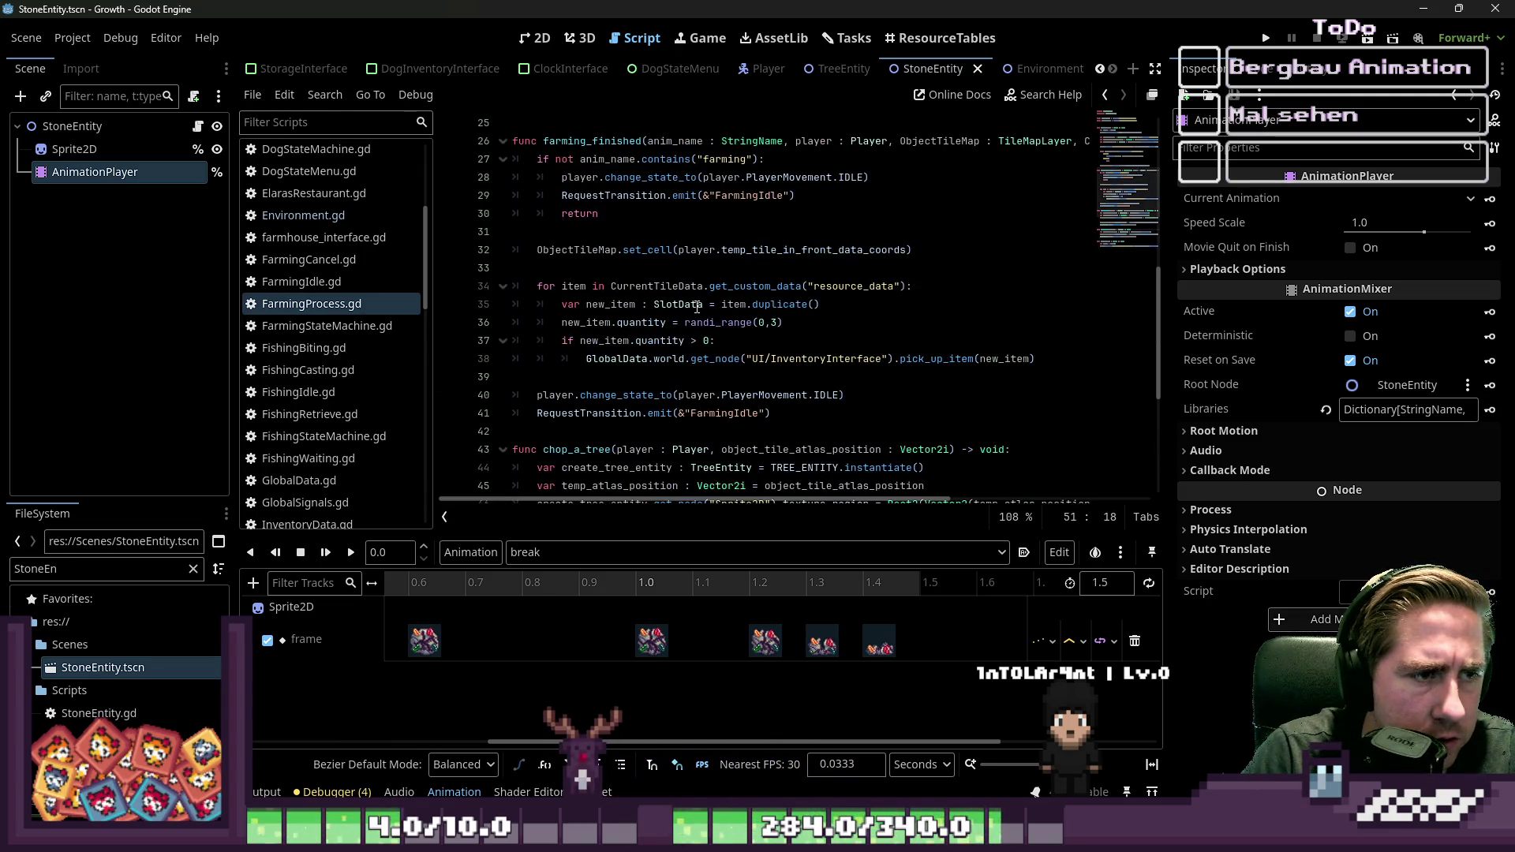
scroll(632, 356, up, 4)
double_click(666, 286)
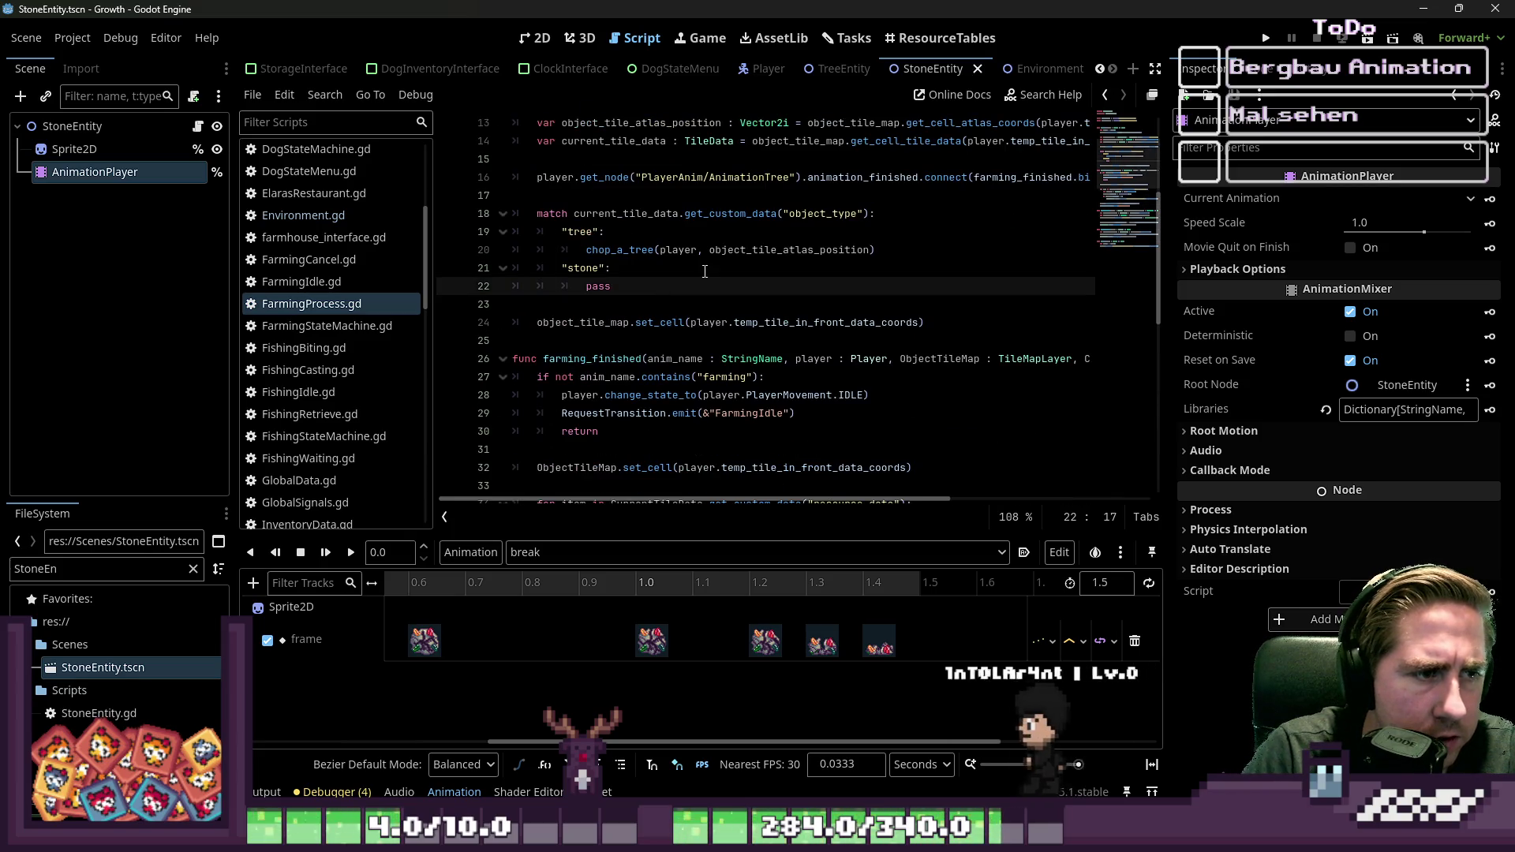
text(mine_a_stone)
key(BackSpace)
text((playe)
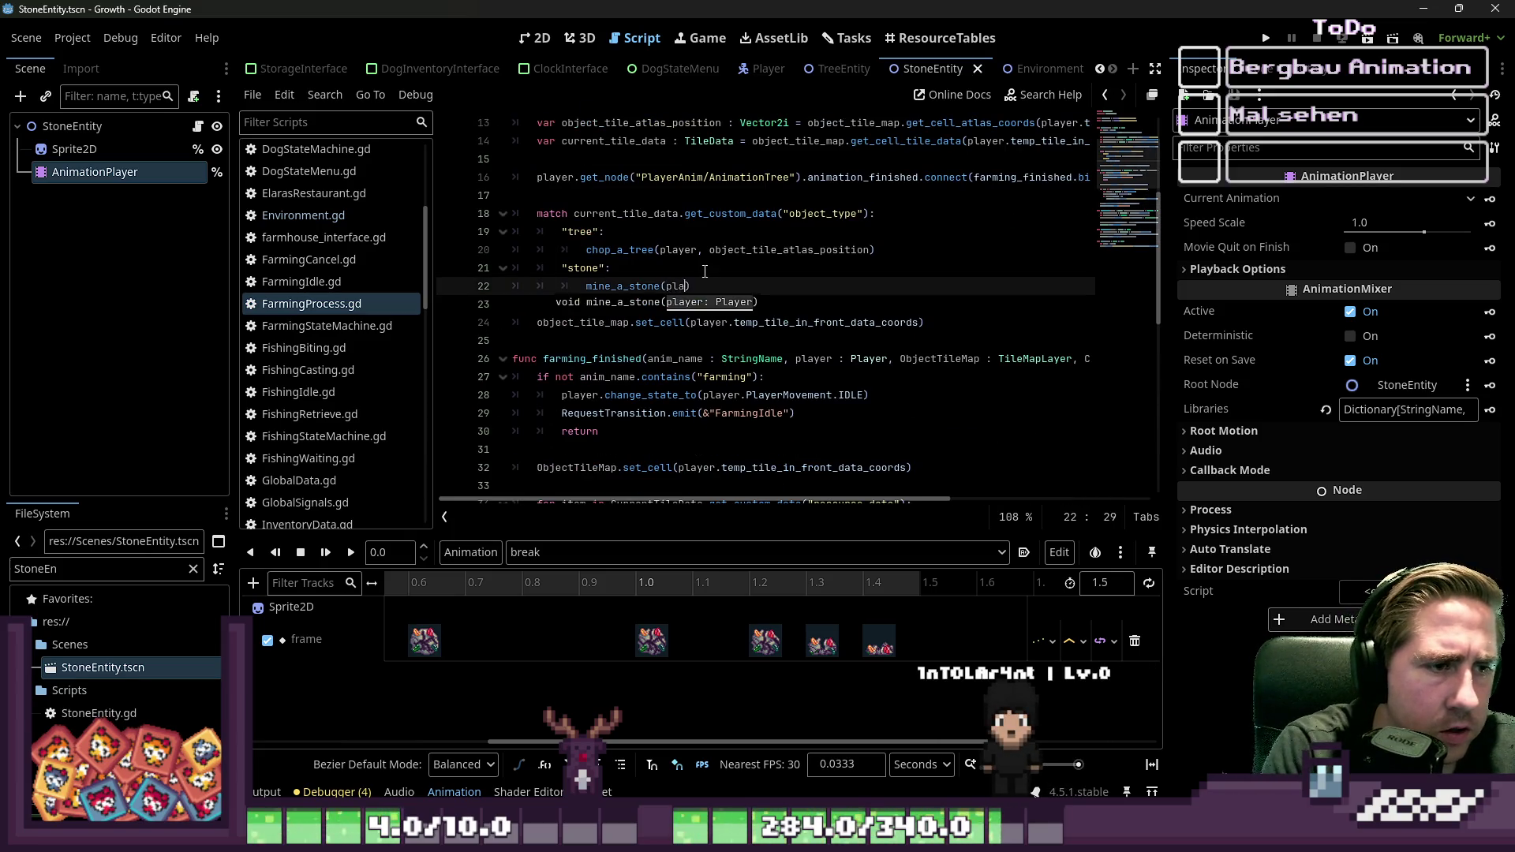
text(r))
key(ctrl+s)
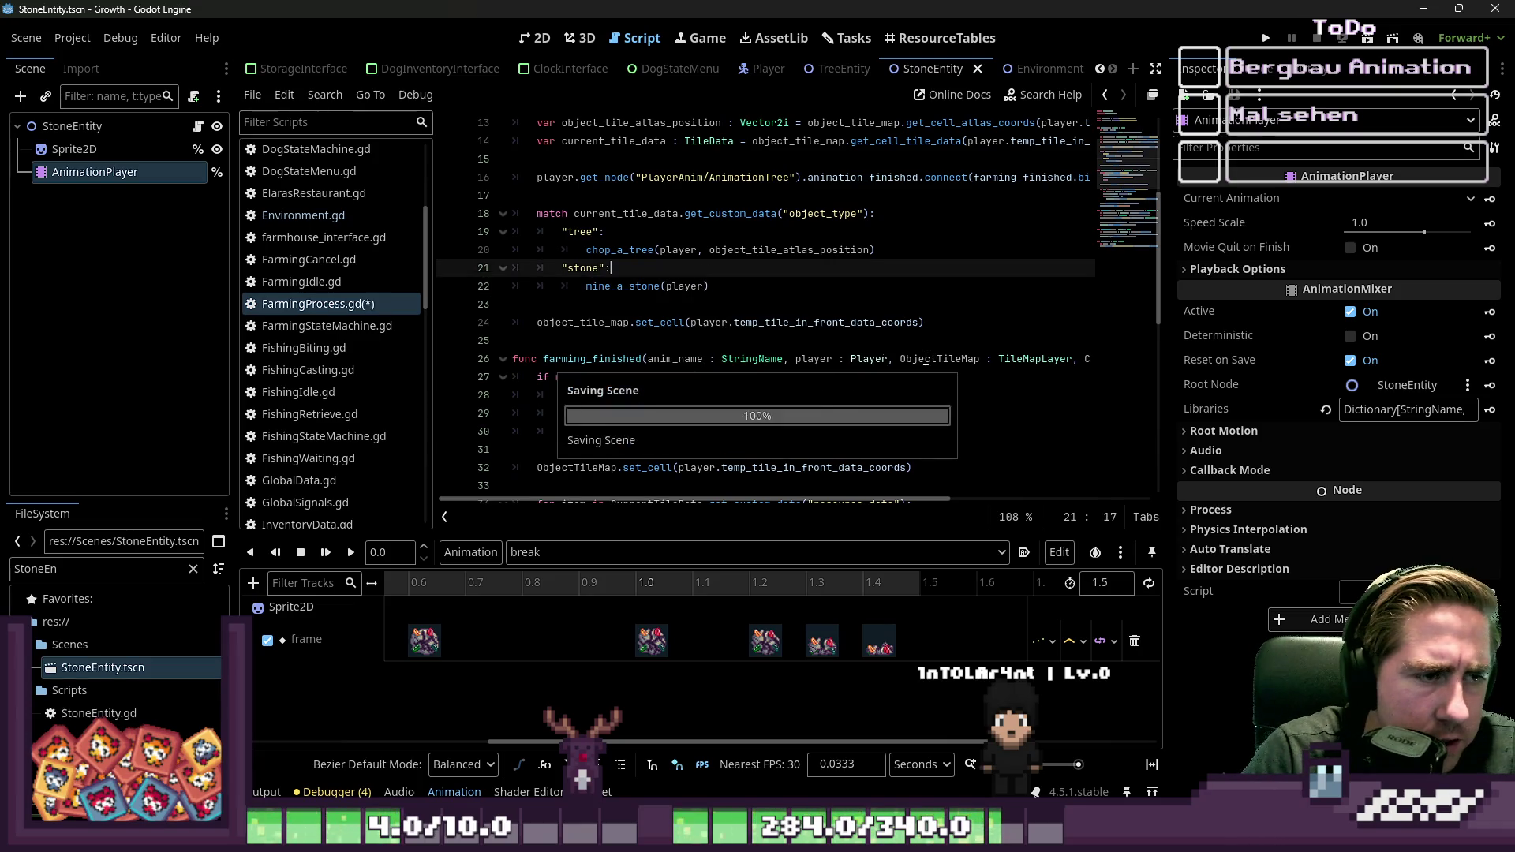
click(1266, 37)
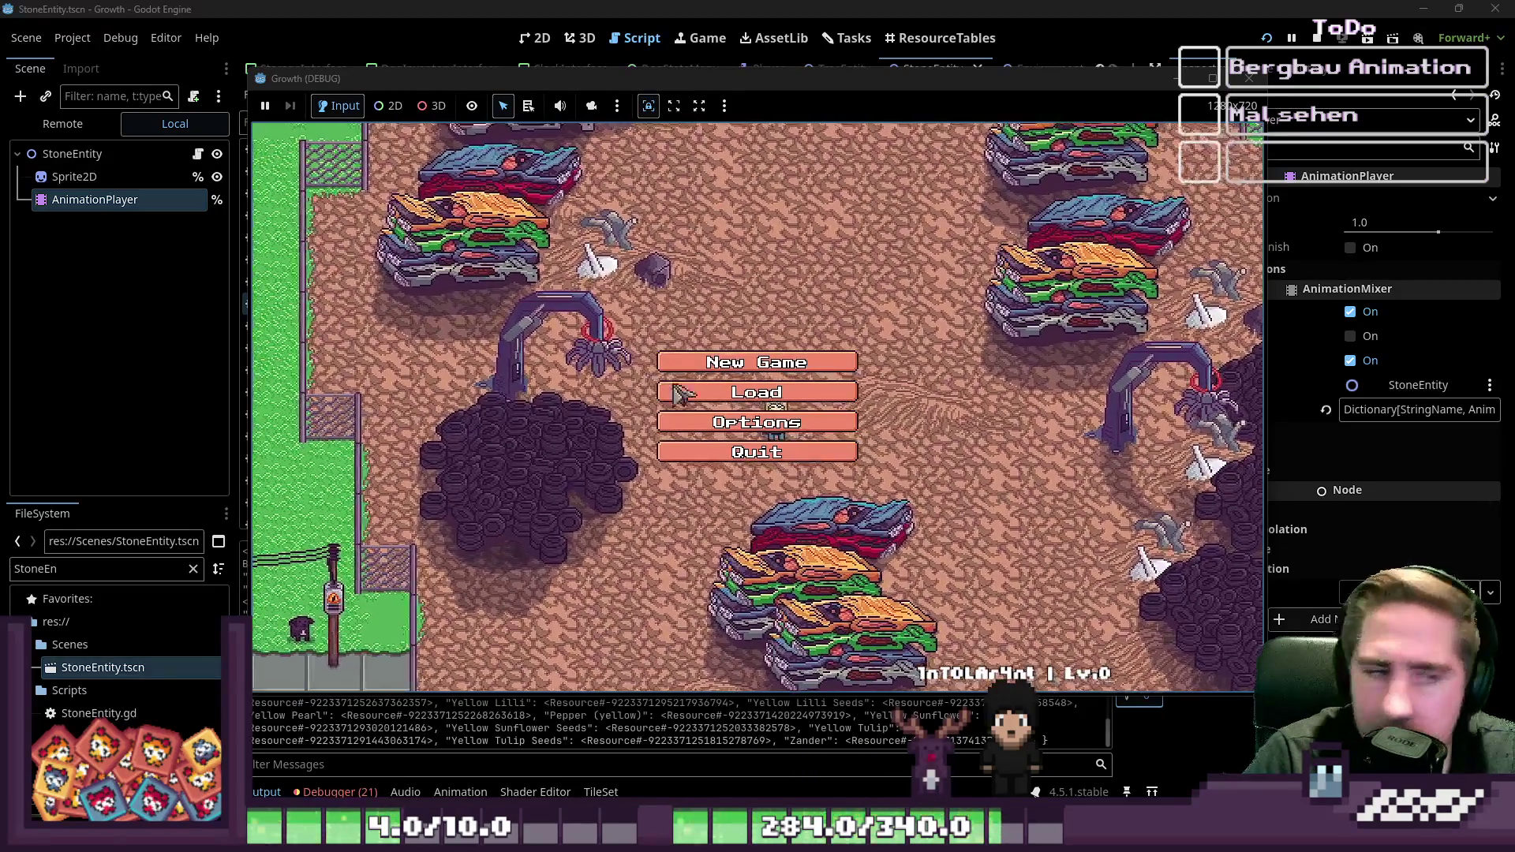
Step: Start a new game with a named character and put an inventory item in the first hotbar slot
click(754, 363)
text(sdb)
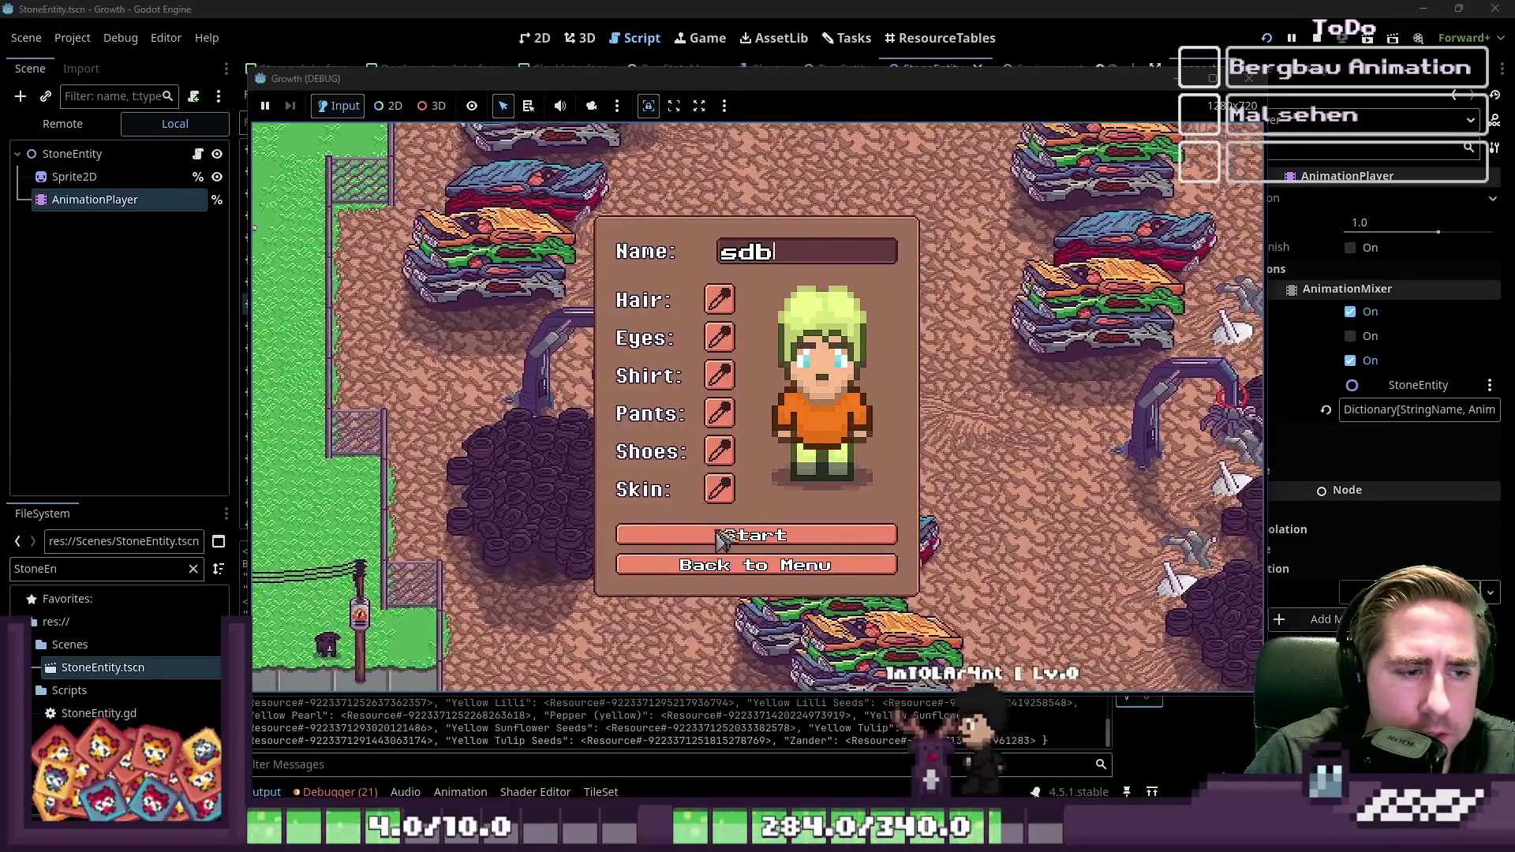
click(730, 544)
key(i)
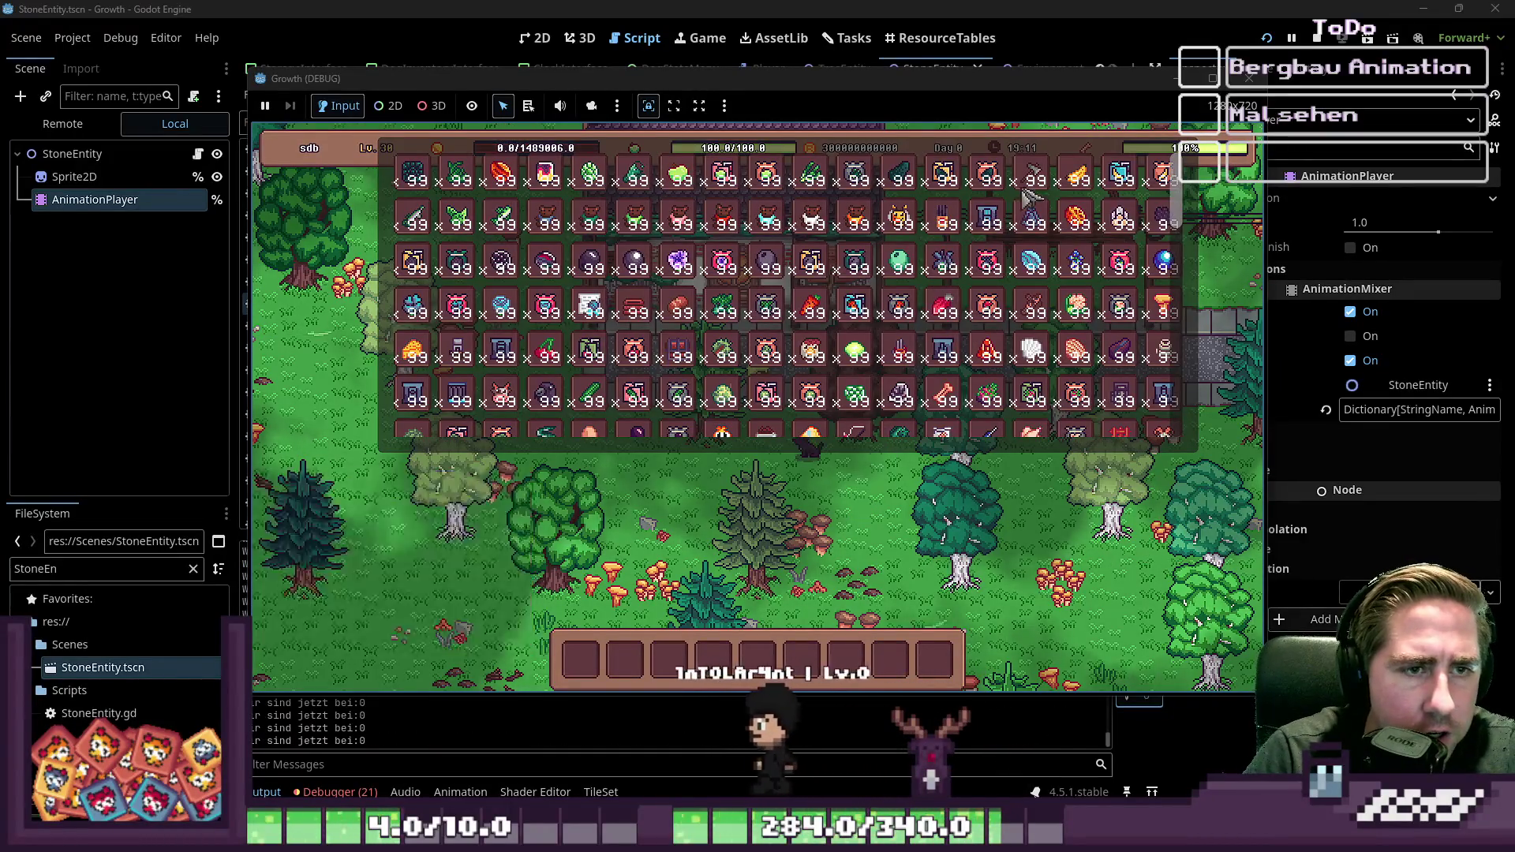
click(620, 680)
key(i)
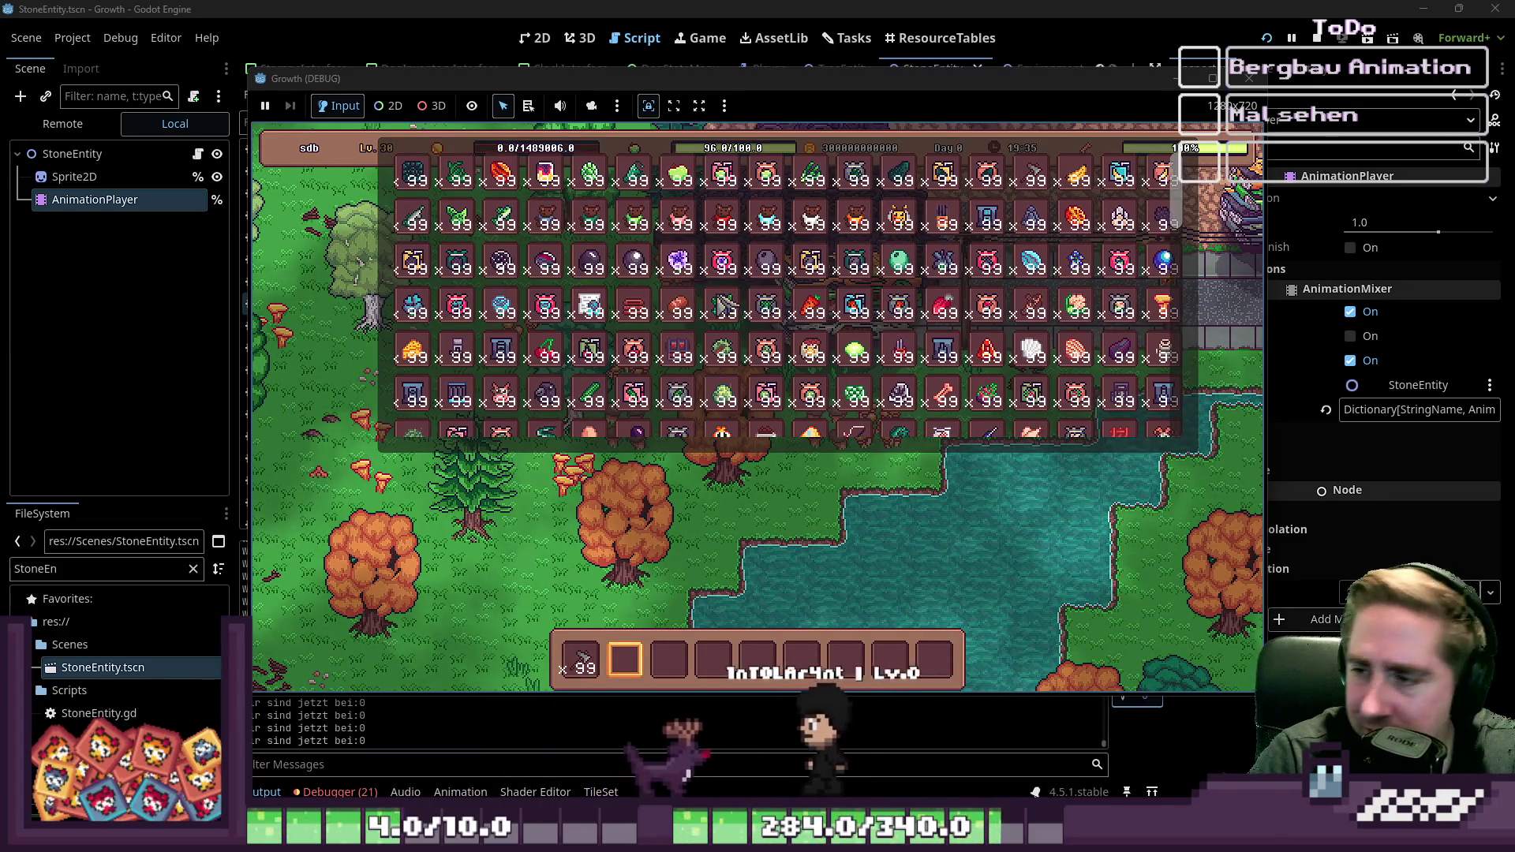
scroll(669, 335, down, 5)
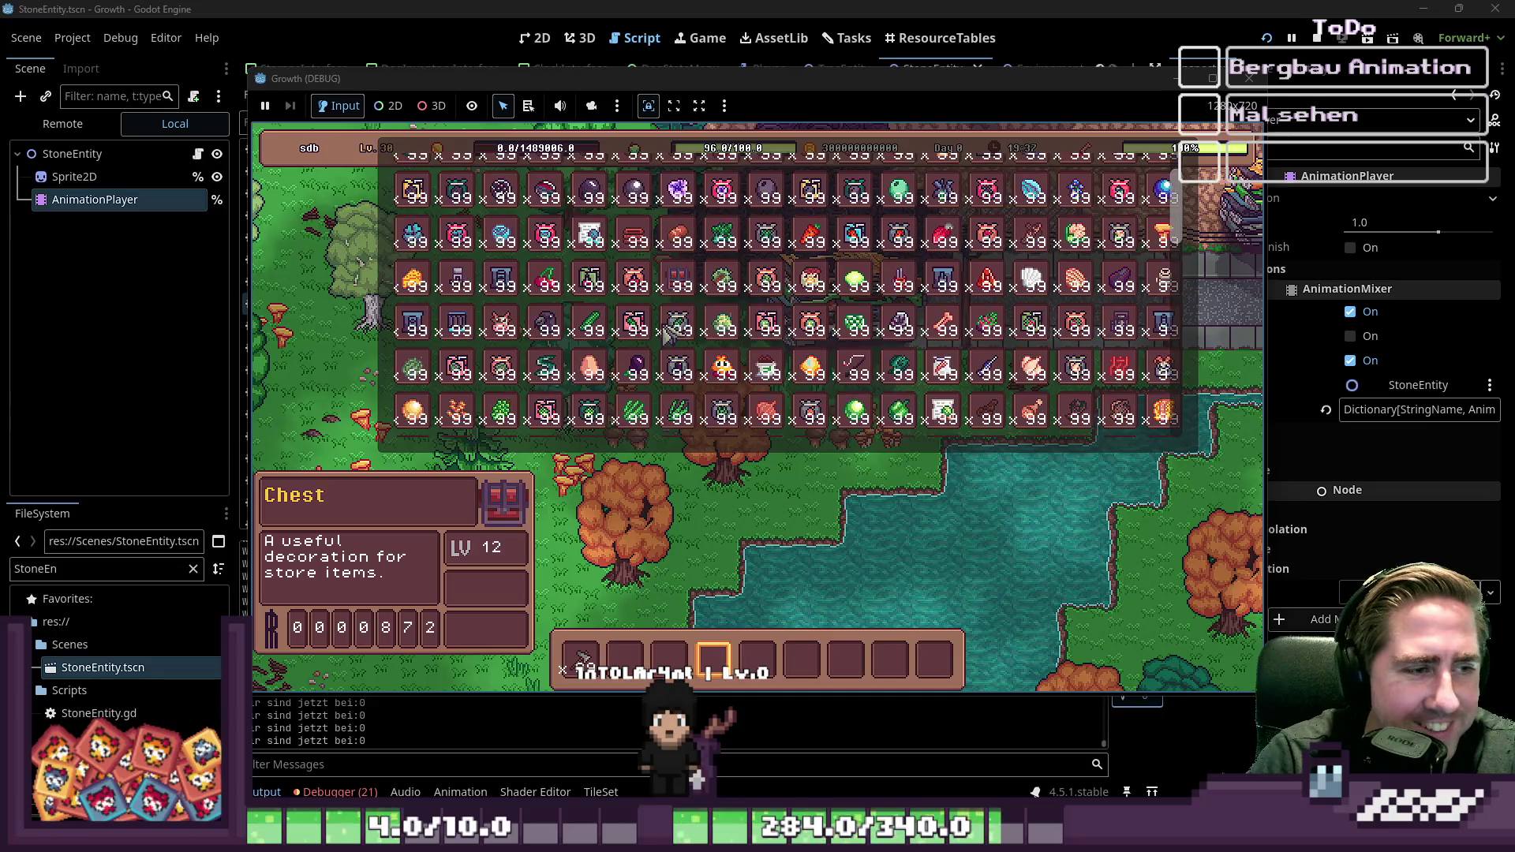
scroll(620, 375, down, 3)
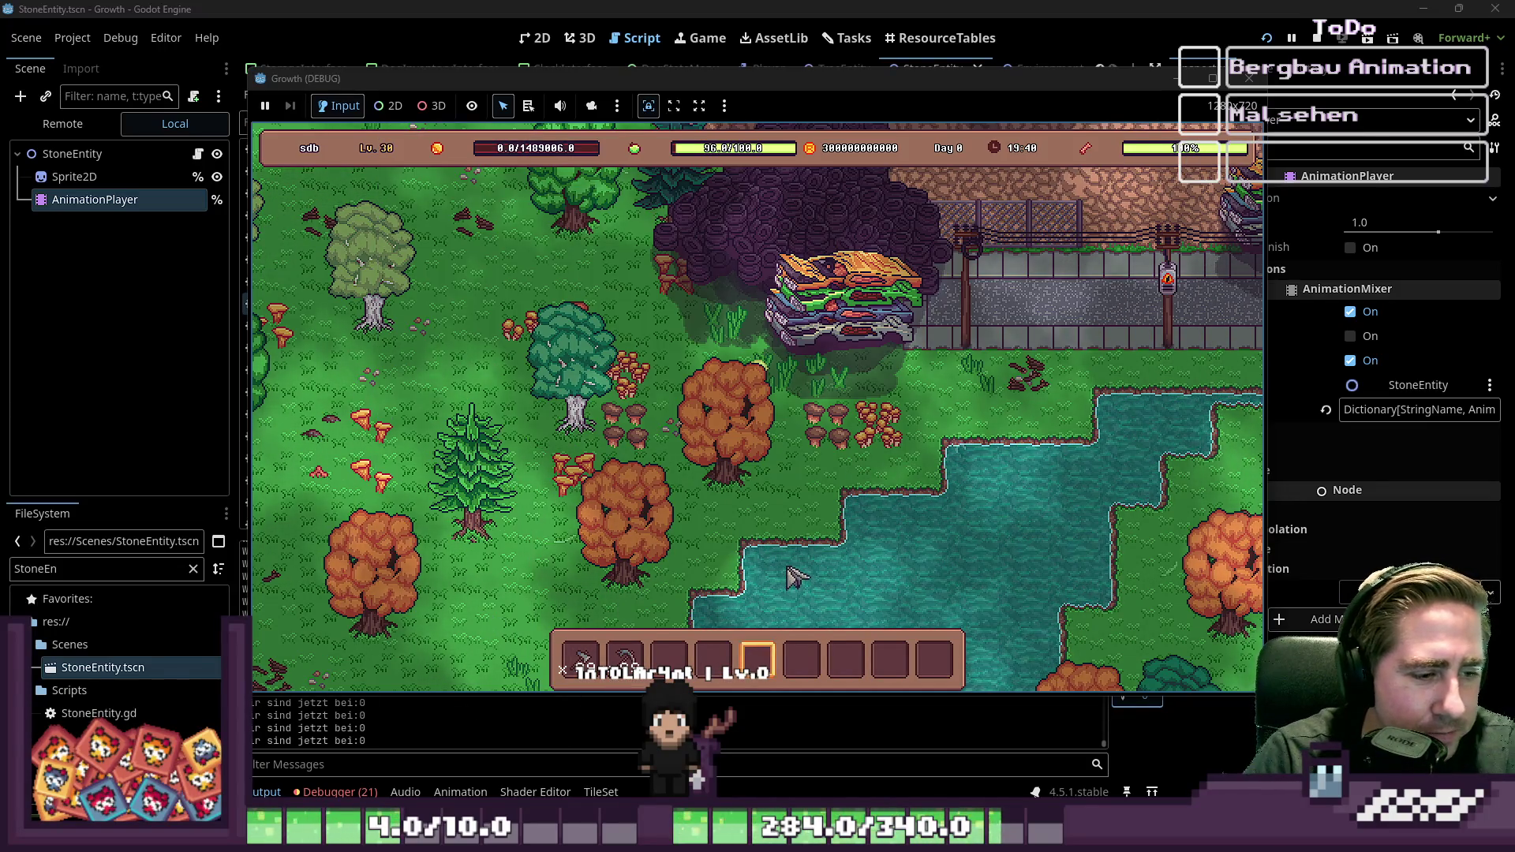
Step: Walk the player north through the forest to the rocky area
scroll(796, 579, up, 3)
key(w)
key(a)
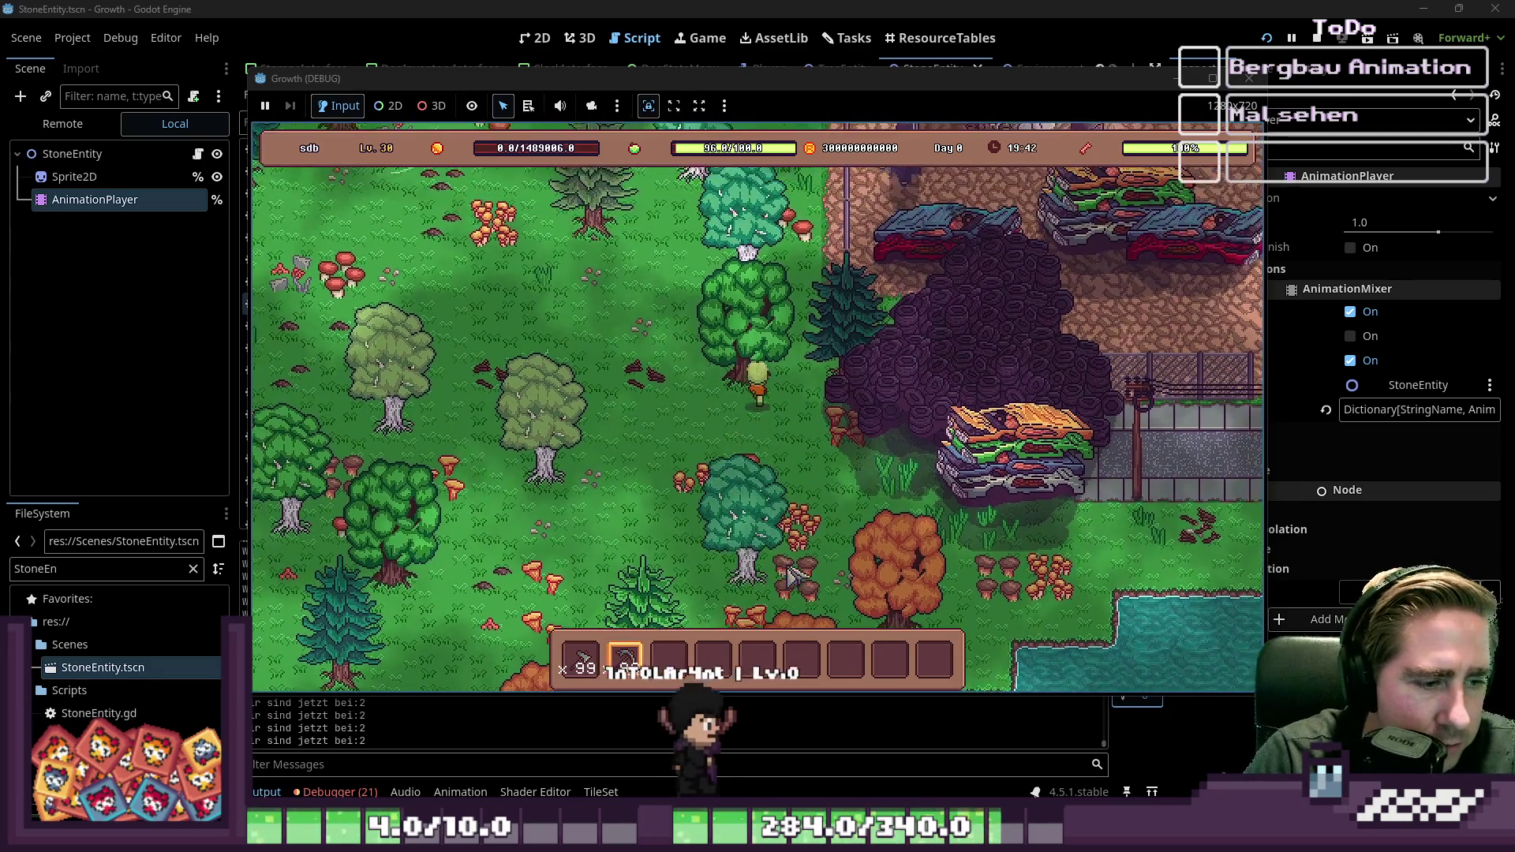
key(w)
key(d)
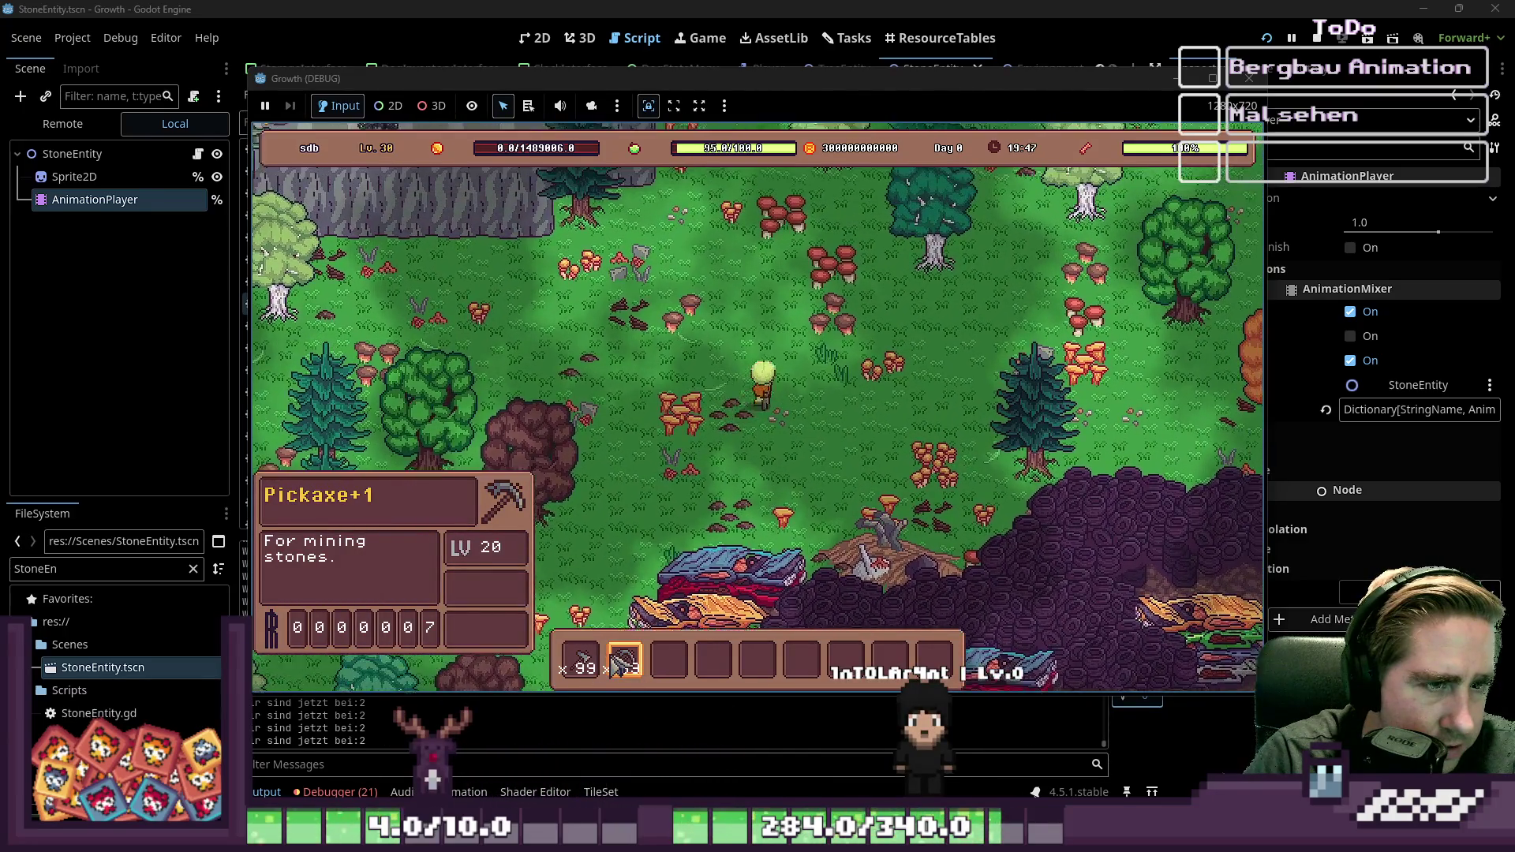
key(w)
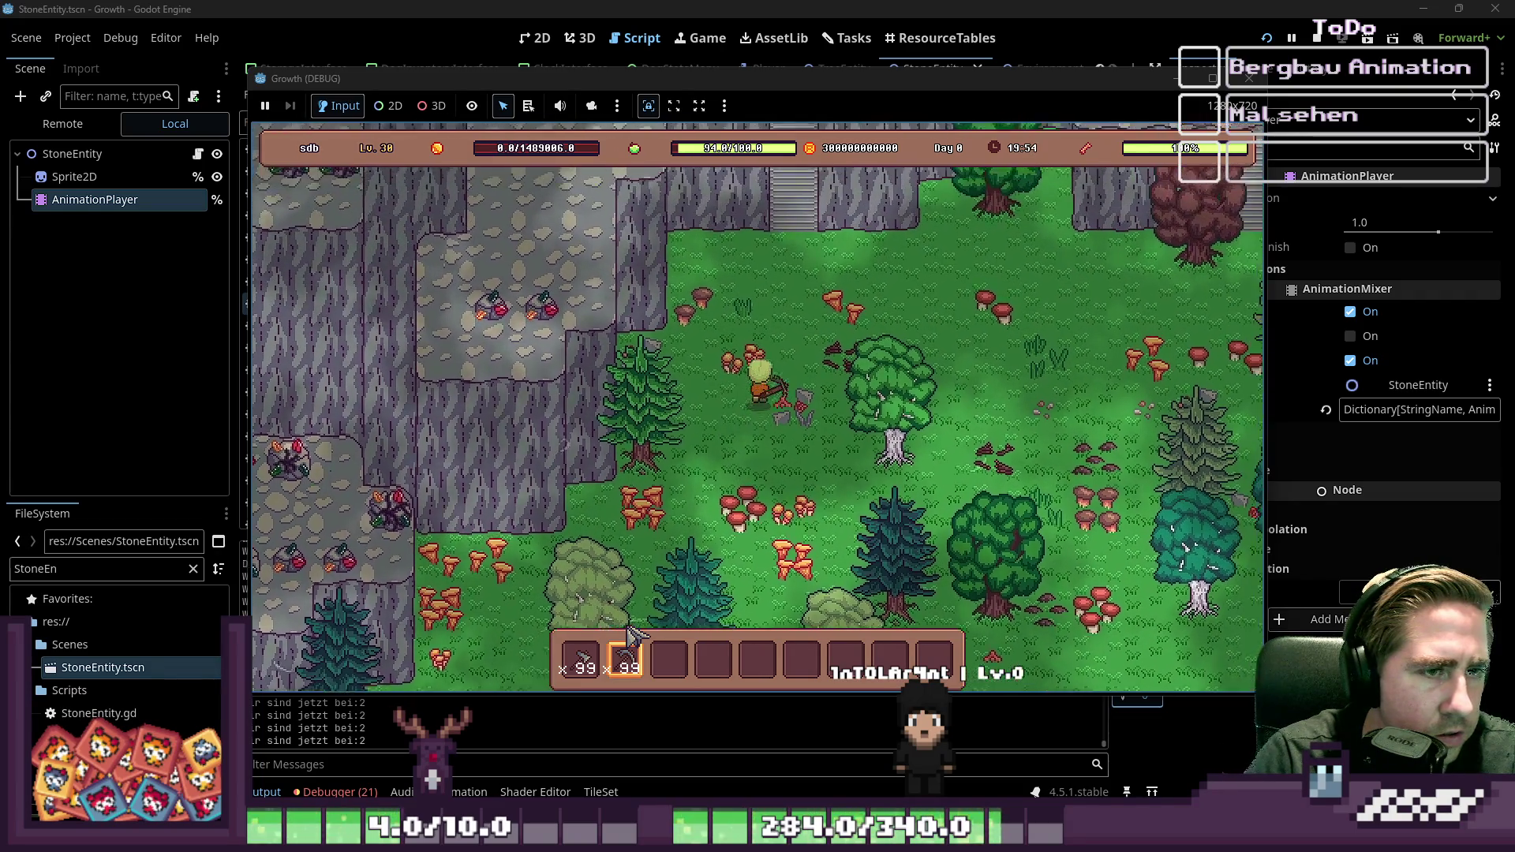
key(w)
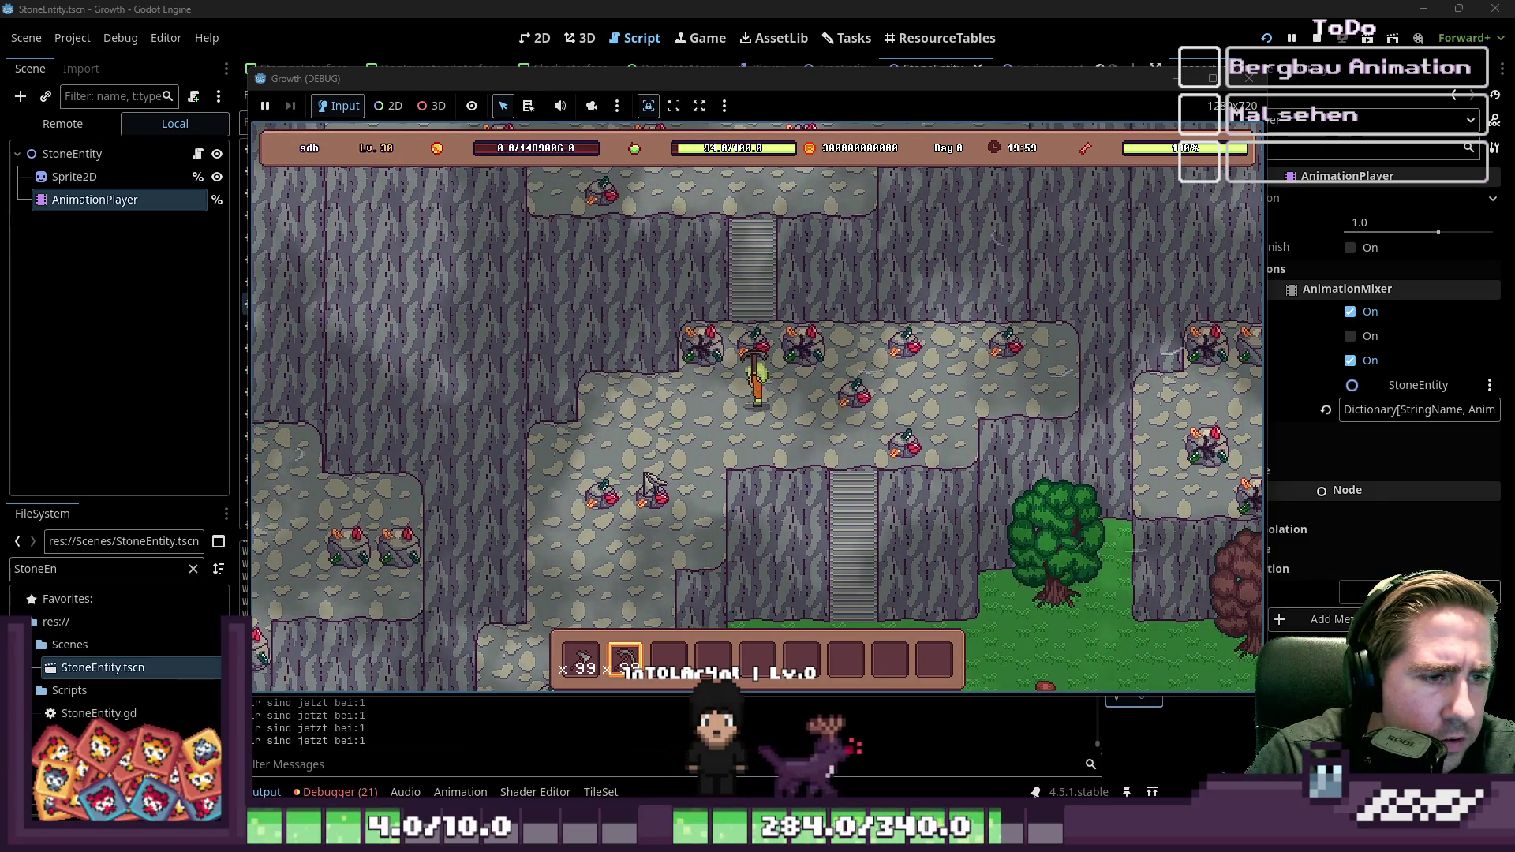
key(d)
key(w)
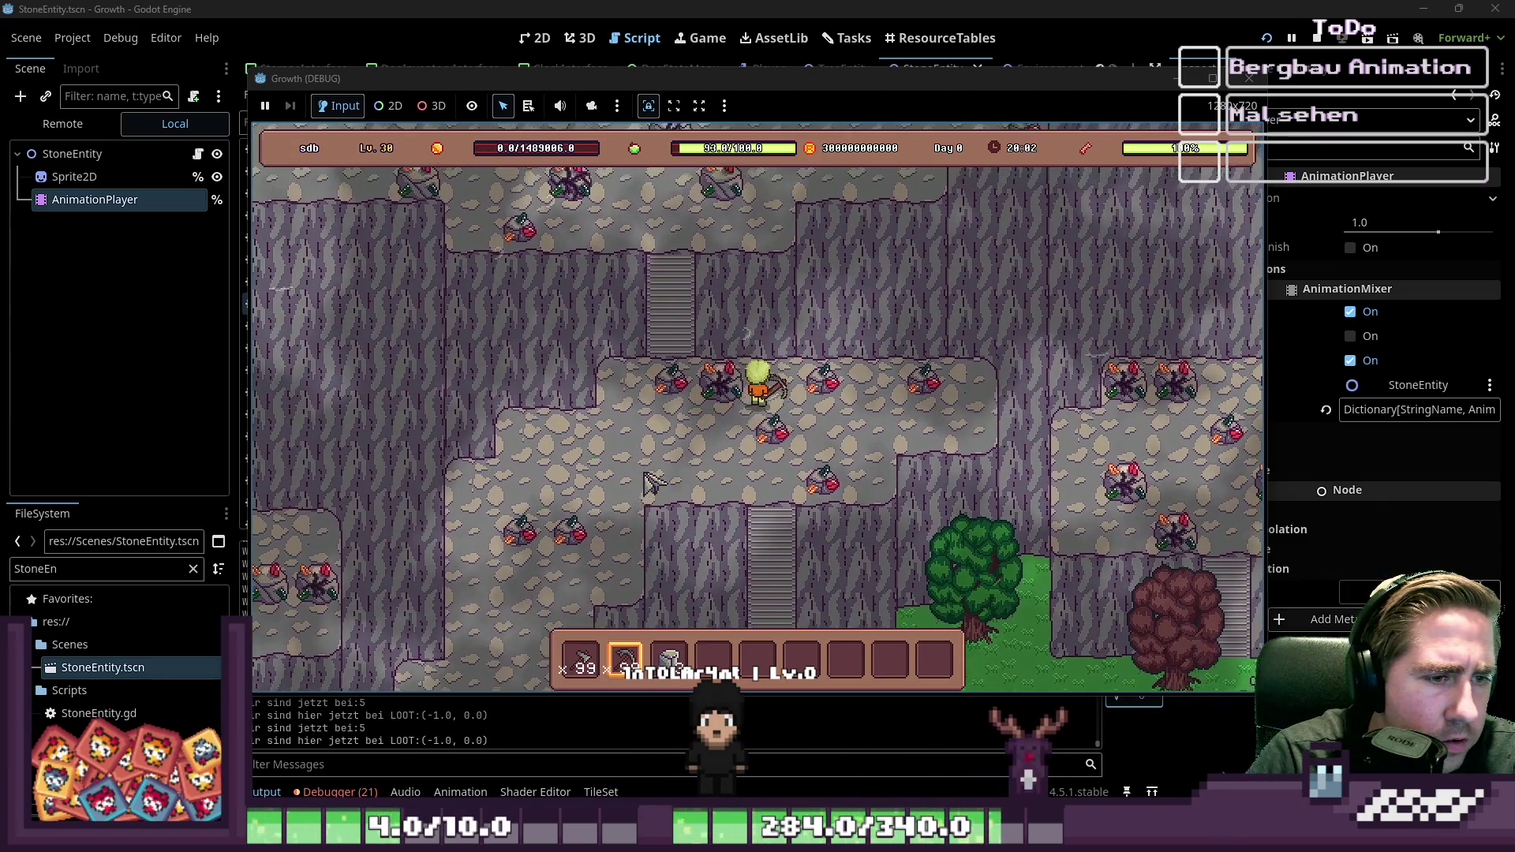
key(d)
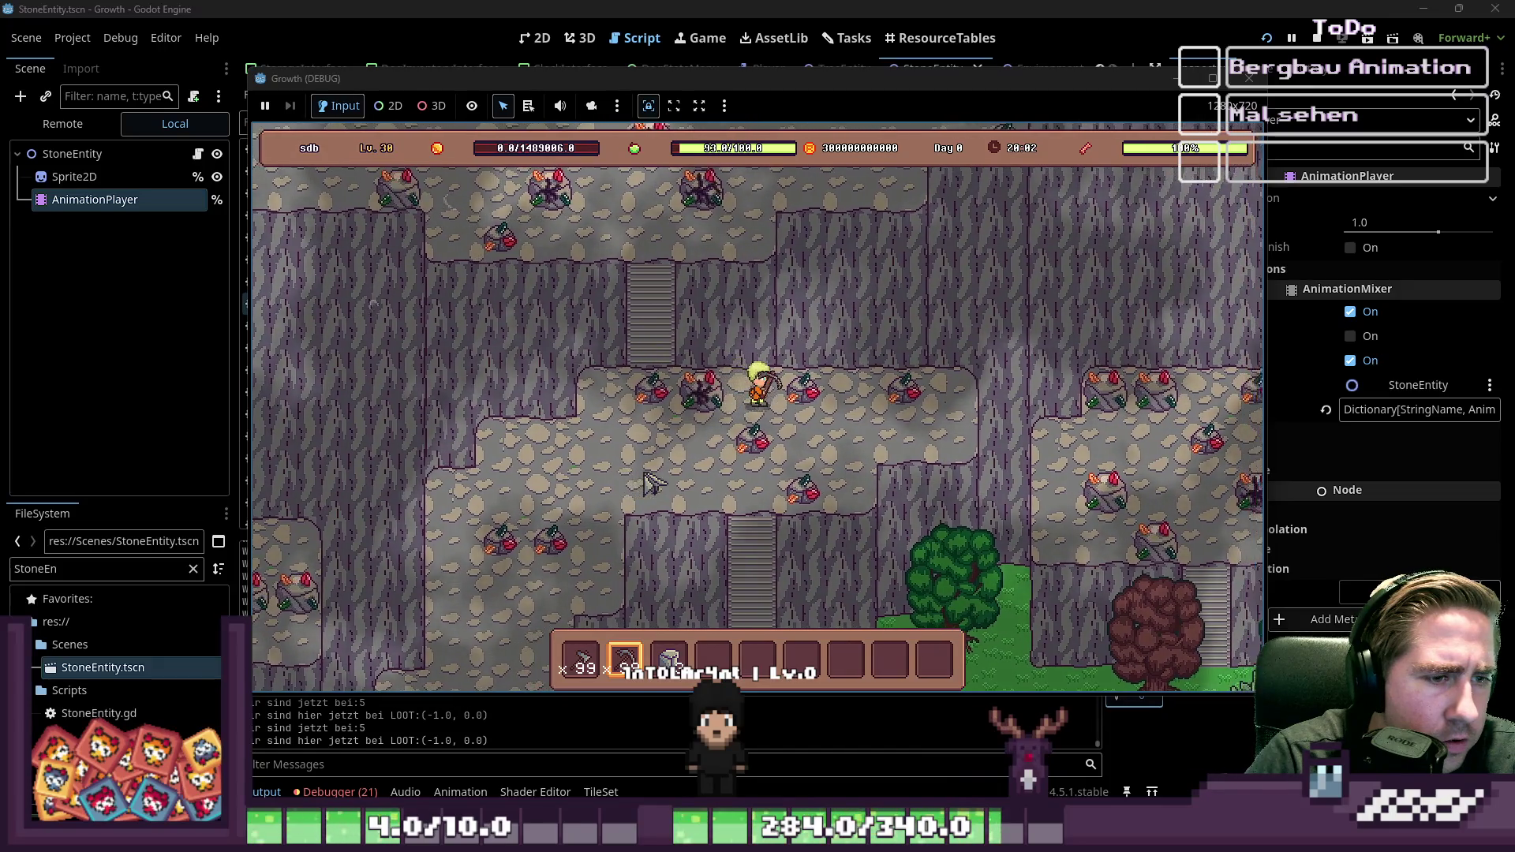
Step: Mine several rocks with the pickaxe, then close the Growth (DEBUG) window
key(a)
key(w)
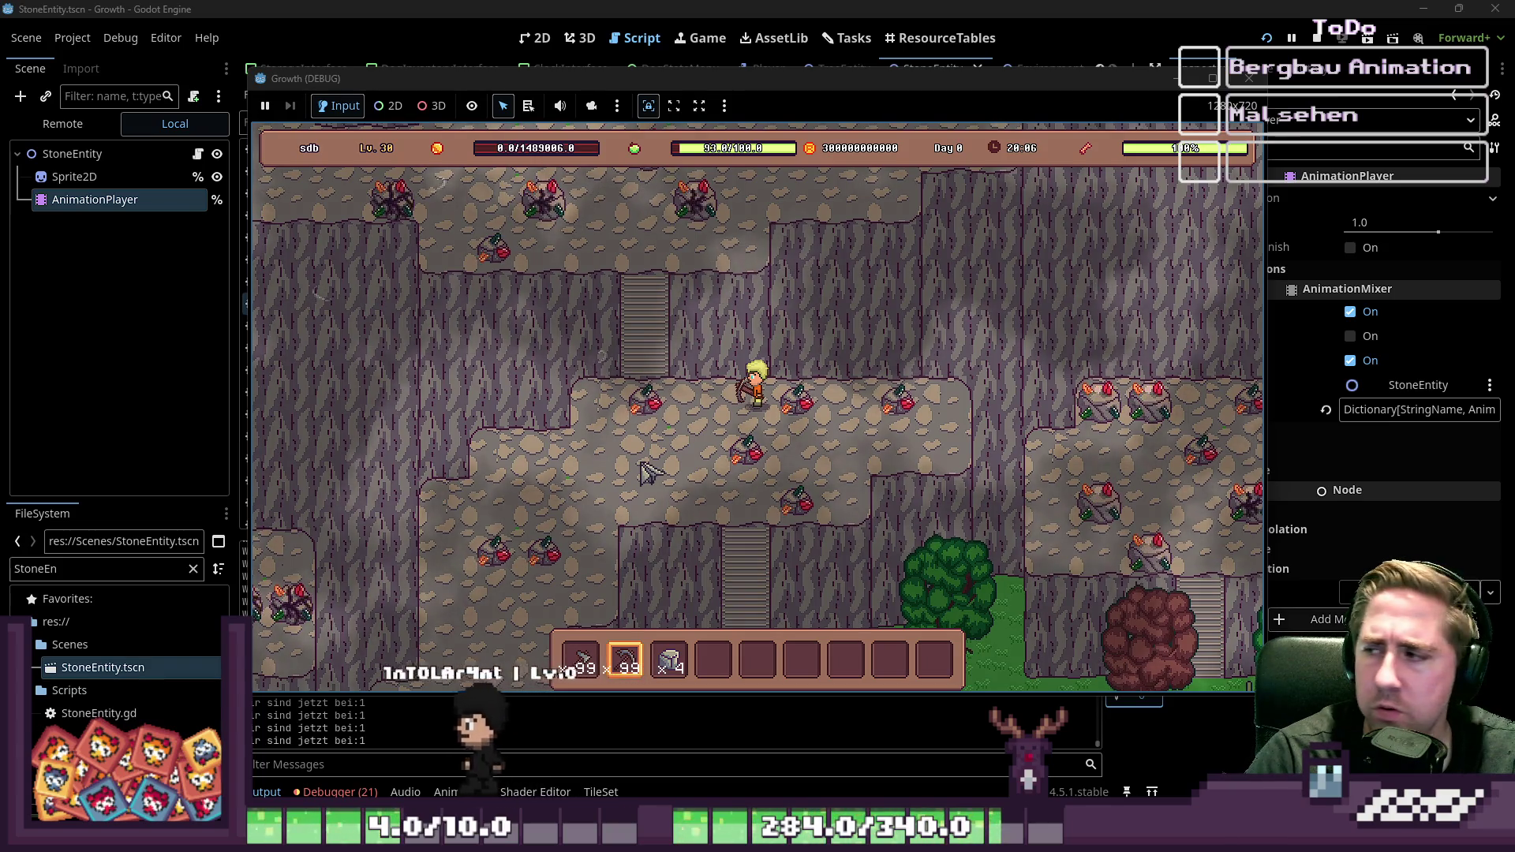
key(a)
key(a)
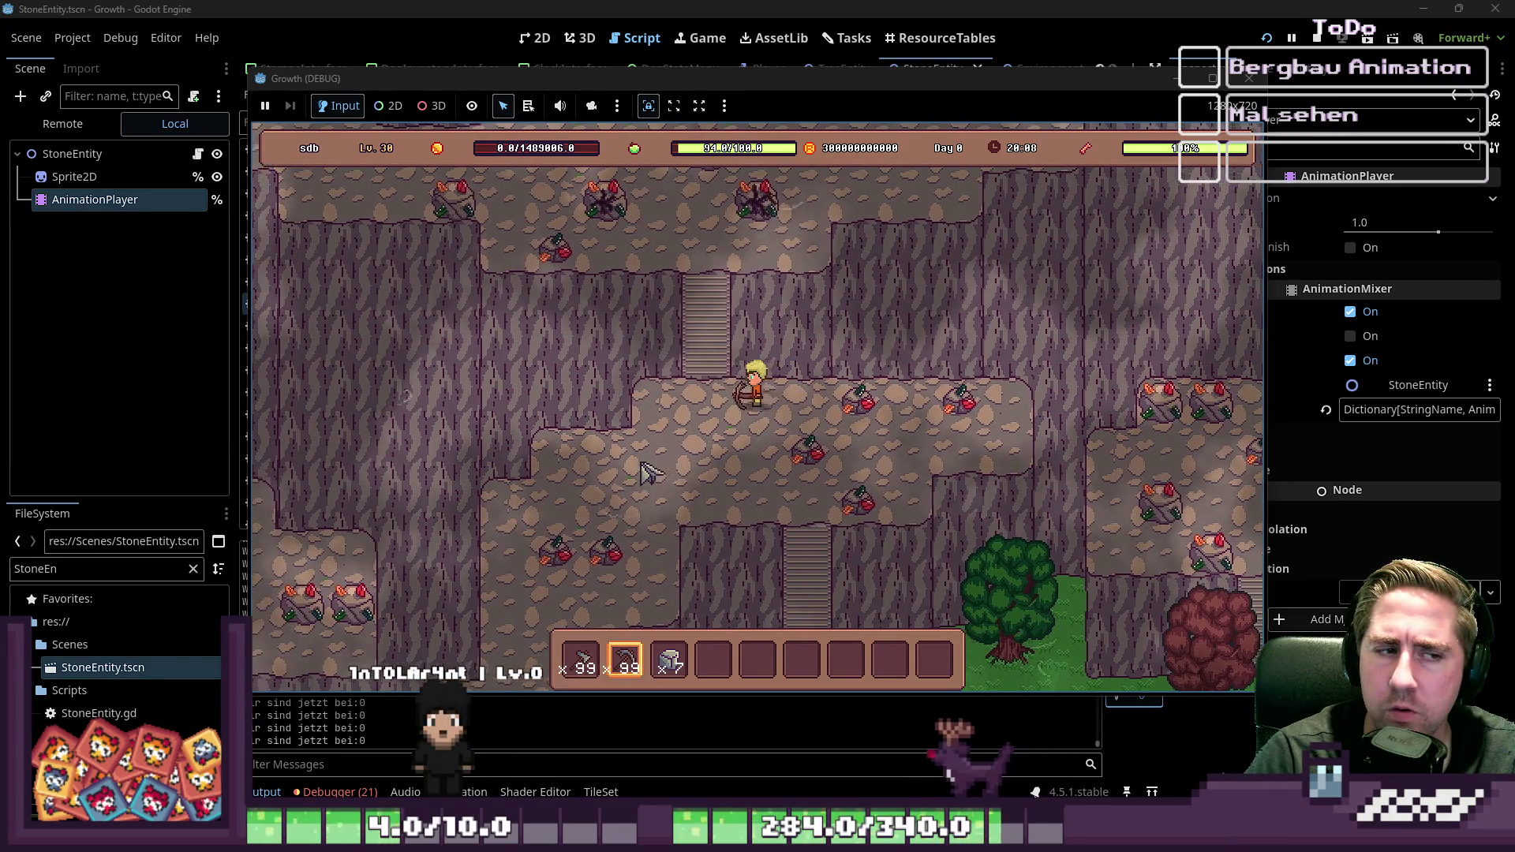
key(d)
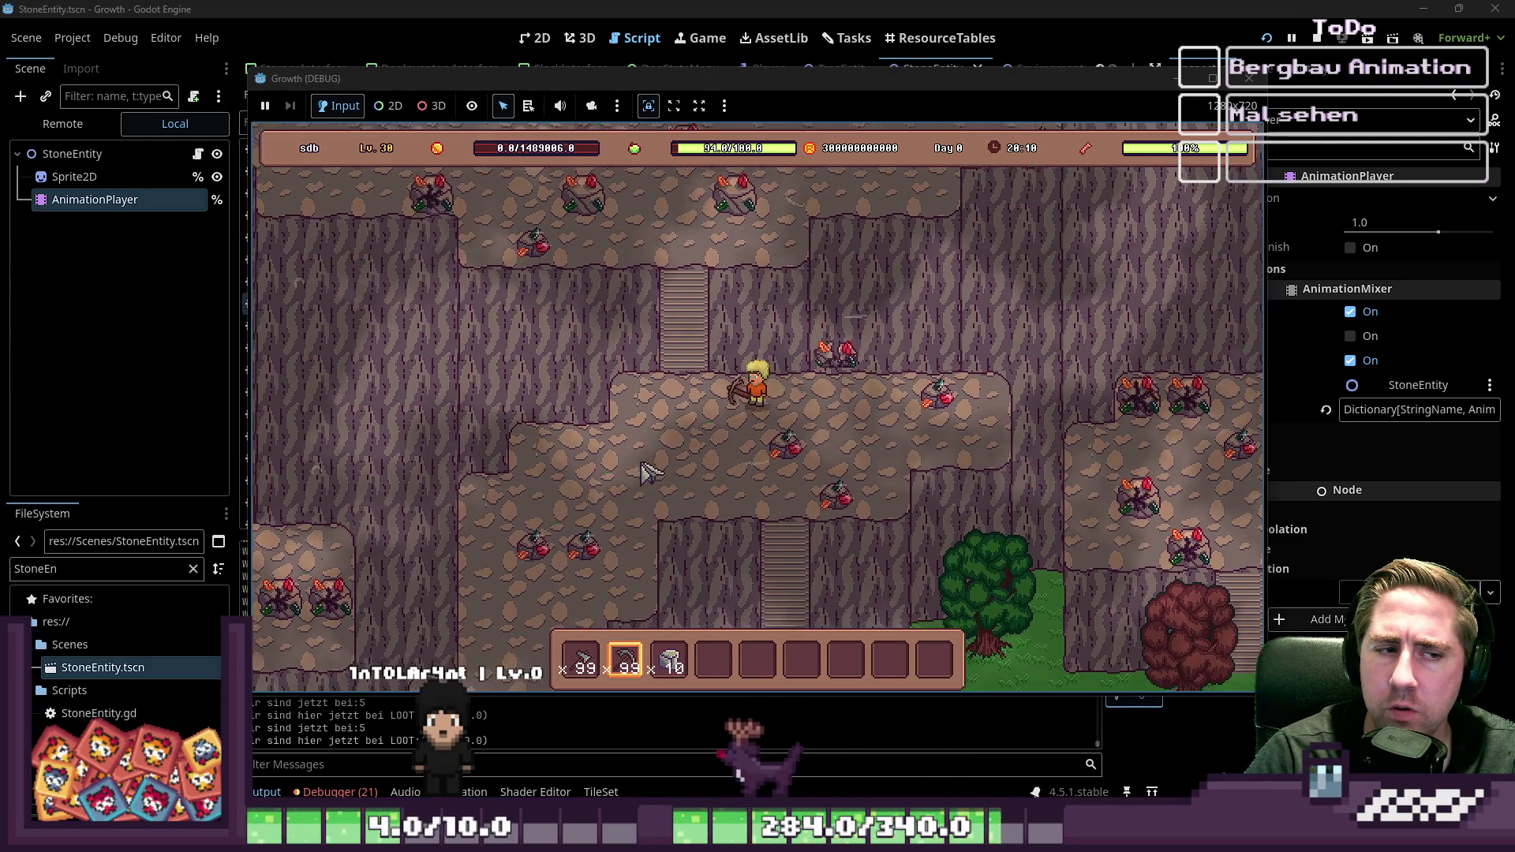
key(s)
key(a)
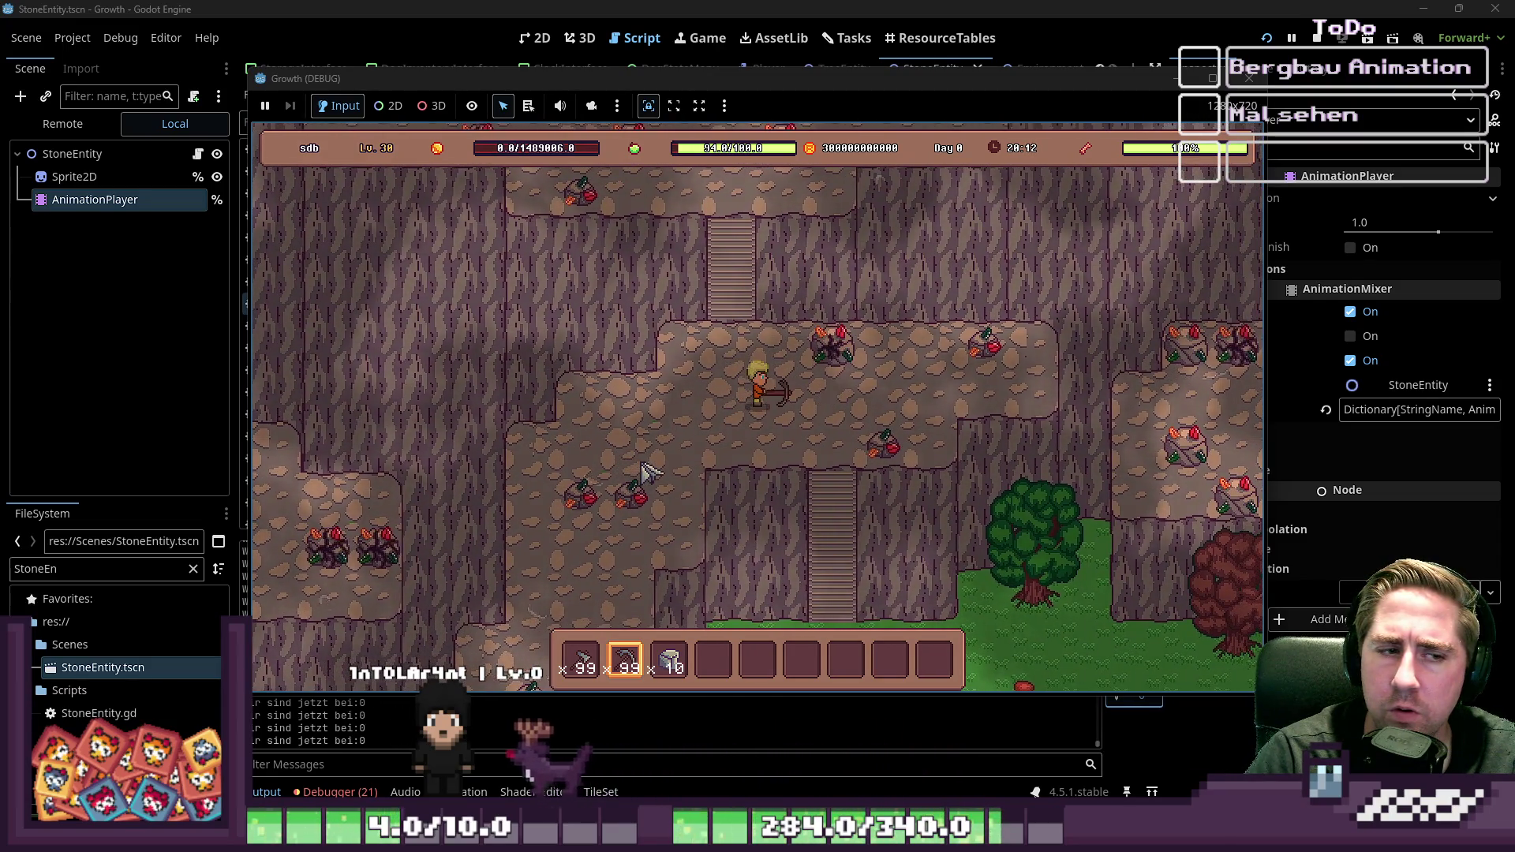
key(space)
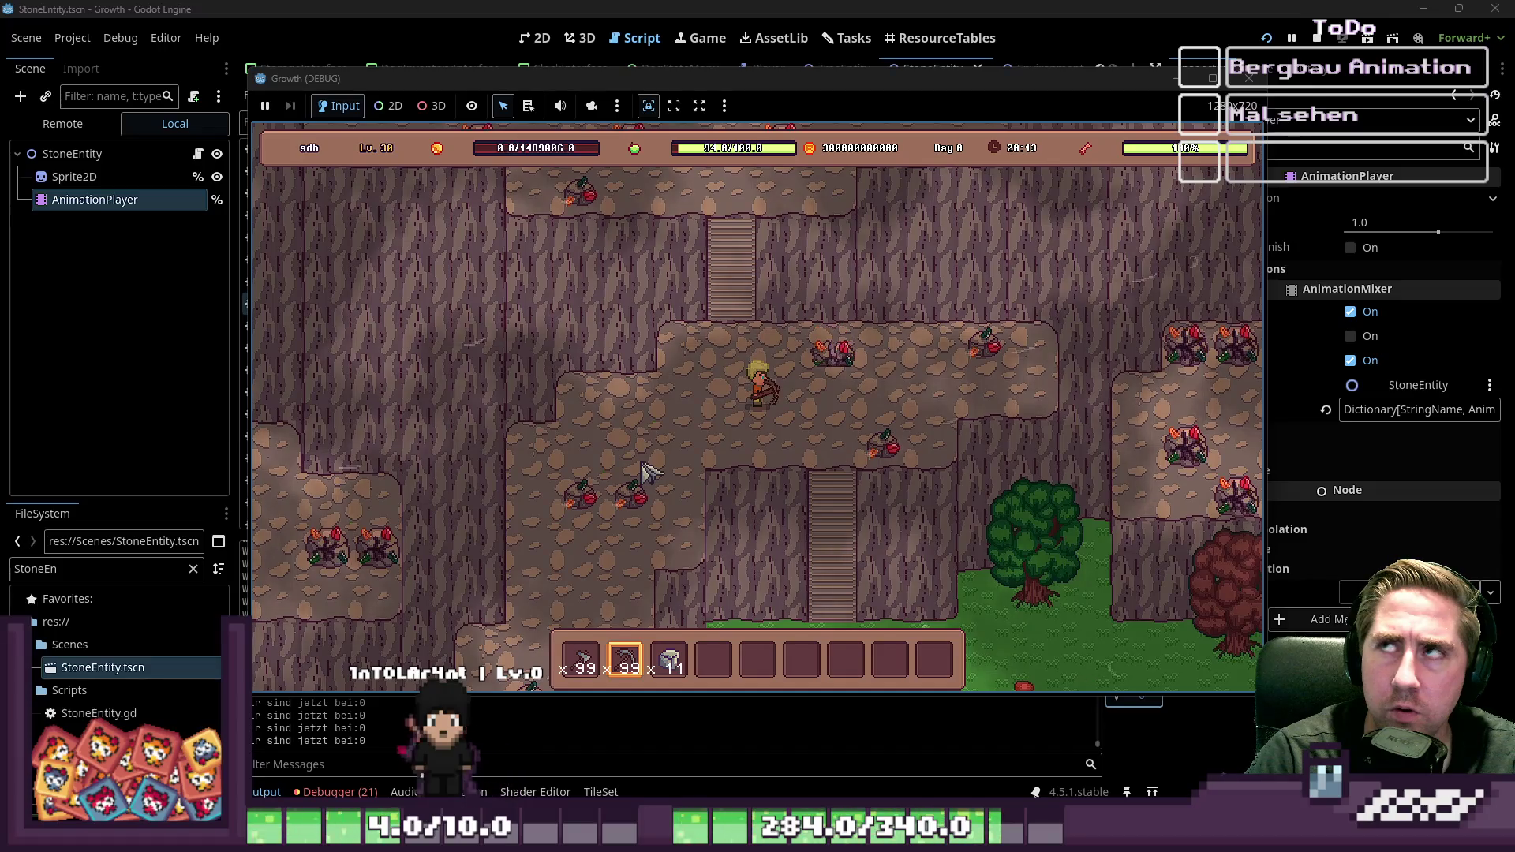
key(a)
key(s)
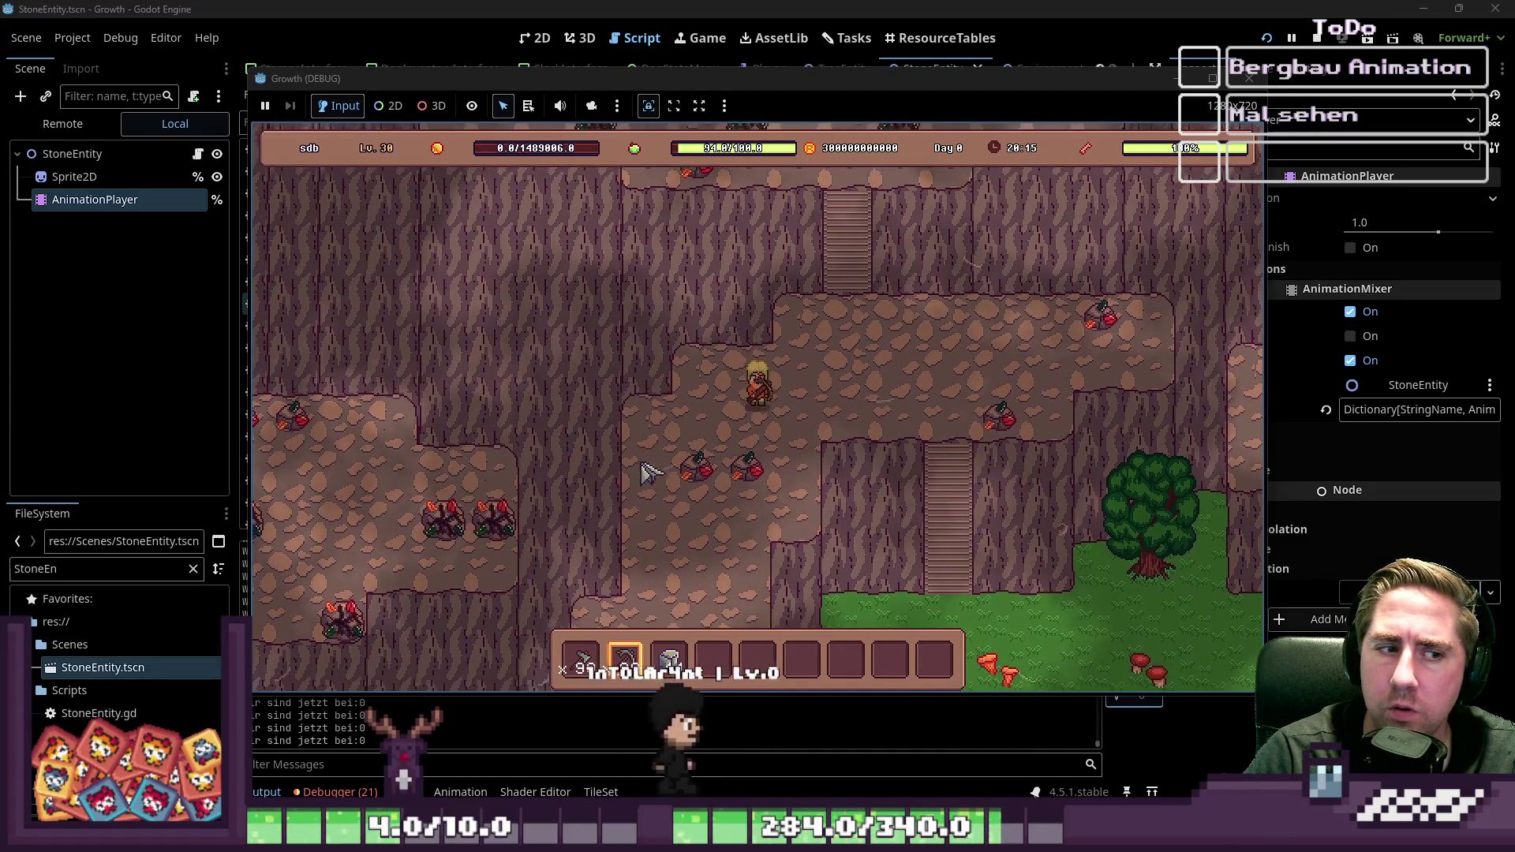
key(s)
key(space)
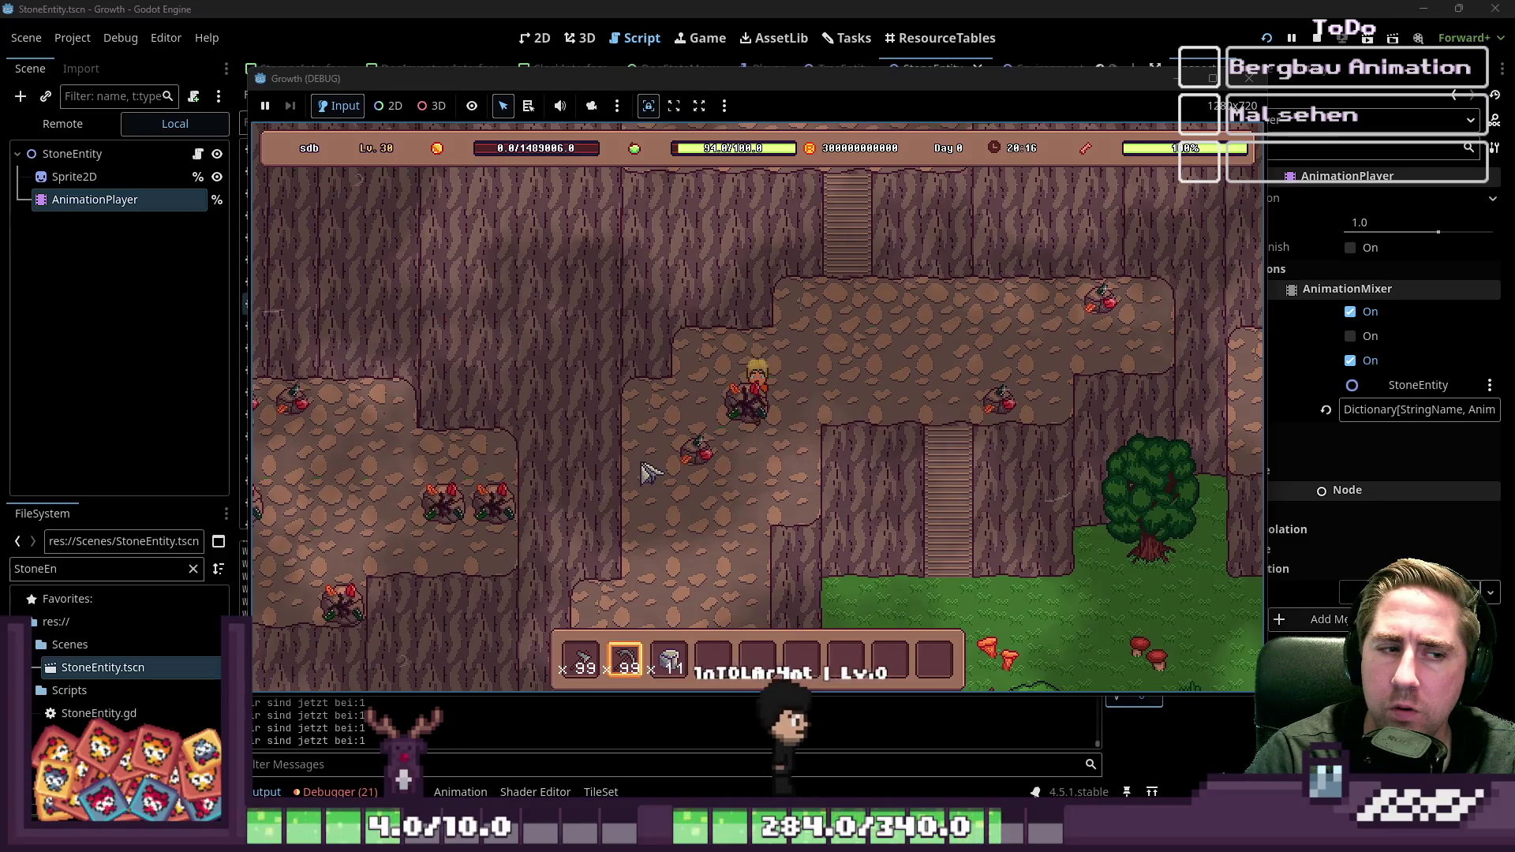
click(1248, 78)
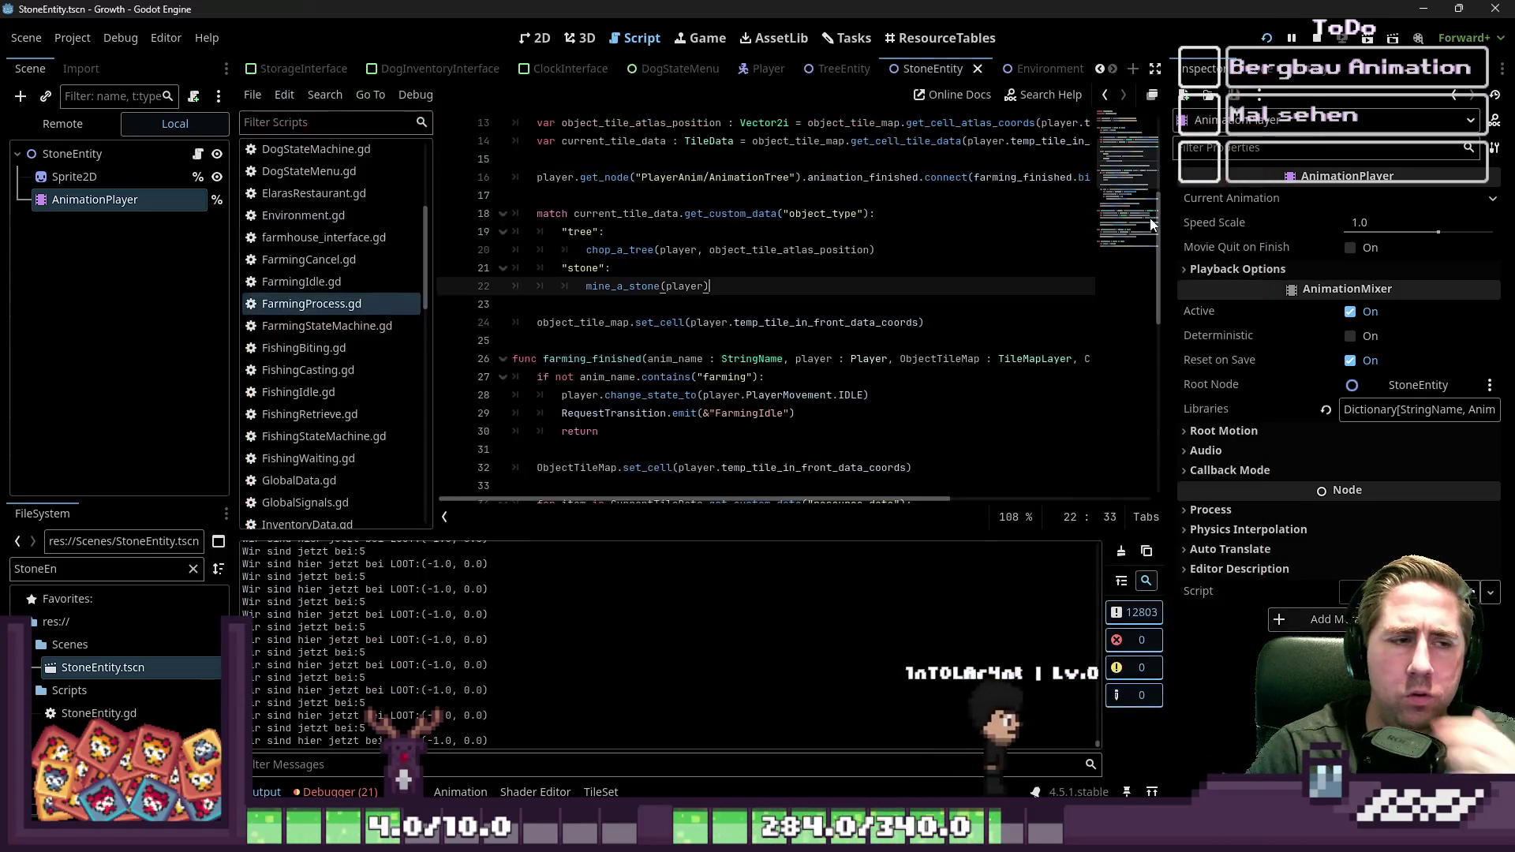
Step: Scroll to mine_a_stone and drag the Inspector splitter right to show full code lines
scroll(811, 419, down, 3)
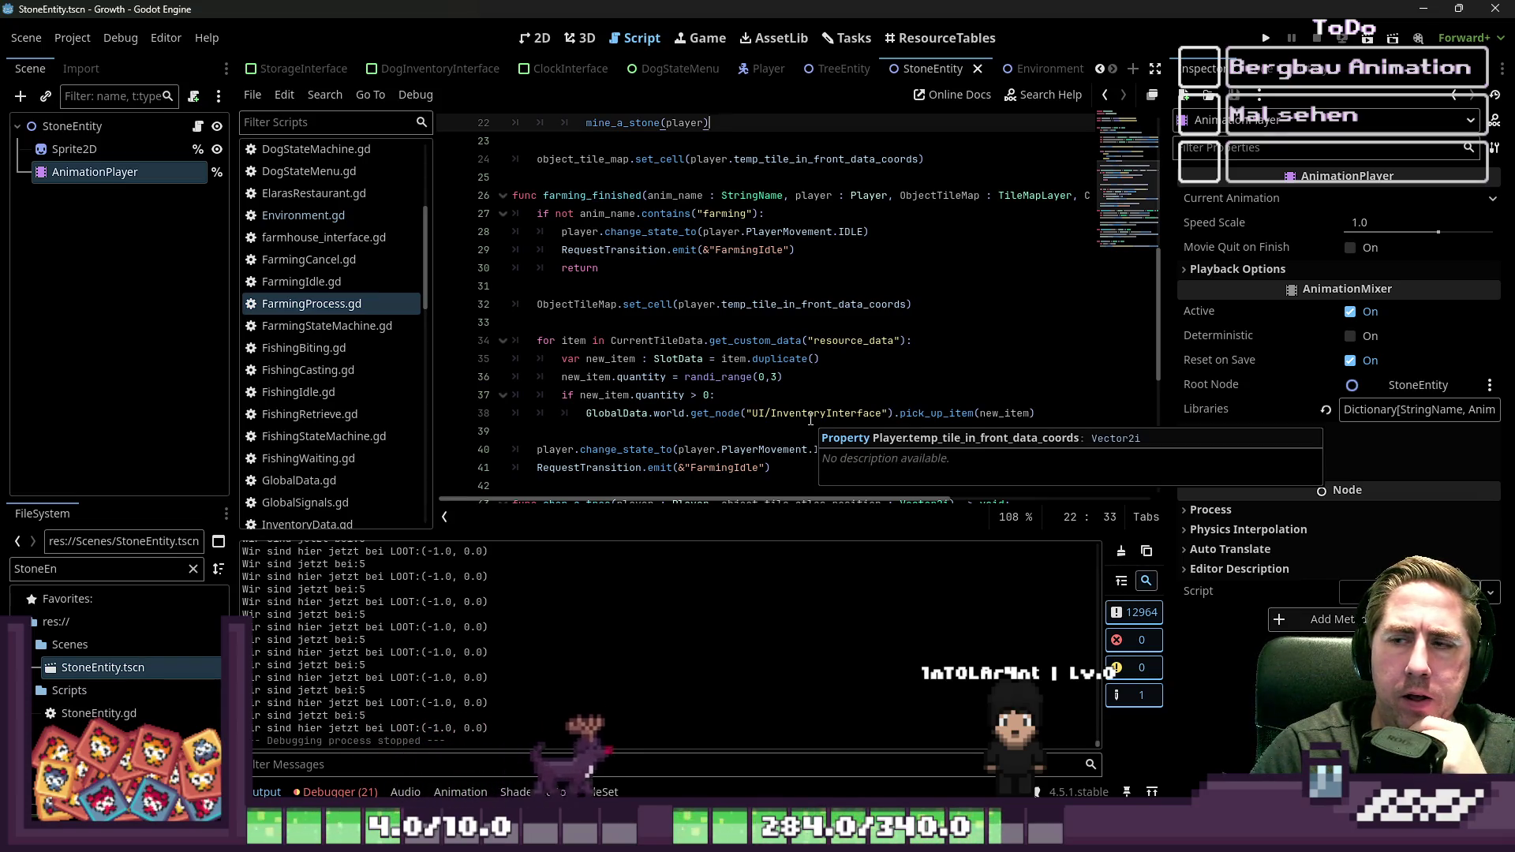
scroll(811, 418, up, 3)
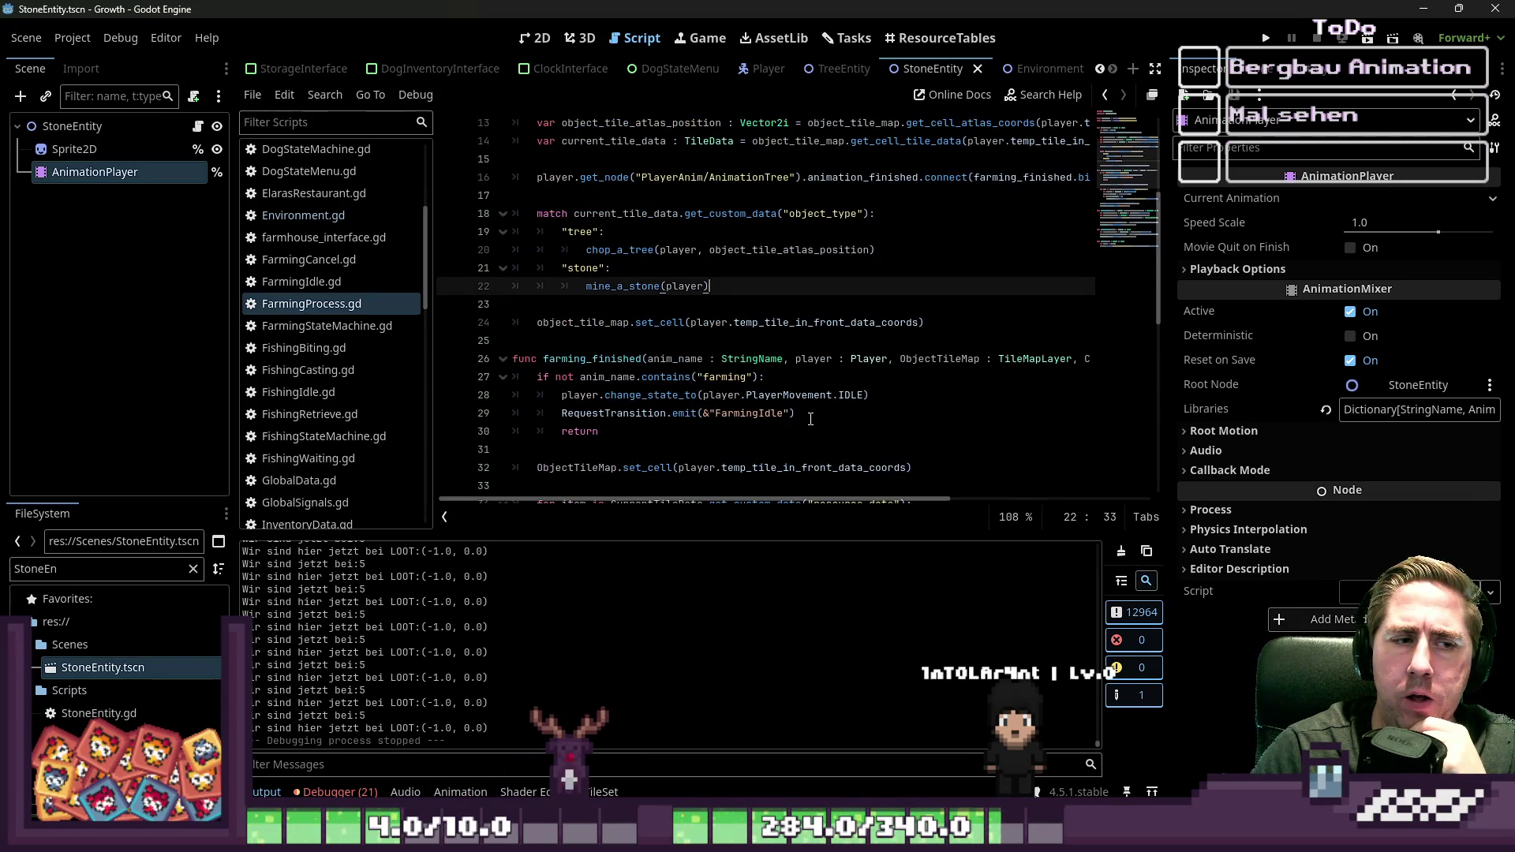
scroll(811, 419, down, 7)
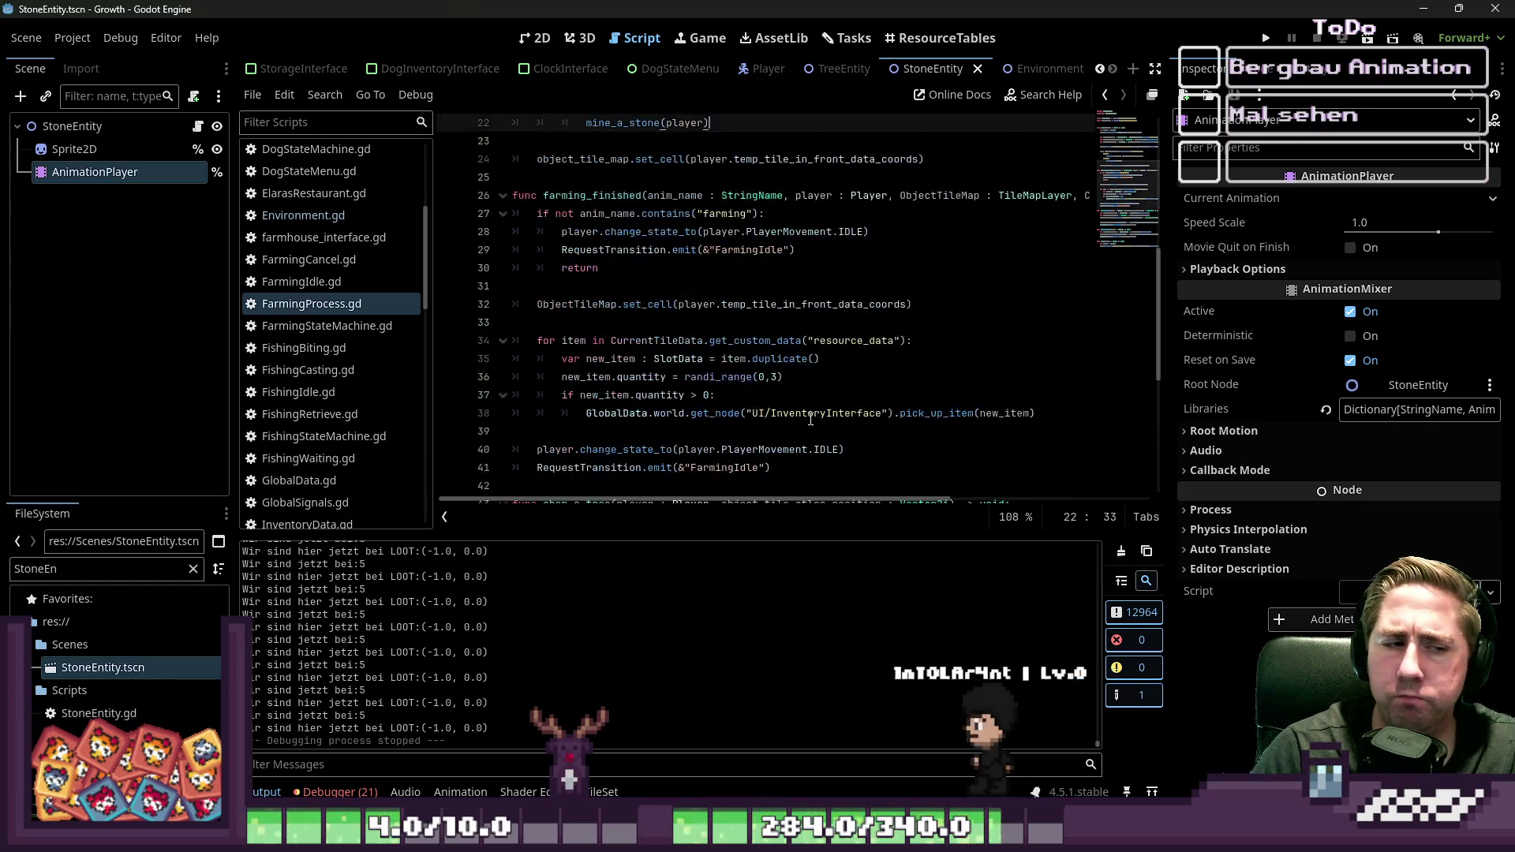
scroll(811, 418, down, 1)
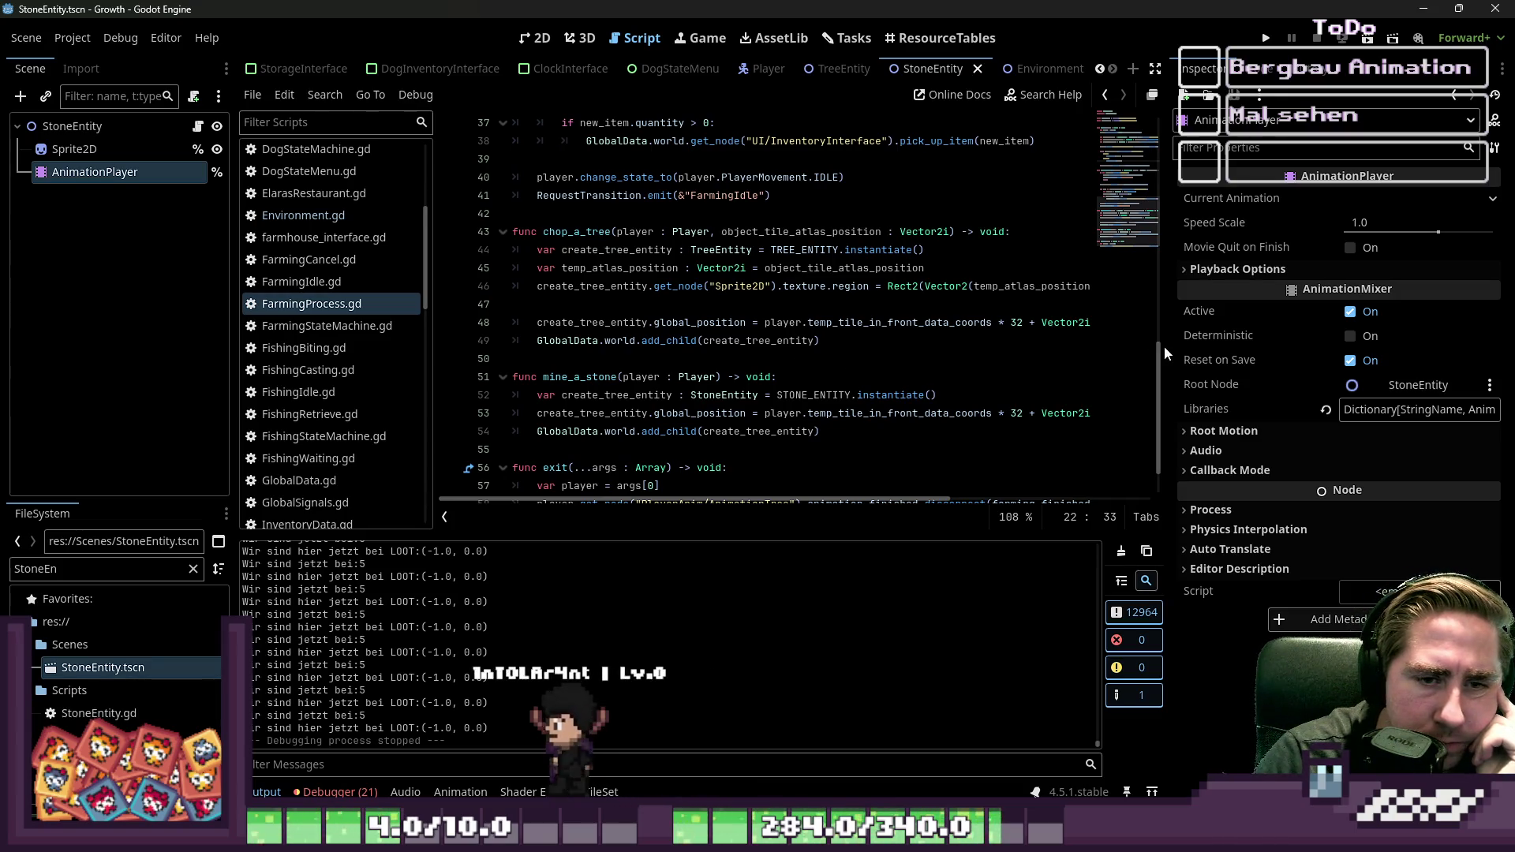
drag(1166, 341, 1284, 345)
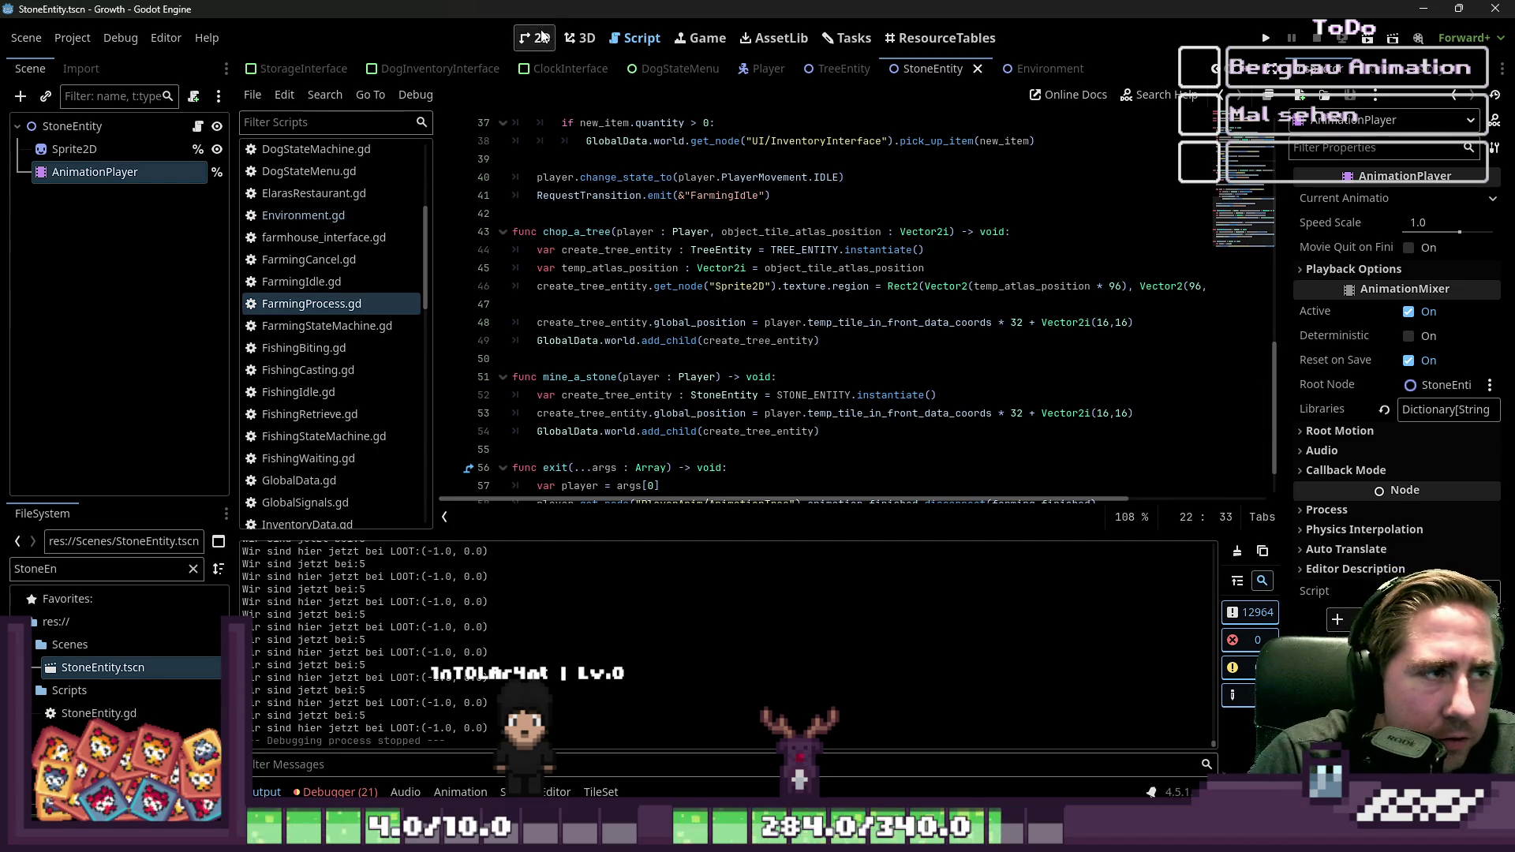
click(75, 148)
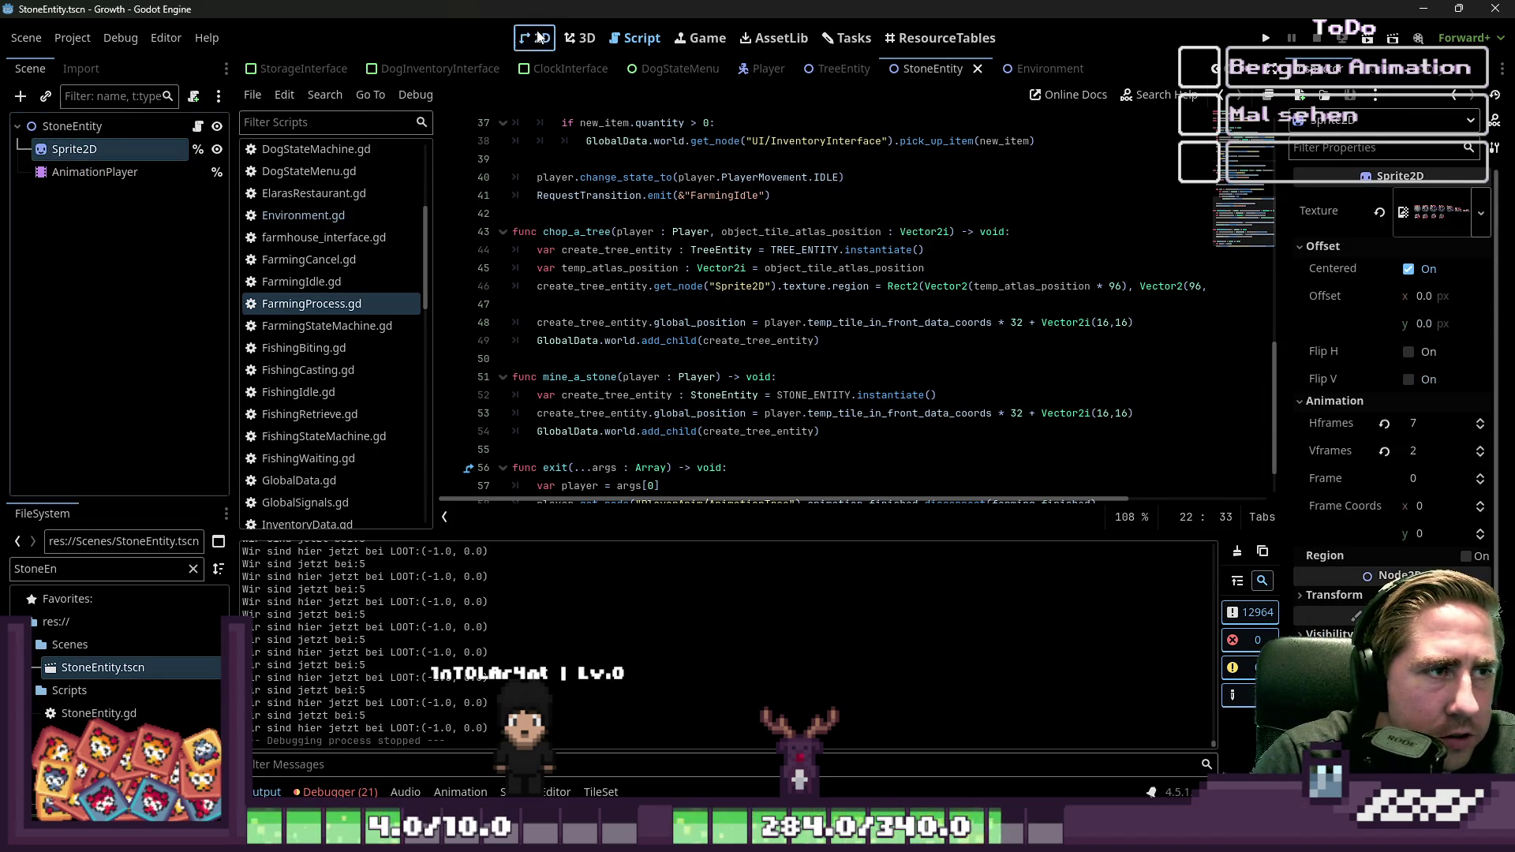
Step: Inspect the StoneEntity sprite in the 2D view and its break animation timeline
click(536, 36)
scroll(792, 339, up, 5)
click(1446, 207)
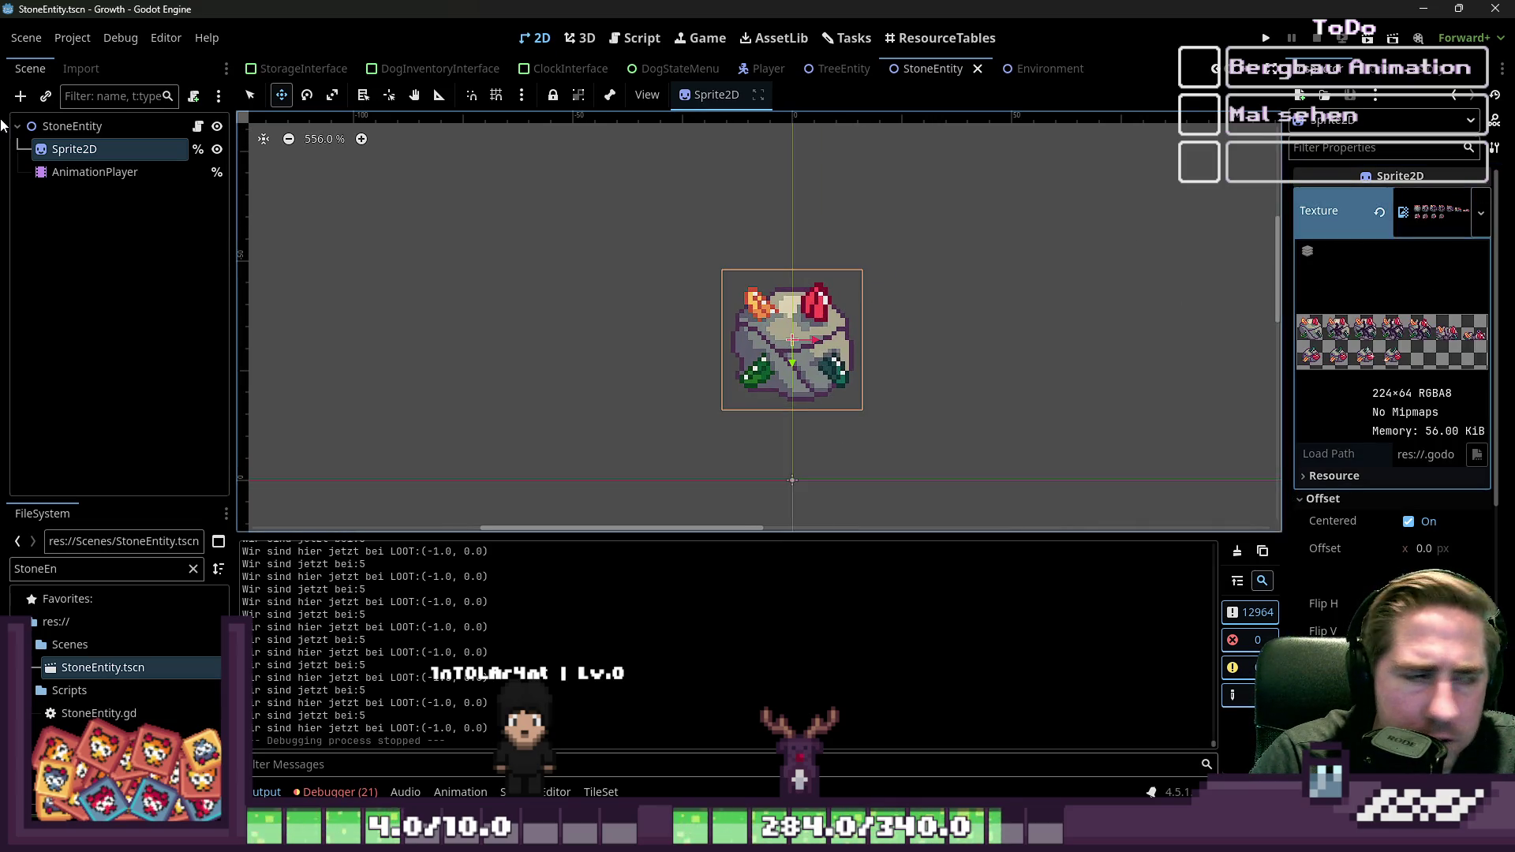
click(90, 171)
click(98, 149)
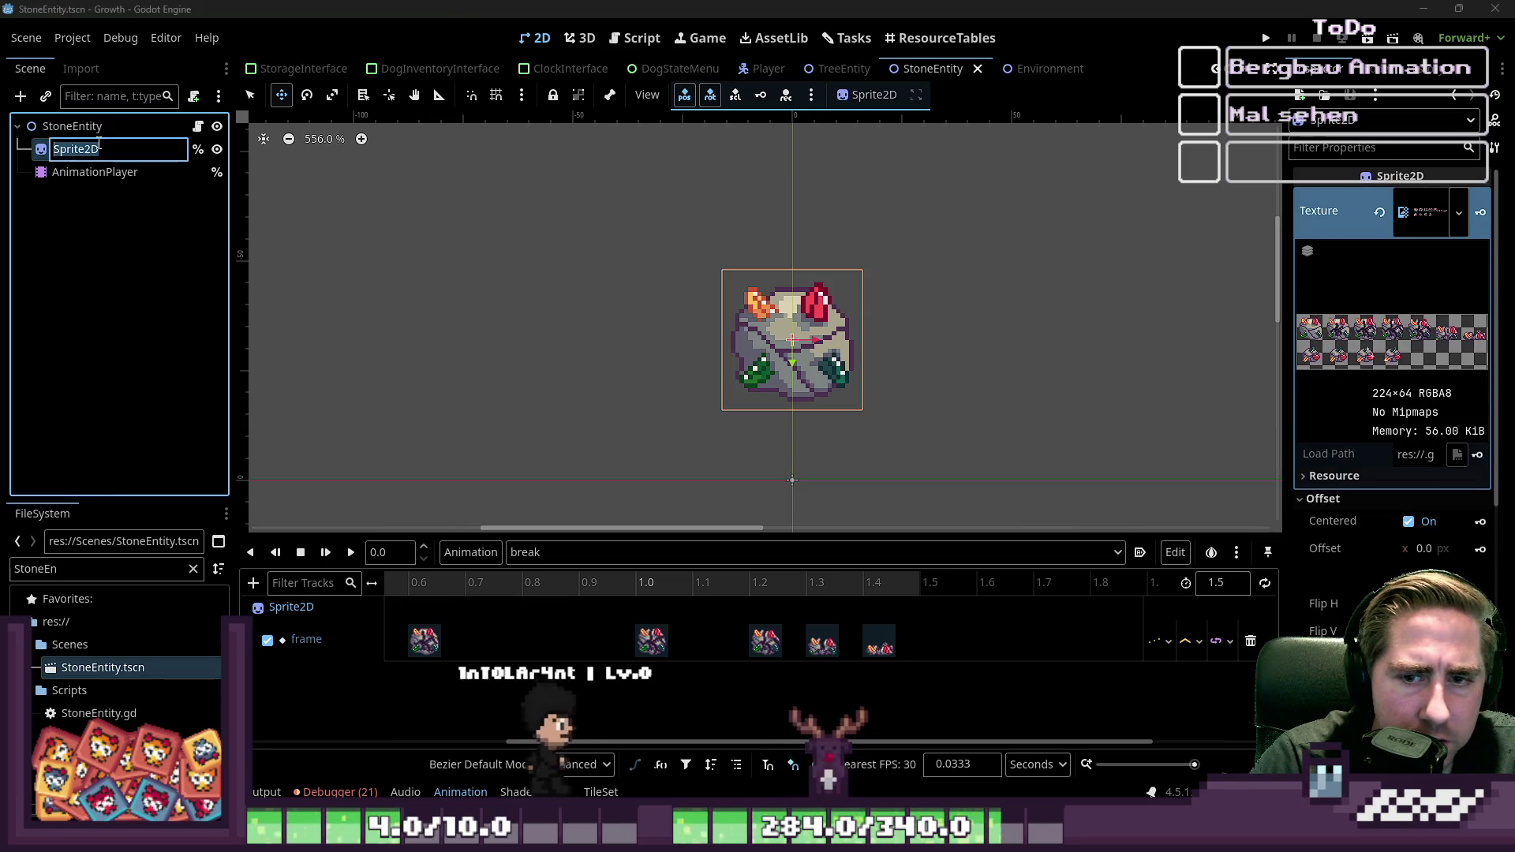
click(78, 183)
click(77, 151)
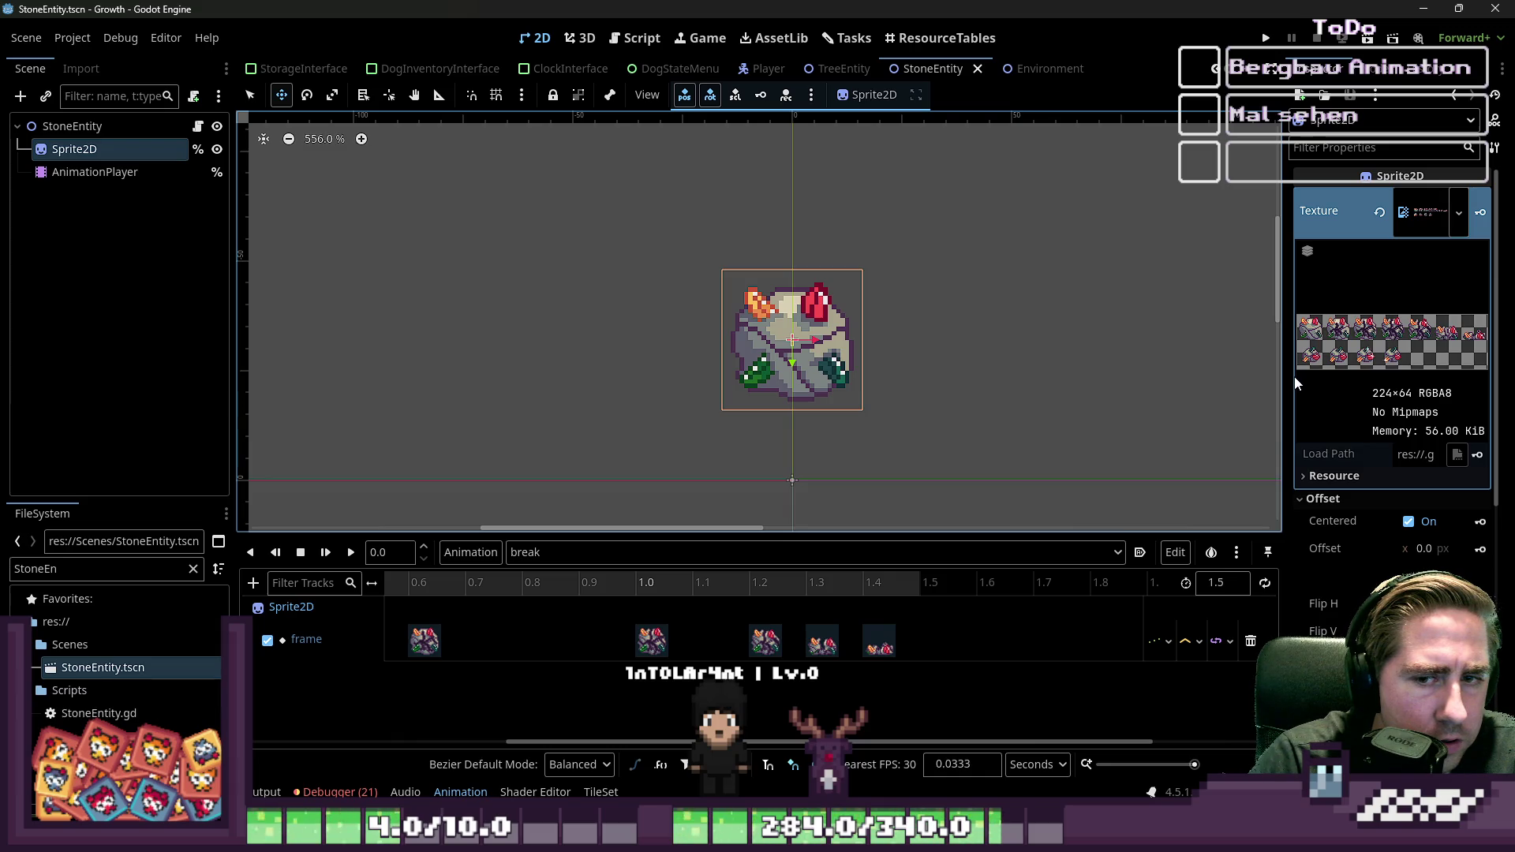
click(1412, 210)
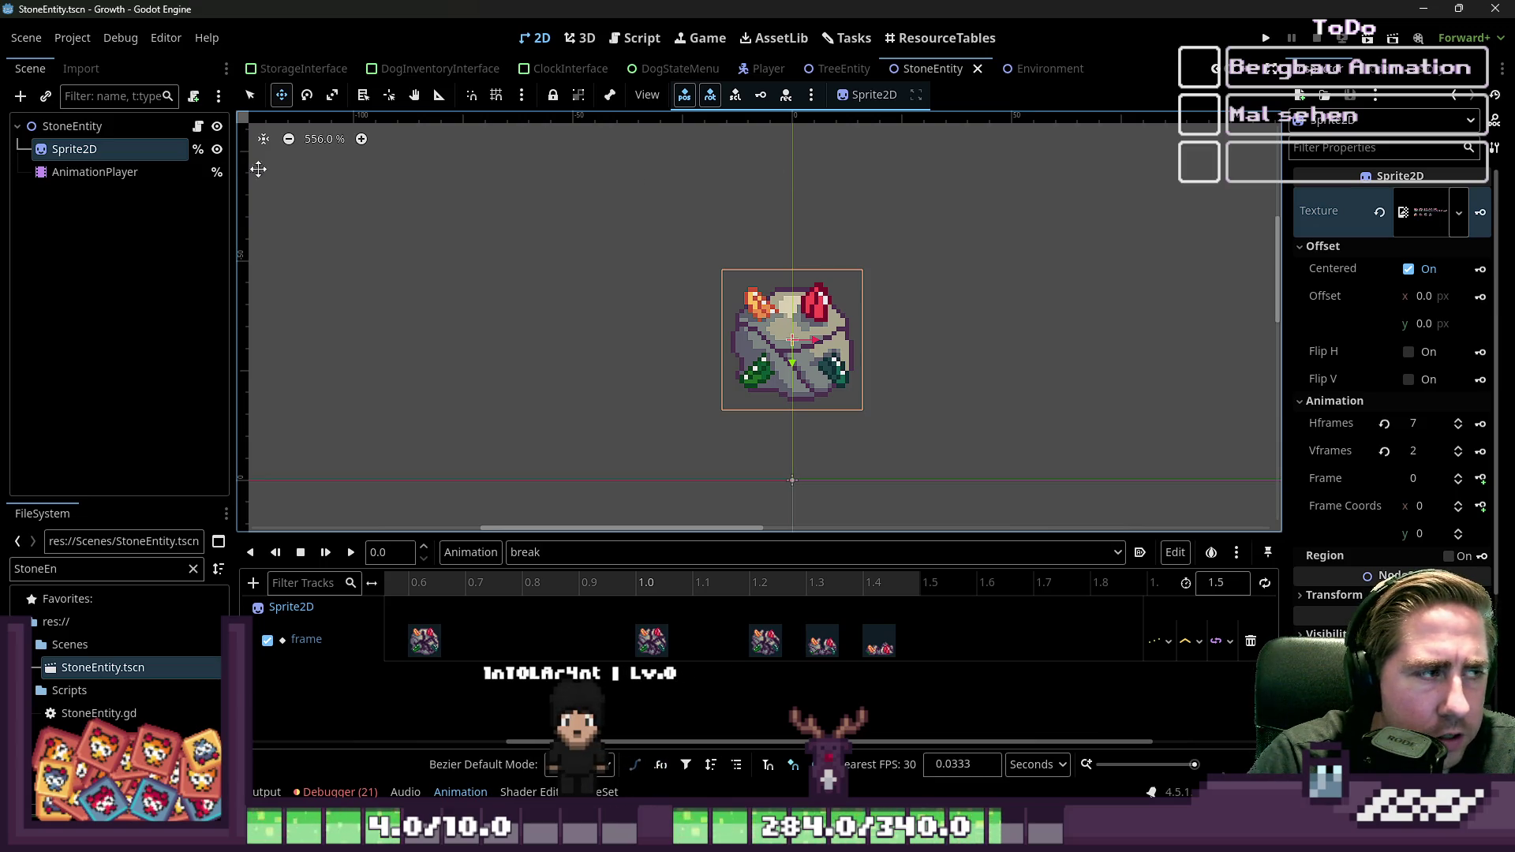
Step: Back in FarmingProcess.gd, select the Vector2i(16,16) offset on line 53
click(615, 41)
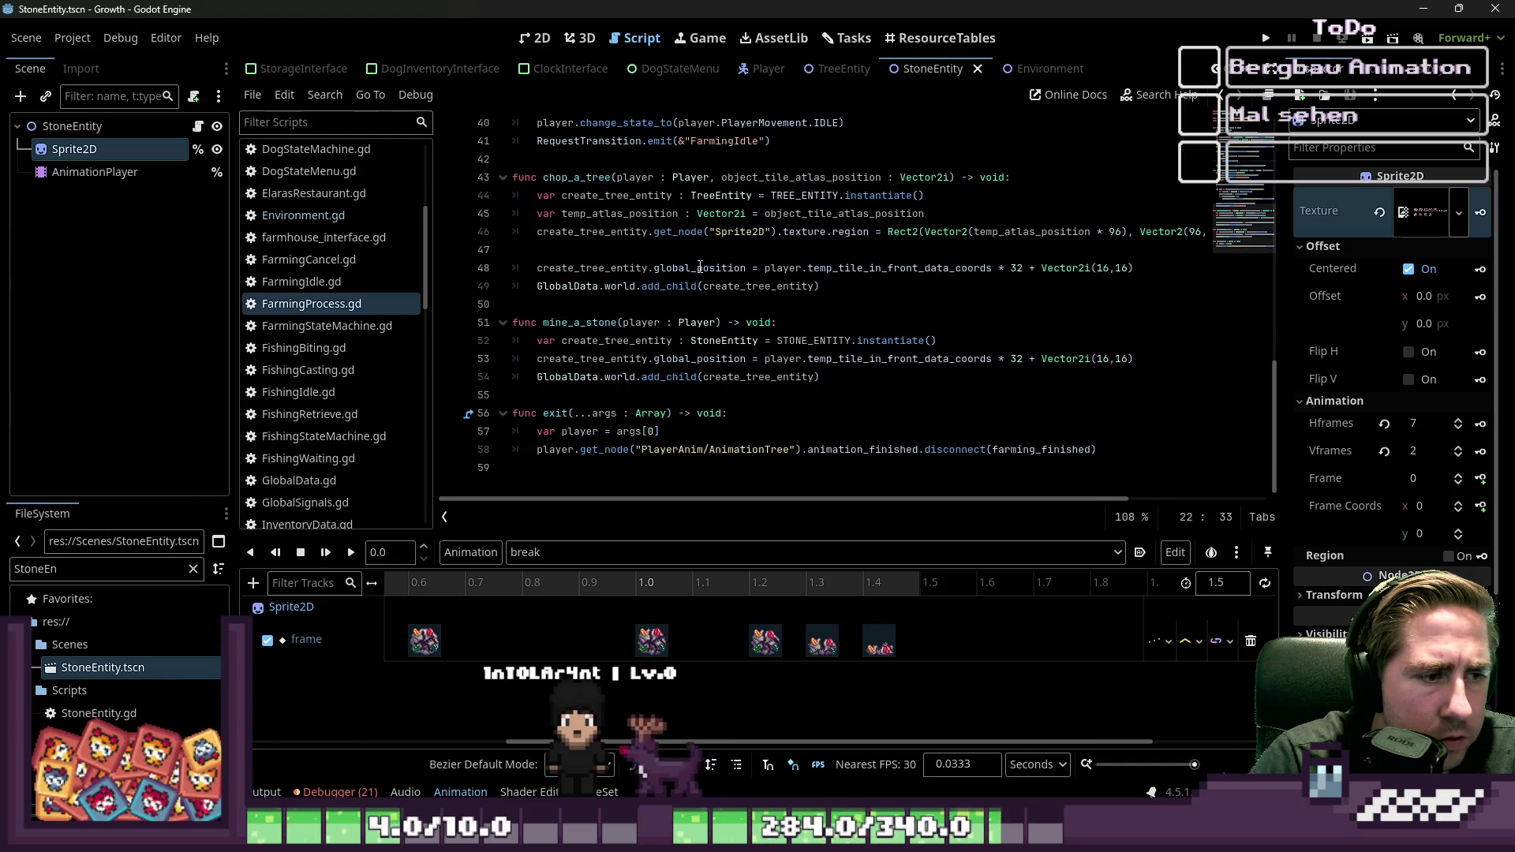
scroll(552, 355, down, 2)
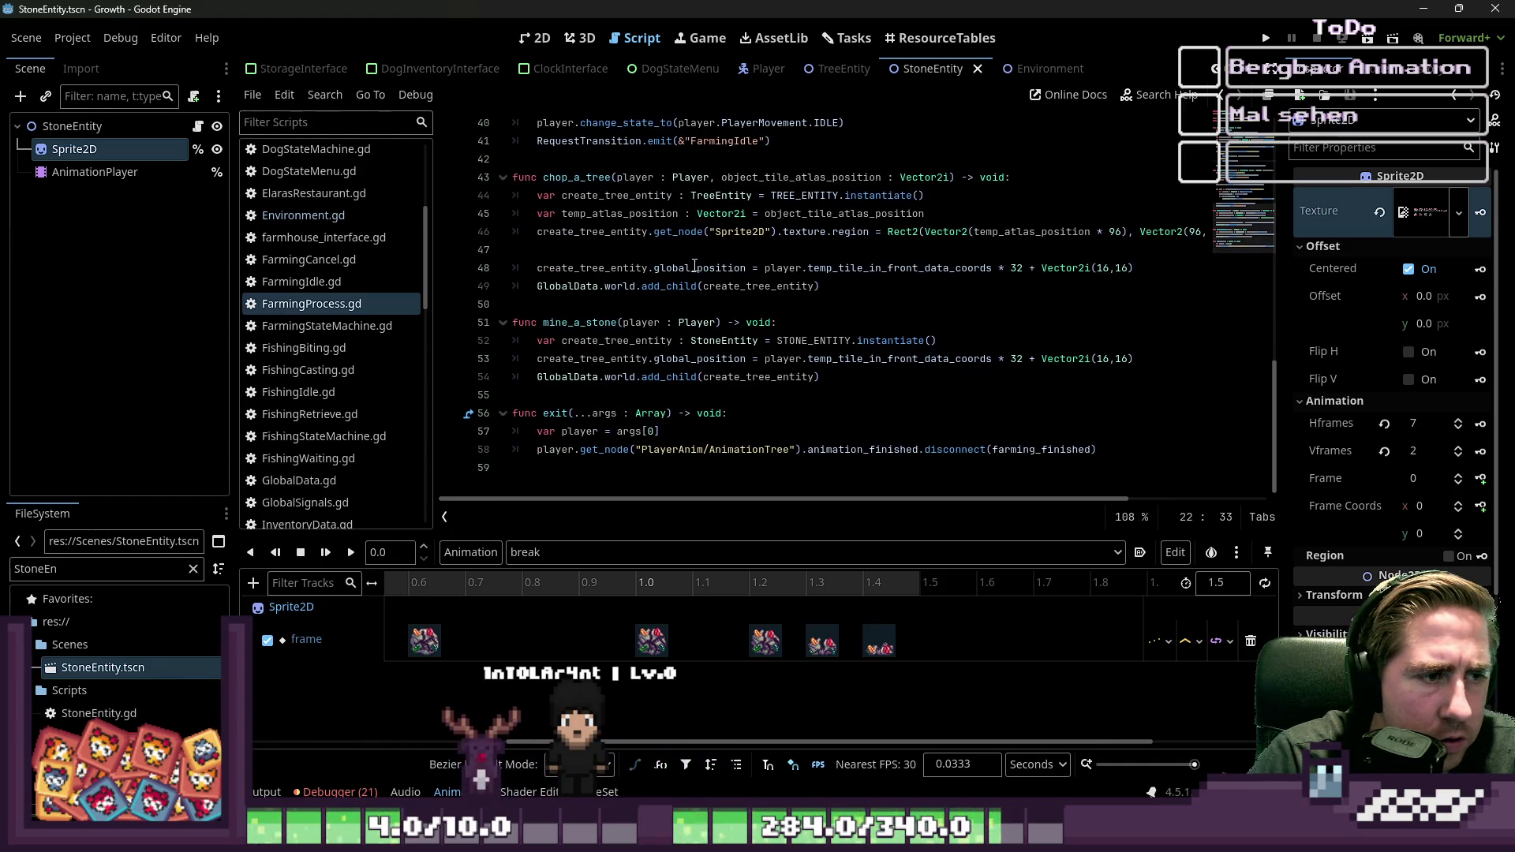
double_click(713, 360)
click(975, 359)
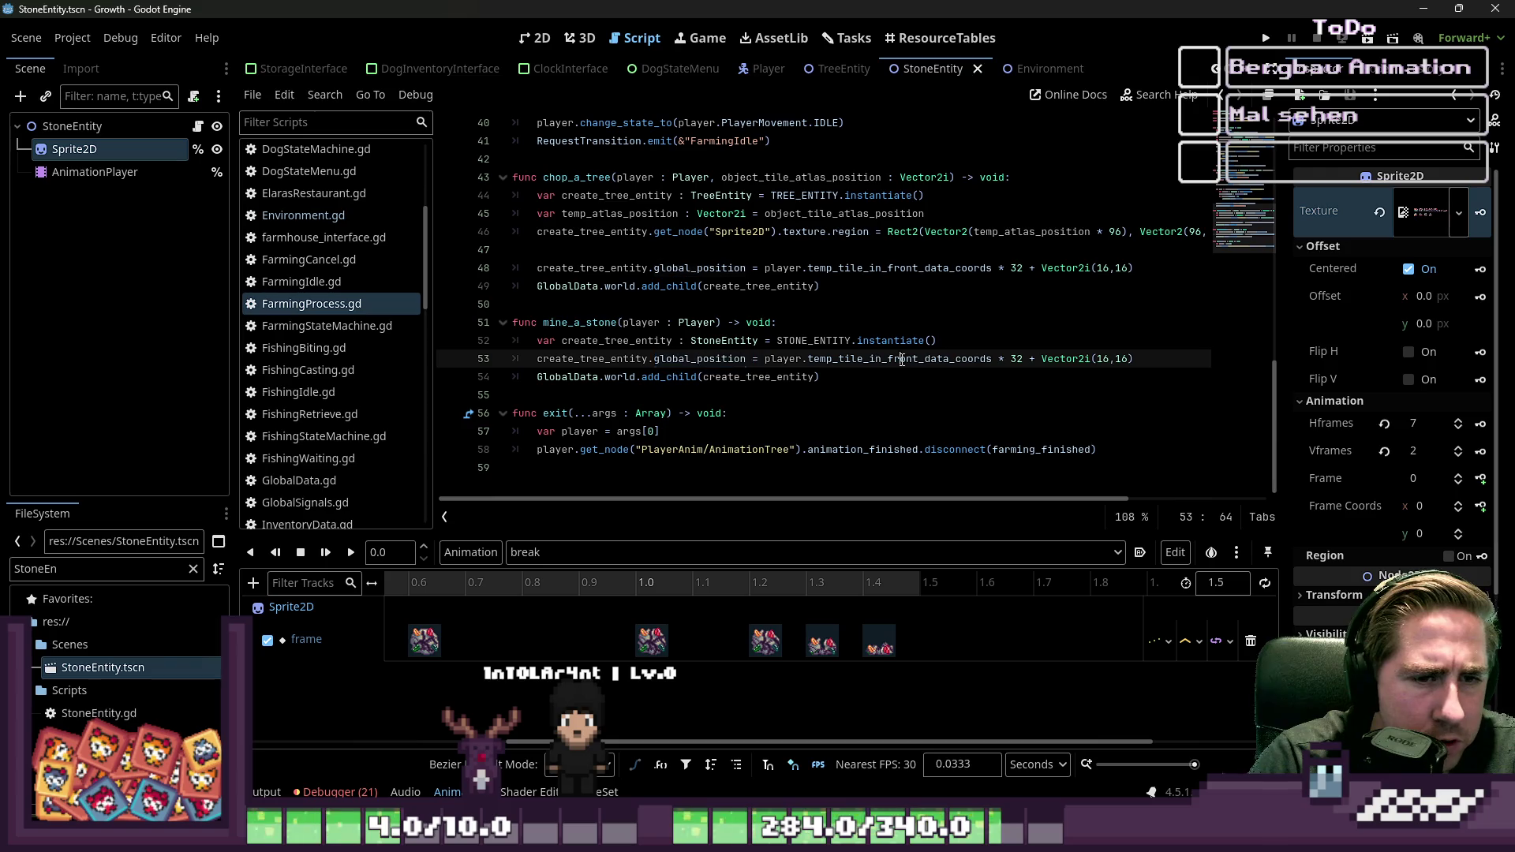
drag(1037, 359, 1139, 356)
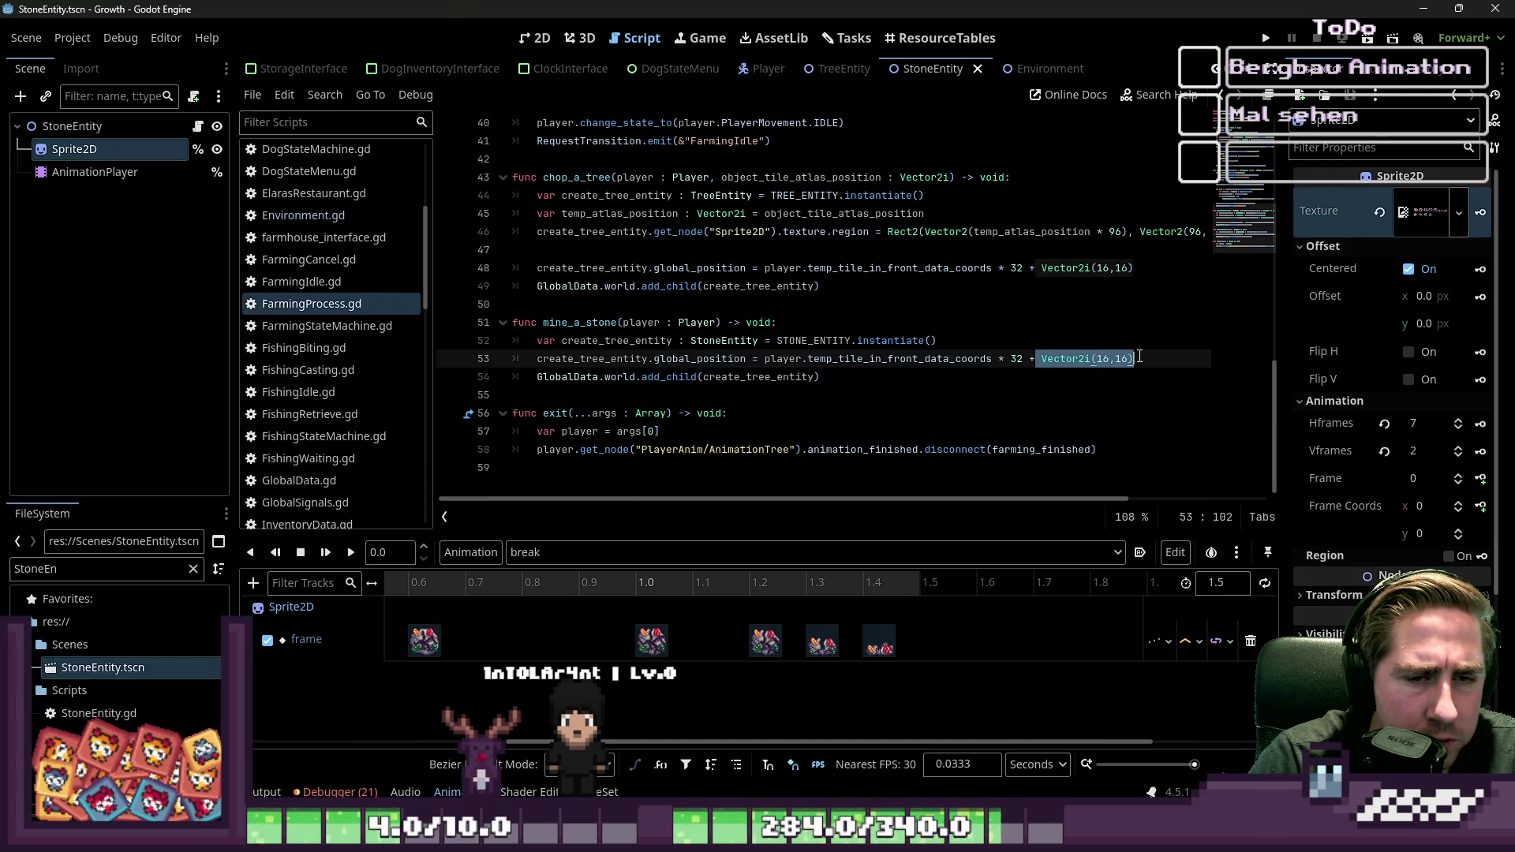
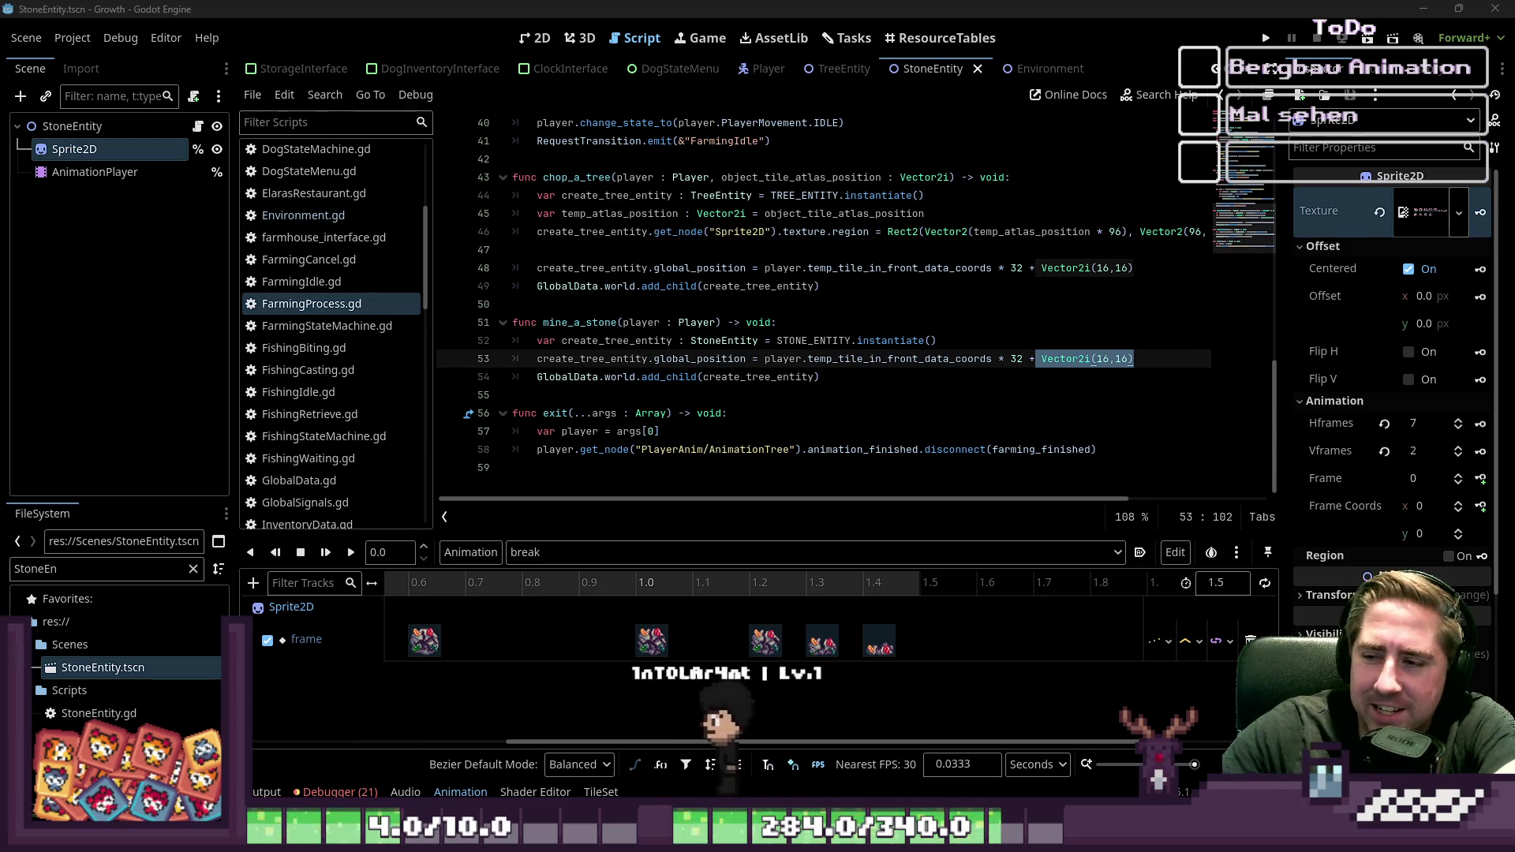
Step: Run the game and walk the character through the village, up the stairs onto the rock plateau, mining stones there
key(F5)
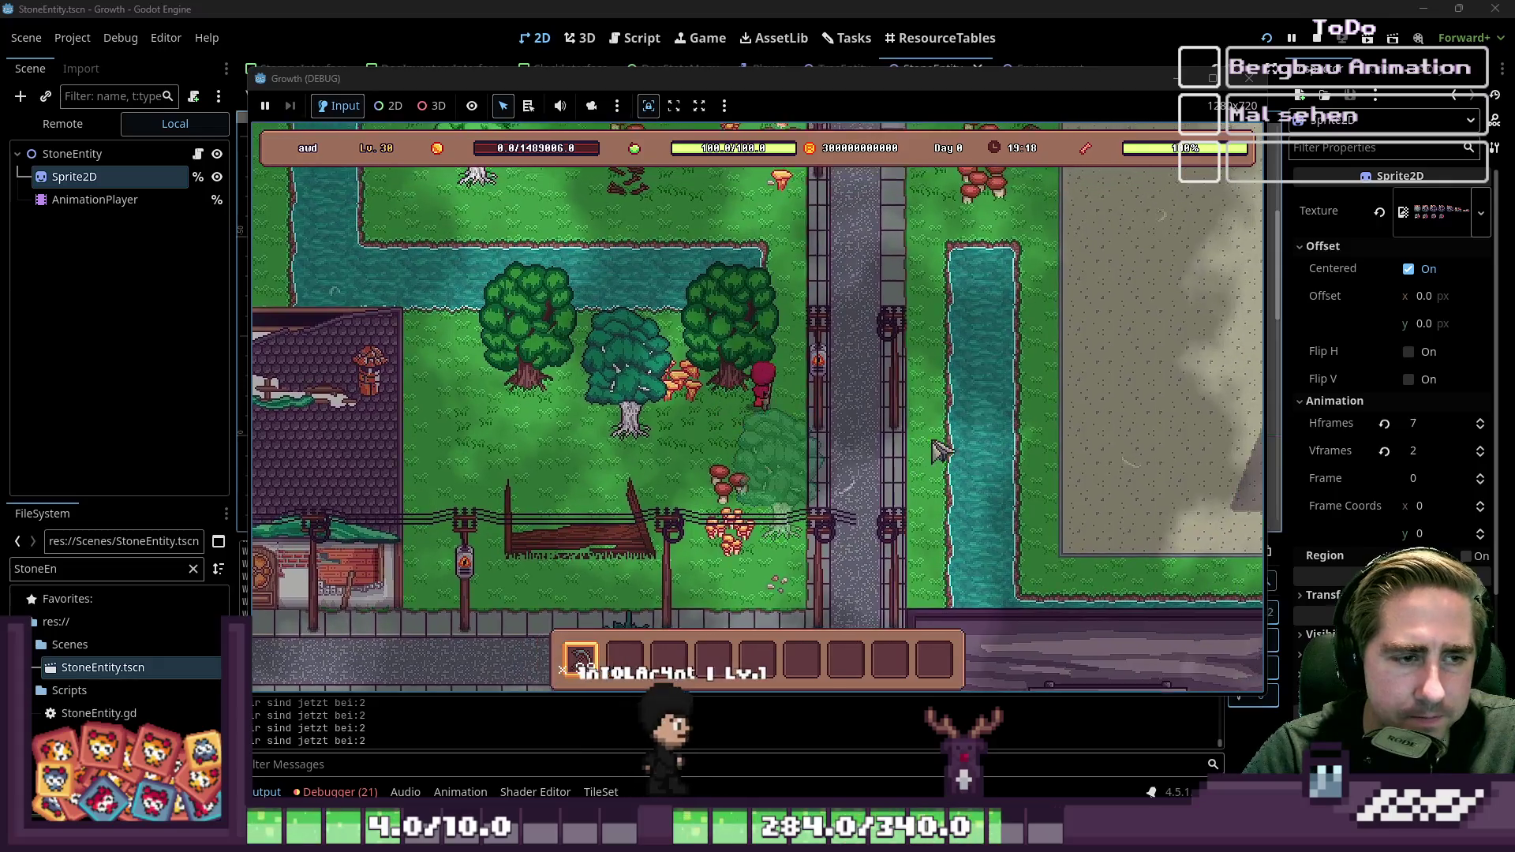
key(a)
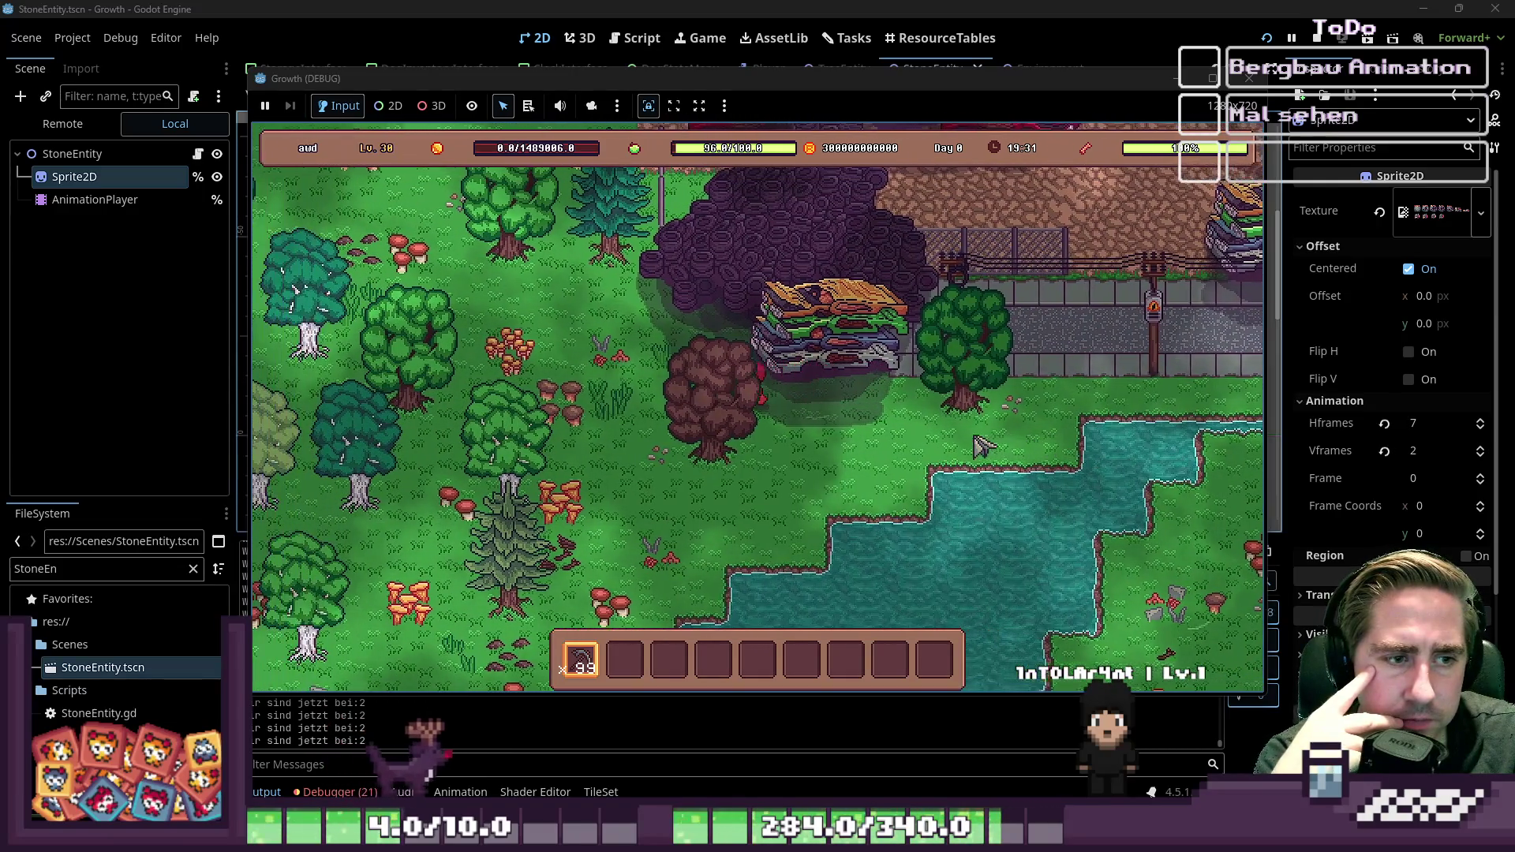
key(w)
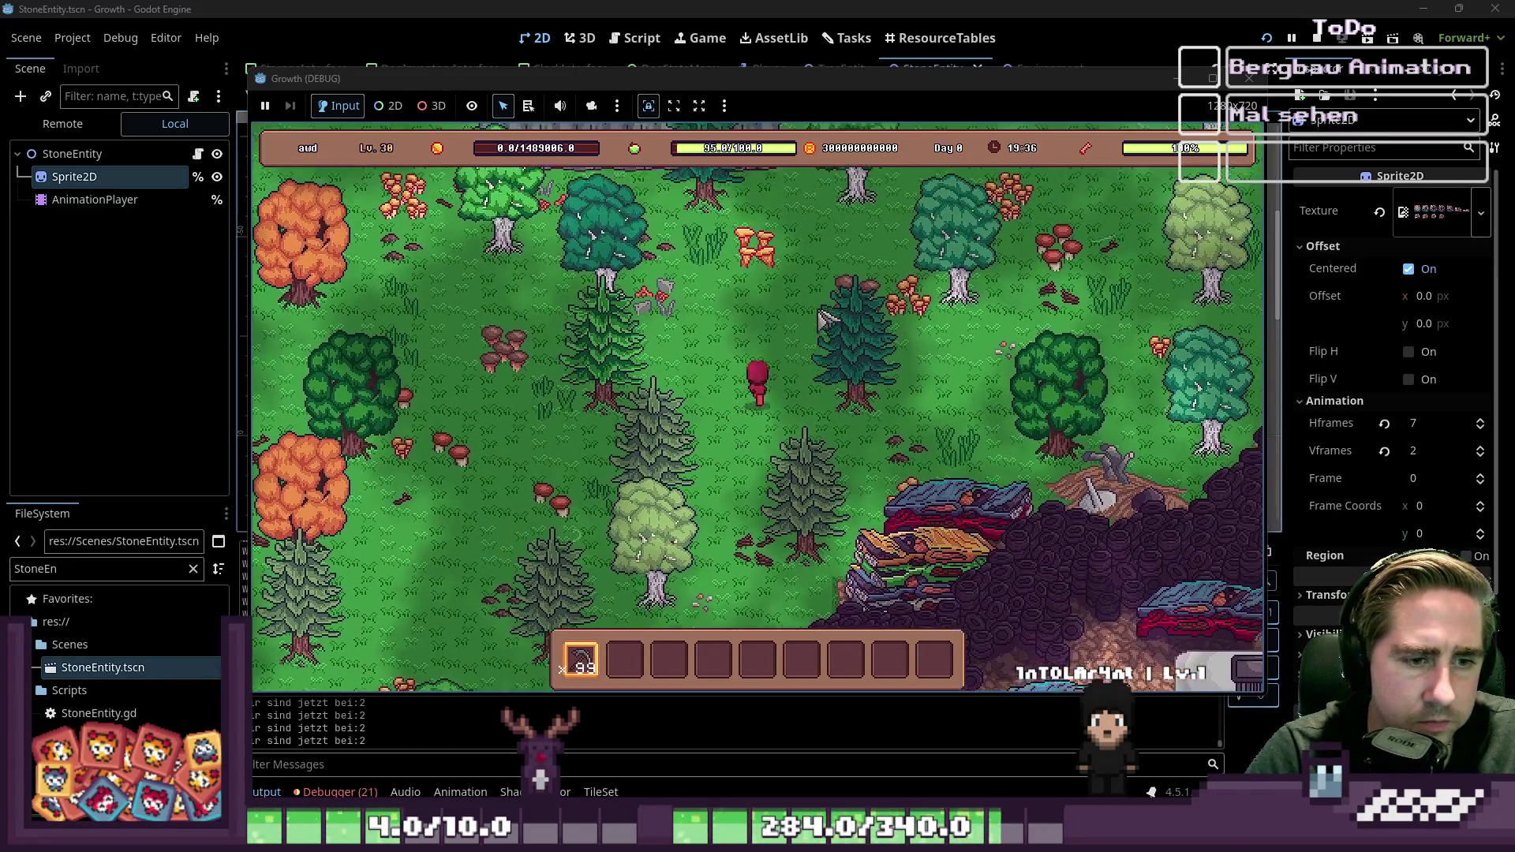
key(w+d)
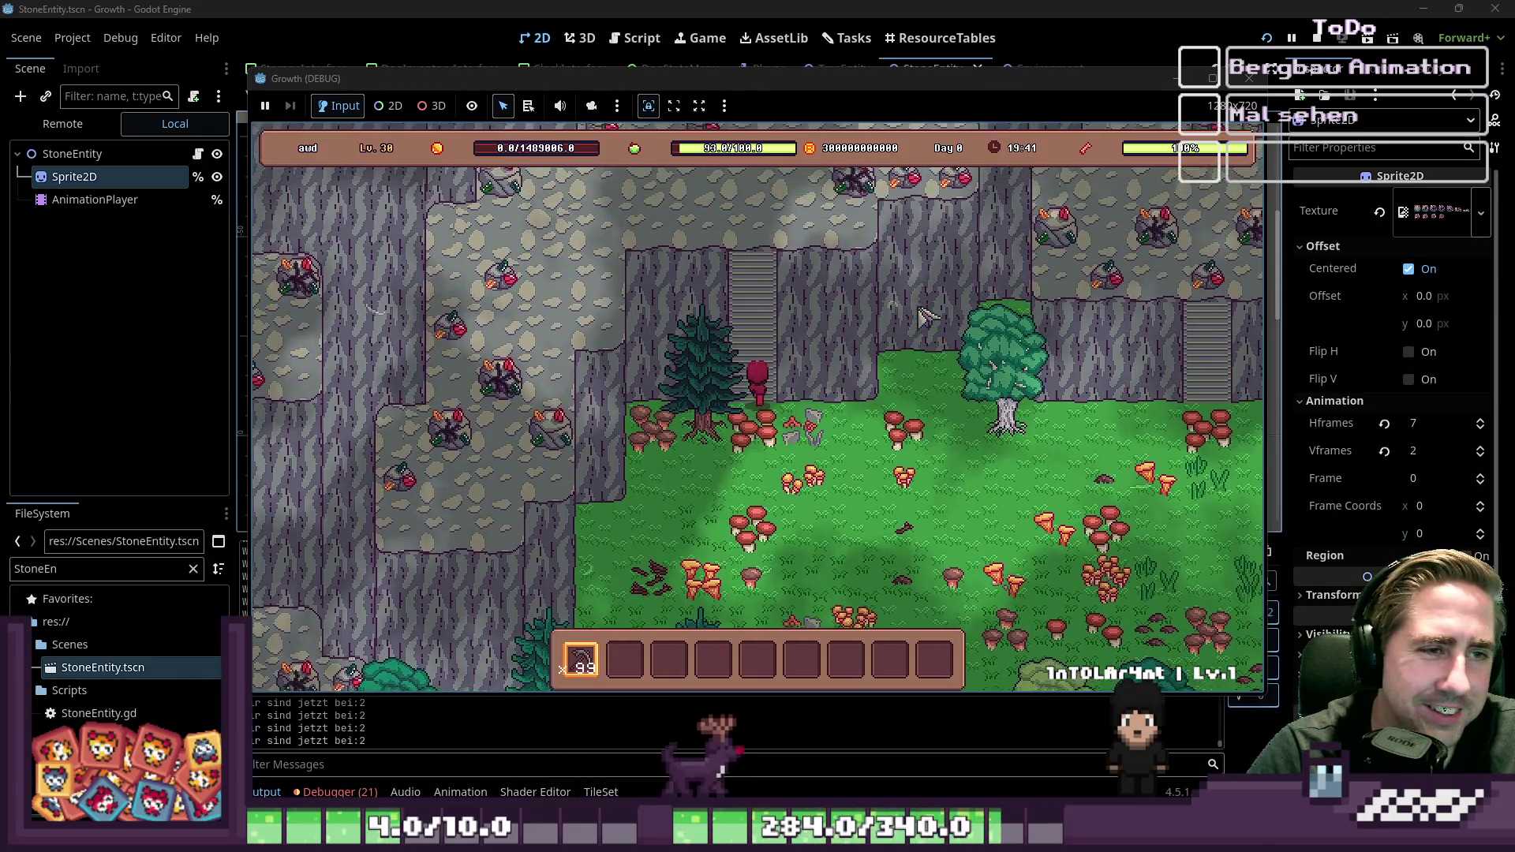
key(w)
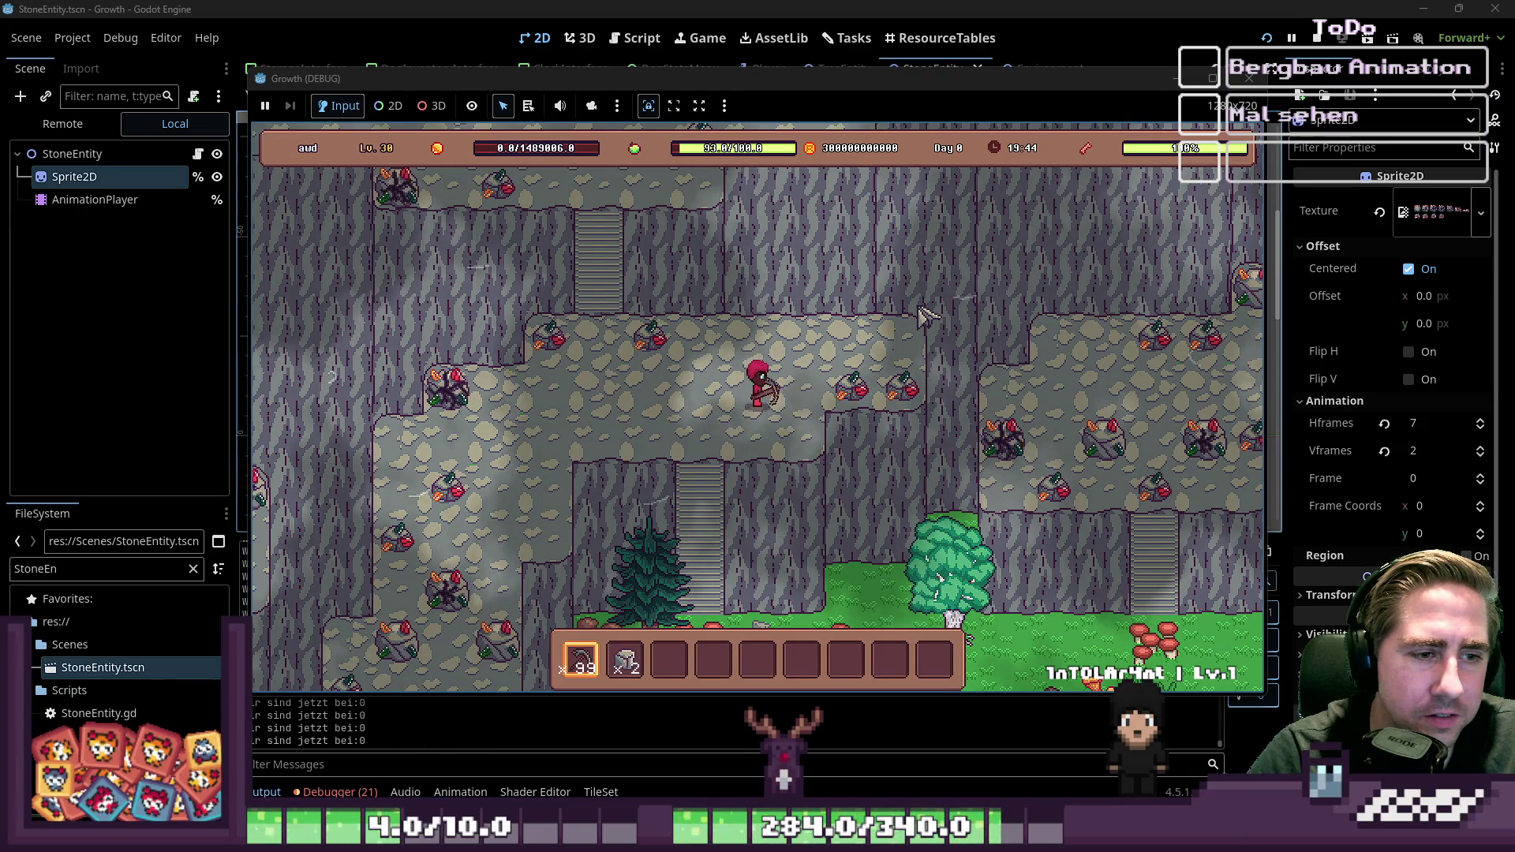
key(d)
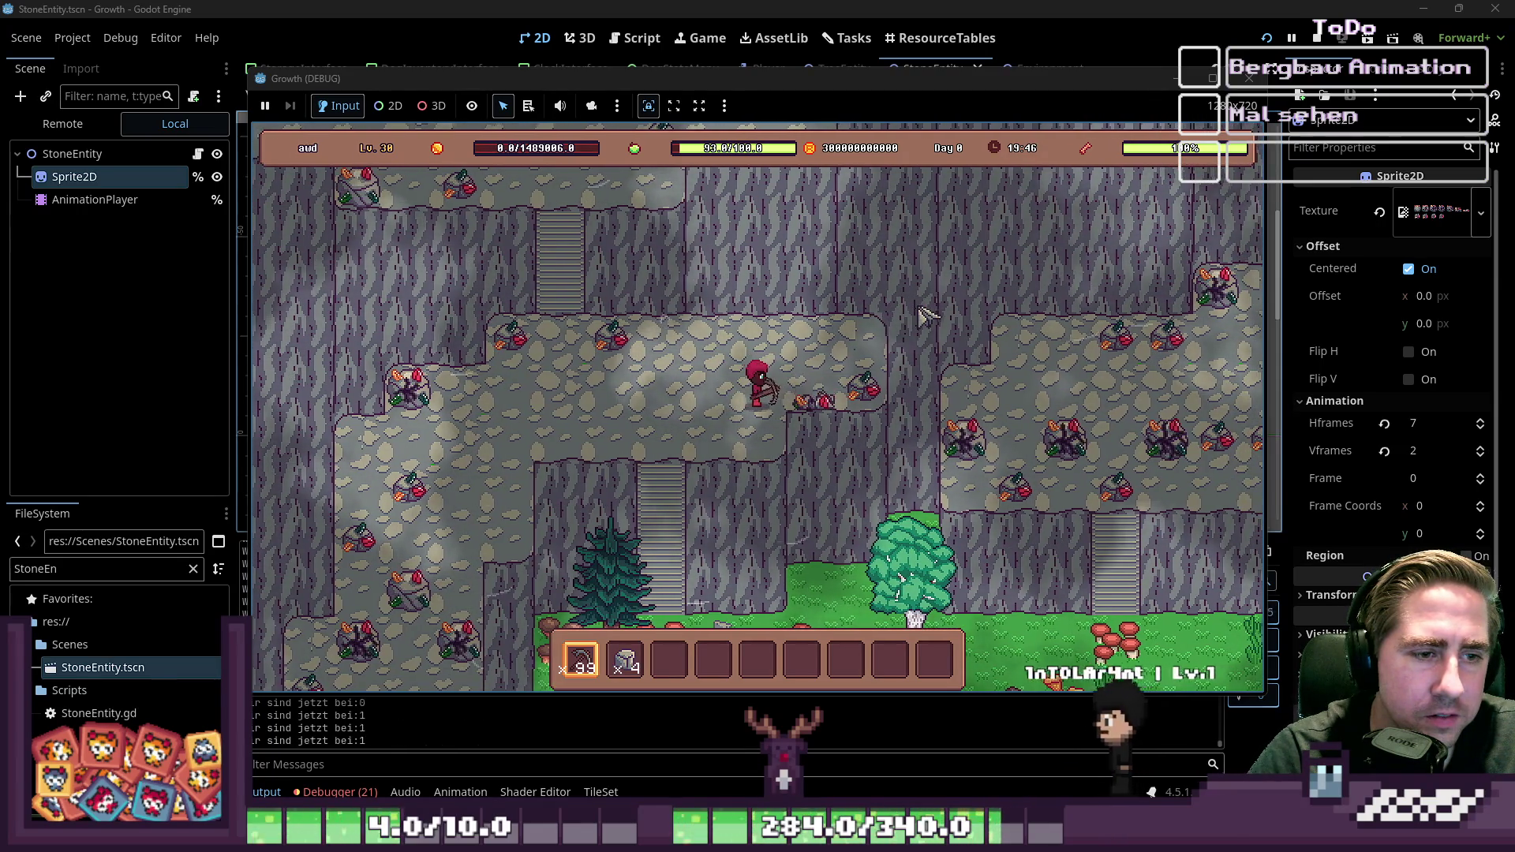
key(a)
key(w)
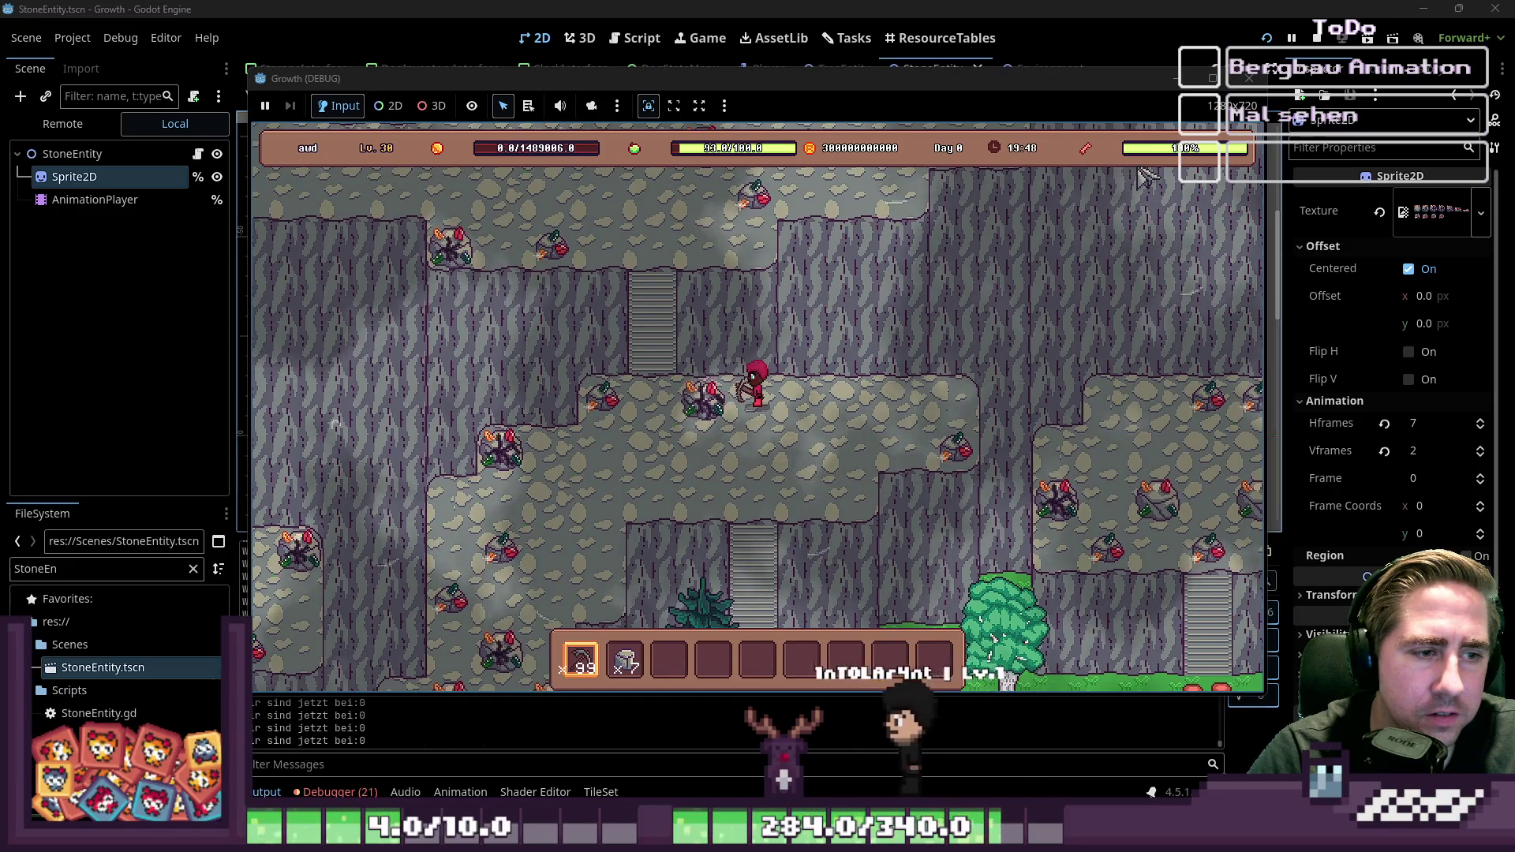
Step: Stop the running game and open the World scene
click(1250, 78)
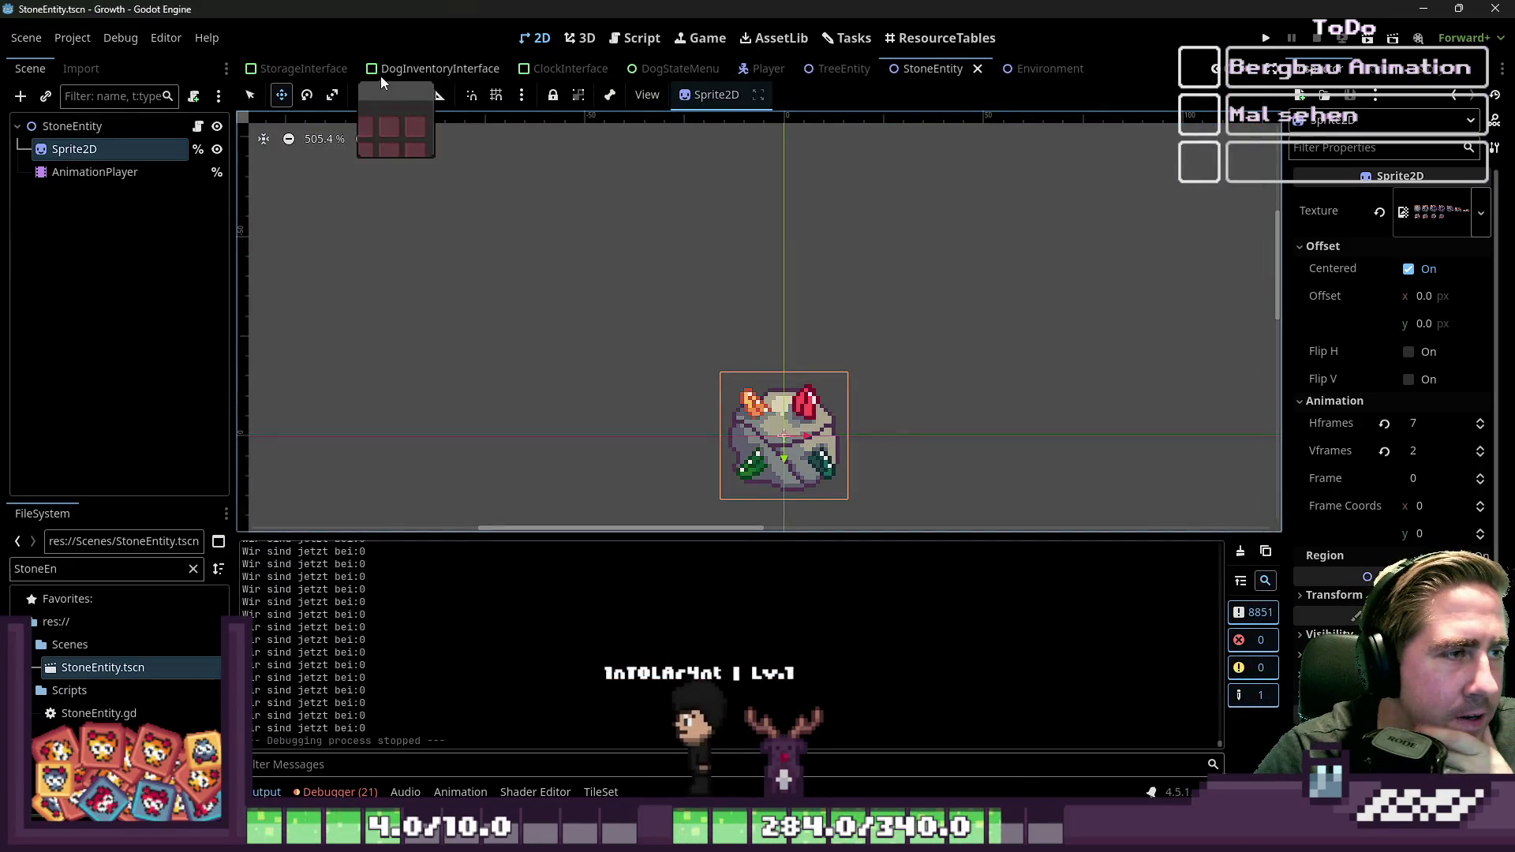
click(635, 38)
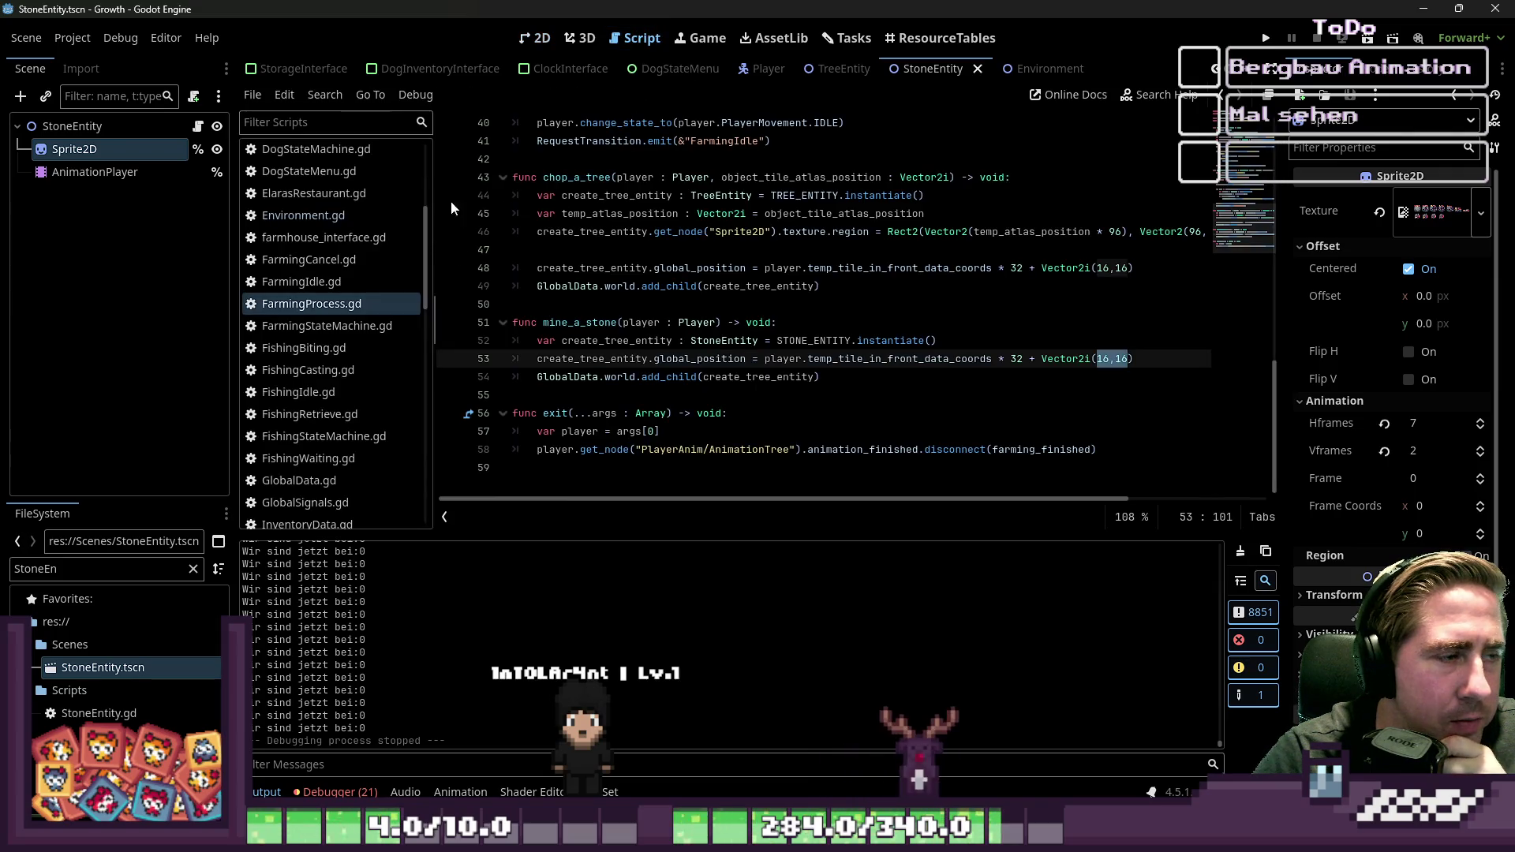
click(540, 38)
scroll(578, 336, down, 3)
scroll(941, 237, down, 4)
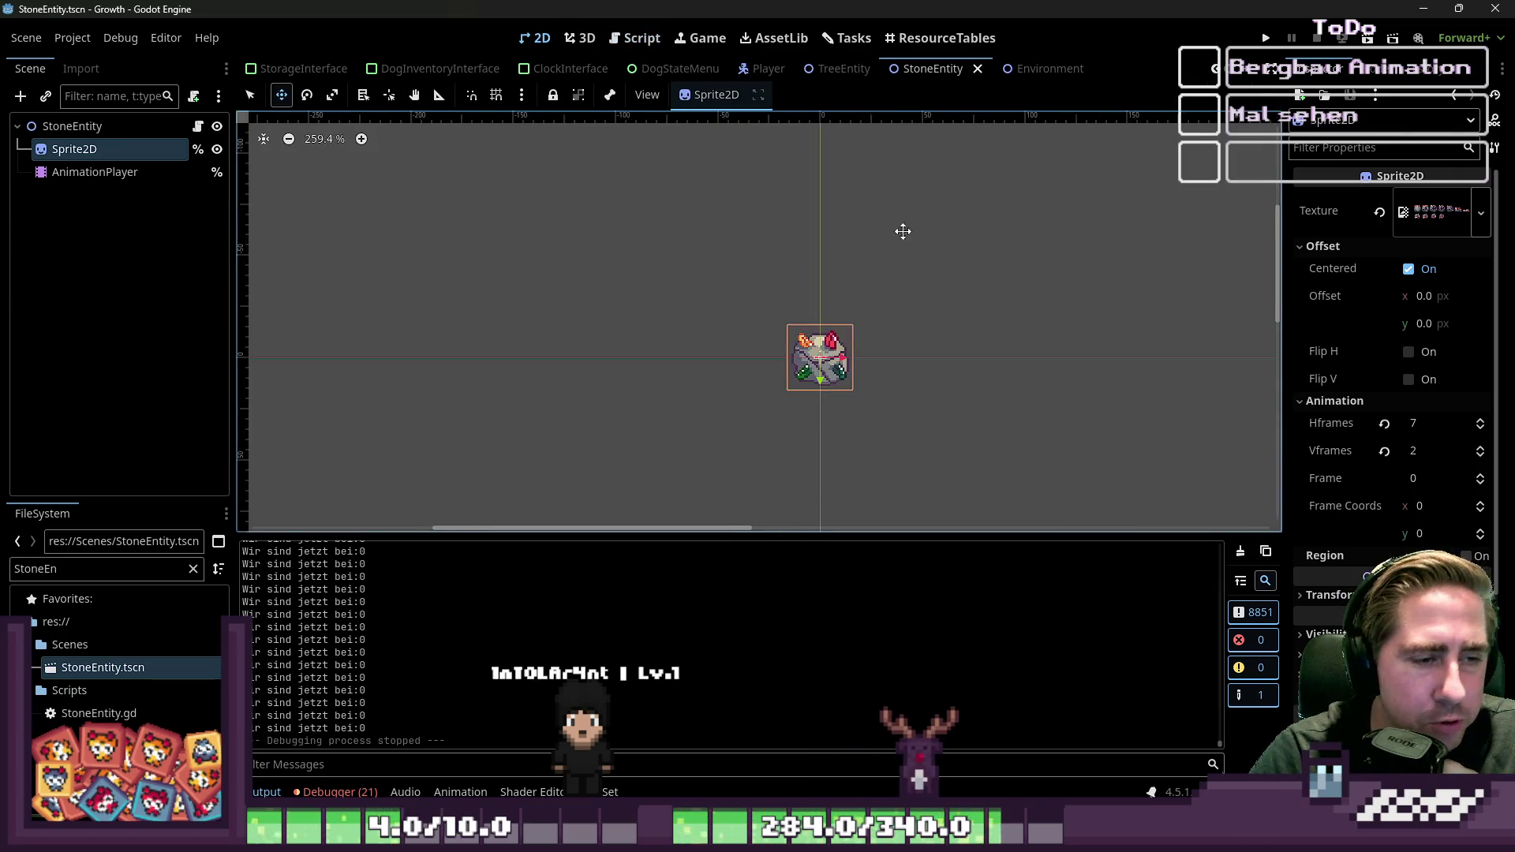
scroll(340, 68, up, 3)
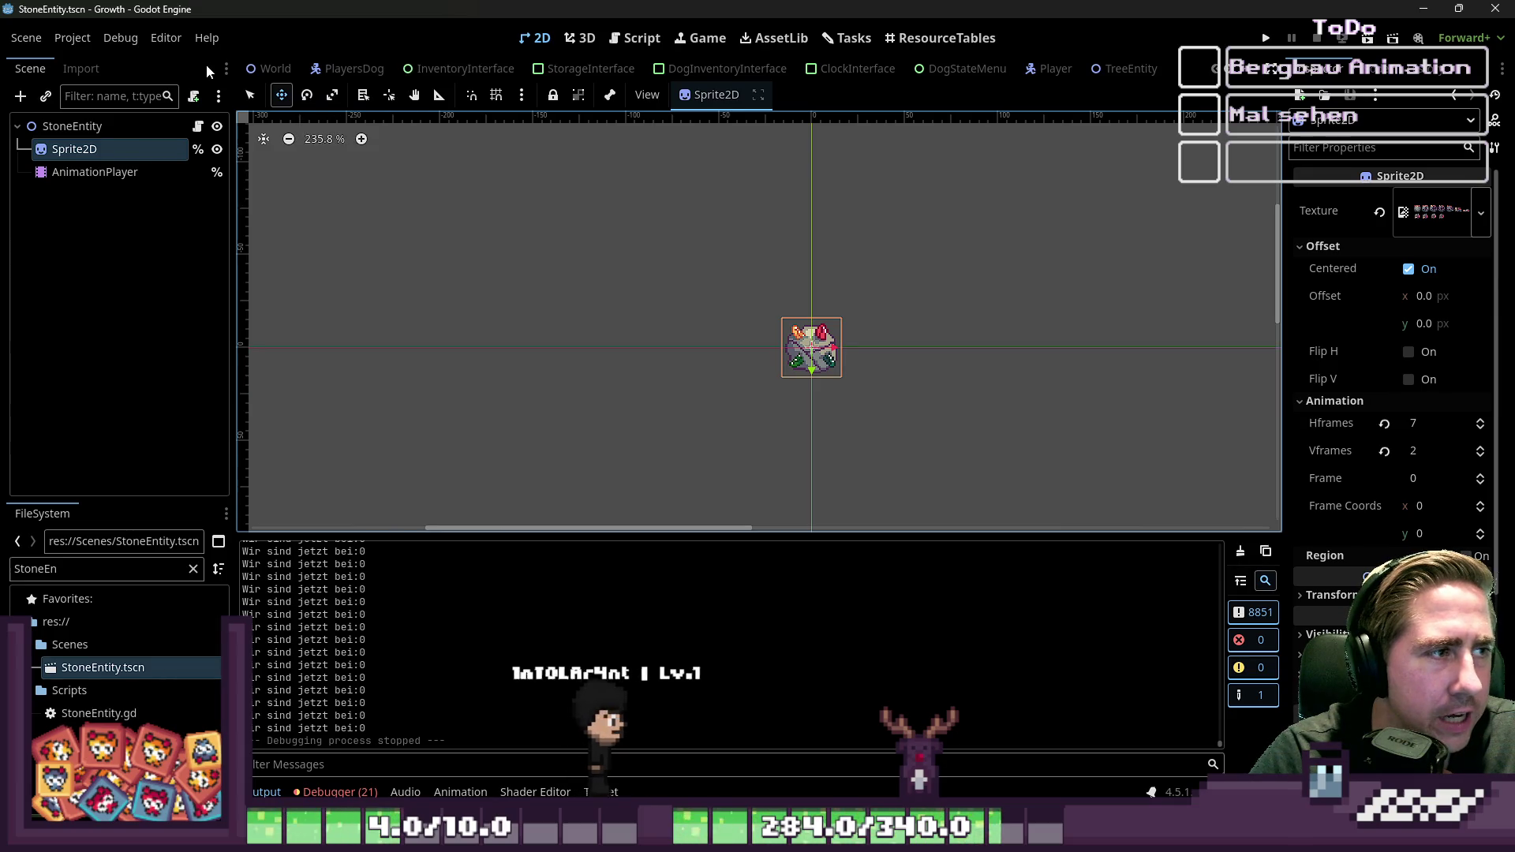
click(255, 73)
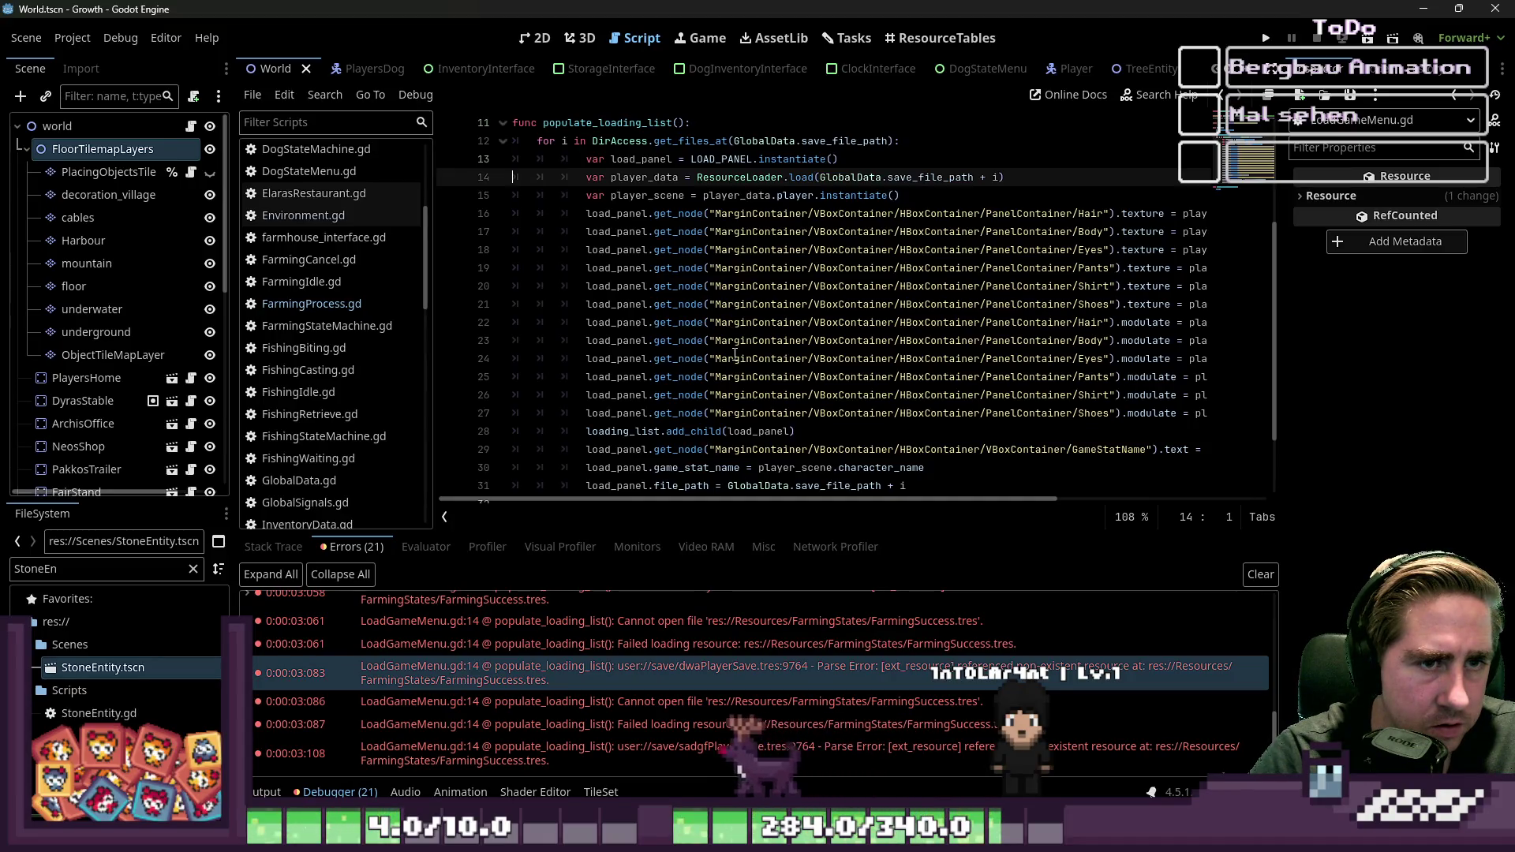
Step: Inspect the LoadGameMenu.gd load errors in the debugger, then select PlacingObjectsTilemapLayer
click(736, 647)
click(675, 723)
click(669, 704)
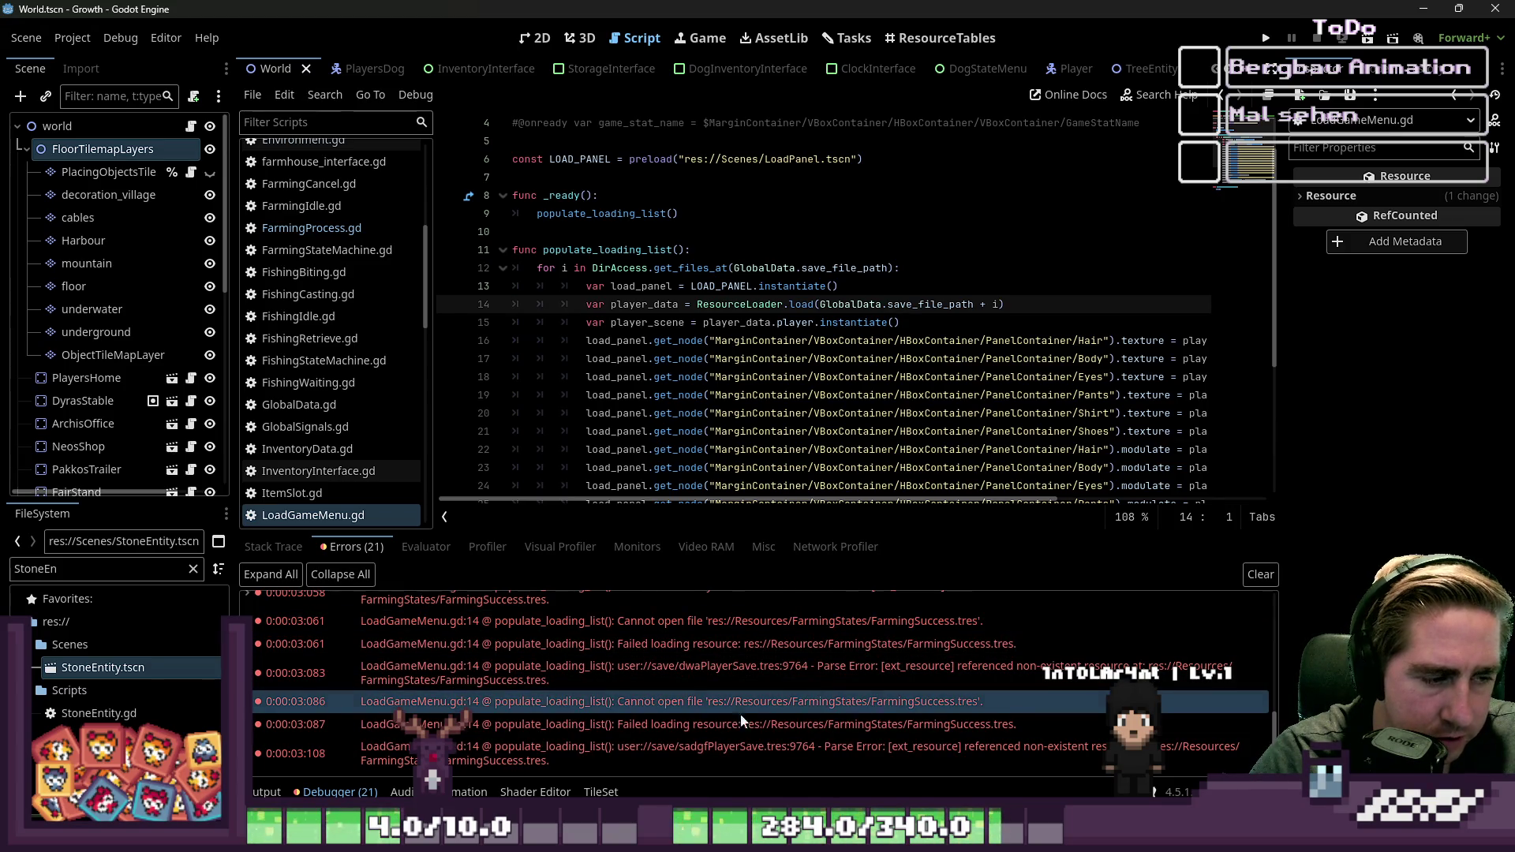
double_click(534, 698)
double_click(533, 693)
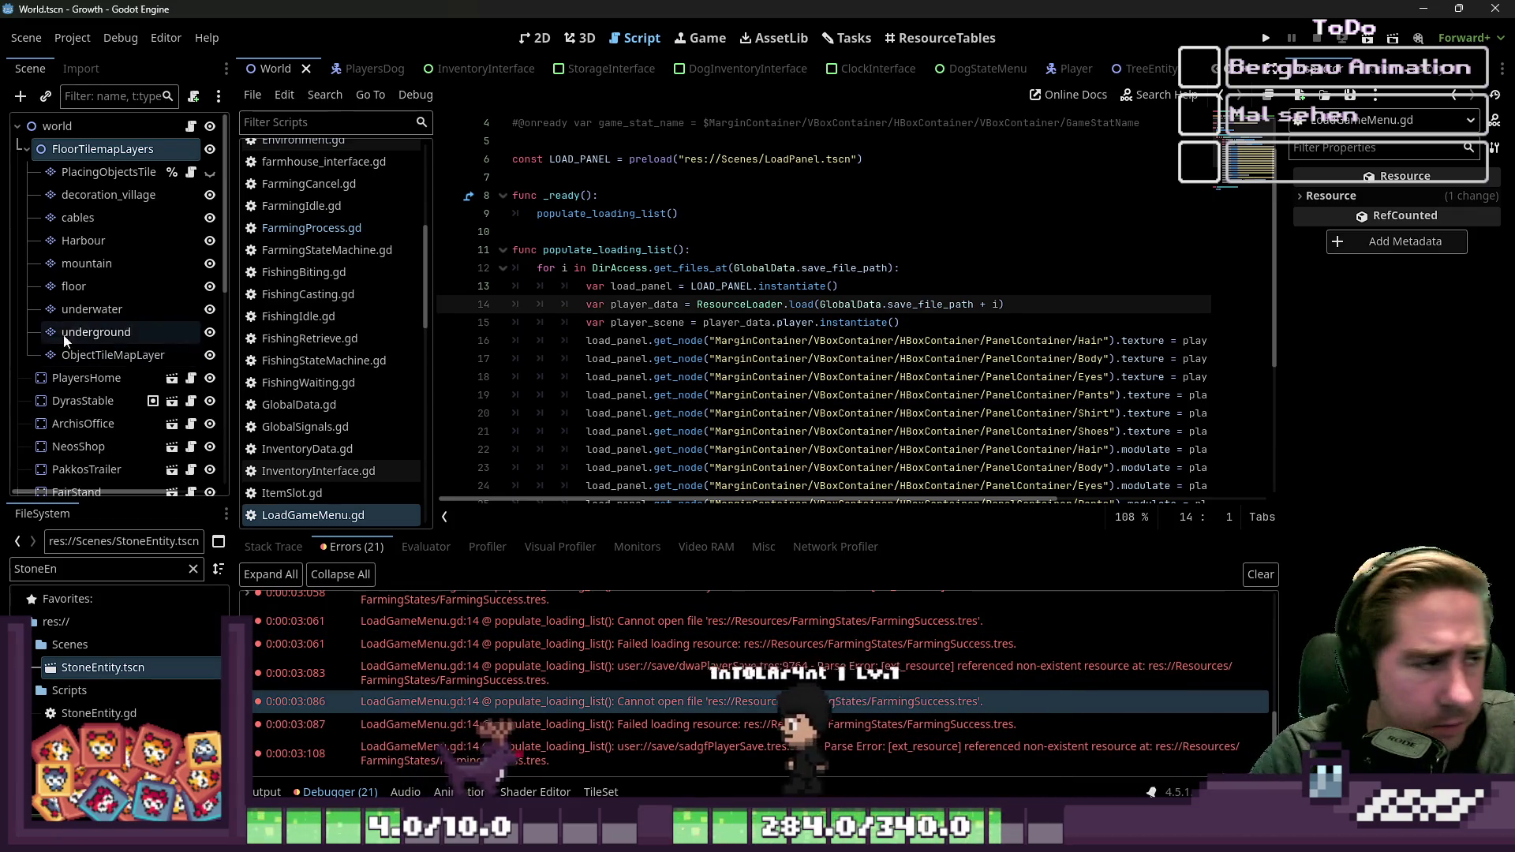
click(108, 172)
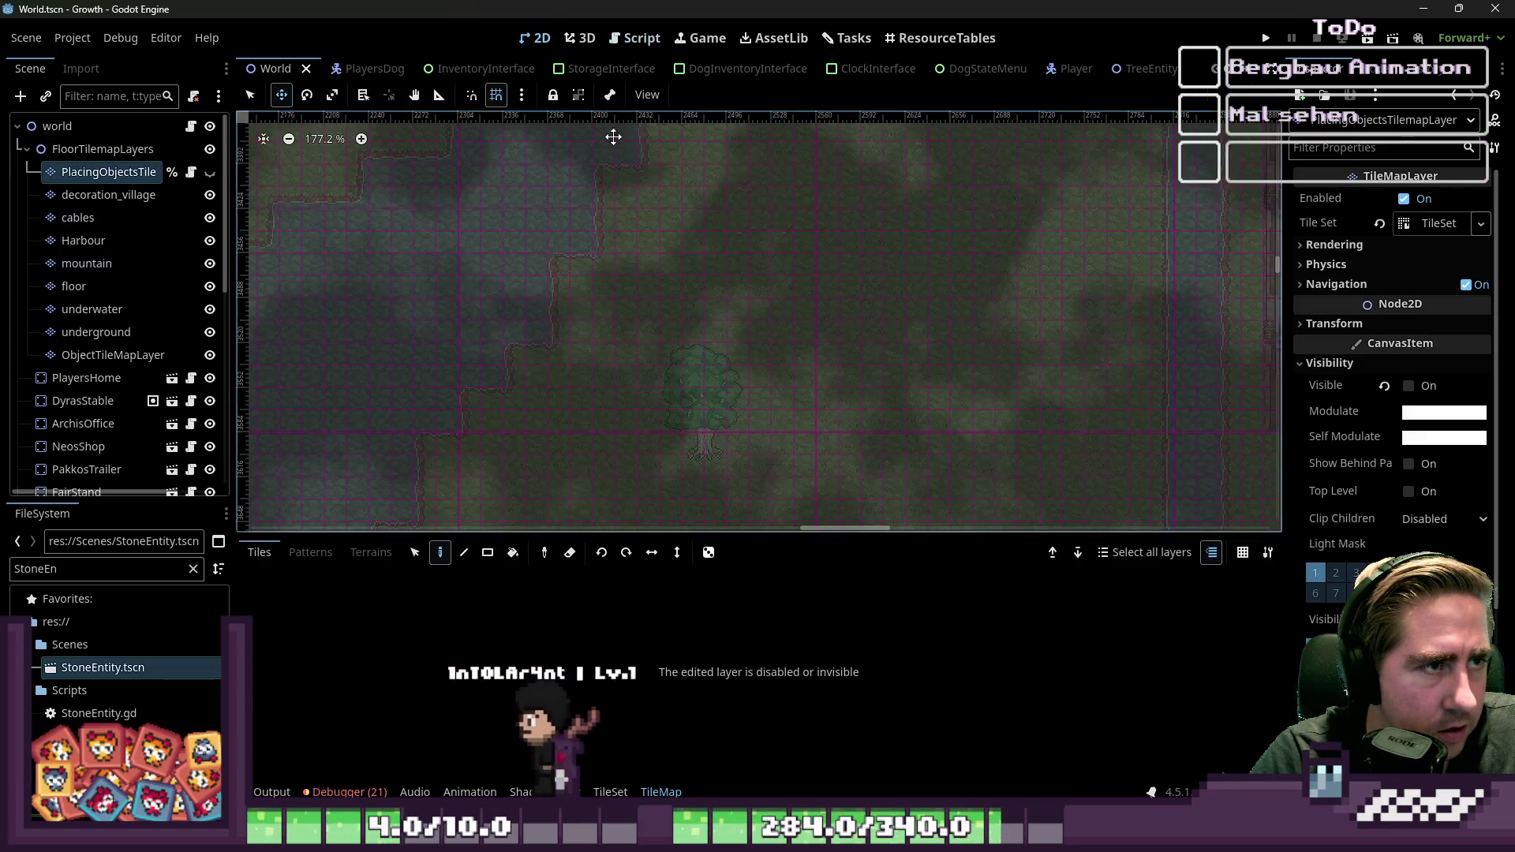
Step: Select ObjectTileMapLayer and open the stone_tileset.png atlas in the TileSet editor for tile selection
click(535, 38)
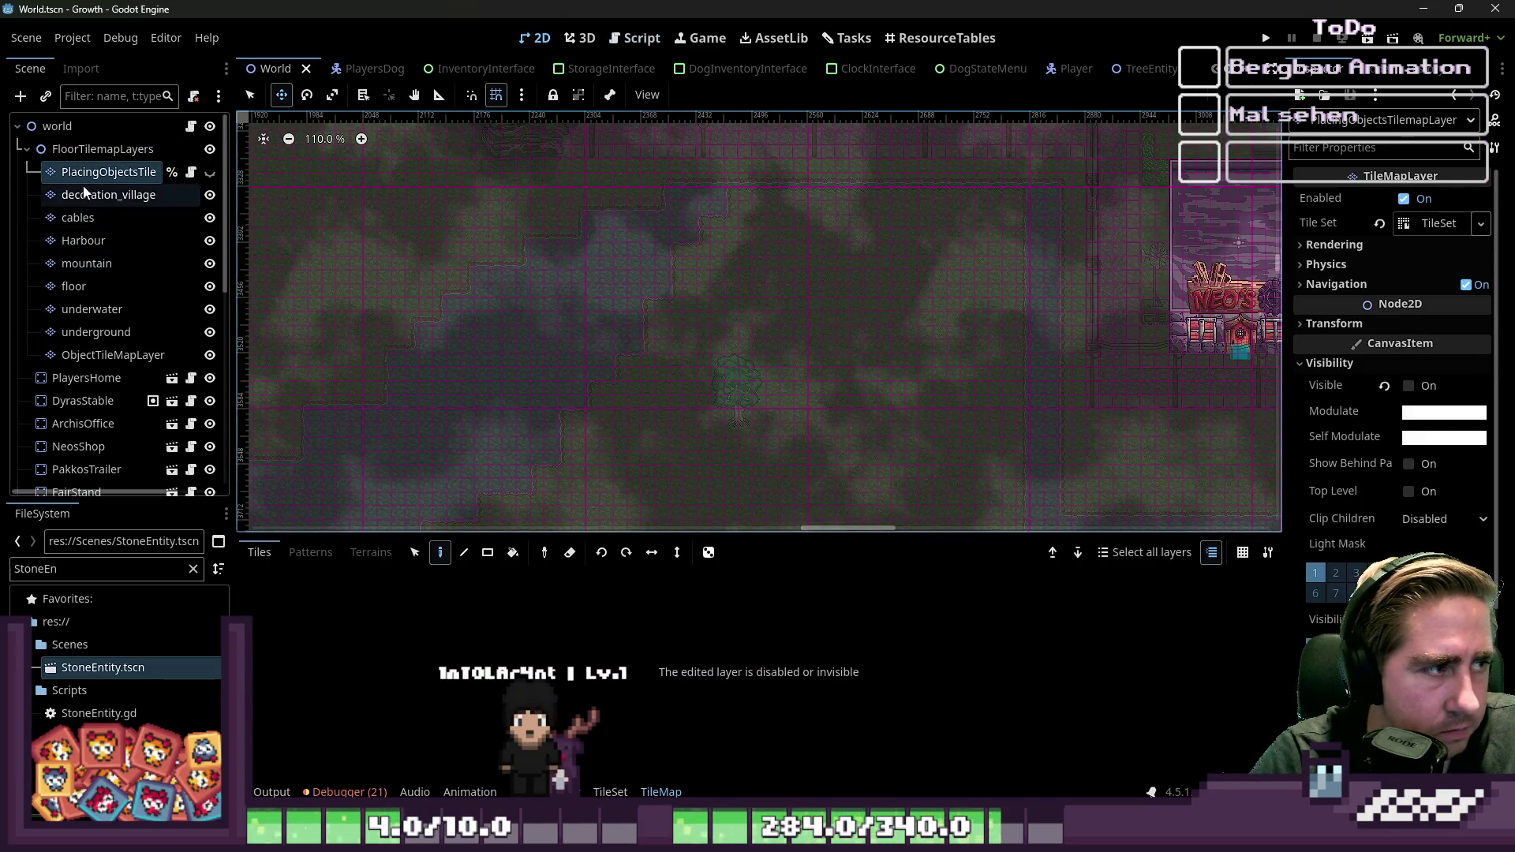
click(99, 355)
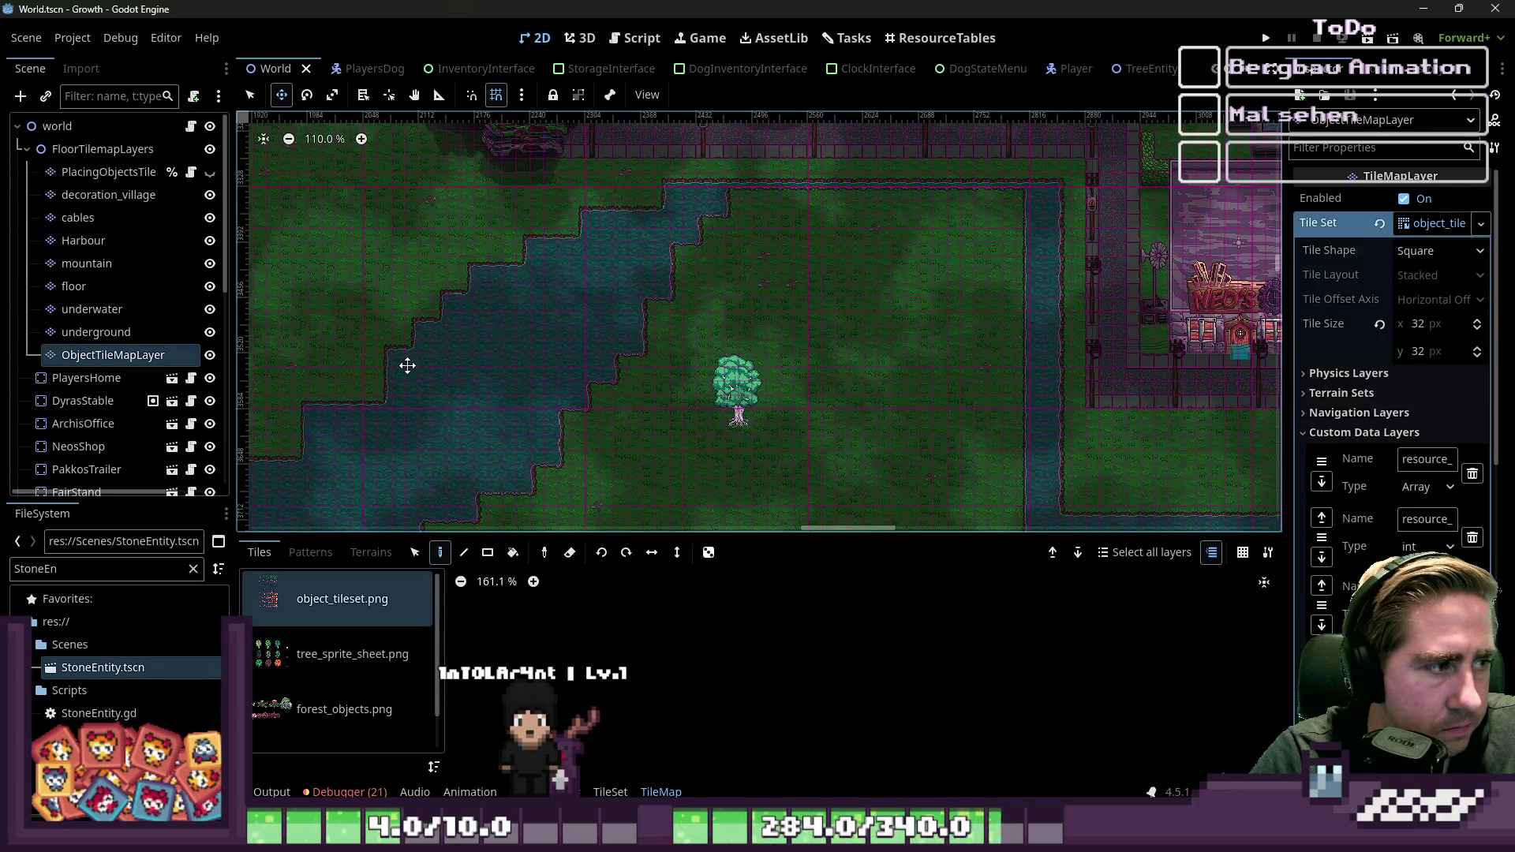
scroll(355, 671, down, 2)
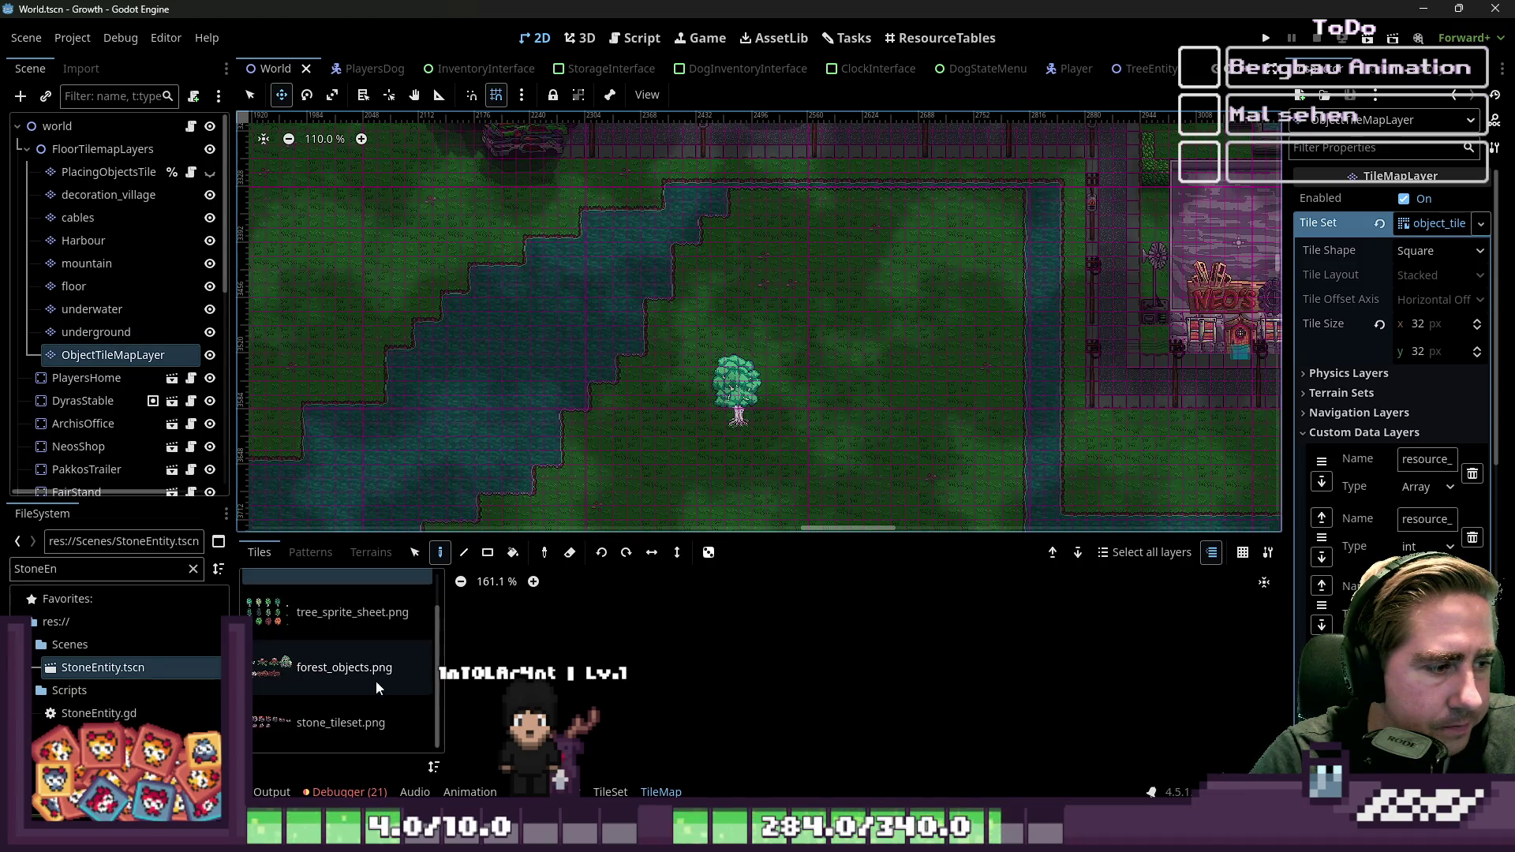
click(344, 724)
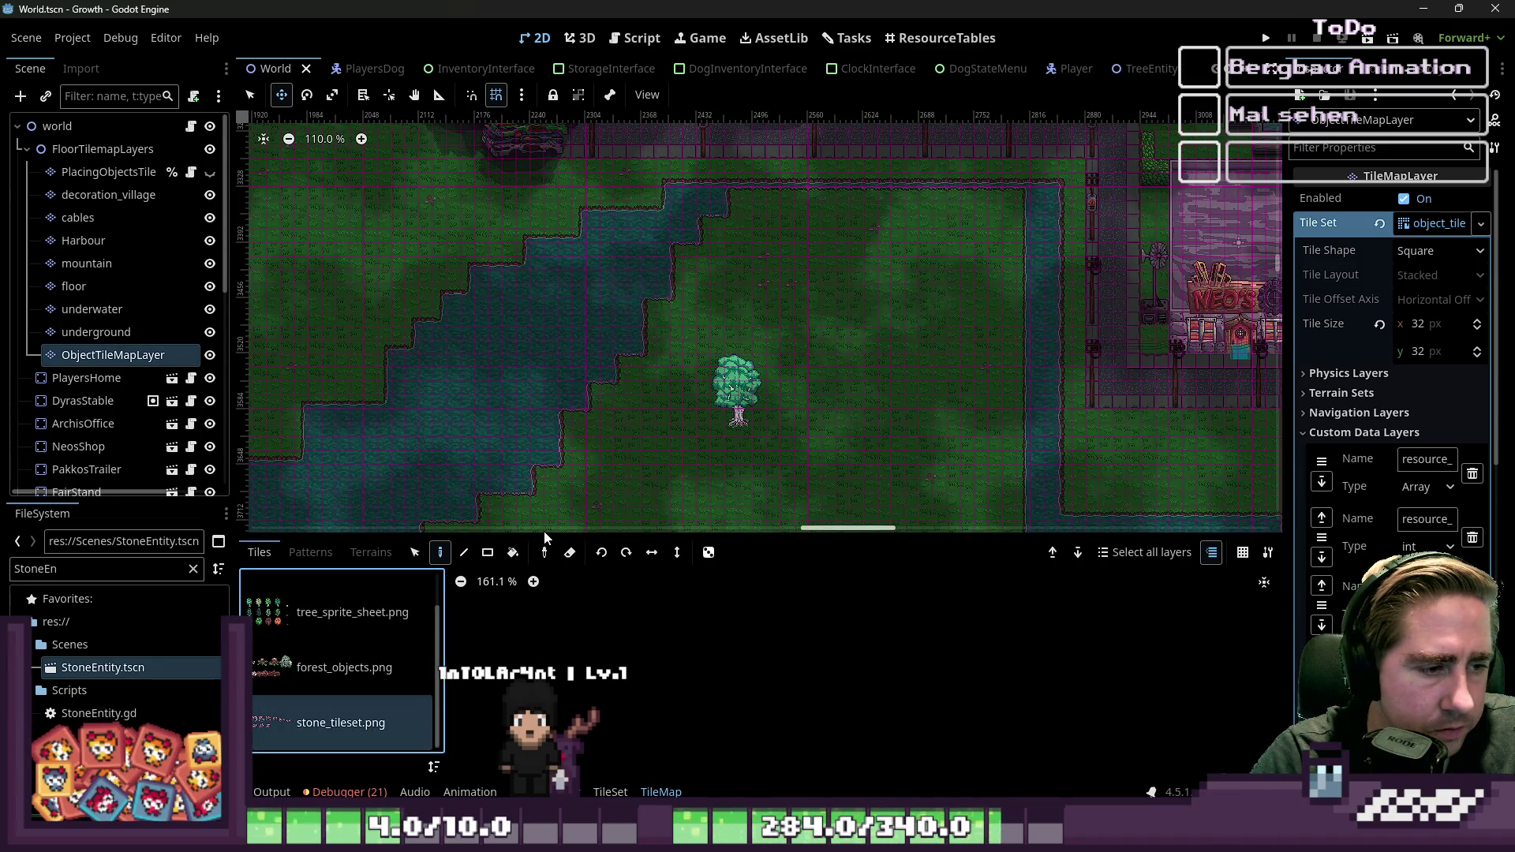
drag(544, 533, 544, 150)
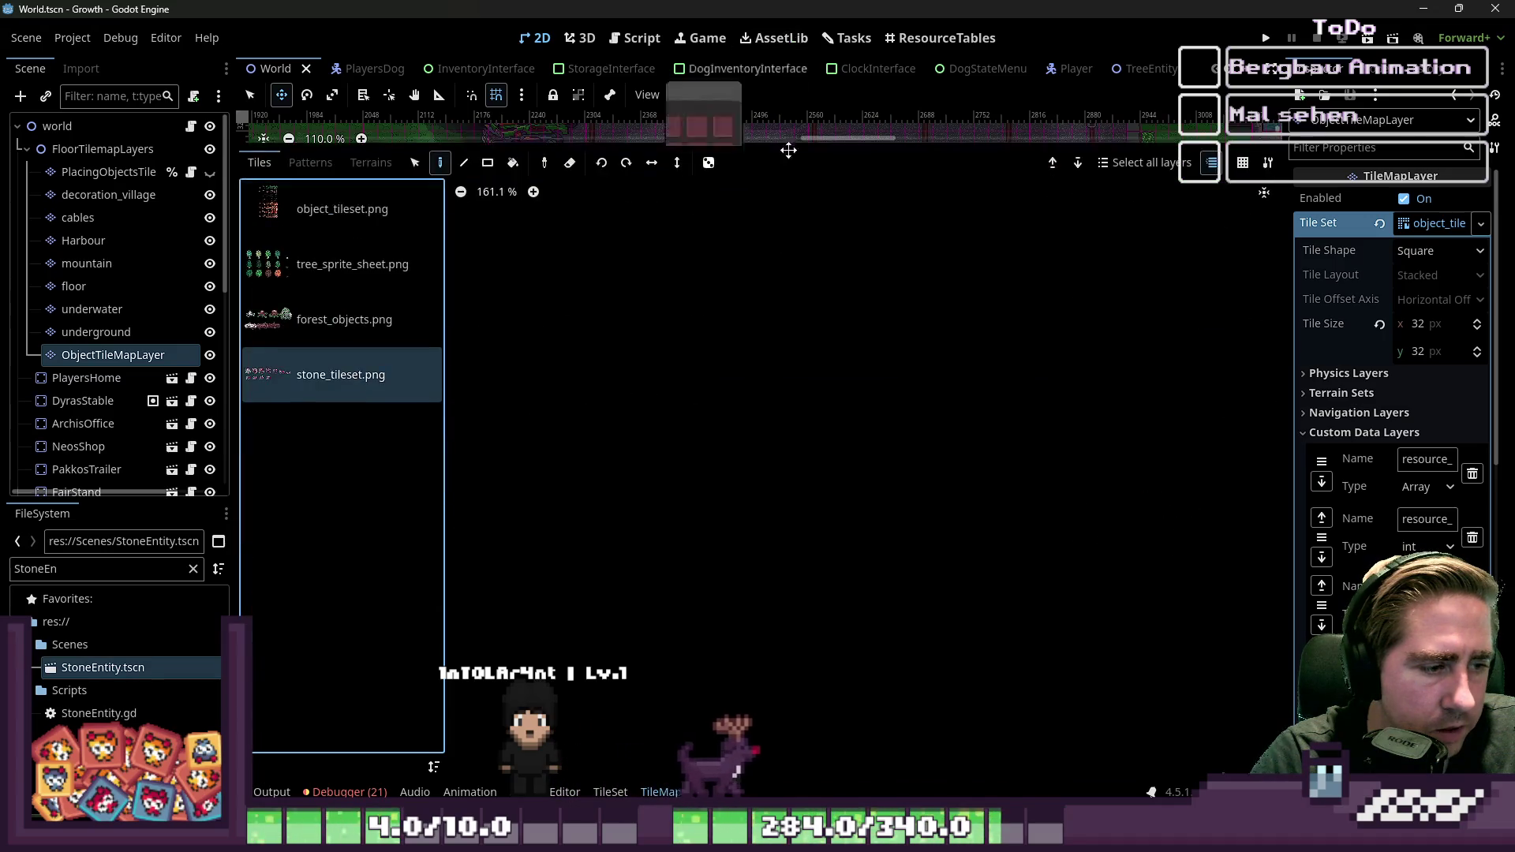
click(610, 792)
scroll(640, 414, up, 5)
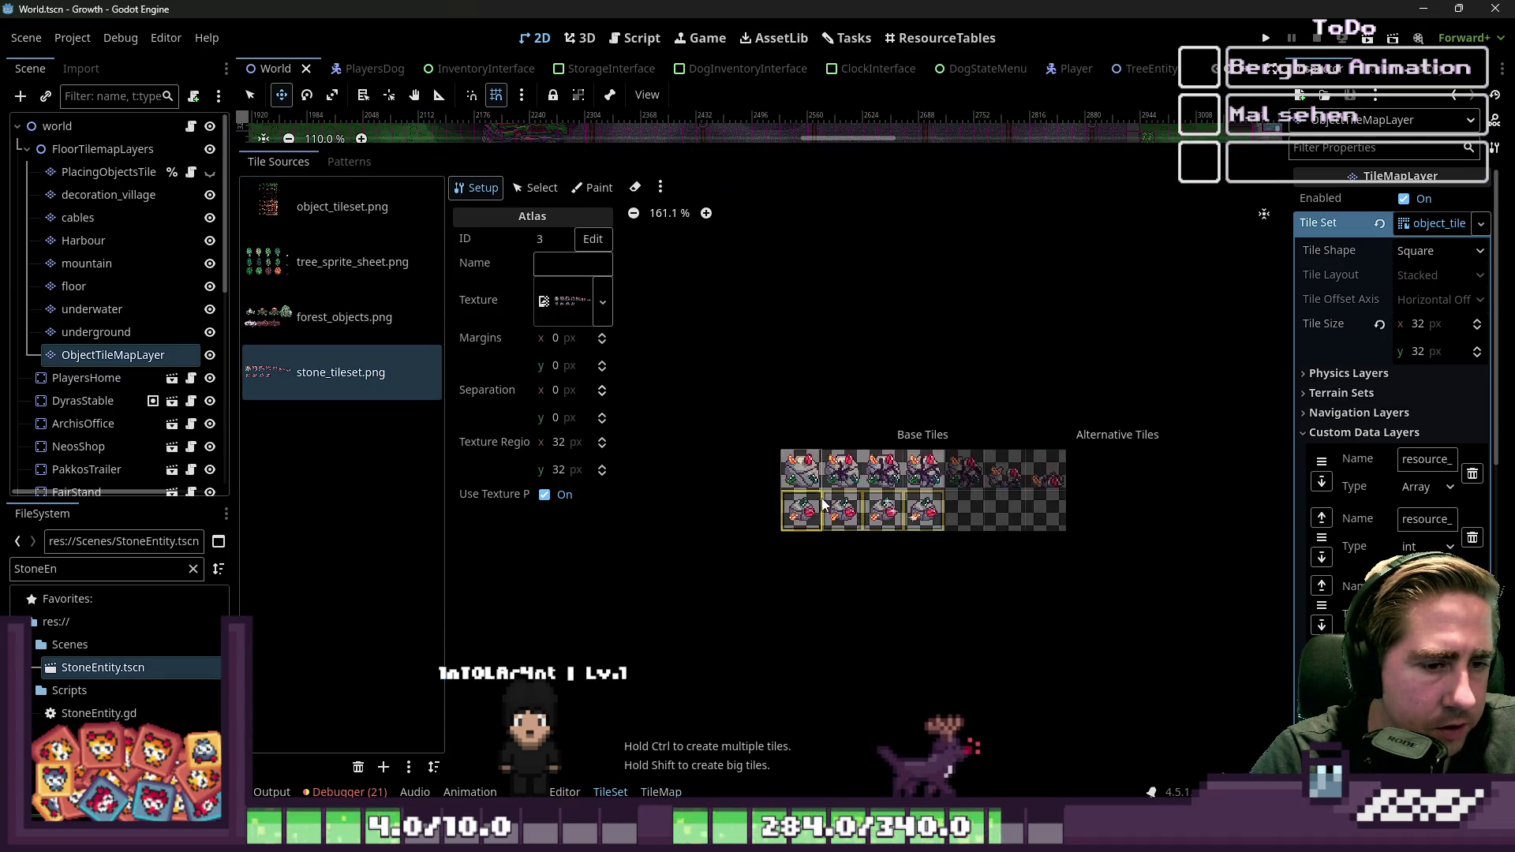
click(543, 188)
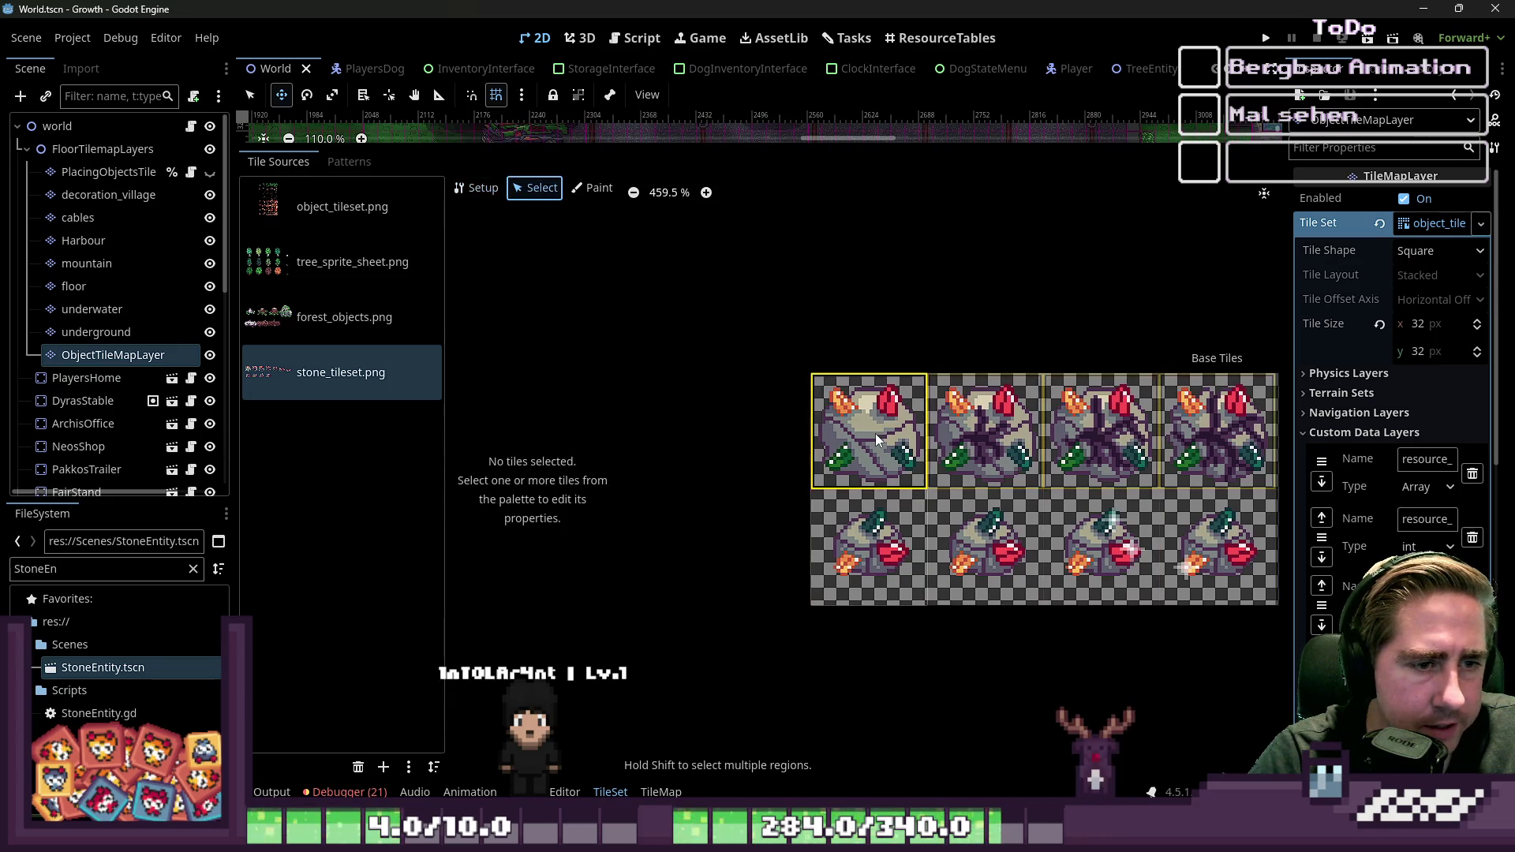
Step: Set the first stone tile's animation columns to 0 and delete its three extra frames
click(877, 438)
click(487, 340)
text(4)
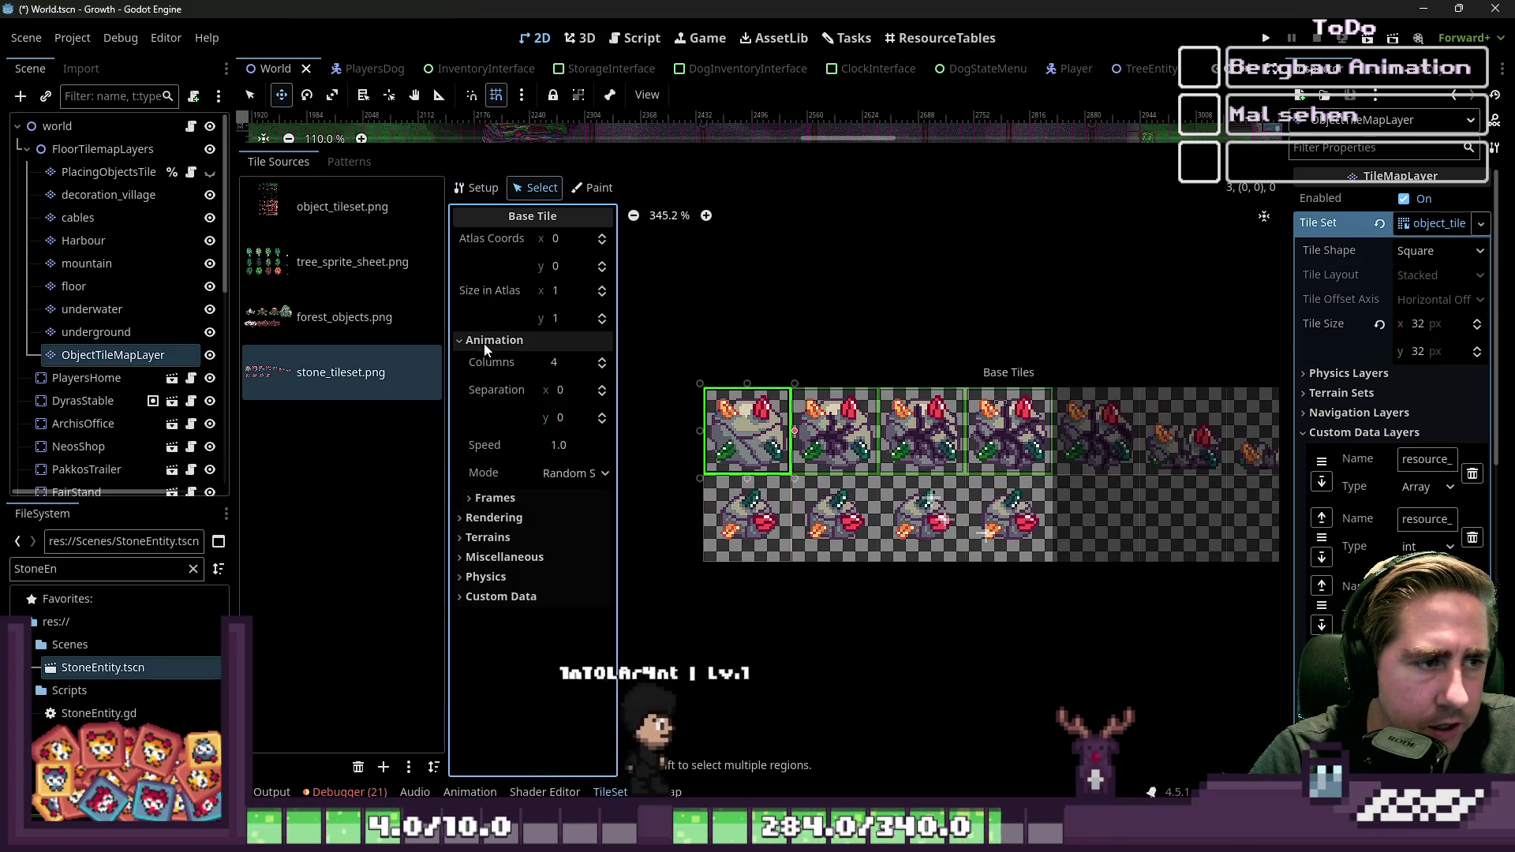
click(600, 366)
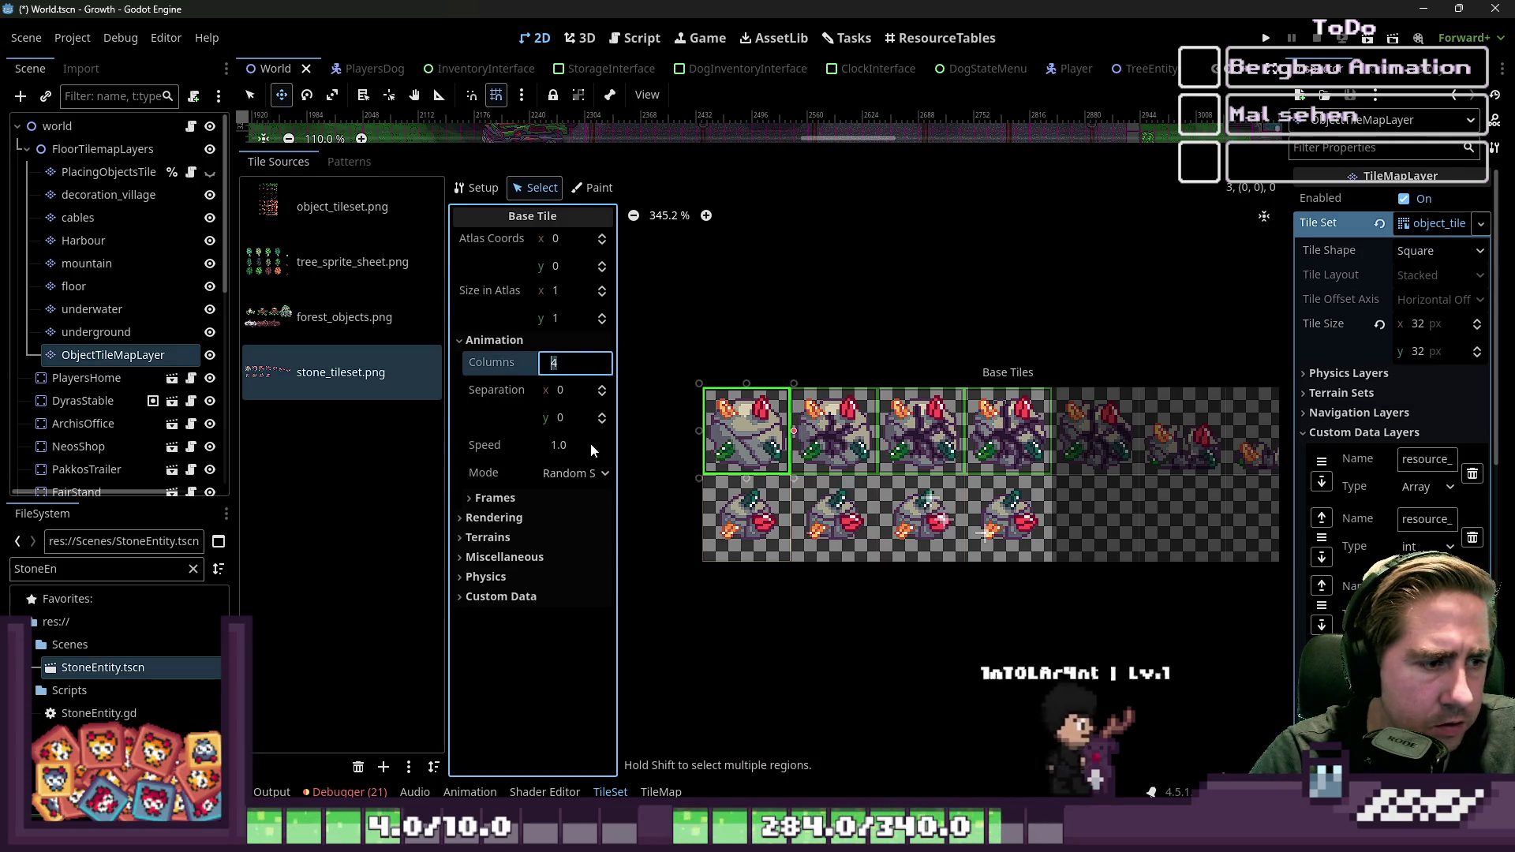
click(530, 498)
click(592, 534)
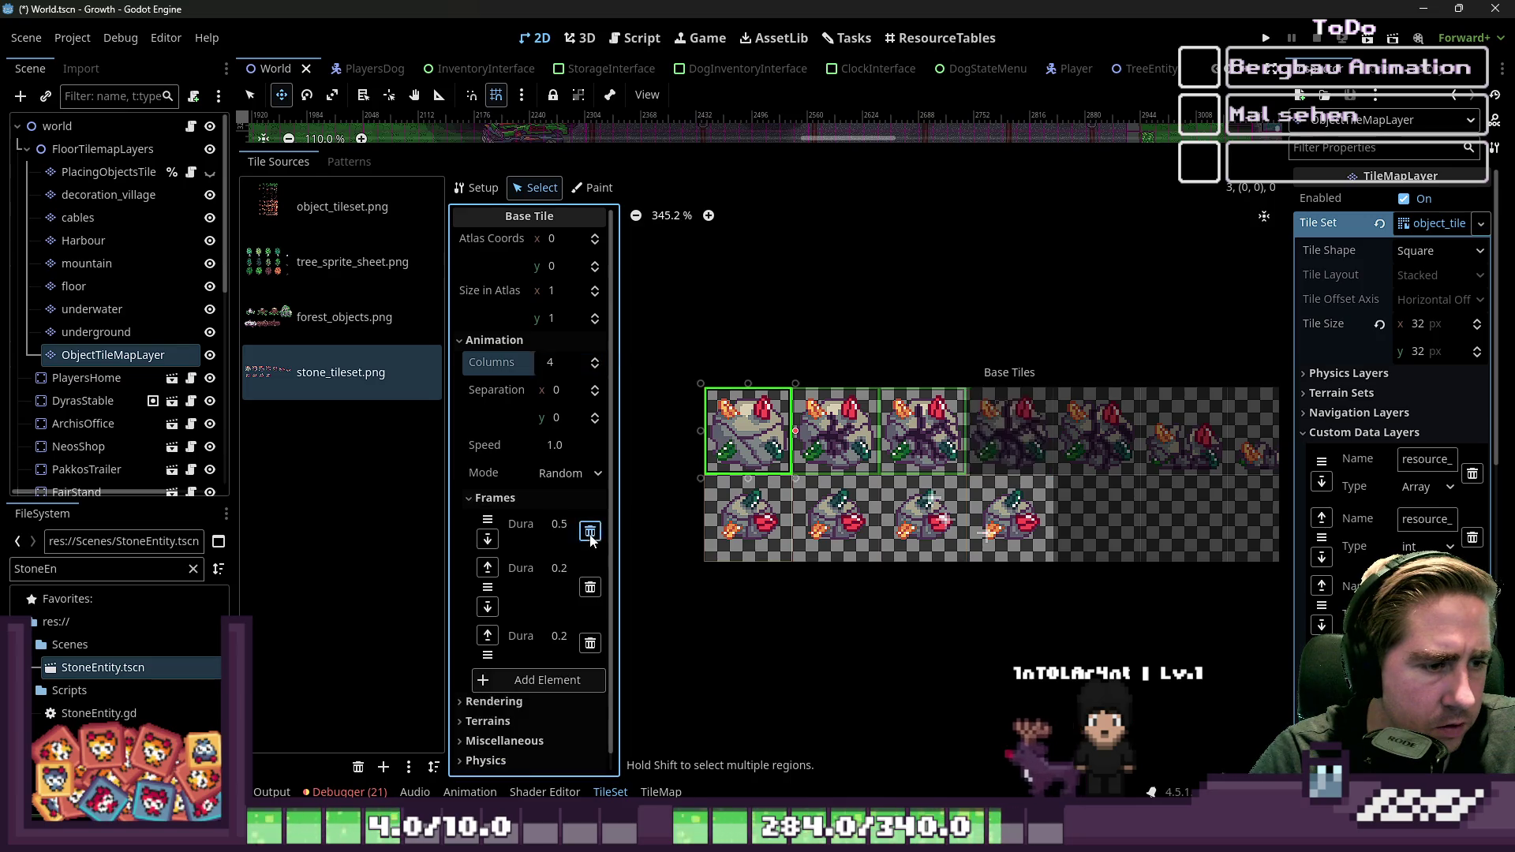
click(593, 530)
click(597, 524)
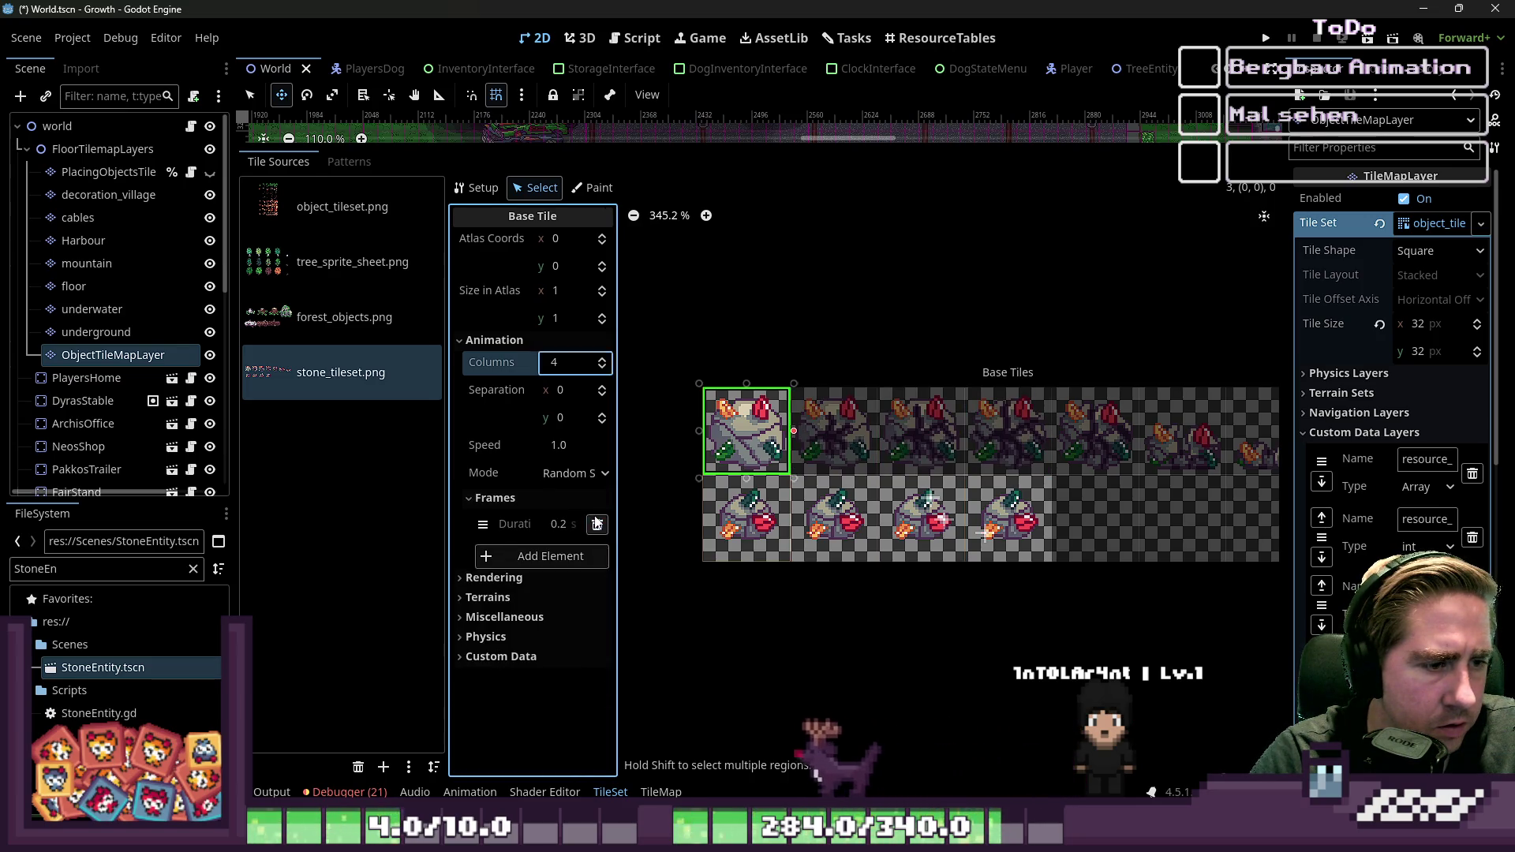
click(603, 367)
click(602, 367)
click(602, 367)
click(602, 367)
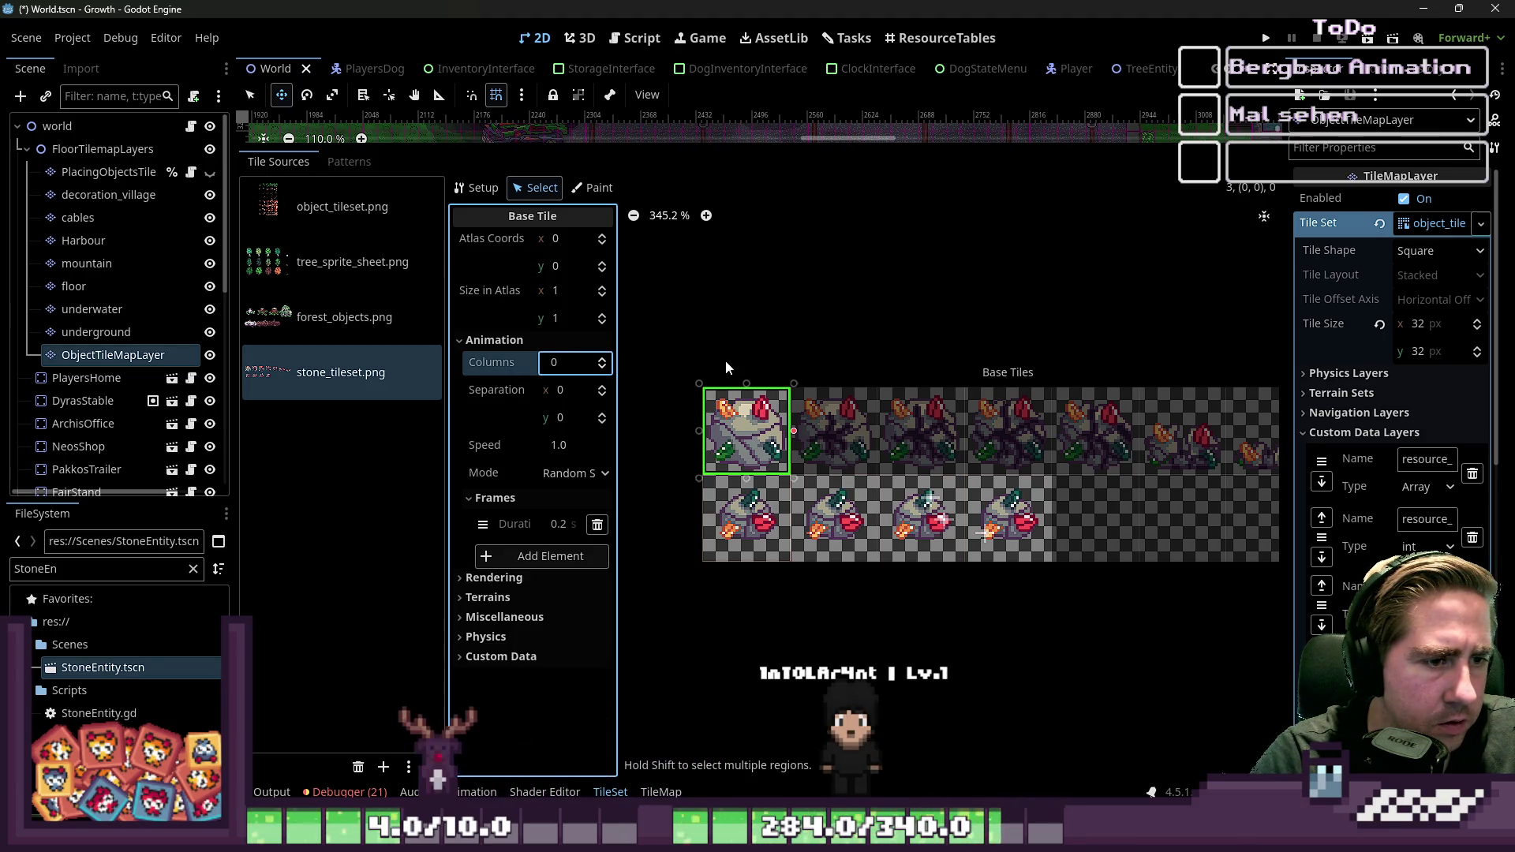
Step: Delete three extra frames from the stone tile below, keep Default animation mode, and run the game
click(745, 516)
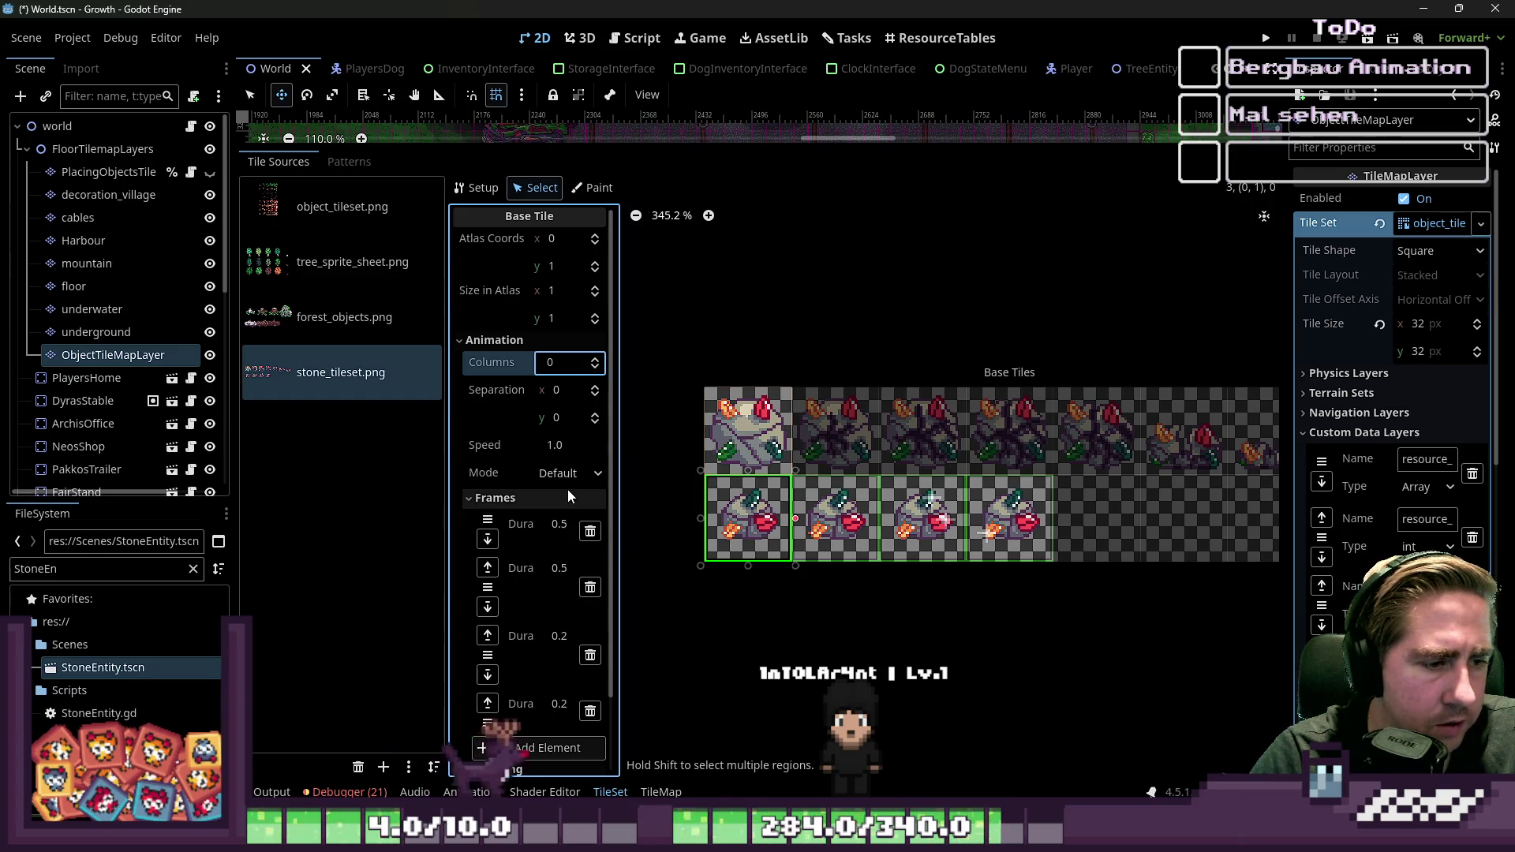
scroll(582, 474, down, 2)
click(592, 512)
click(591, 513)
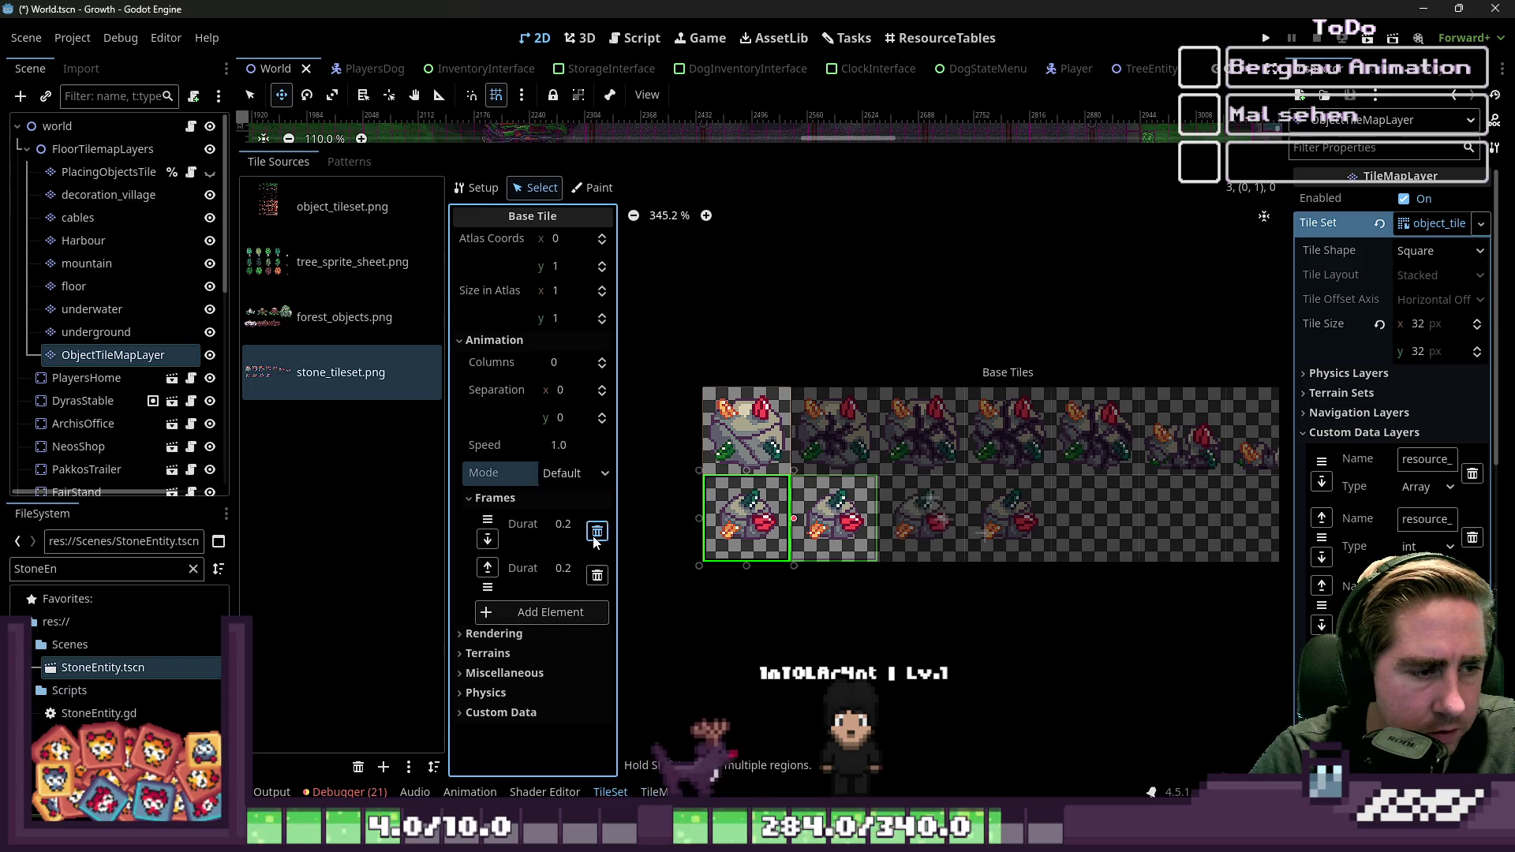
click(597, 531)
click(576, 472)
click(577, 472)
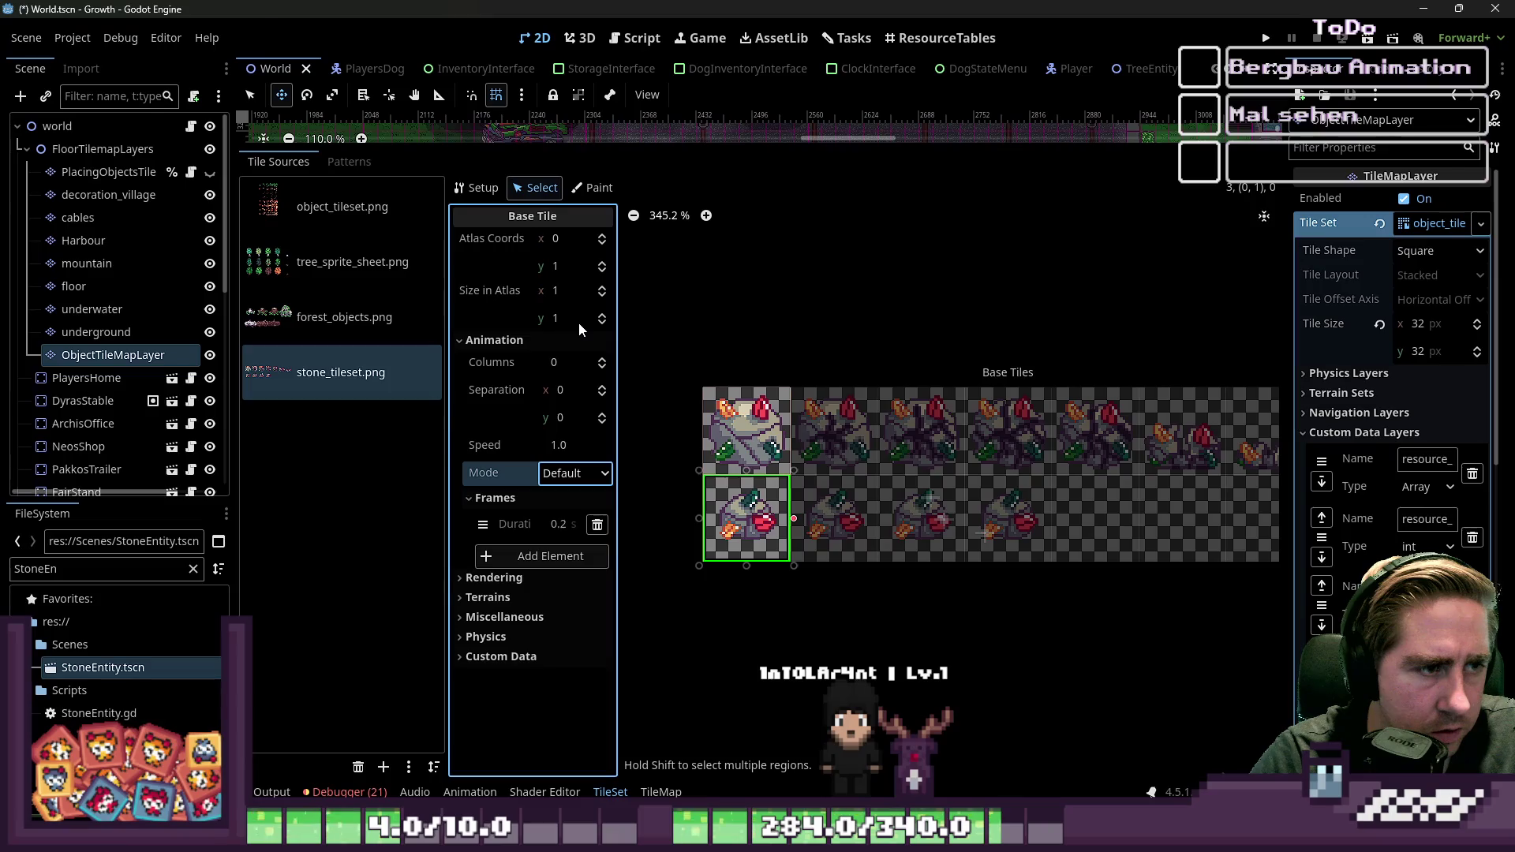
click(718, 432)
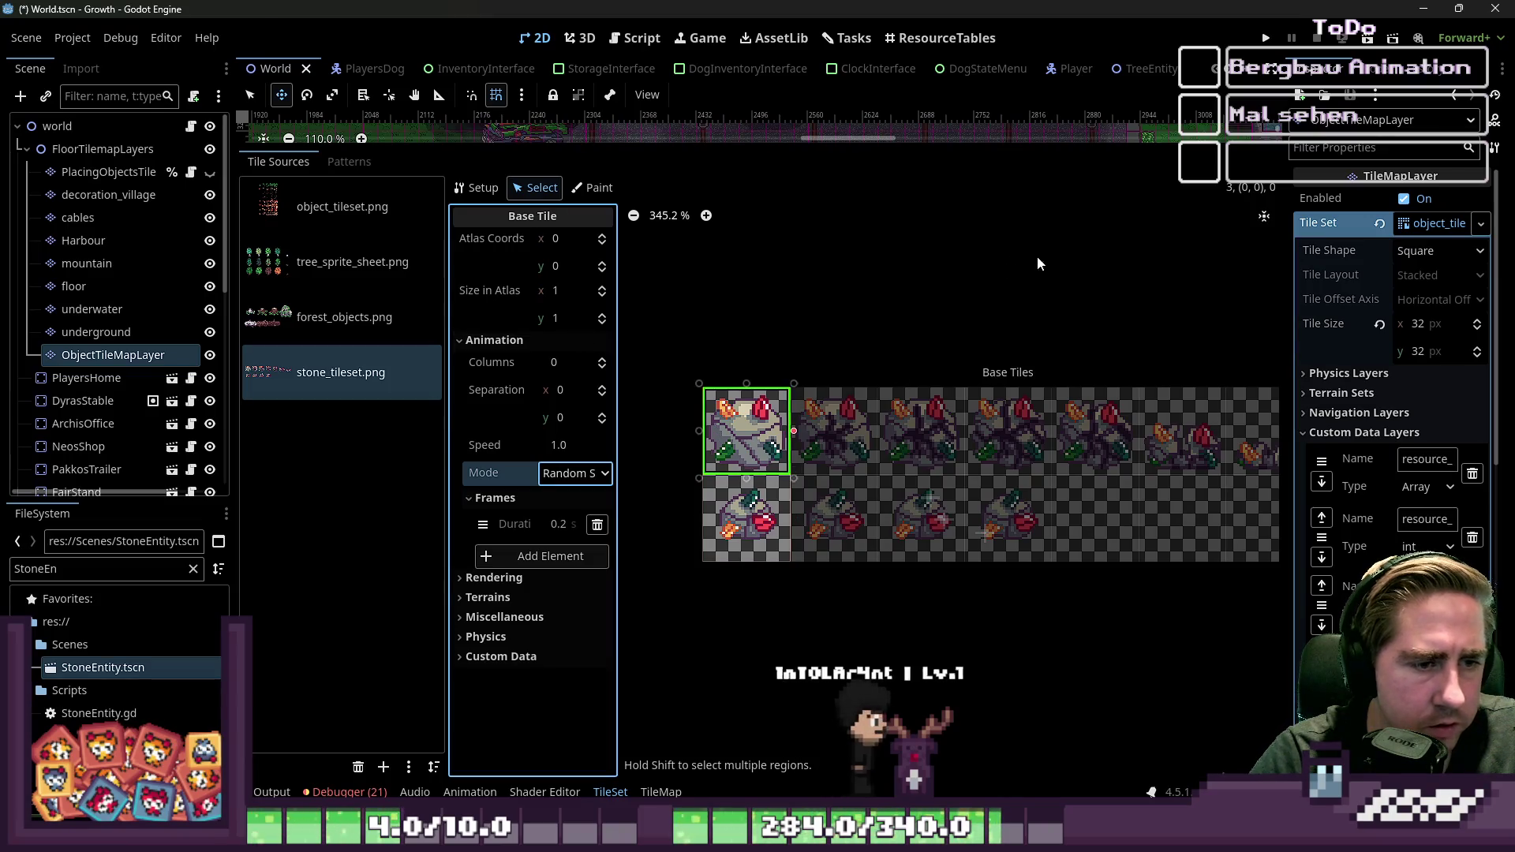
click(1266, 38)
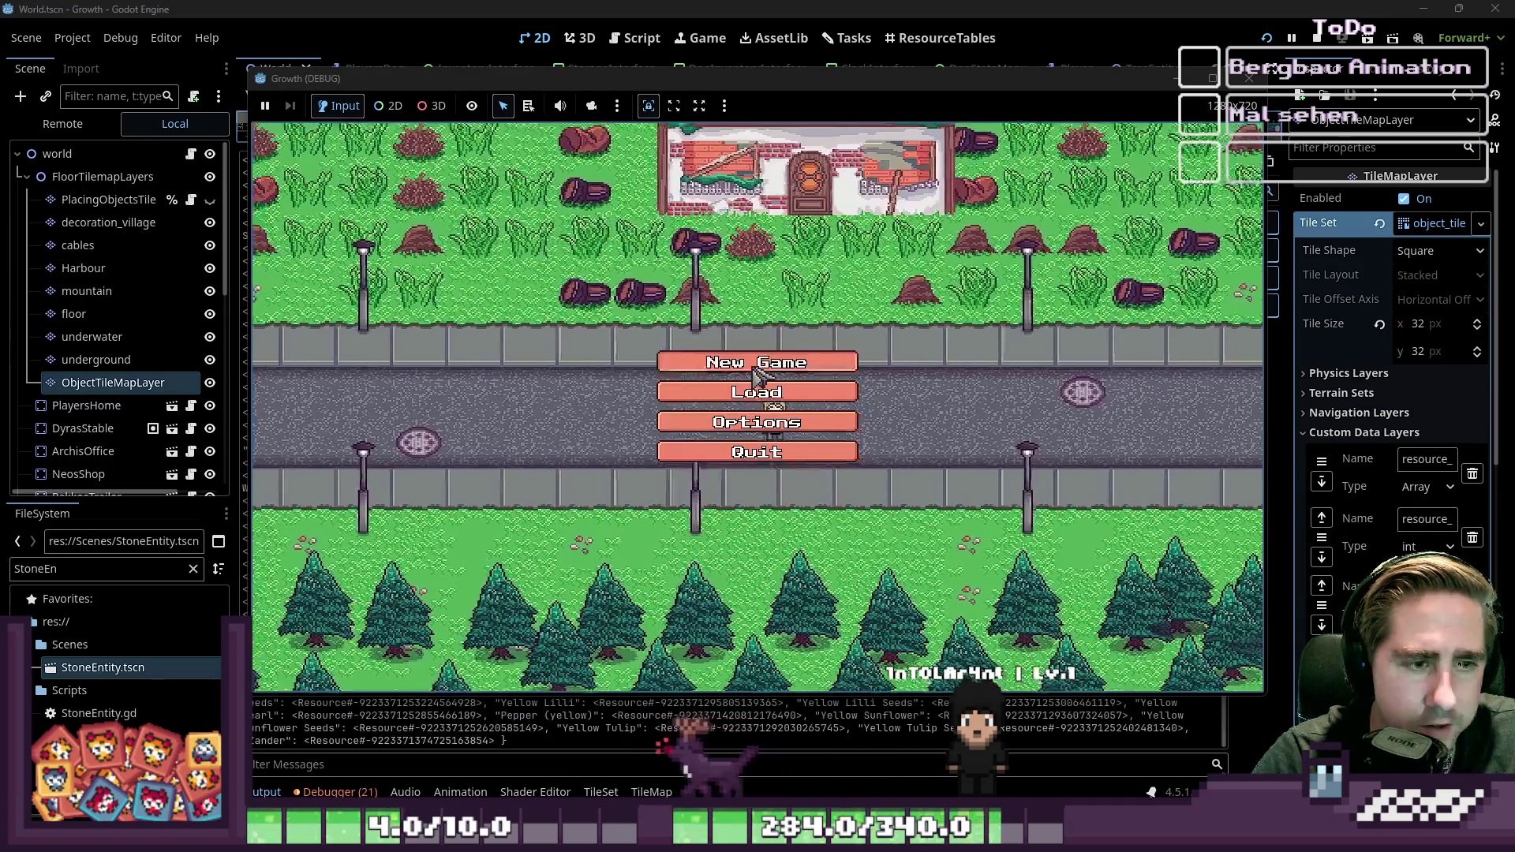
Step: Create a character named 'asdg', start the game, check the inventory and equip the pickaxe from slot 1
click(754, 362)
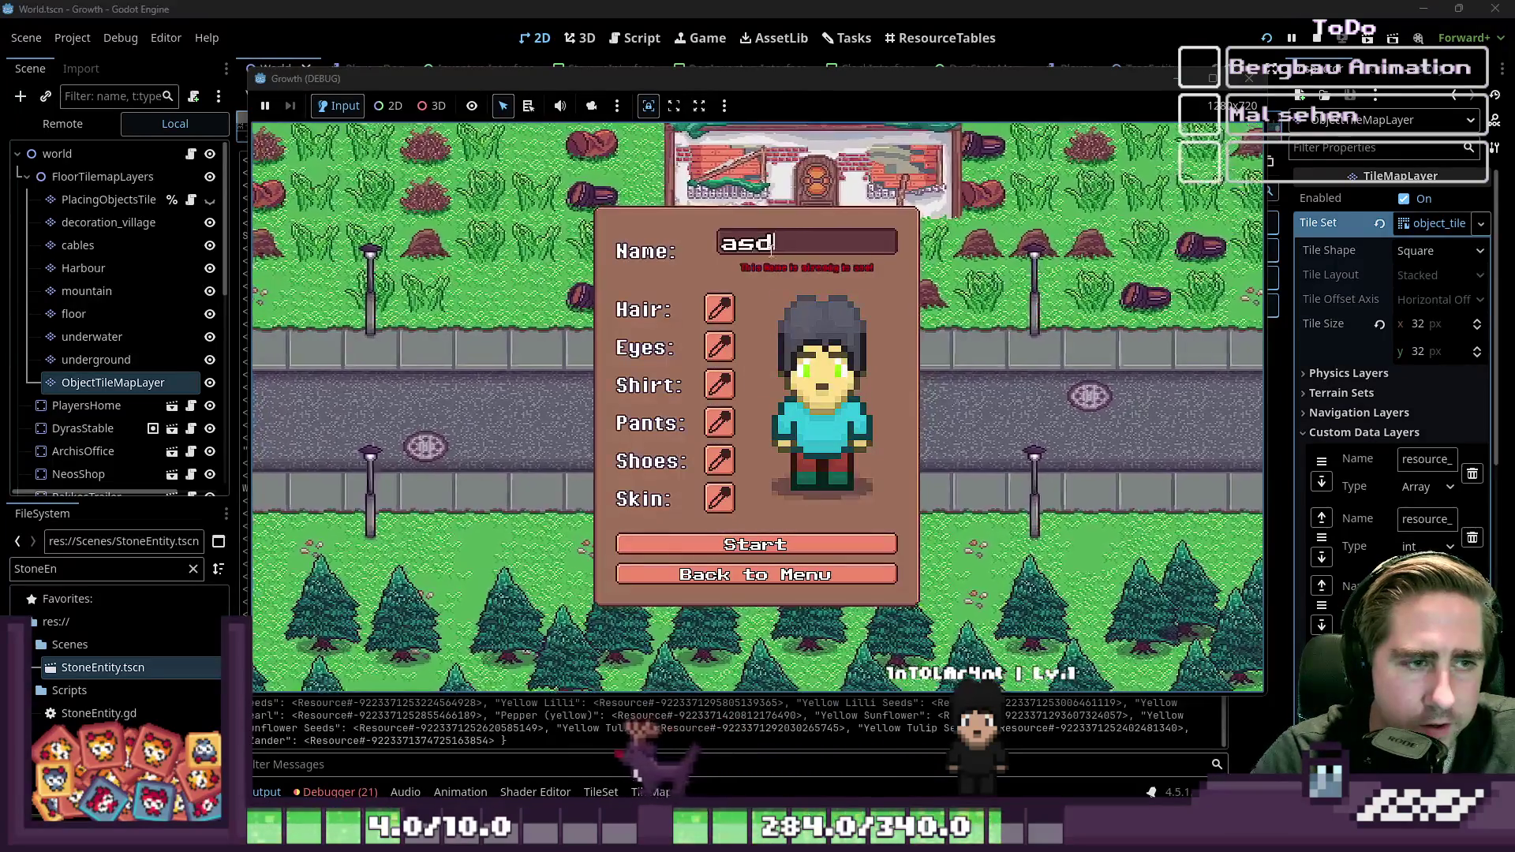
text(asdg)
click(740, 541)
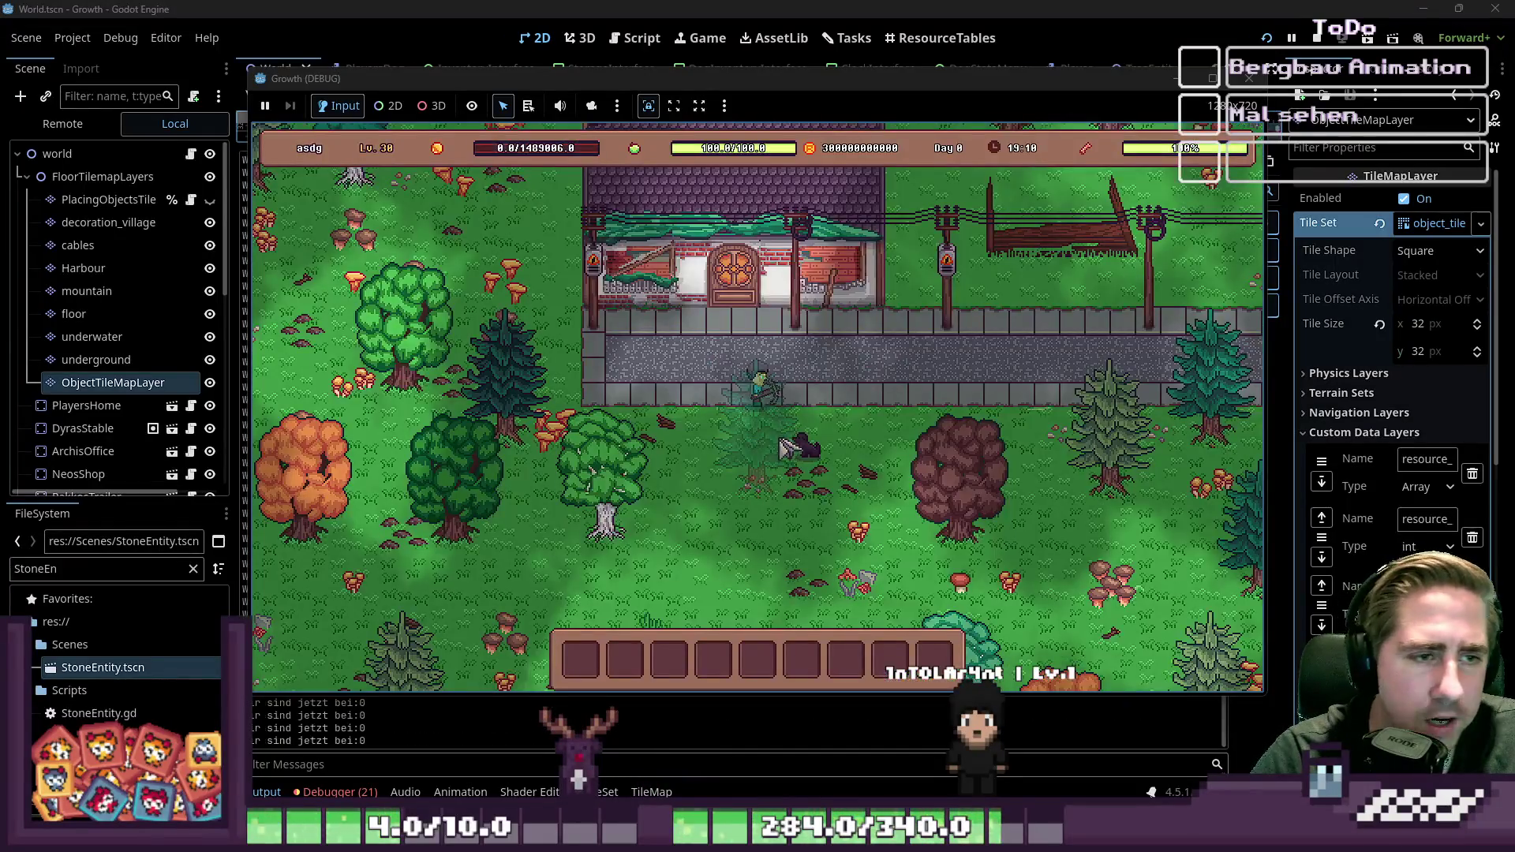
key(i)
scroll(931, 300, down, 3)
scroll(932, 284, down, 5)
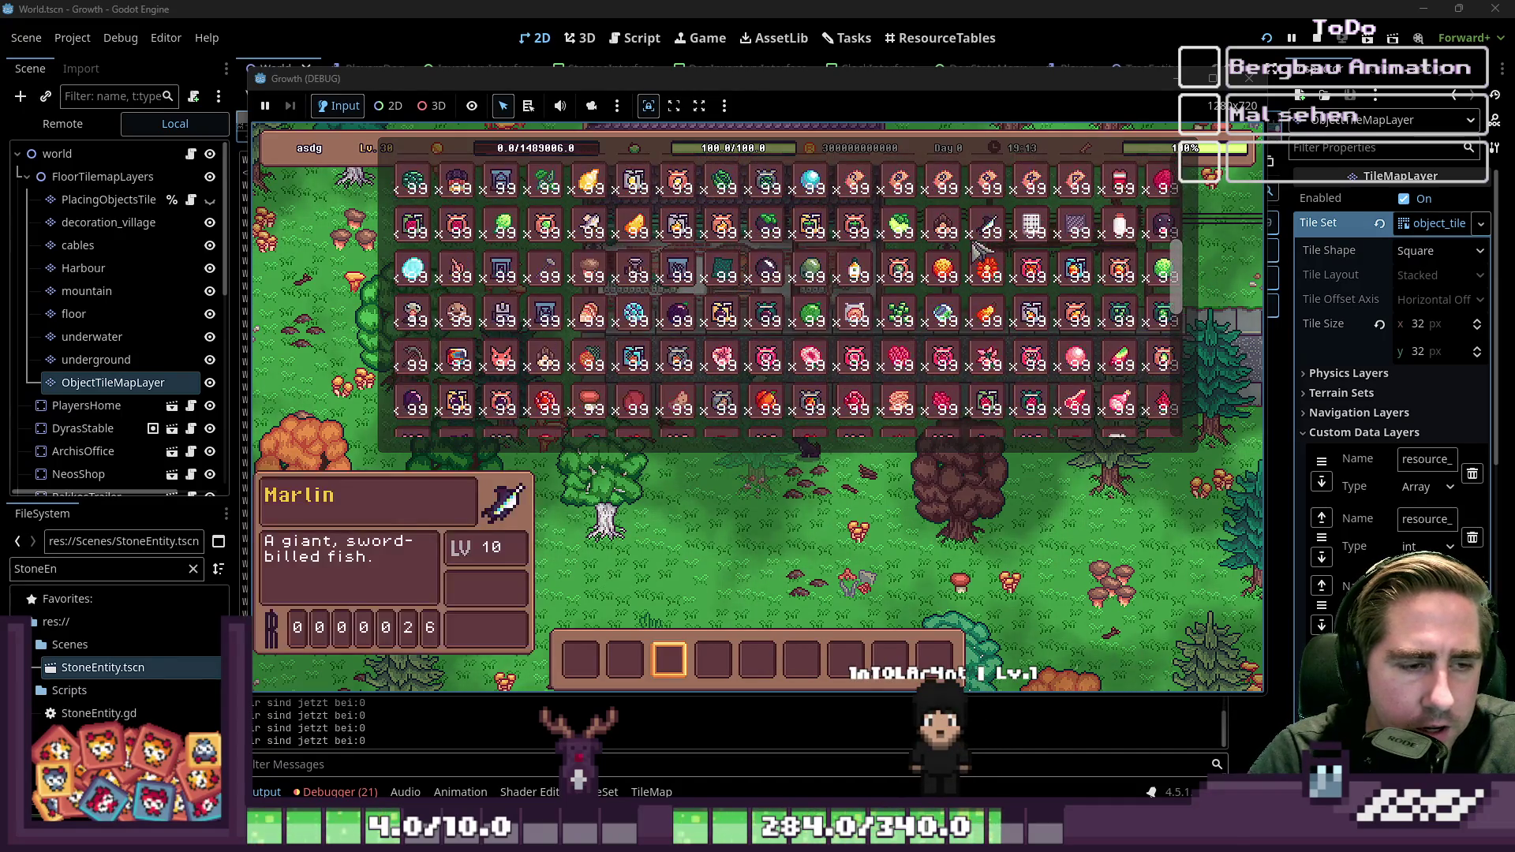
scroll(856, 336, down, 5)
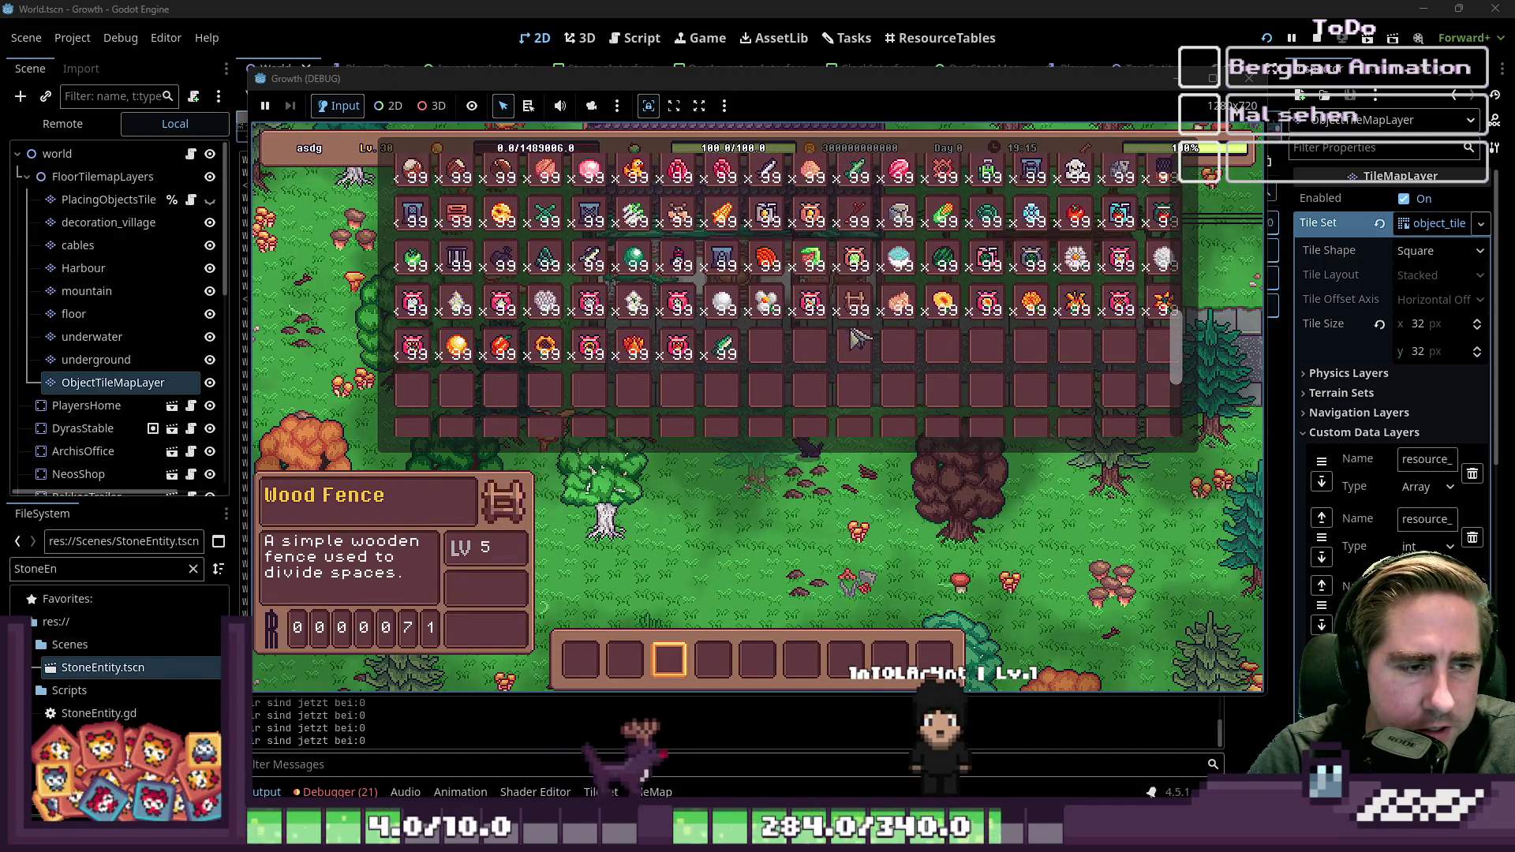
scroll(856, 336, up, 8)
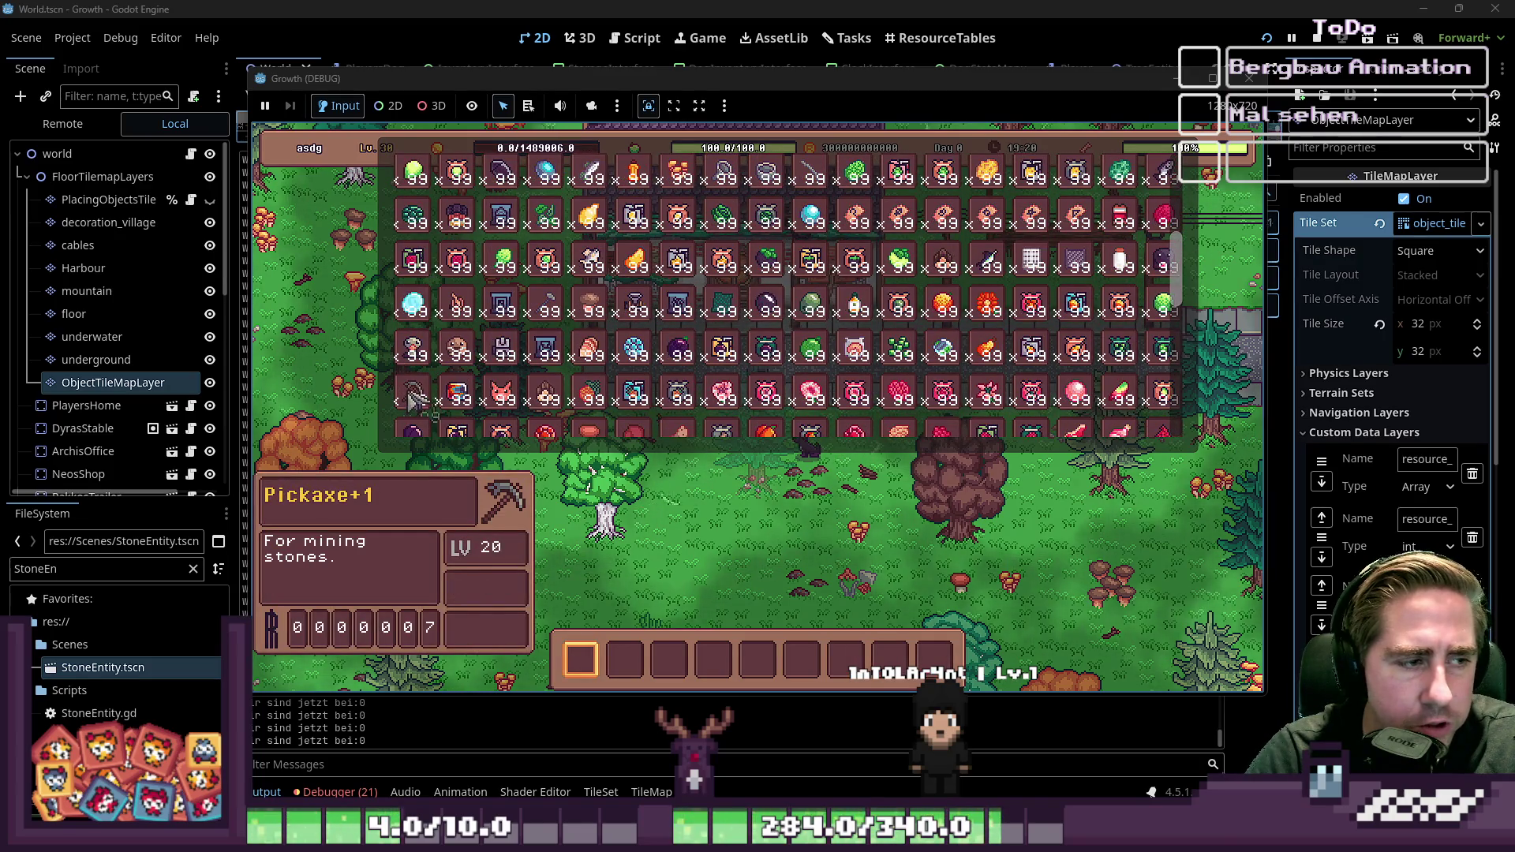
key(1)
Step: Walk through the world to the cave and break the first three rocks with the pickaxe
key(w+d)
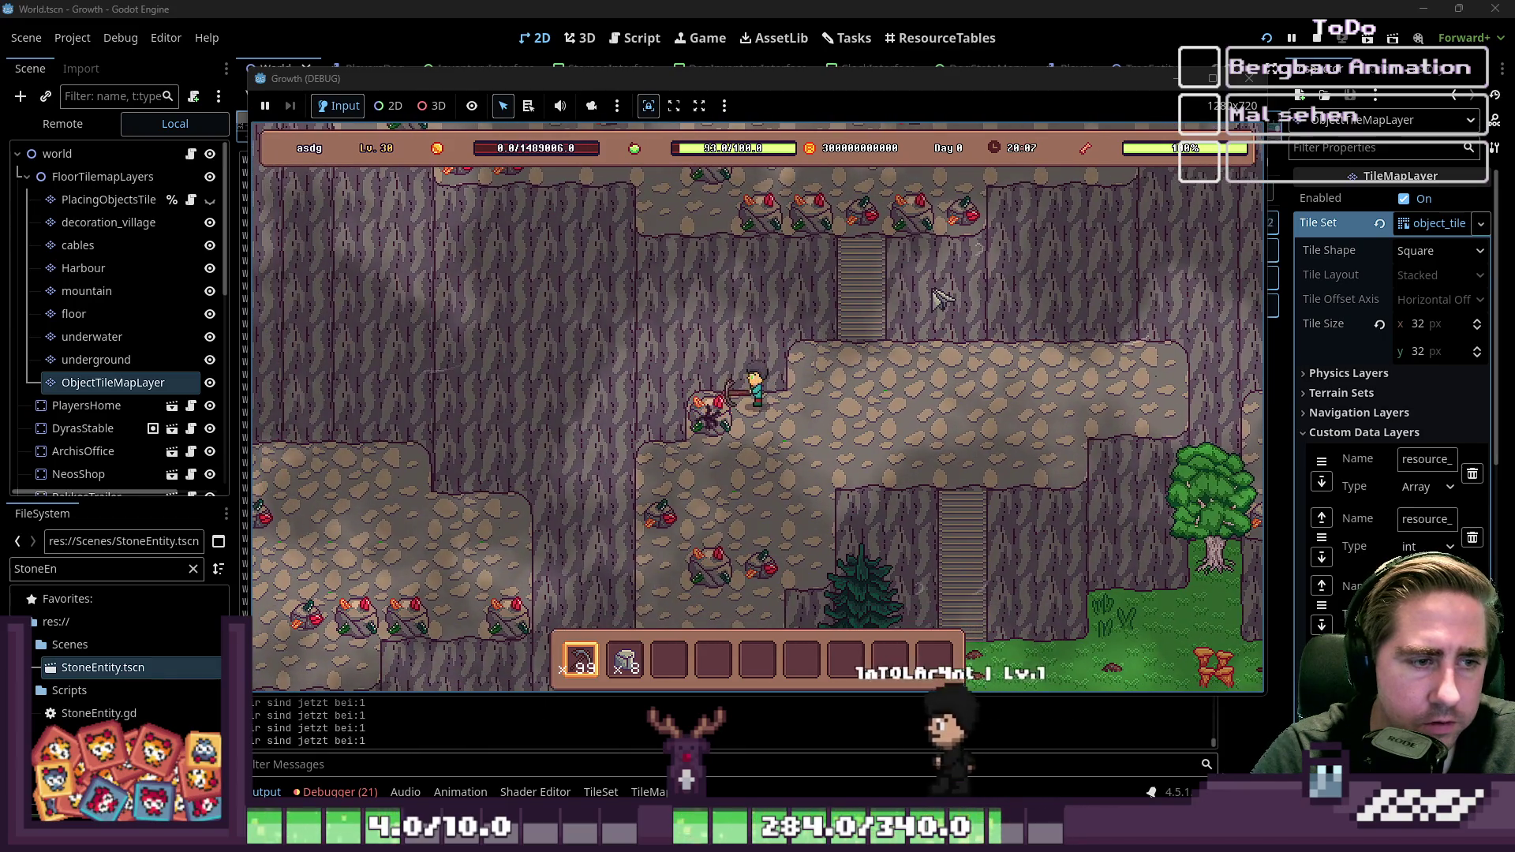
key(s)
key(d)
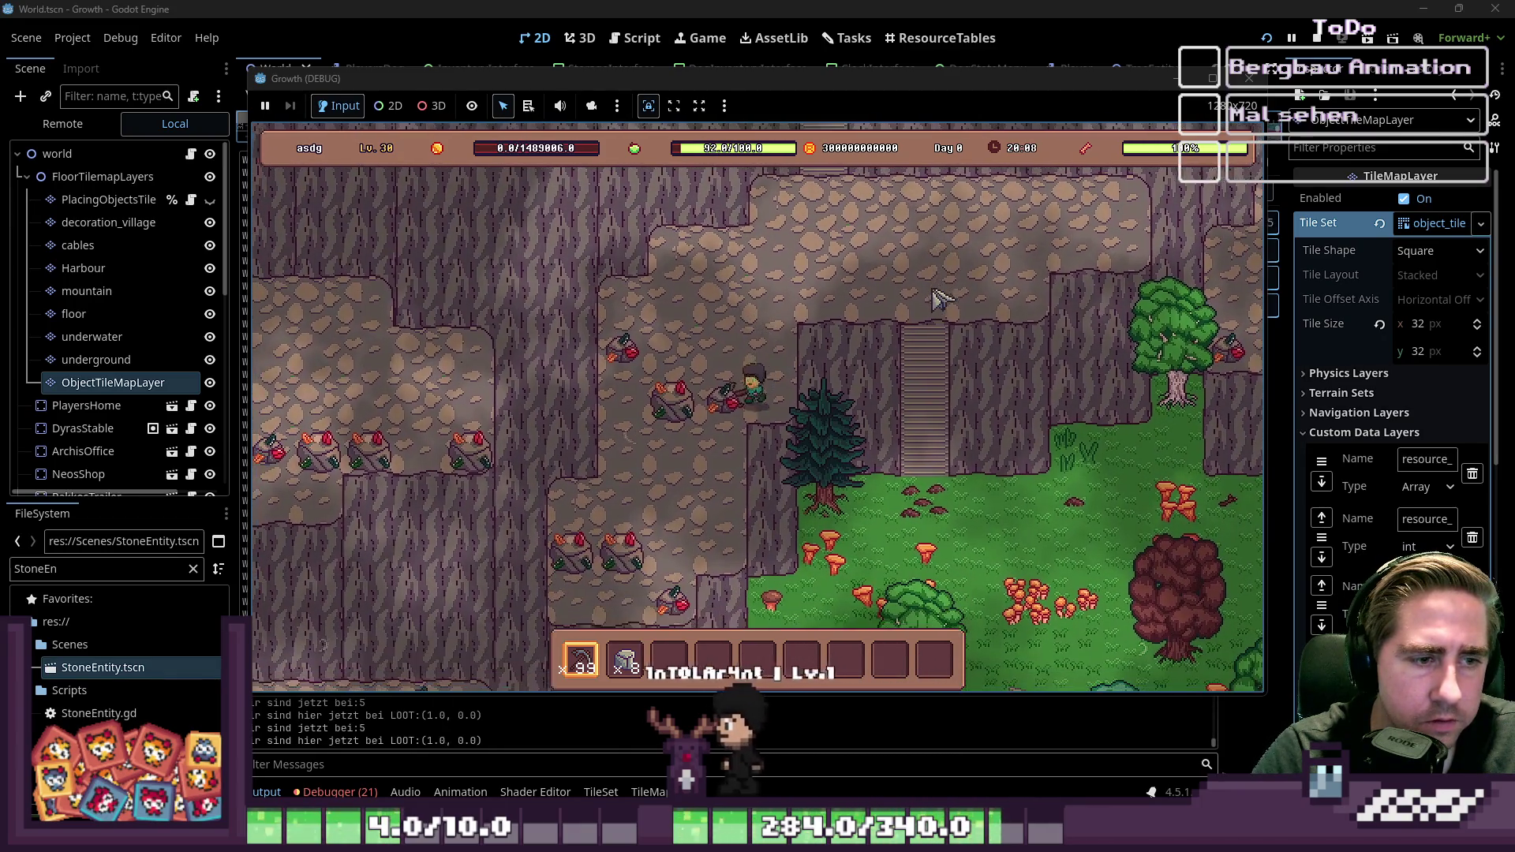
click(939, 299)
key(a)
click(939, 299)
key(w)
key(a)
click(939, 298)
Step: Break the remaining rocks beside the character and leave the game
key(s)
key(a)
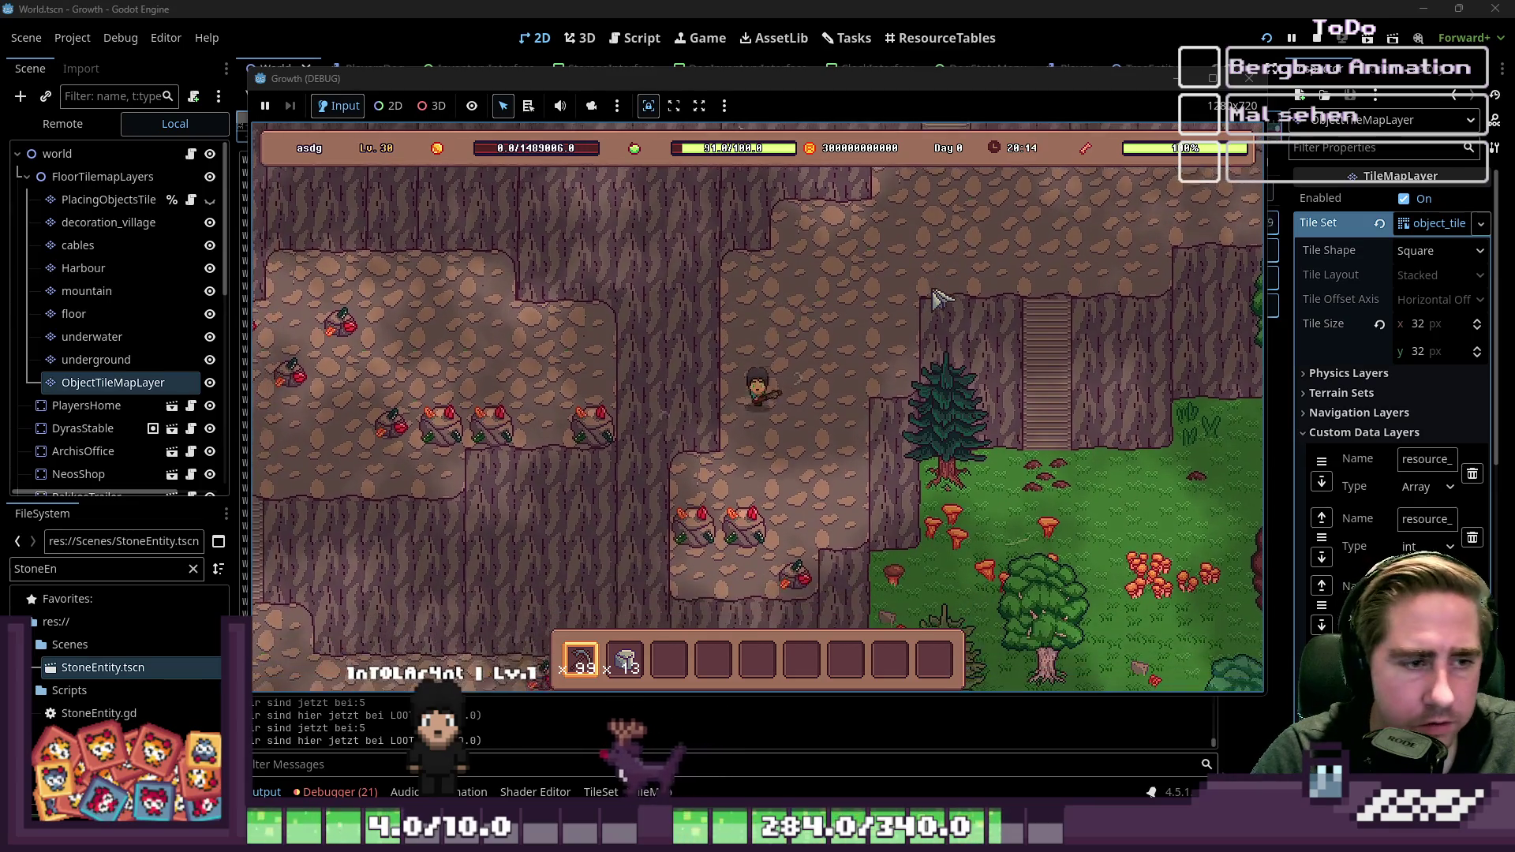
click(939, 299)
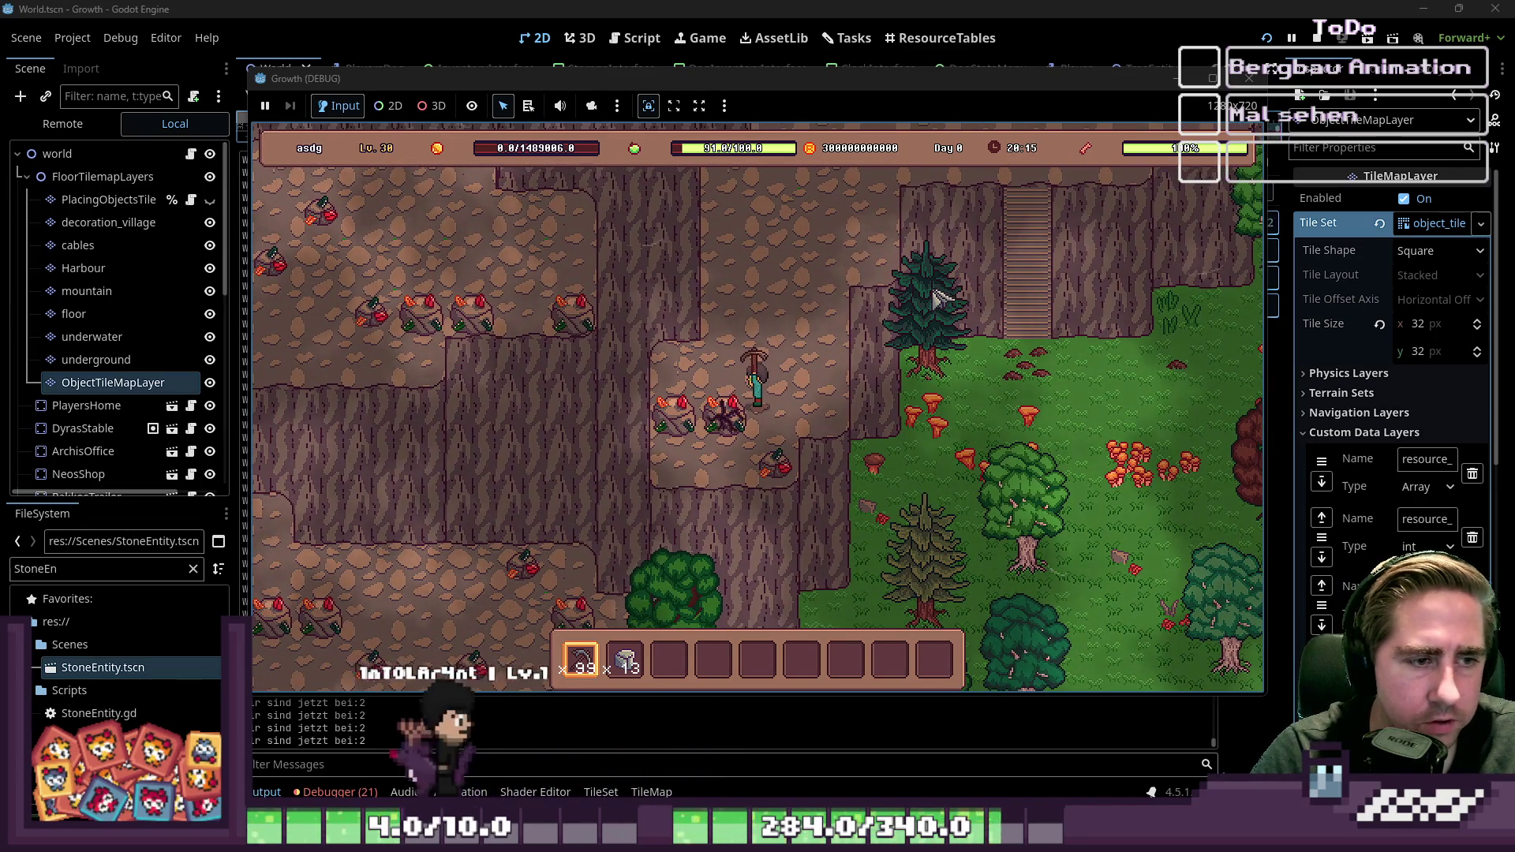
key(s)
key(a)
key(w)
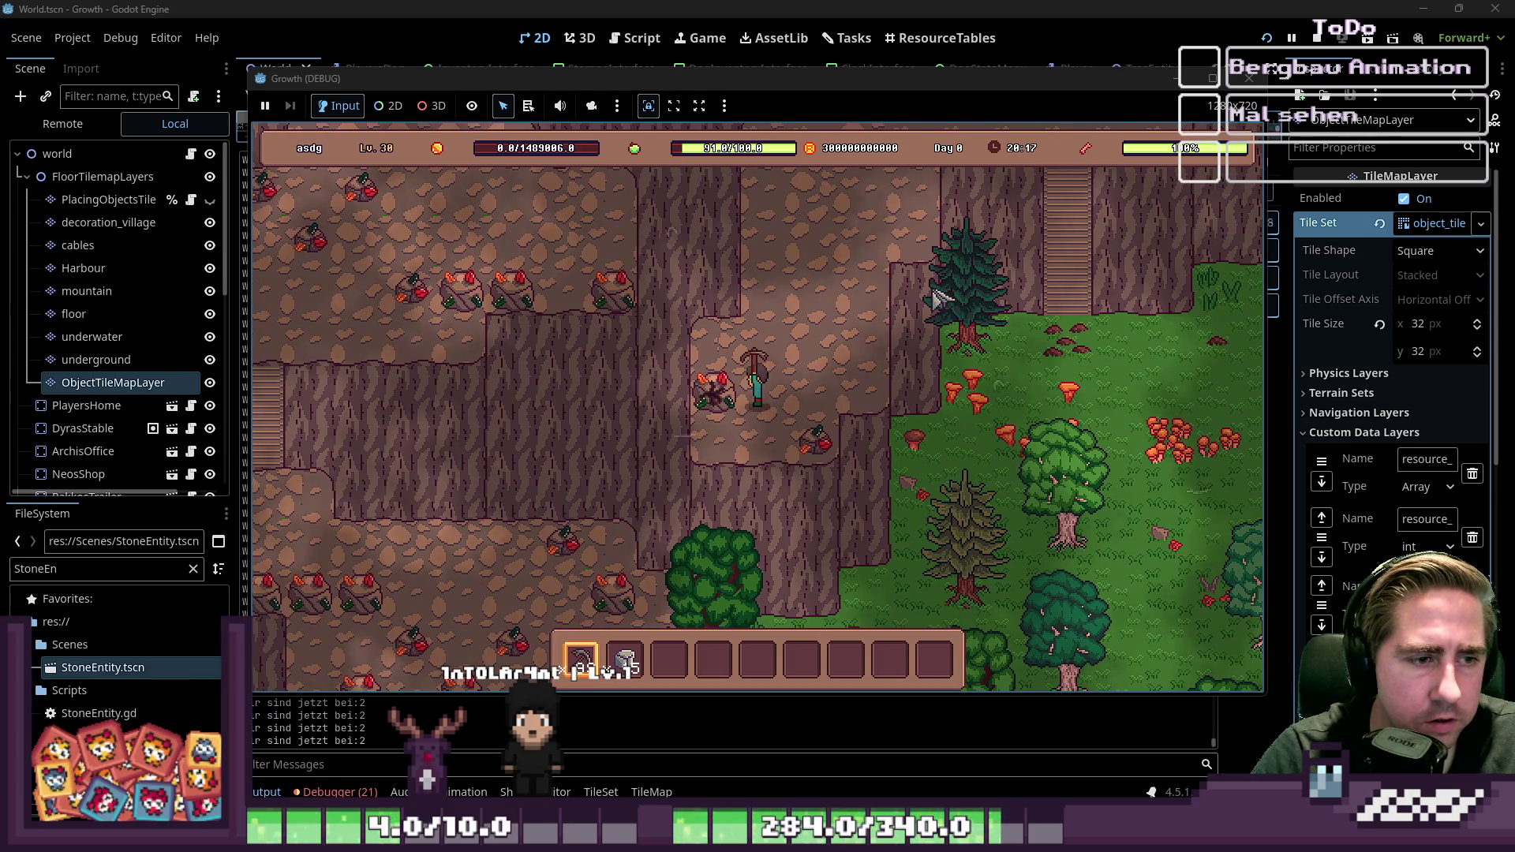
click(1261, 71)
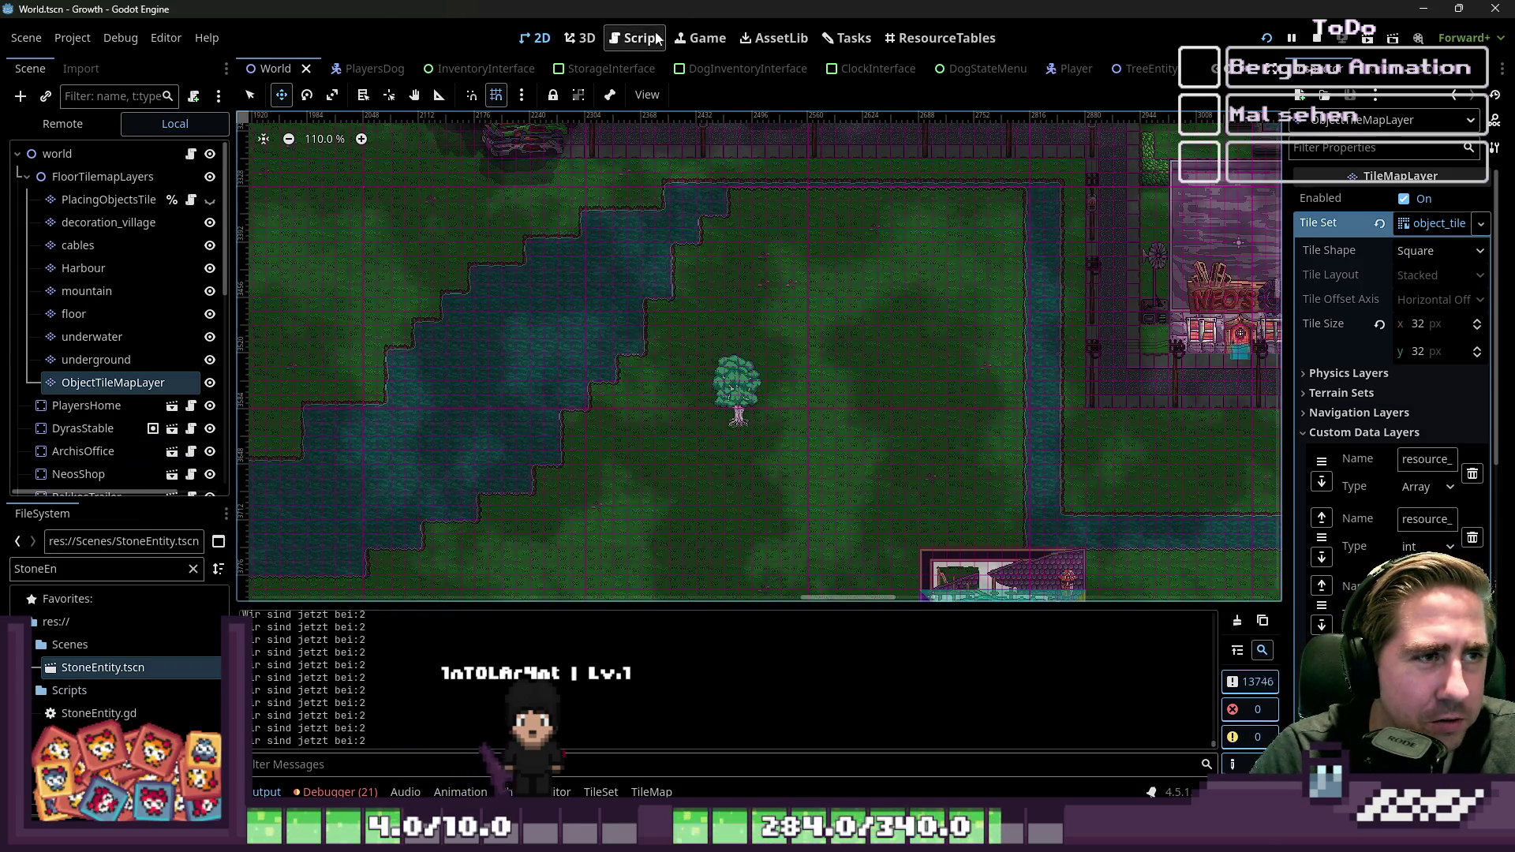
Step: Review the script in the script editor, comparing it with the 2D scene view
click(640, 38)
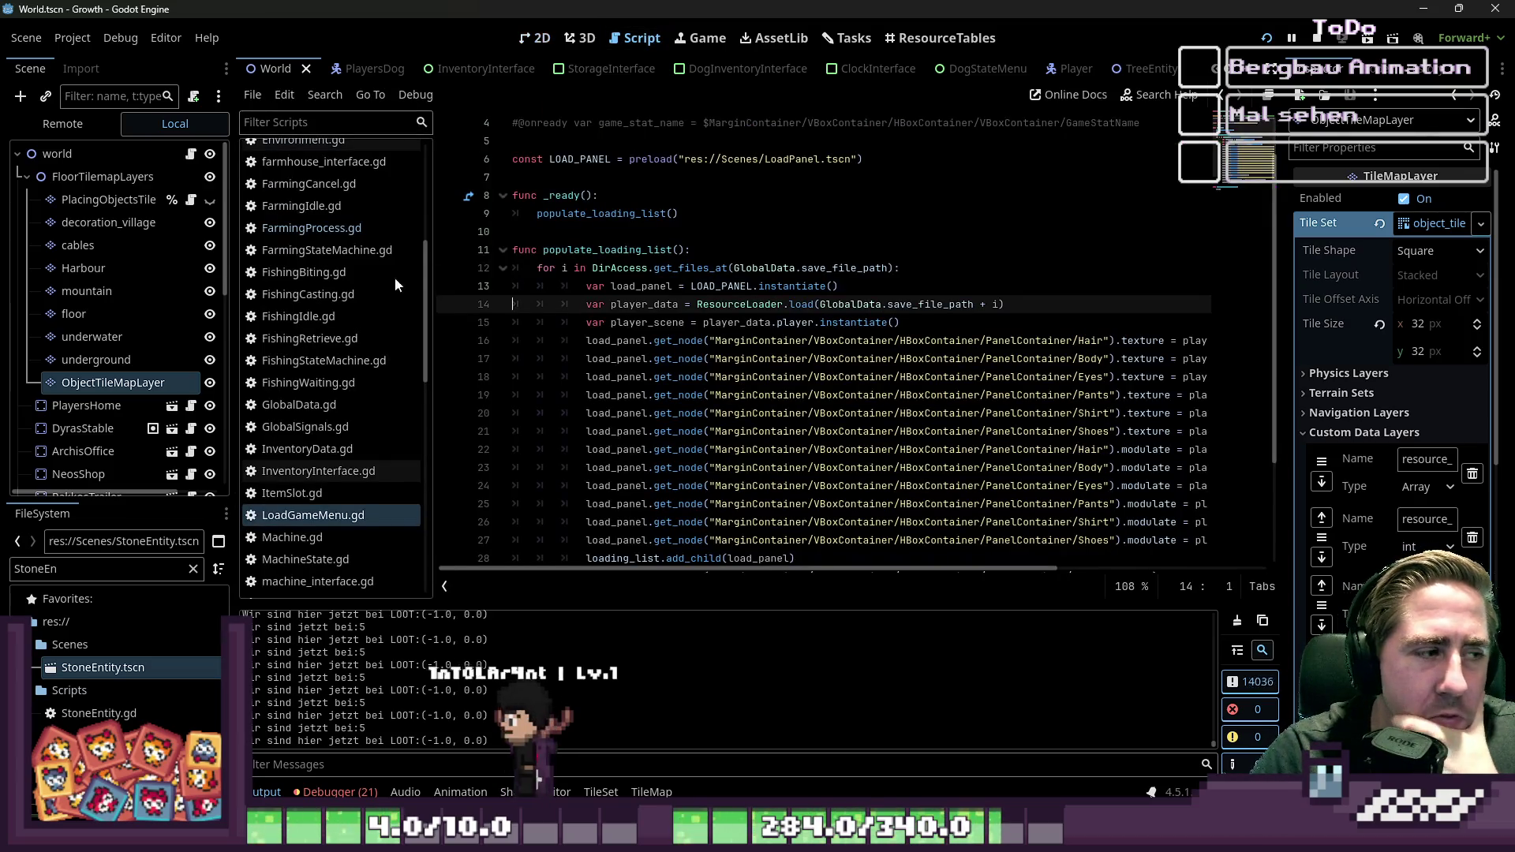
scroll(141, 407, down, 5)
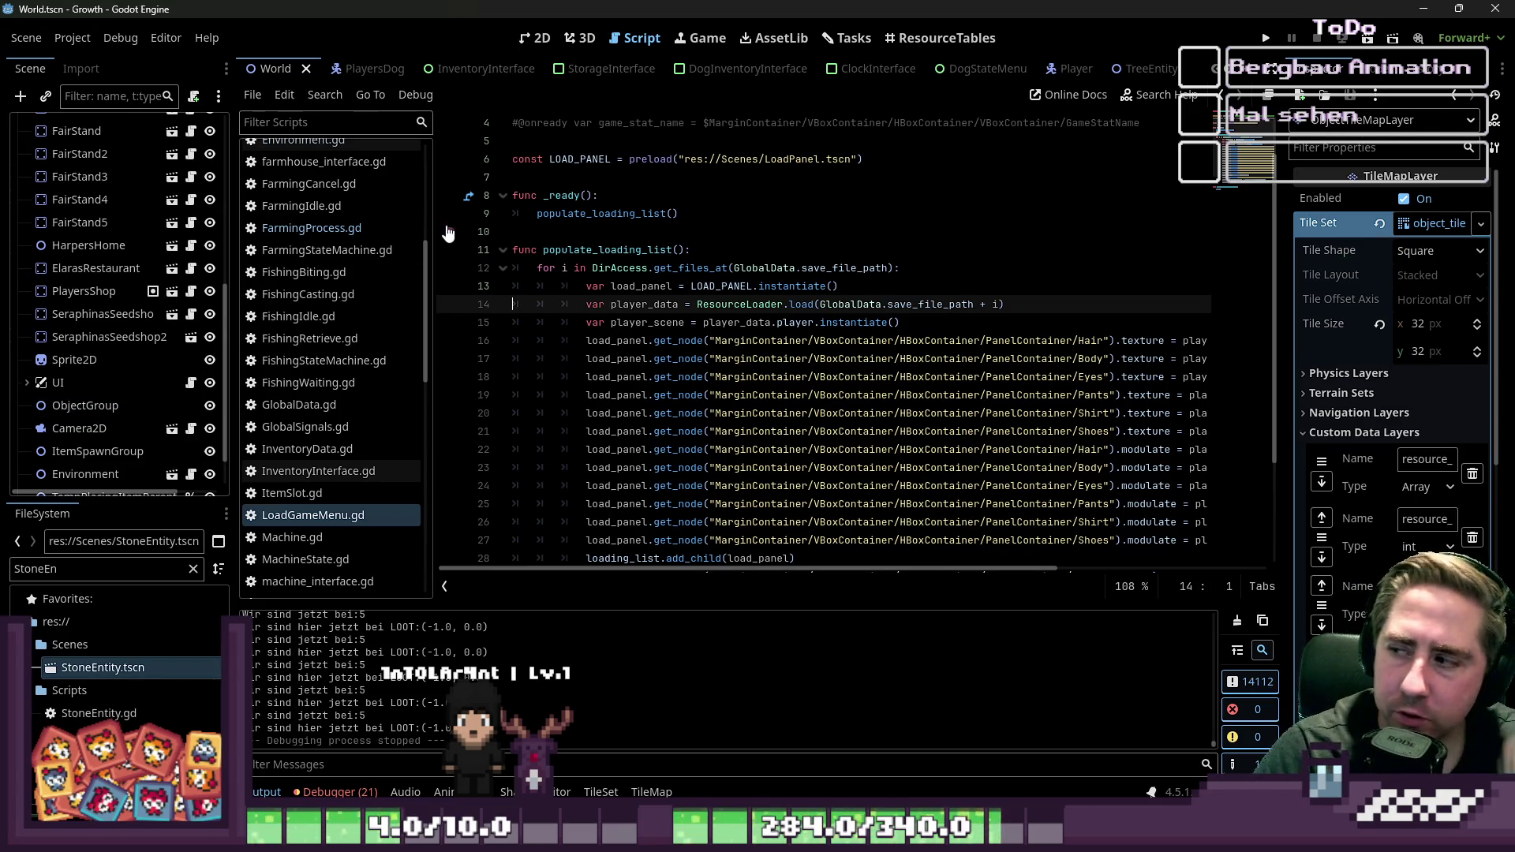
click(537, 38)
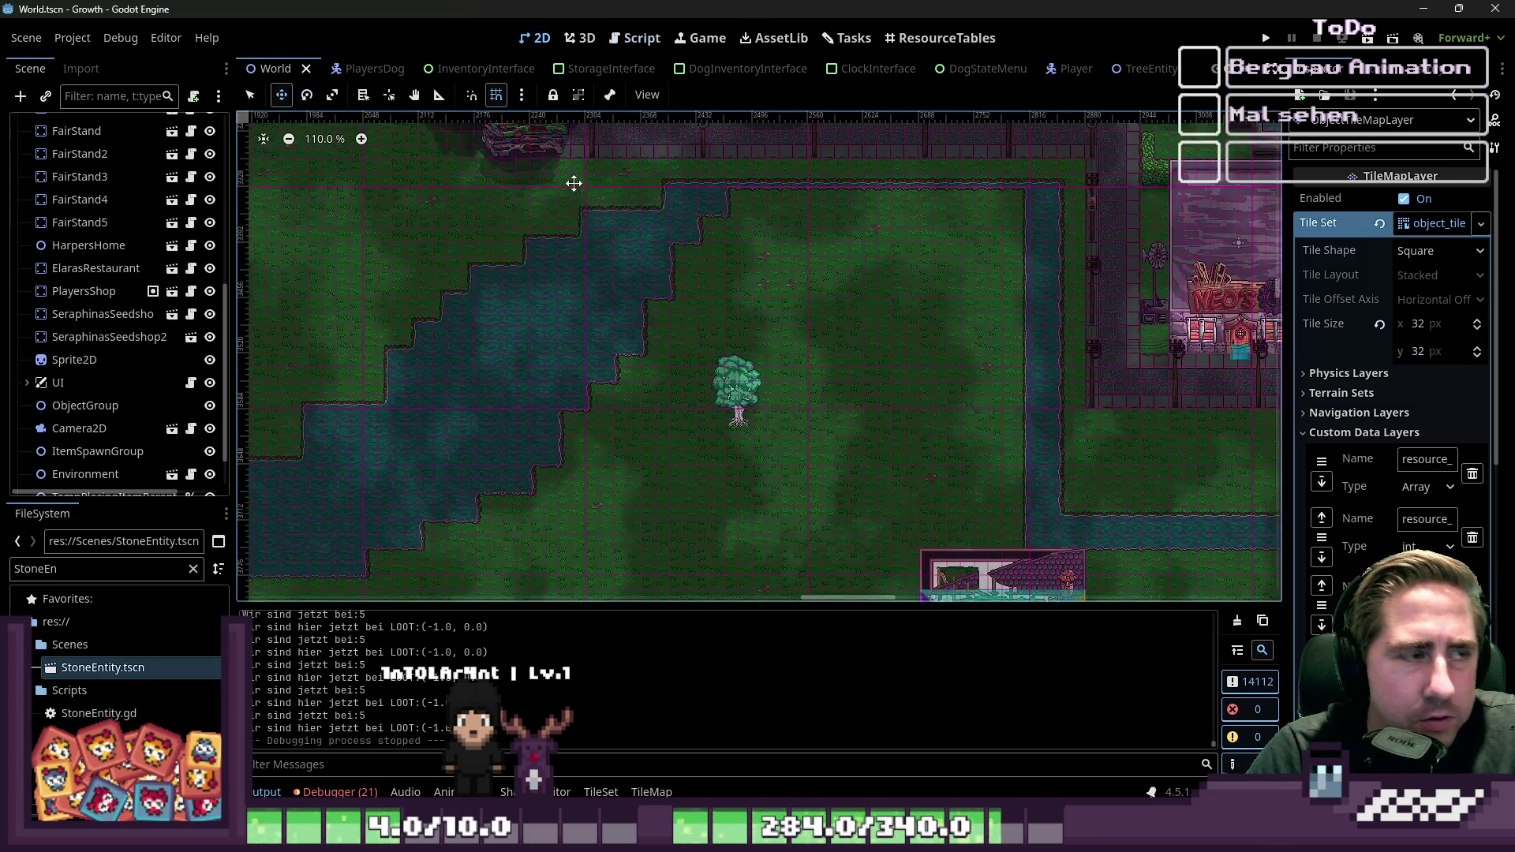
scroll(685, 428, up, 1)
click(613, 34)
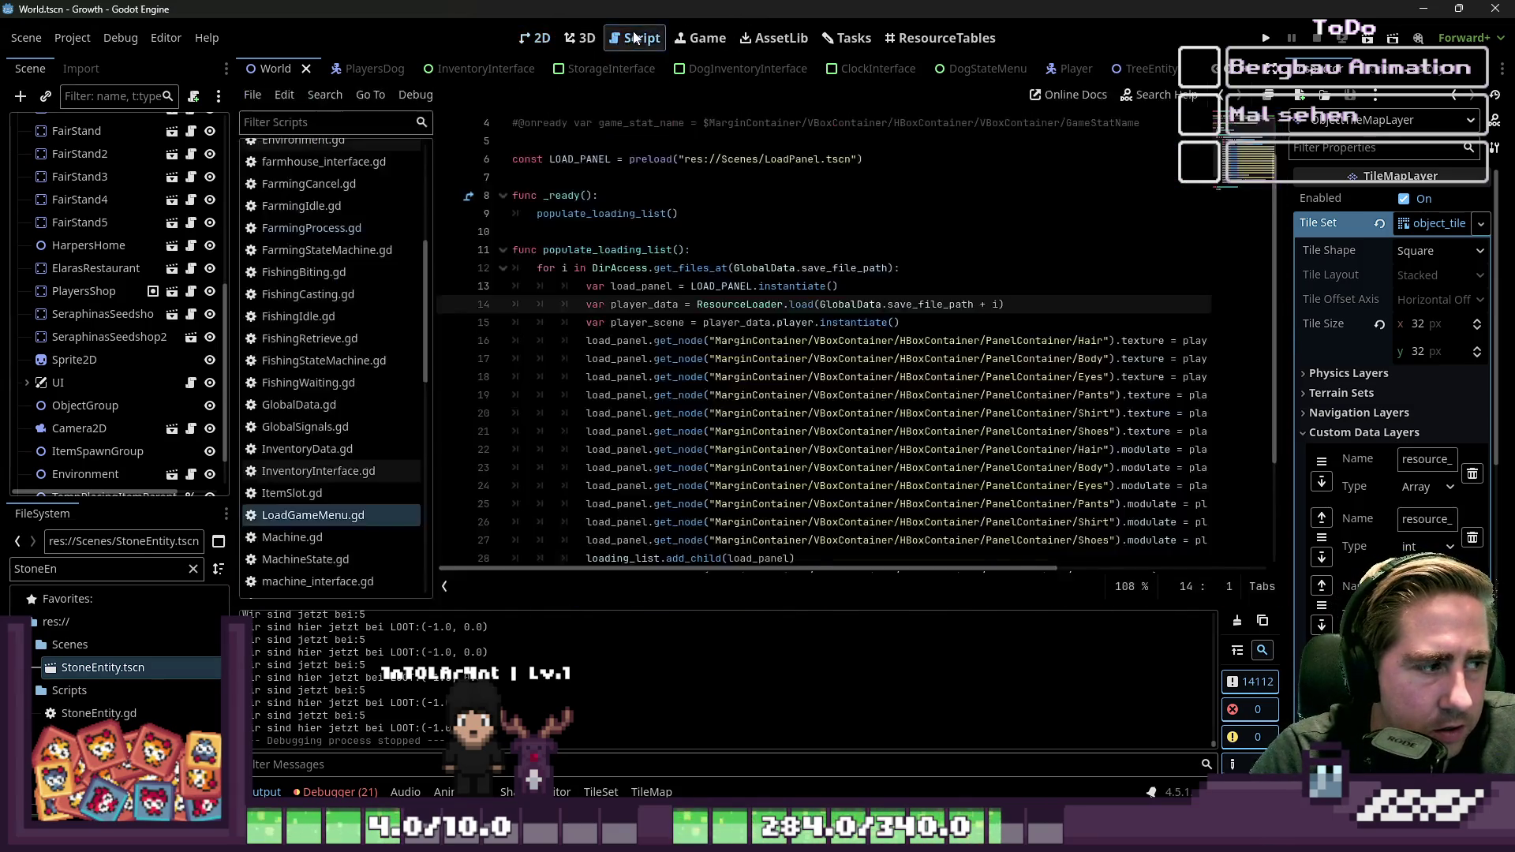
scroll(110, 442, down, 2)
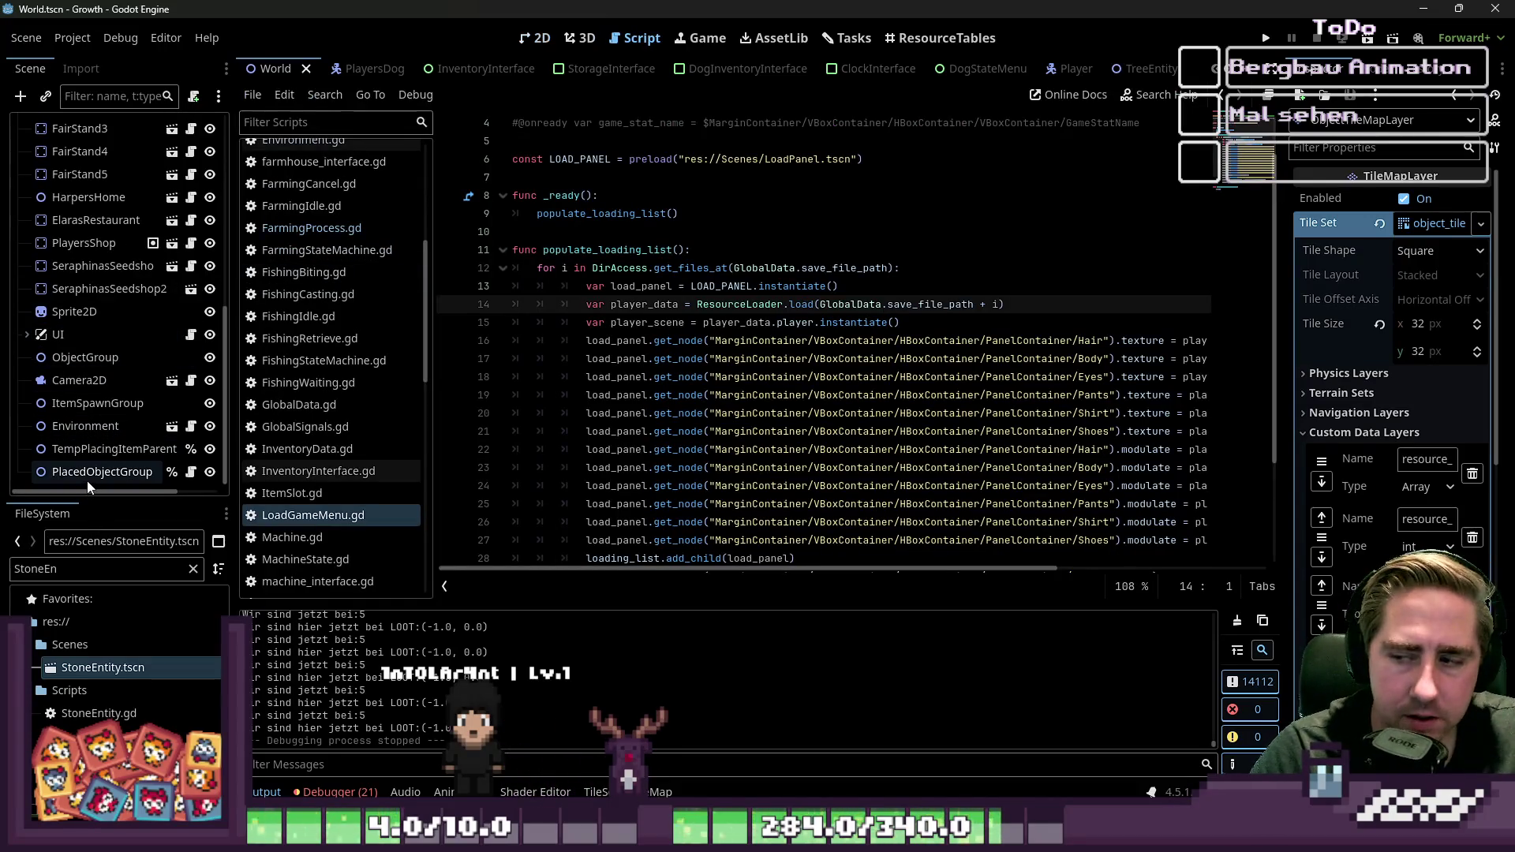
scroll(145, 395, up, 5)
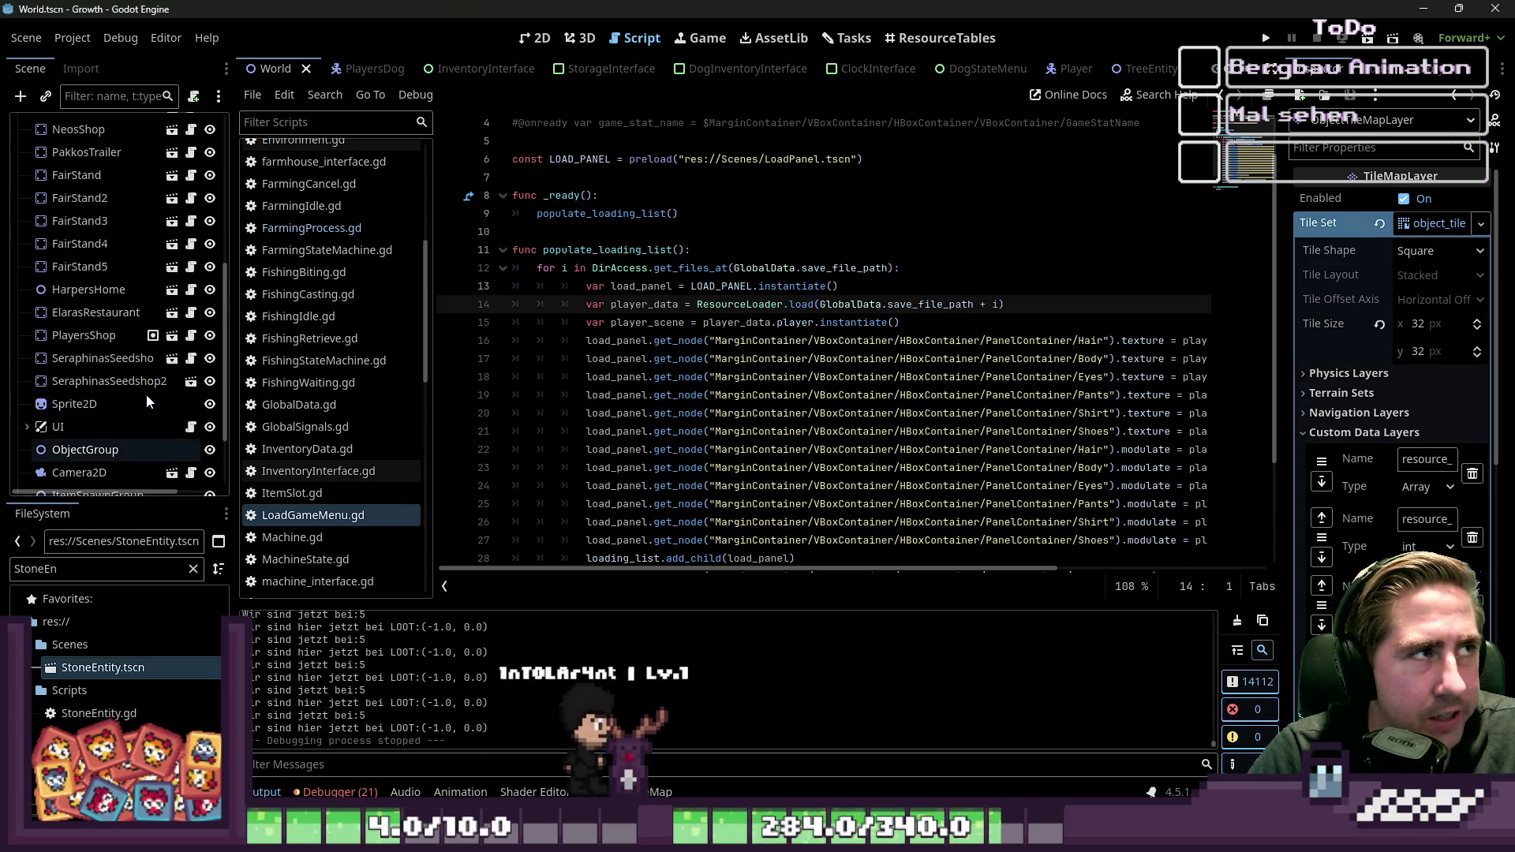
scroll(151, 392, up, 4)
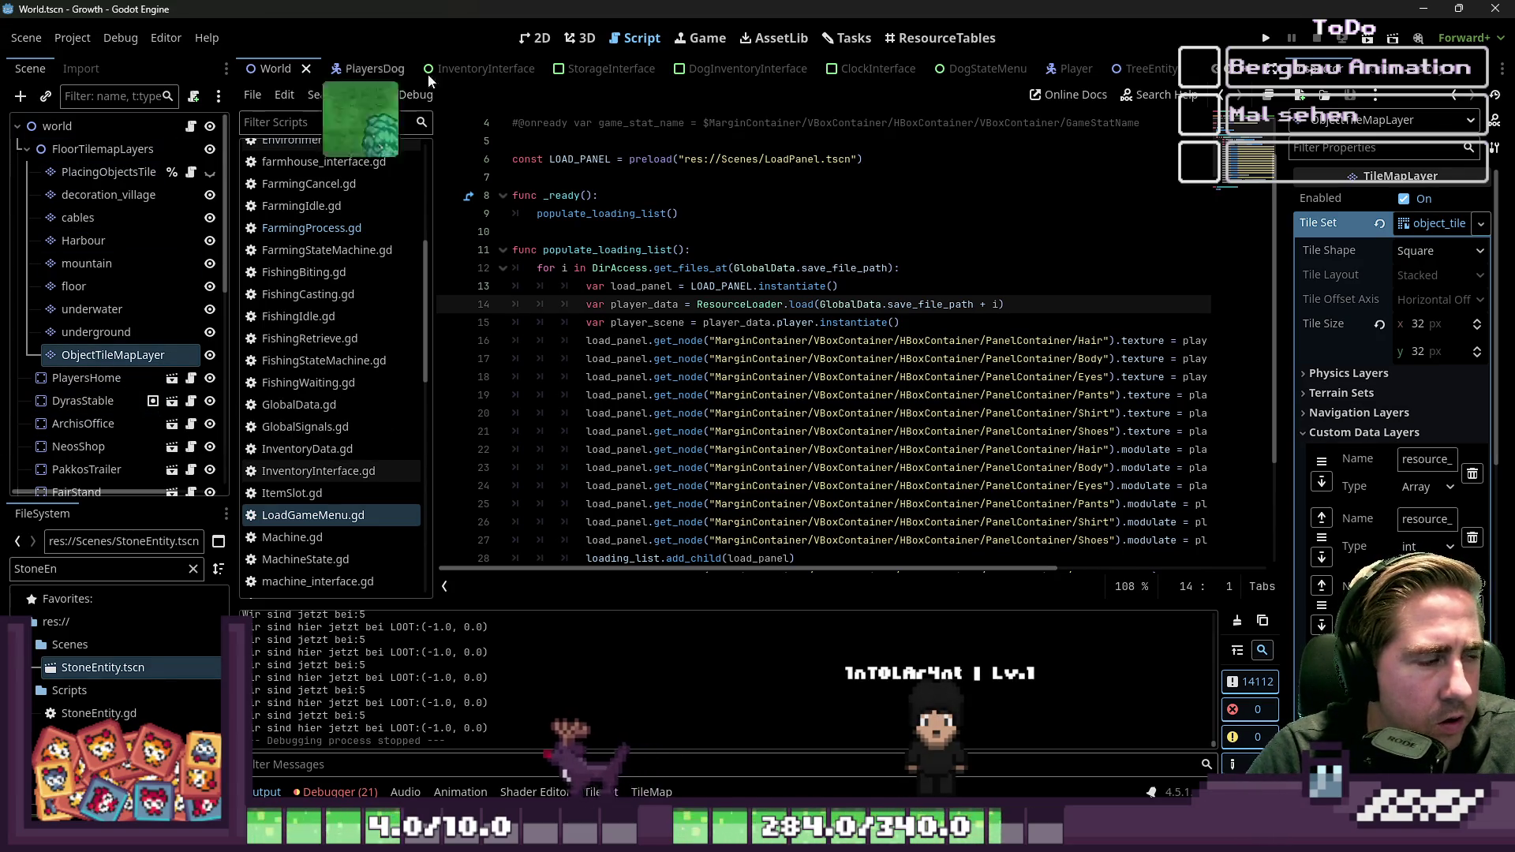
scroll(792, 71, down, 2)
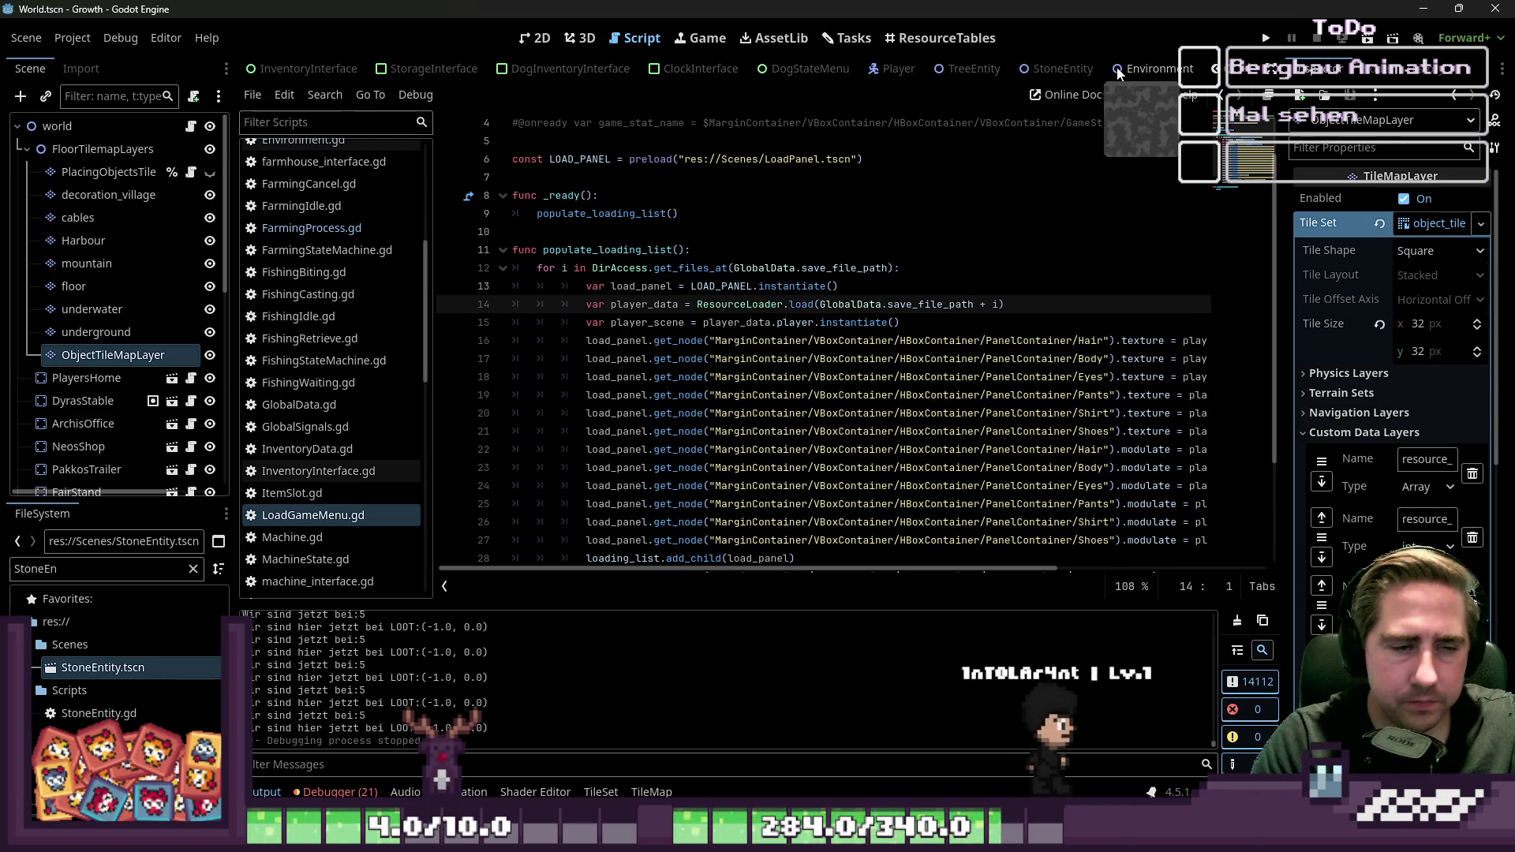
Step: Show the debugger's error list and open the StoneEntity scene
click(526, 37)
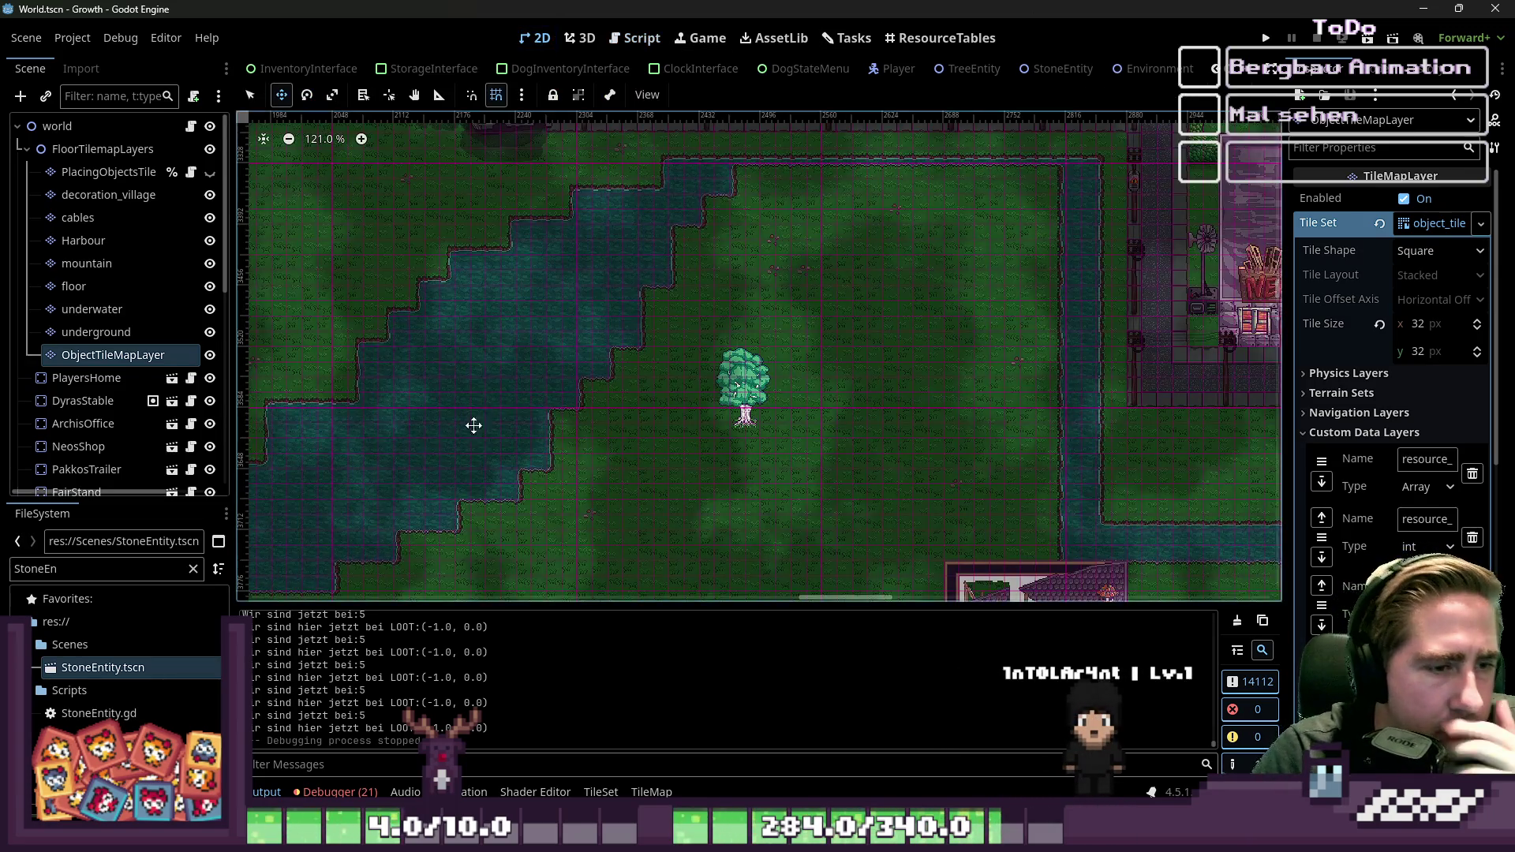
click(636, 38)
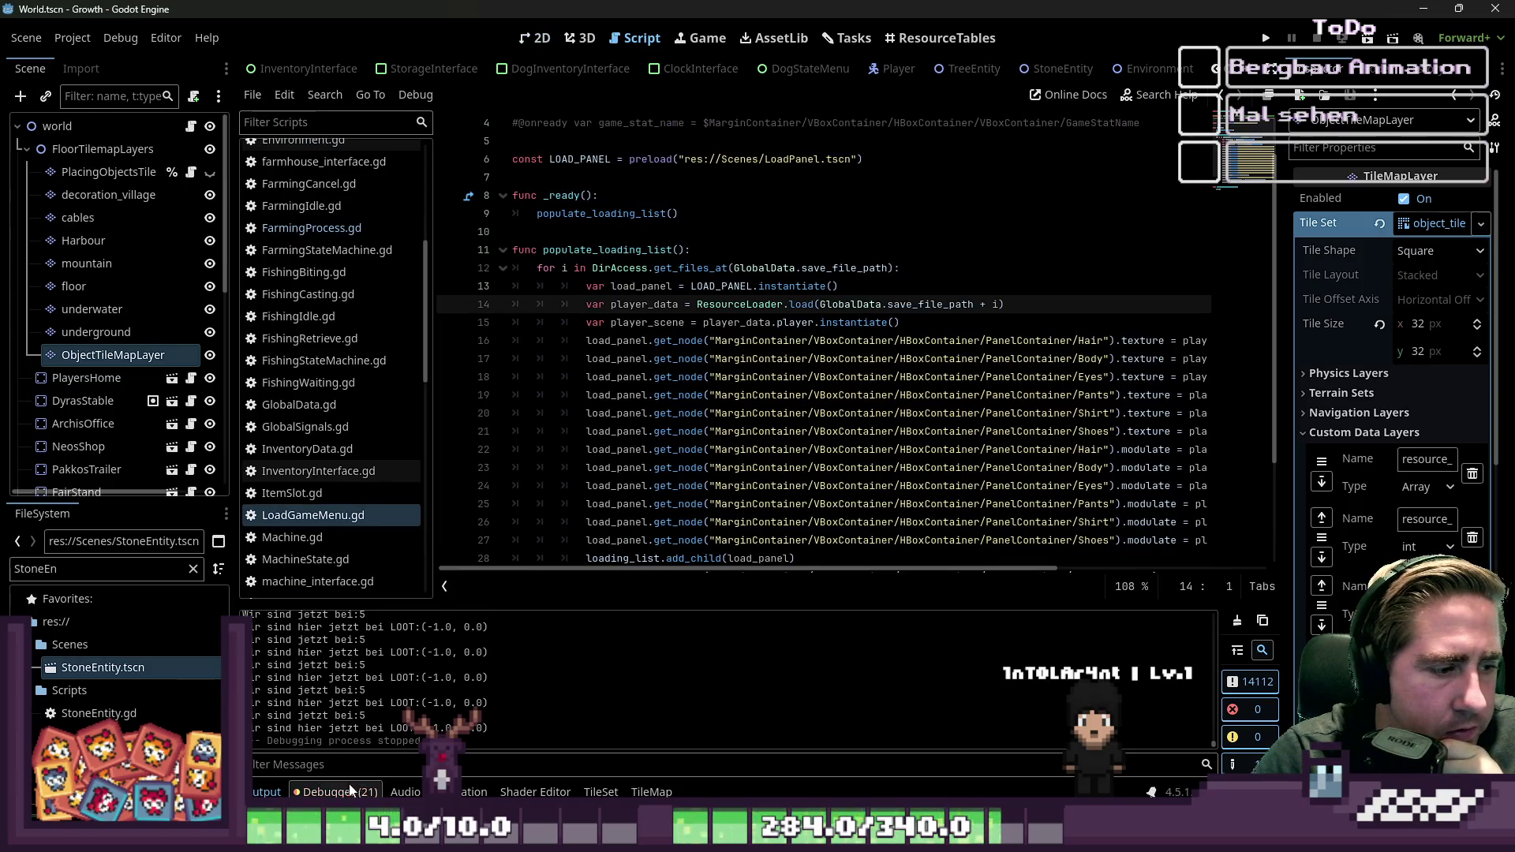
click(350, 791)
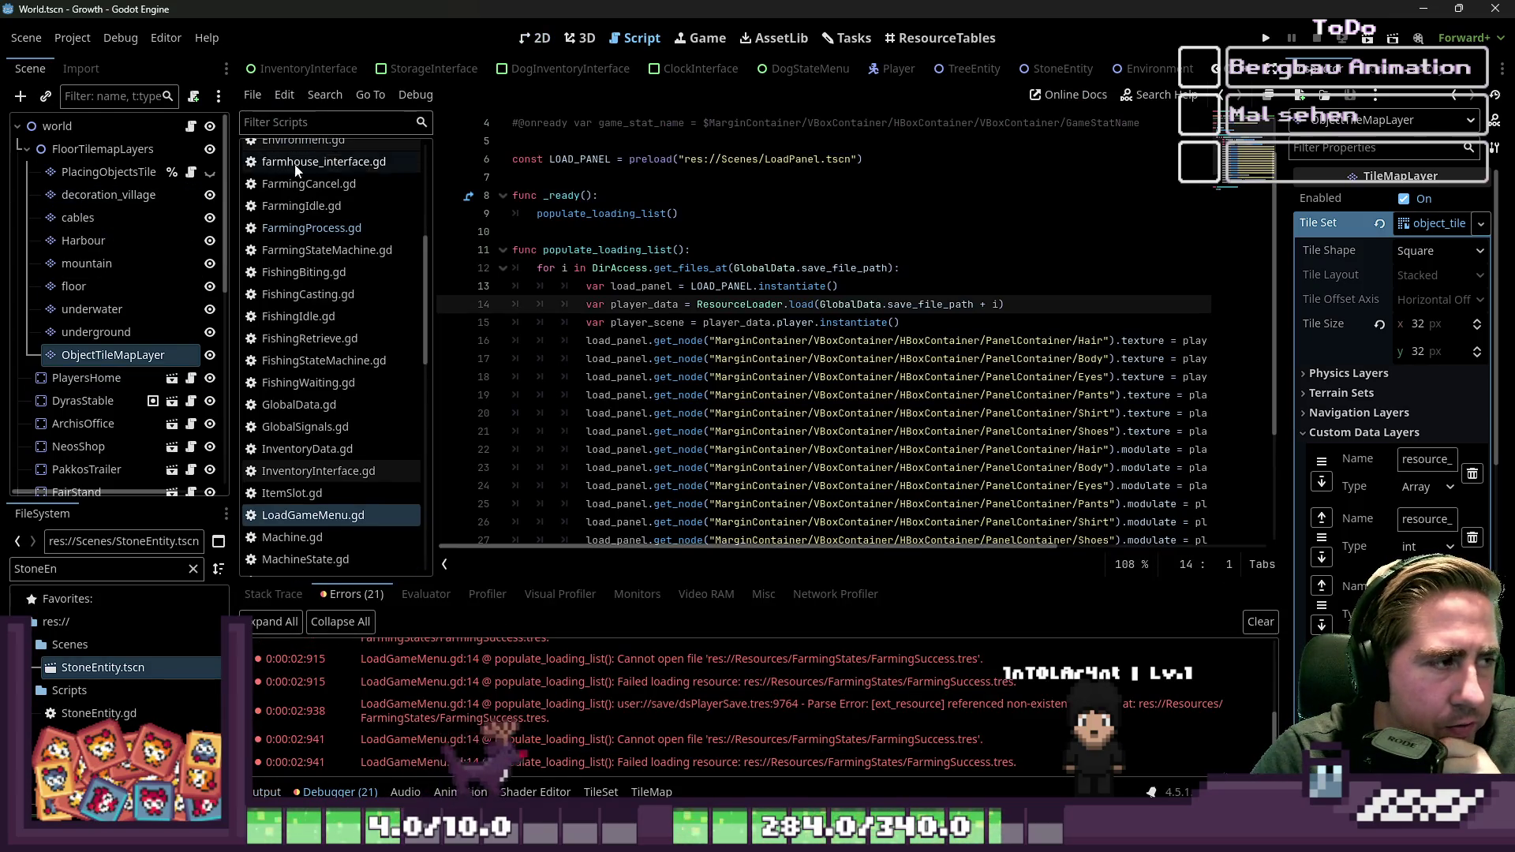
click(1046, 71)
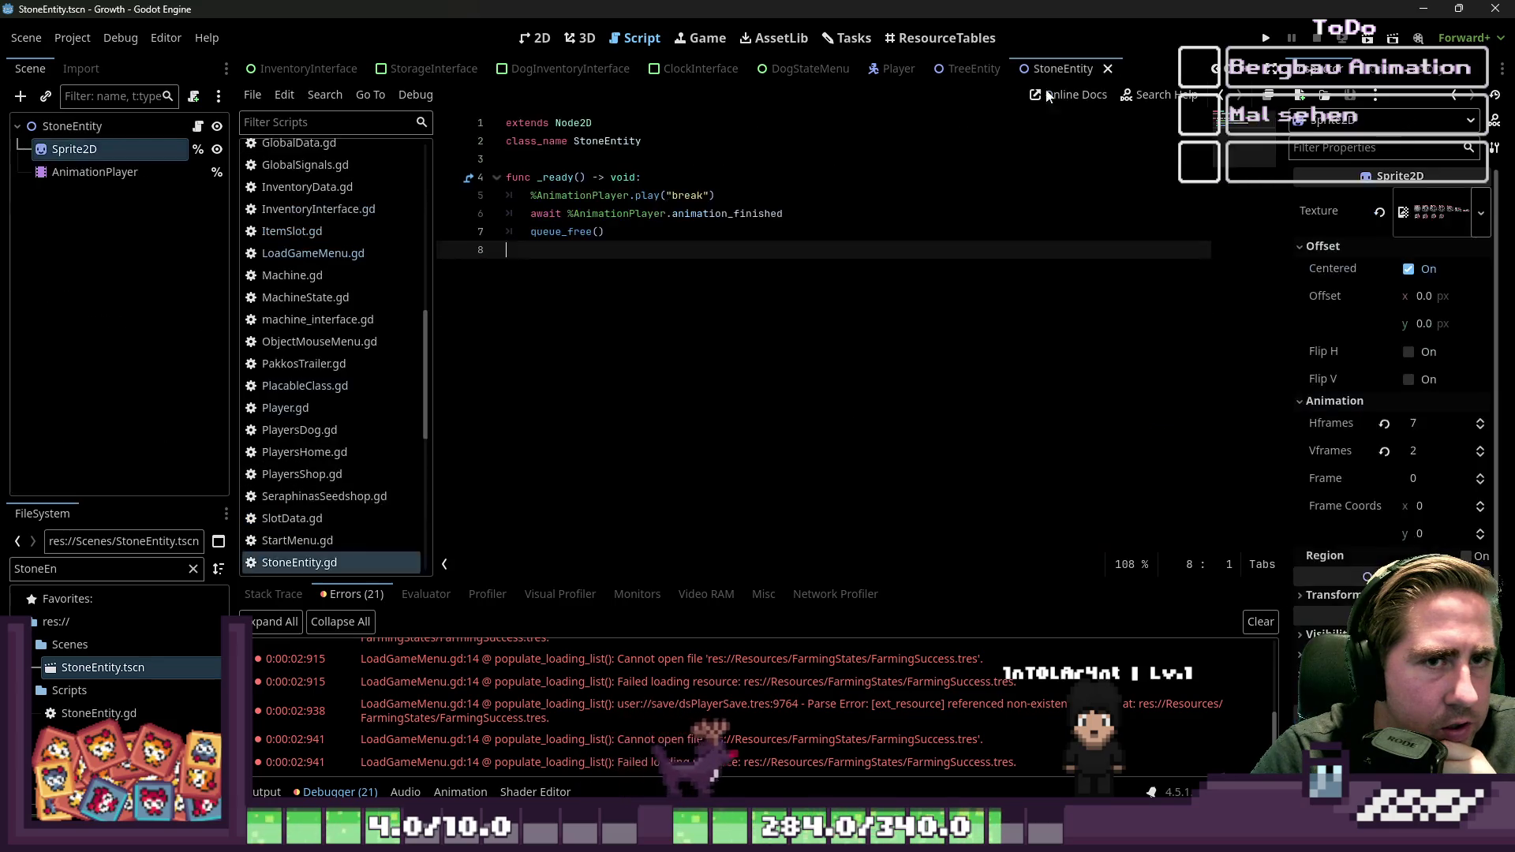
Step: Show the AnimationPlayer's break animation beside the stone sprite and inspect the 0.6 s frame keyframe
click(44, 127)
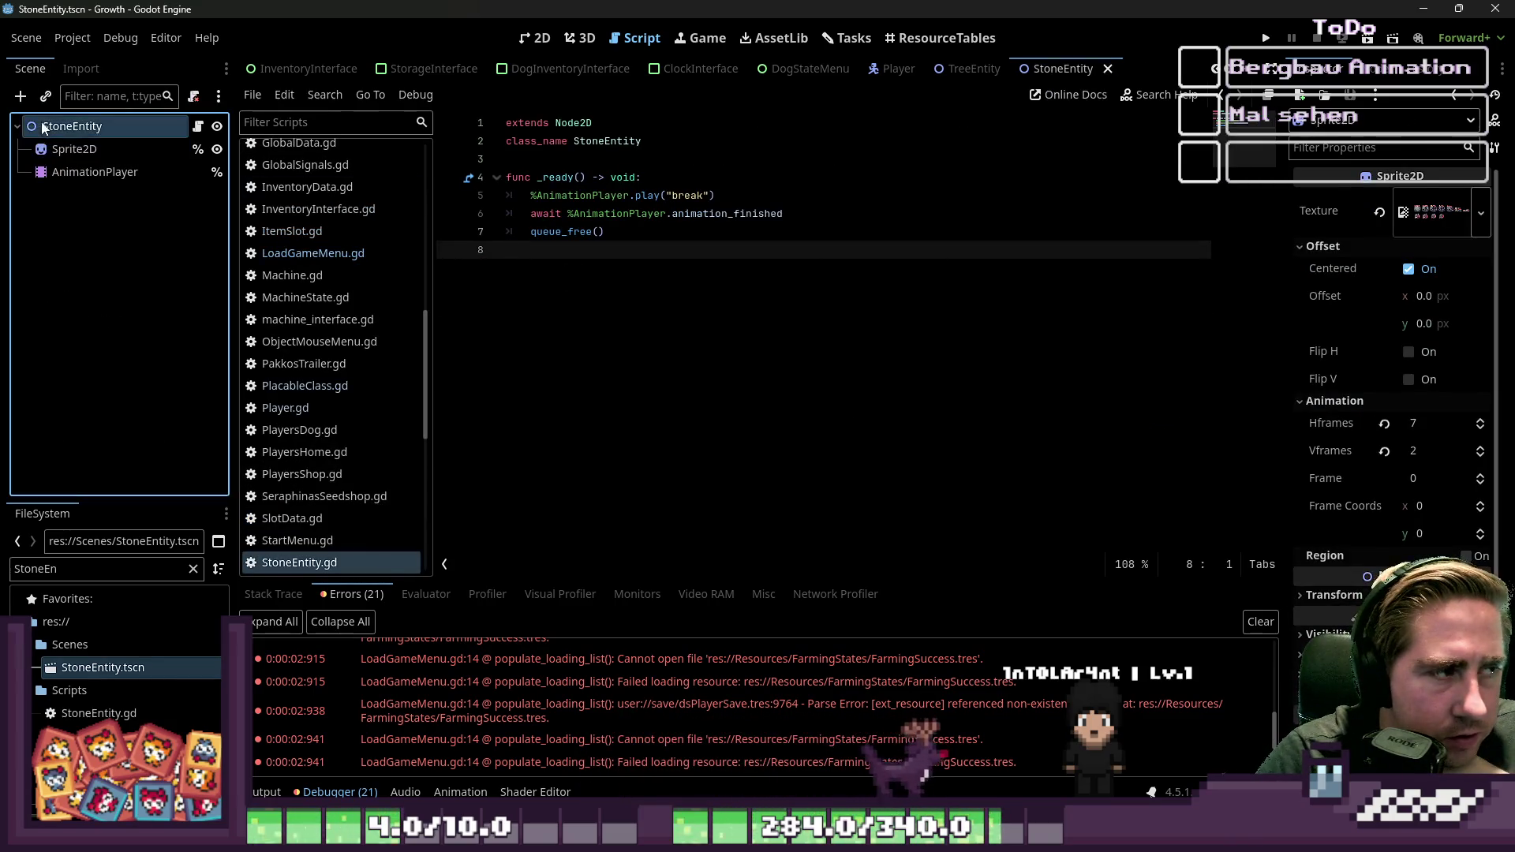
click(73, 172)
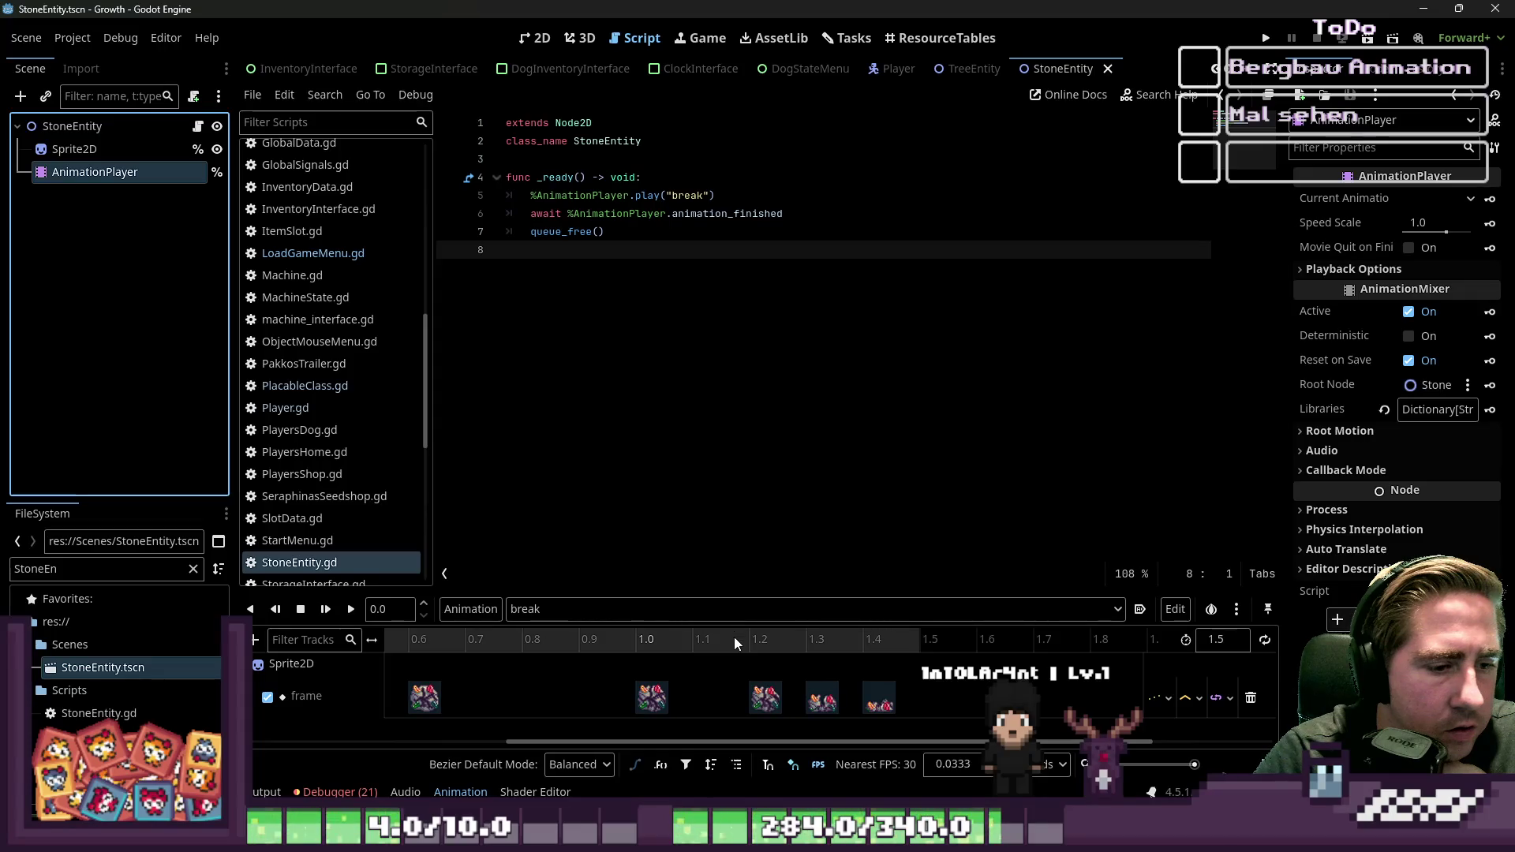
click(539, 38)
scroll(770, 379, up, 3)
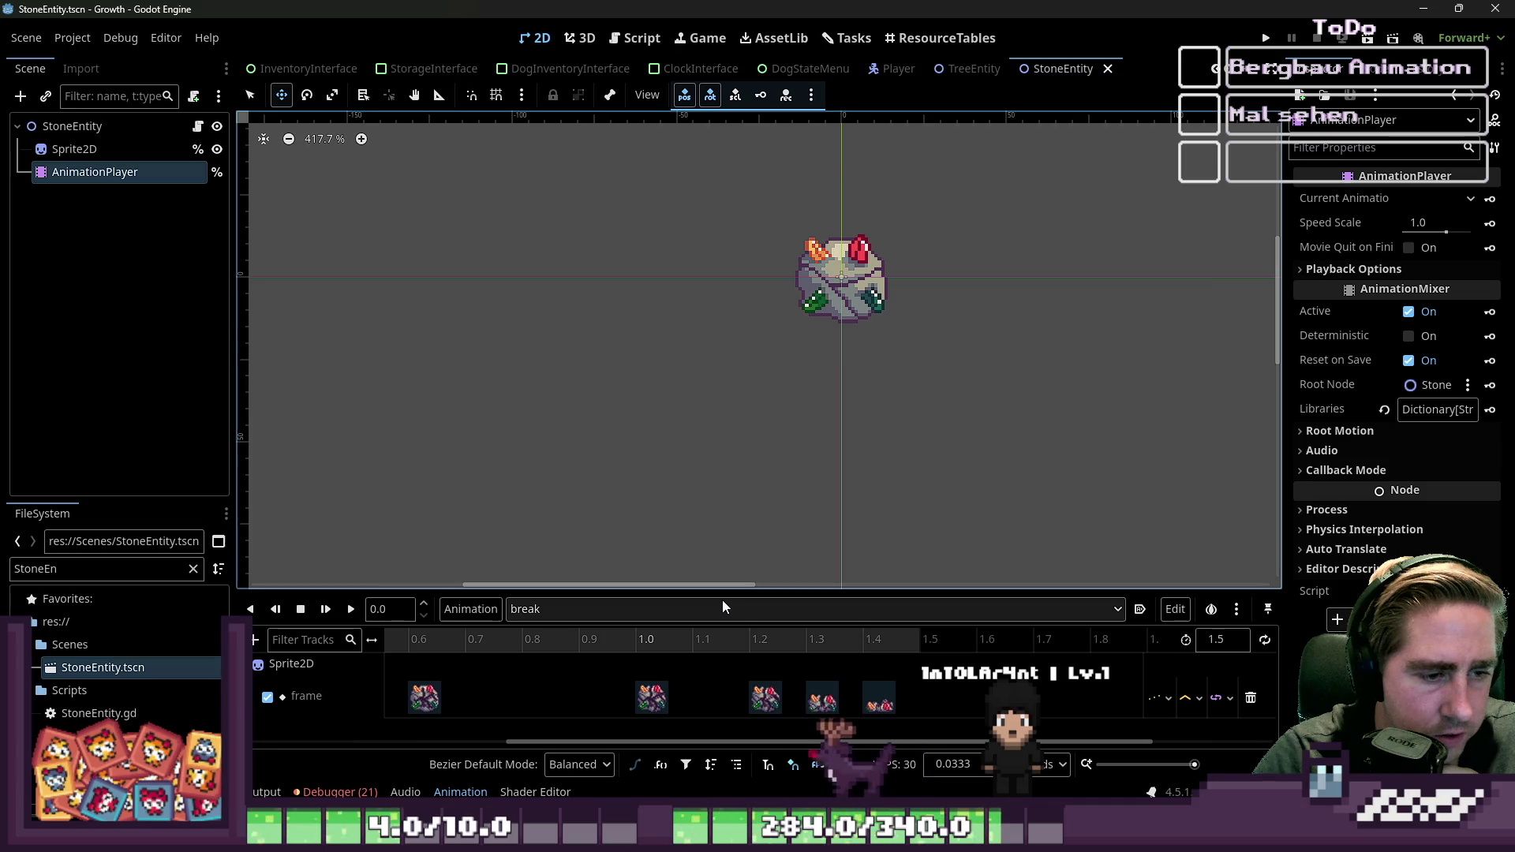
mouse_move(723, 590)
mouse_down()
mouse_move(694, 276)
mouse_move(660, 284)
mouse_move(655, 458)
mouse_up()
drag(593, 743, 261, 762)
click(725, 573)
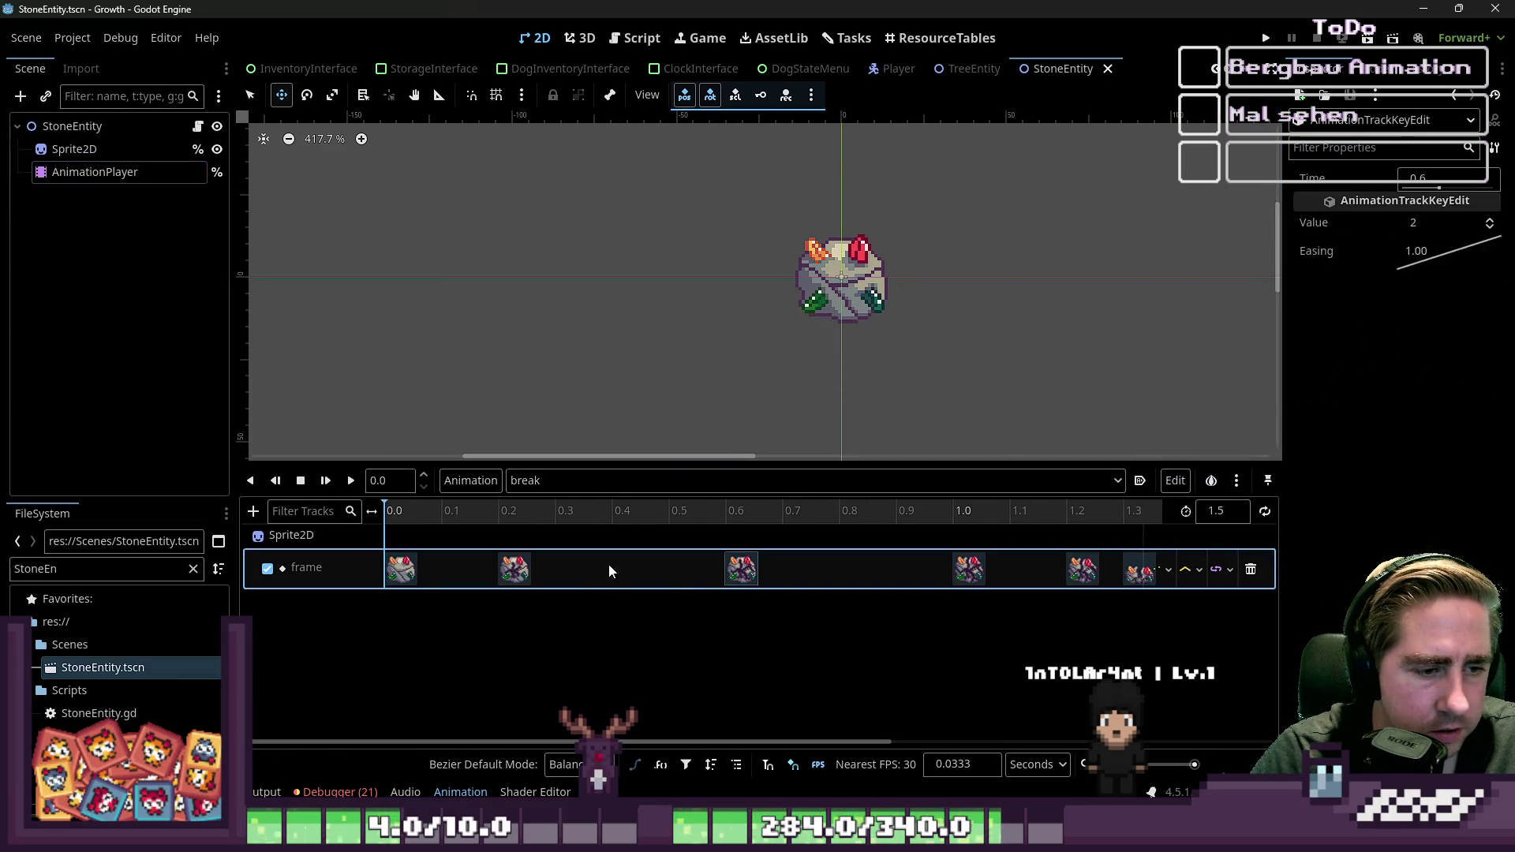
Step: Select the Sprite2D node and key its position from the Inspector
click(73, 148)
scroll(1403, 344, down, 2)
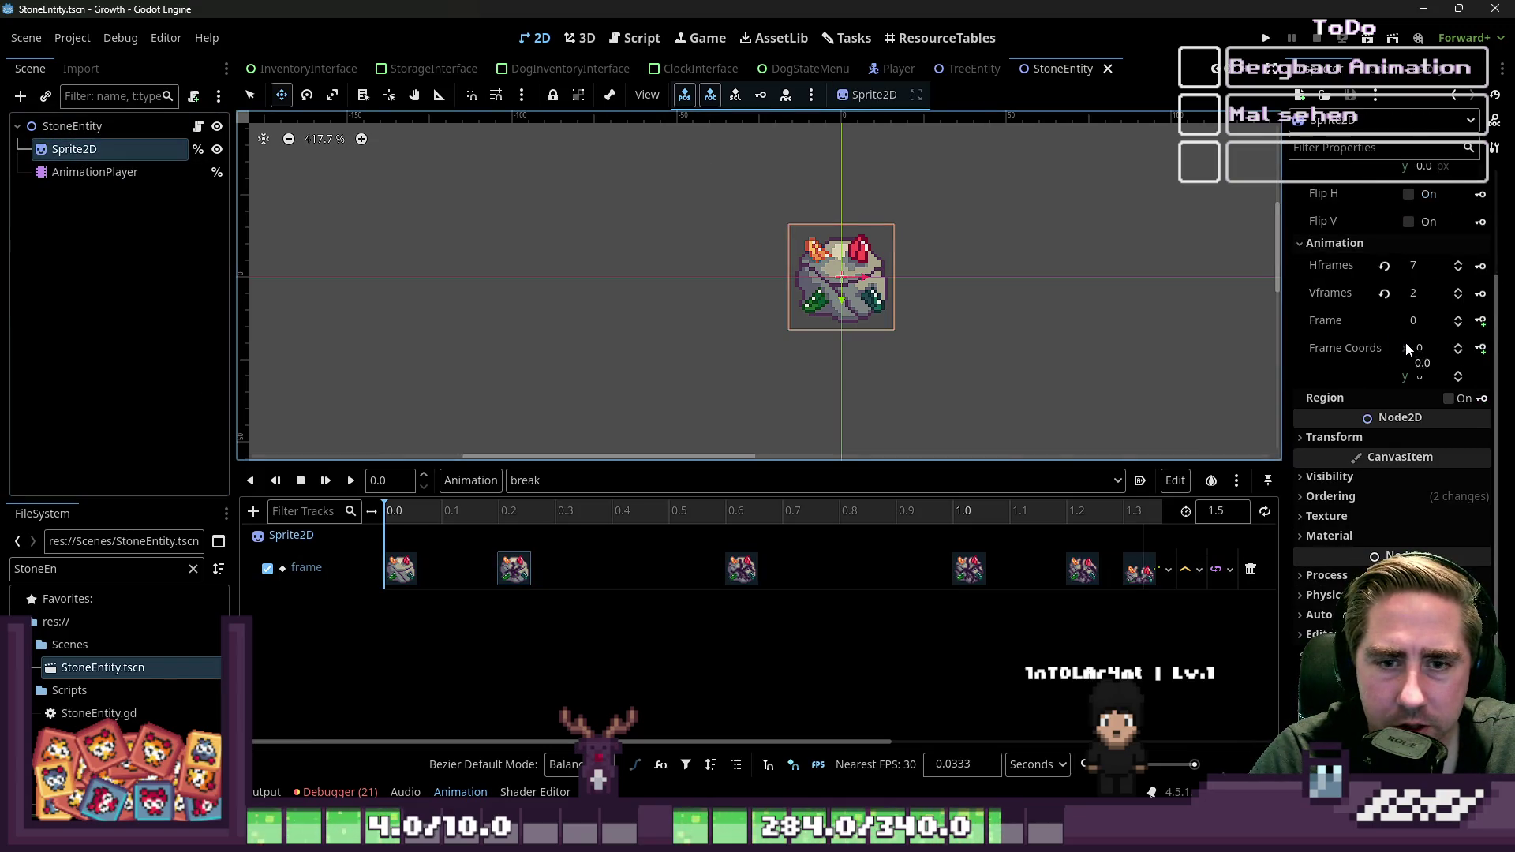
click(1361, 490)
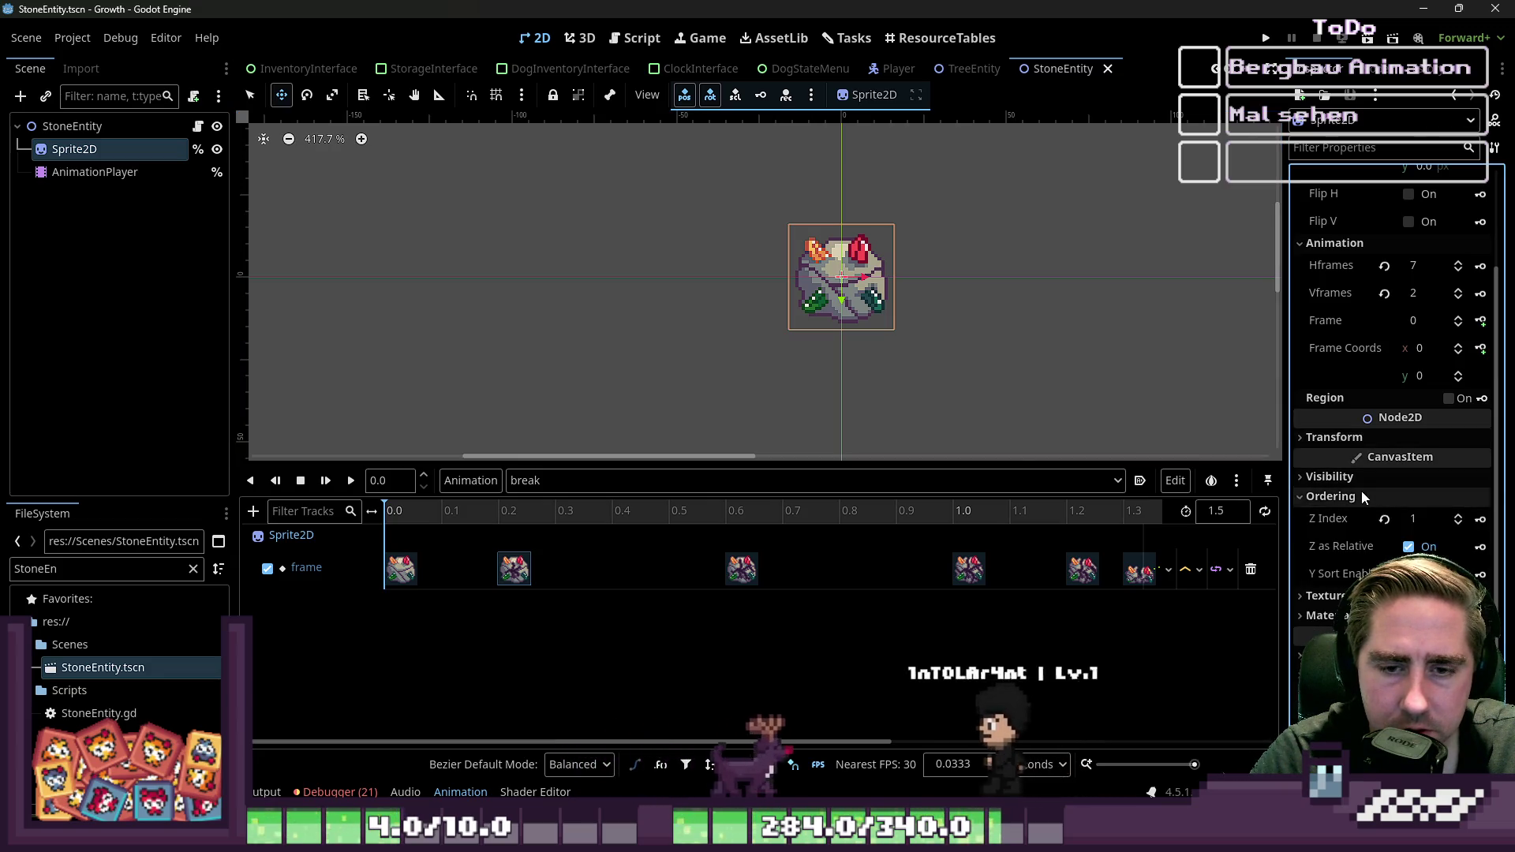
scroll(1351, 518, up, 2)
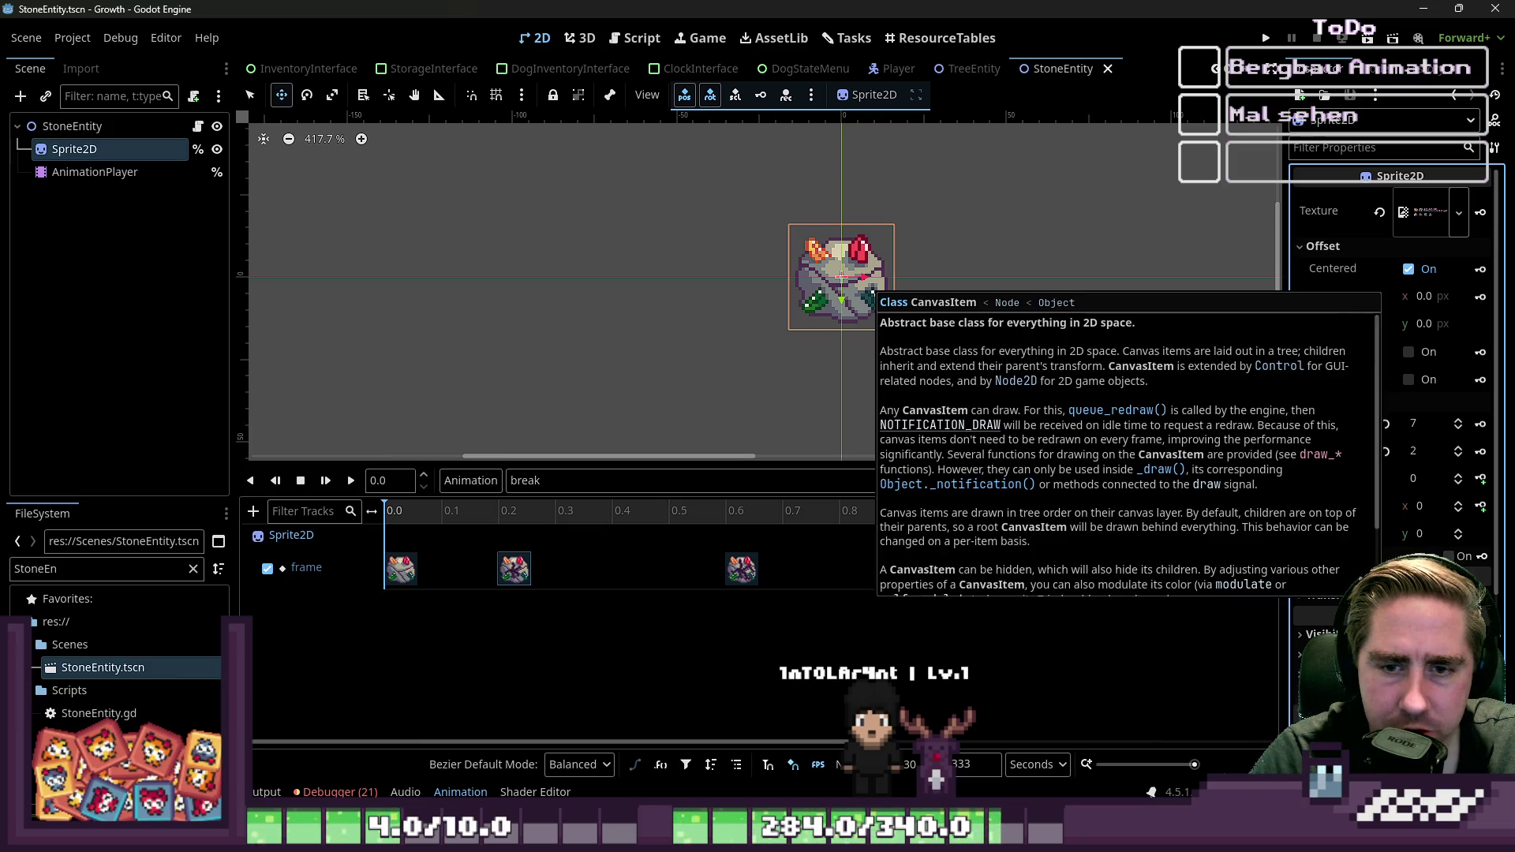
scroll(1372, 470, down, 2)
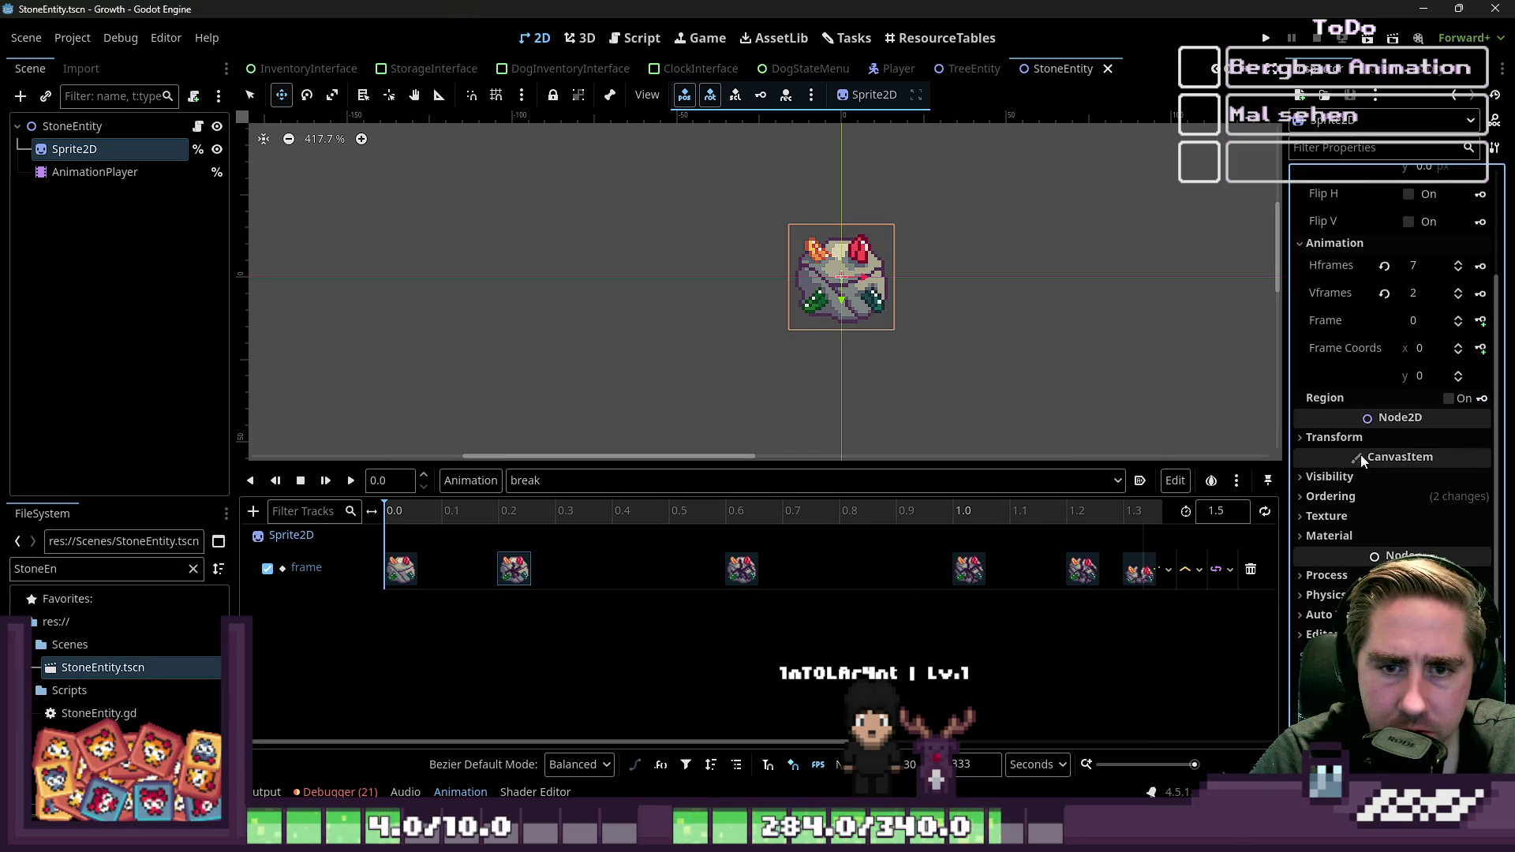
click(1480, 459)
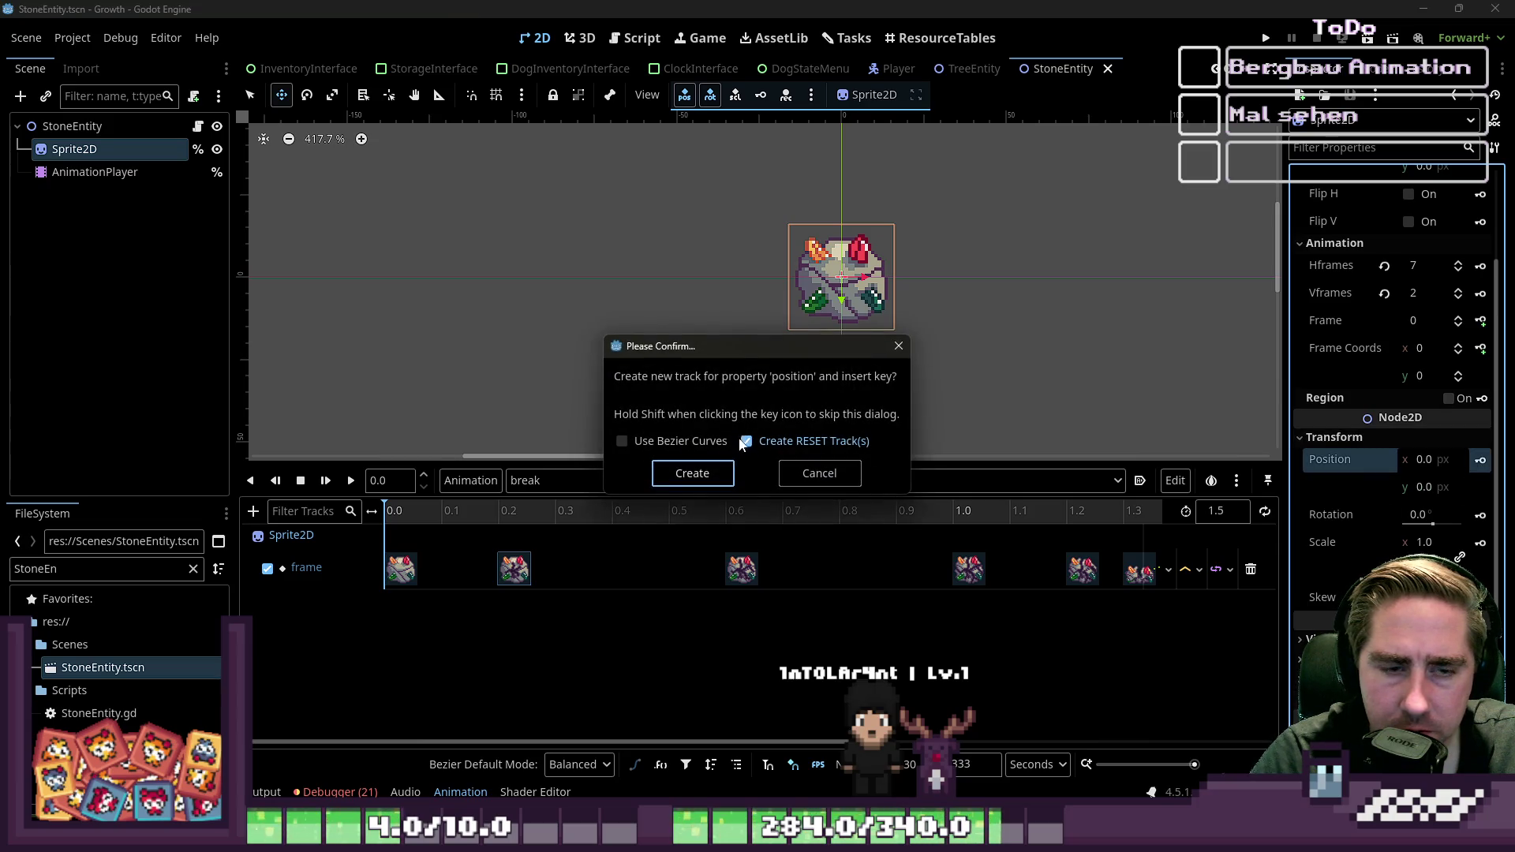
Step: Create the Sprite2D position track and insert keys at about 0.2 s and 0.27 s
click(692, 474)
scroll(780, 396, up, 5)
click(500, 606)
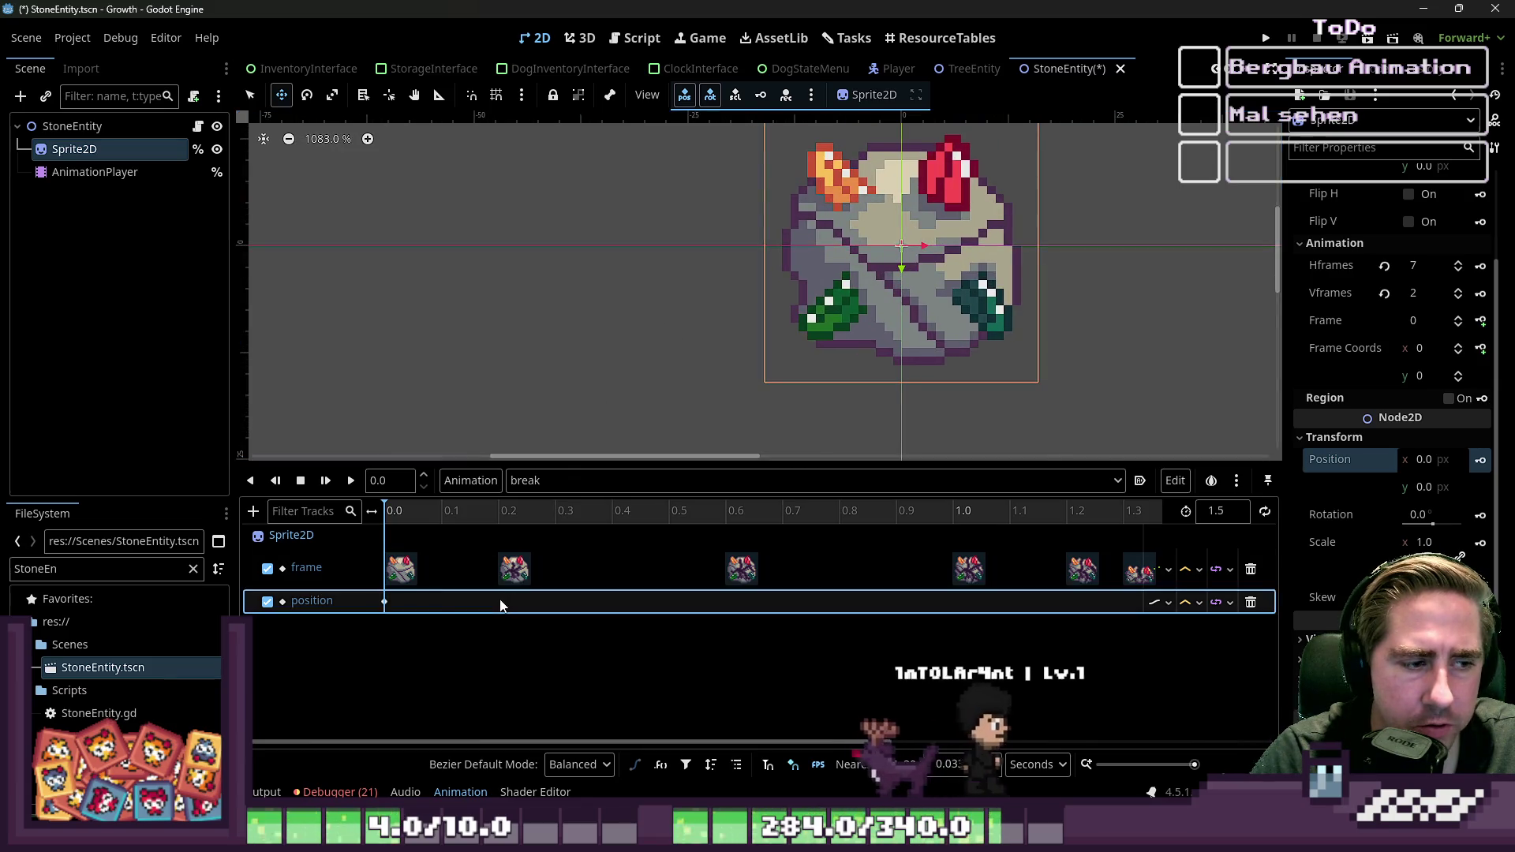
right_click(498, 605)
click(517, 611)
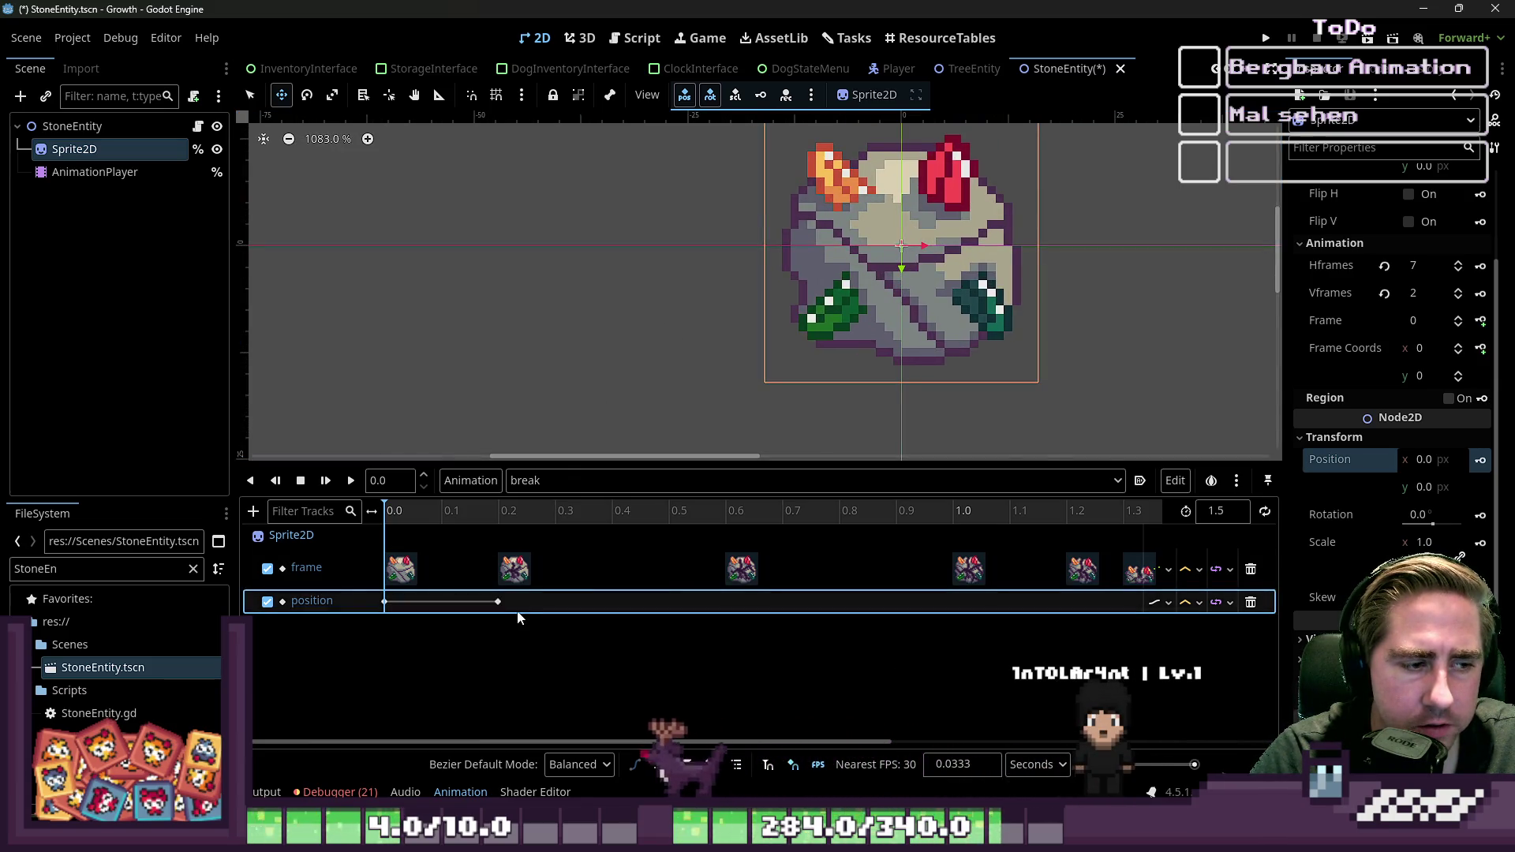
right_click(529, 608)
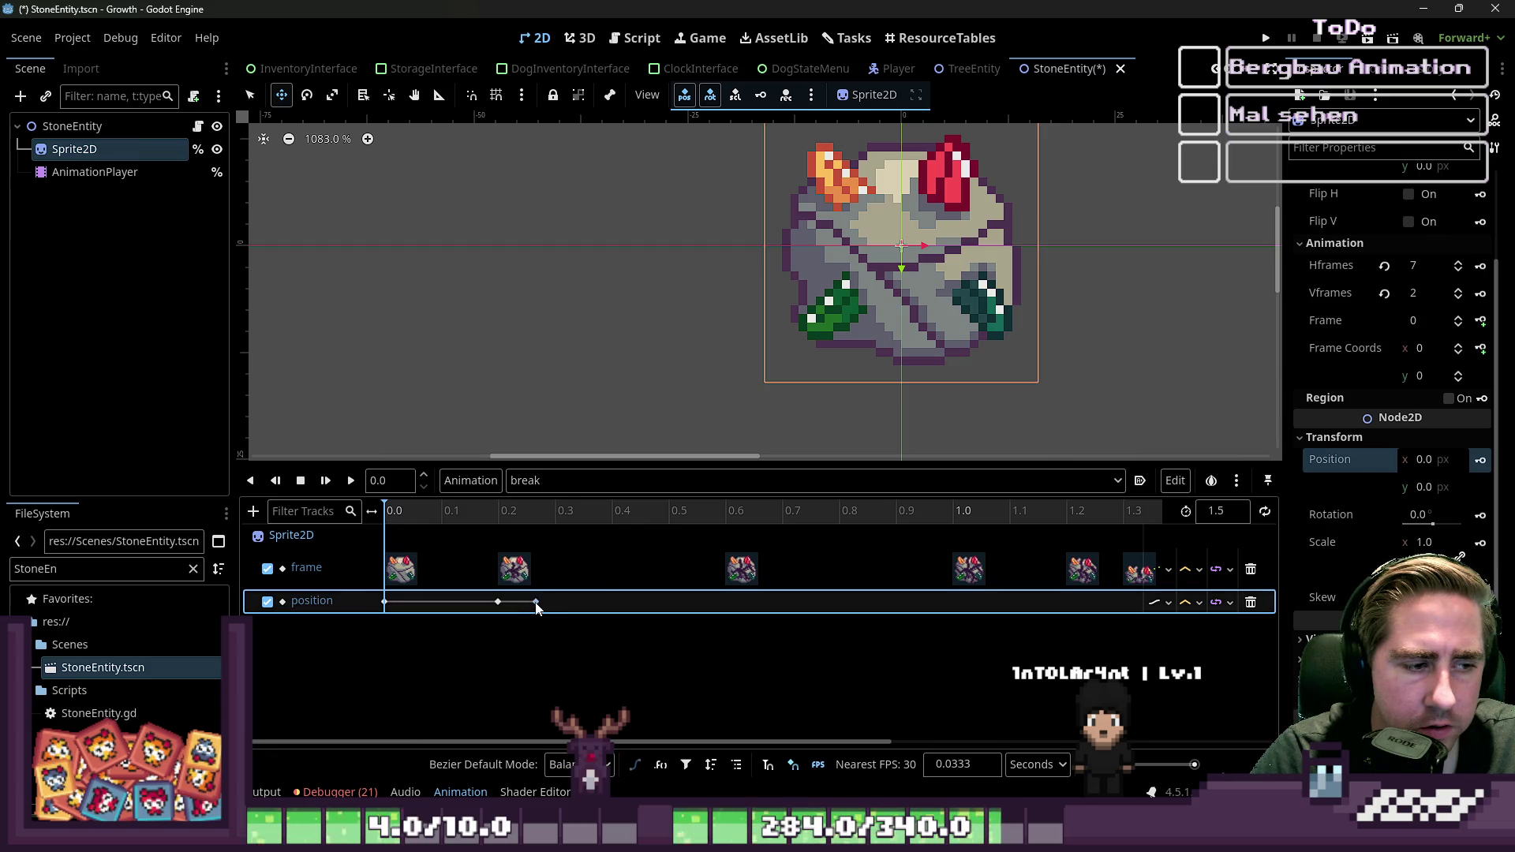
click(518, 603)
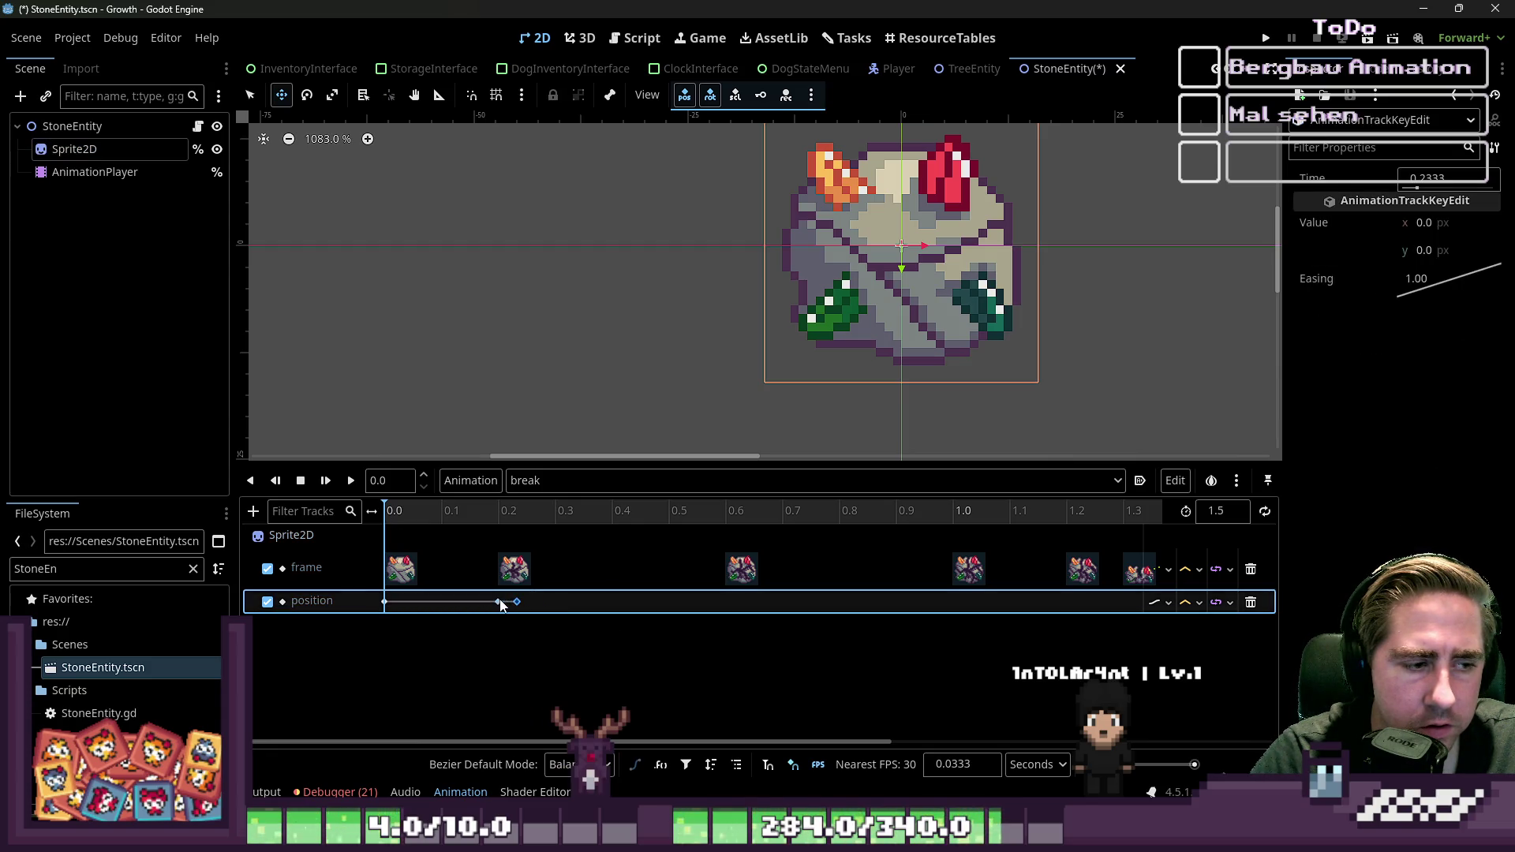
Step: Give the shake keys 1 px horizontal and vertical position offsets
click(1440, 223)
text(0.1)
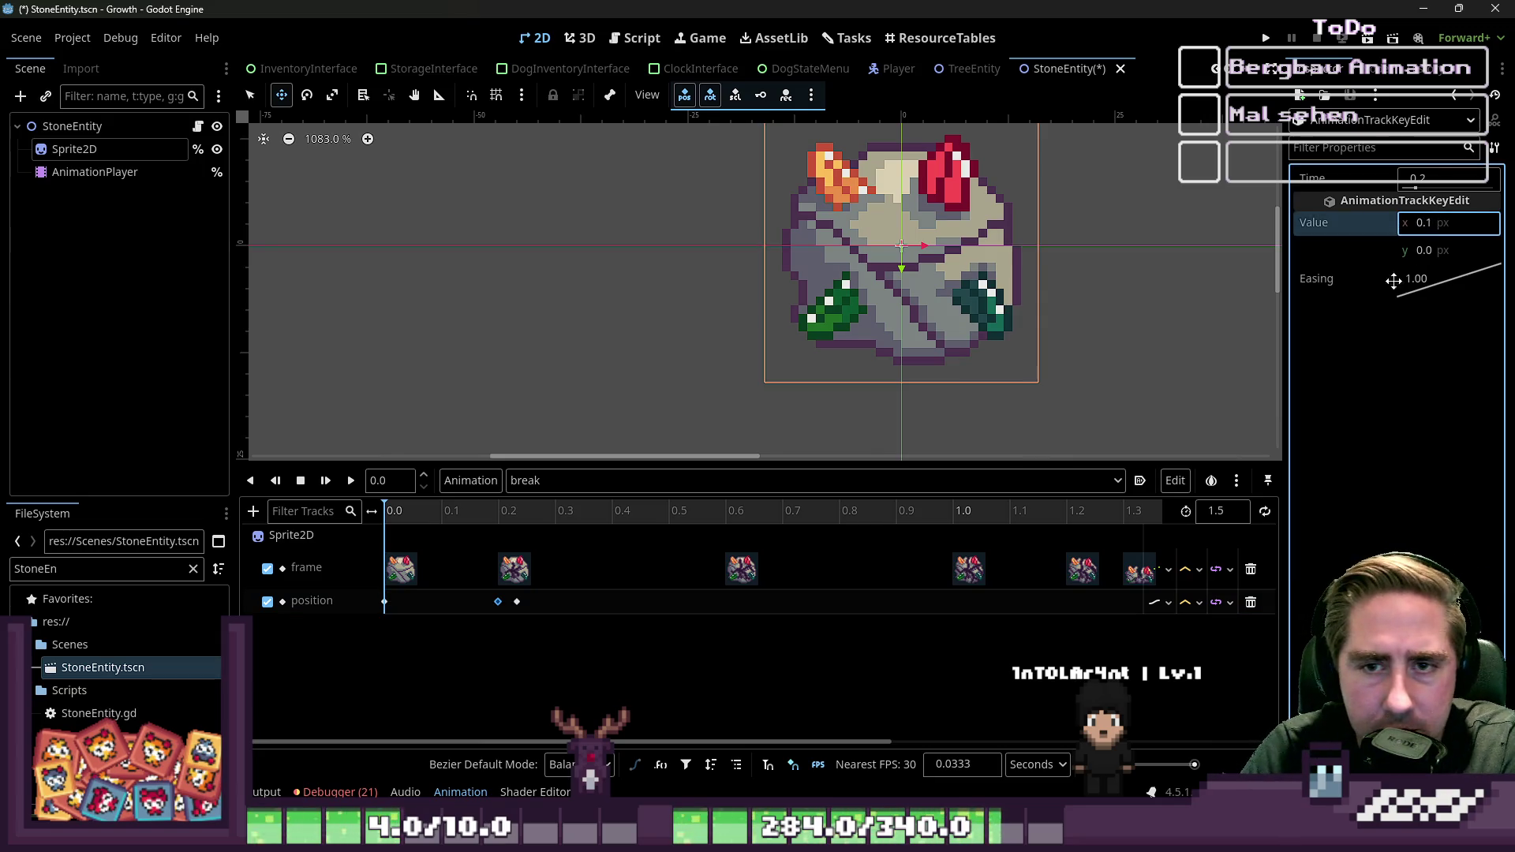
click(1427, 223)
text(4)
key(BackSpace)
text(1)
key(Return)
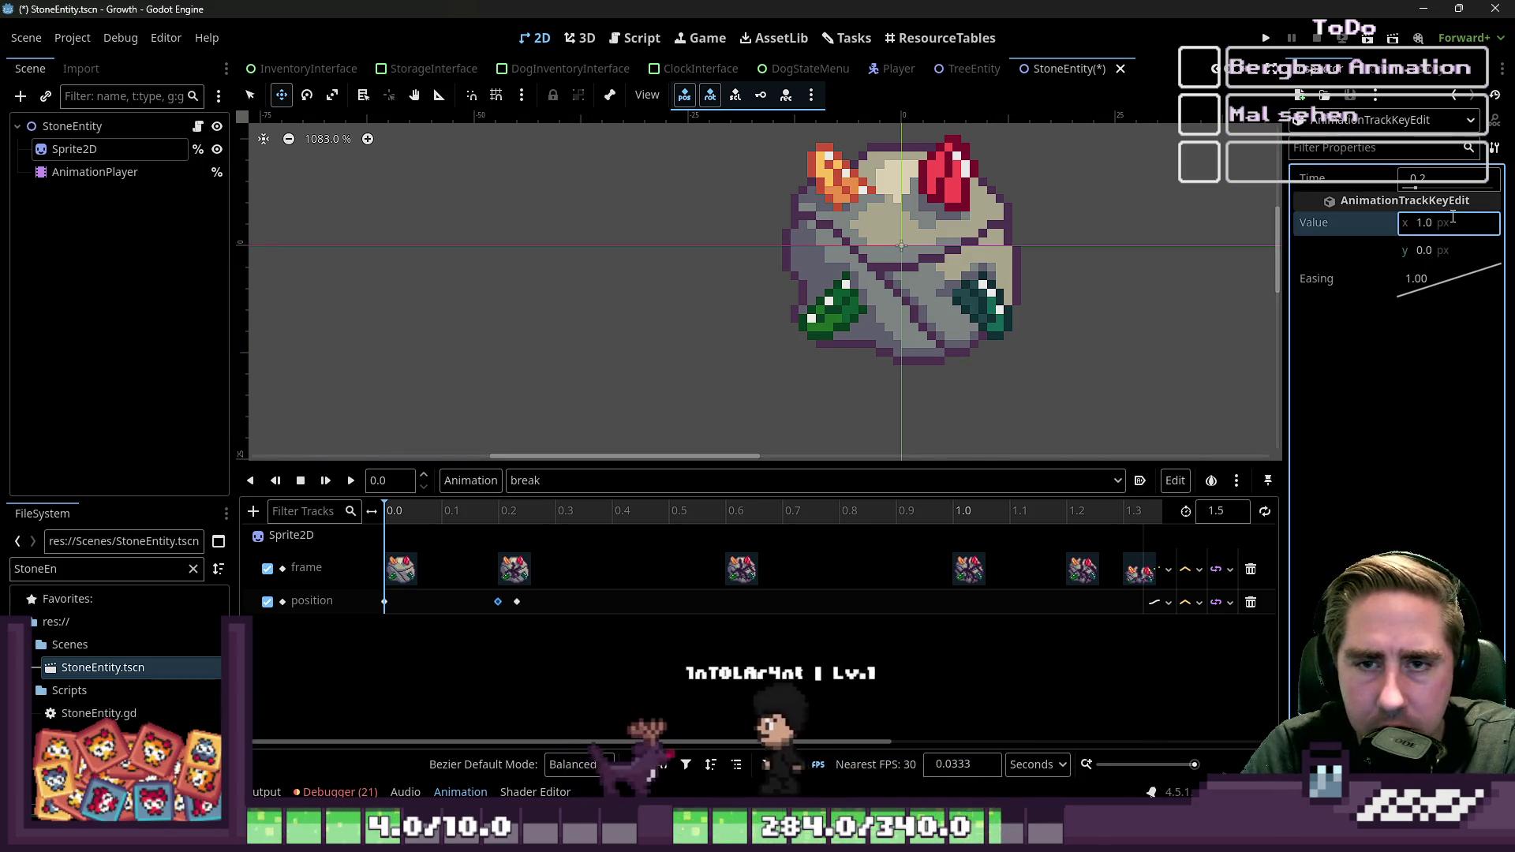
click(517, 602)
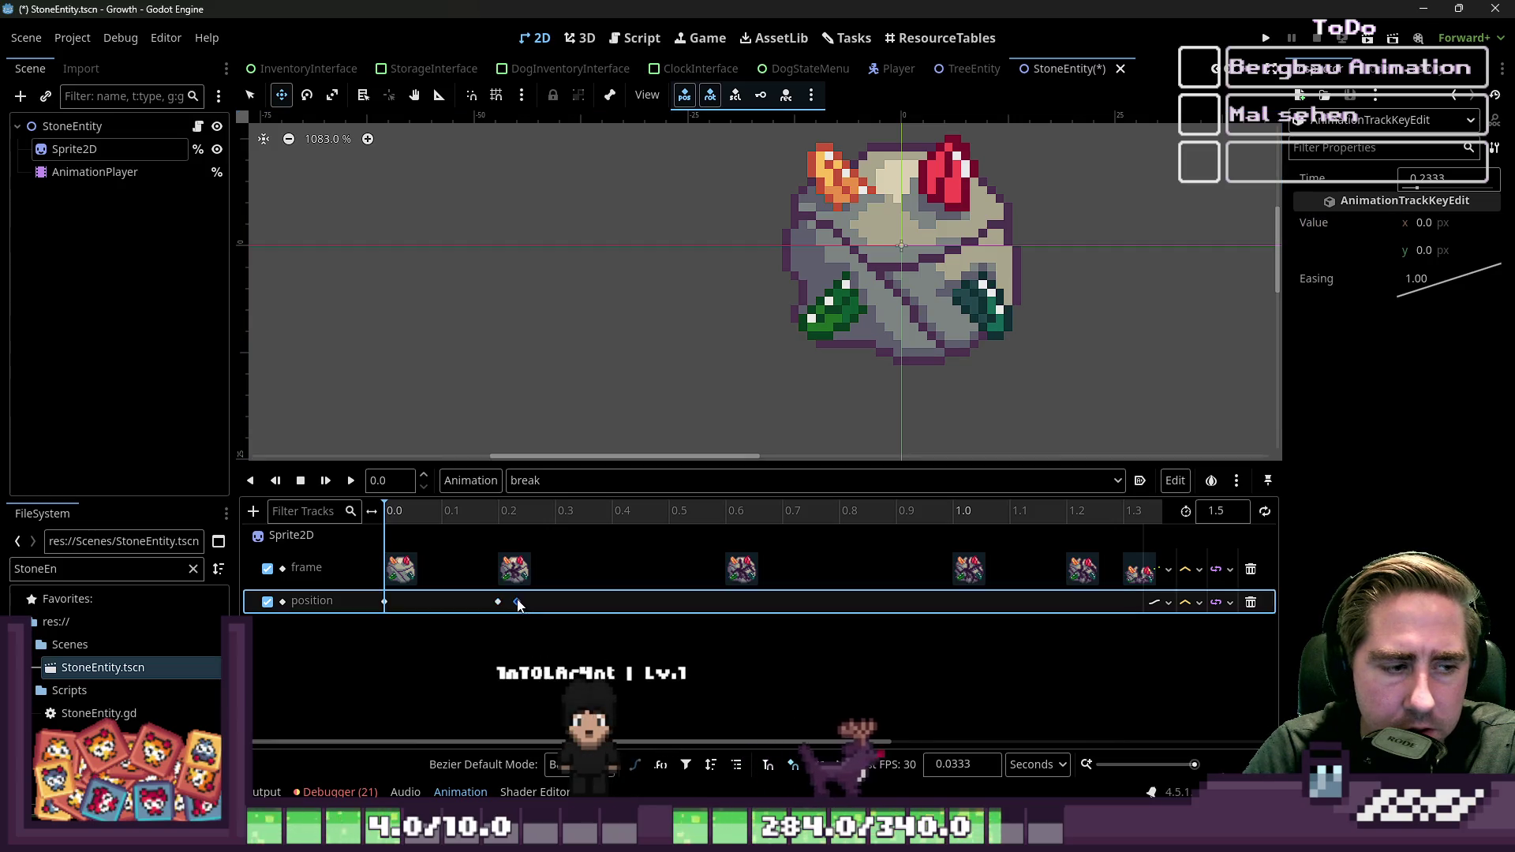
click(1440, 251)
text(4)
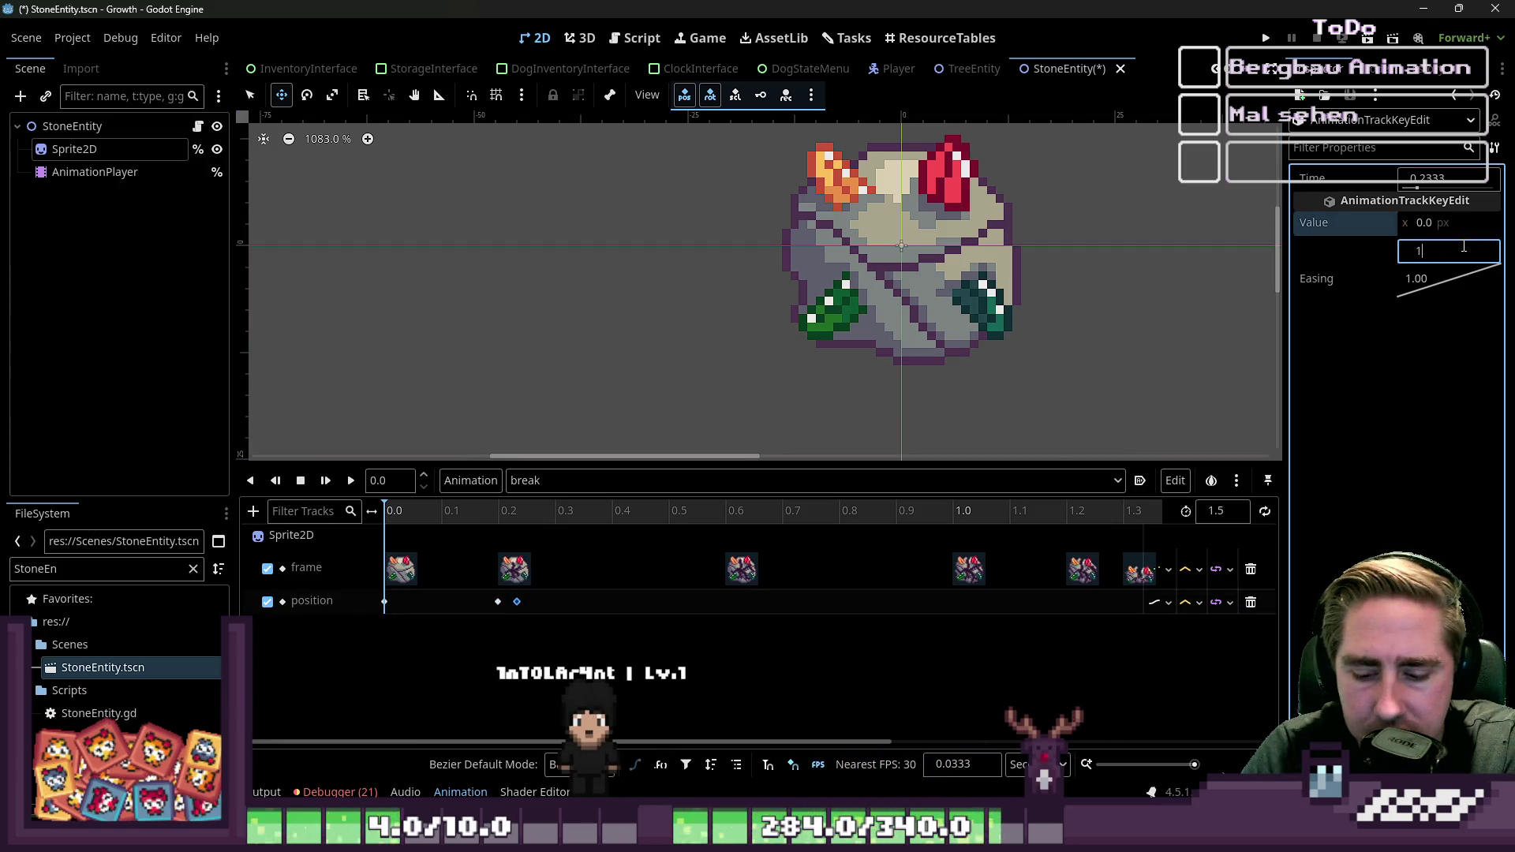
right_click(537, 612)
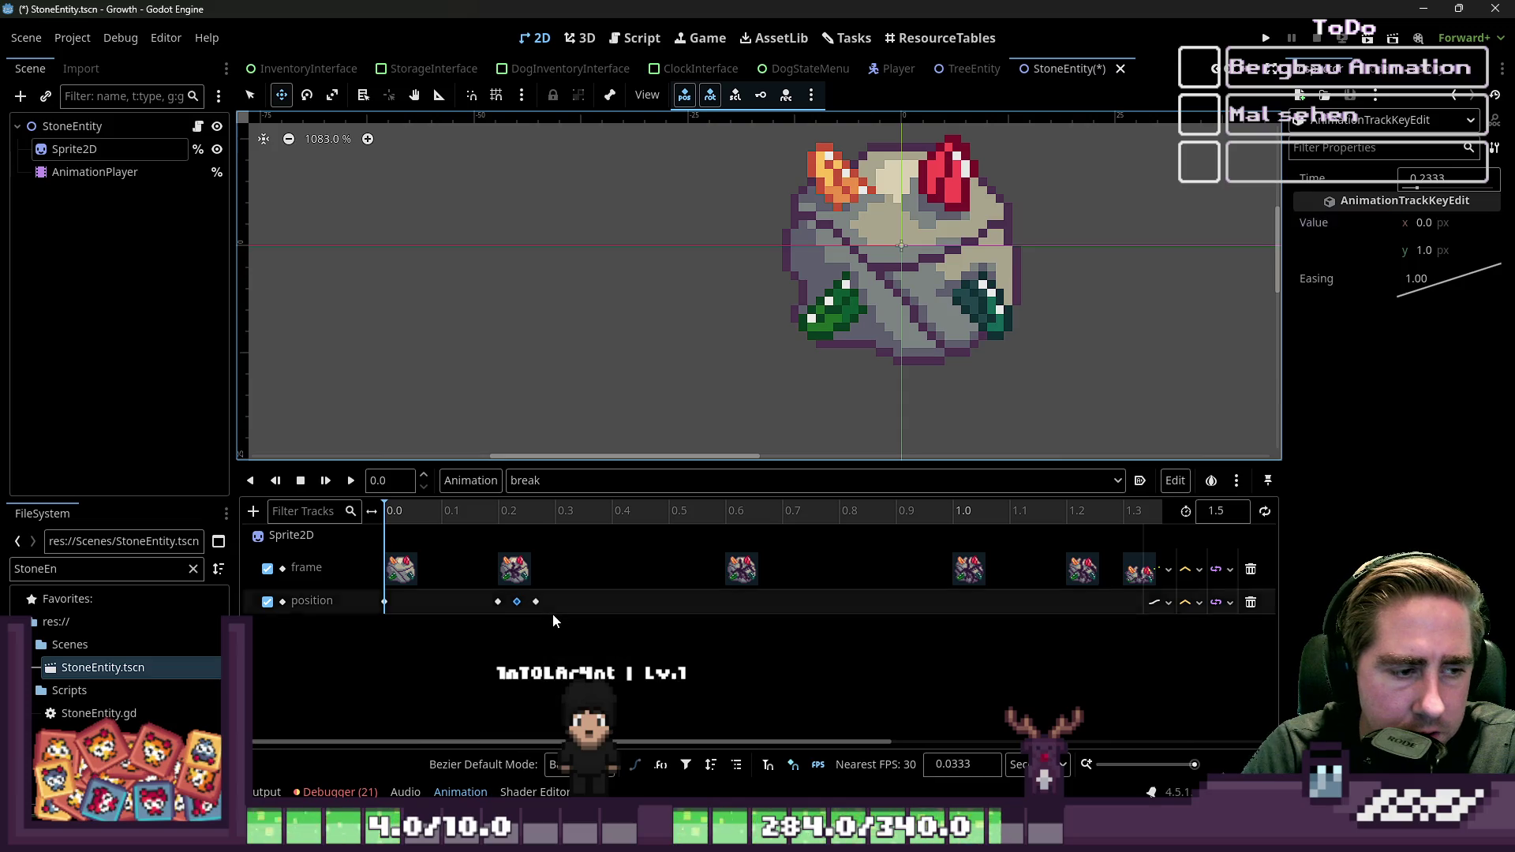
click(537, 605)
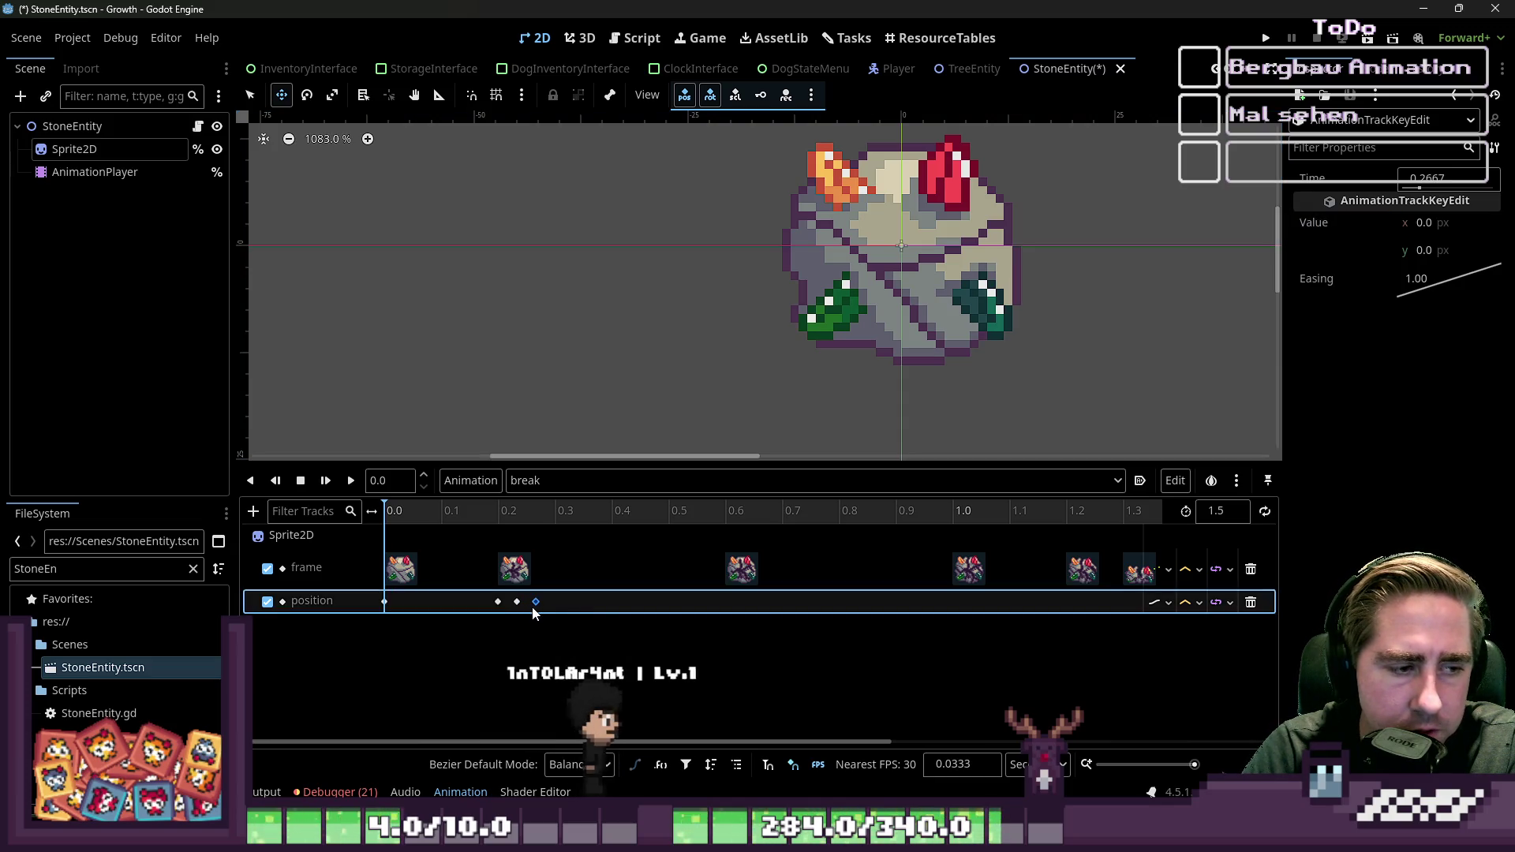
click(1435, 244)
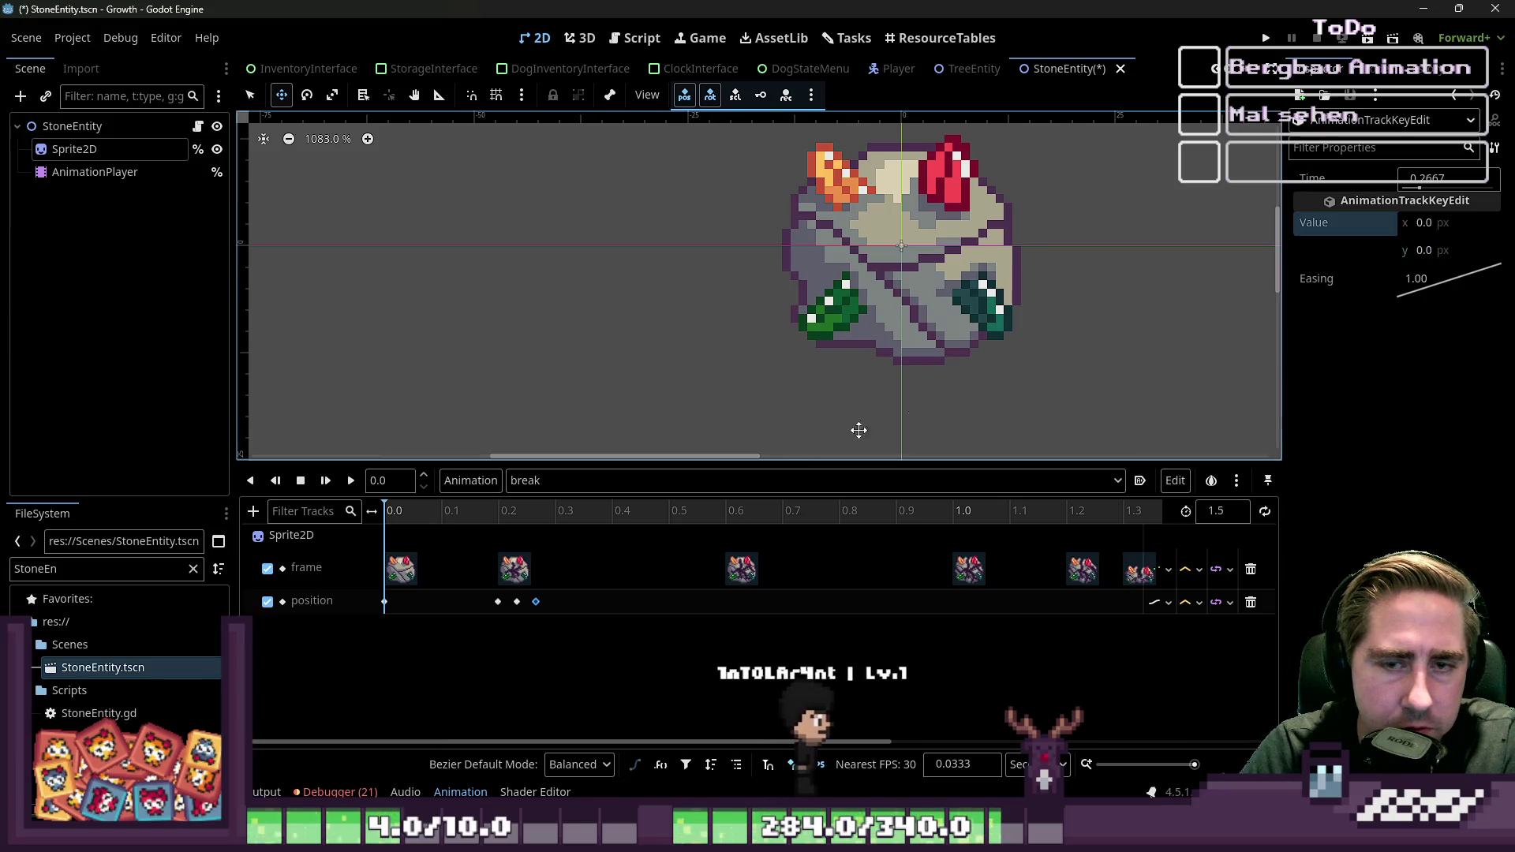
Step: Preview the break animation, set the 0.2333 s key's x offset to -1, and preview again
click(347, 481)
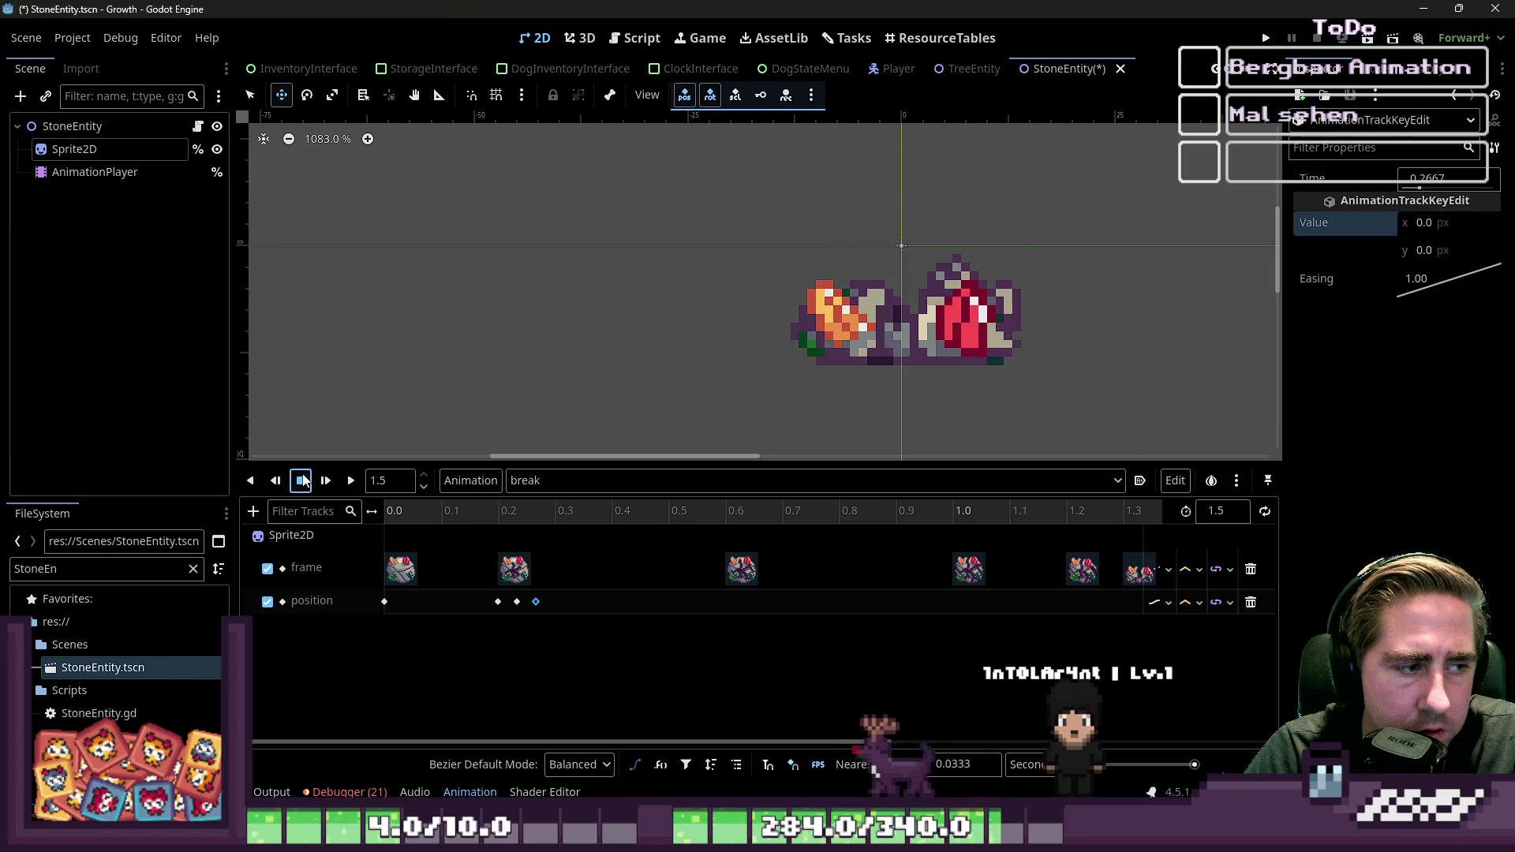
click(347, 482)
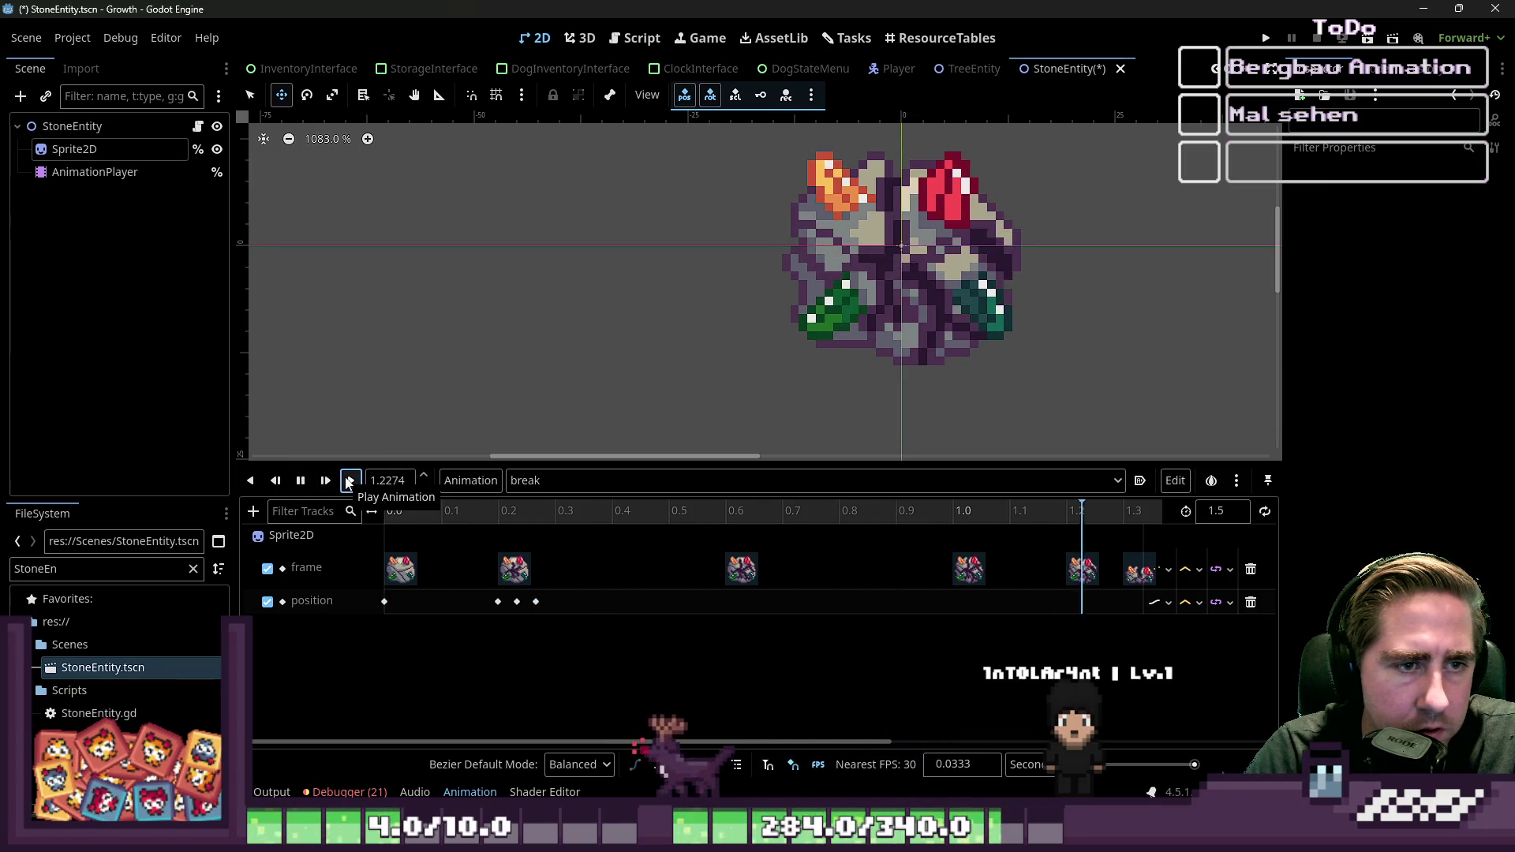
click(300, 480)
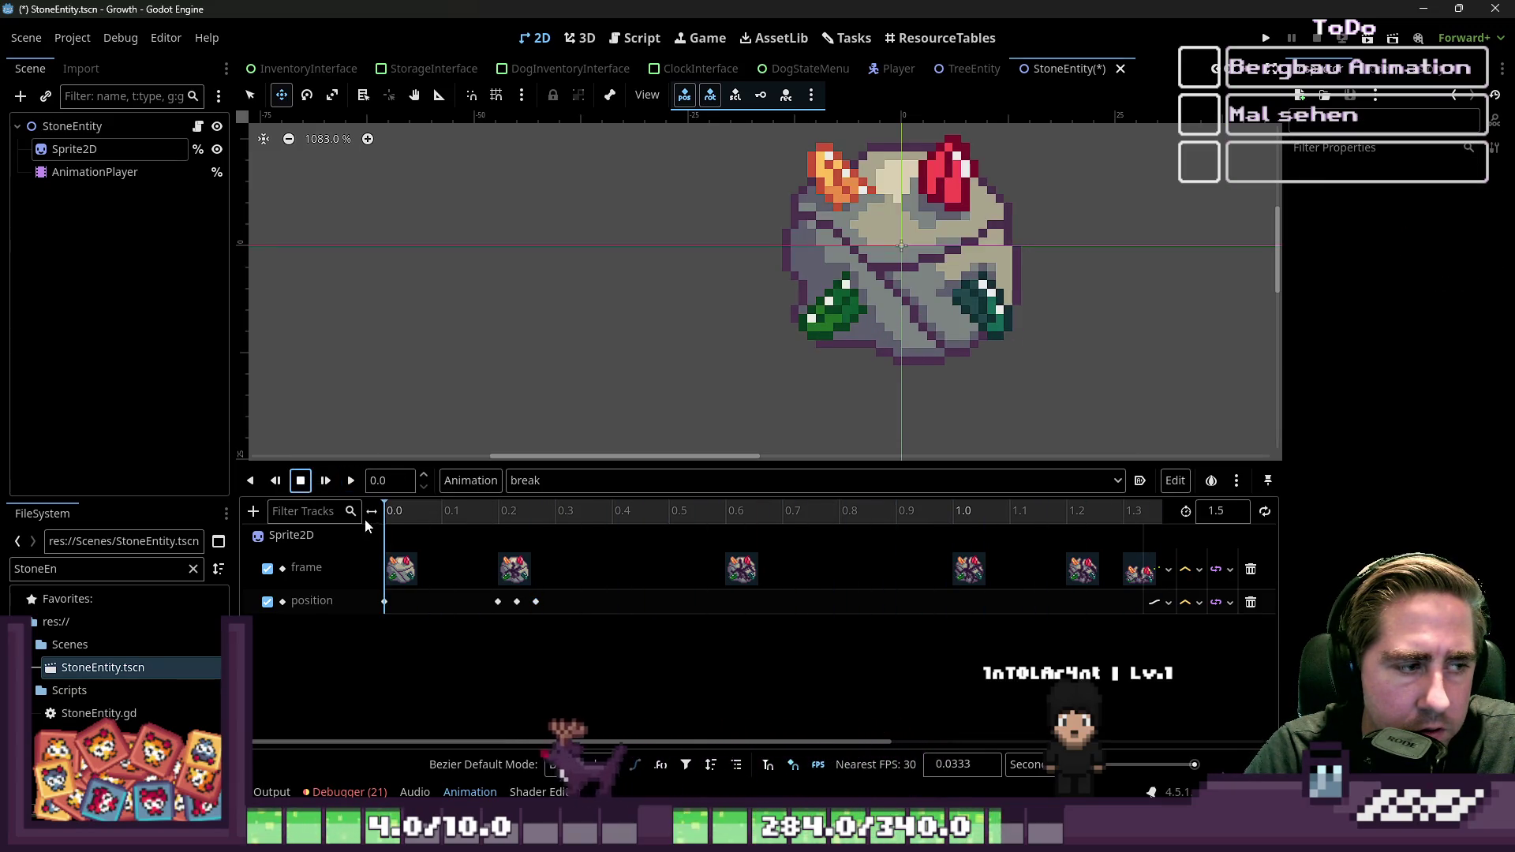
click(385, 602)
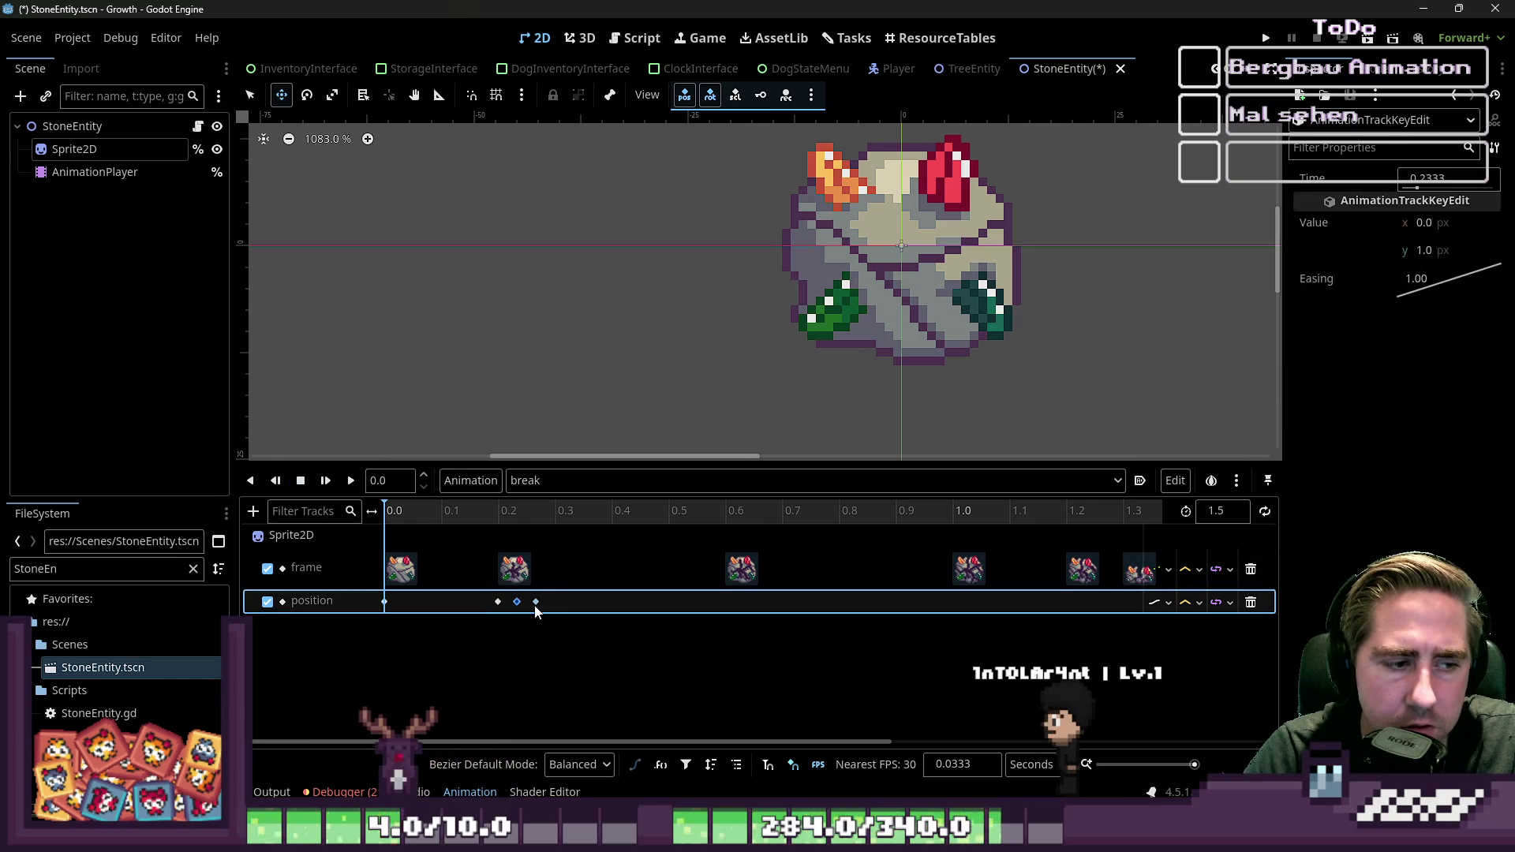
click(1423, 222)
text(-01)
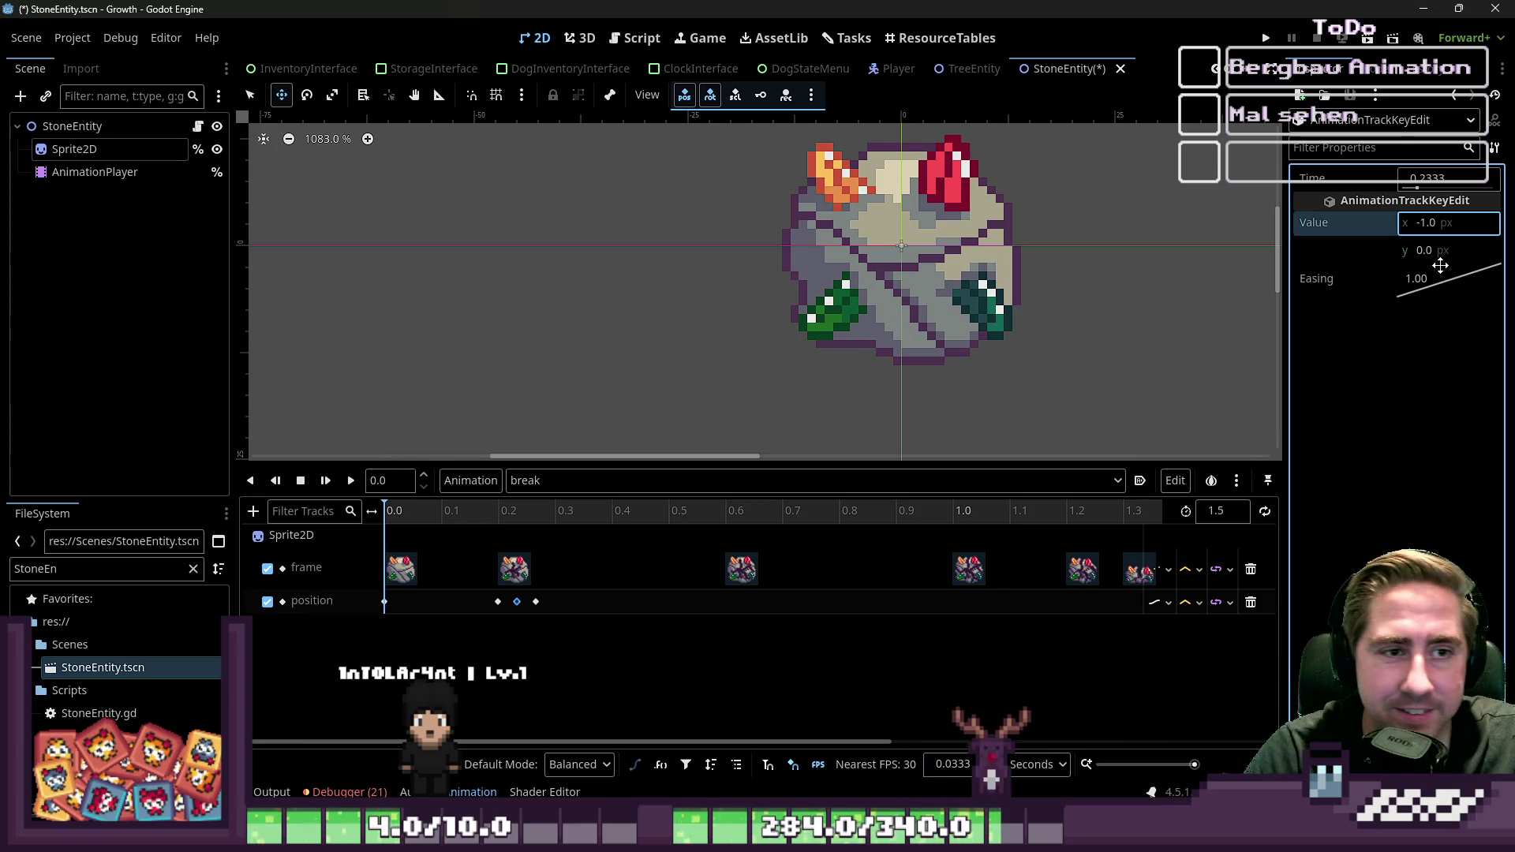
click(351, 481)
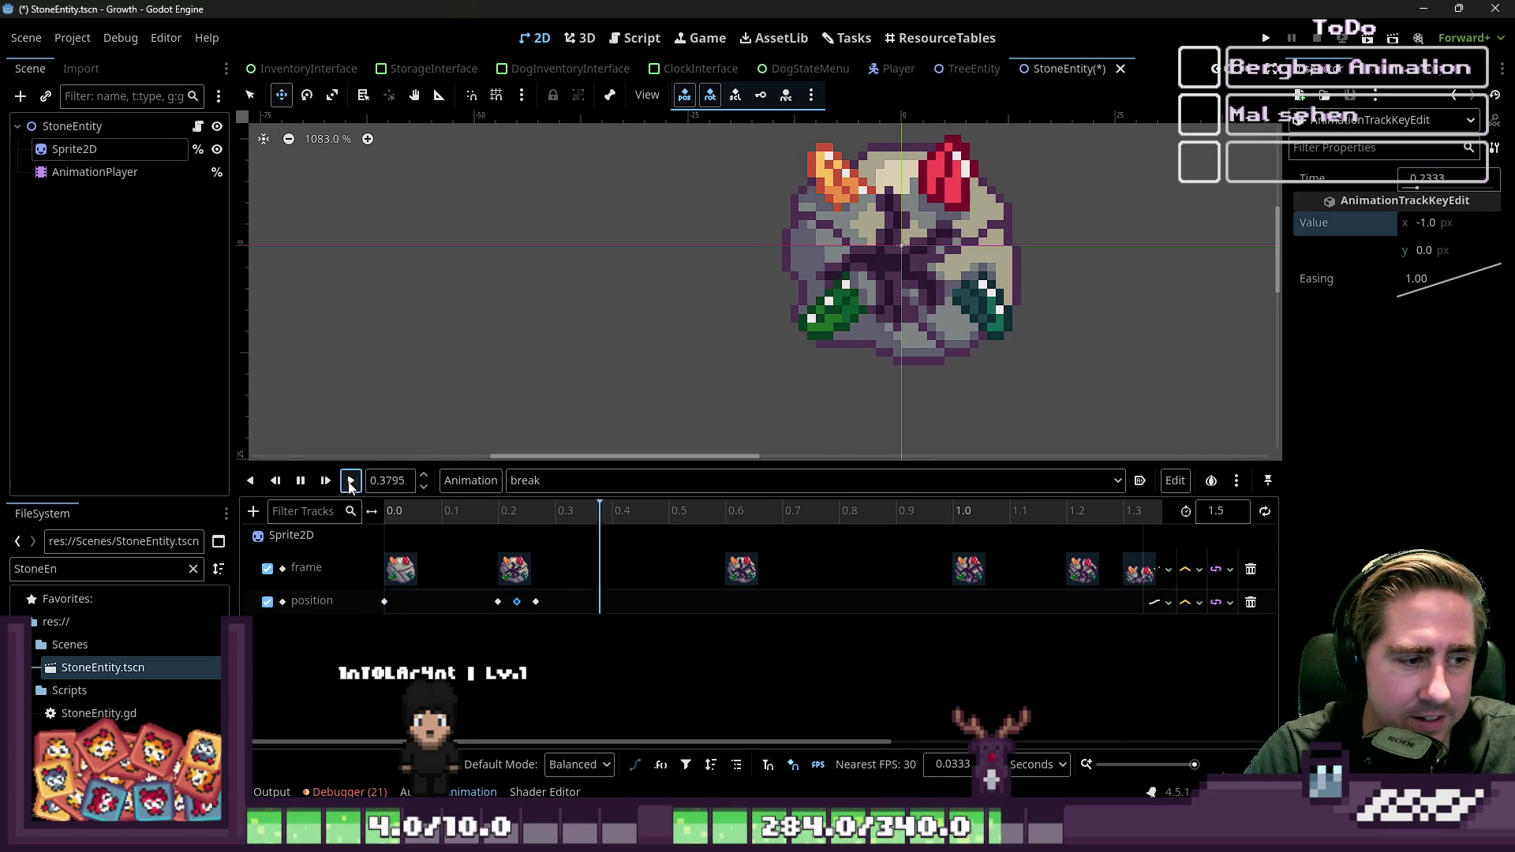
mouse_move(418, 513)
mouse_down()
mouse_move(529, 519)
mouse_move(471, 518)
mouse_up()
click(497, 602)
Step: Try Discrete update mode on the position track, then switch it back to Continuous
click(1168, 603)
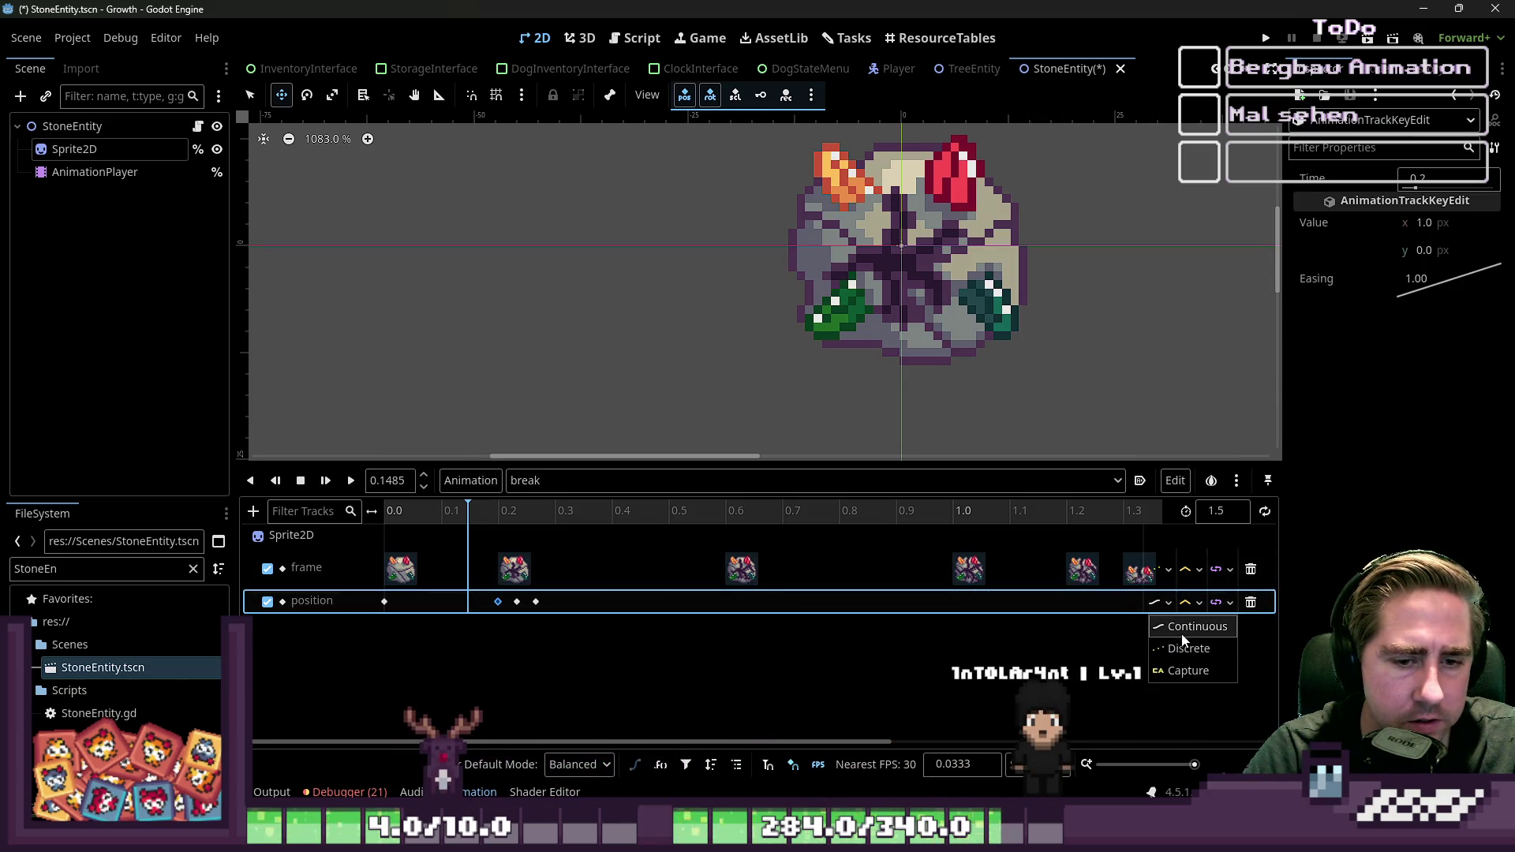
click(1189, 649)
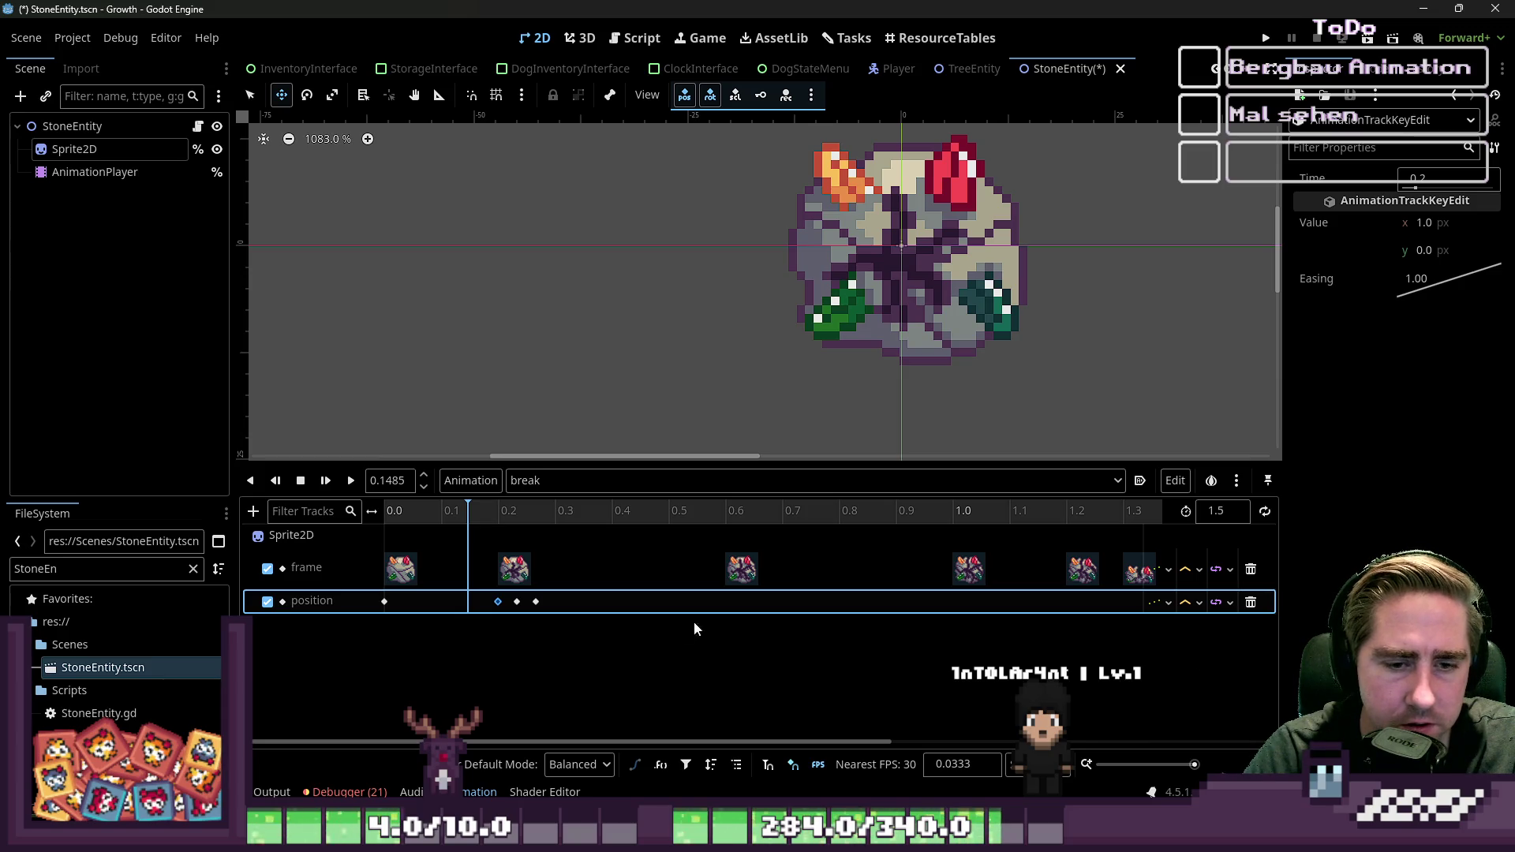
click(517, 602)
shift+click(536, 603)
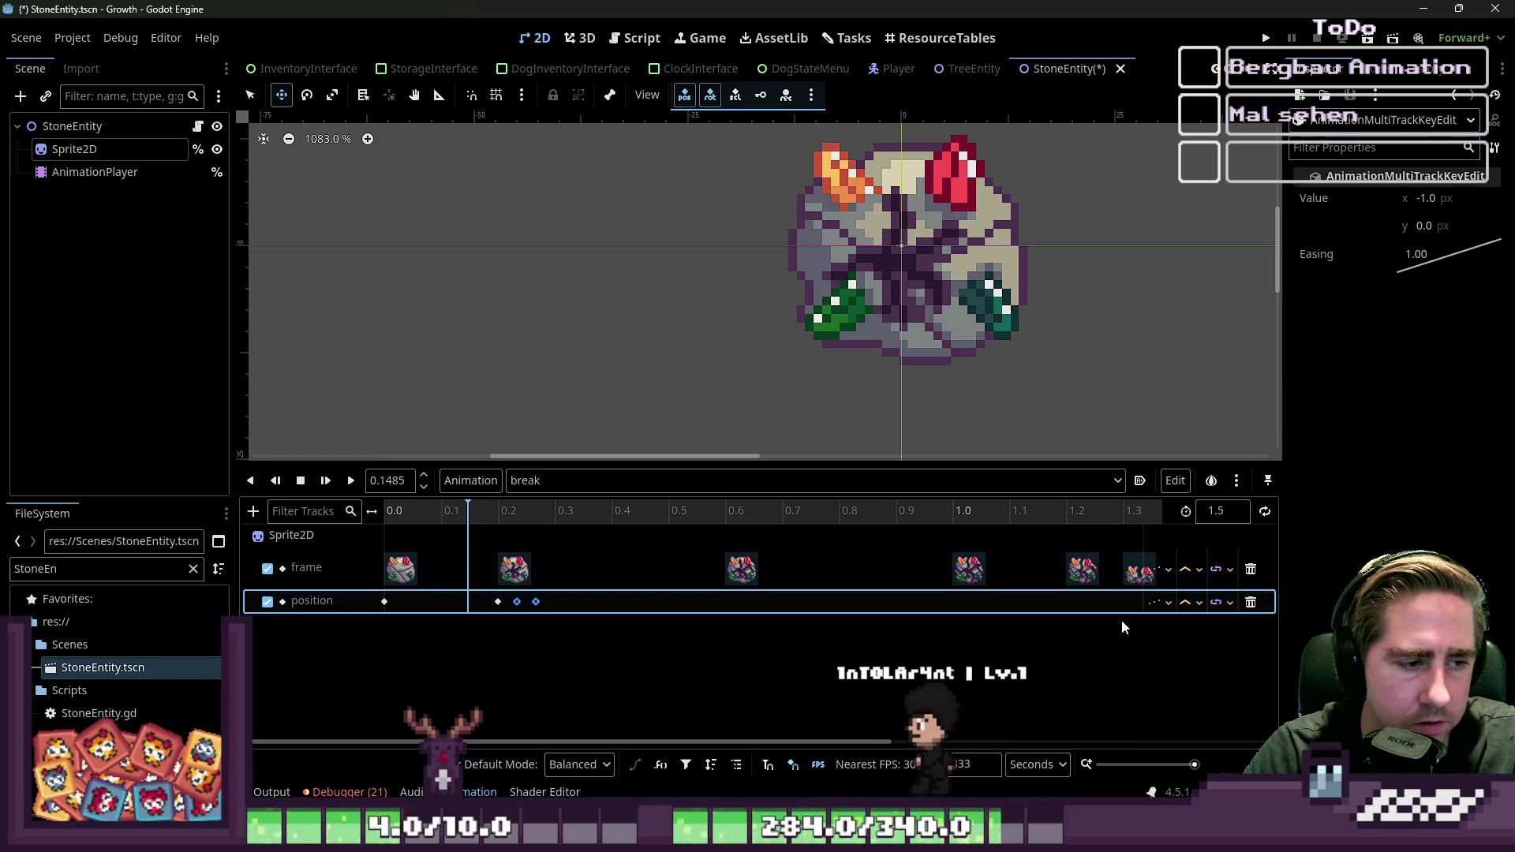
click(536, 602)
click(1160, 604)
click(1176, 625)
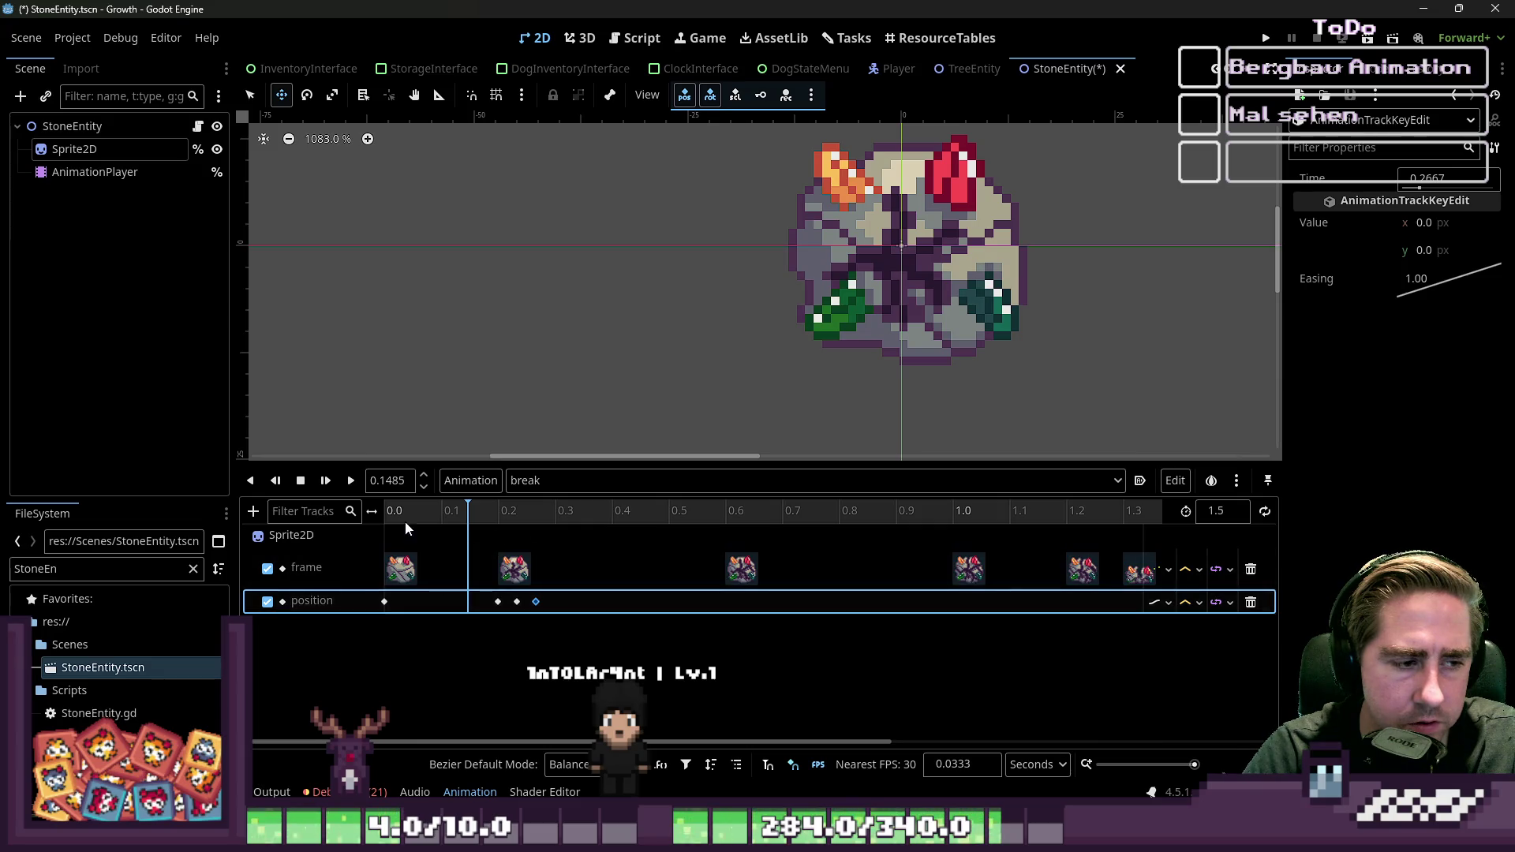
Step: Set the position track to Discrete again and replay the break animation to check the shake
click(498, 602)
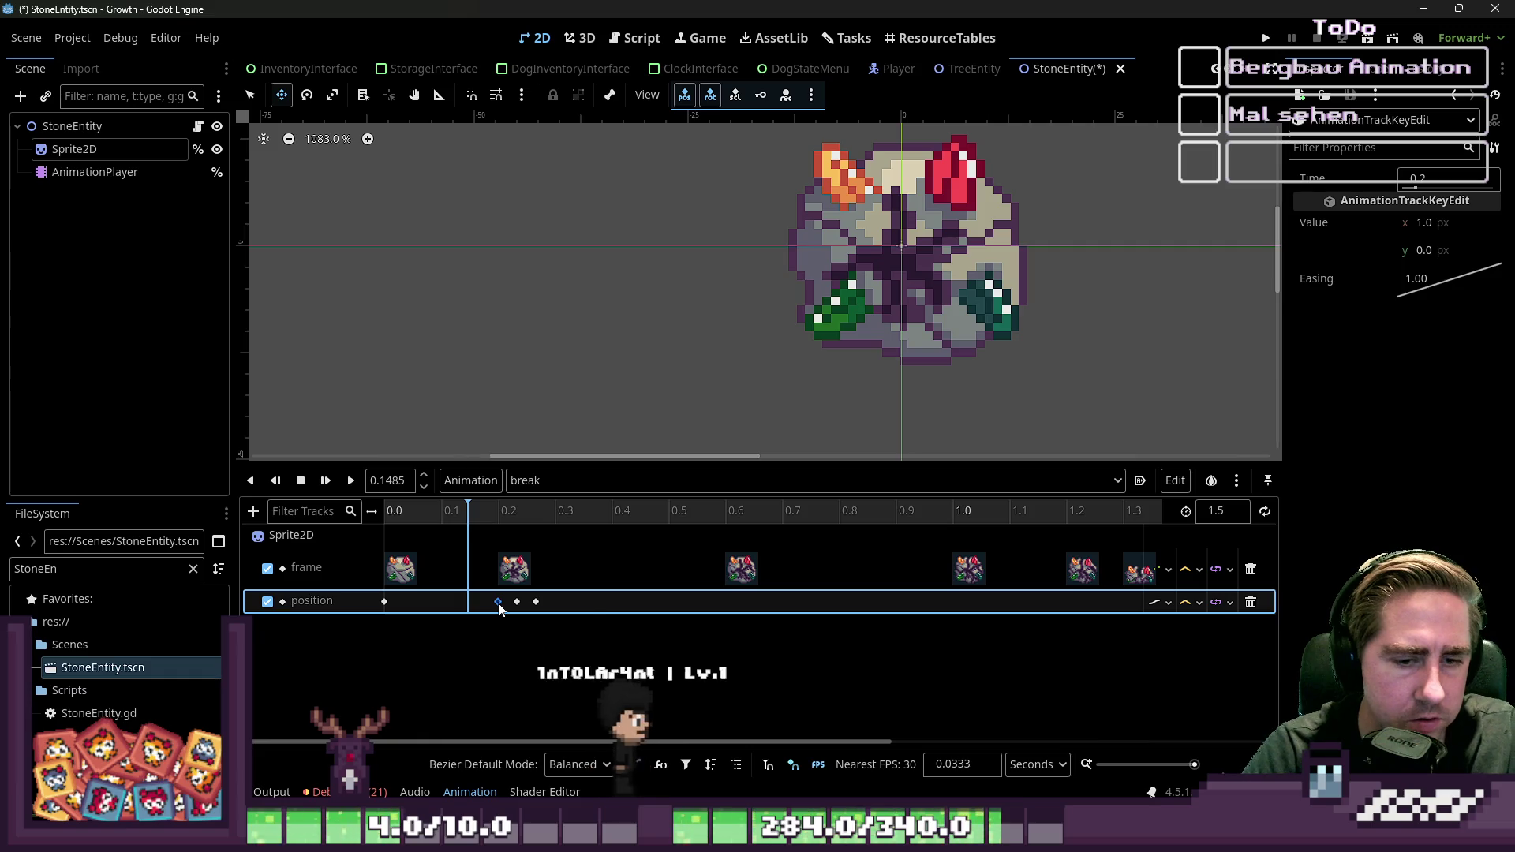
click(1160, 602)
click(1170, 646)
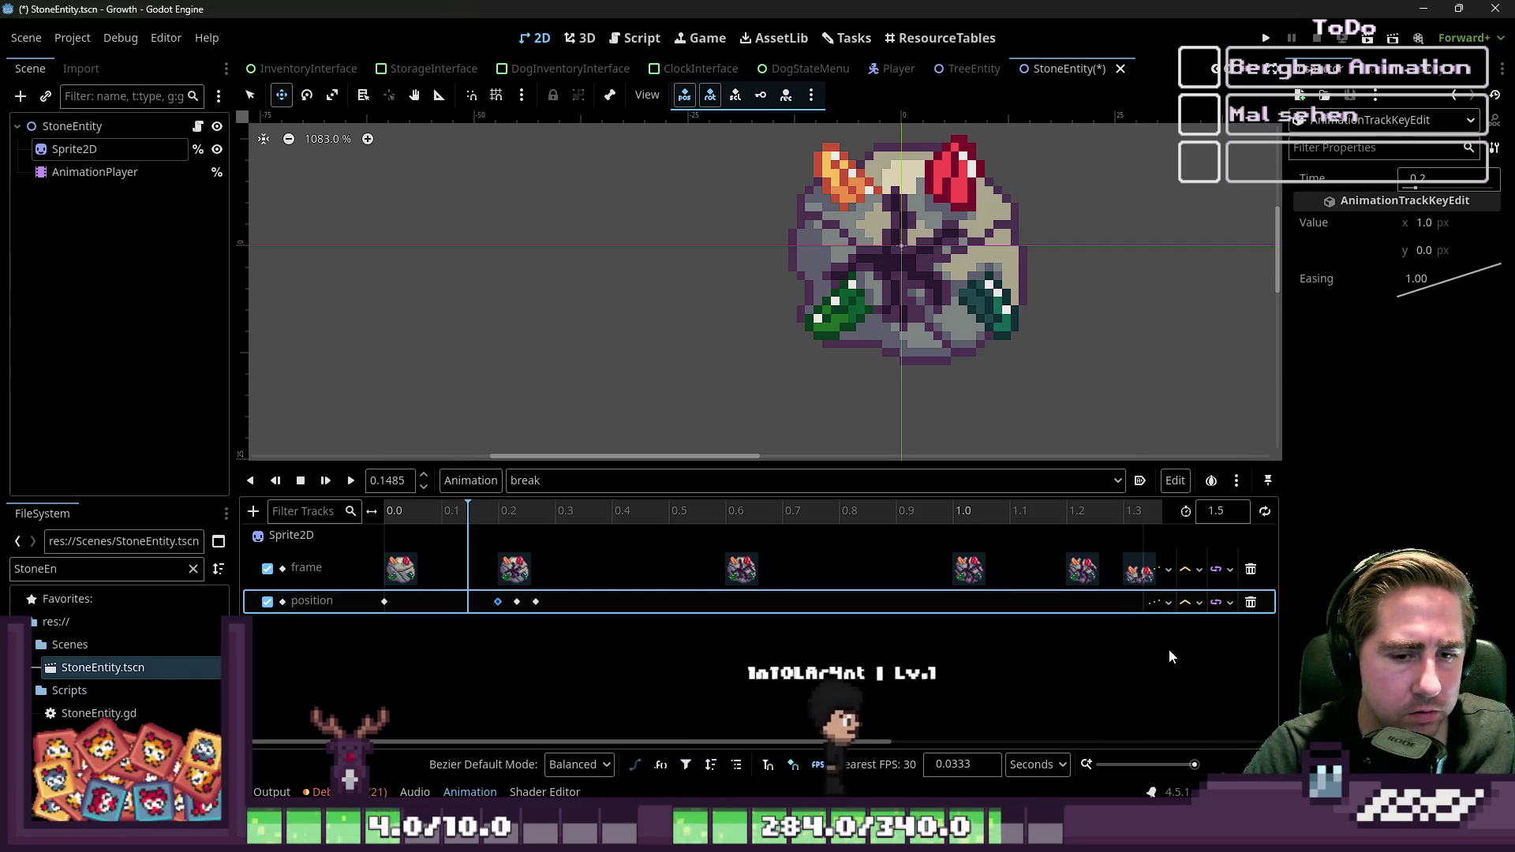
click(350, 488)
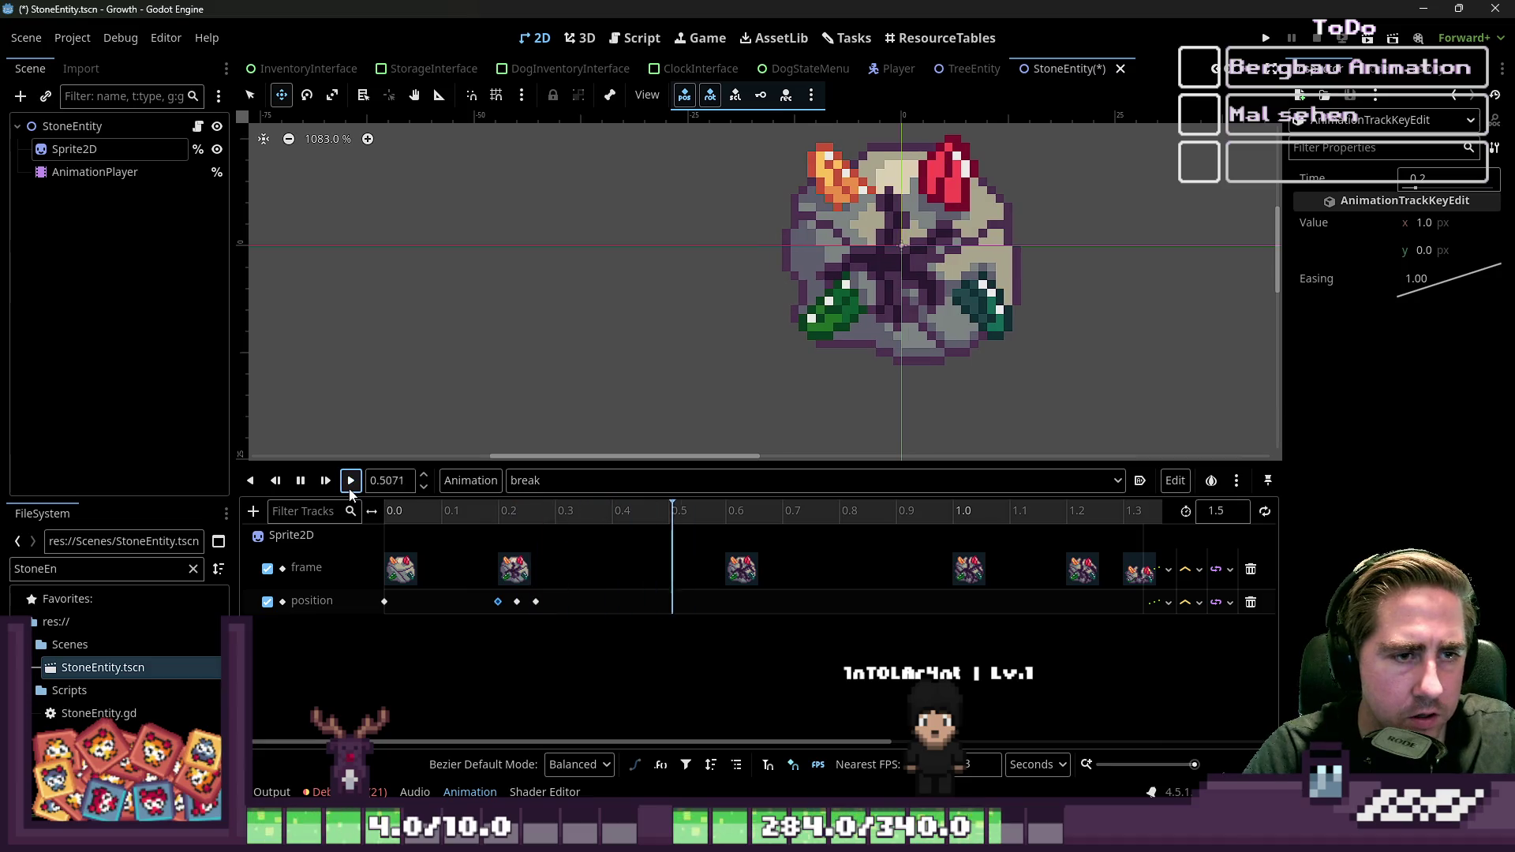
click(351, 482)
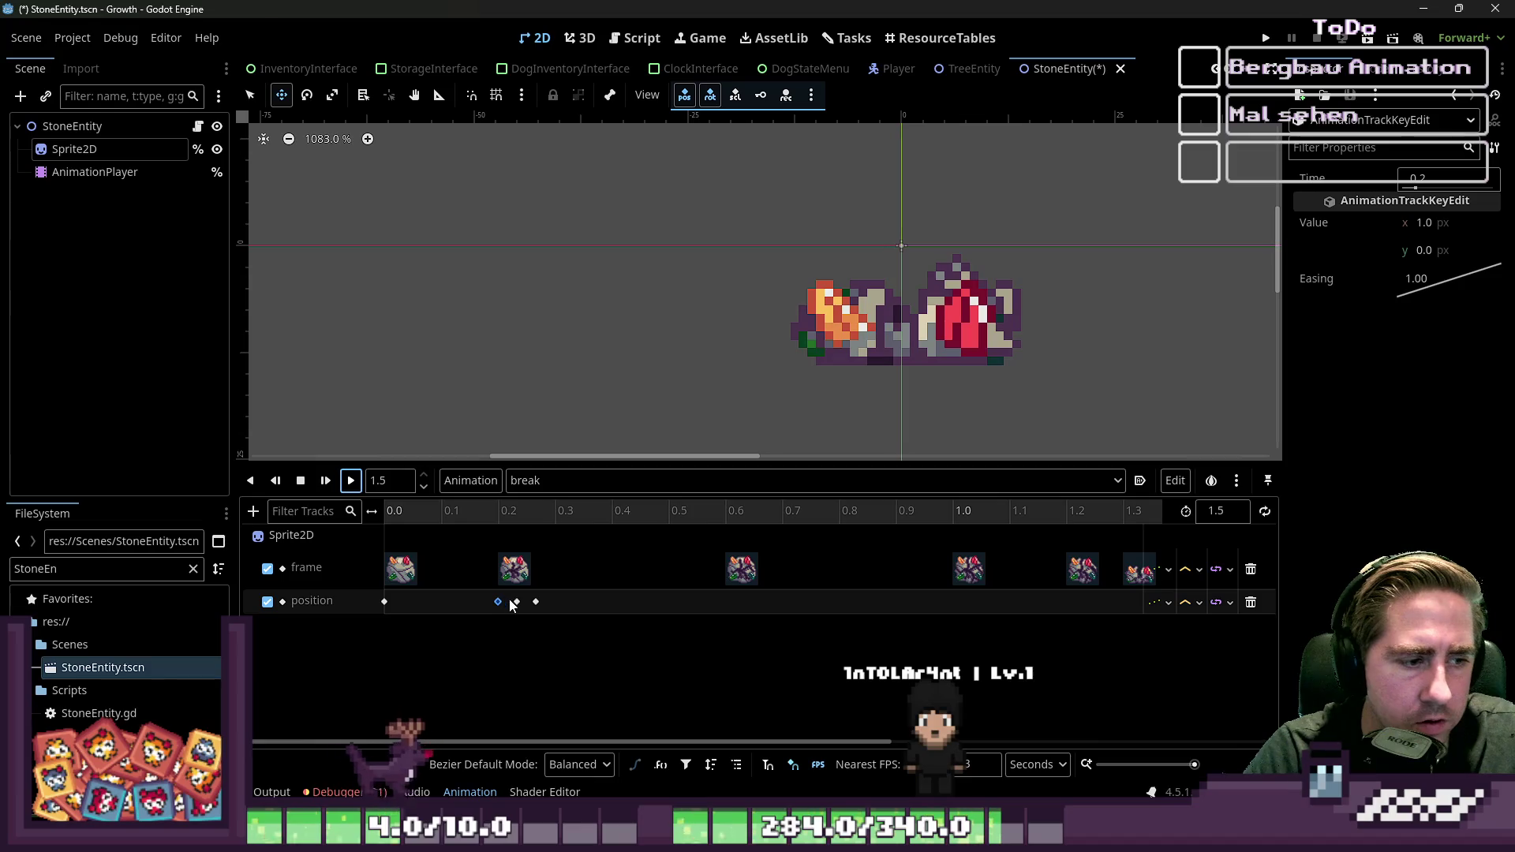
click(536, 602)
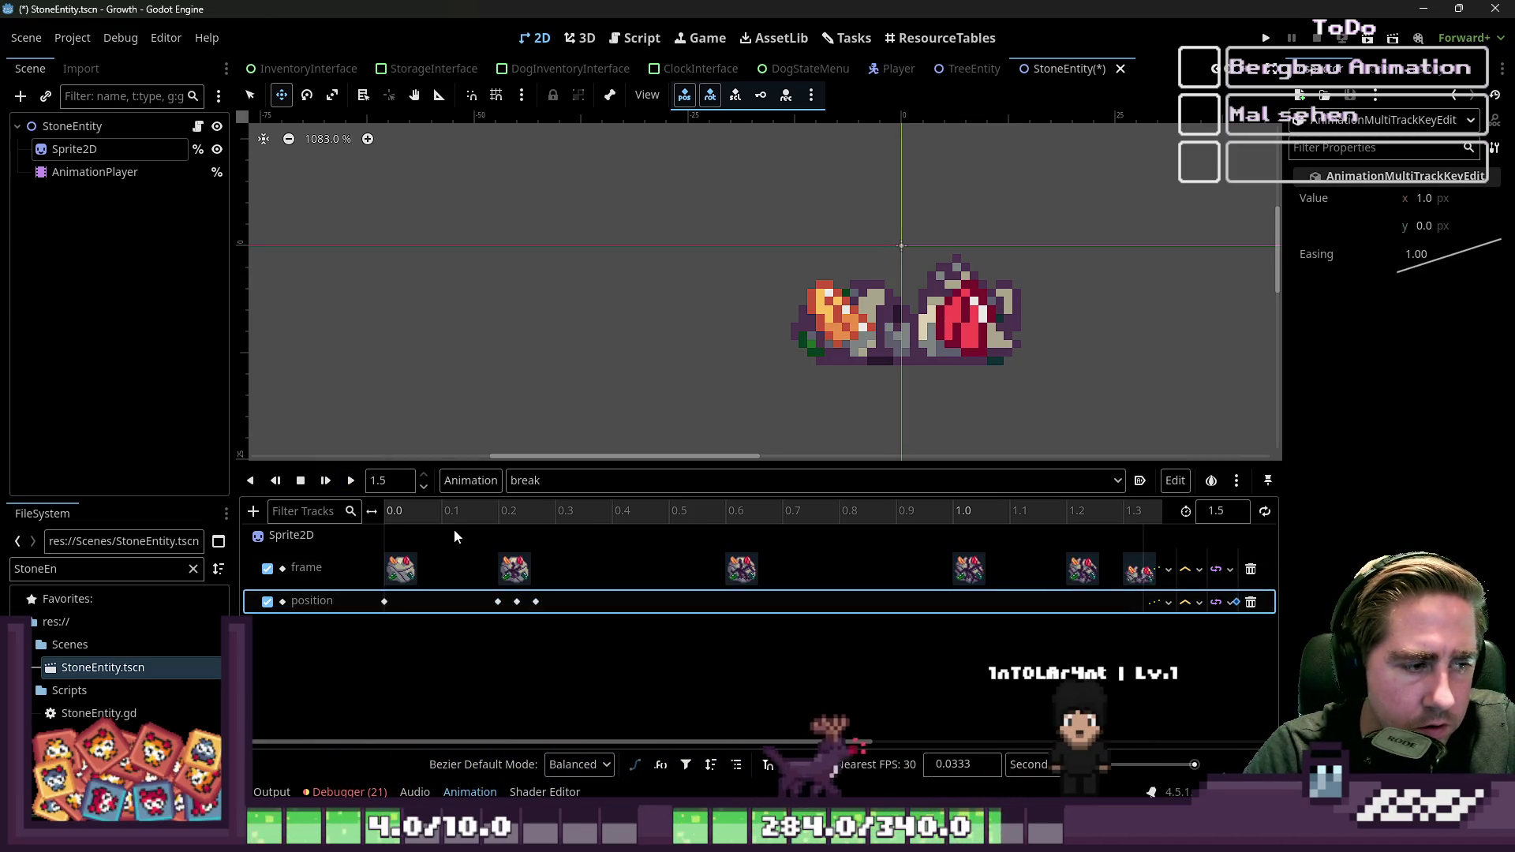
Step: Duplicate the shake keys at the 0.6 s mark of the break animation
drag(592, 509, 728, 526)
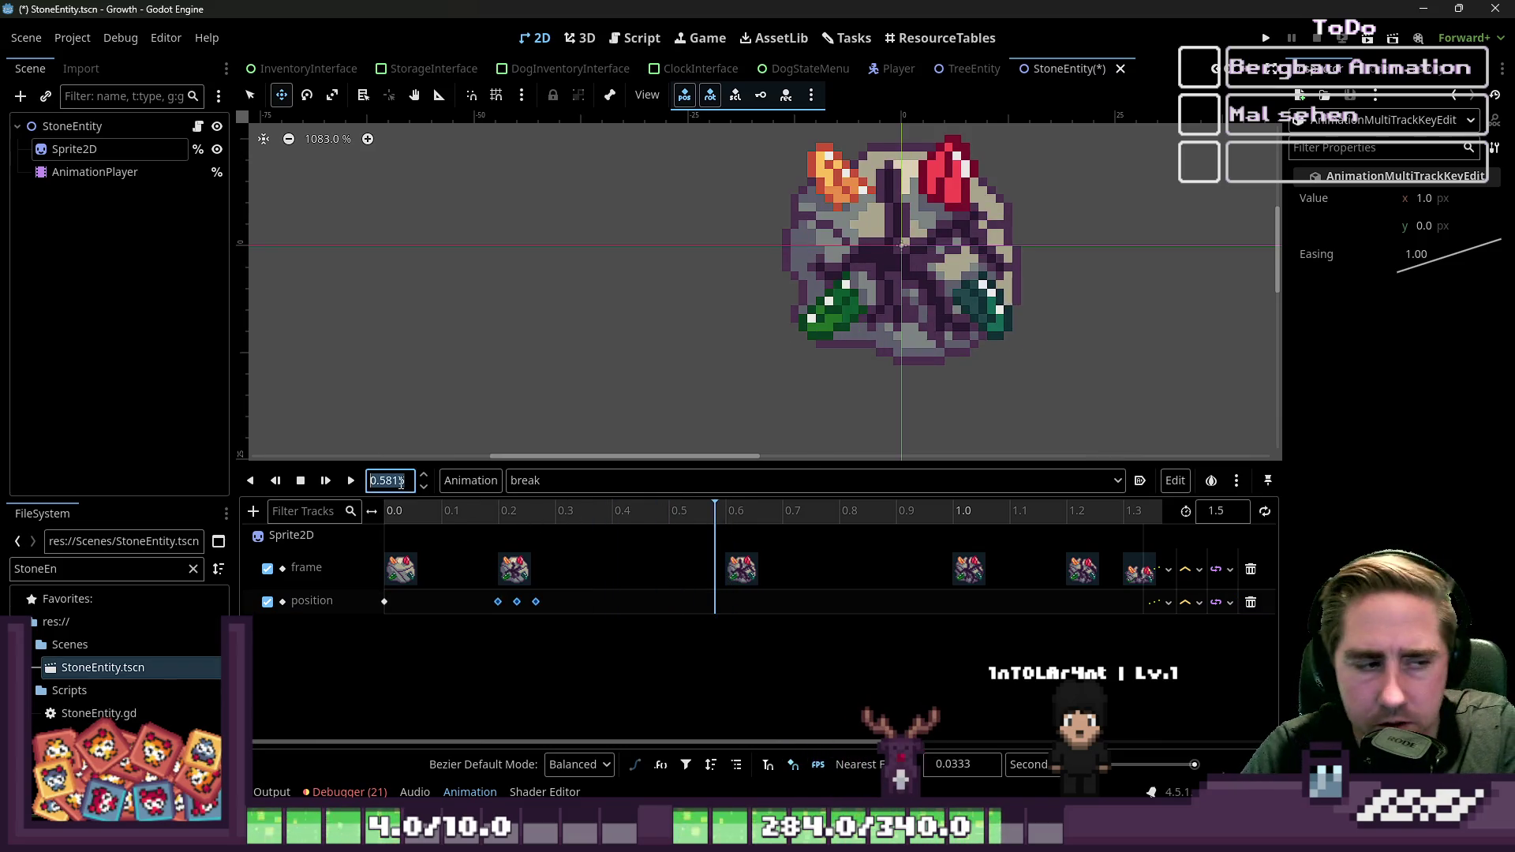
key(Return)
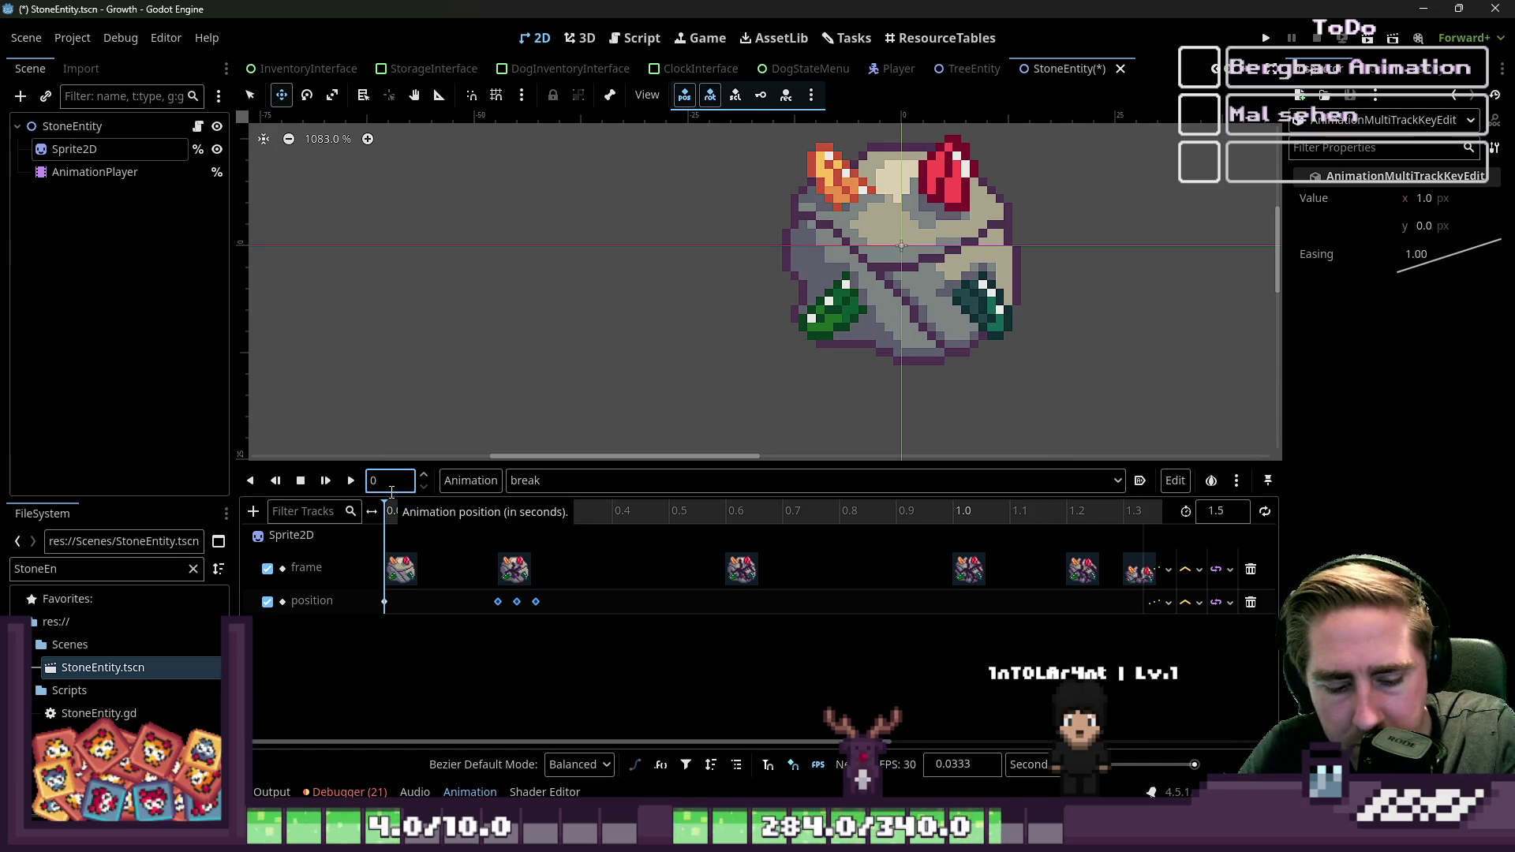
text(,6)
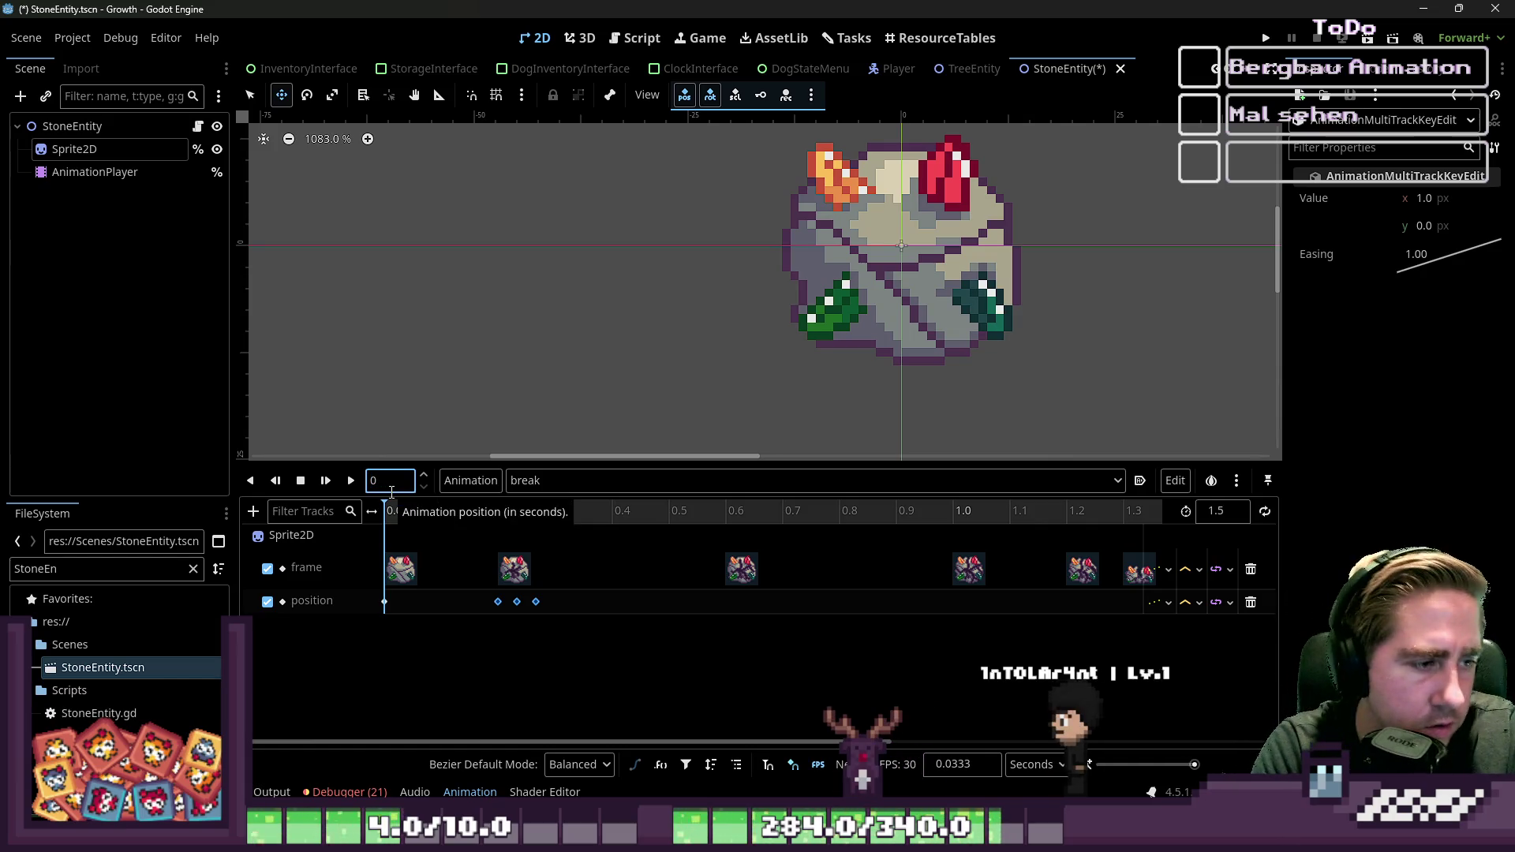
key(Return)
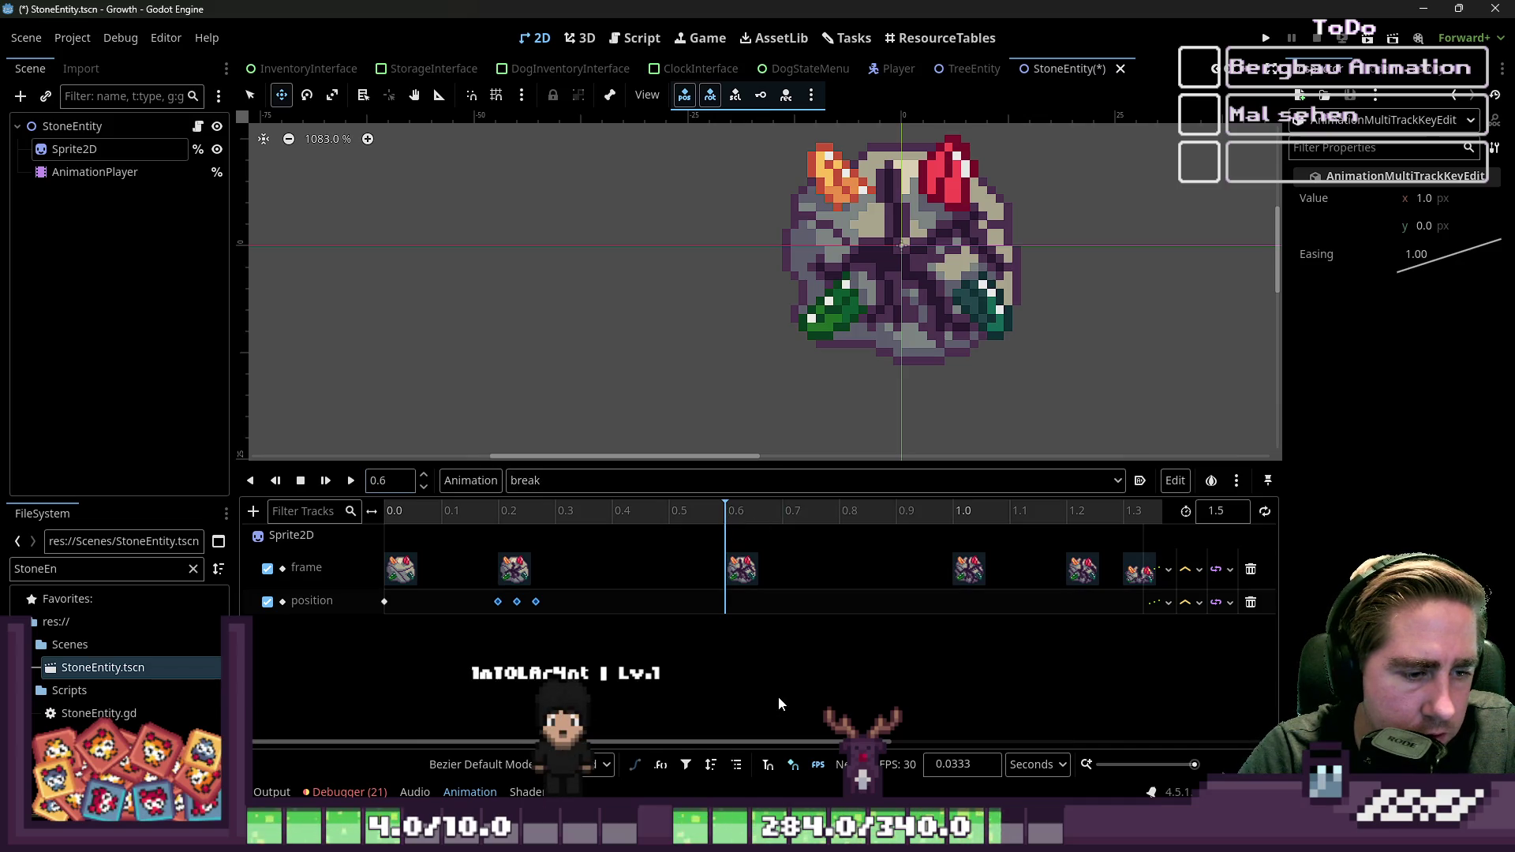
key(ctrl+d)
Step: Duplicate the position shake keys again at the 1.0 s mark
drag(728, 511, 338, 512)
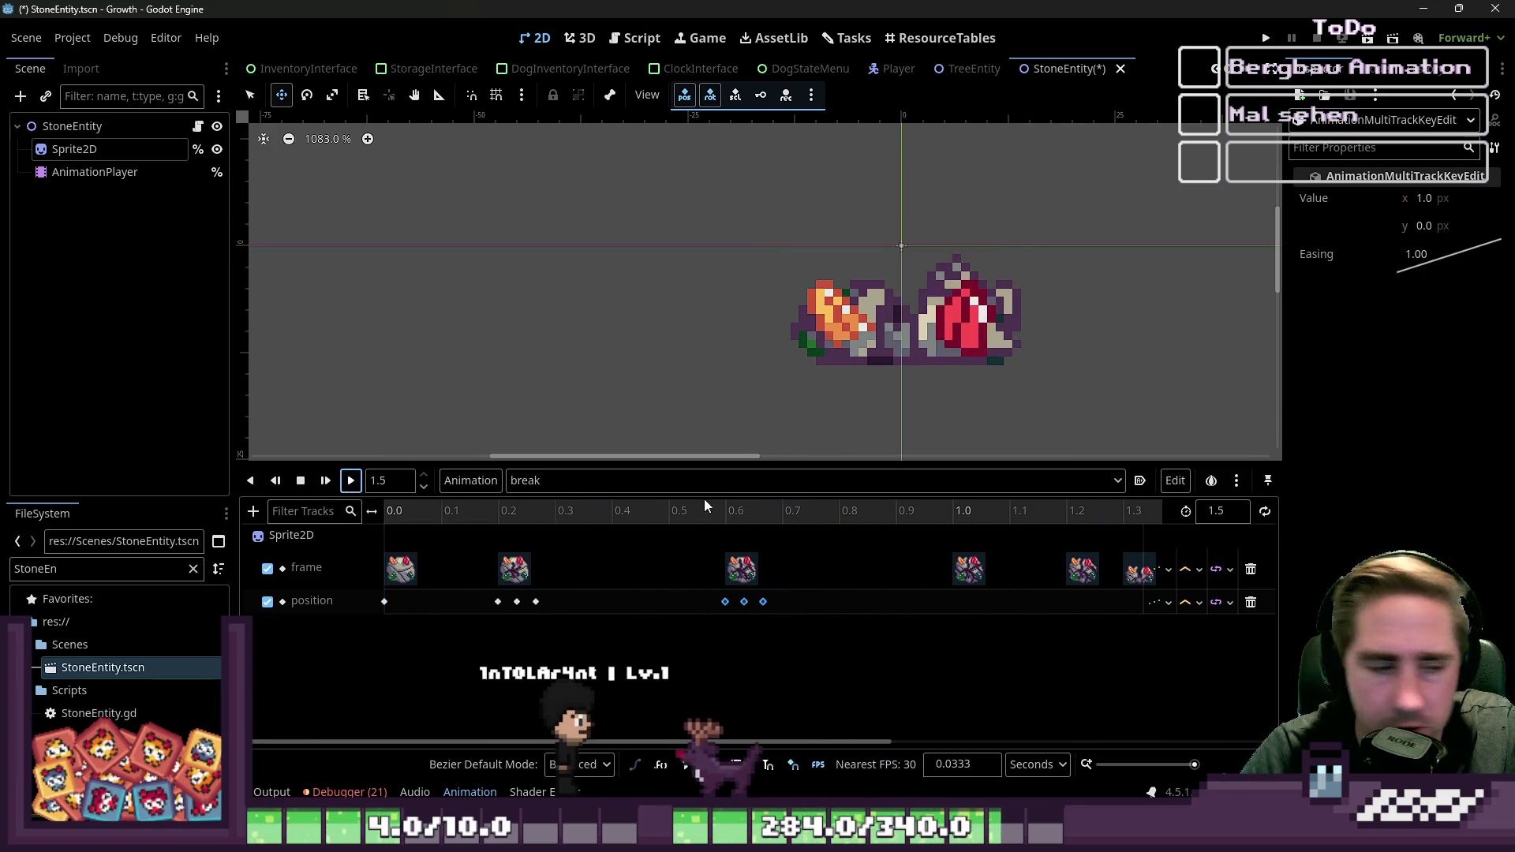
drag(722, 510, 954, 511)
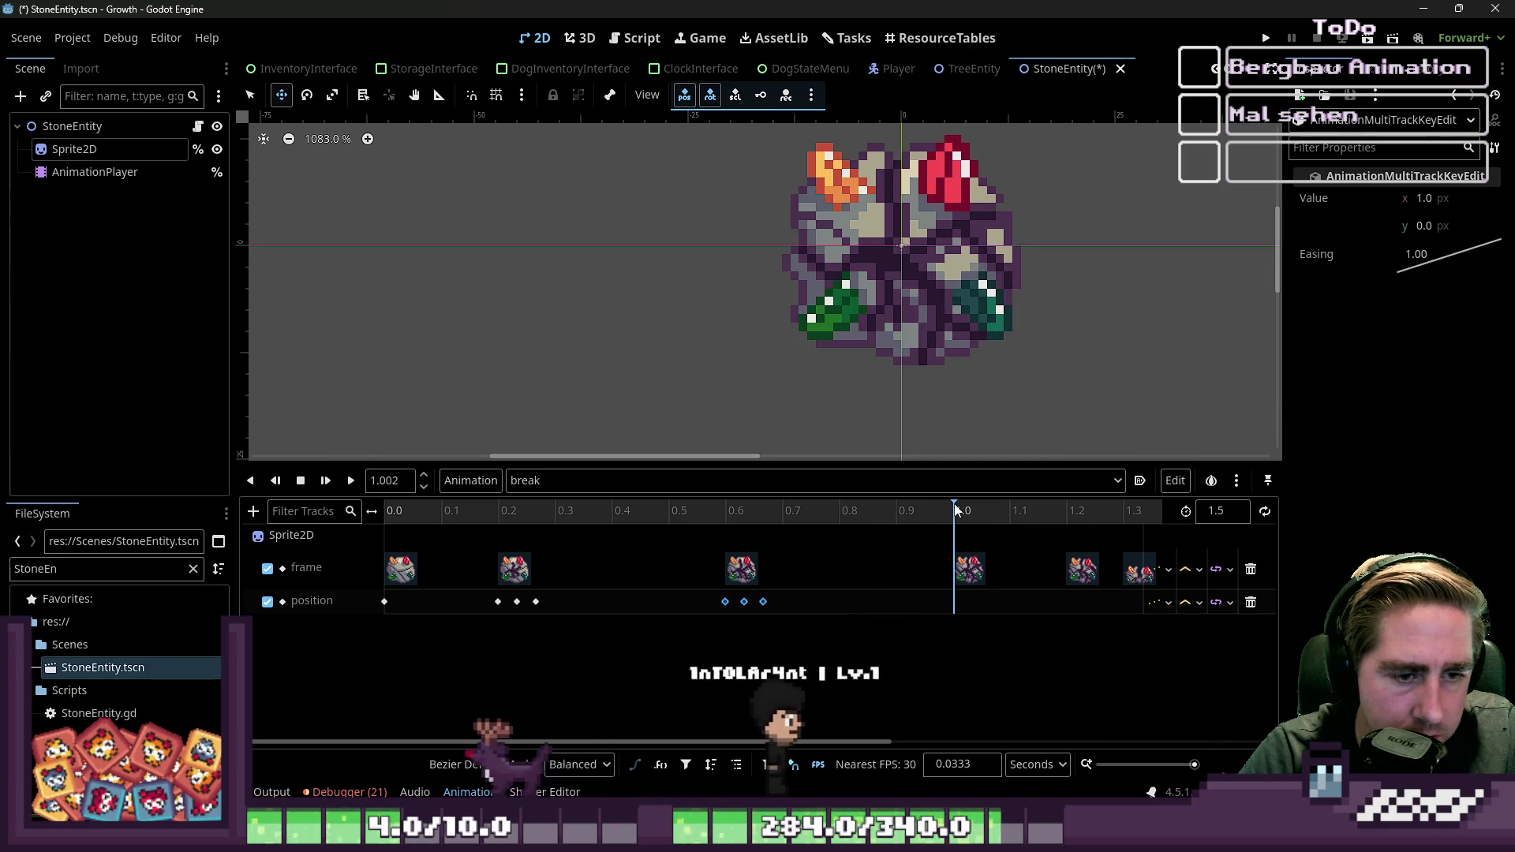
key(BackSpace)
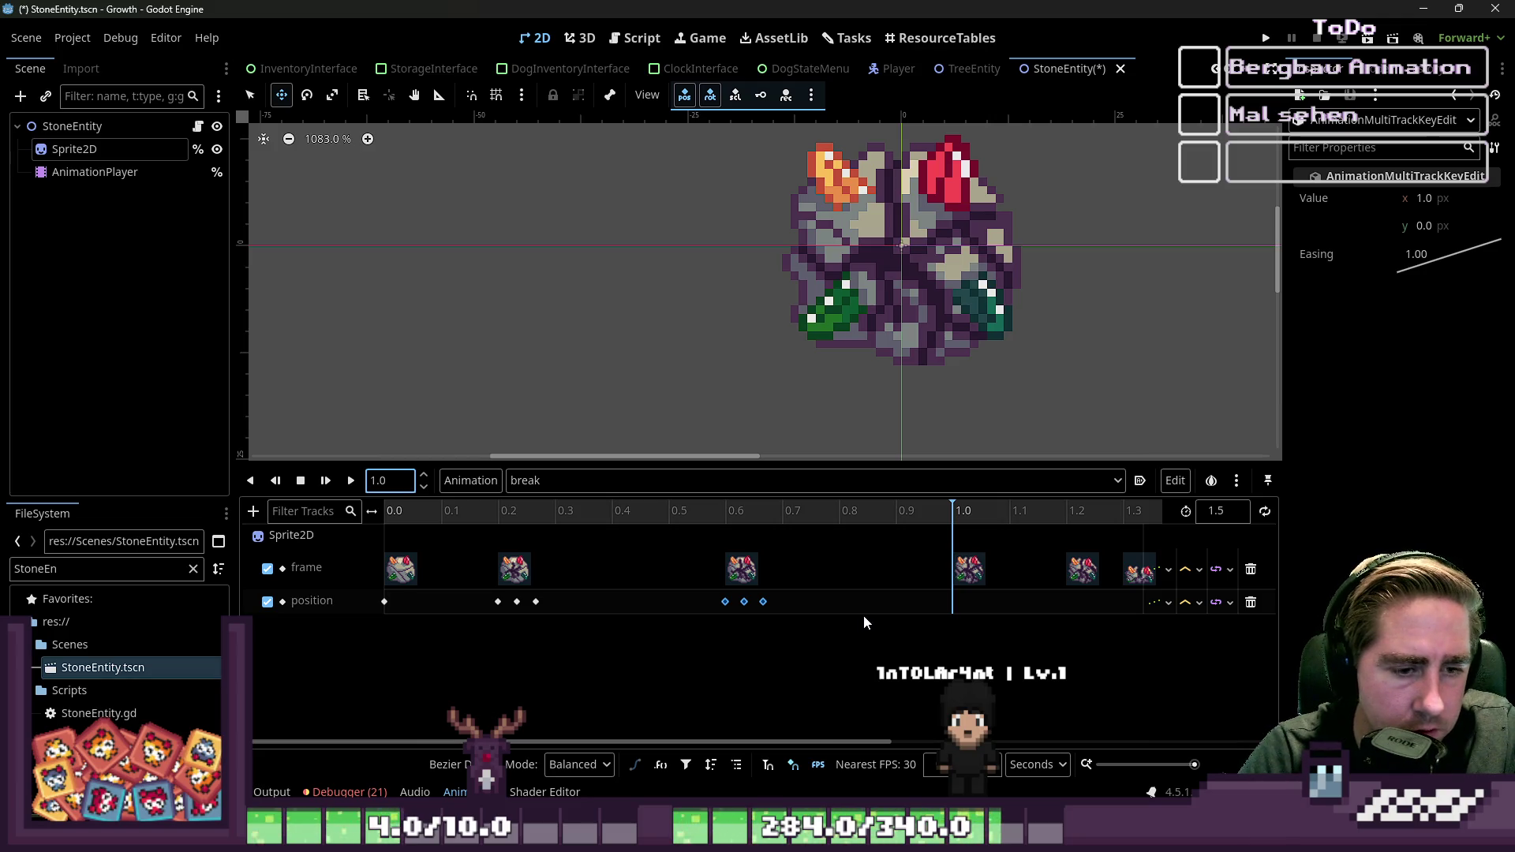
key(ctrl+d)
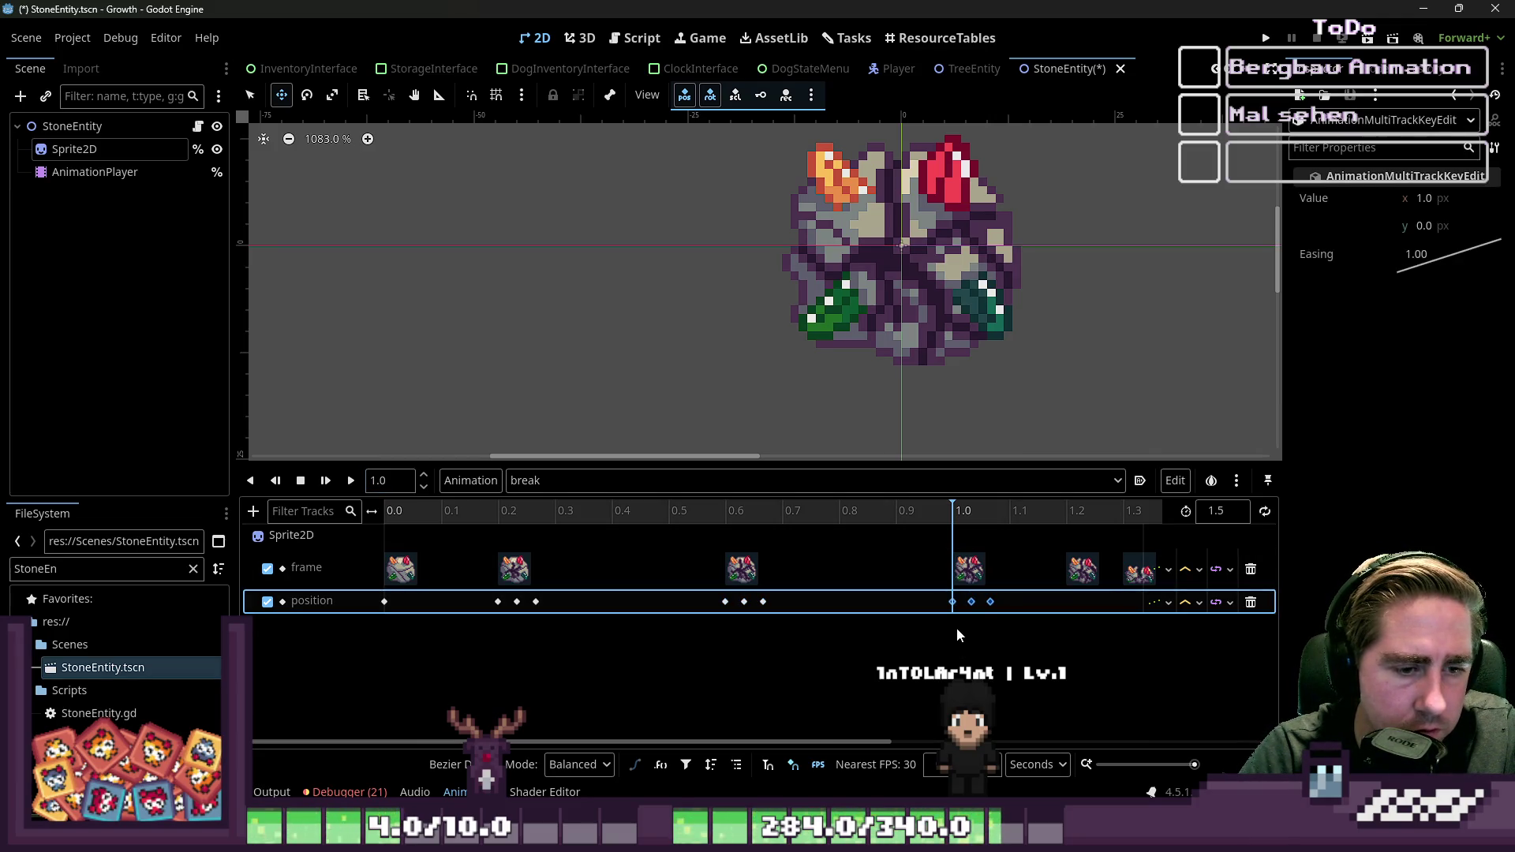
Step: Play the break animation twice to preview the shake
click(351, 480)
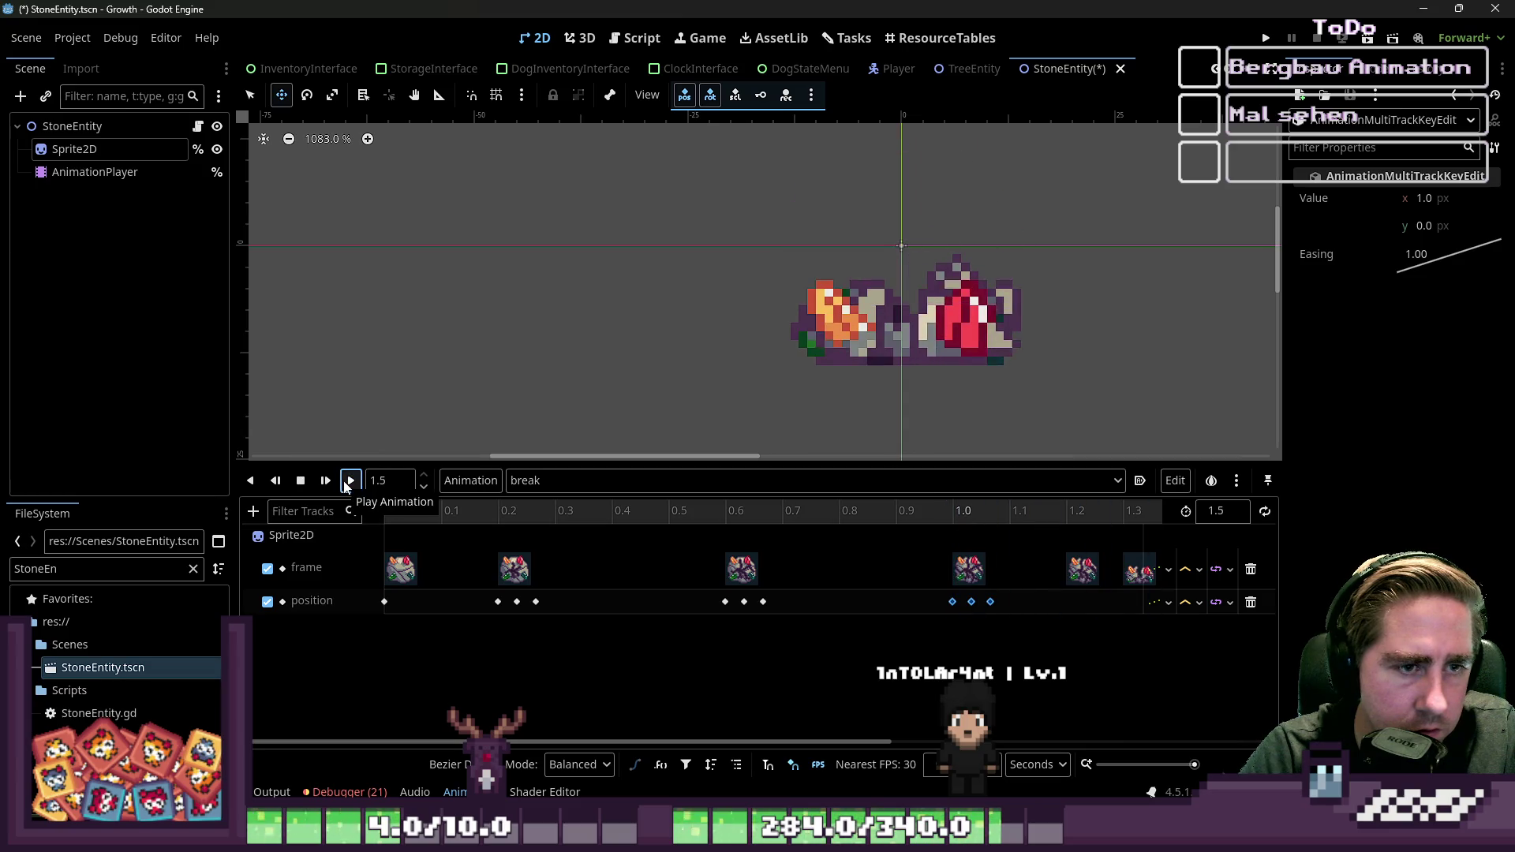
scroll(515, 442, down, 2)
scroll(515, 441, down, 3)
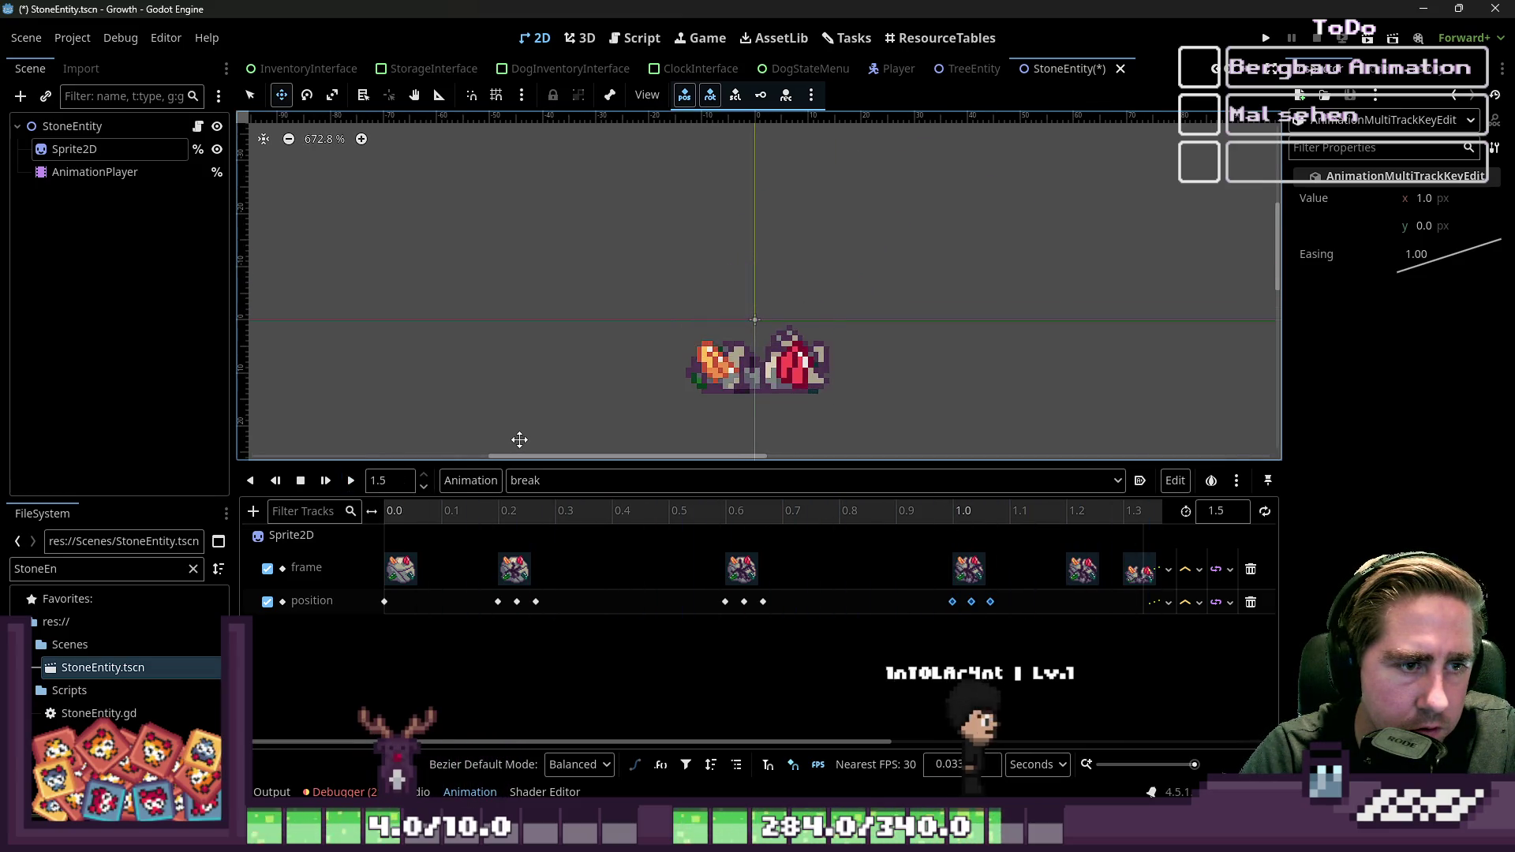
click(350, 481)
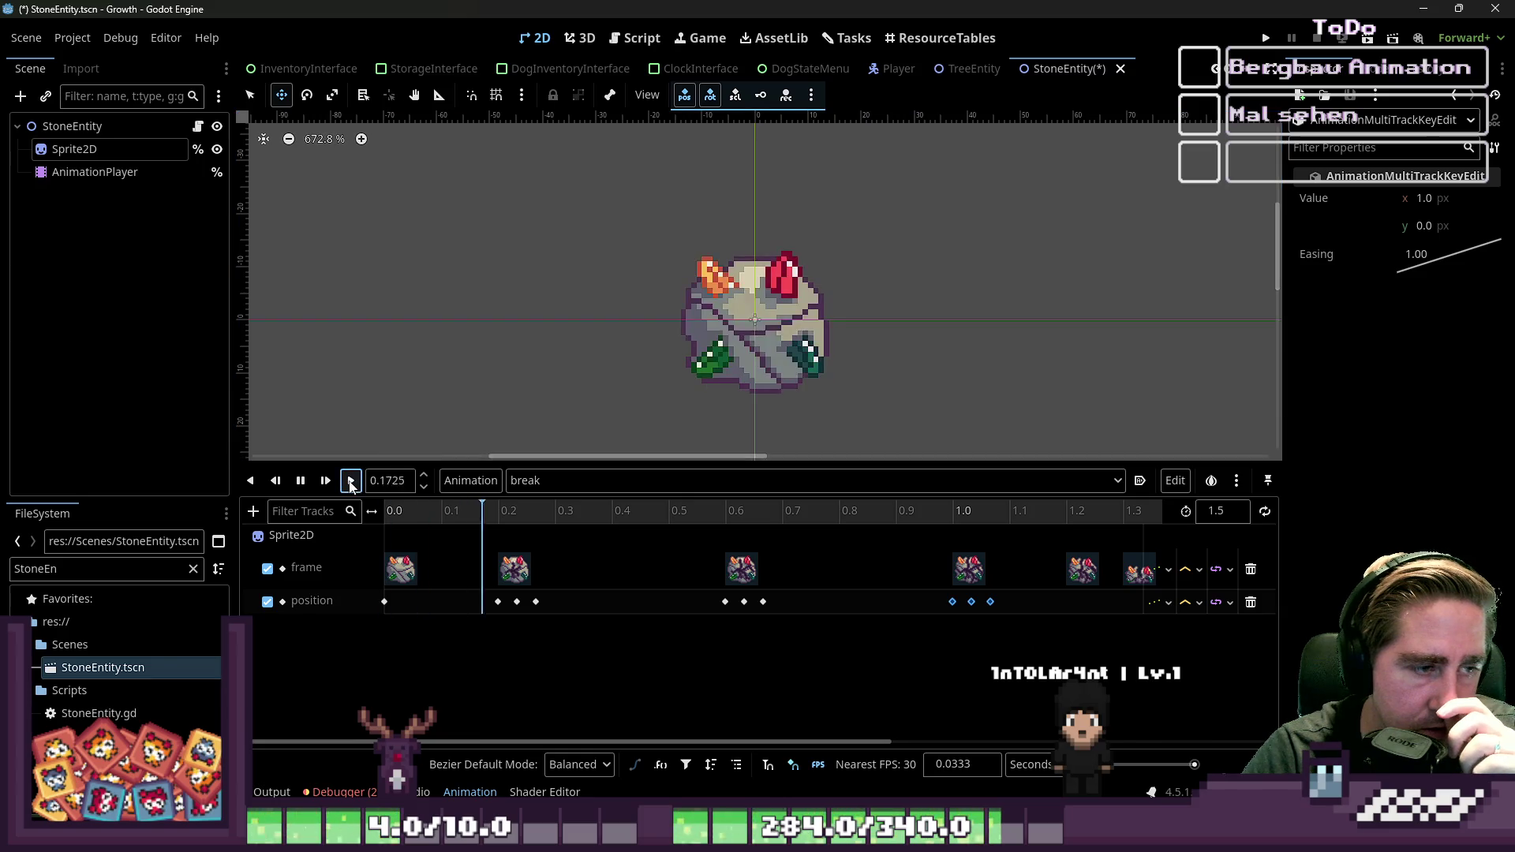
scroll(658, 300, down, 2)
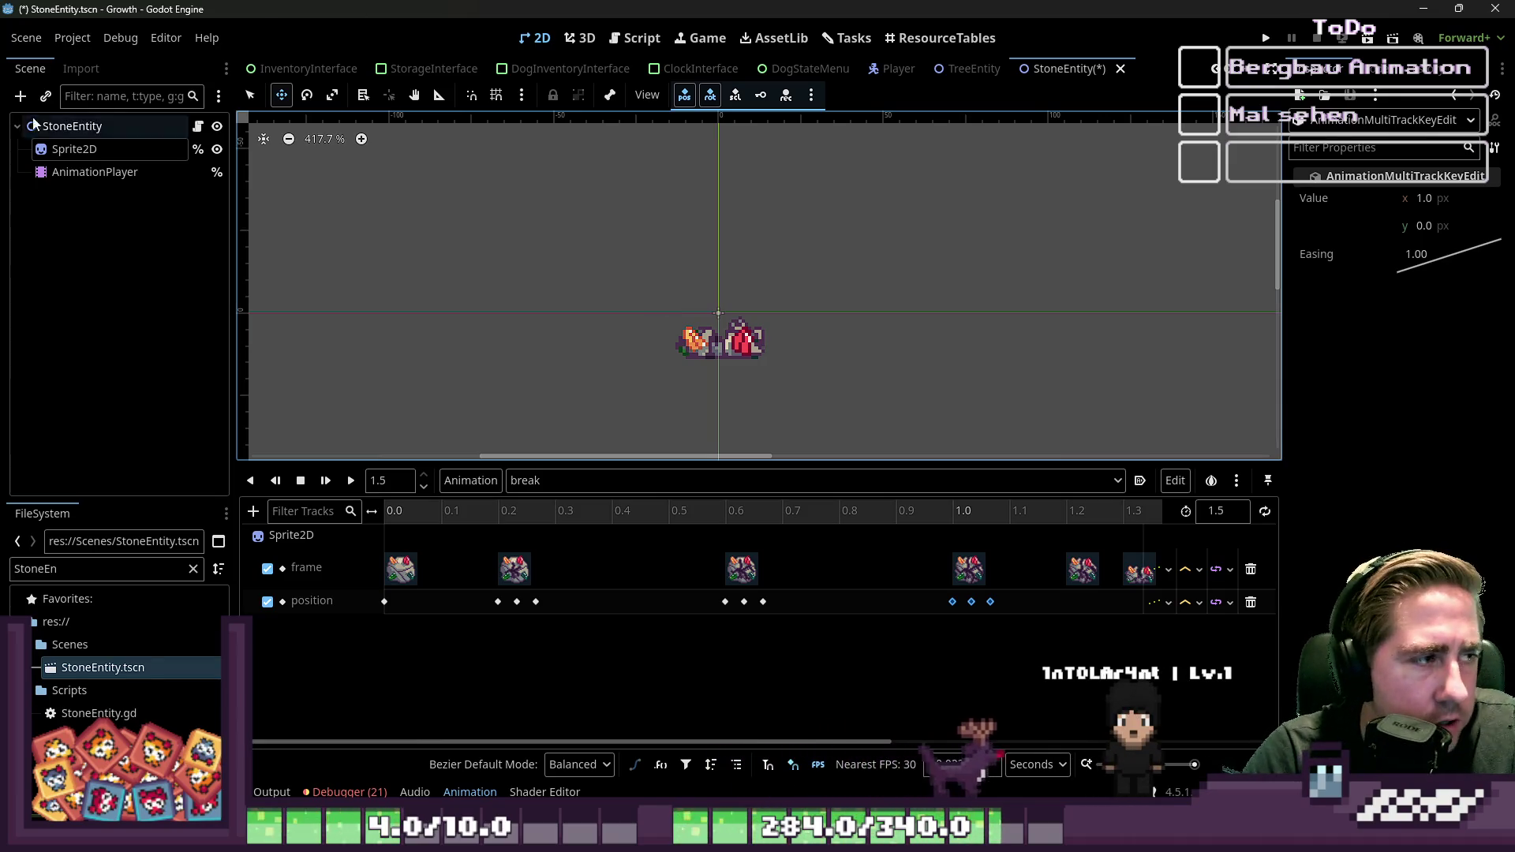
click(21, 95)
Step: Create a CPUParticles2D node under StoneEntity and drag it above Sprite2D
text(CPU)
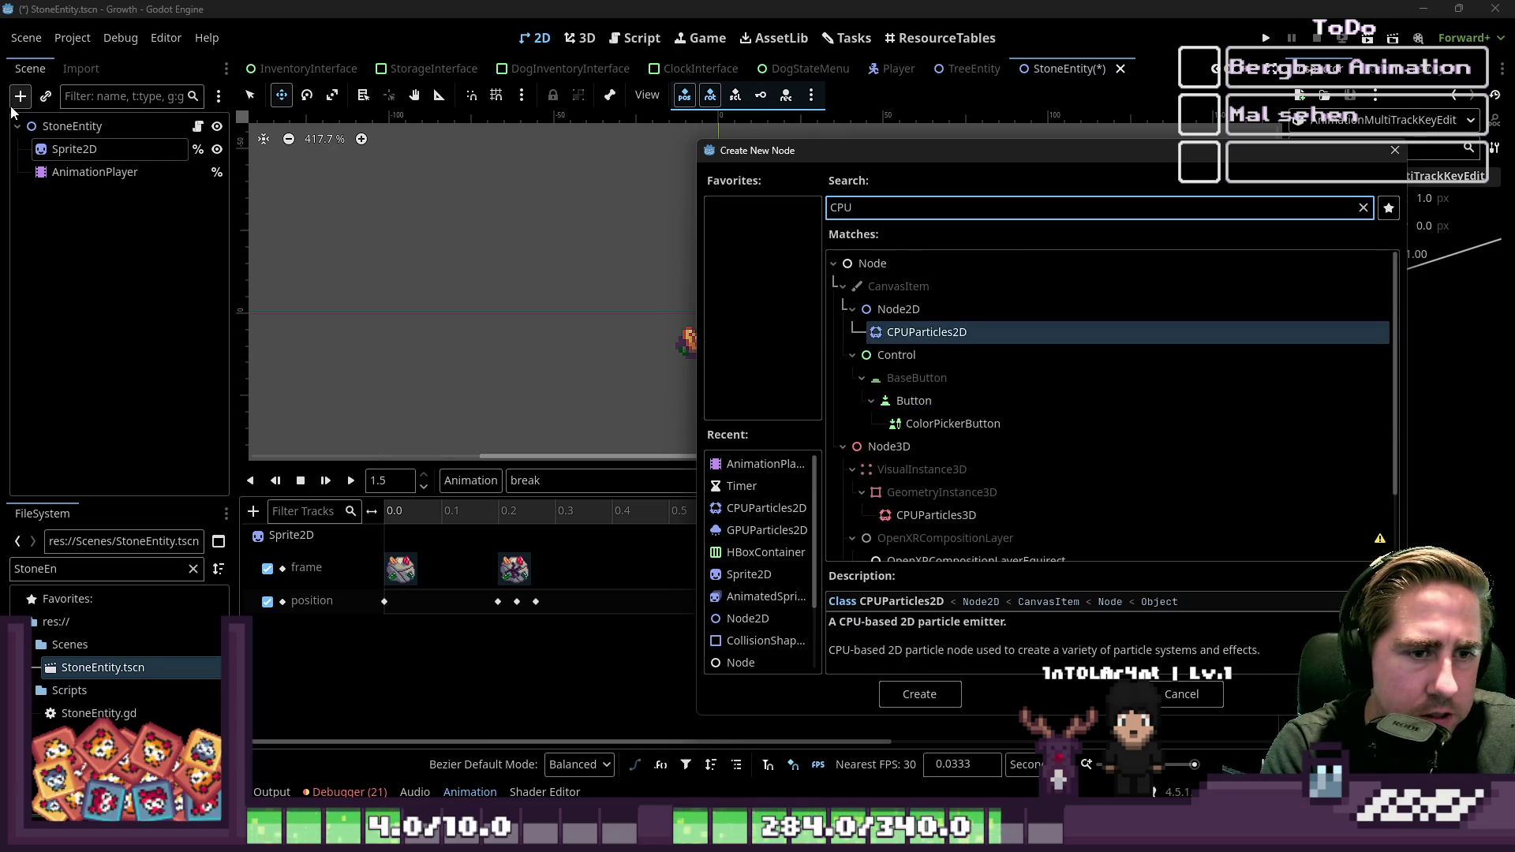
key(Return)
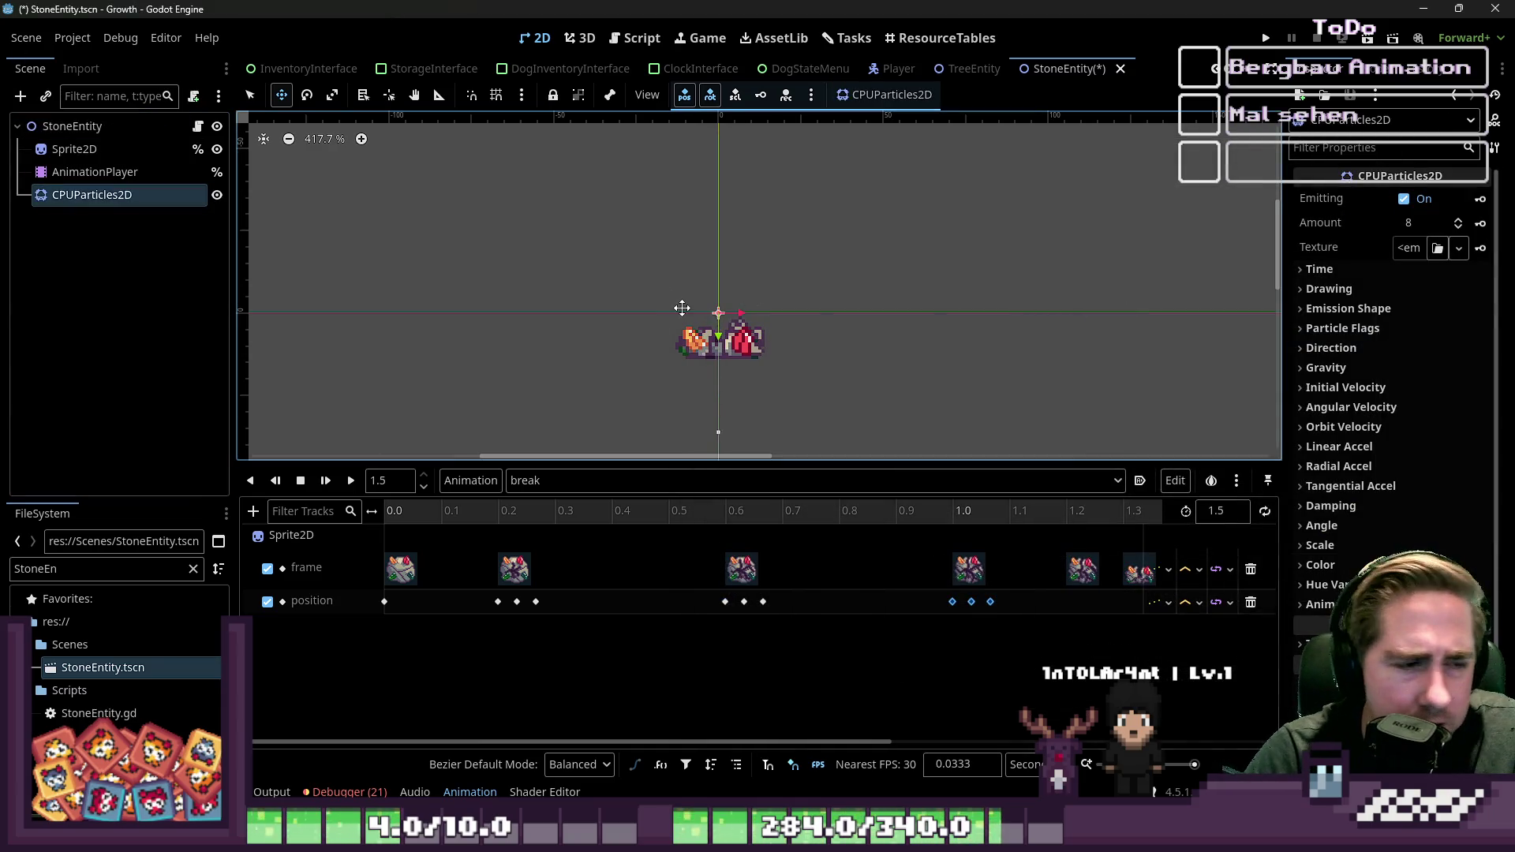
scroll(681, 308, up, 5)
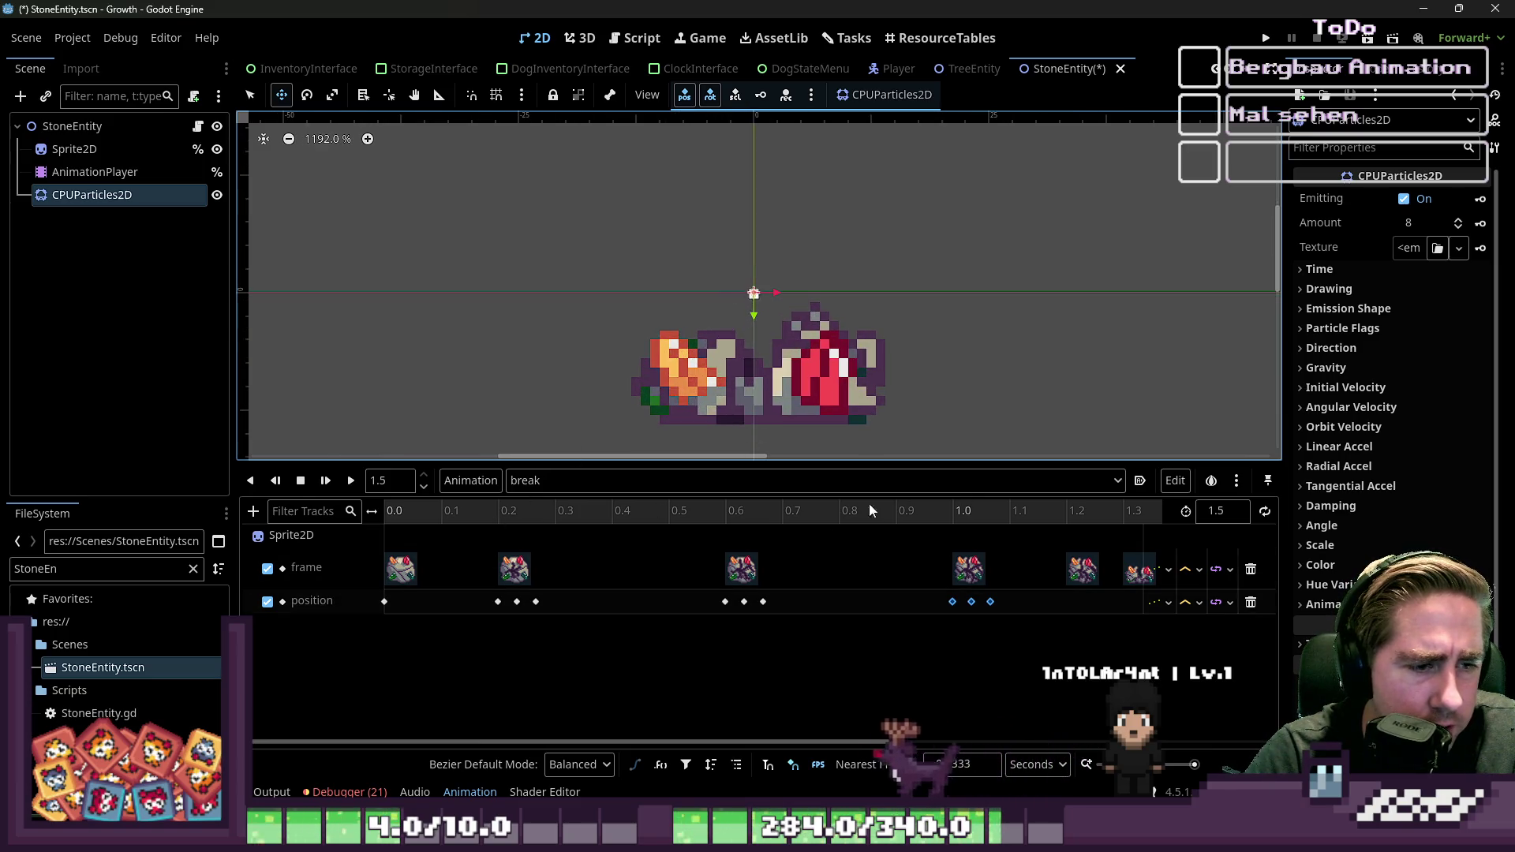
click(95, 171)
scroll(324, 226, down, 2)
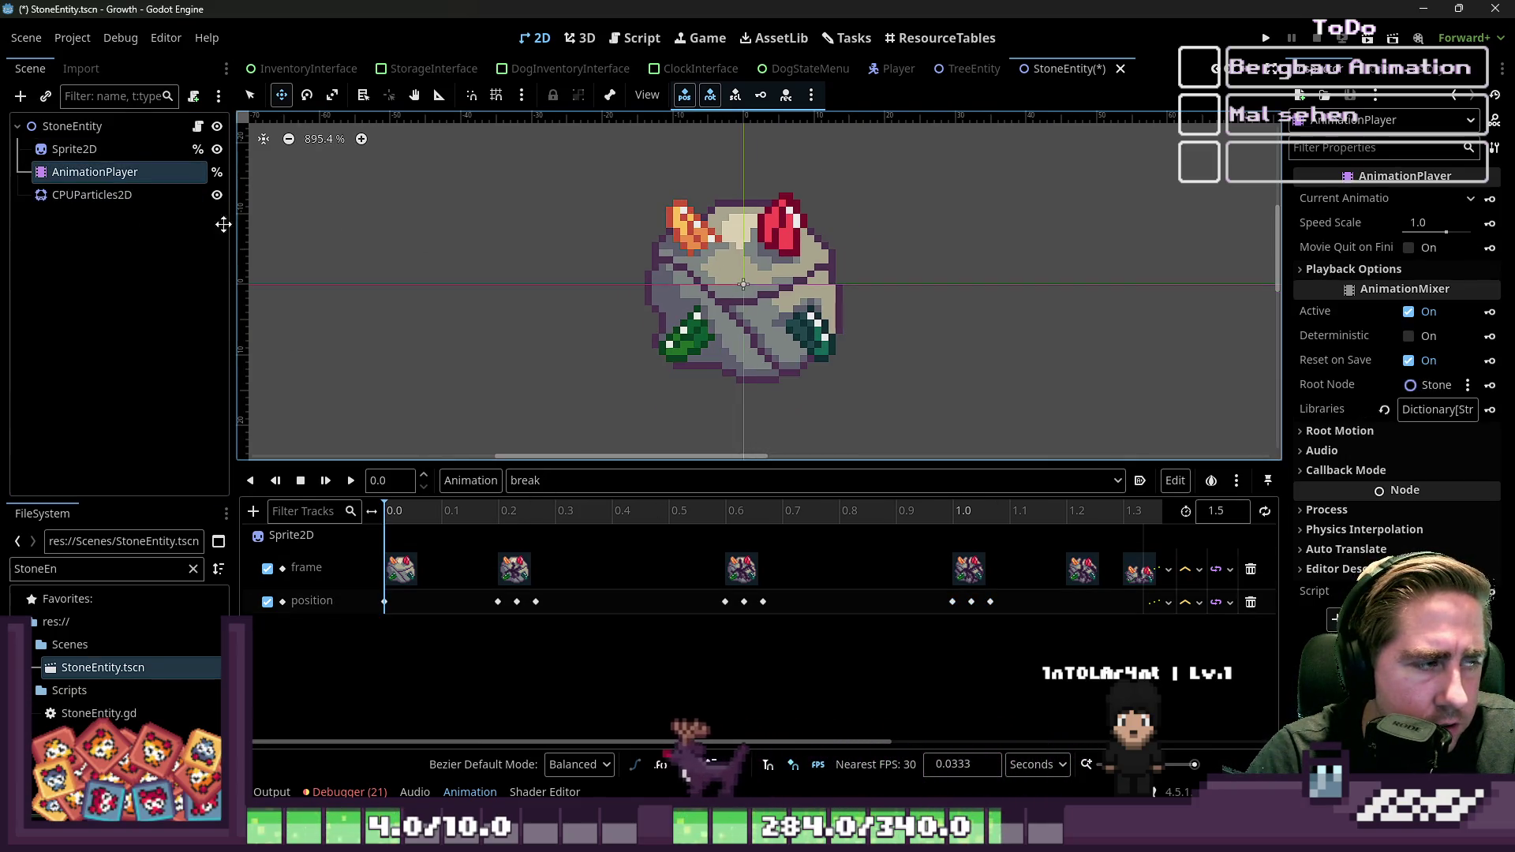
click(71, 194)
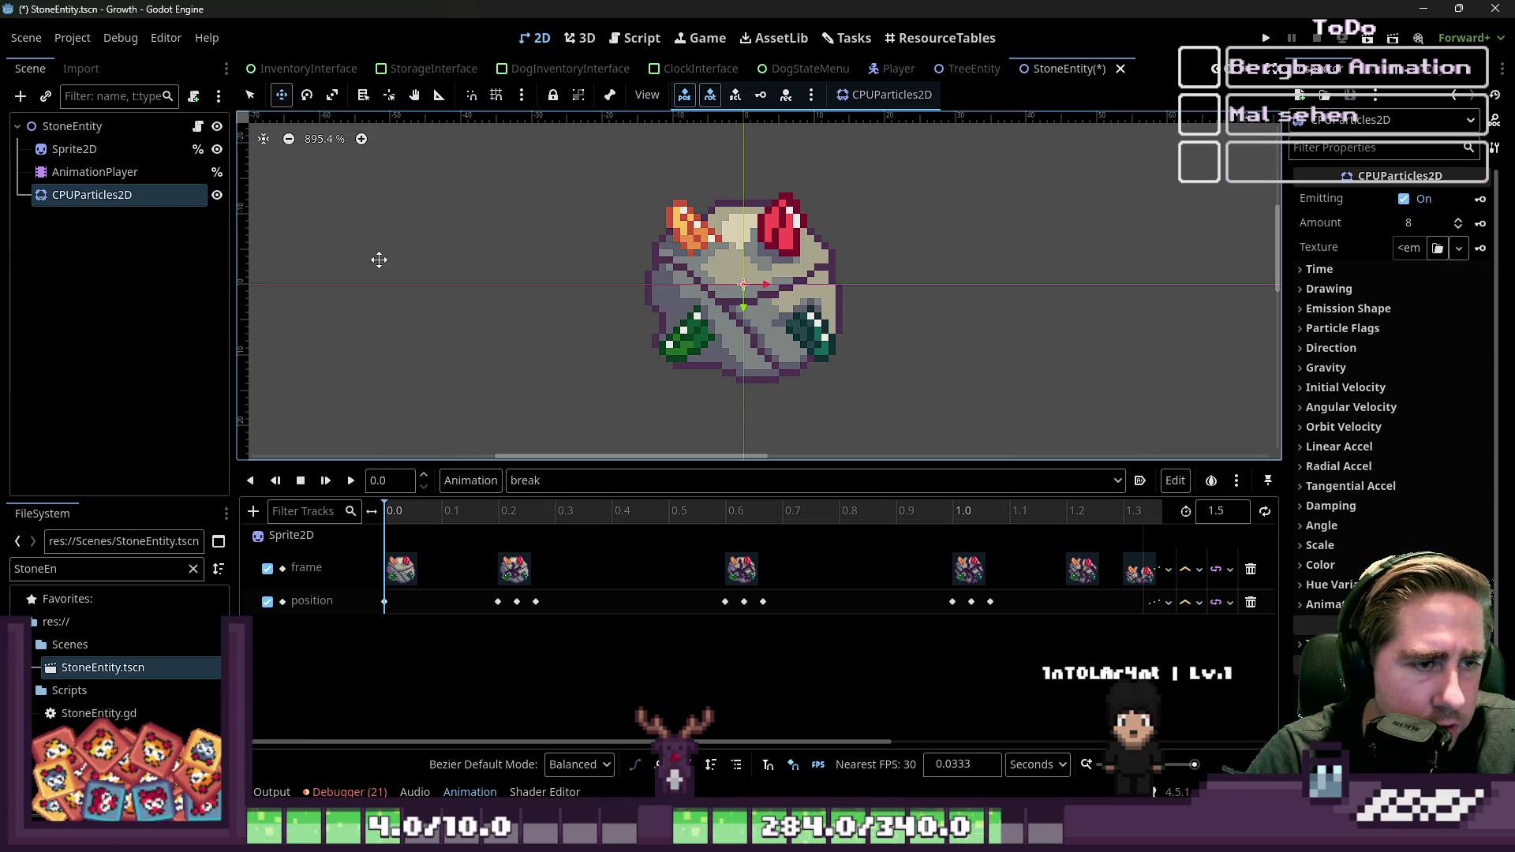
drag(140, 201, 109, 142)
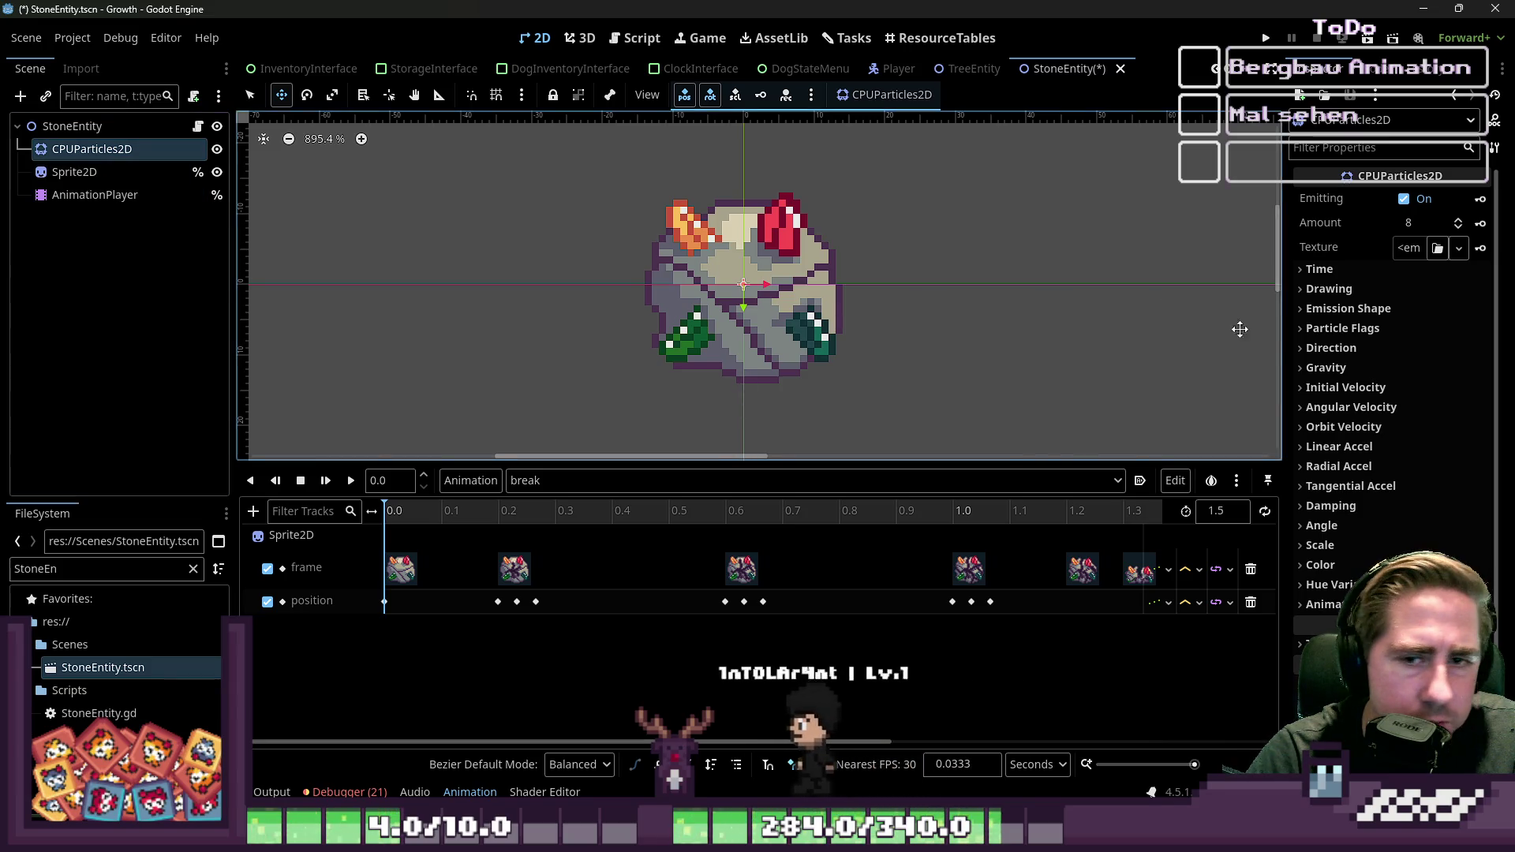
scroll(1389, 355, down, 3)
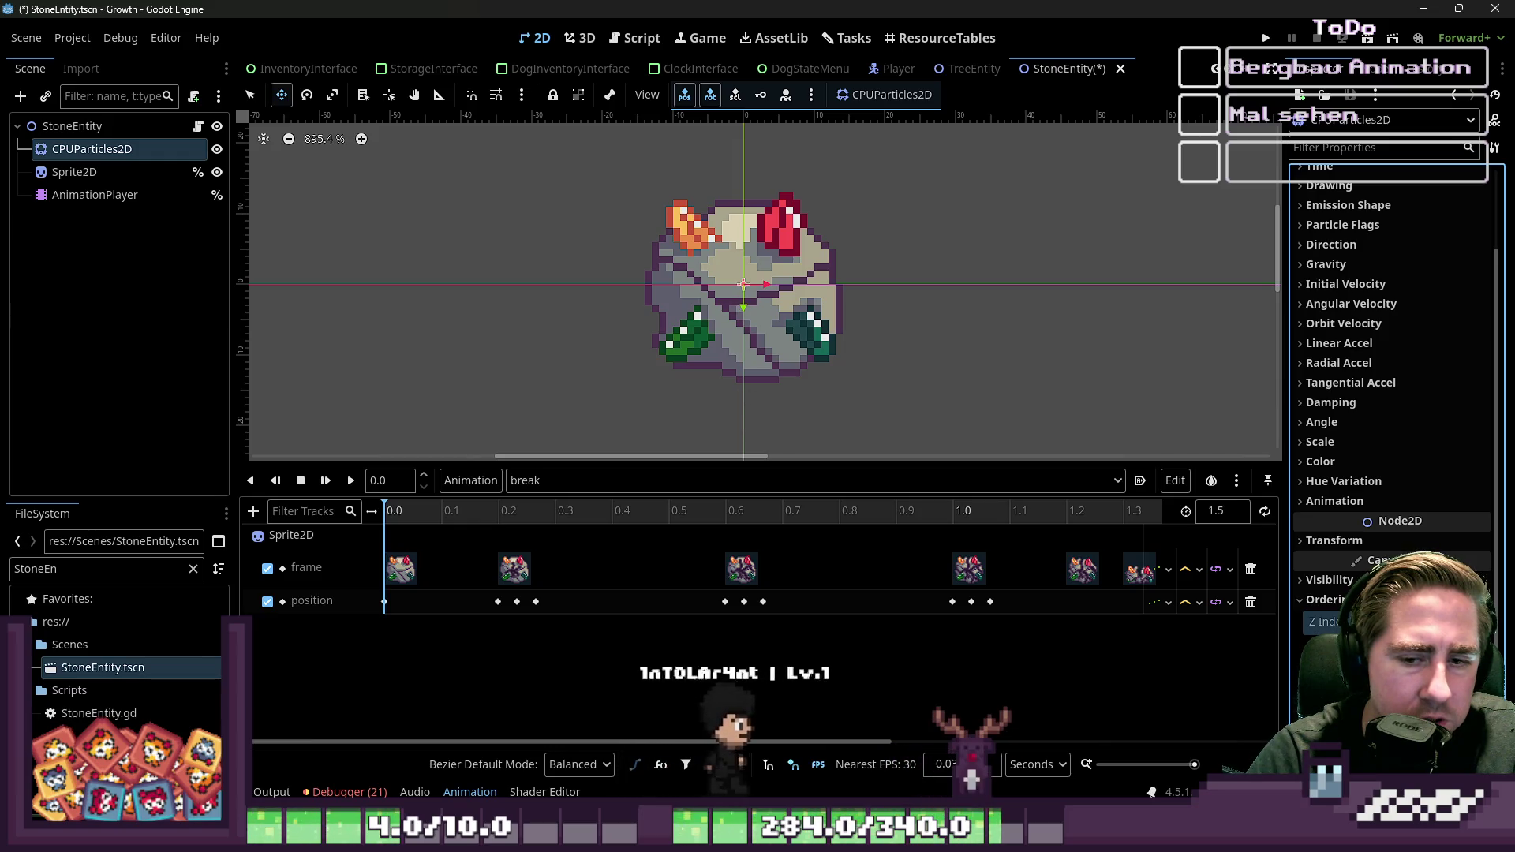
Step: Expand the particle Time settings and set Lifetime to 0.5 s
click(98, 172)
click(101, 150)
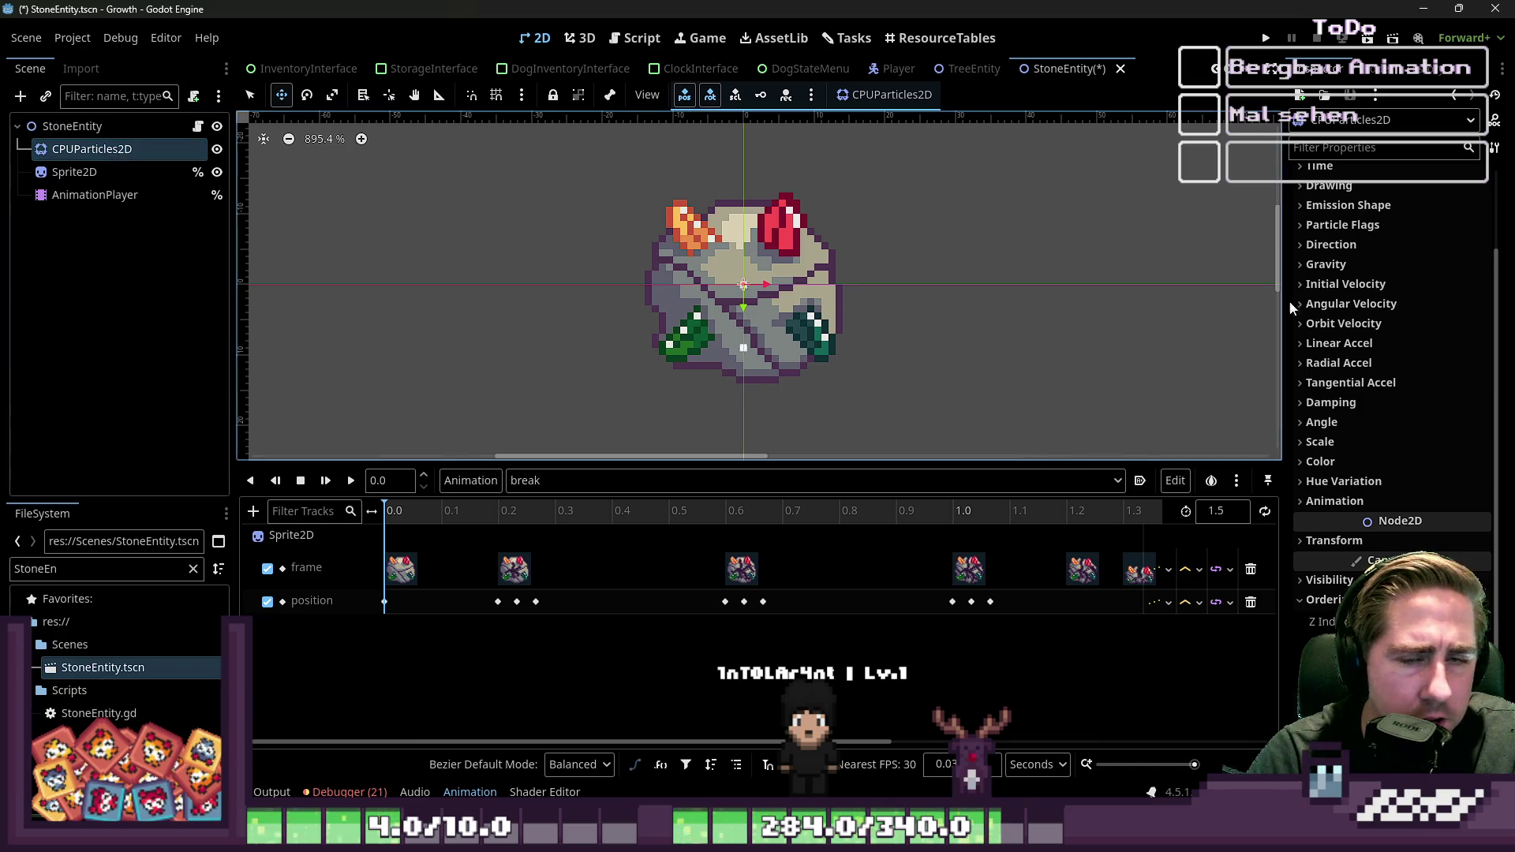
scroll(1326, 284, up, 3)
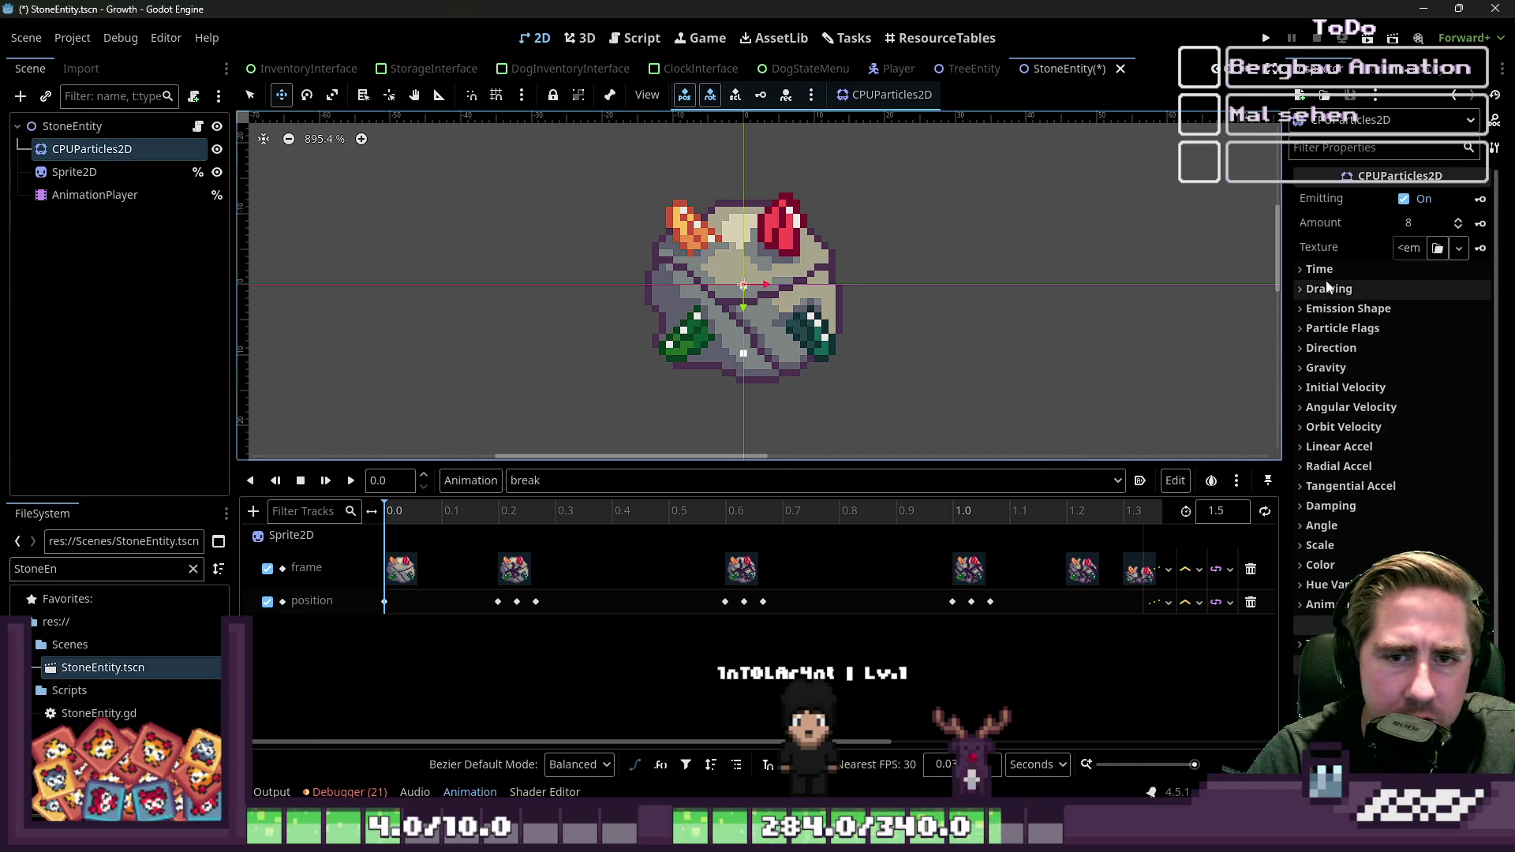
click(1319, 270)
click(1419, 293)
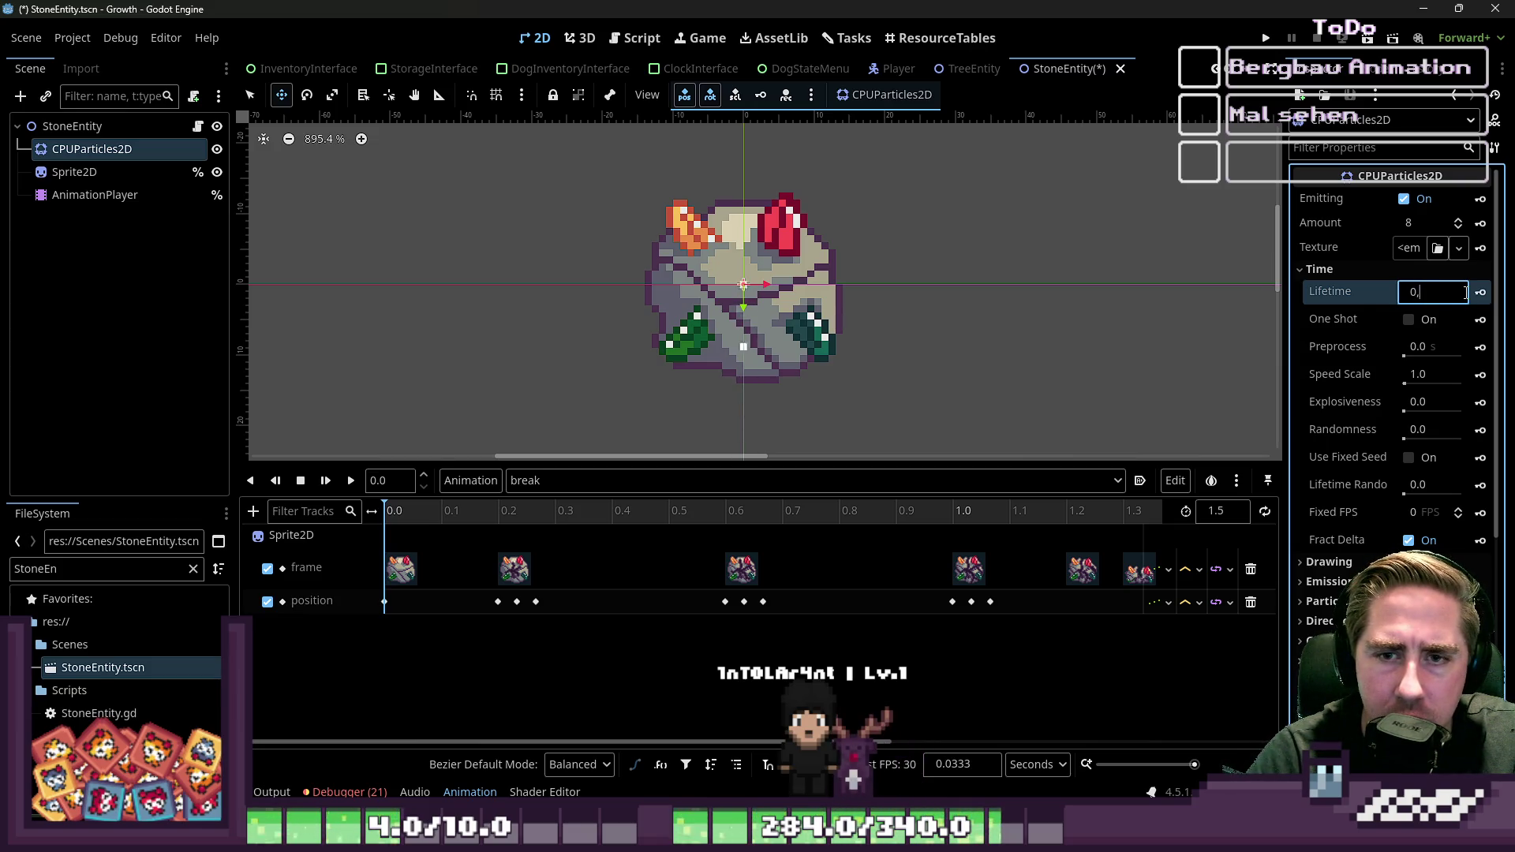
scroll(667, 220, down, 3)
scroll(711, 236, down, 2)
scroll(710, 237, up, 2)
Step: Raise Explosiveness to 1.0 and set the particle Amount to 80
click(1416, 223)
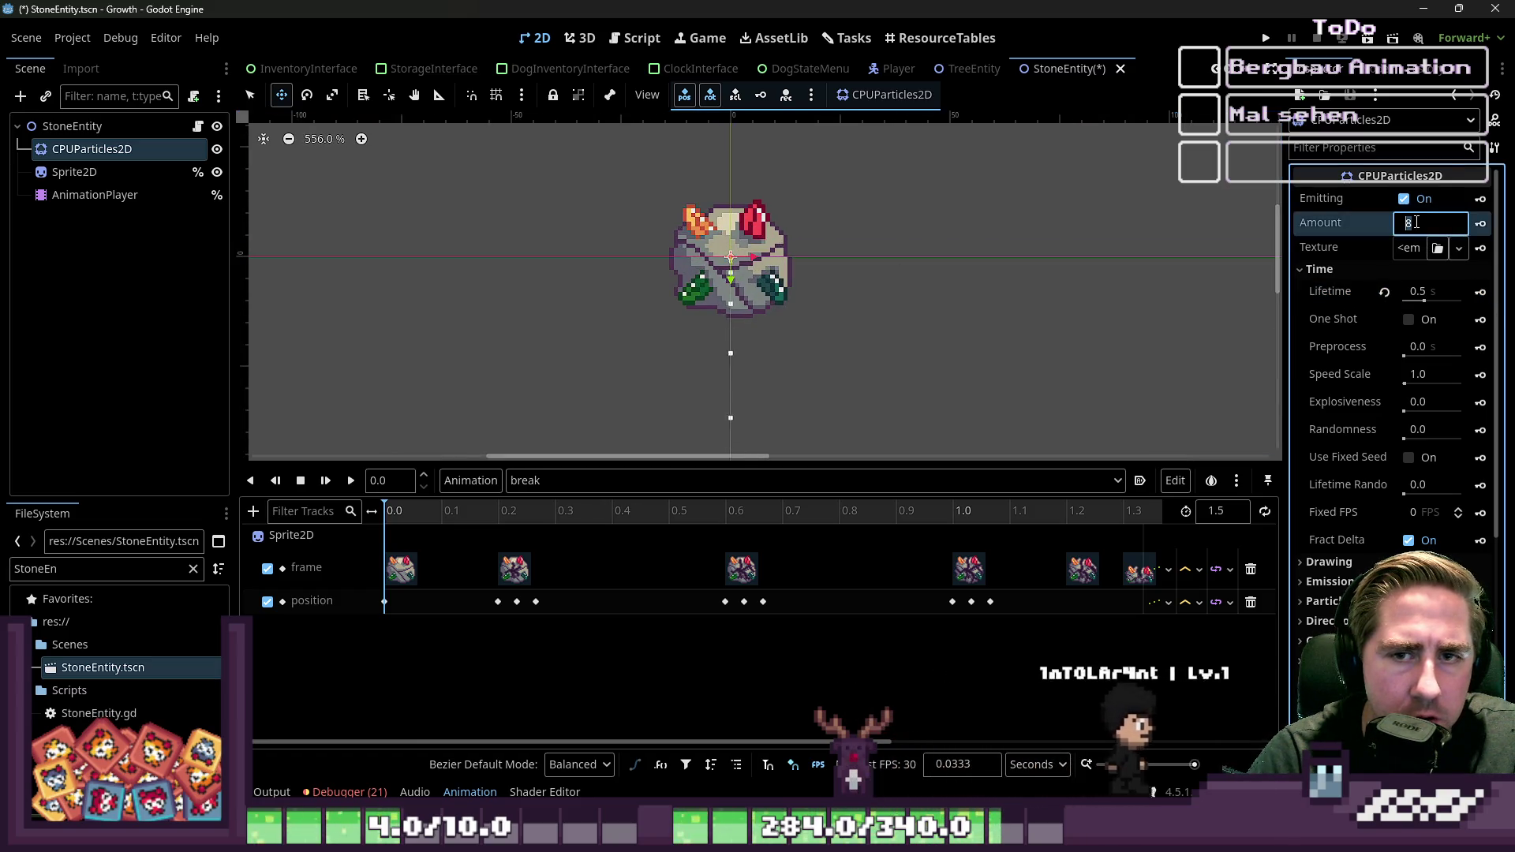
text(1)
key(Return)
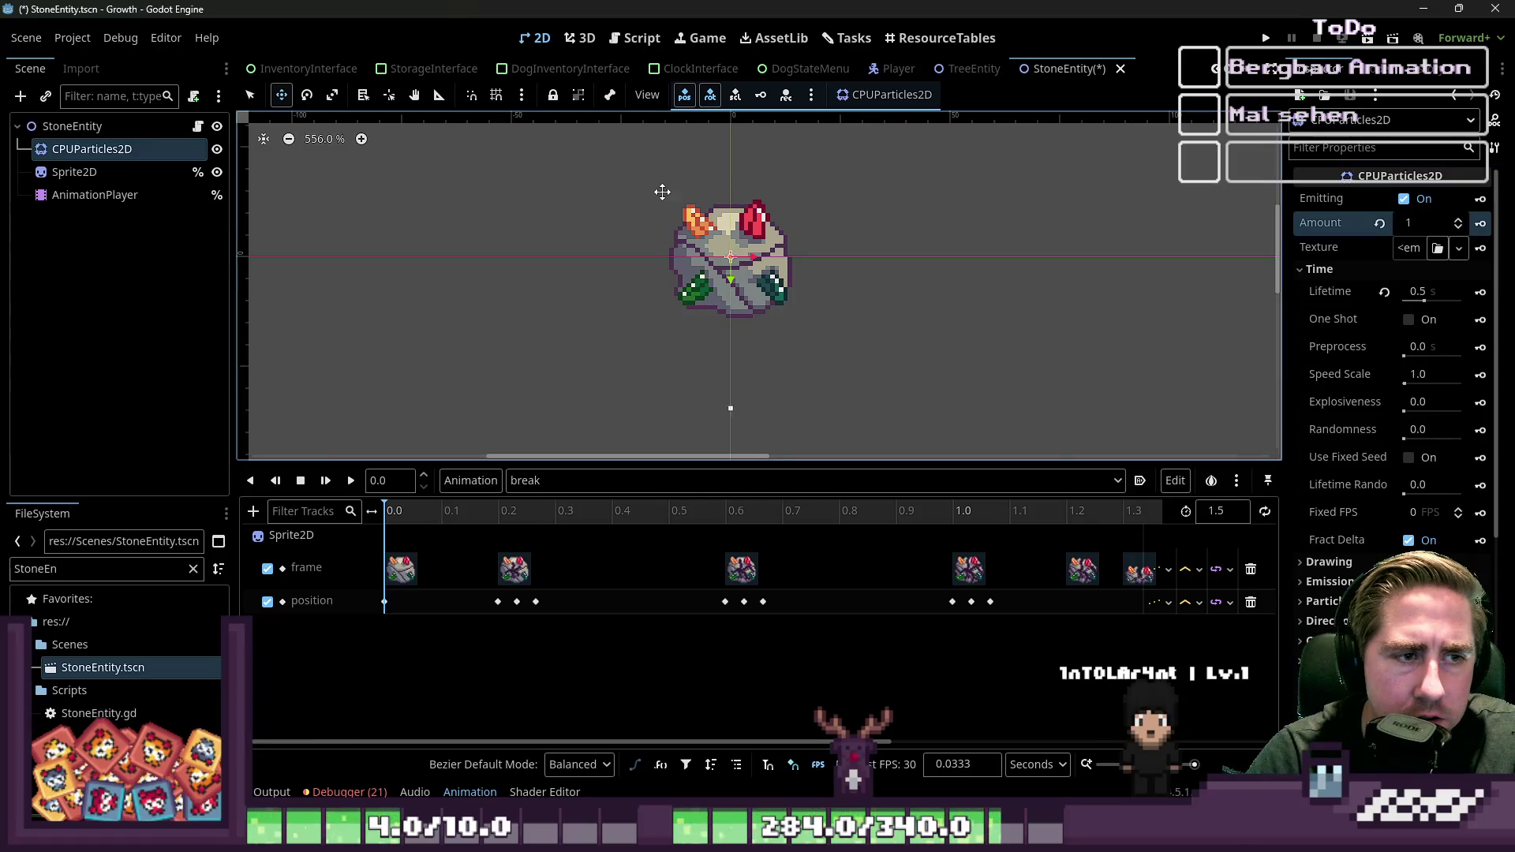
scroll(670, 230, up, 3)
click(1425, 231)
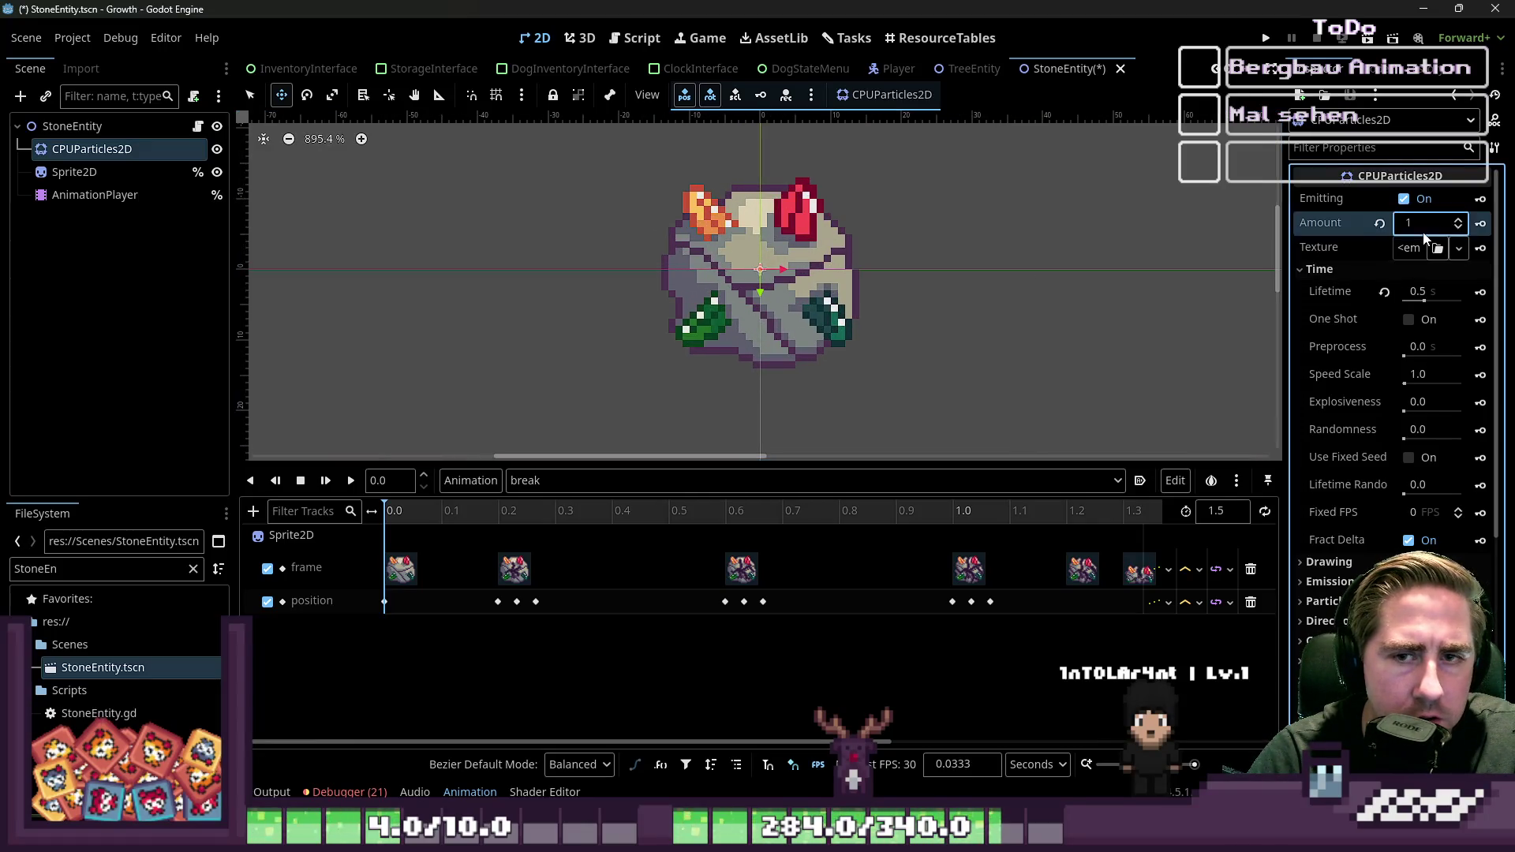
text(4)
drag(1419, 419, 1462, 411)
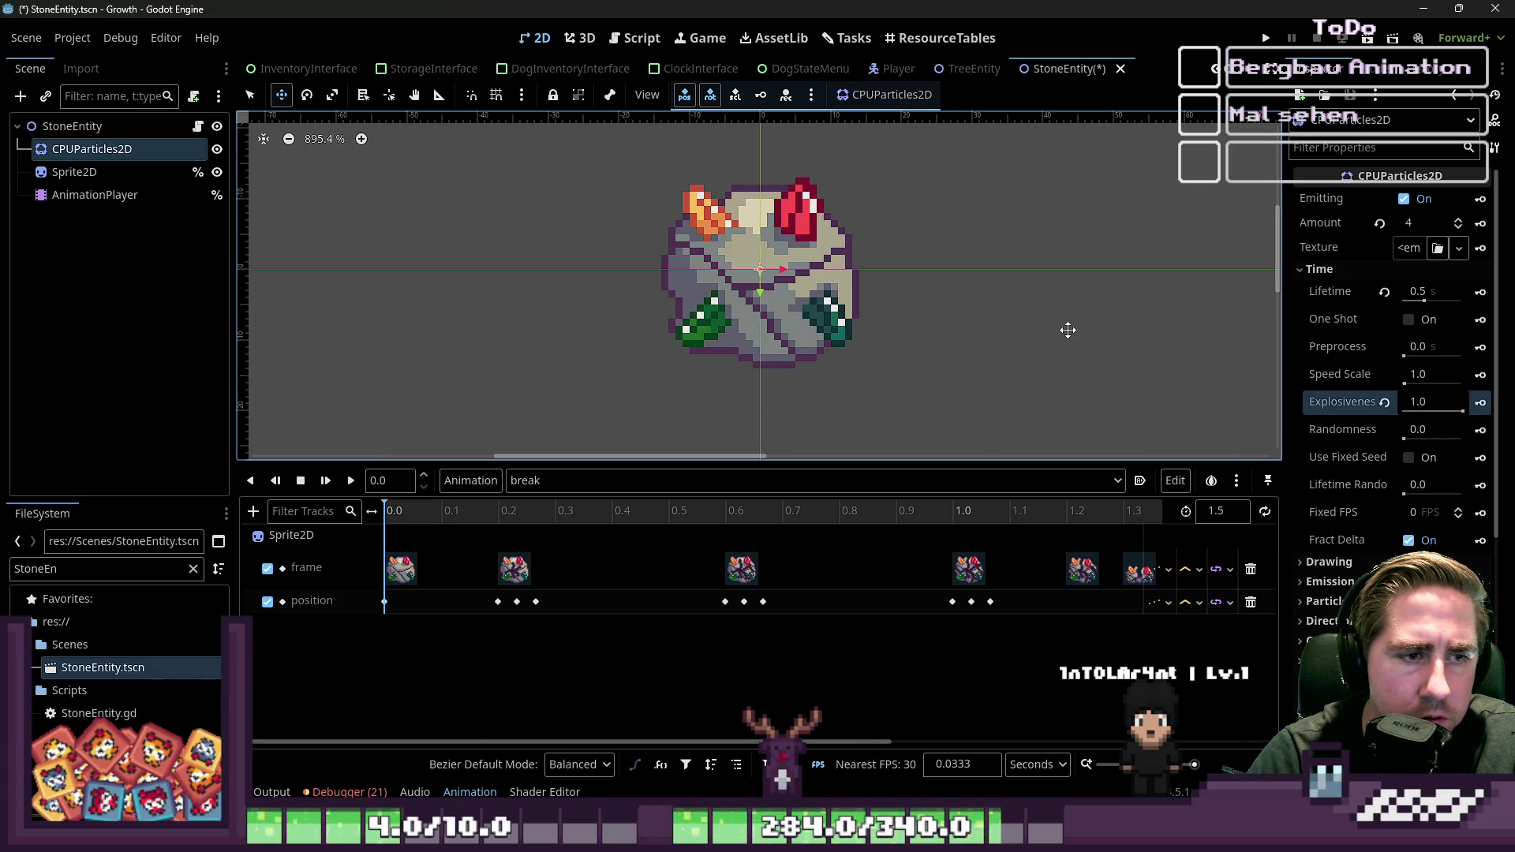
scroll(1046, 316, down, 3)
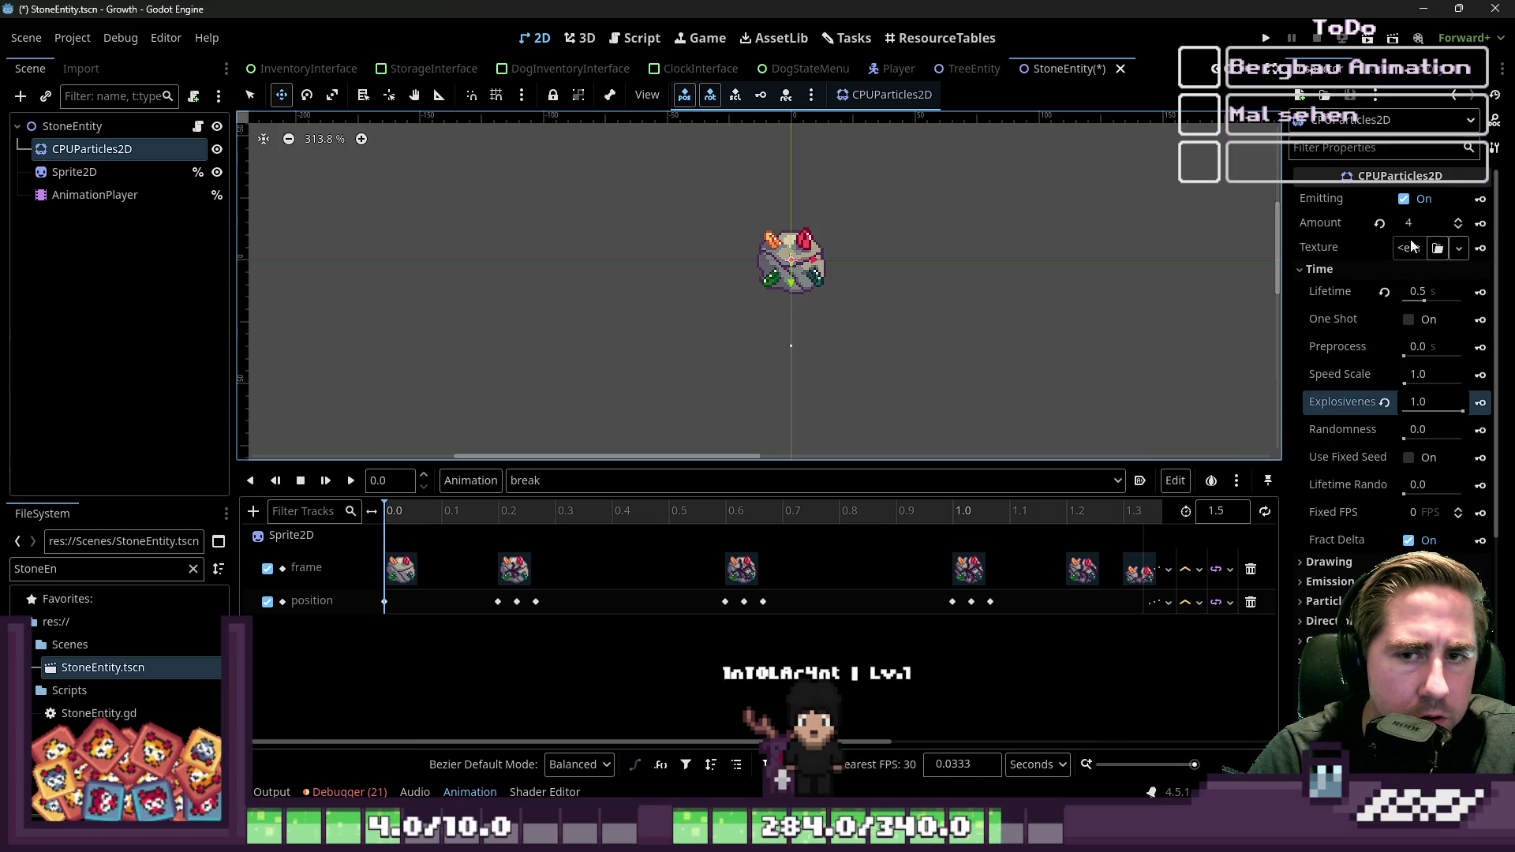
scroll(754, 264, up, 5)
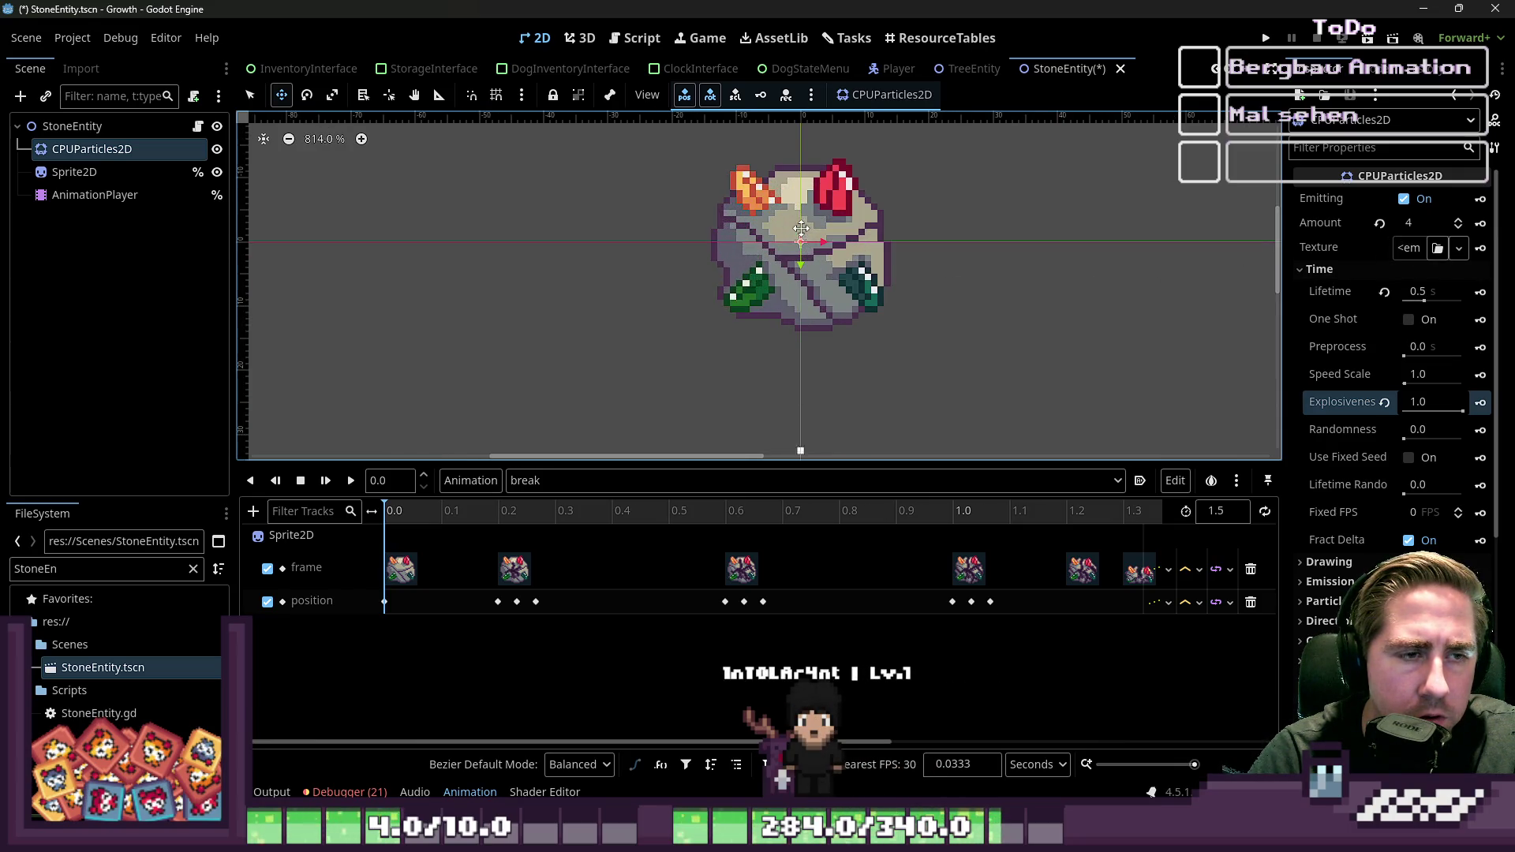
scroll(1353, 427, down, 2)
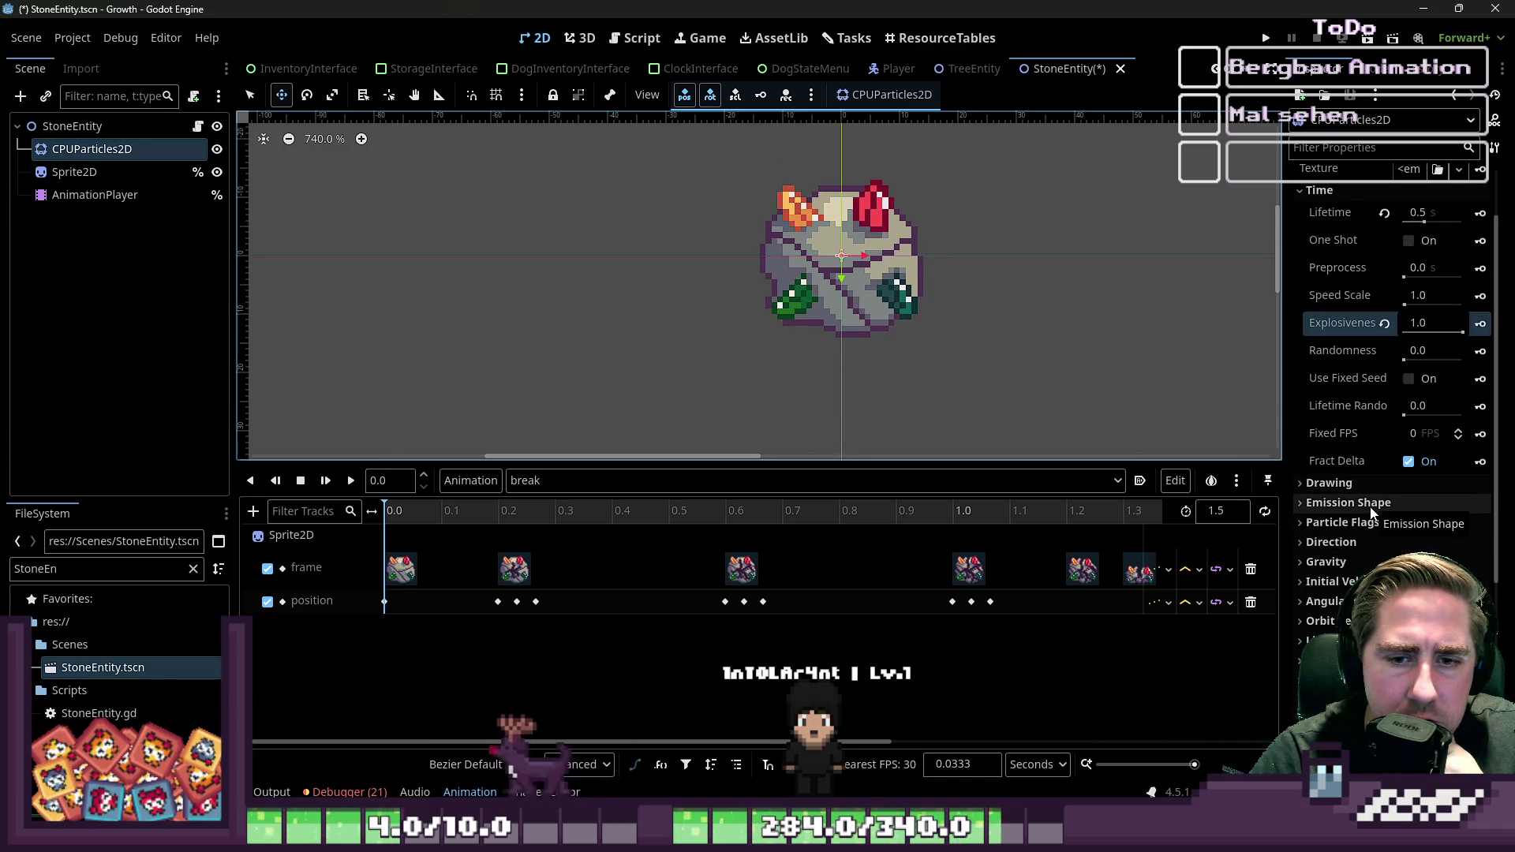
click(1370, 541)
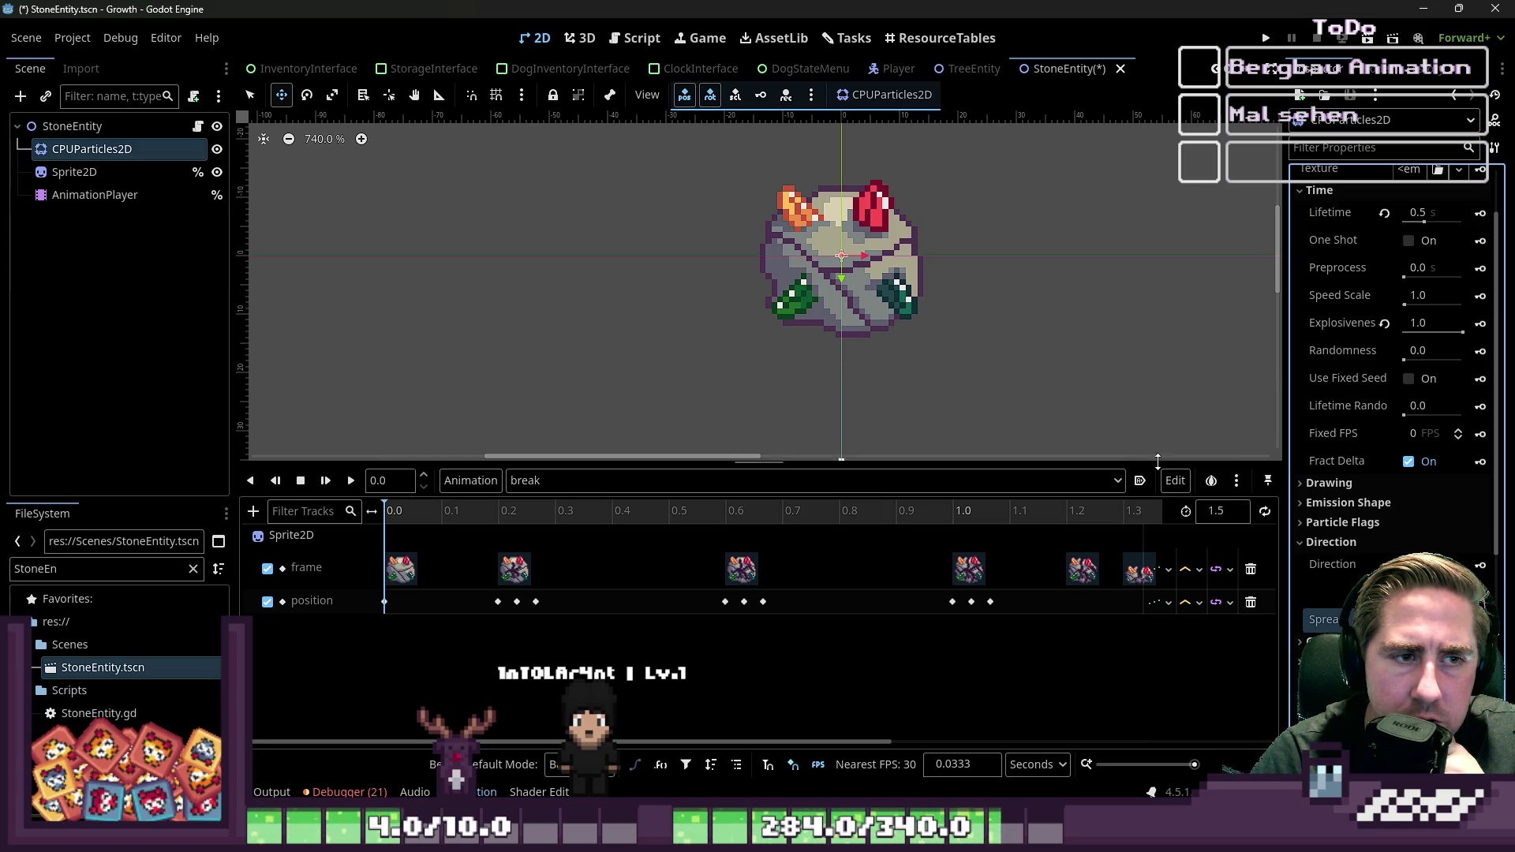
scroll(1358, 471, up, 2)
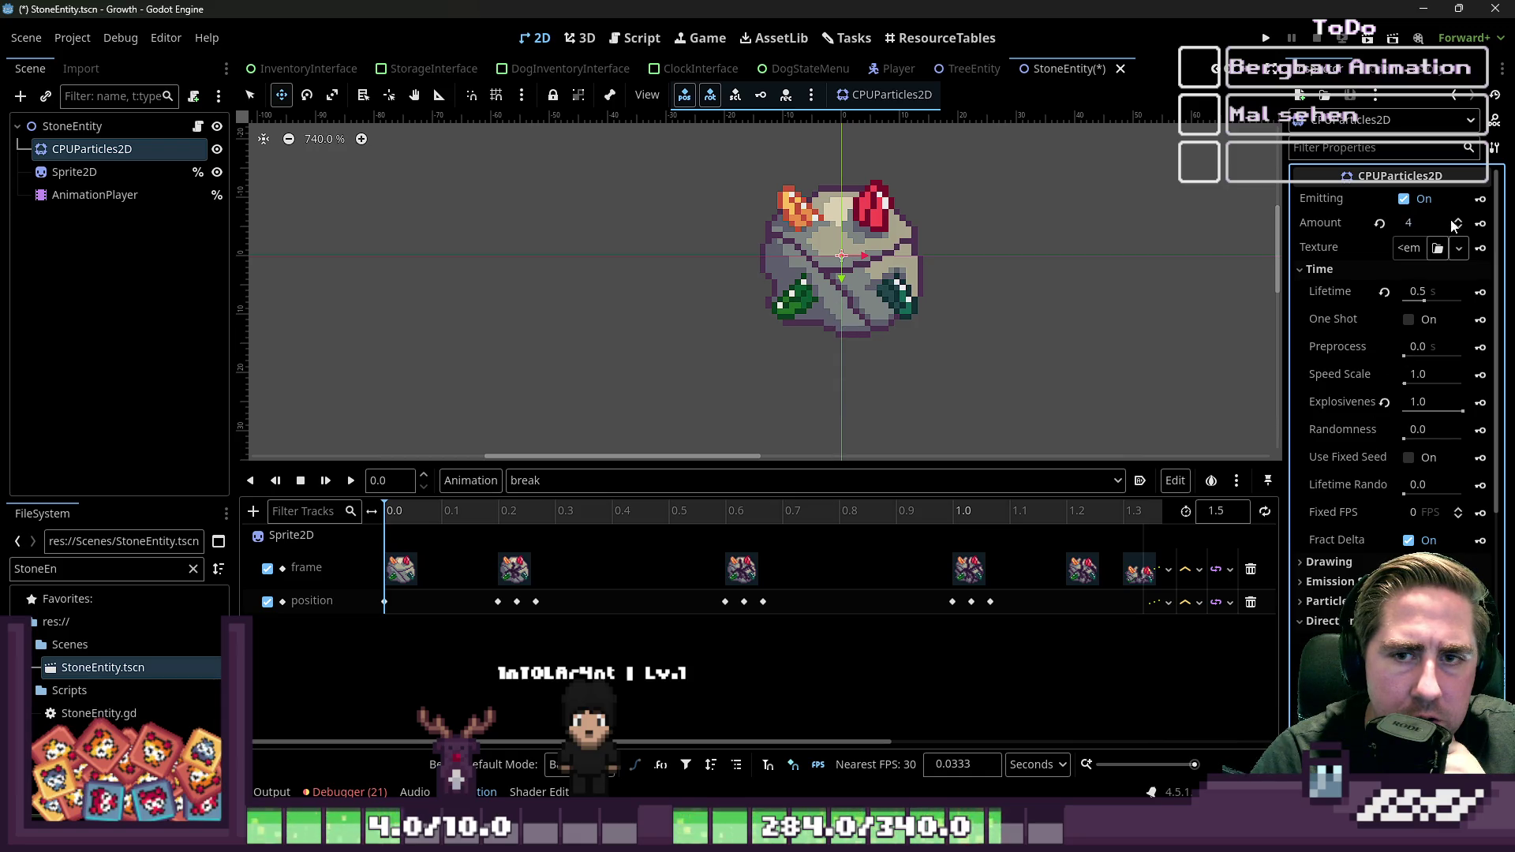
text(80)
key(Return)
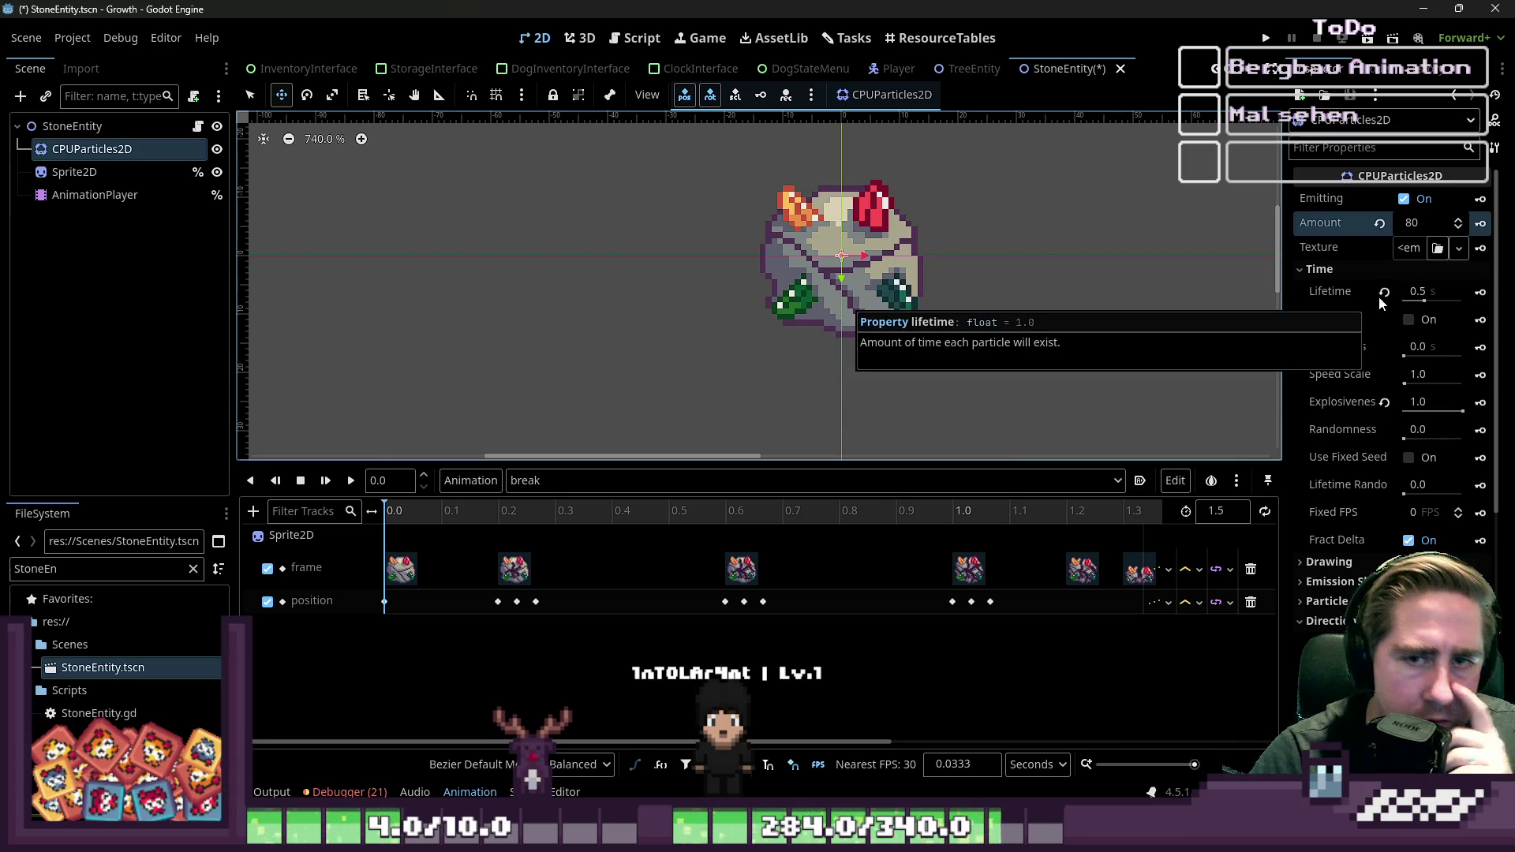
Step: Reset Explosiveness to 0 and raise Initial Velocity max to about 262 px/s
click(1384, 401)
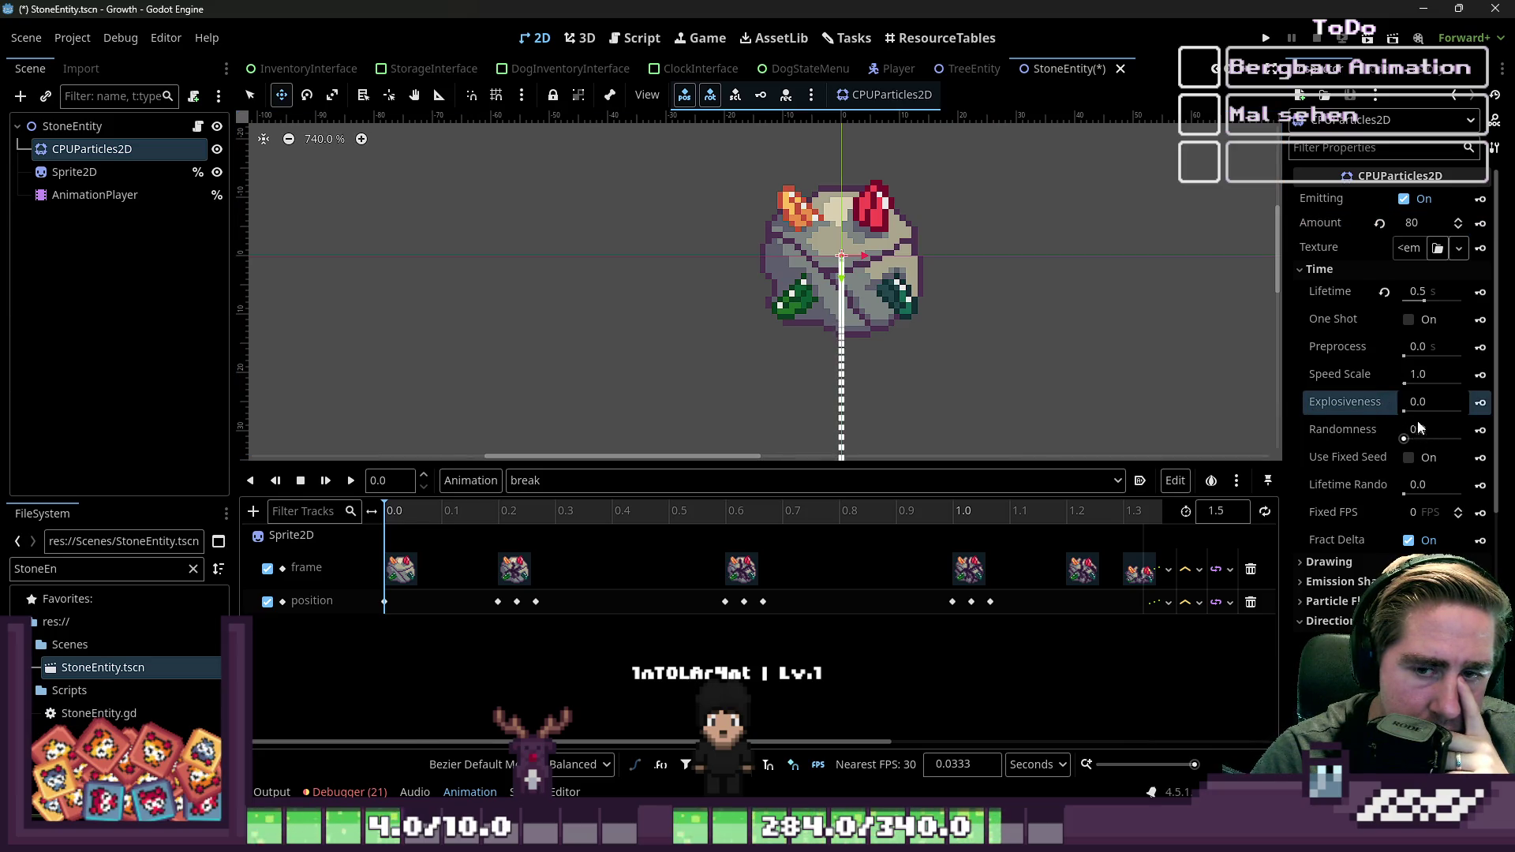
drag(1421, 401, 1456, 402)
scroll(1354, 430, down, 5)
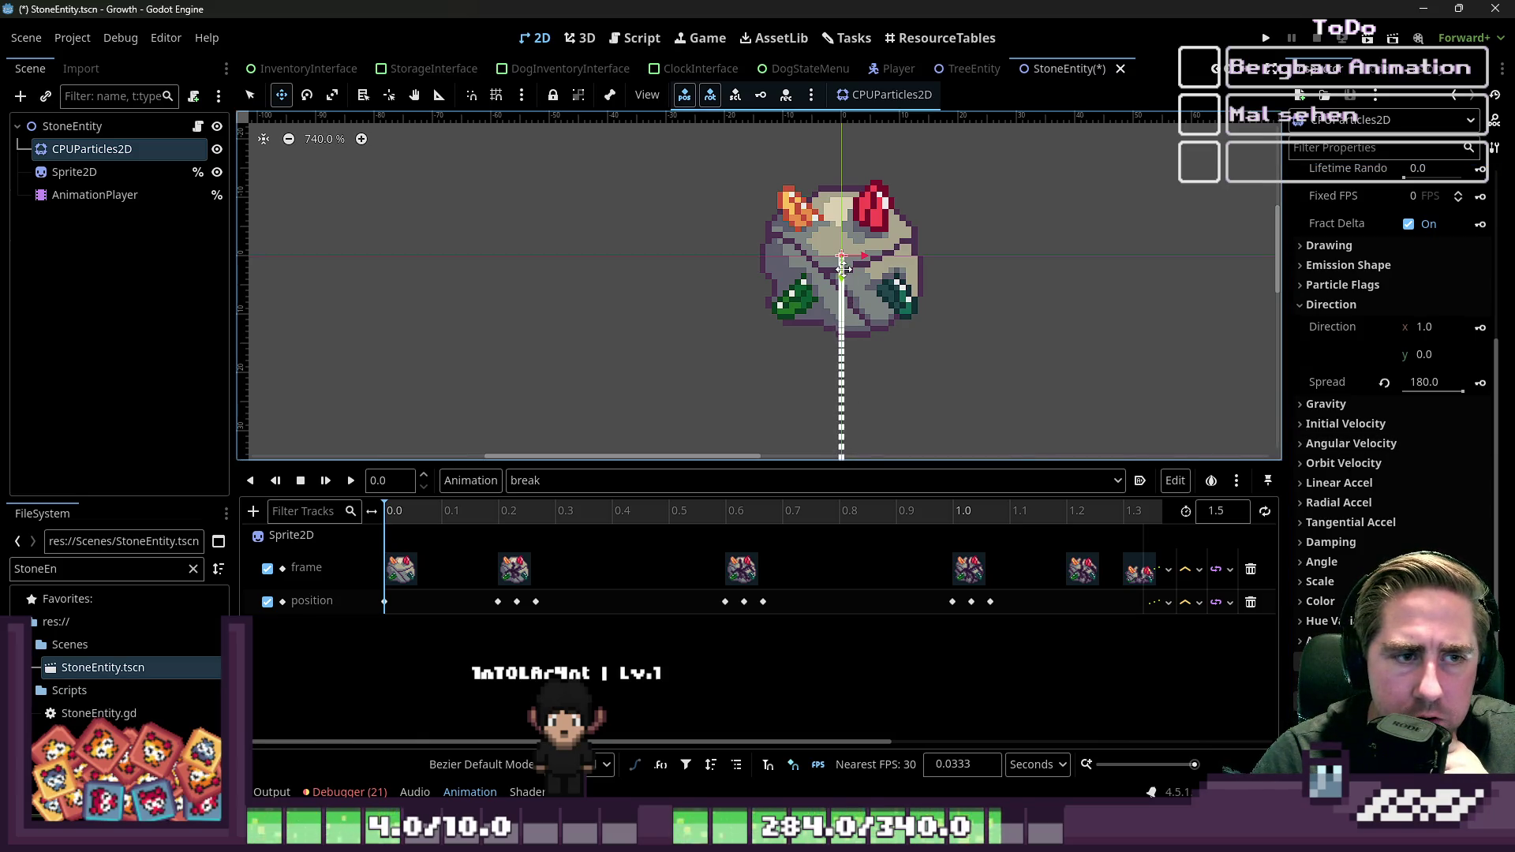
click(1346, 424)
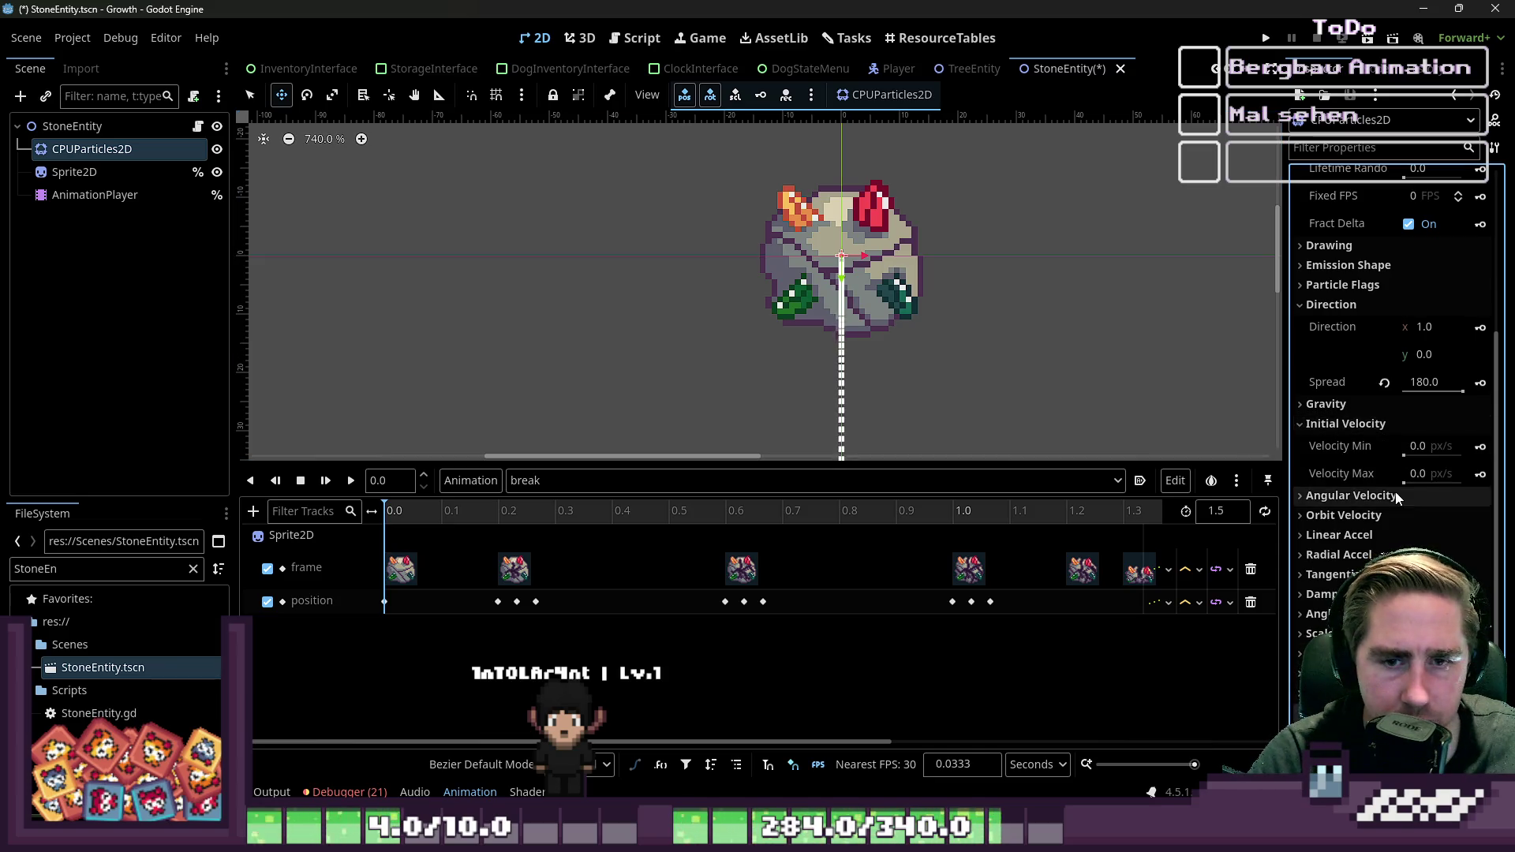
drag(1421, 475, 1468, 474)
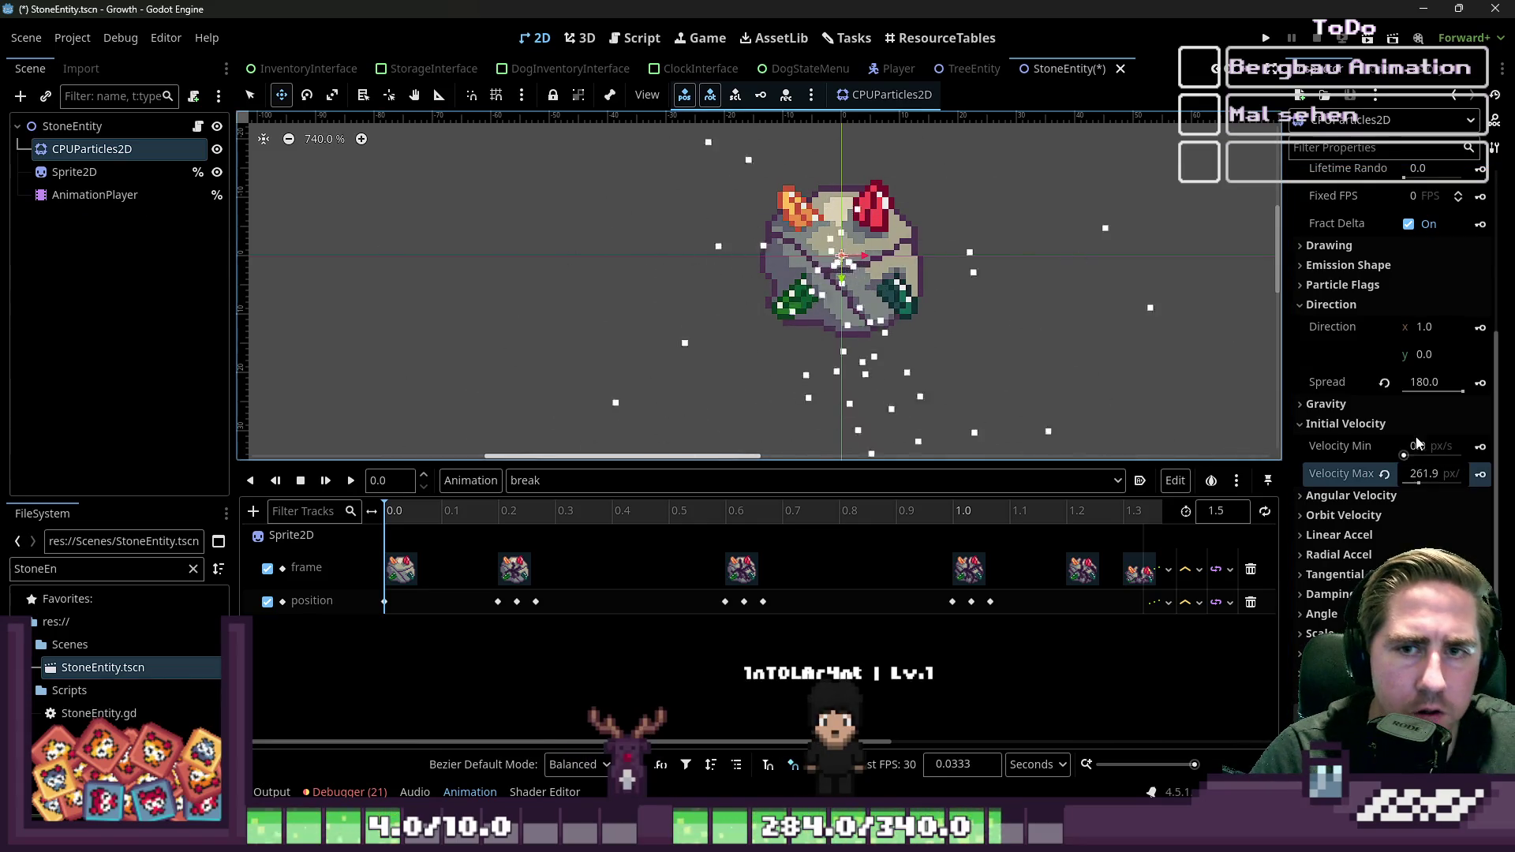
Step: Set the particle Amount to 4
scroll(1295, 278, up, 5)
drag(1414, 232, 1433, 229)
click(1432, 229)
text(4)
click(1171, 318)
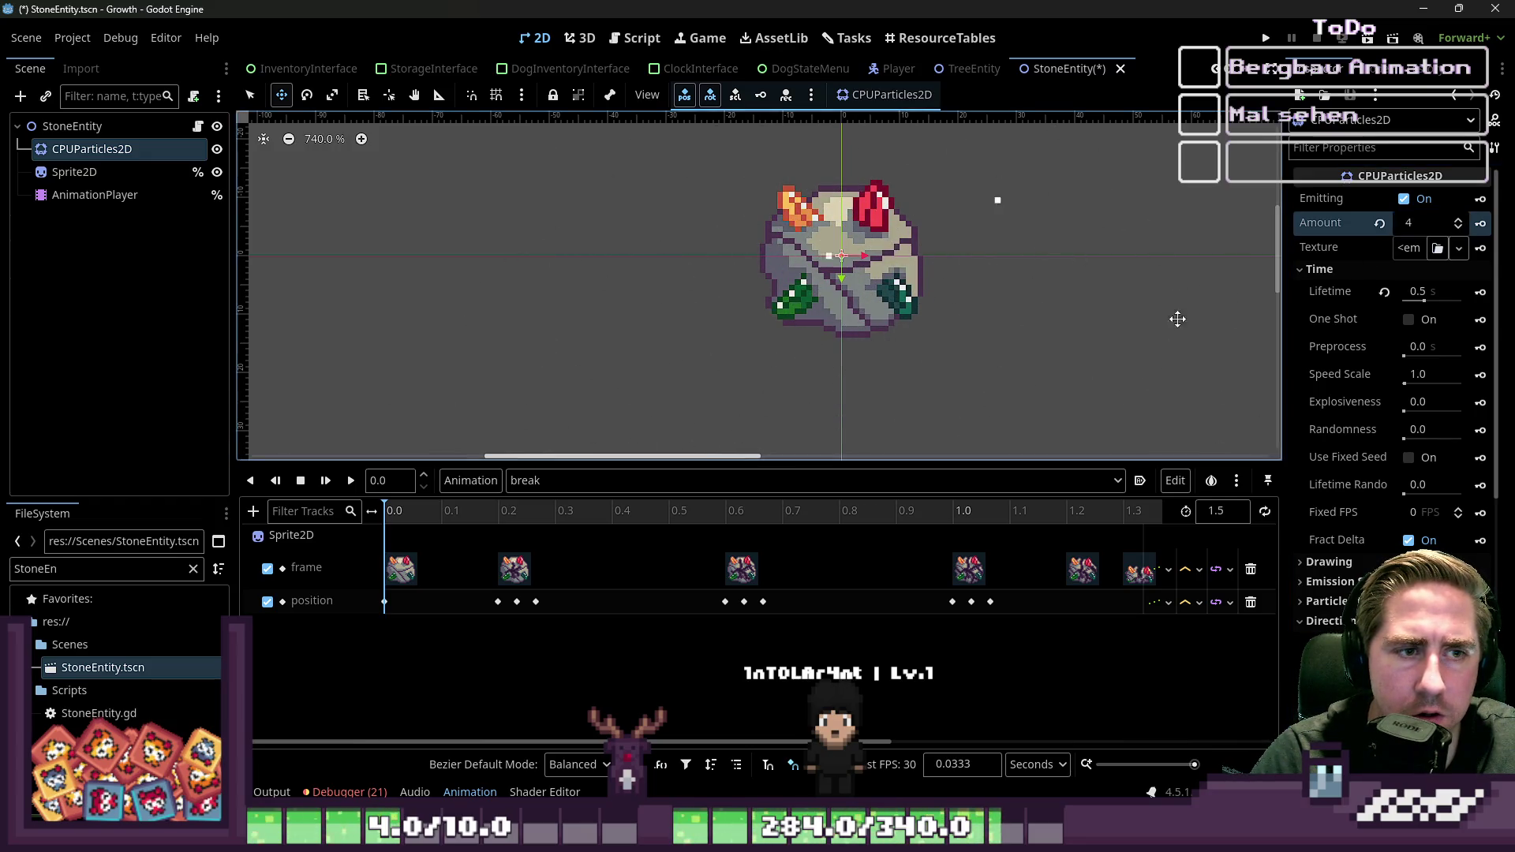
Step: Experiment with the particle Lifetime, lengthening it to about 1.5 s then shortening it
scroll(1389, 355, down, 4)
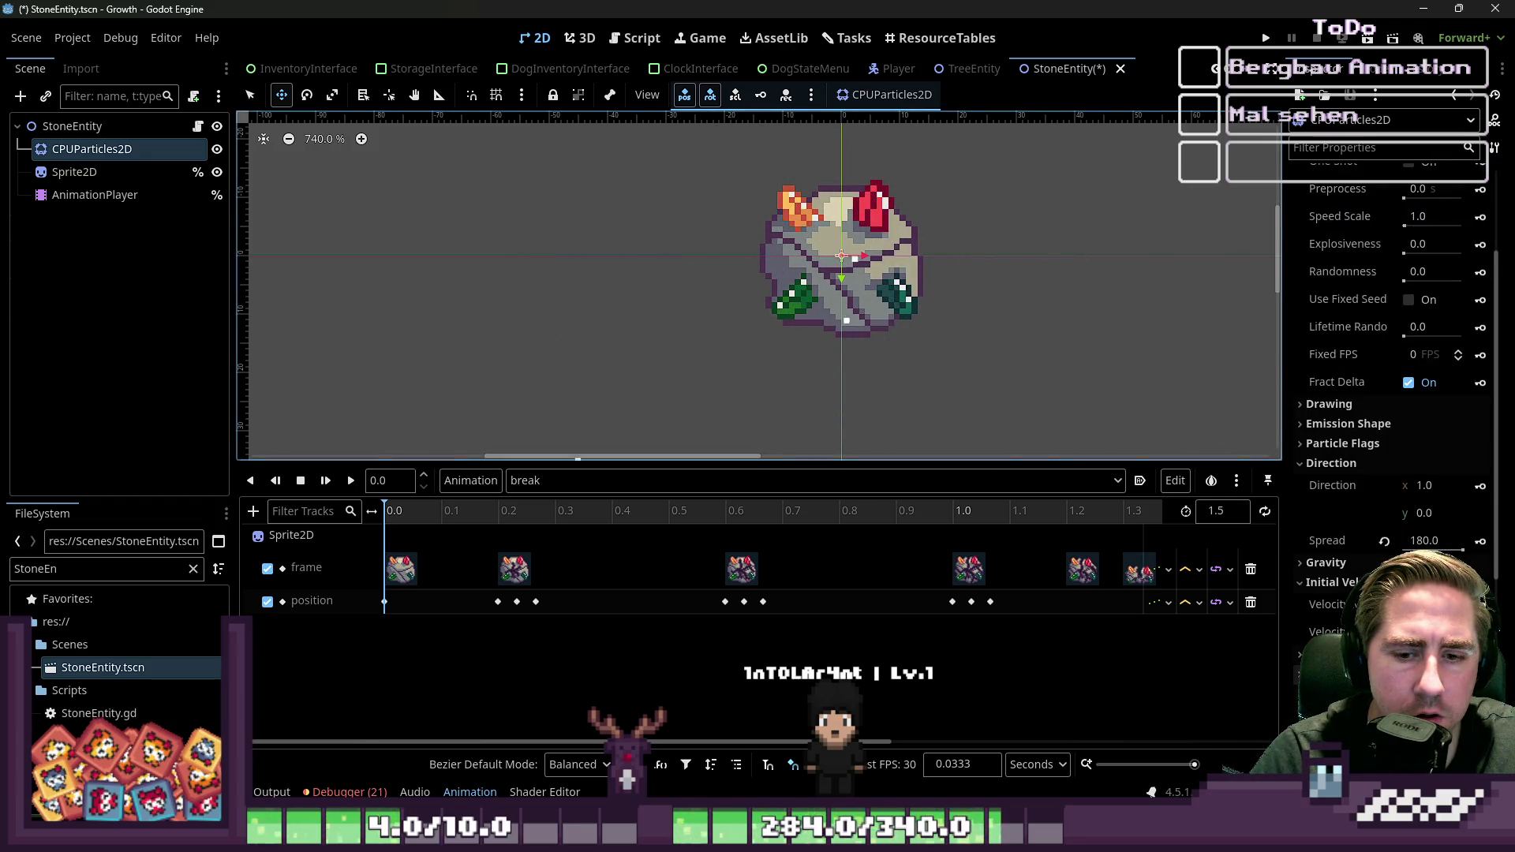
click(1325, 631)
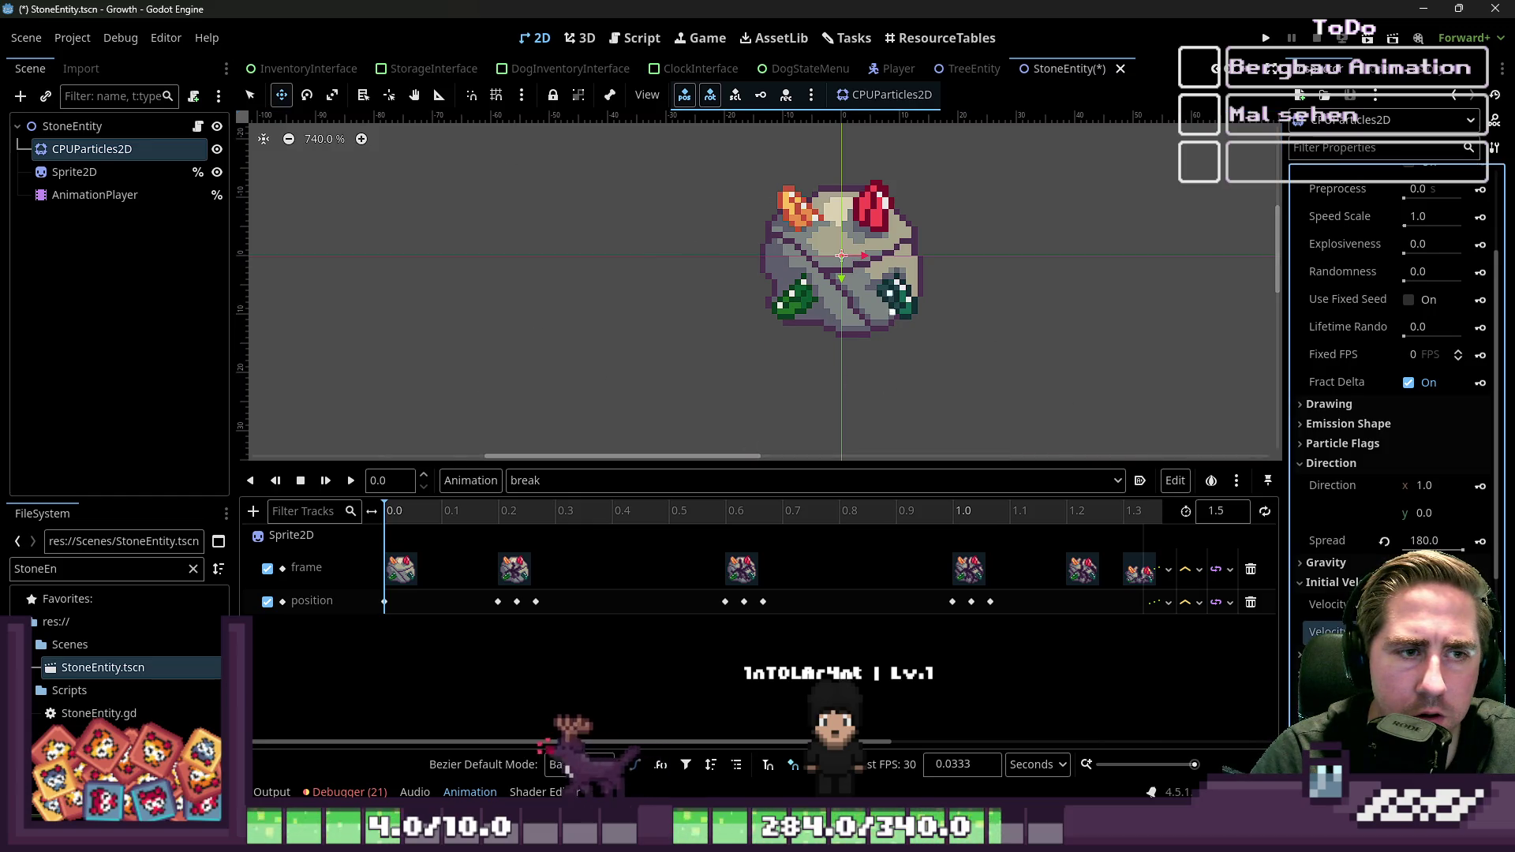
scroll(1349, 511, up, 4)
click(1414, 291)
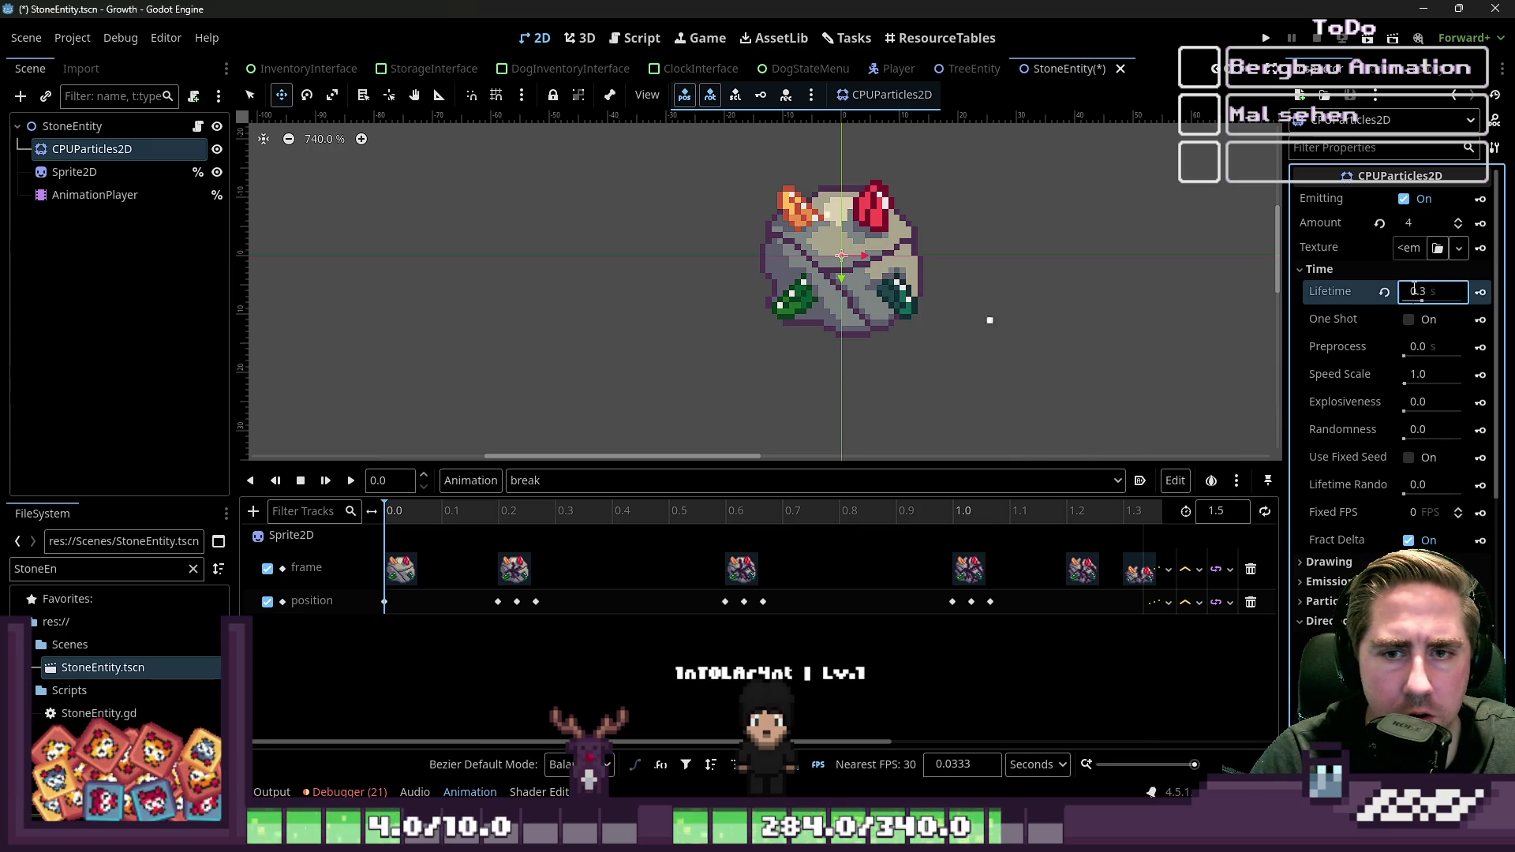
click(1415, 376)
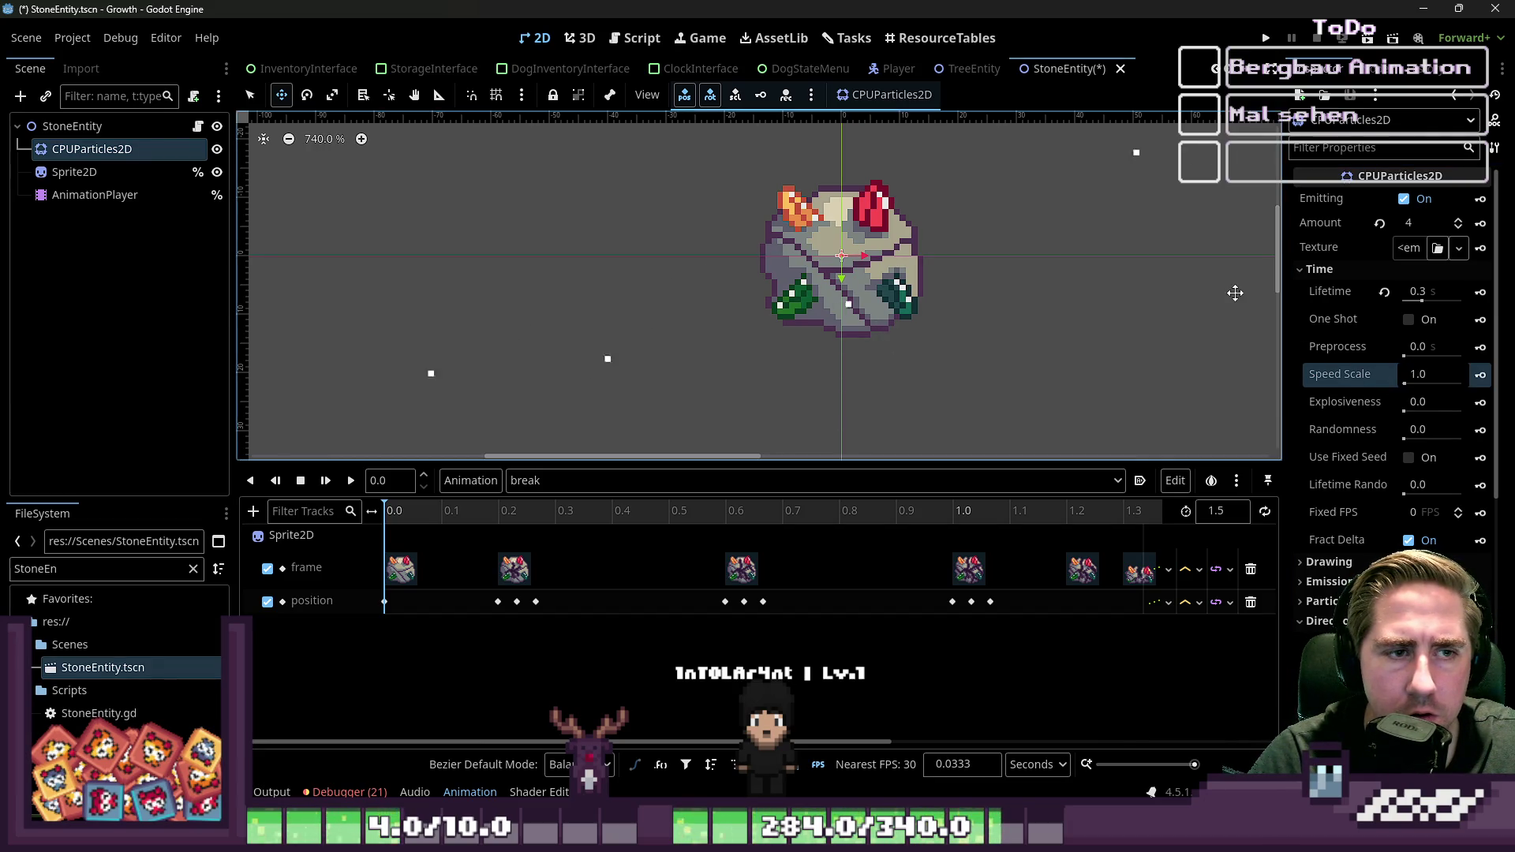
drag(1423, 301, 1443, 304)
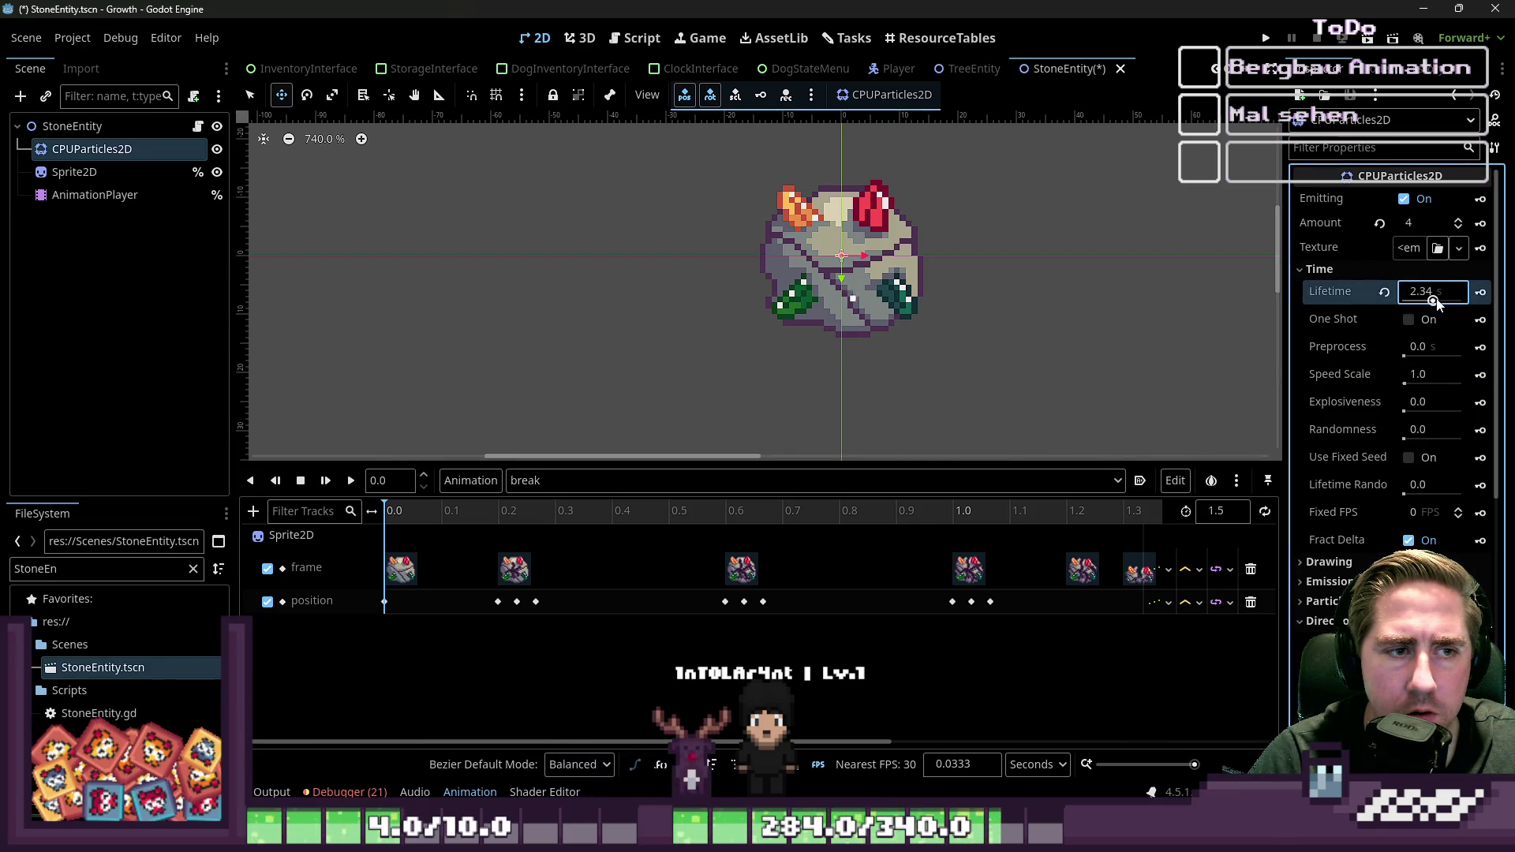
scroll(1431, 308, down, 5)
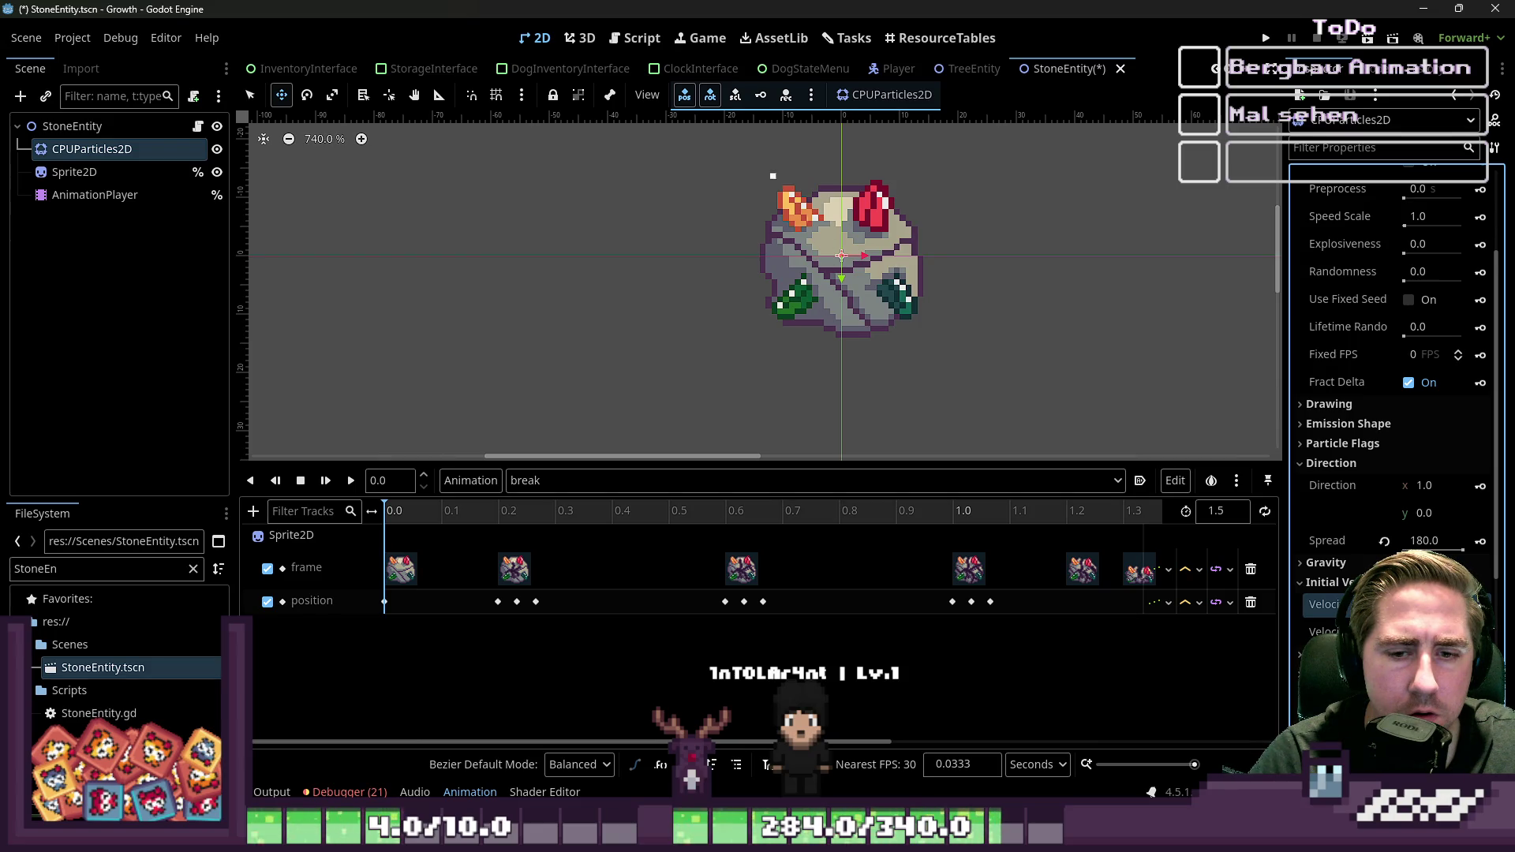
scroll(1315, 387, up, 2)
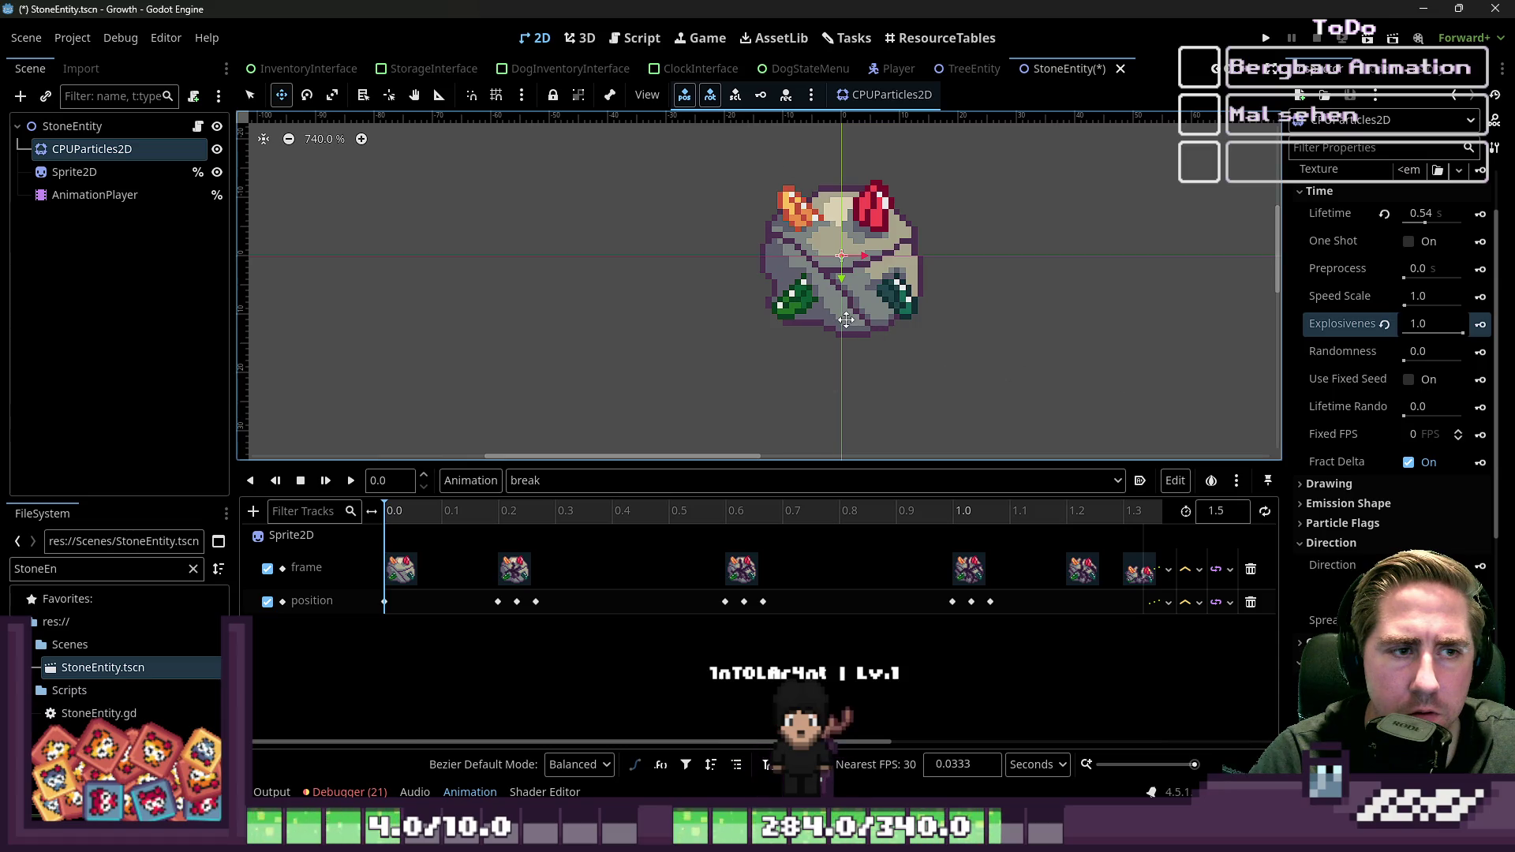
scroll(852, 355, down, 6)
scroll(1295, 192, up, 2)
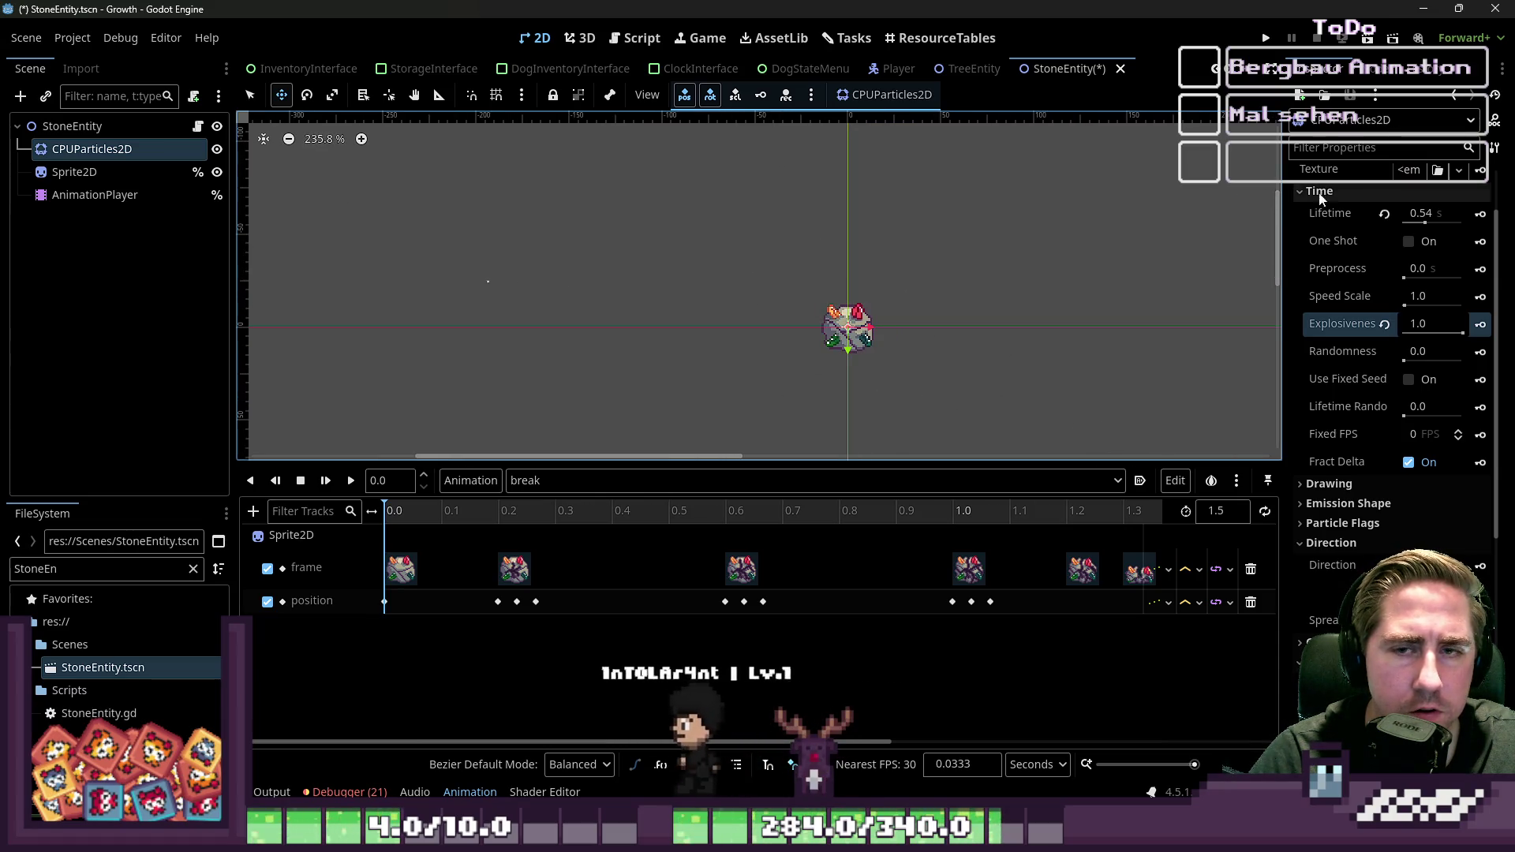
drag(1433, 297, 1389, 297)
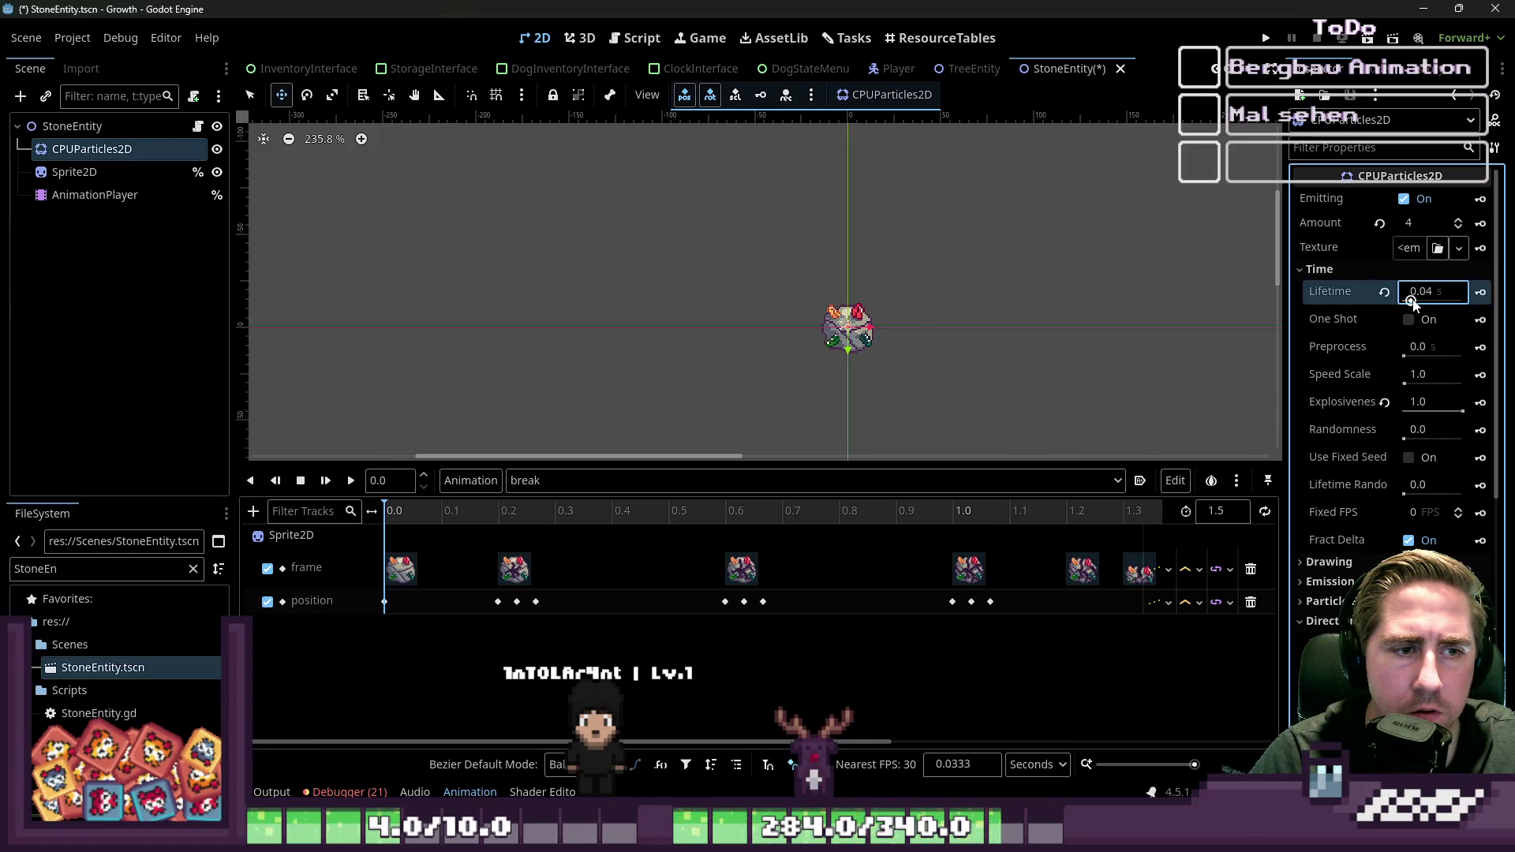
scroll(868, 328, up, 10)
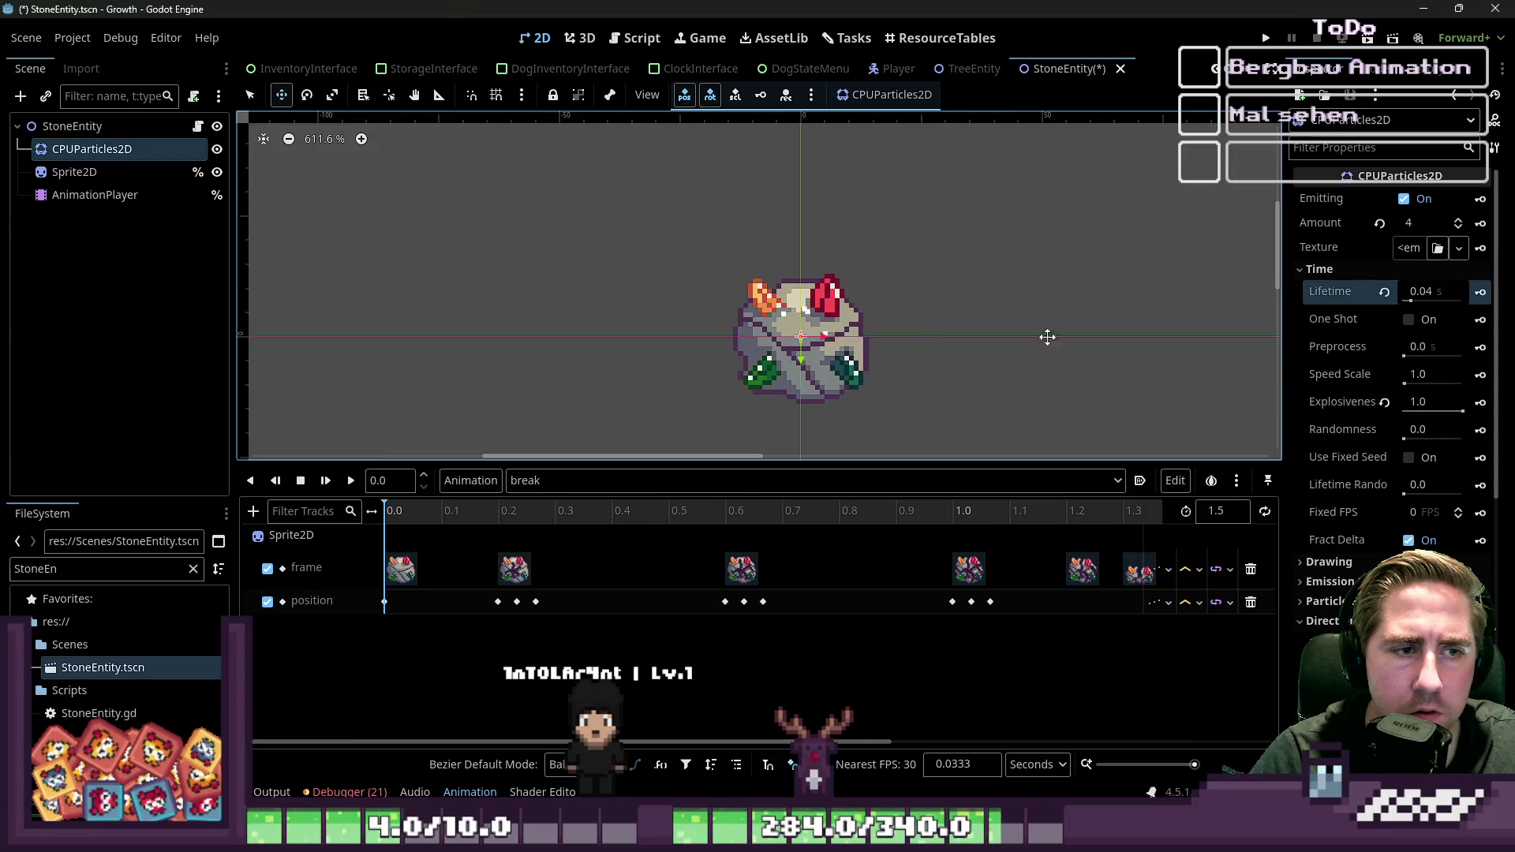
Step: Set Speed Scale to 0.15, Lifetime to 0.04 s and Amount to 8
click(1429, 299)
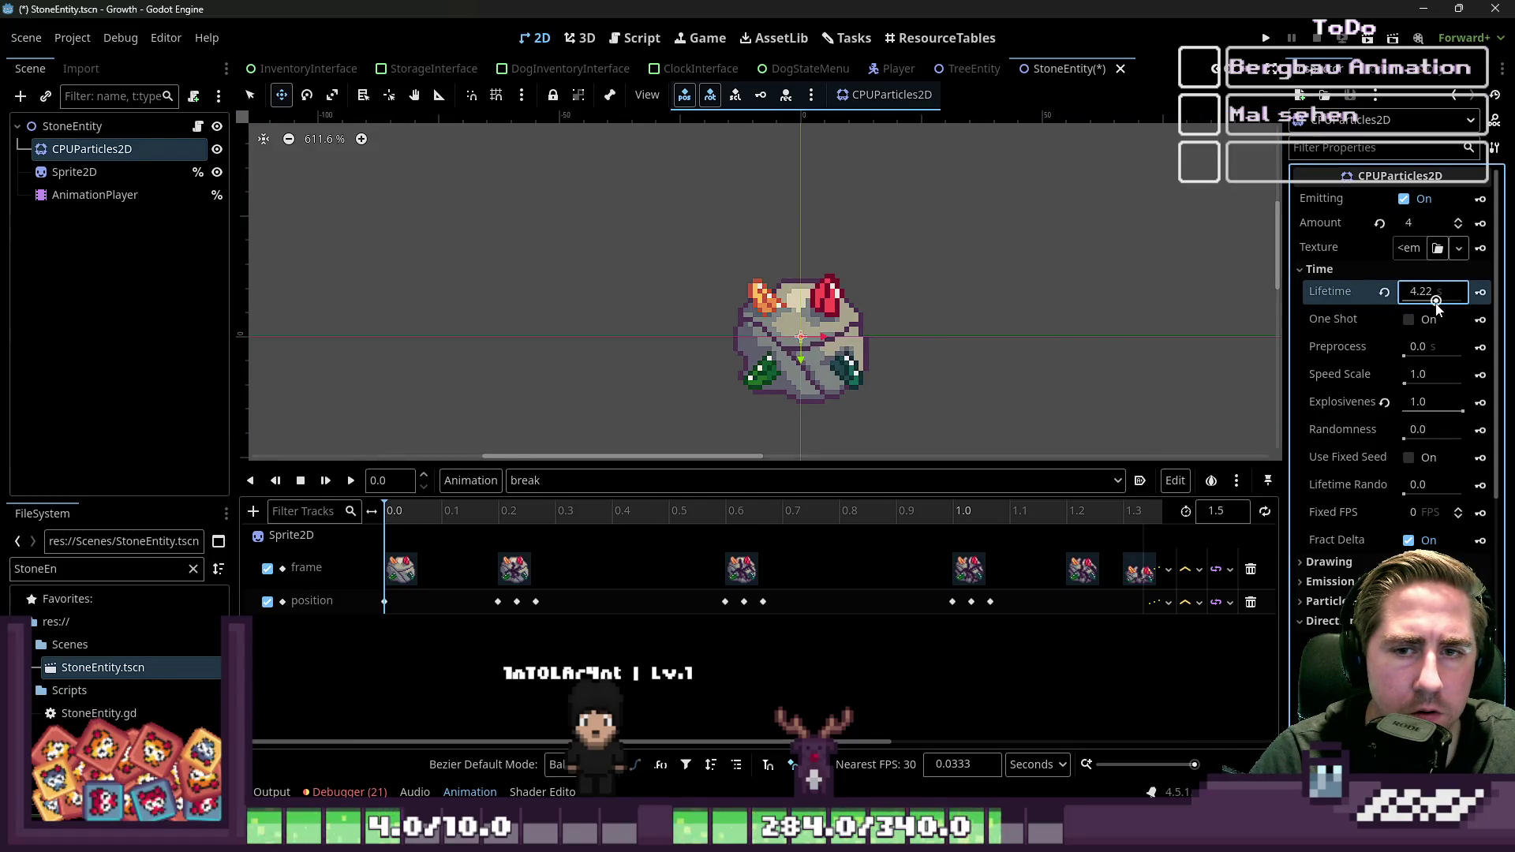
click(1398, 386)
drag(1403, 385, 1405, 387)
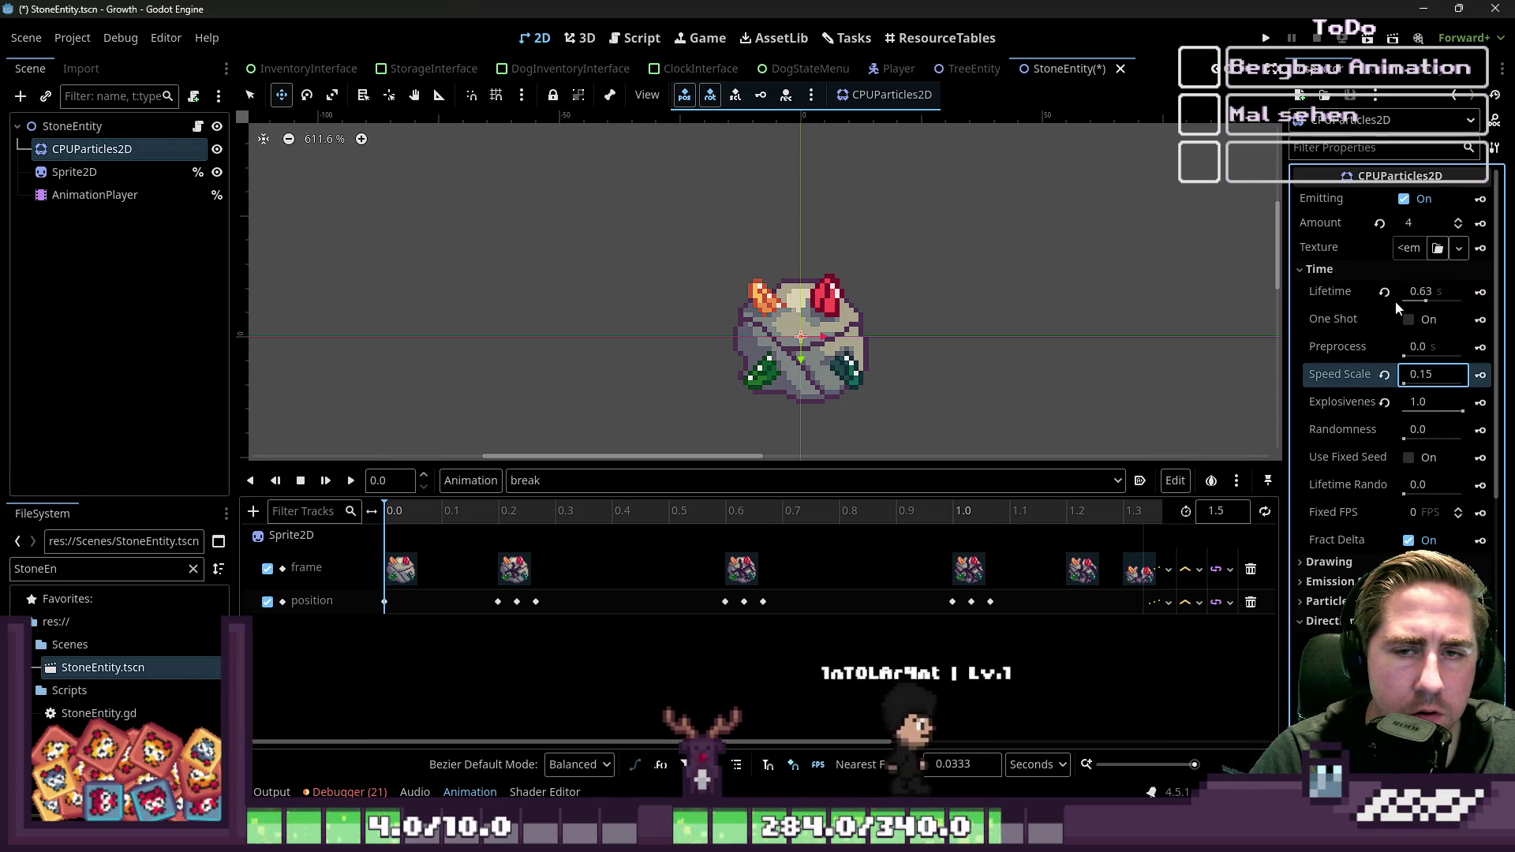
click(1418, 302)
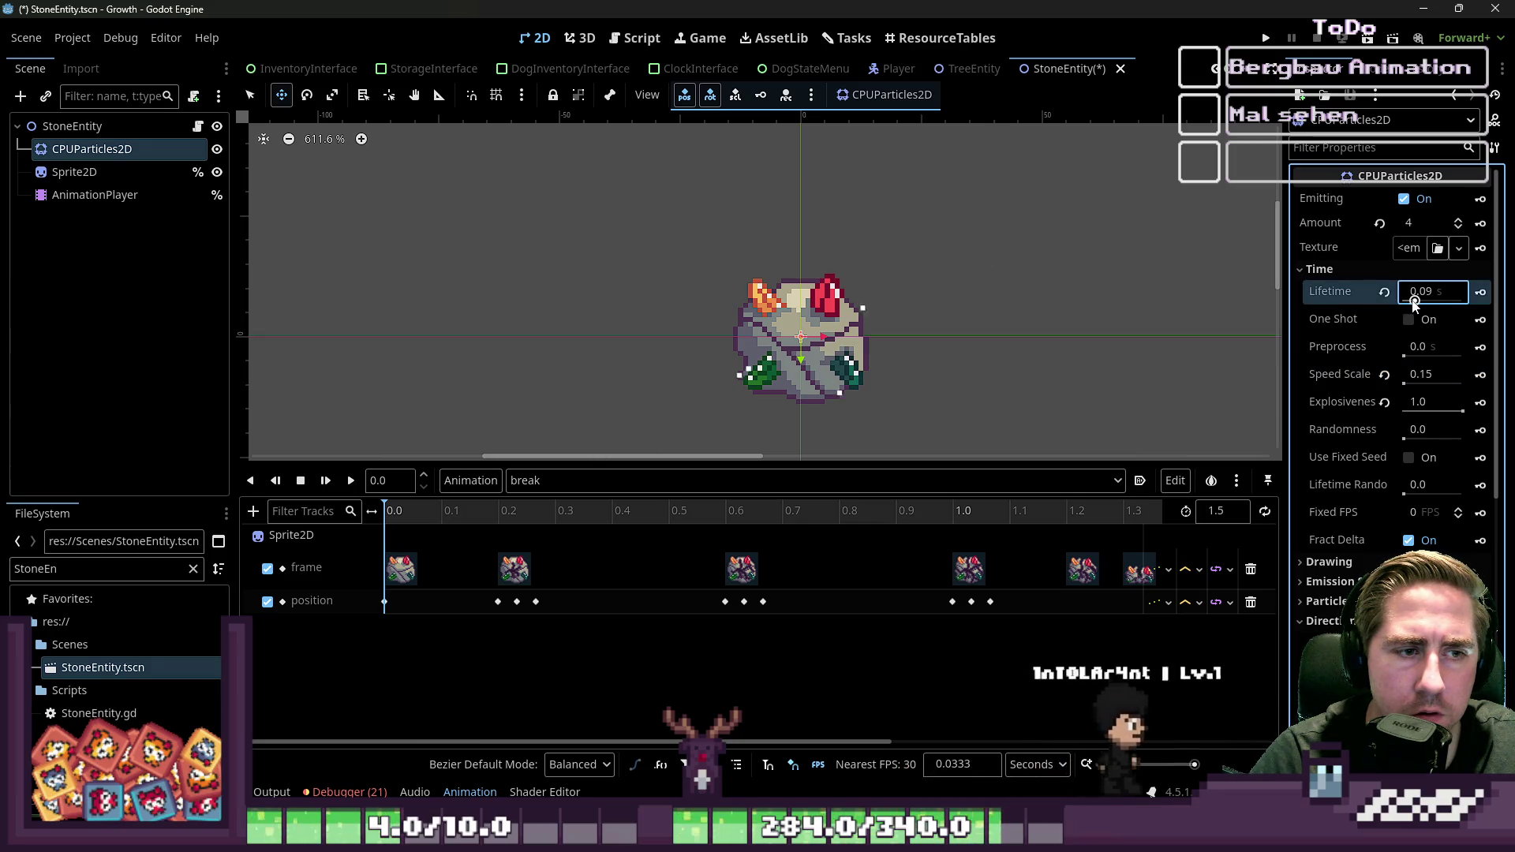
drag(1418, 303, 1415, 306)
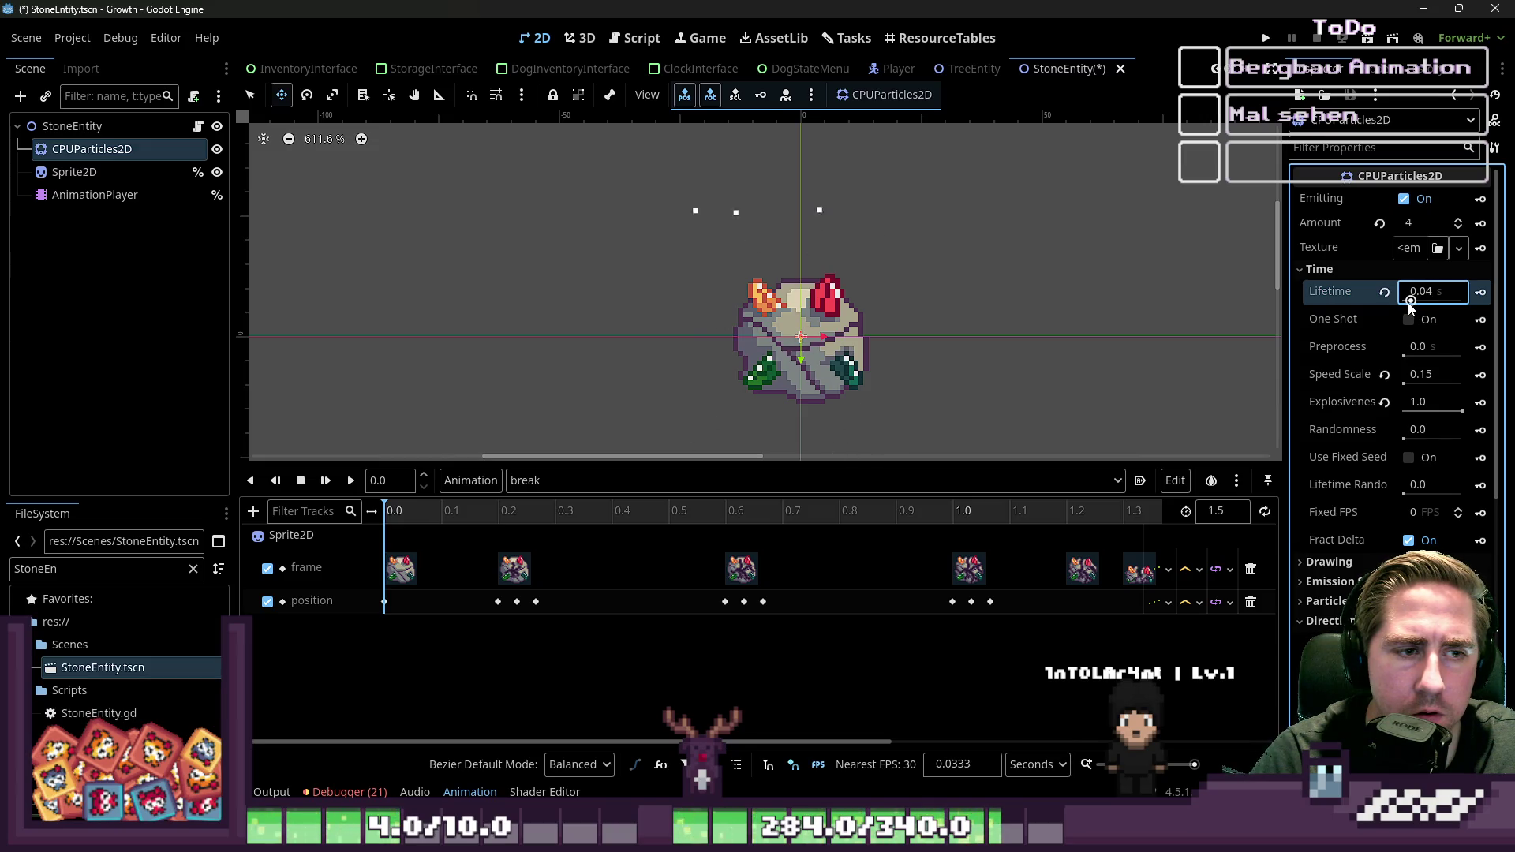
click(1420, 220)
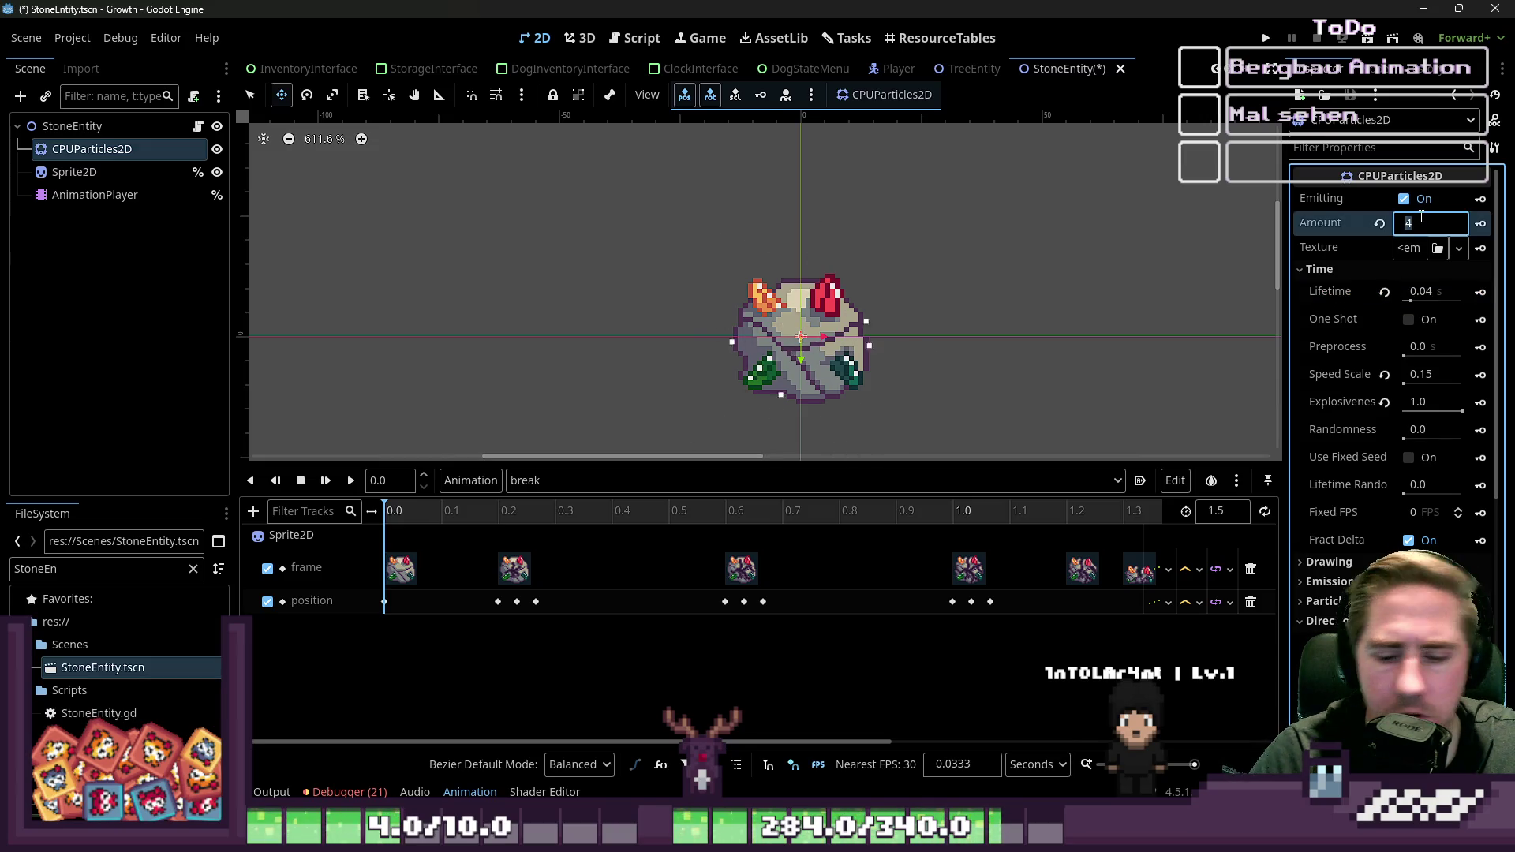
text(8)
key(Return)
scroll(793, 242, down, 5)
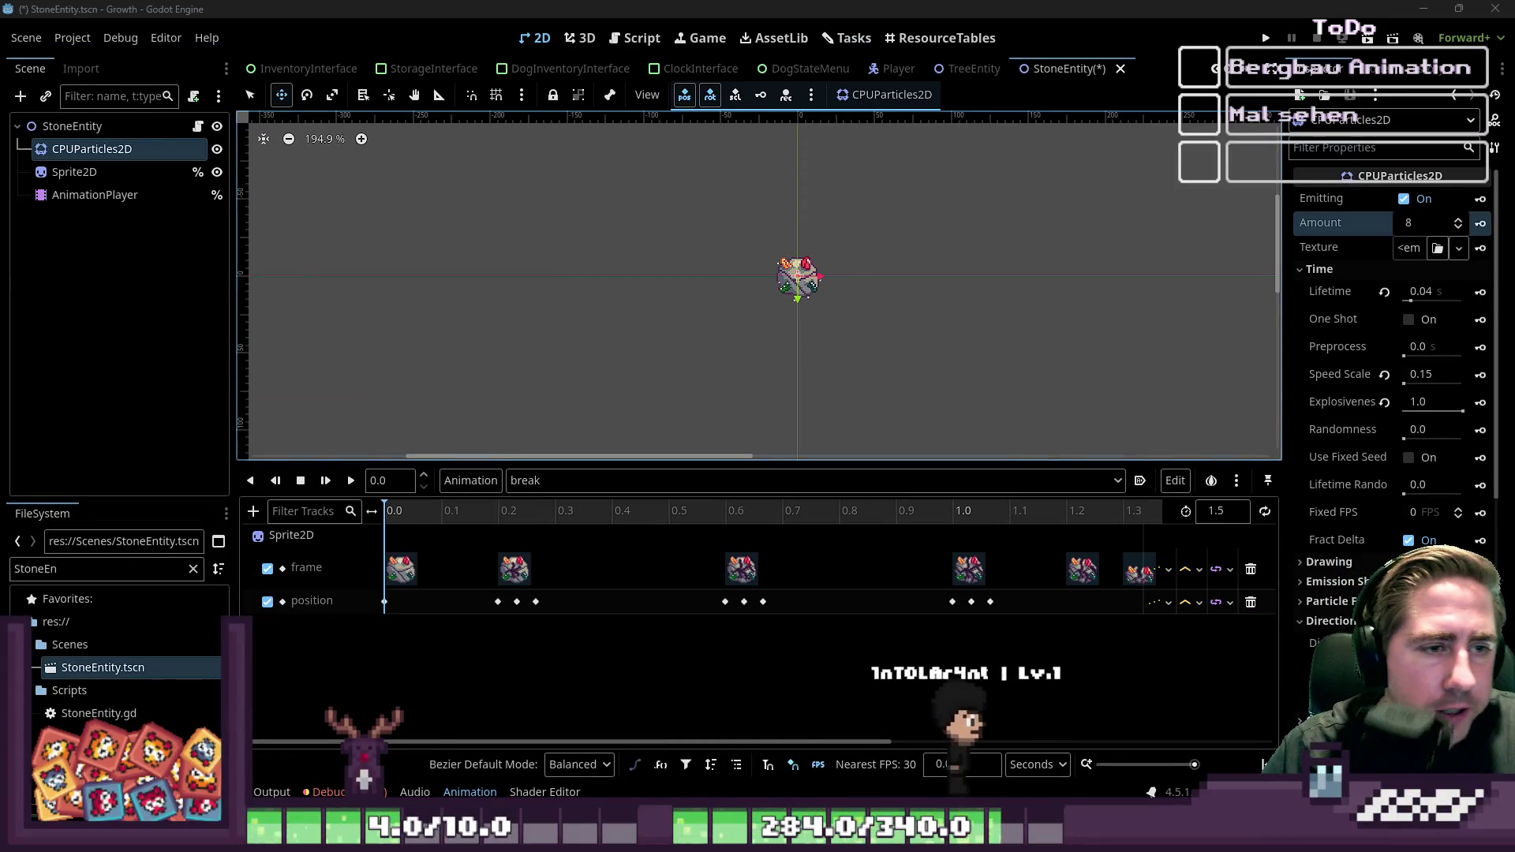
scroll(808, 68, up, 2)
scroll(808, 206, up, 4)
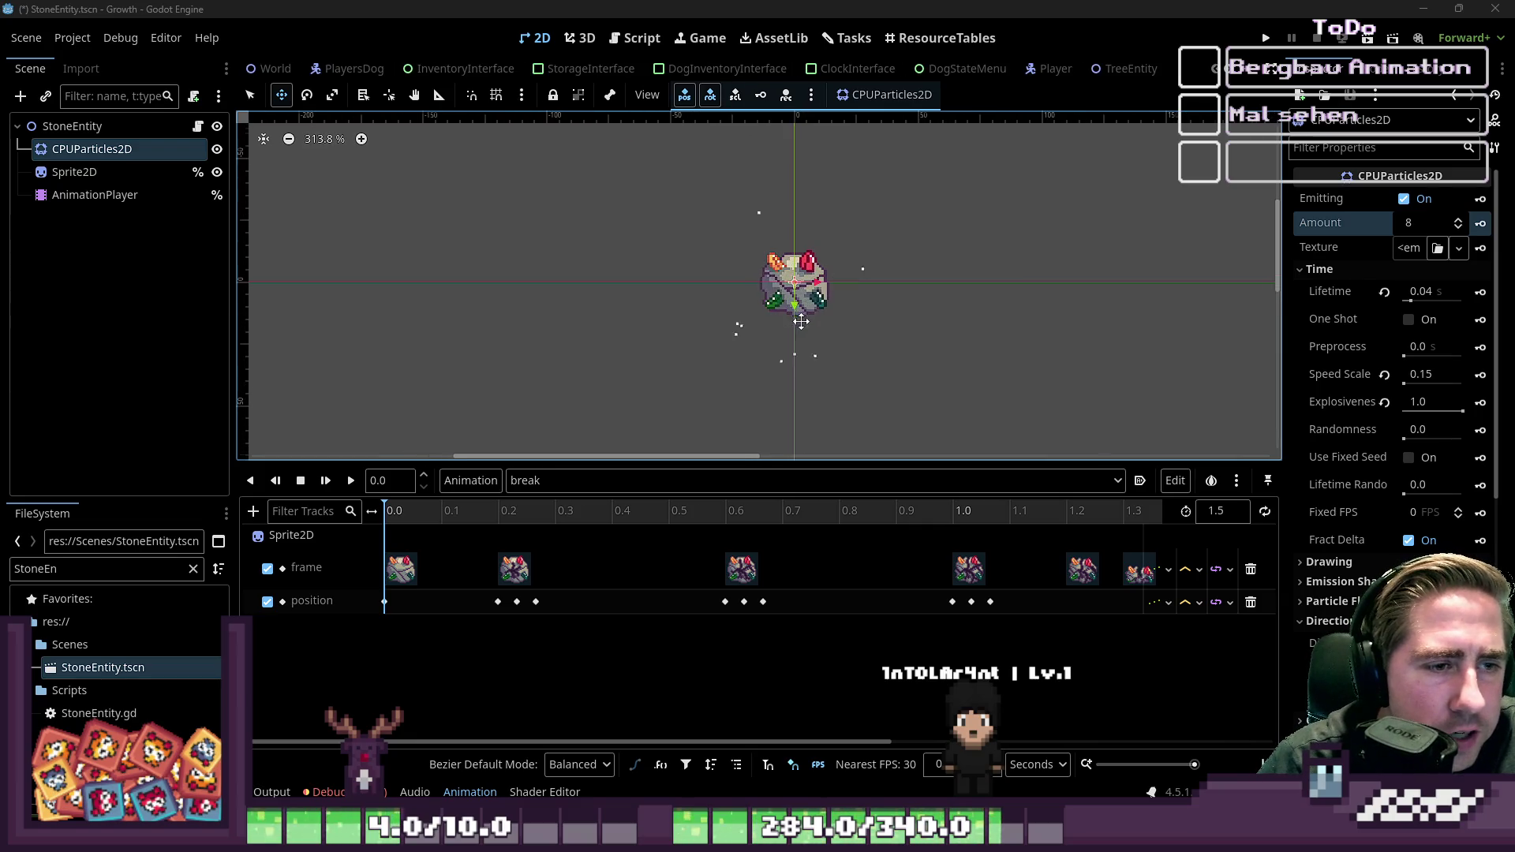
scroll(799, 318, up, 4)
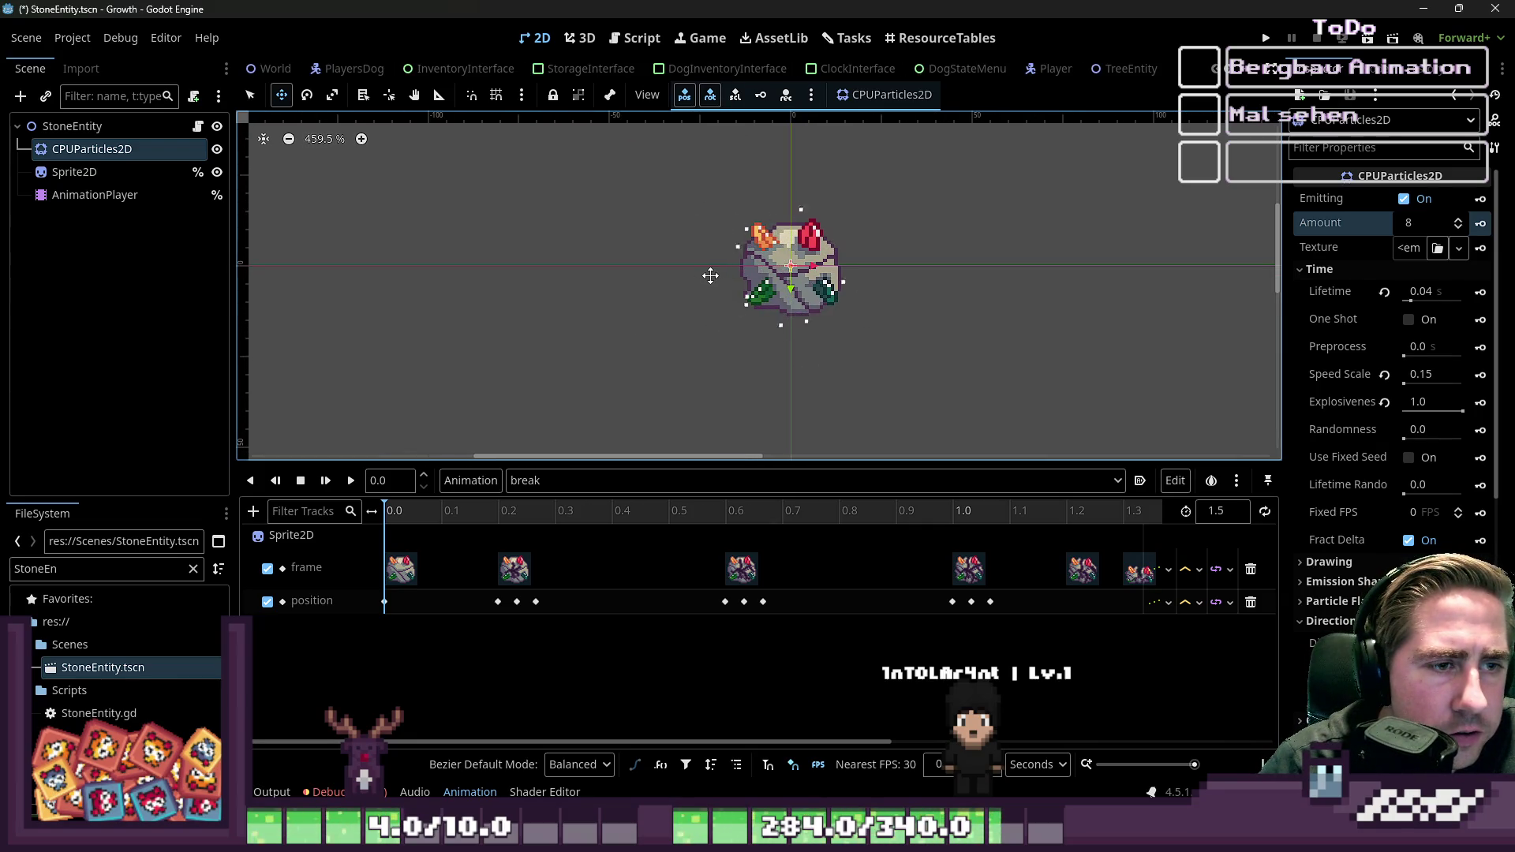
Step: Widen the hue variation and set the particle Color to ffff00
scroll(1371, 545, down, 10)
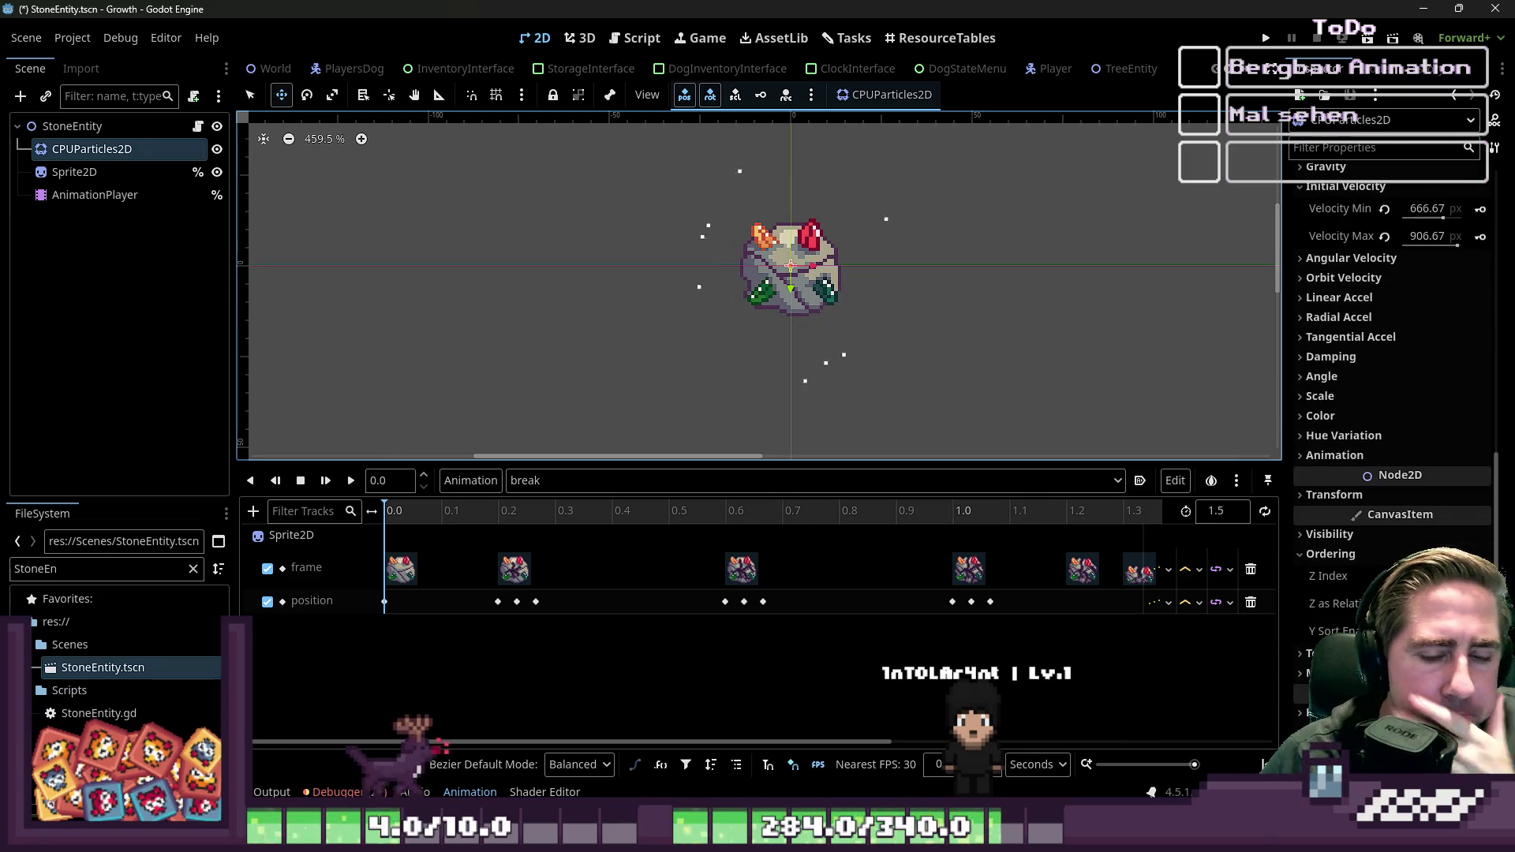
click(1353, 435)
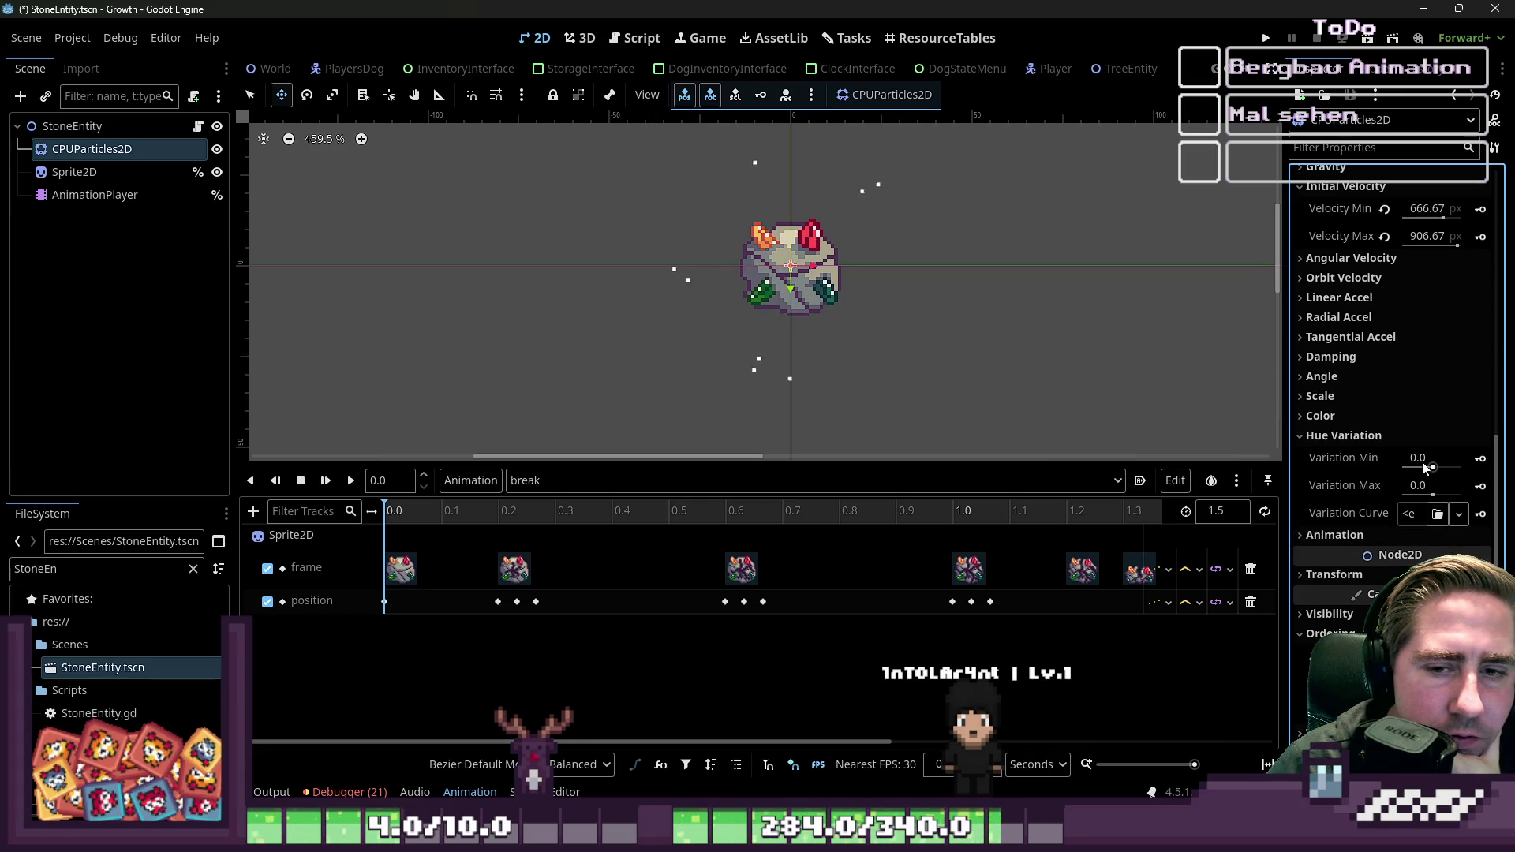
drag(1425, 468, 1462, 468)
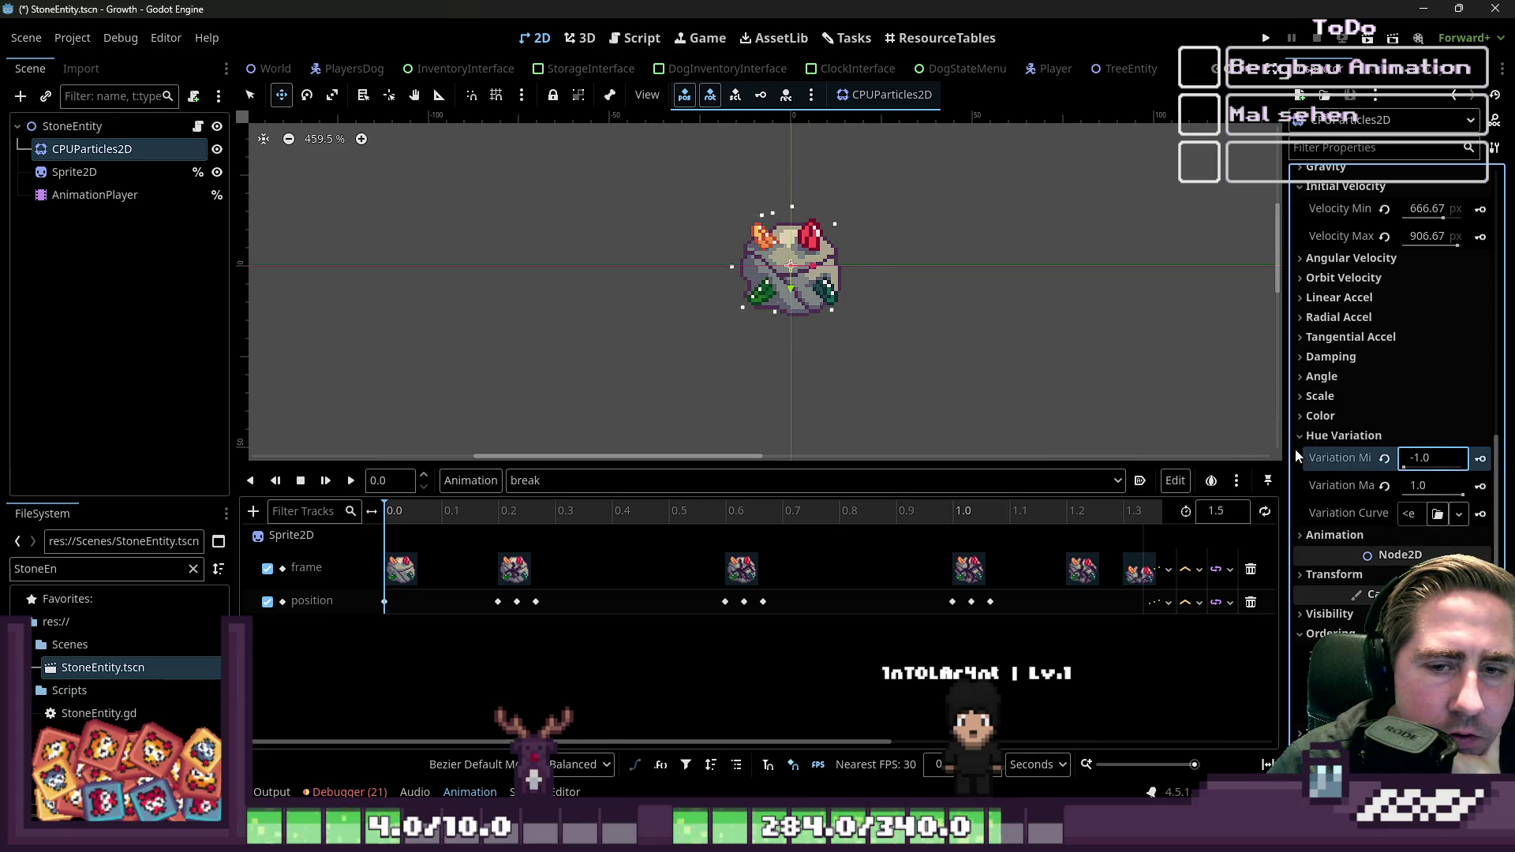
click(1324, 416)
text(ffff00)
key(Return)
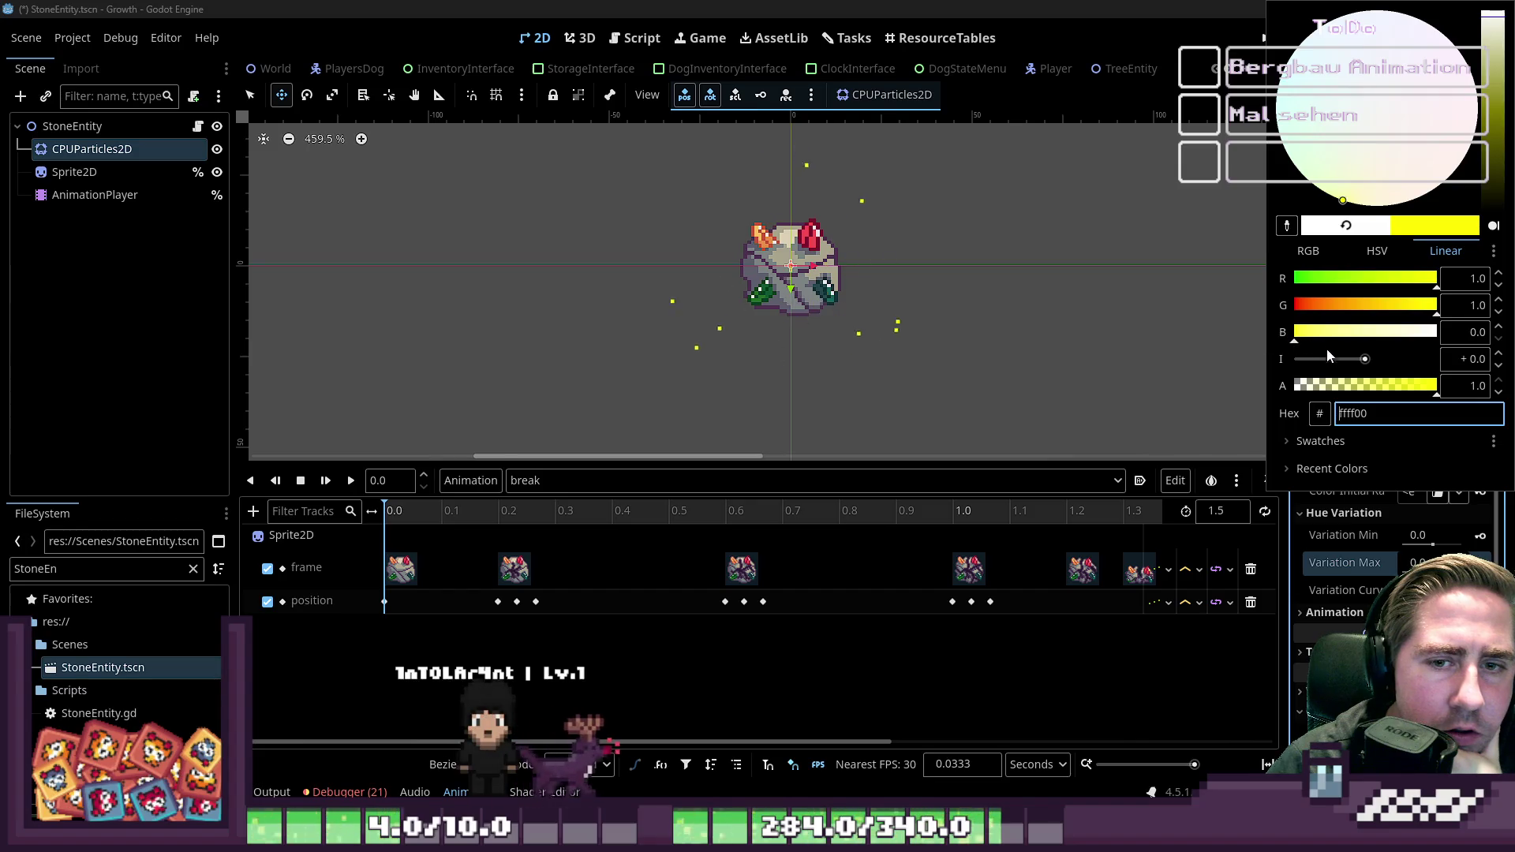
click(1255, 355)
Step: Add a new Gradient to Color Ramp and make its right end yellow
click(1433, 467)
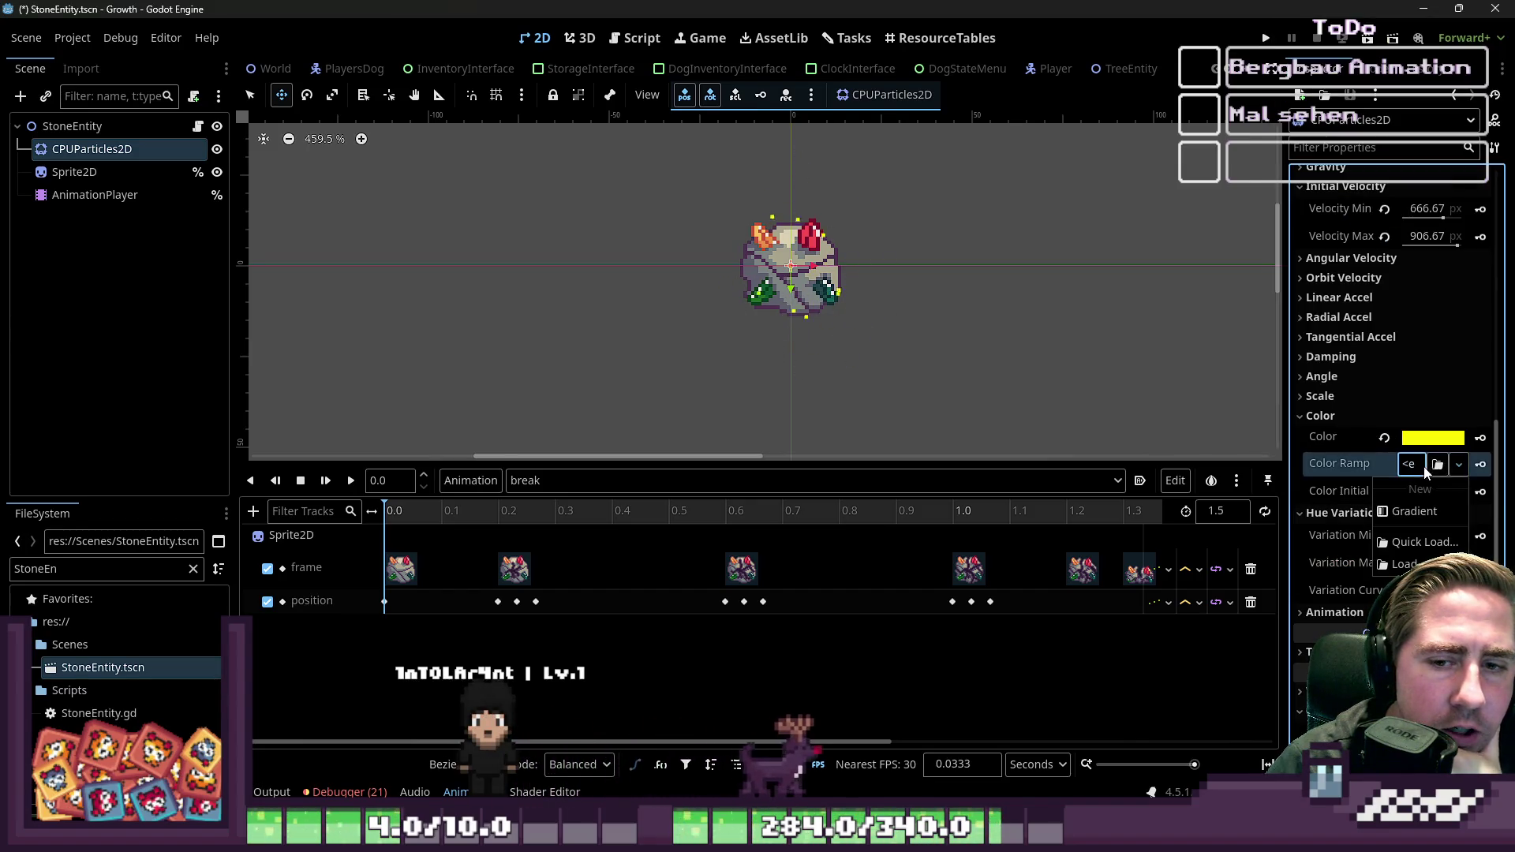
click(1407, 507)
click(1432, 462)
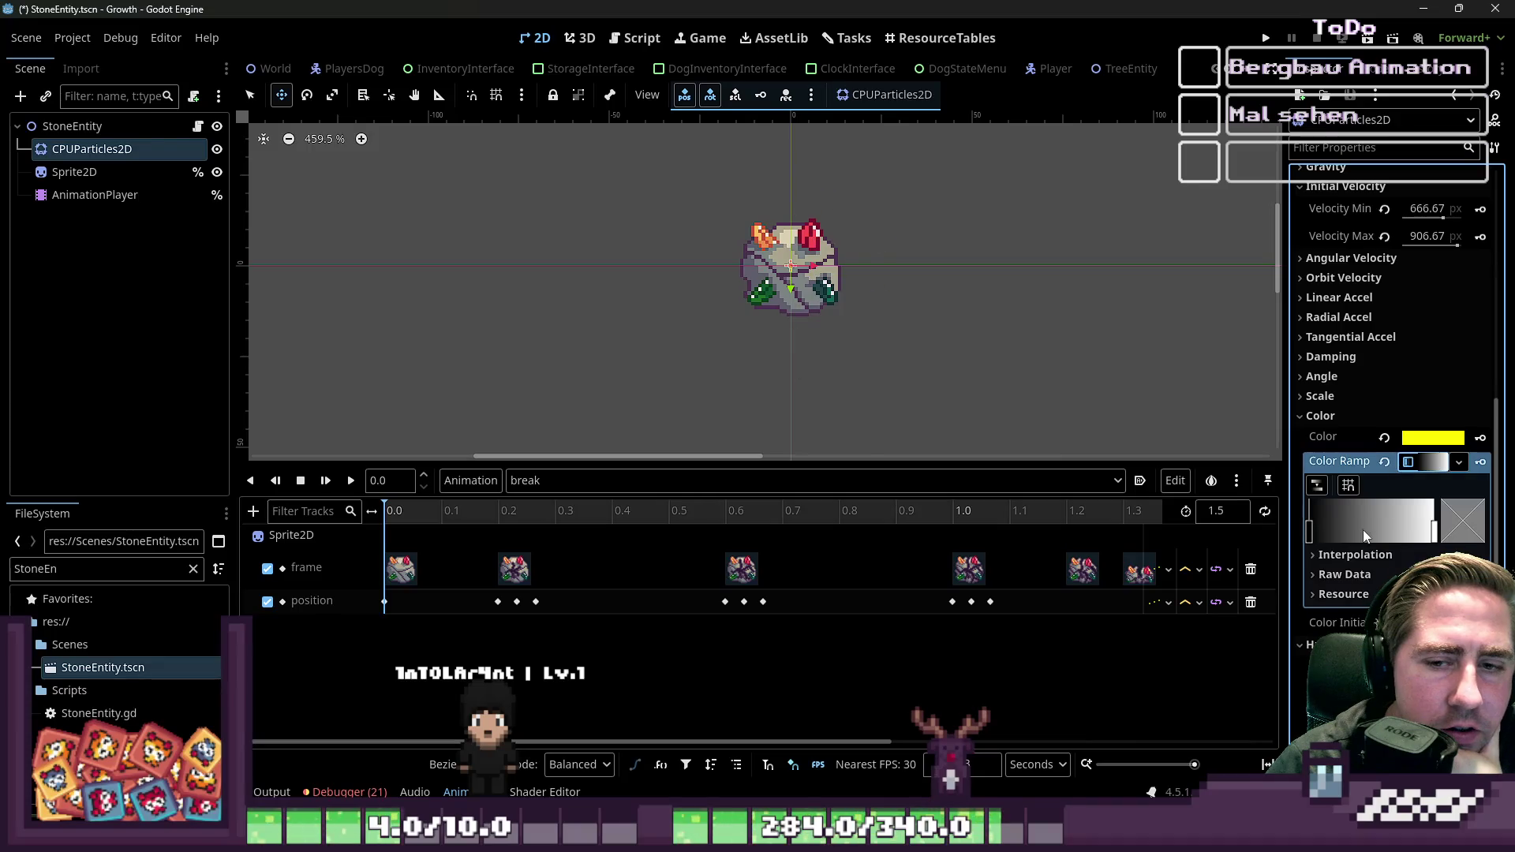
click(1434, 530)
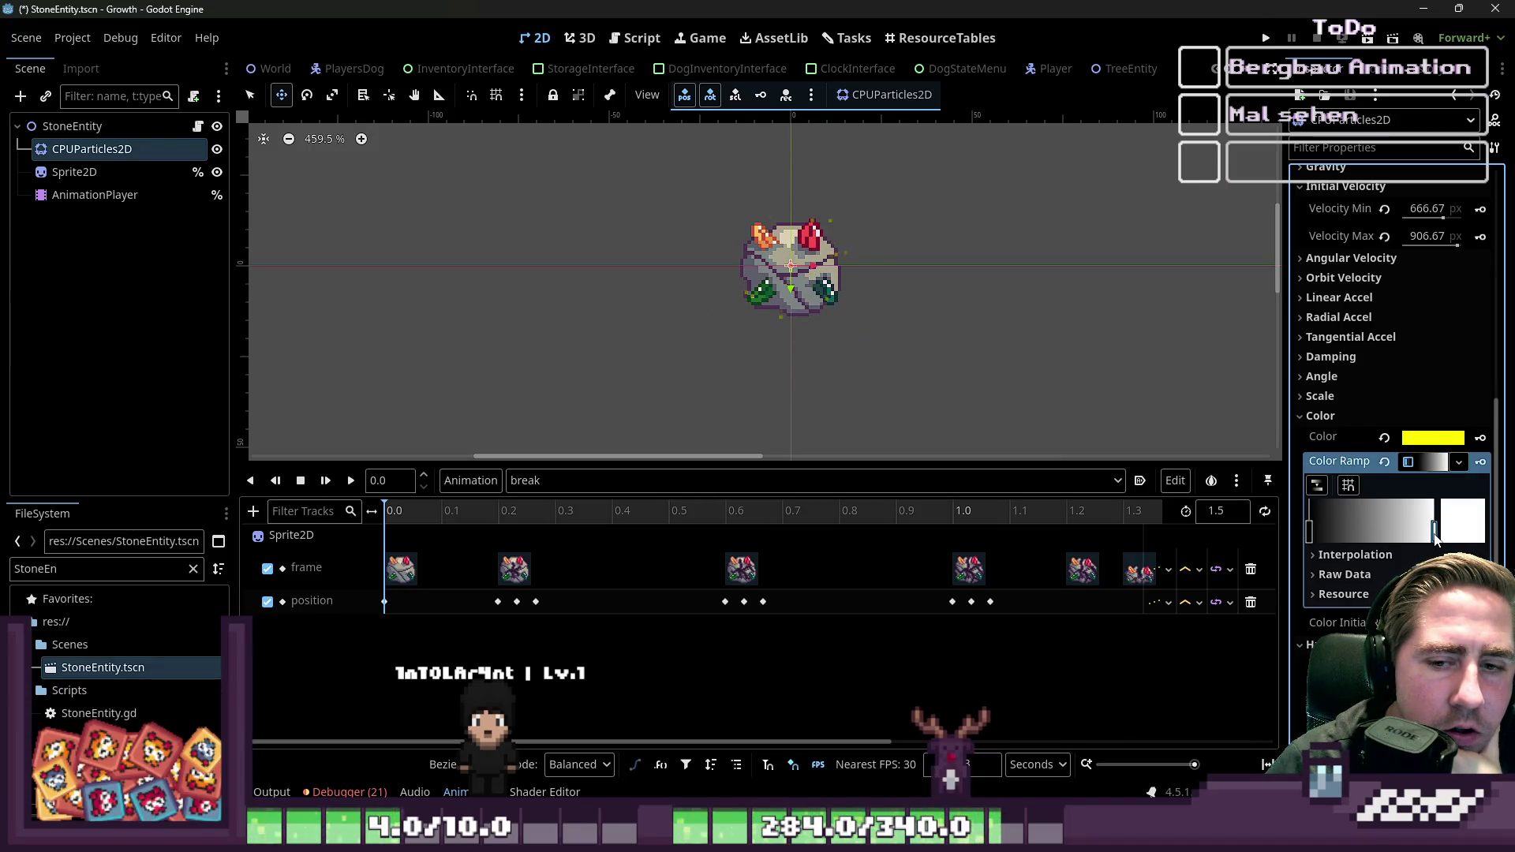
double_click(1435, 537)
drag(1344, 337, 1264, 345)
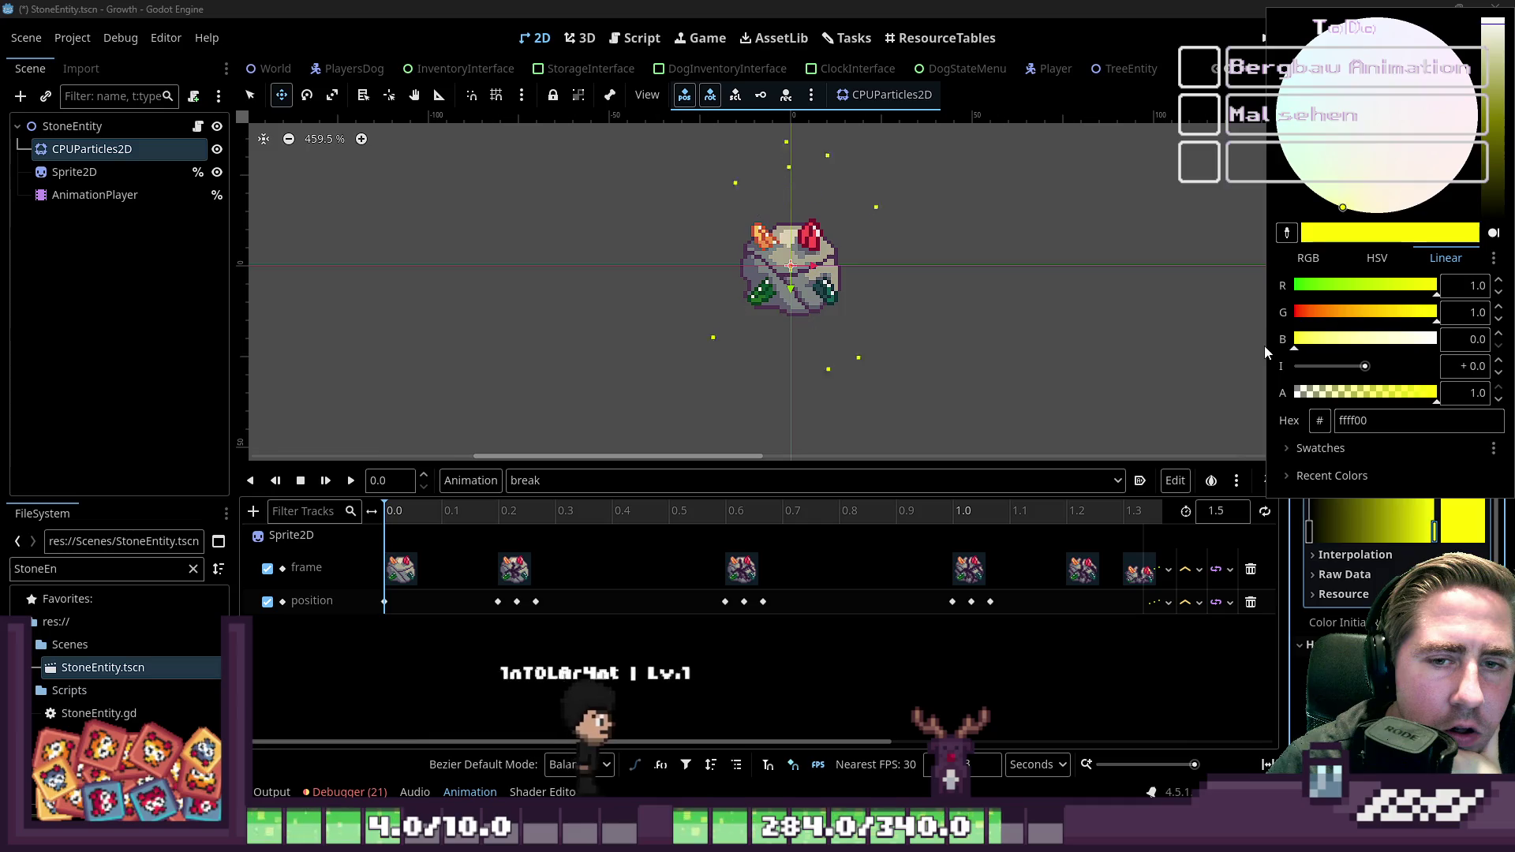
Step: Set the gradient's left end colour to red
click(1309, 530)
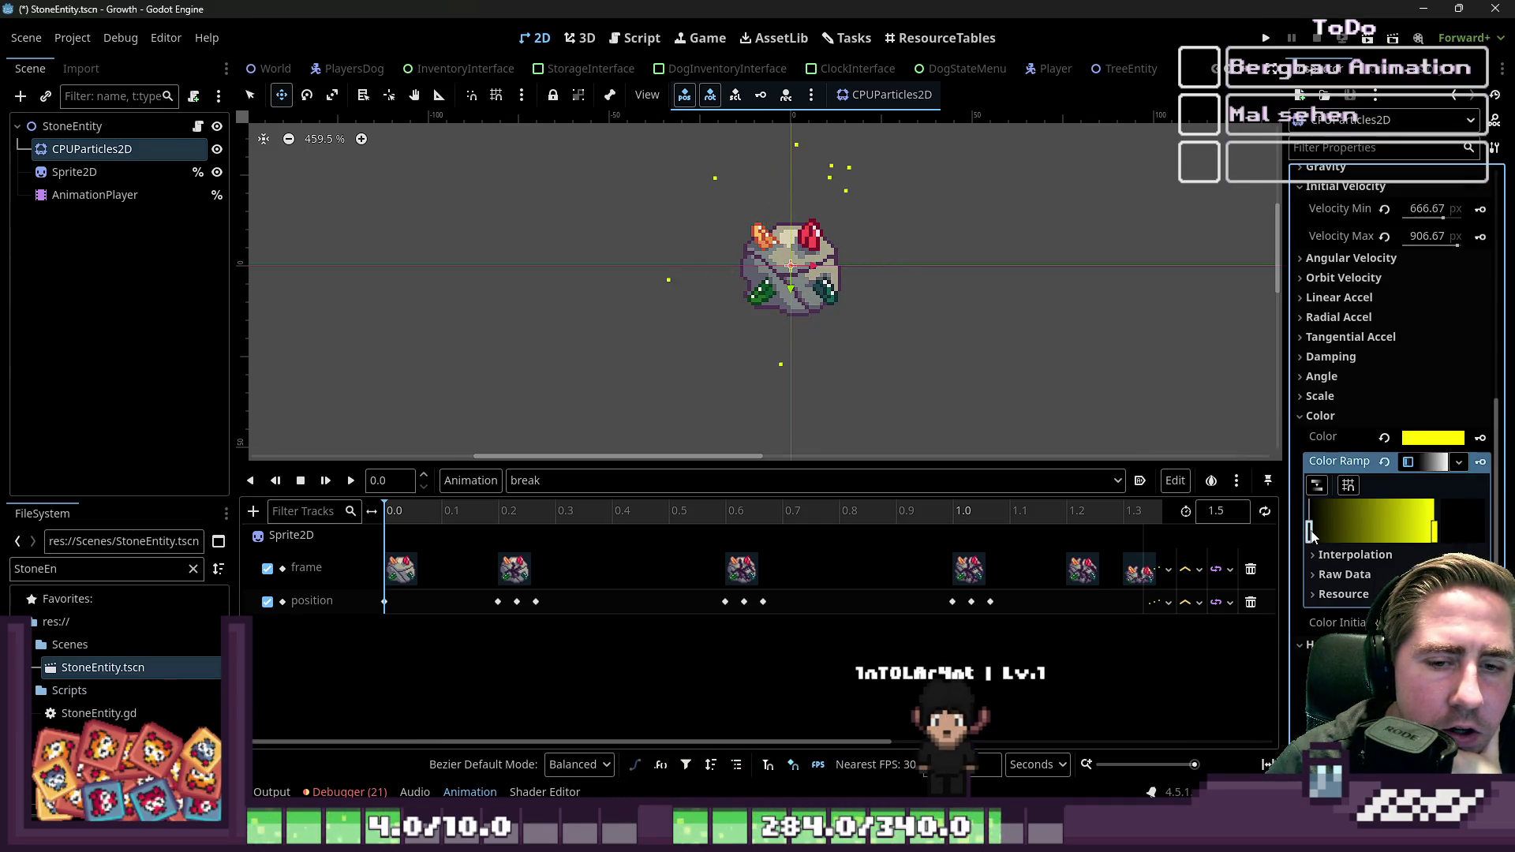
double_click(1310, 531)
drag(1359, 291, 1460, 298)
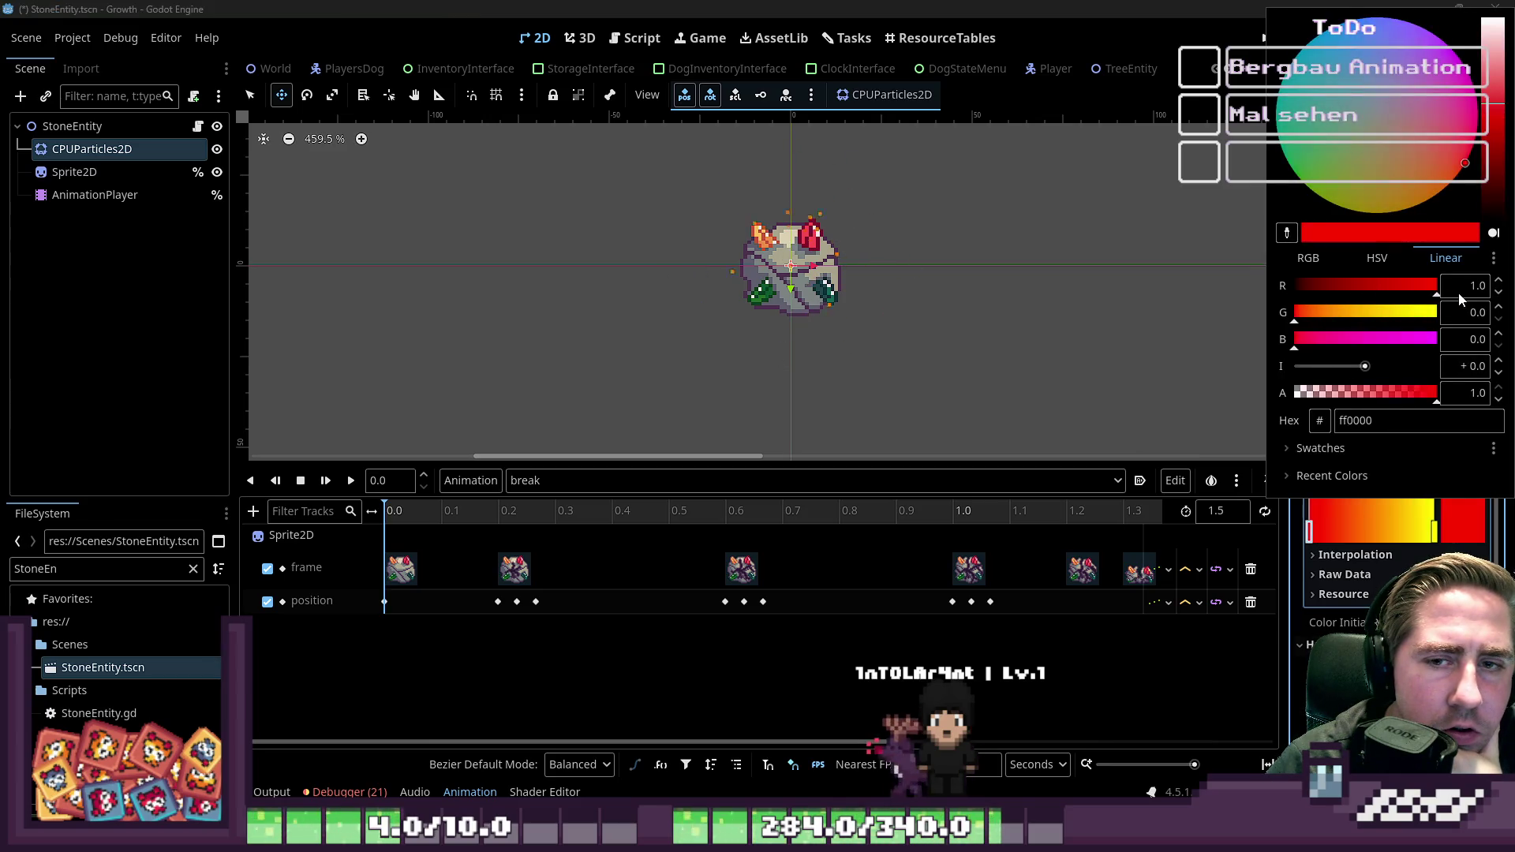
click(1299, 323)
drag(1299, 323, 1296, 323)
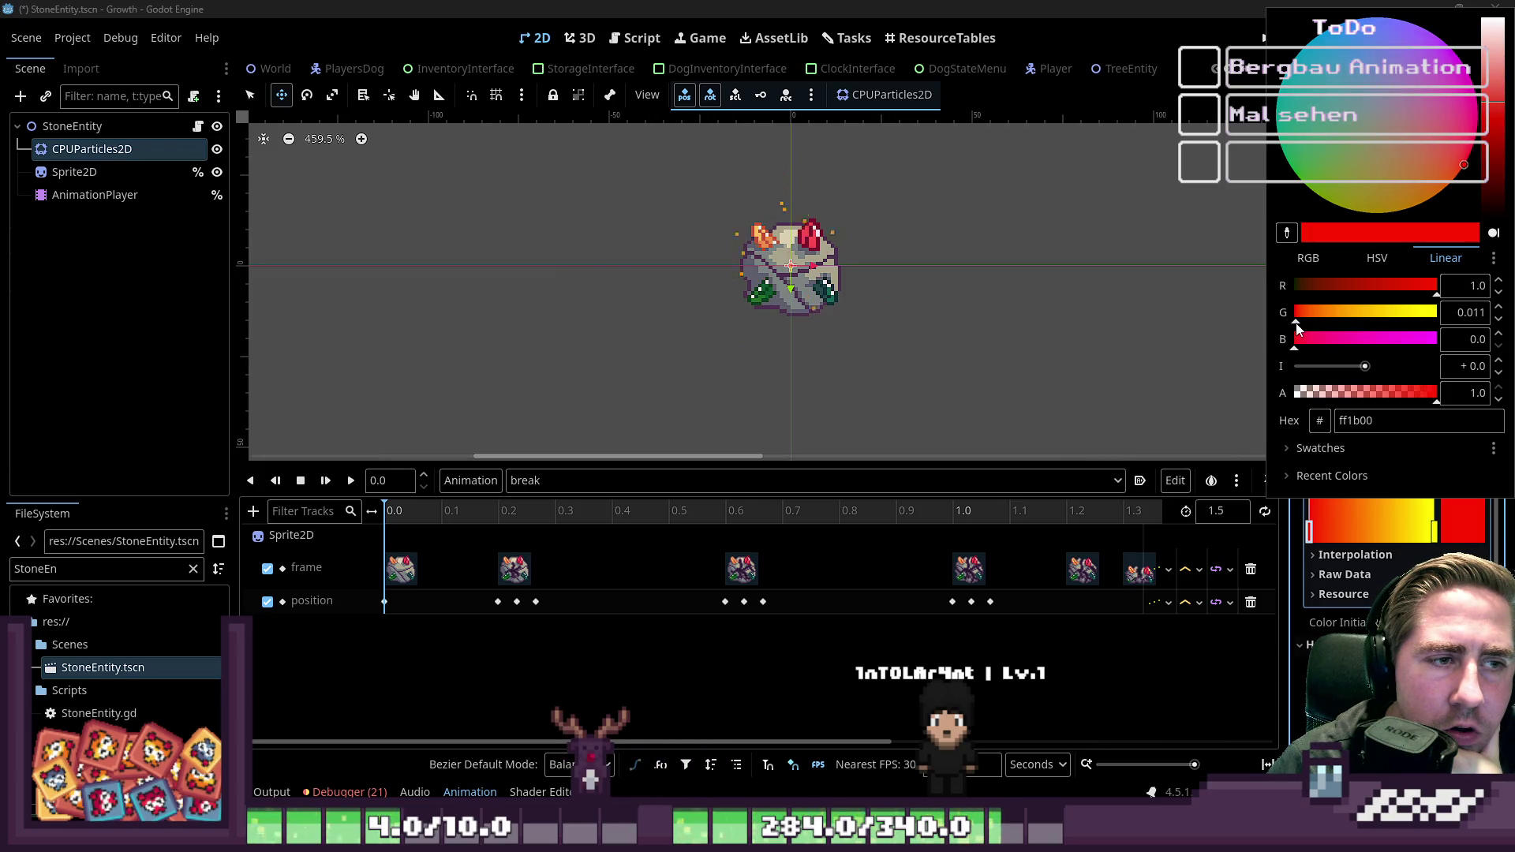
click(841, 26)
scroll(824, 253, down, 4)
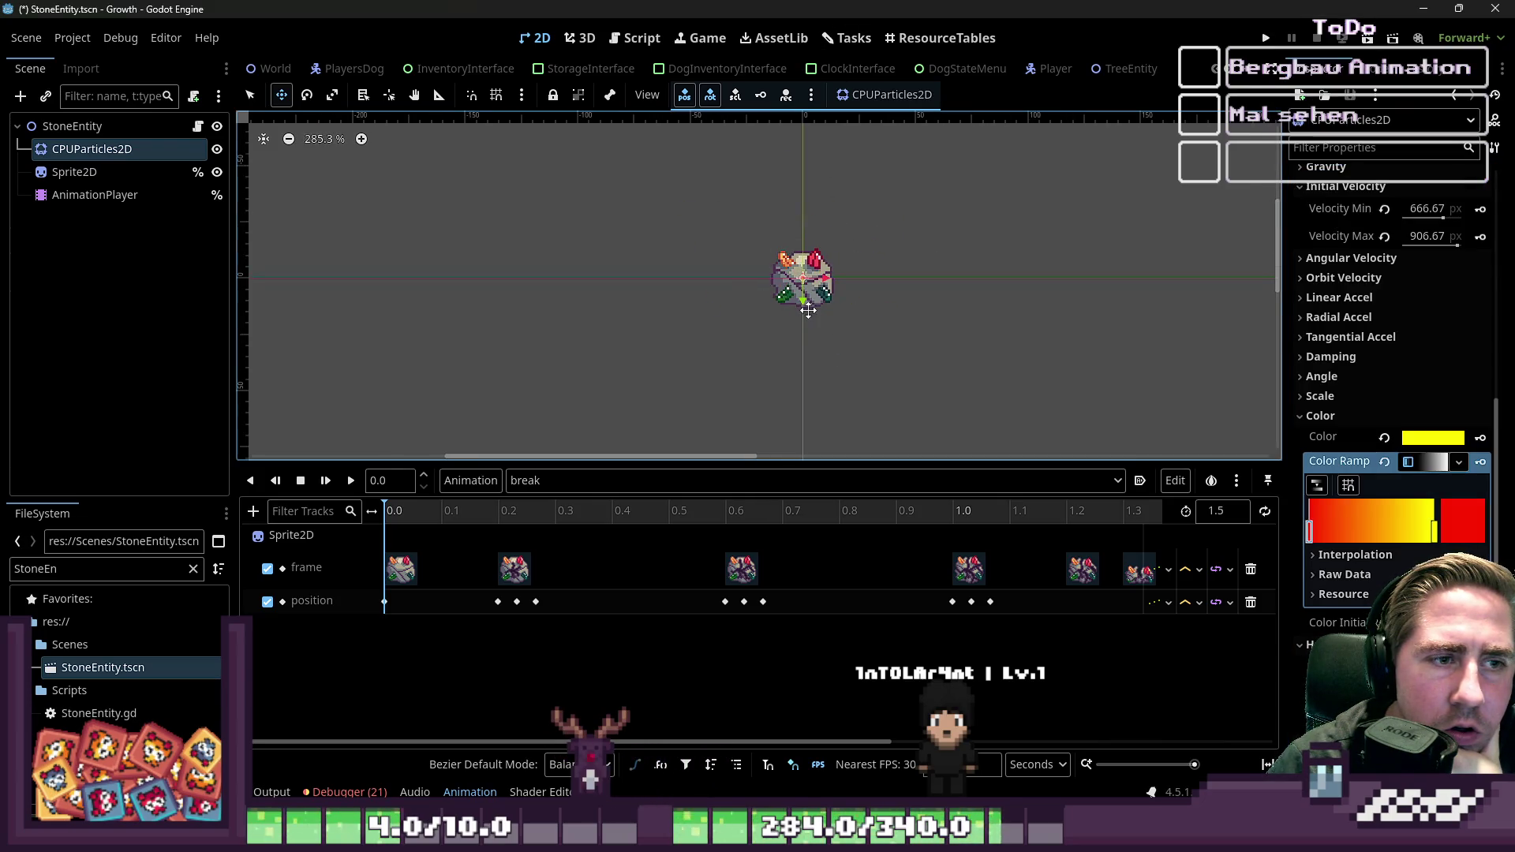
scroll(1388, 348, up, 10)
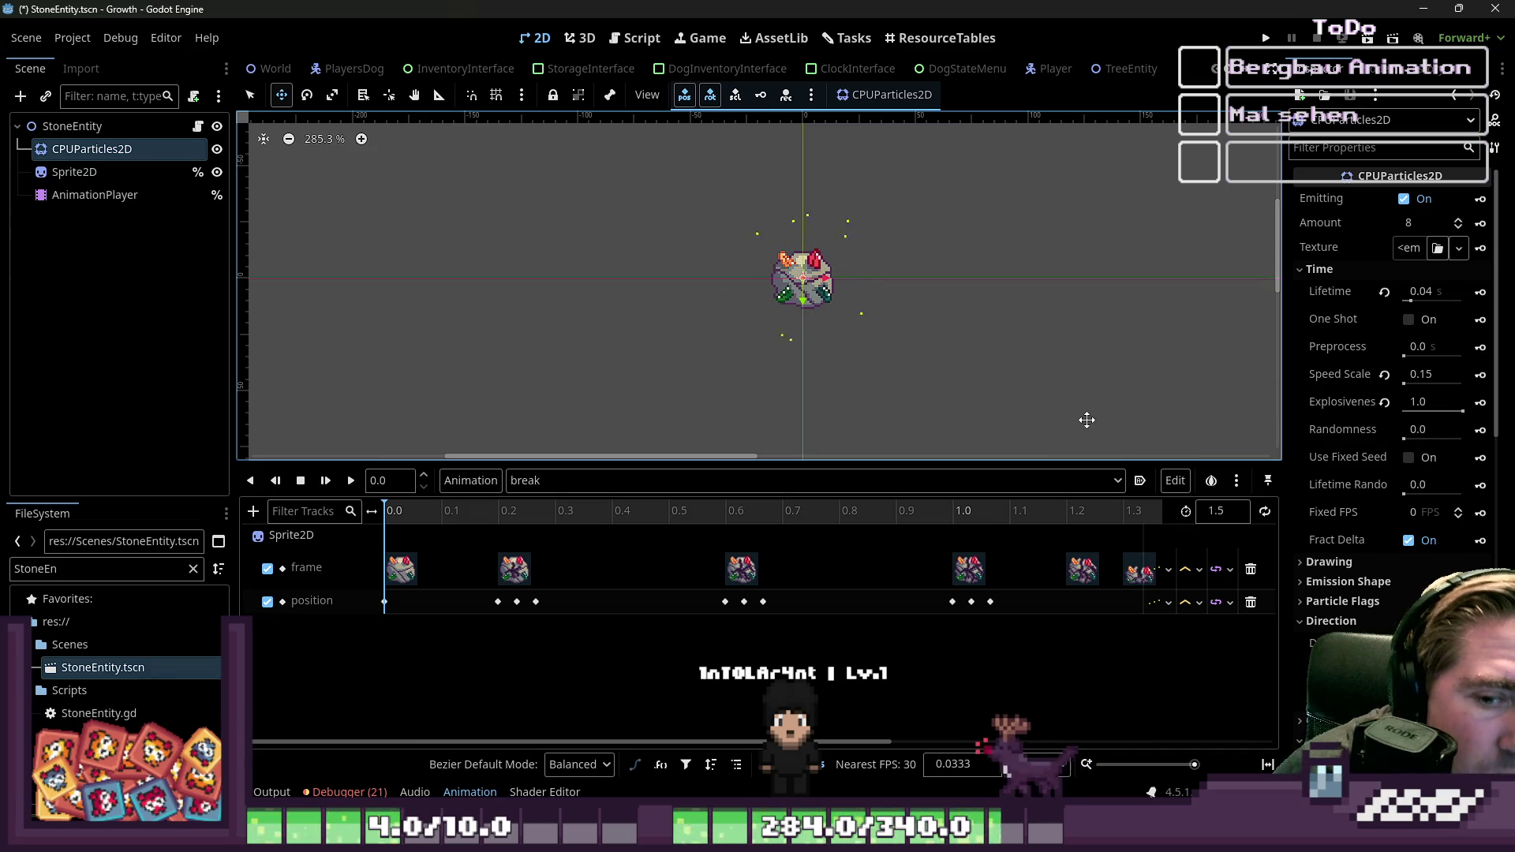
scroll(1342, 474, down, 8)
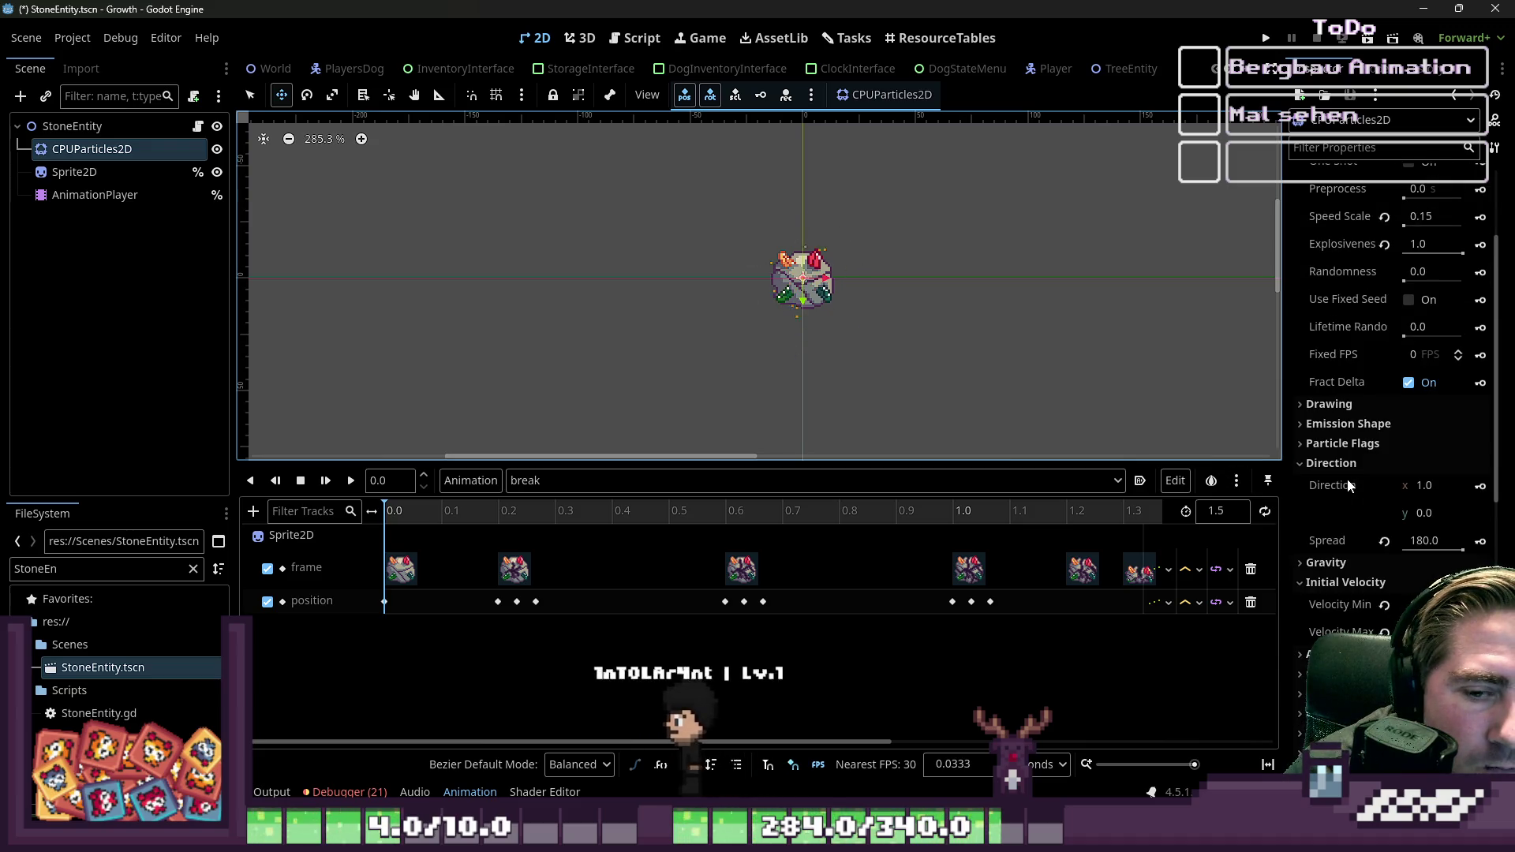
click(1333, 496)
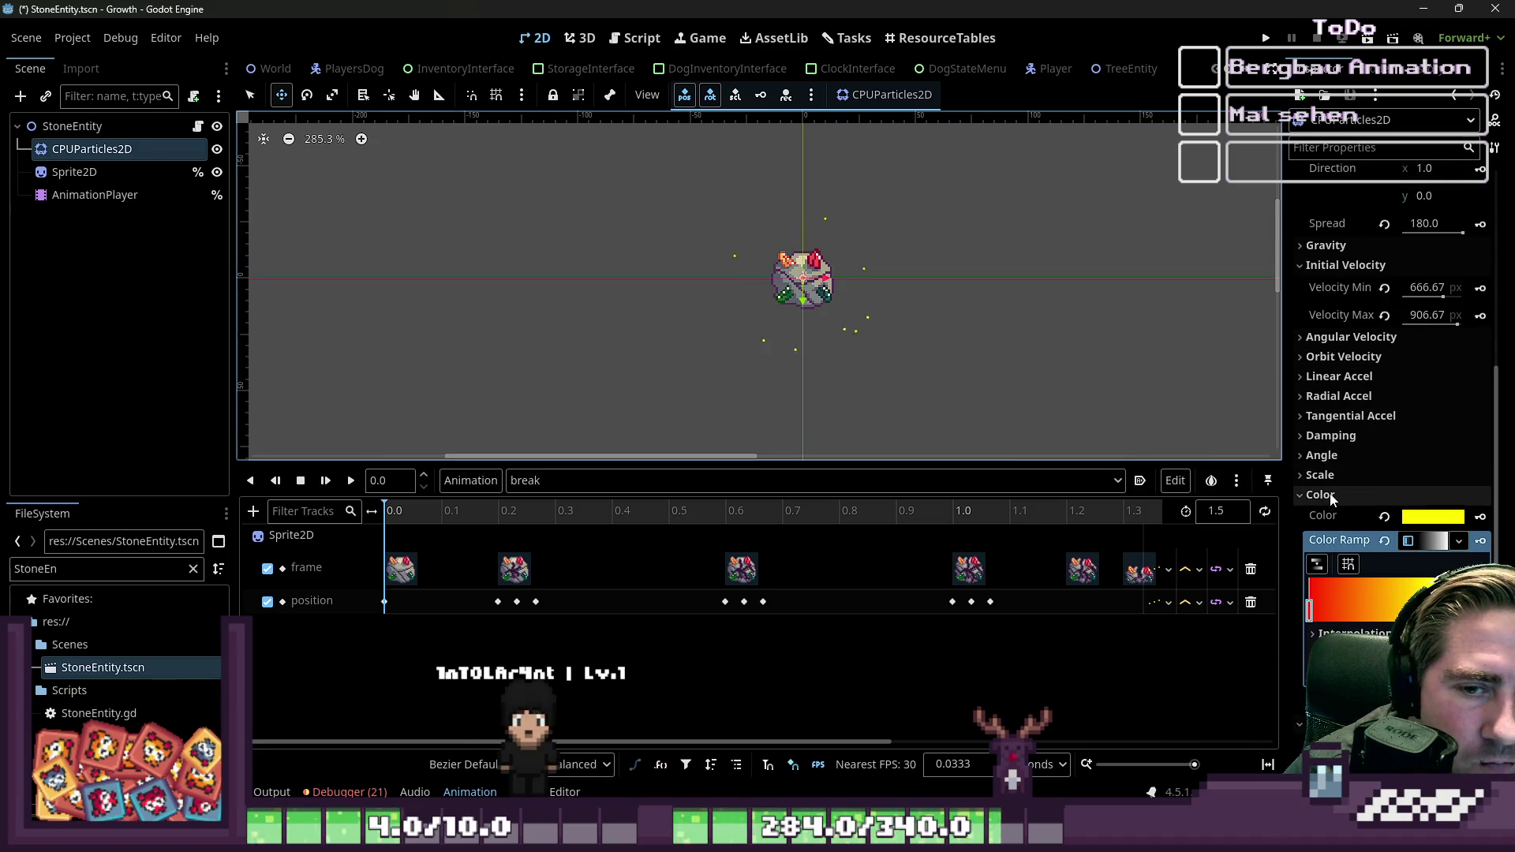
click(1332, 502)
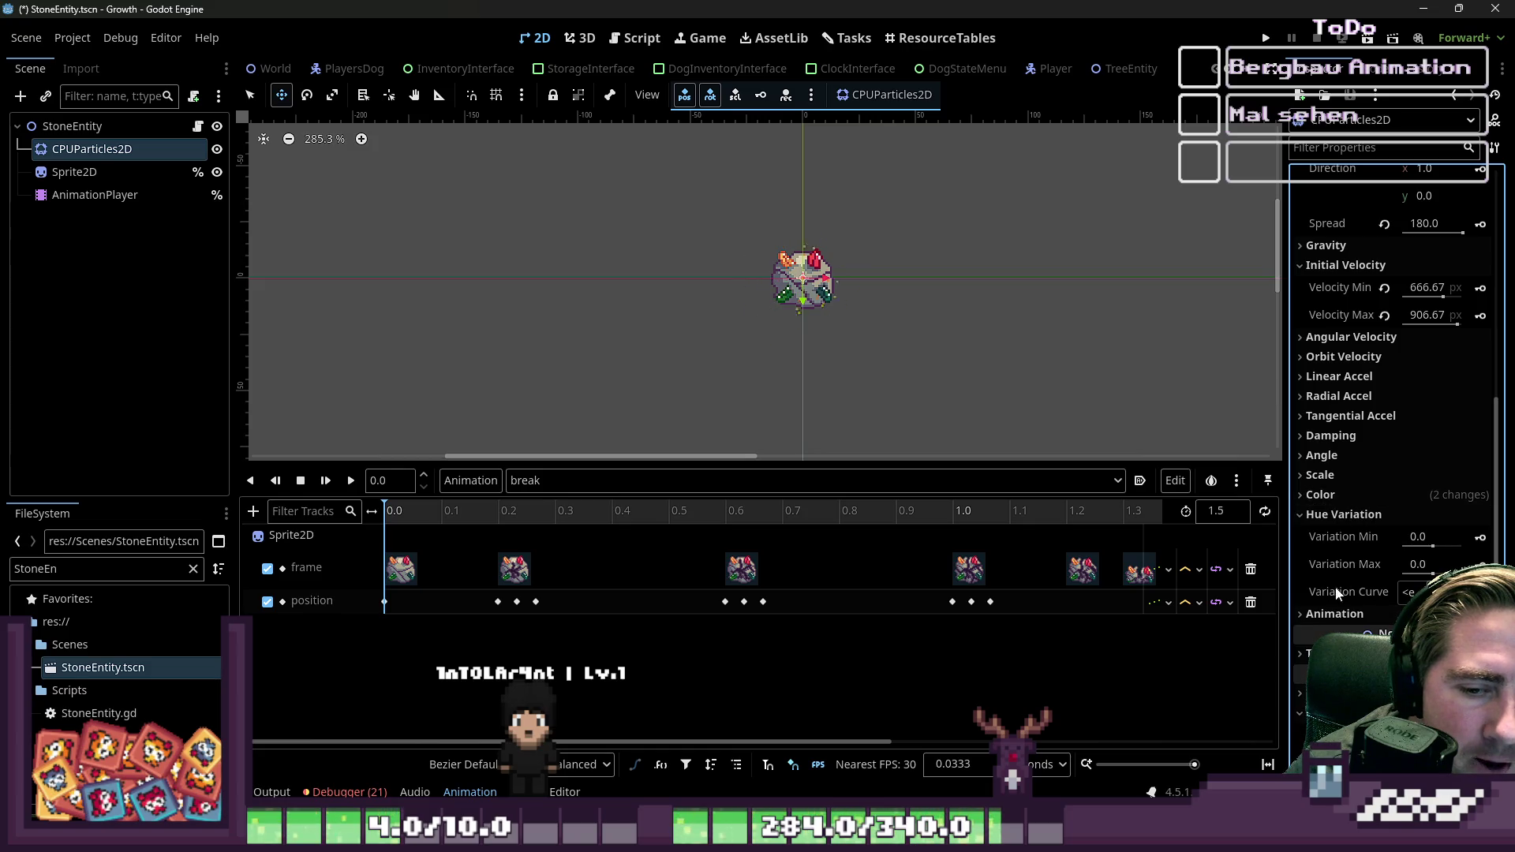
scroll(1344, 618, down, 5)
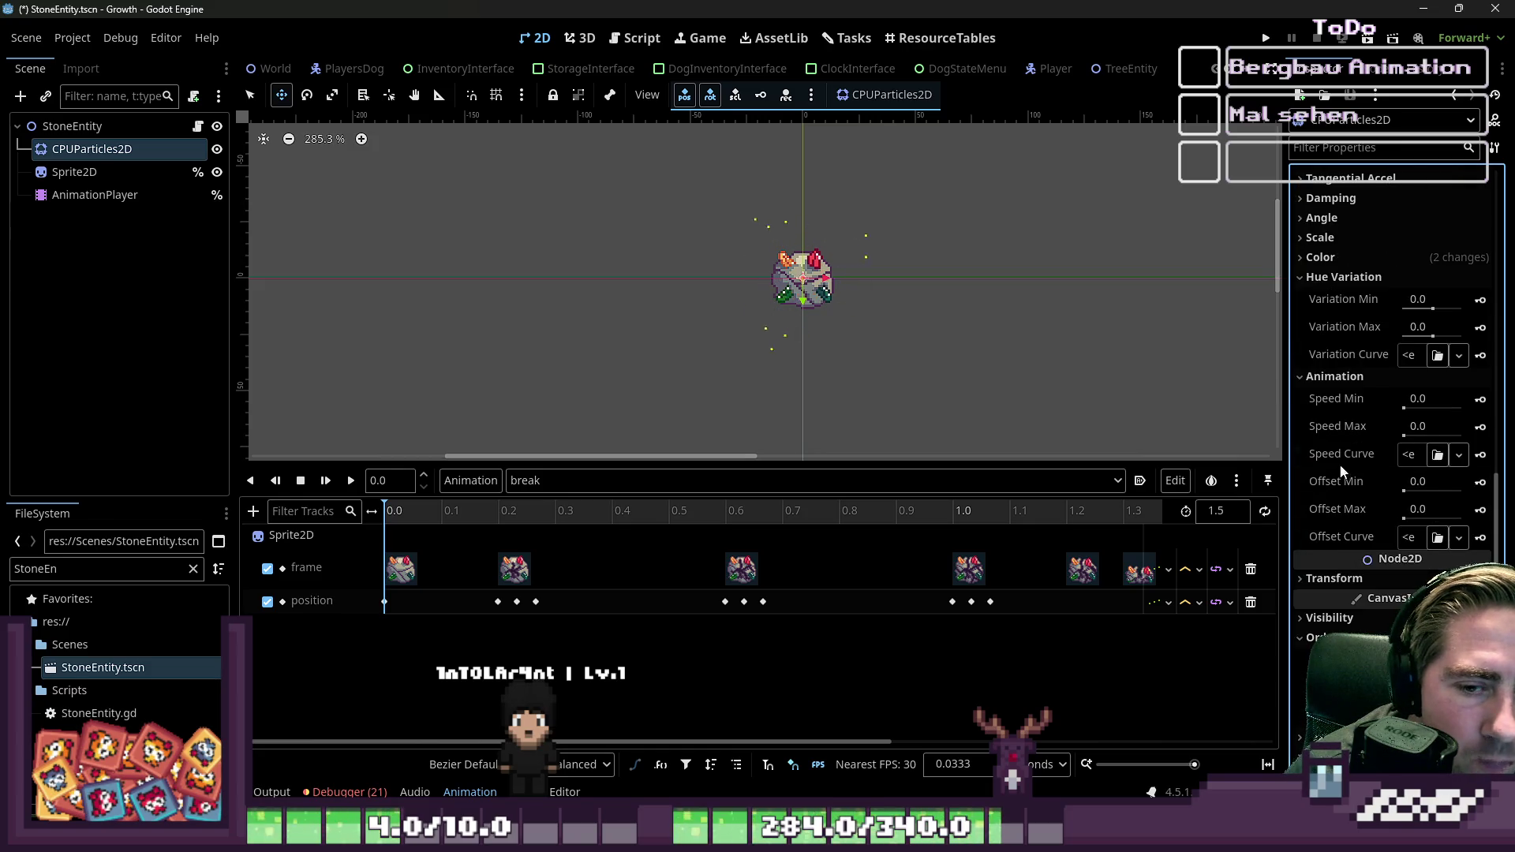
scroll(1323, 463, up, 10)
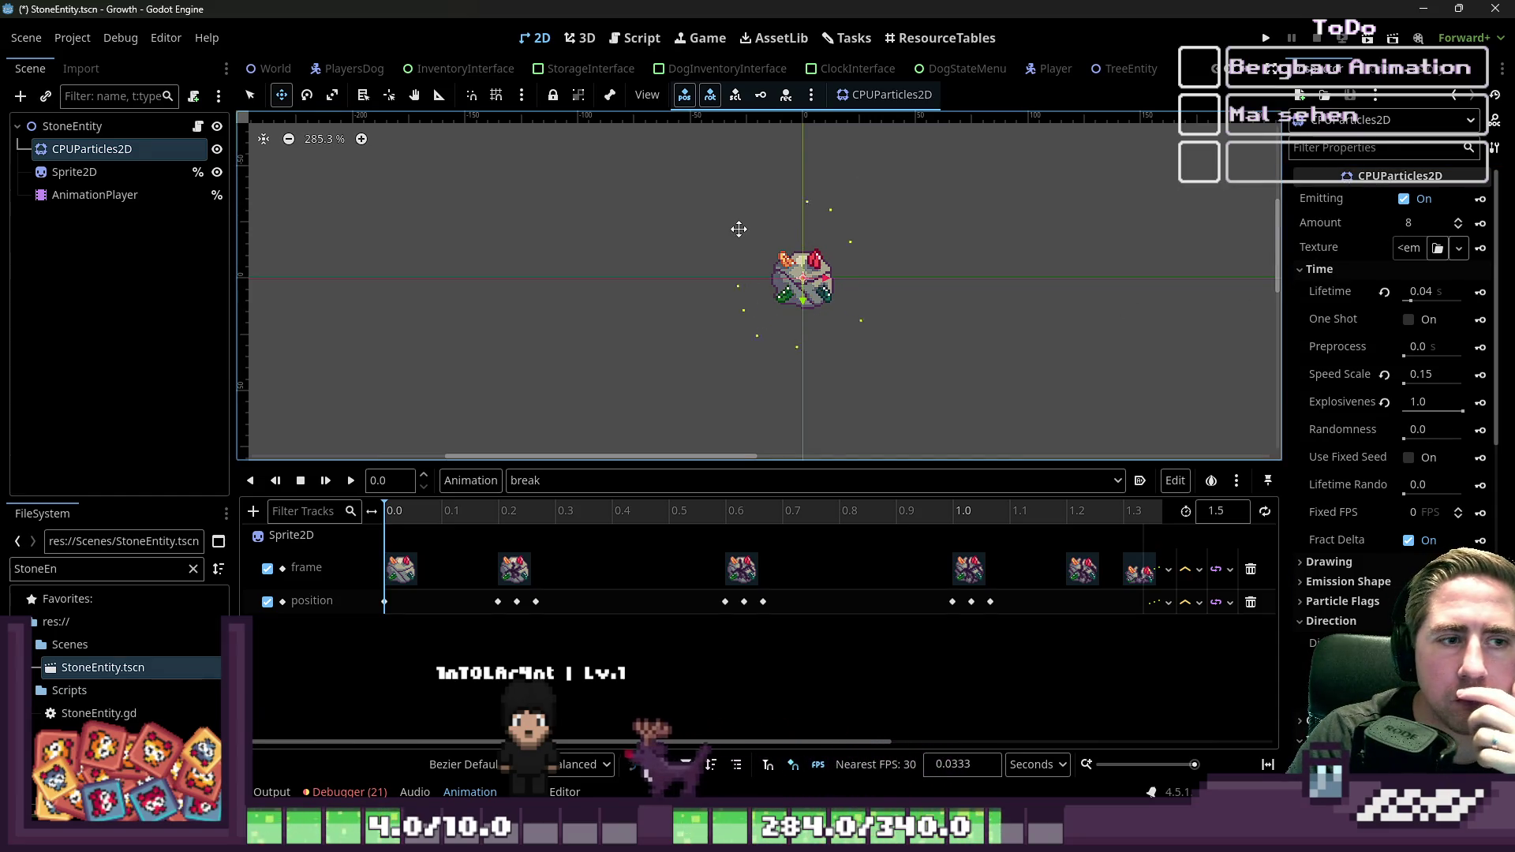
click(1316, 269)
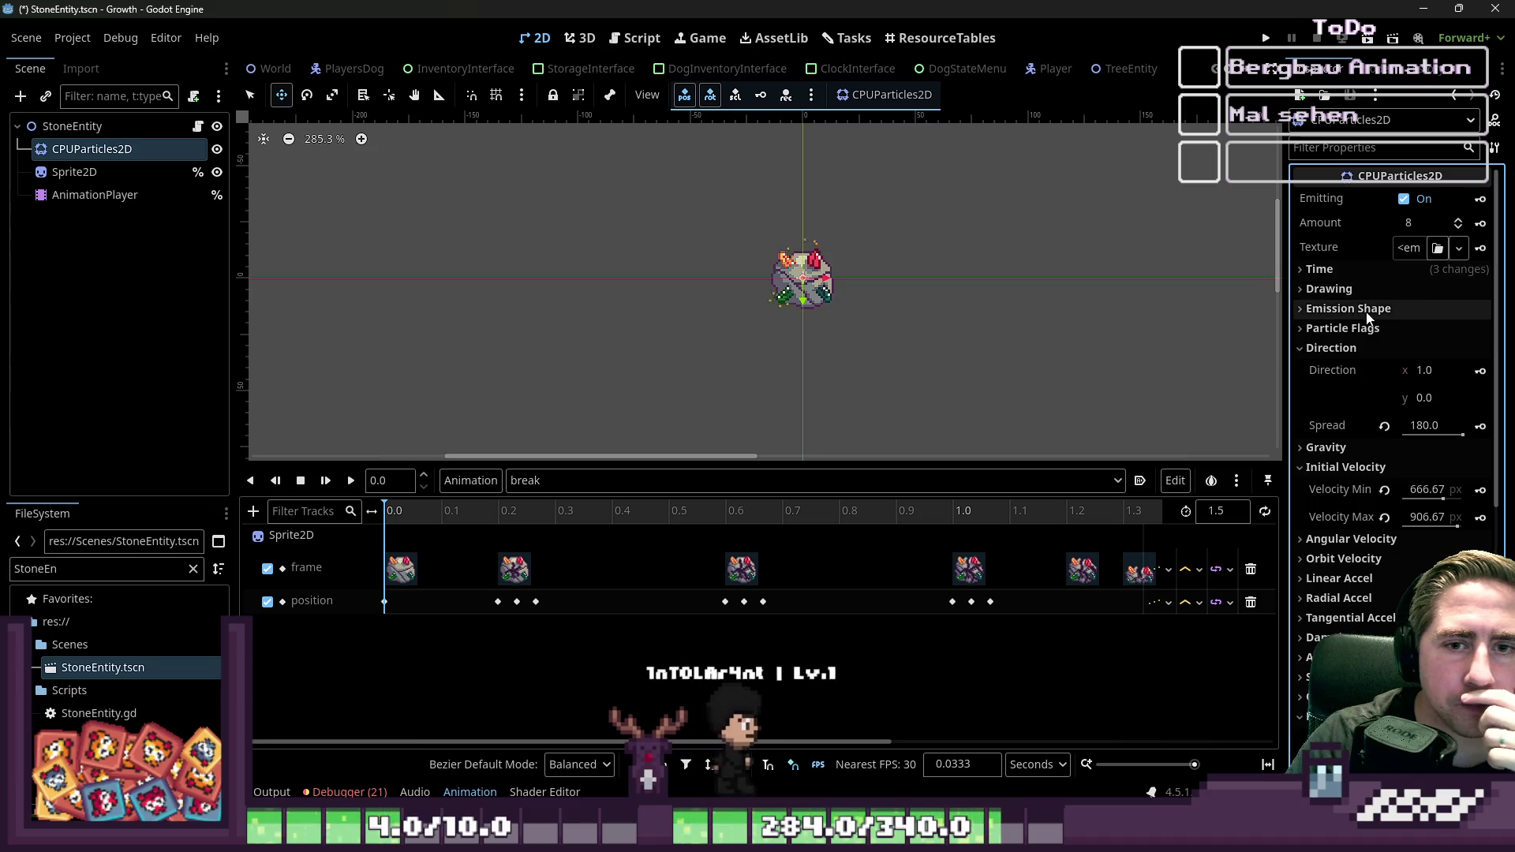
click(1334, 348)
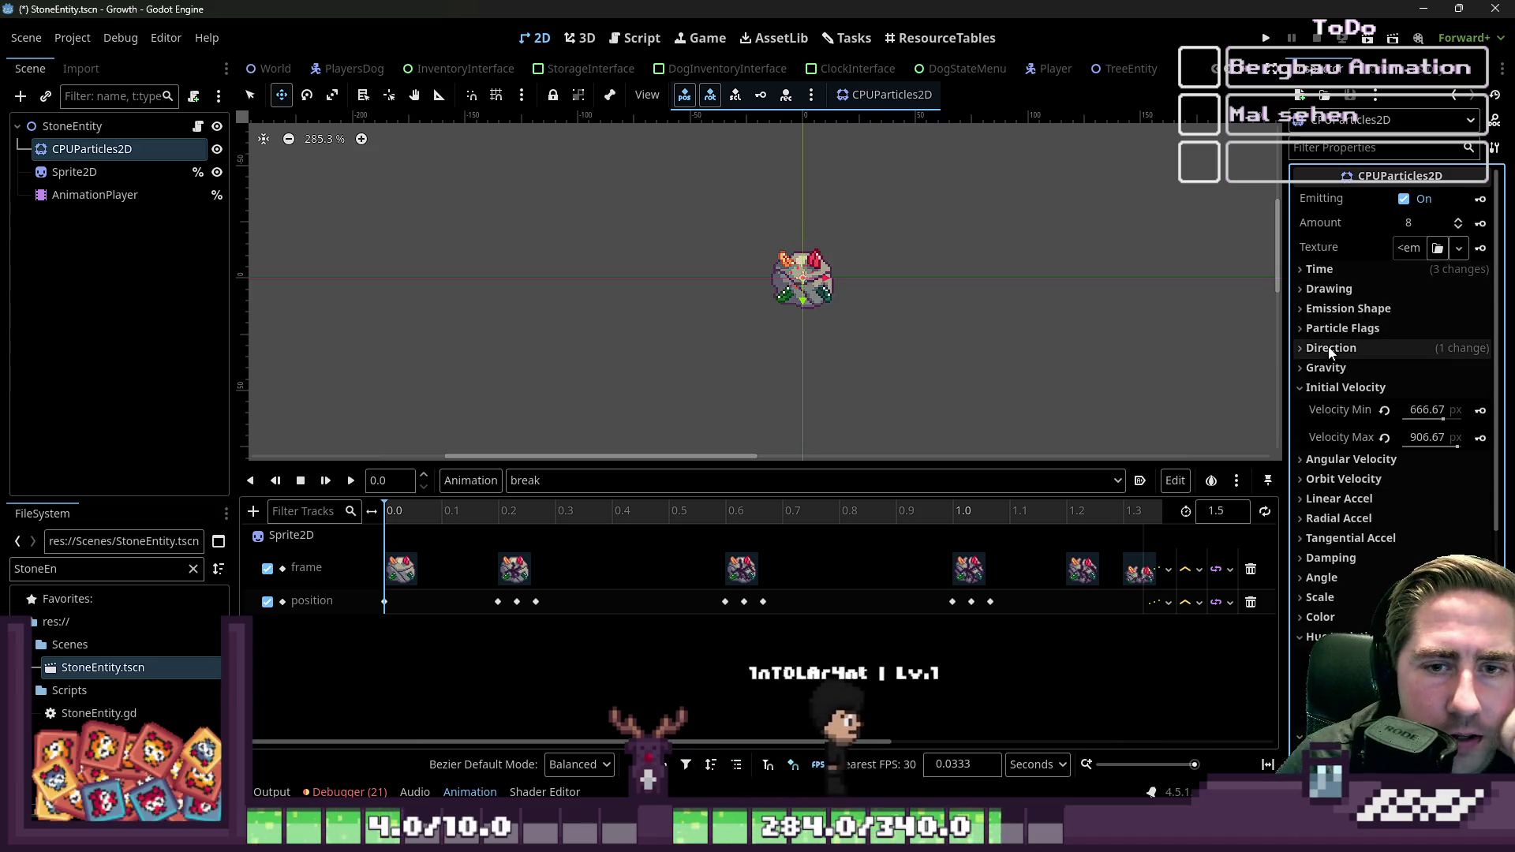
click(1326, 388)
scroll(1350, 442, down, 5)
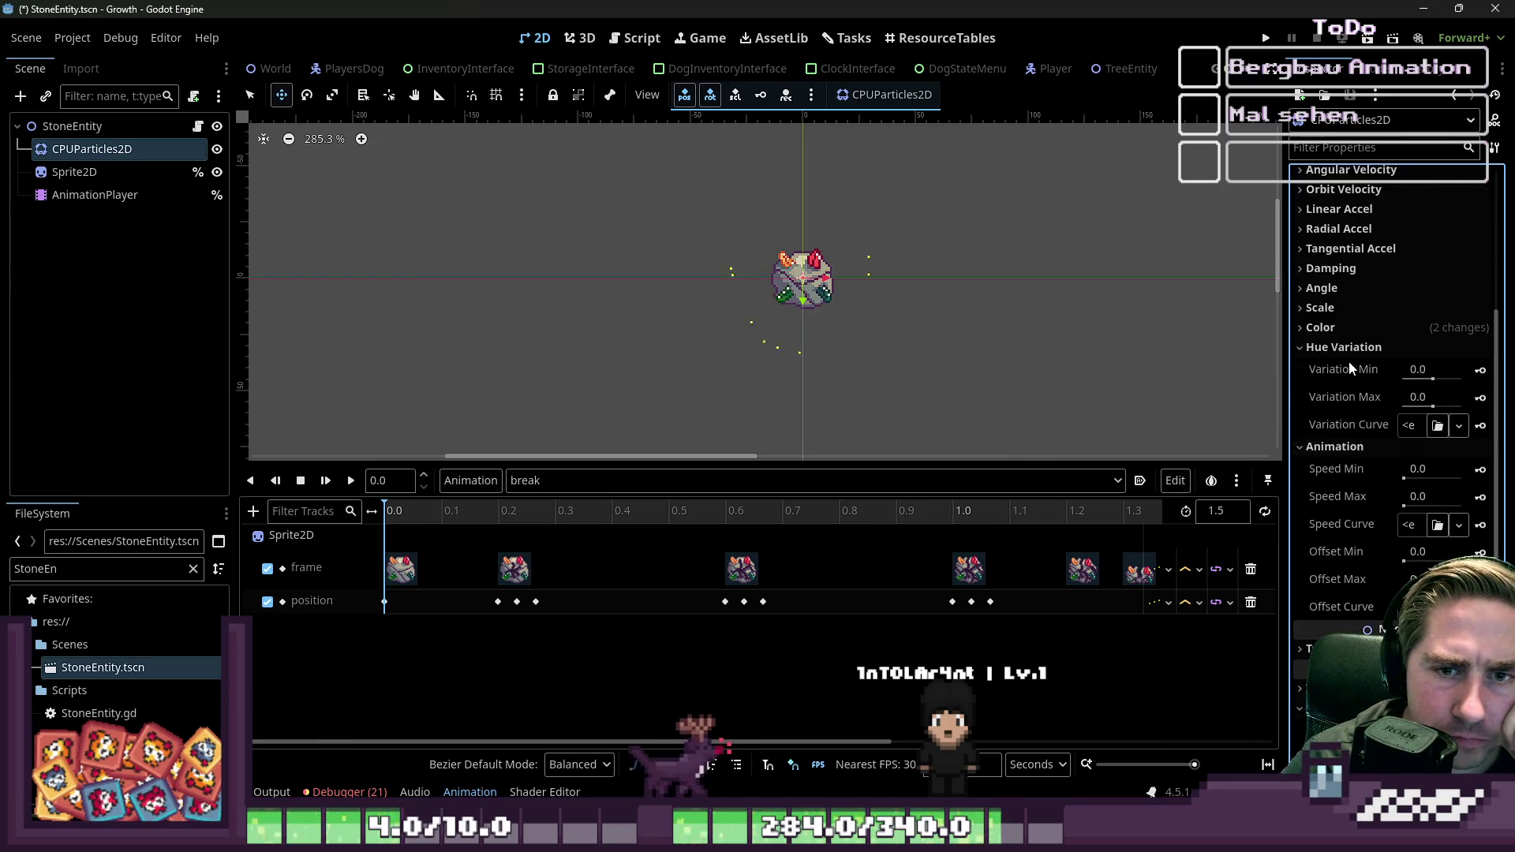
click(1348, 352)
click(1343, 329)
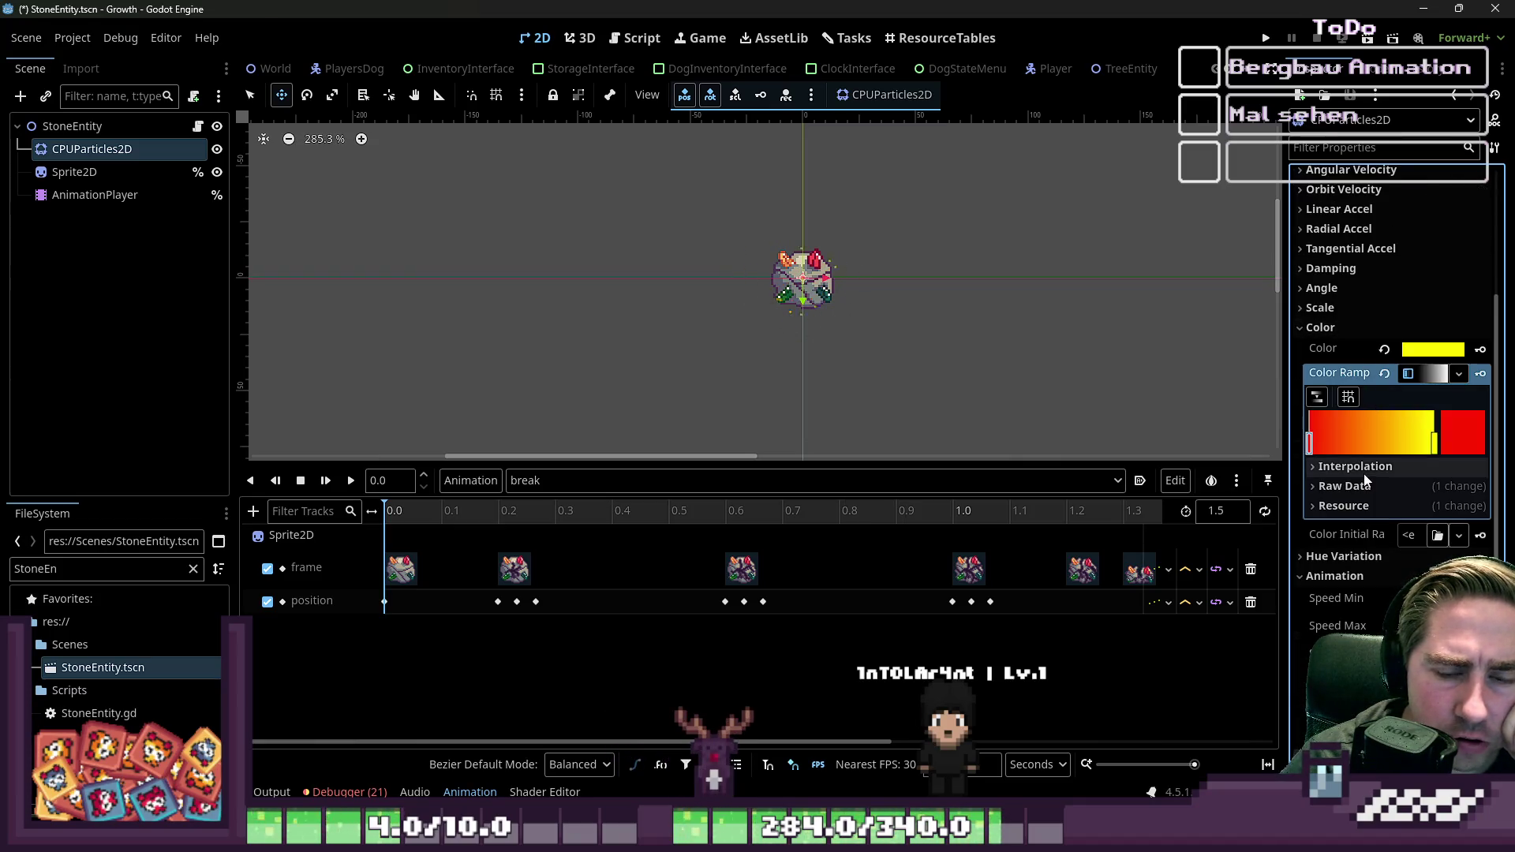
click(1348, 398)
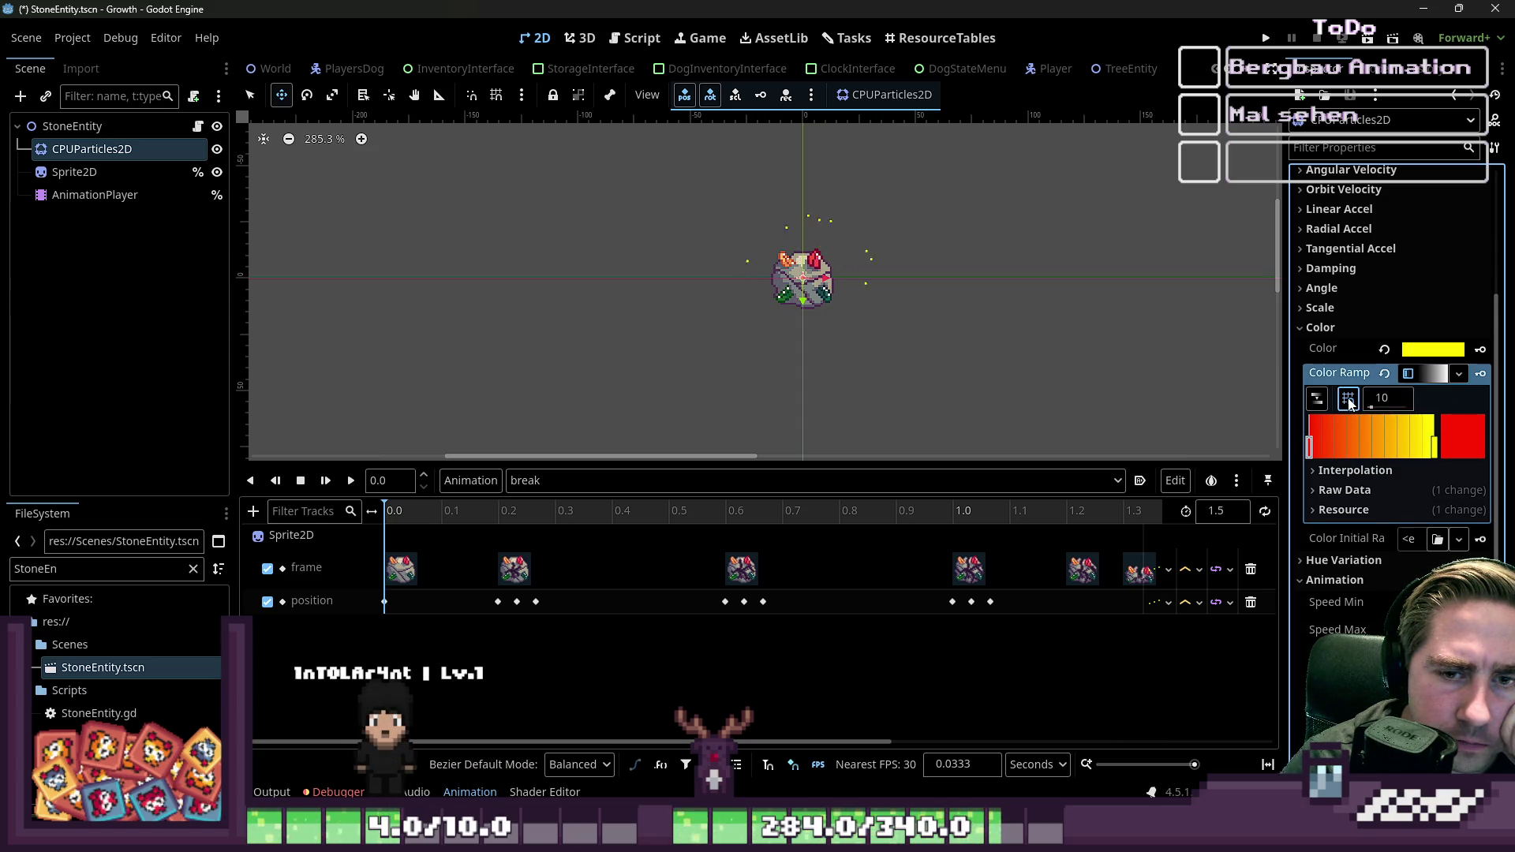
click(1348, 398)
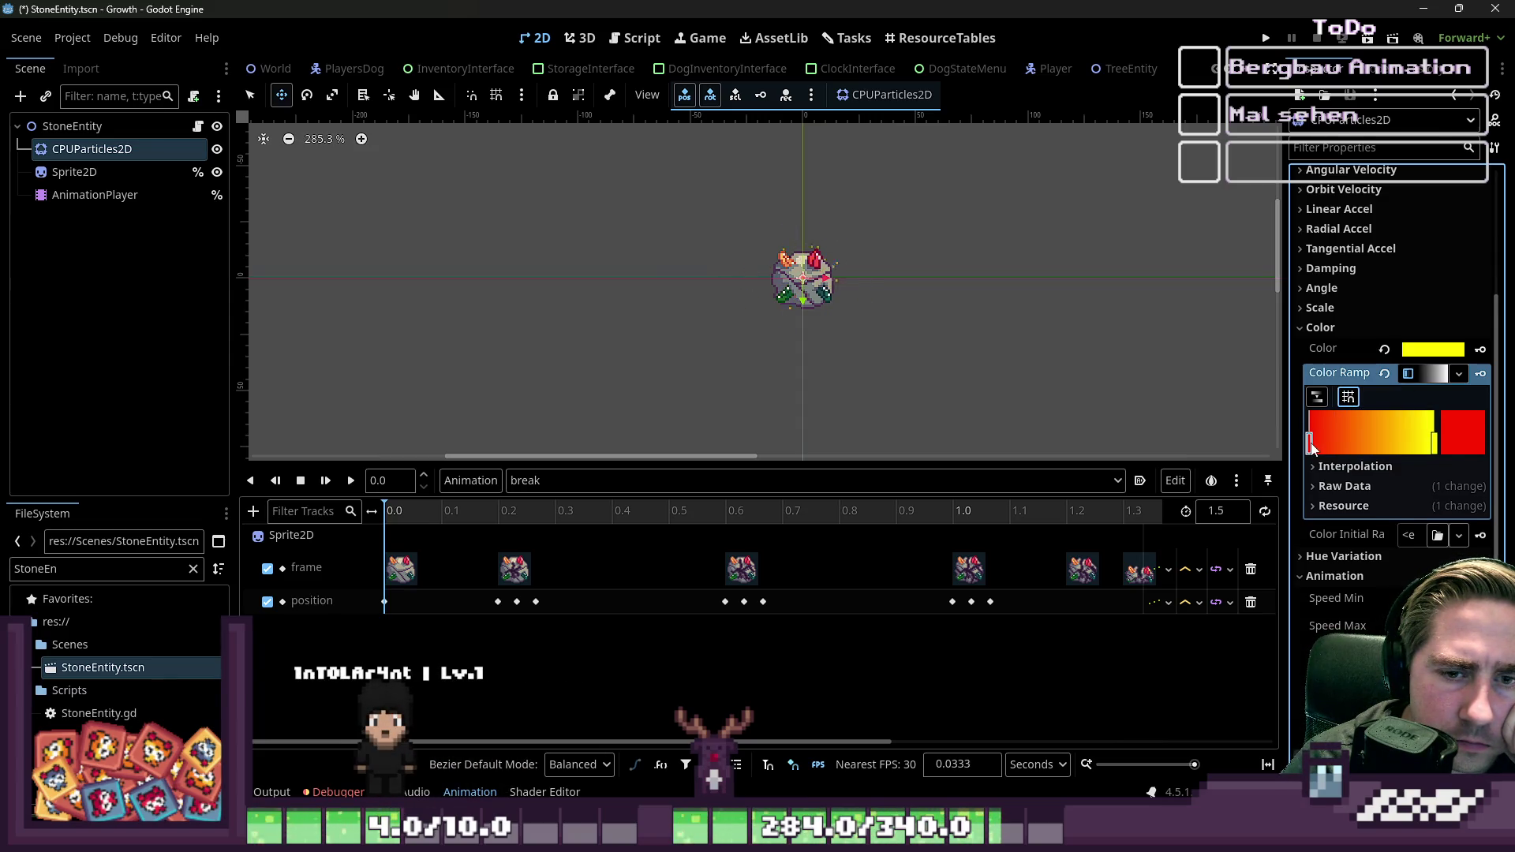
Step: Replace the Color Ramp with a new Gradient whose end stop is yellow ffff00
click(1385, 373)
click(1410, 377)
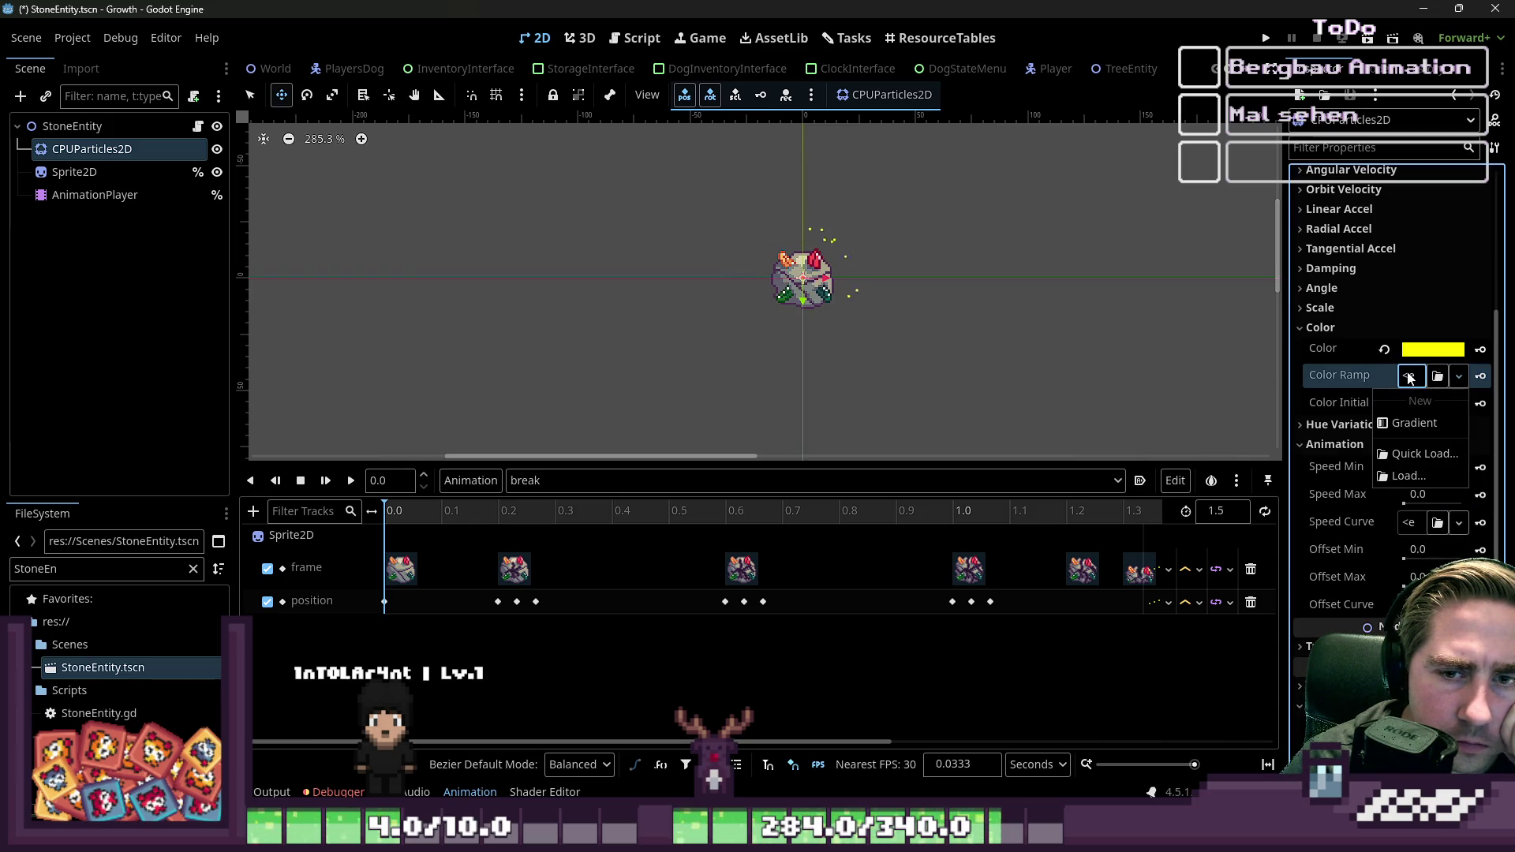
click(1415, 424)
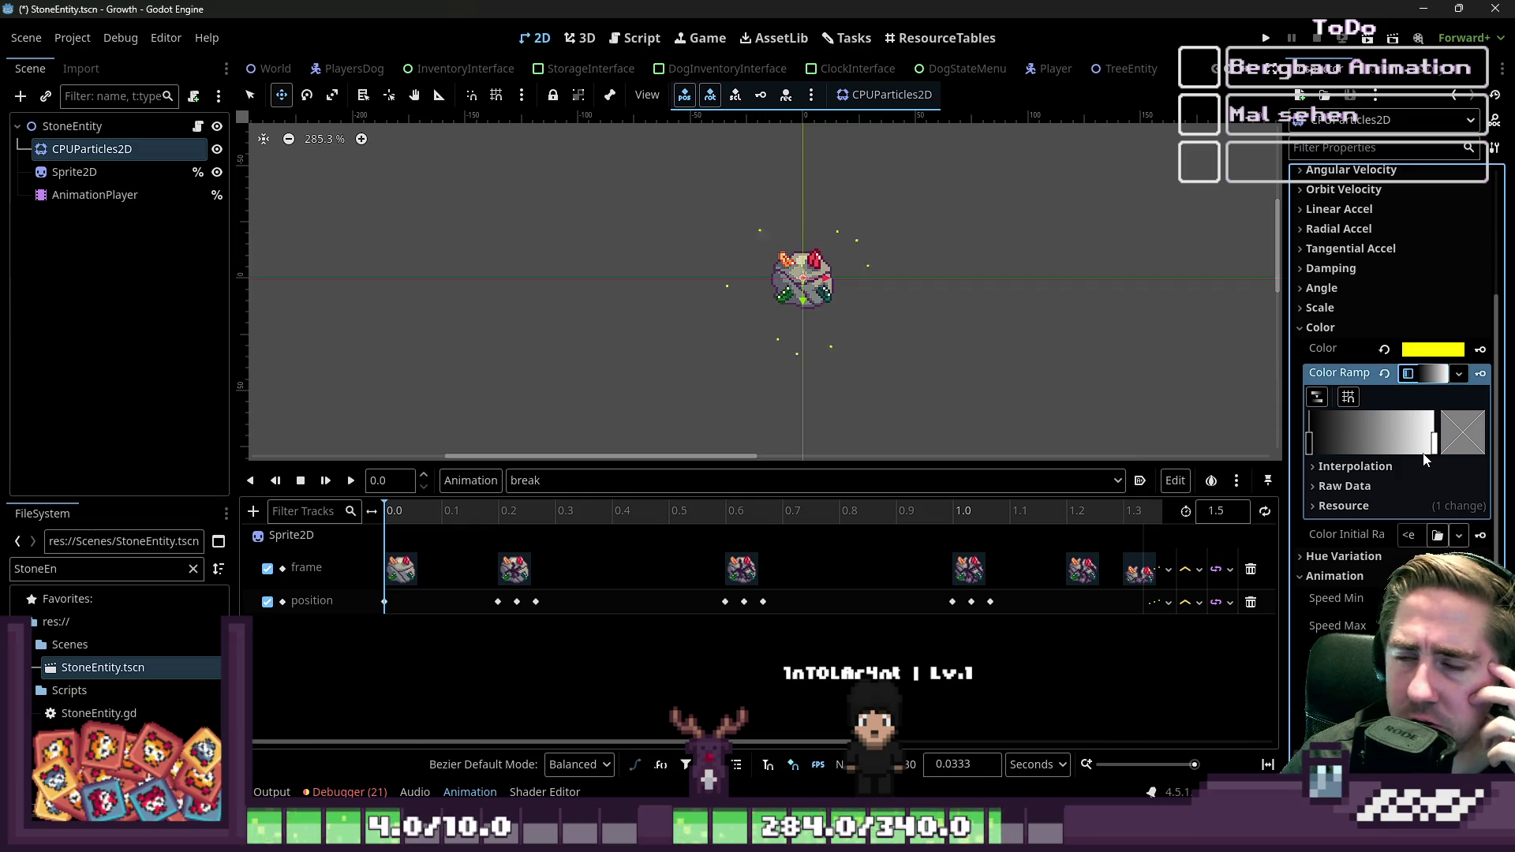
click(1433, 453)
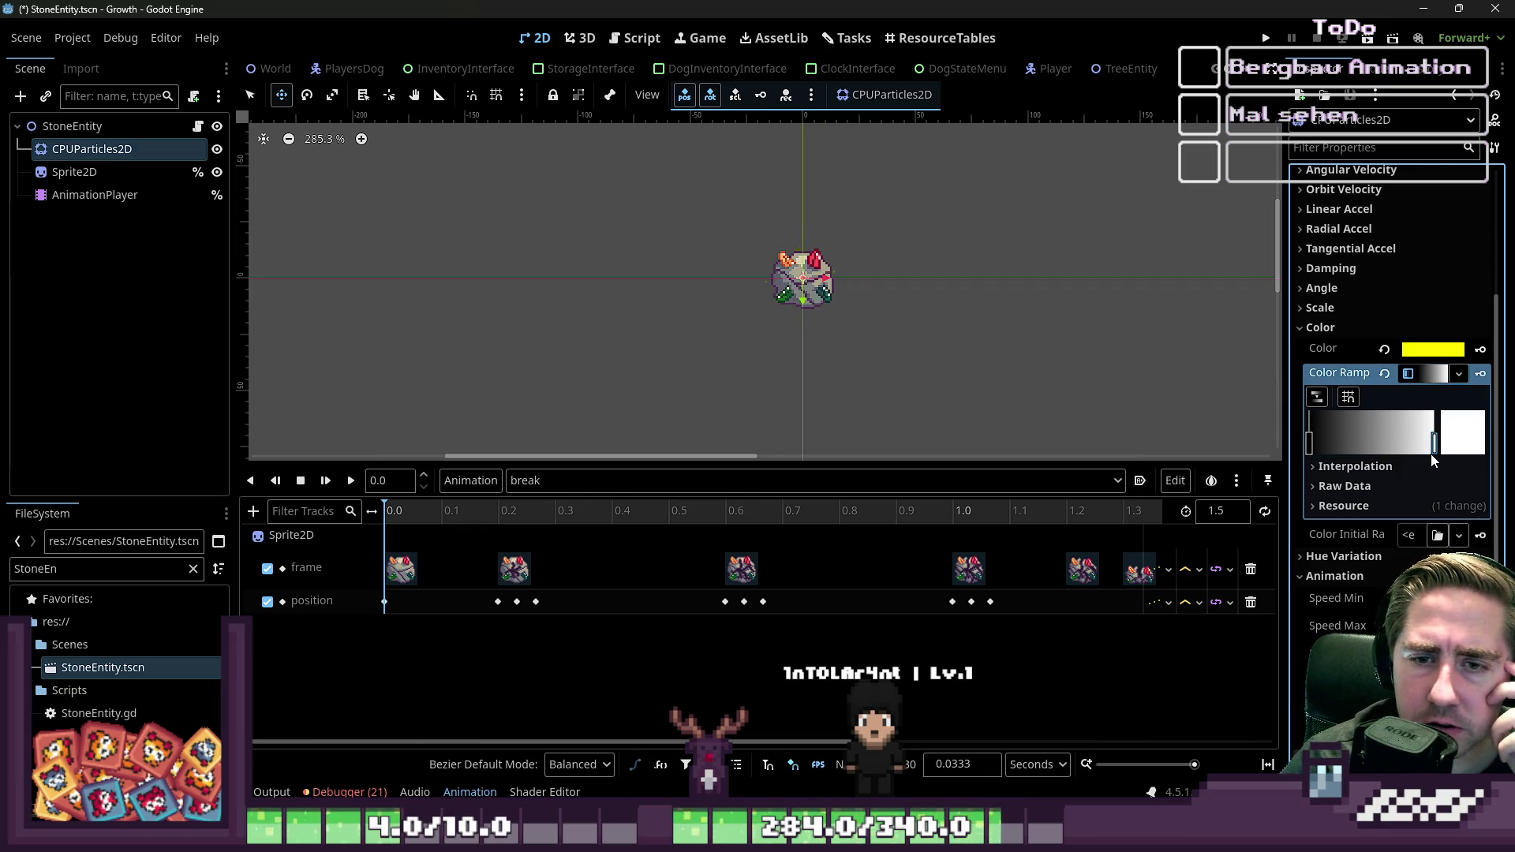
double_click(1432, 449)
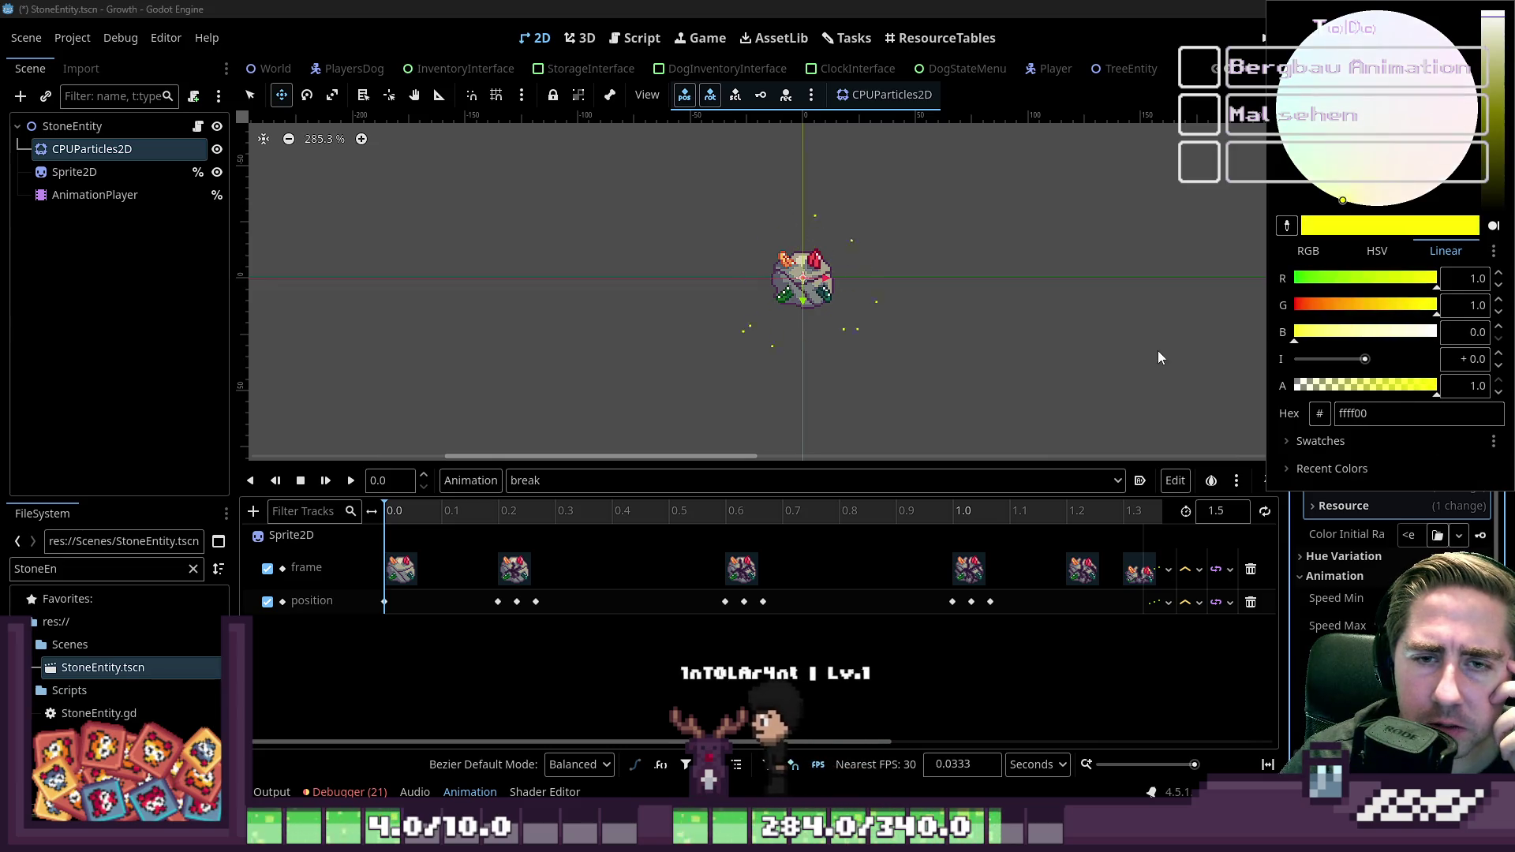
click(1316, 505)
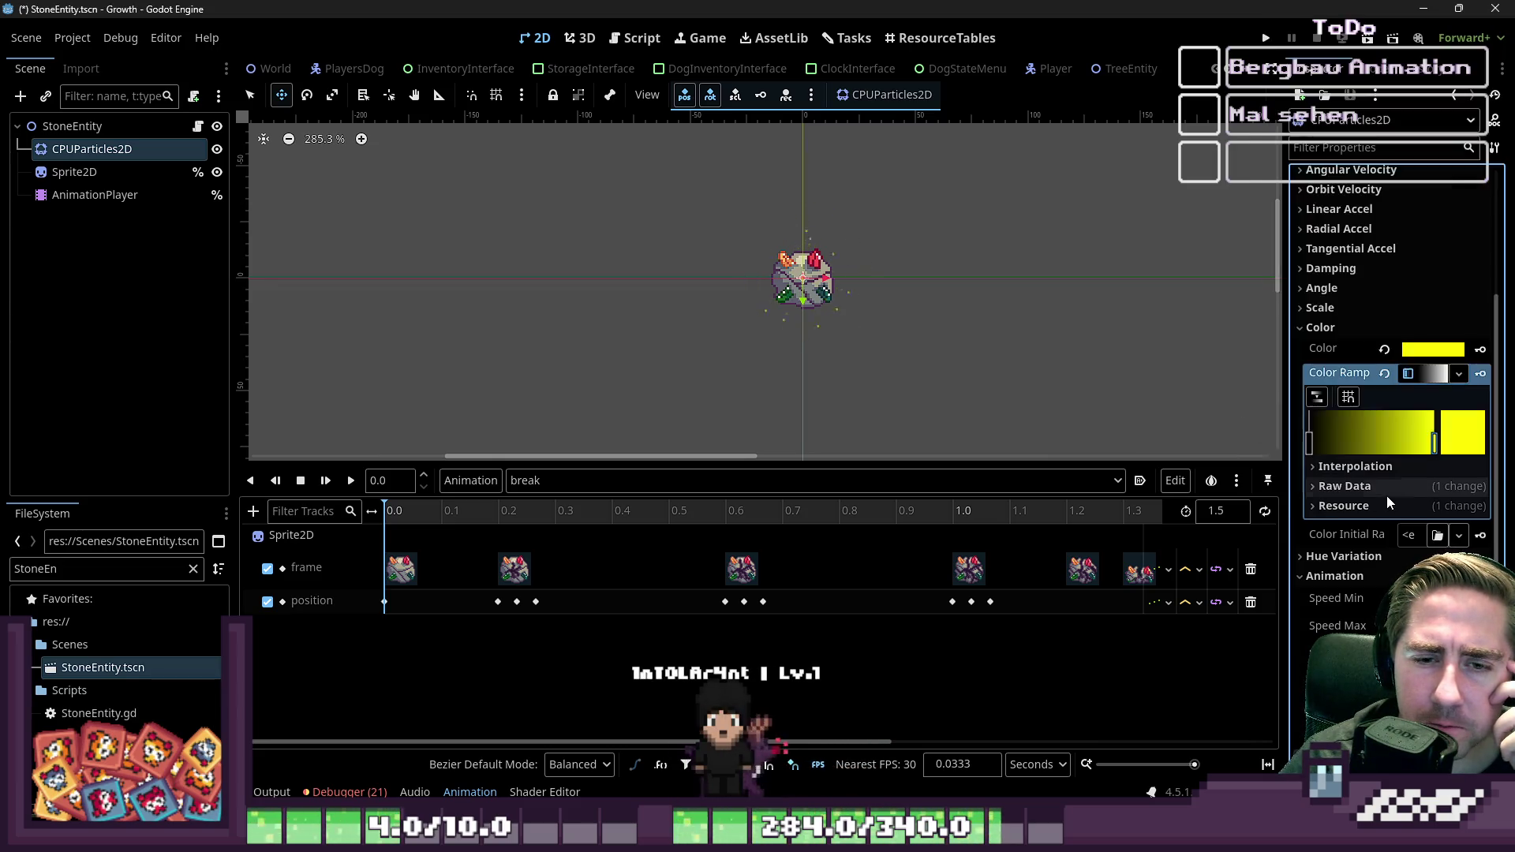
Step: Set the gradient's start stop to dark red (a70000)
click(1309, 444)
double_click(1309, 444)
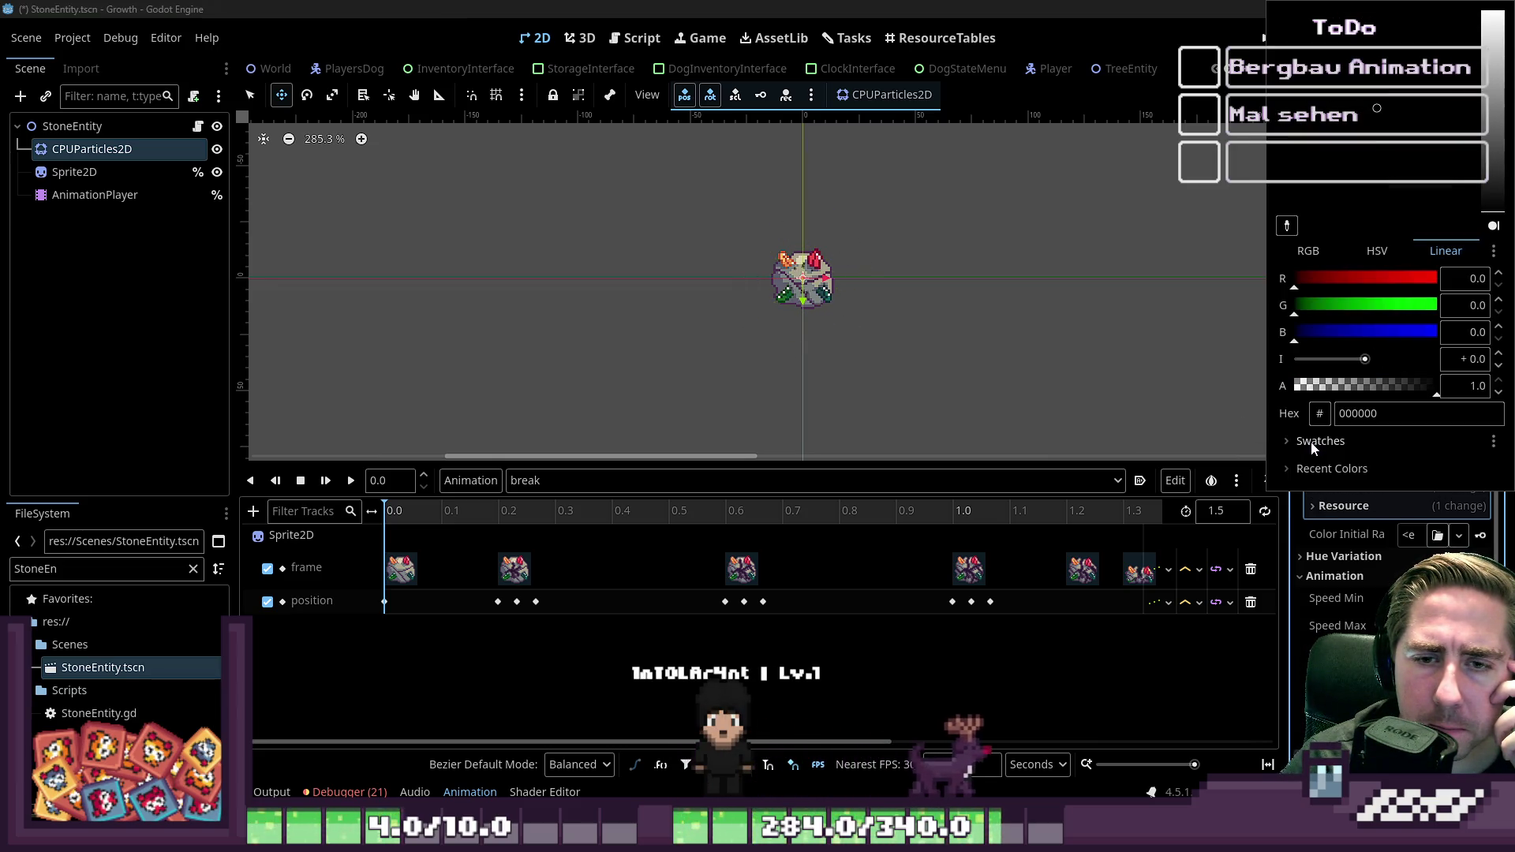
click(1368, 288)
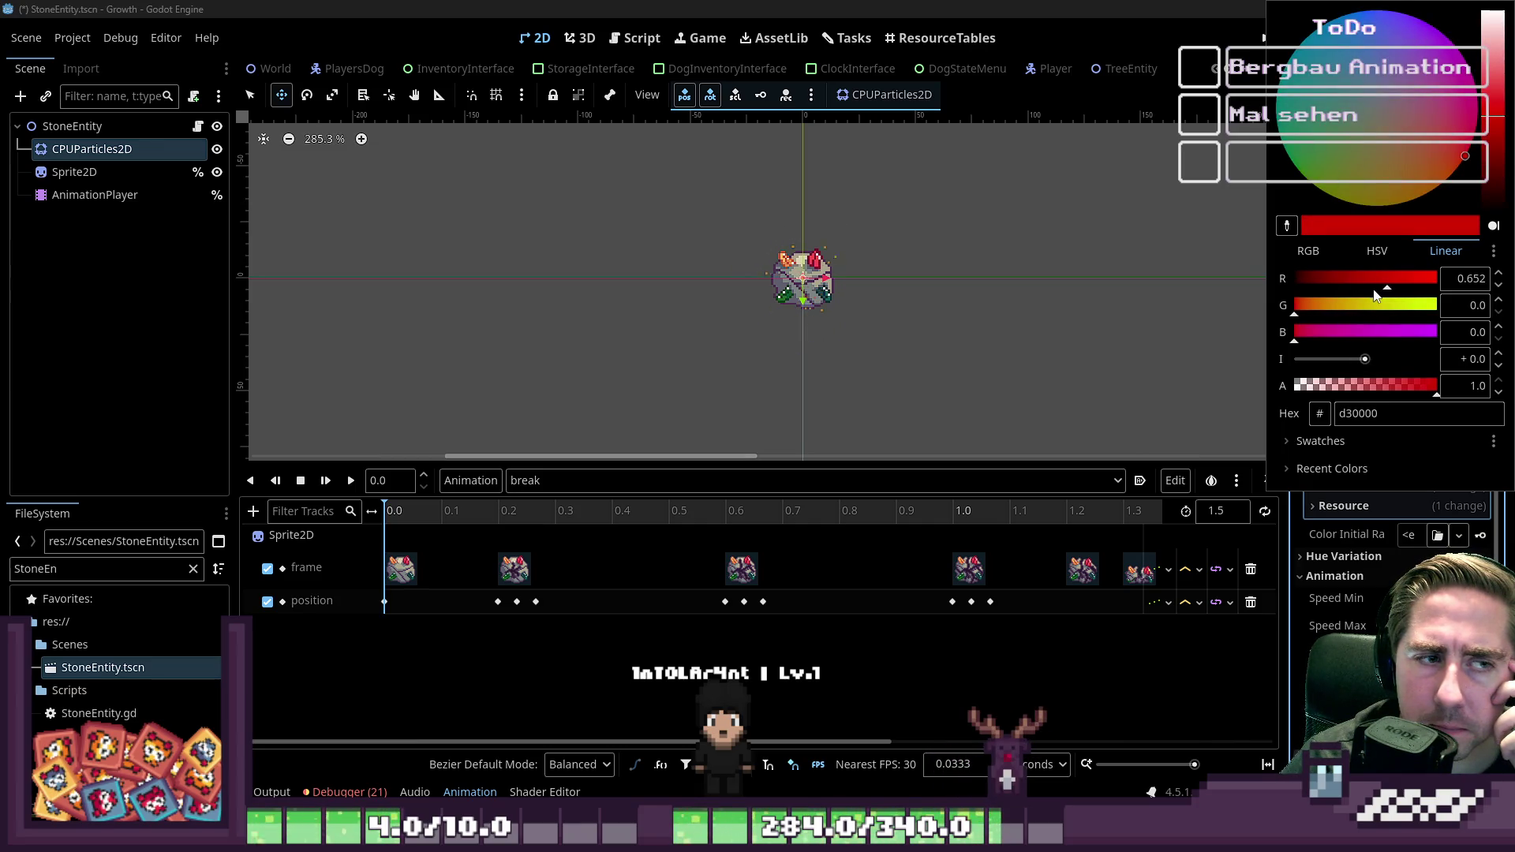
click(1365, 288)
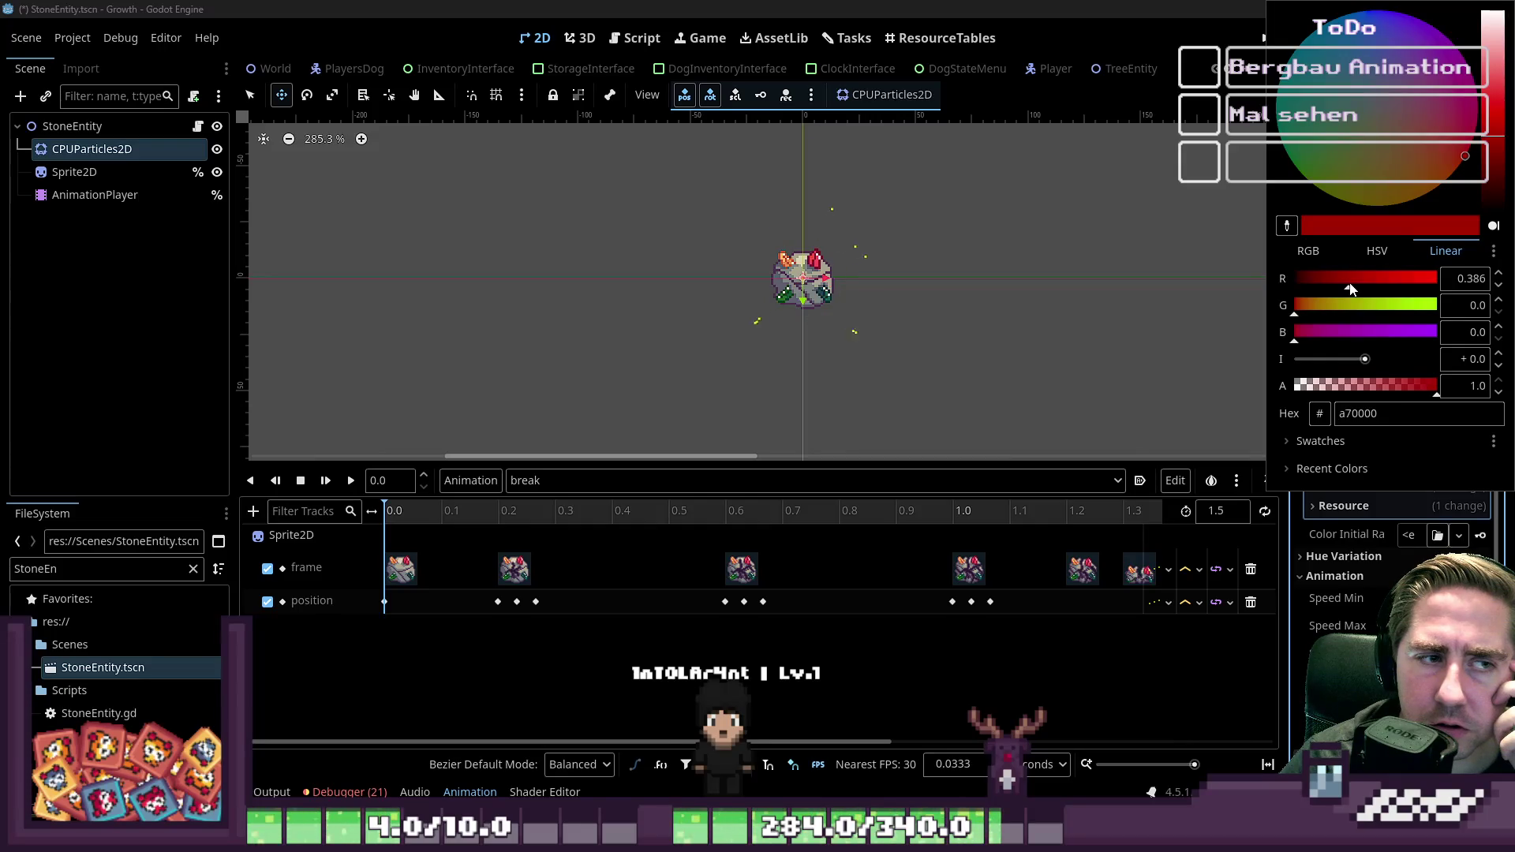
click(1306, 528)
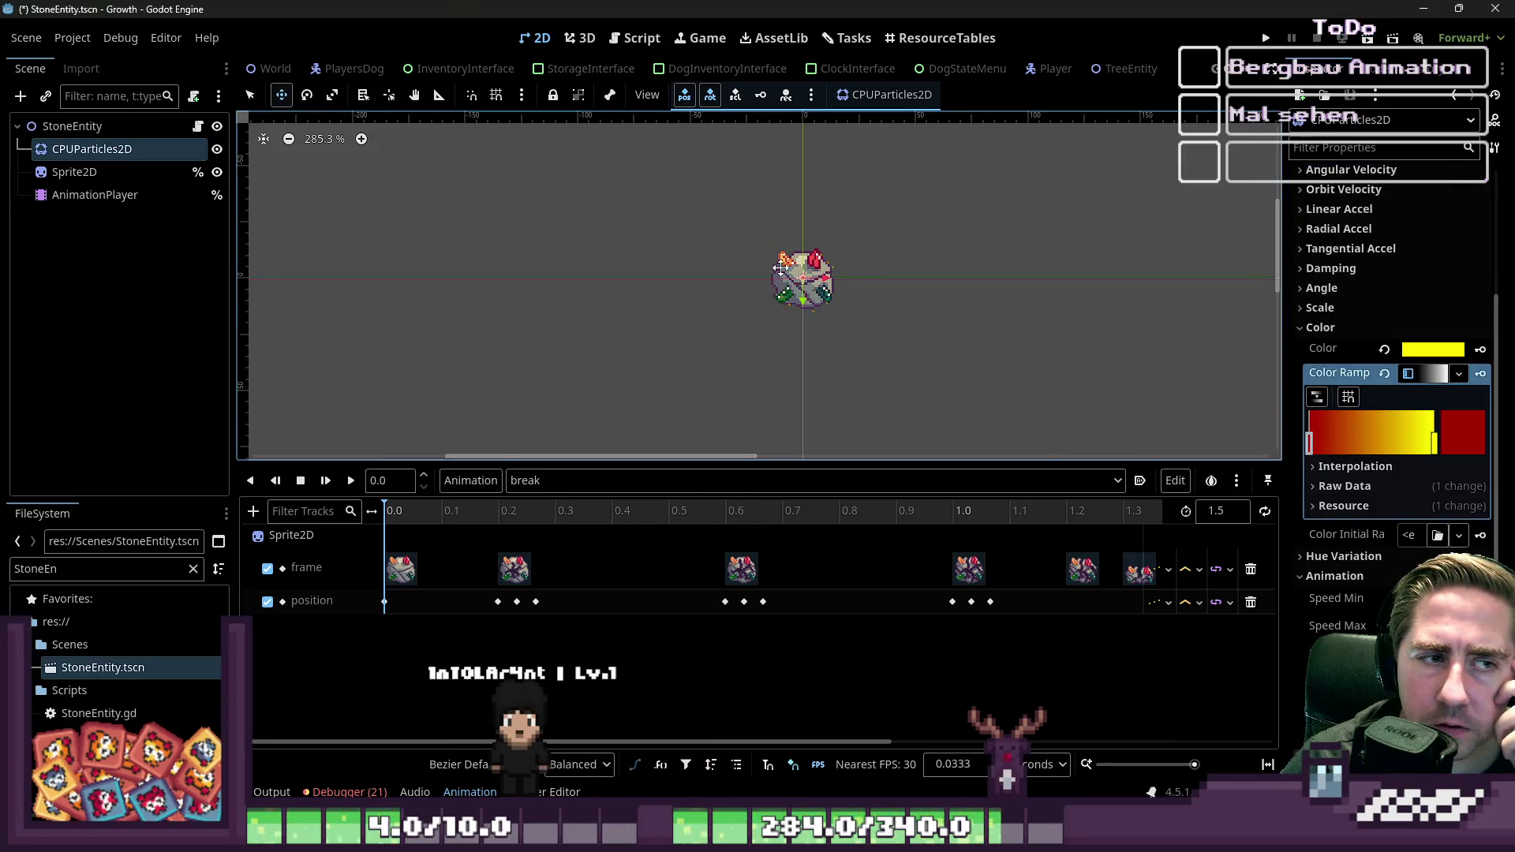
click(1318, 328)
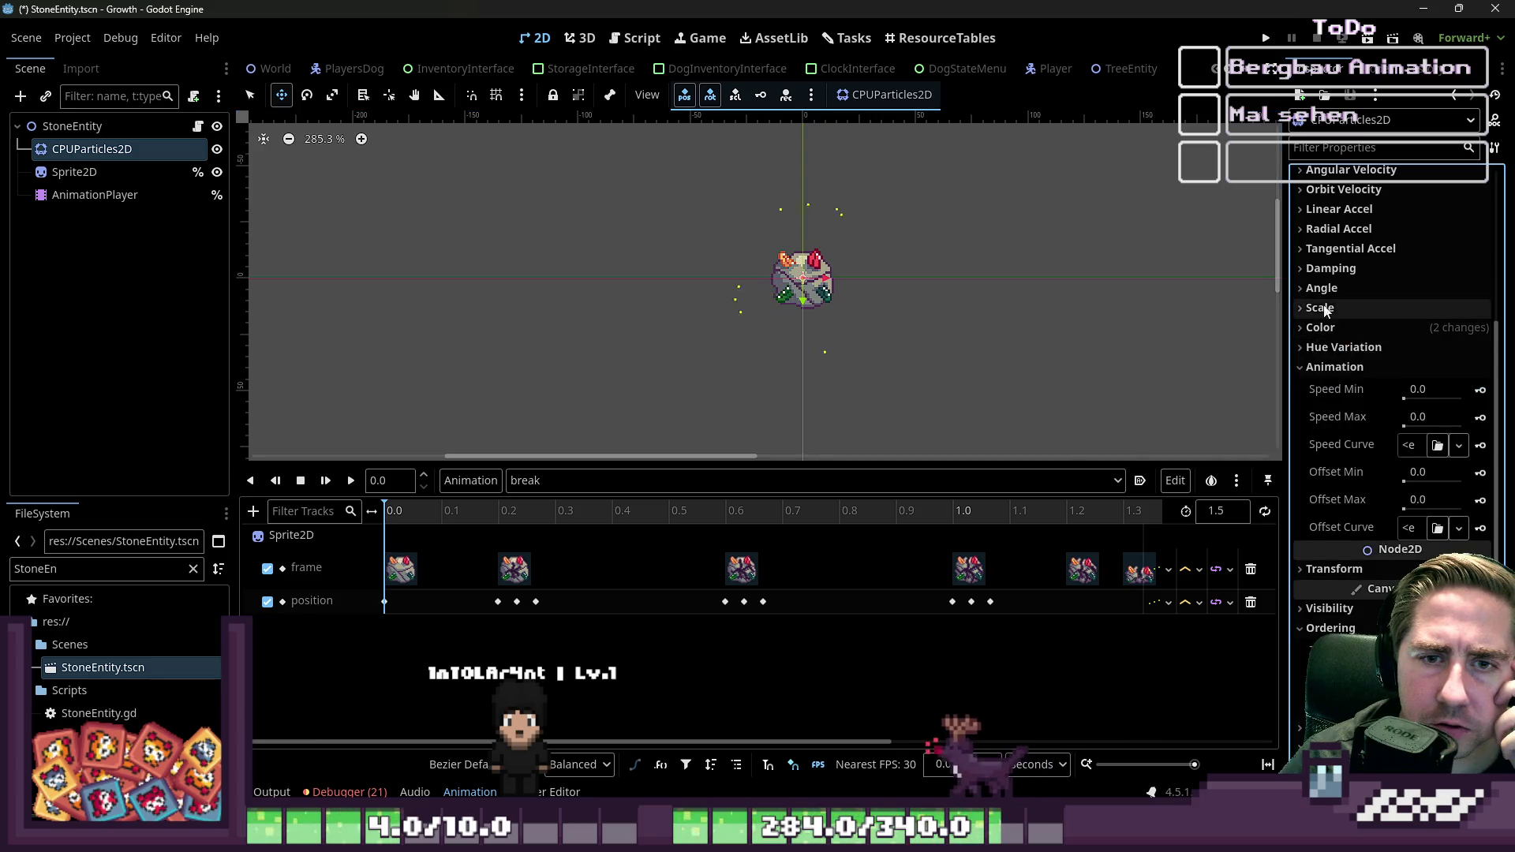
click(1343, 229)
drag(1409, 254, 1443, 266)
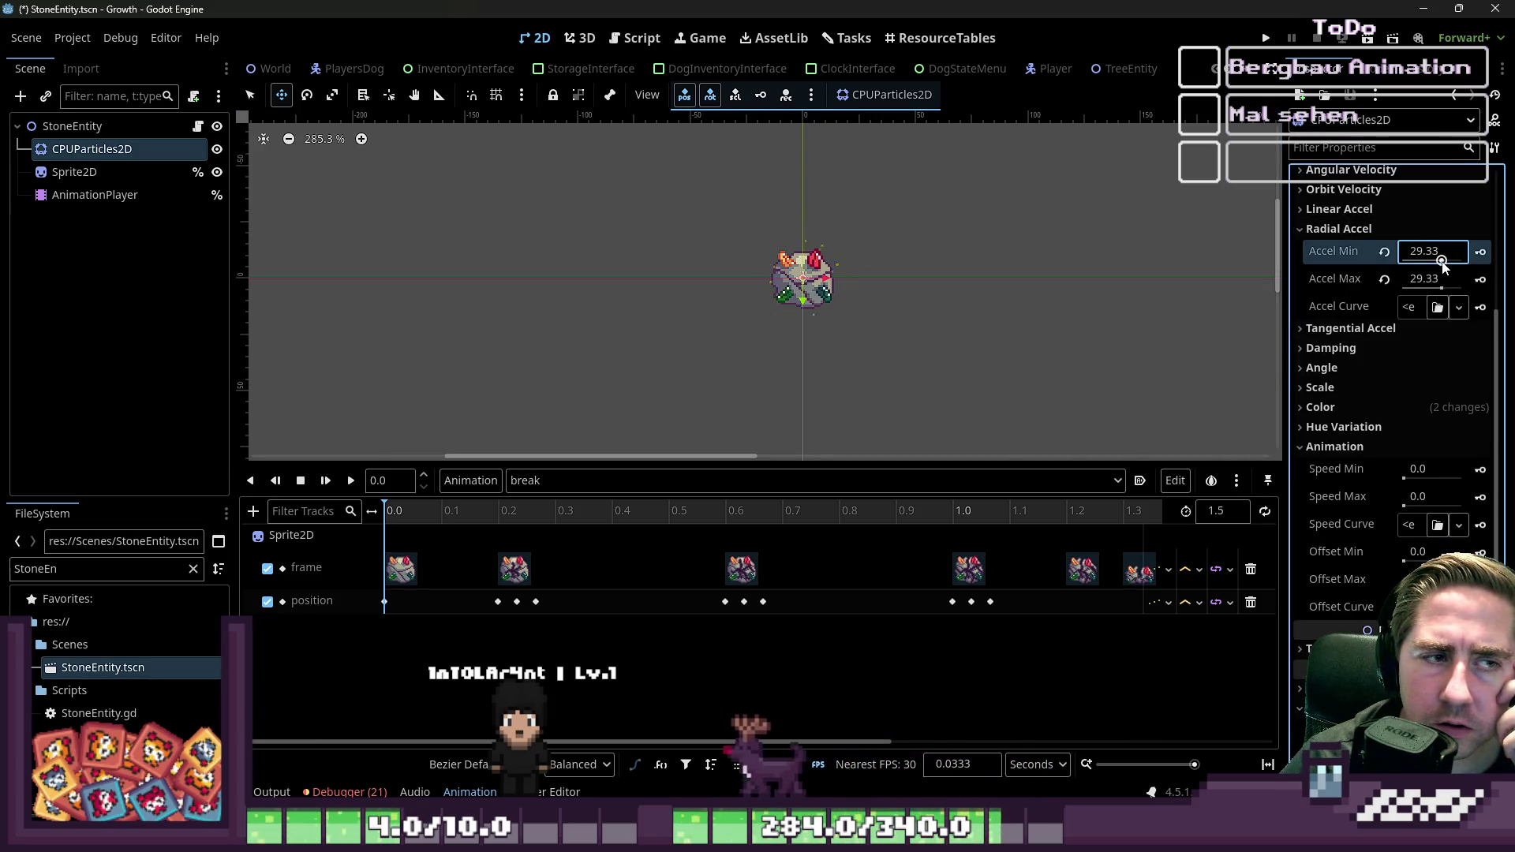
click(1384, 251)
click(1384, 279)
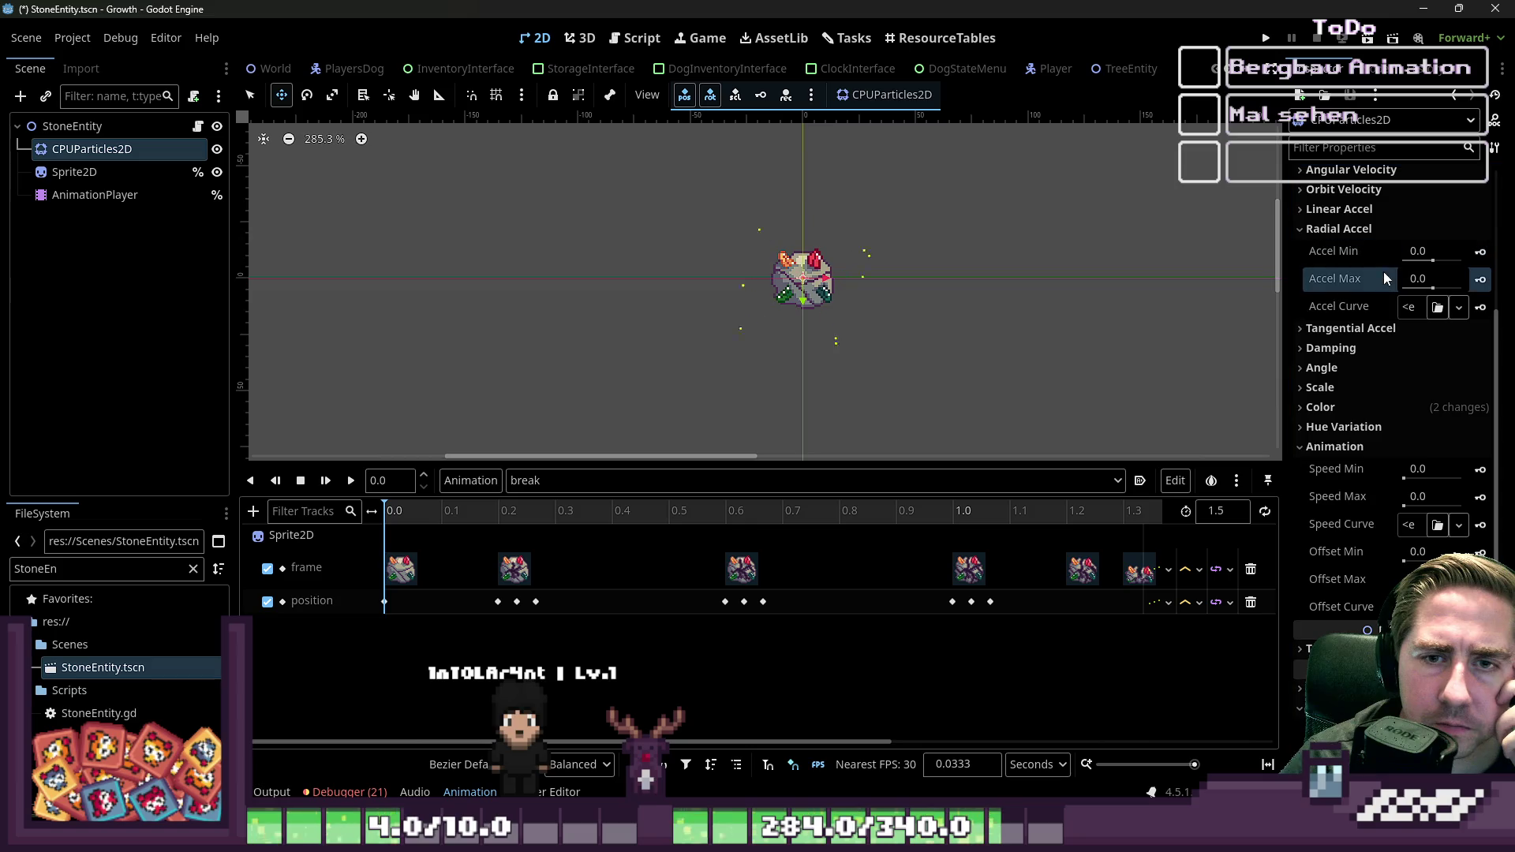
scroll(1359, 316, up, 3)
scroll(1359, 316, up, 2)
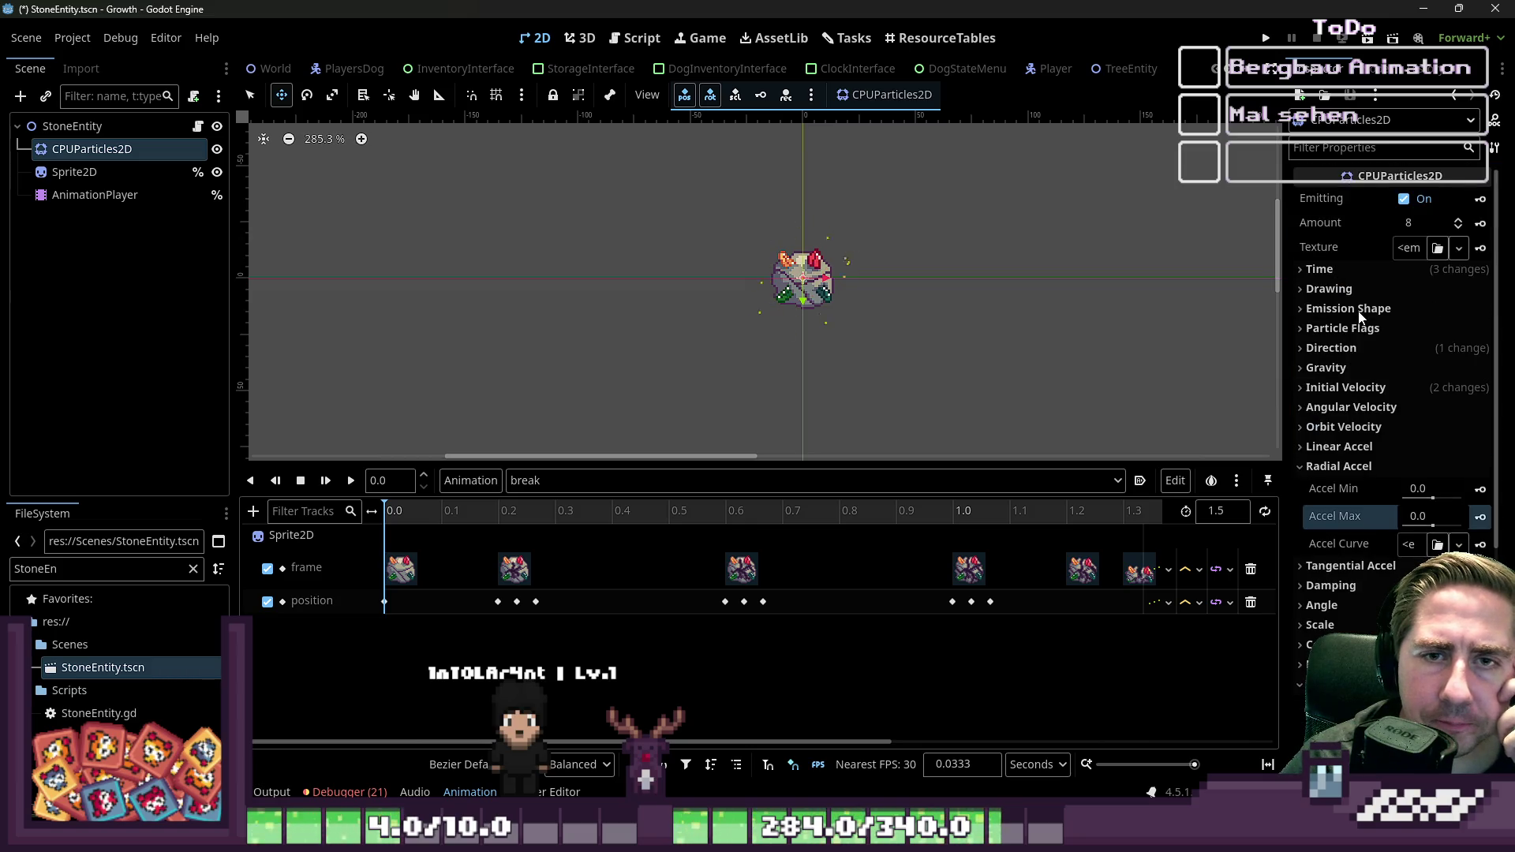
click(1345, 270)
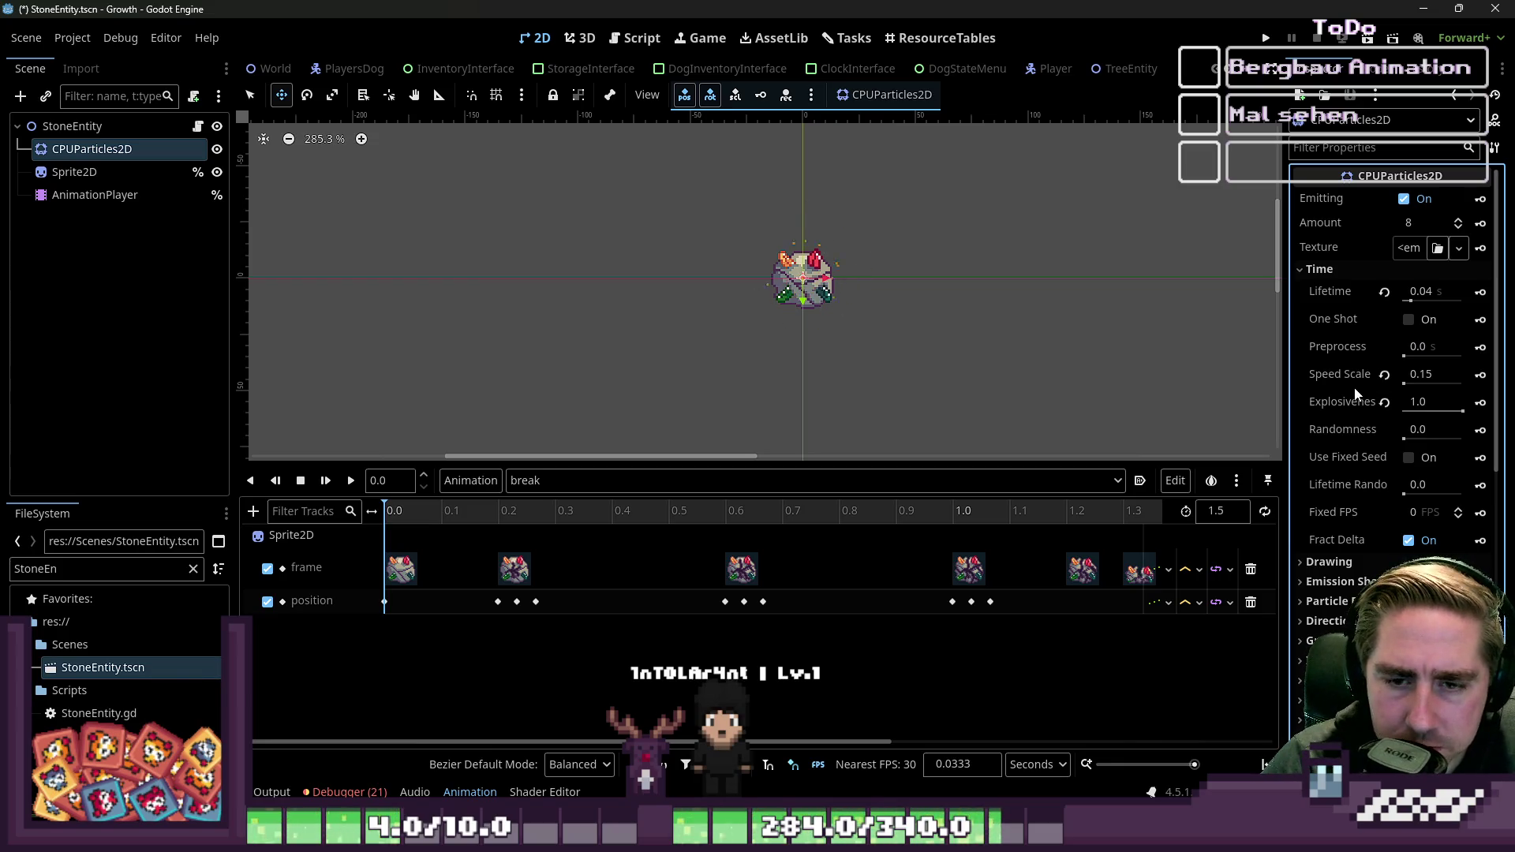
click(1349, 271)
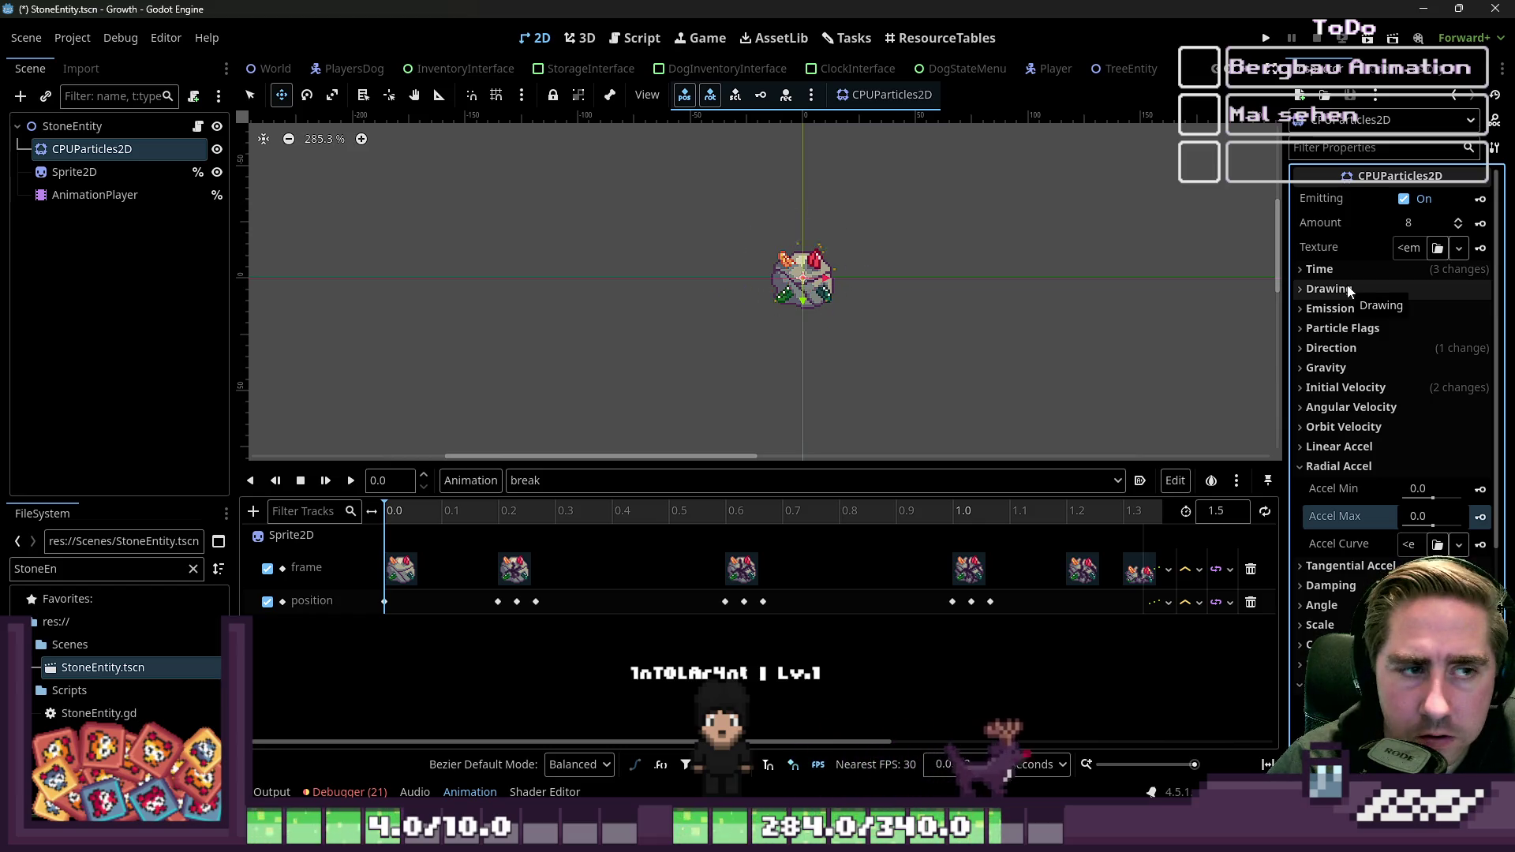
scroll(777, 256, up, 4)
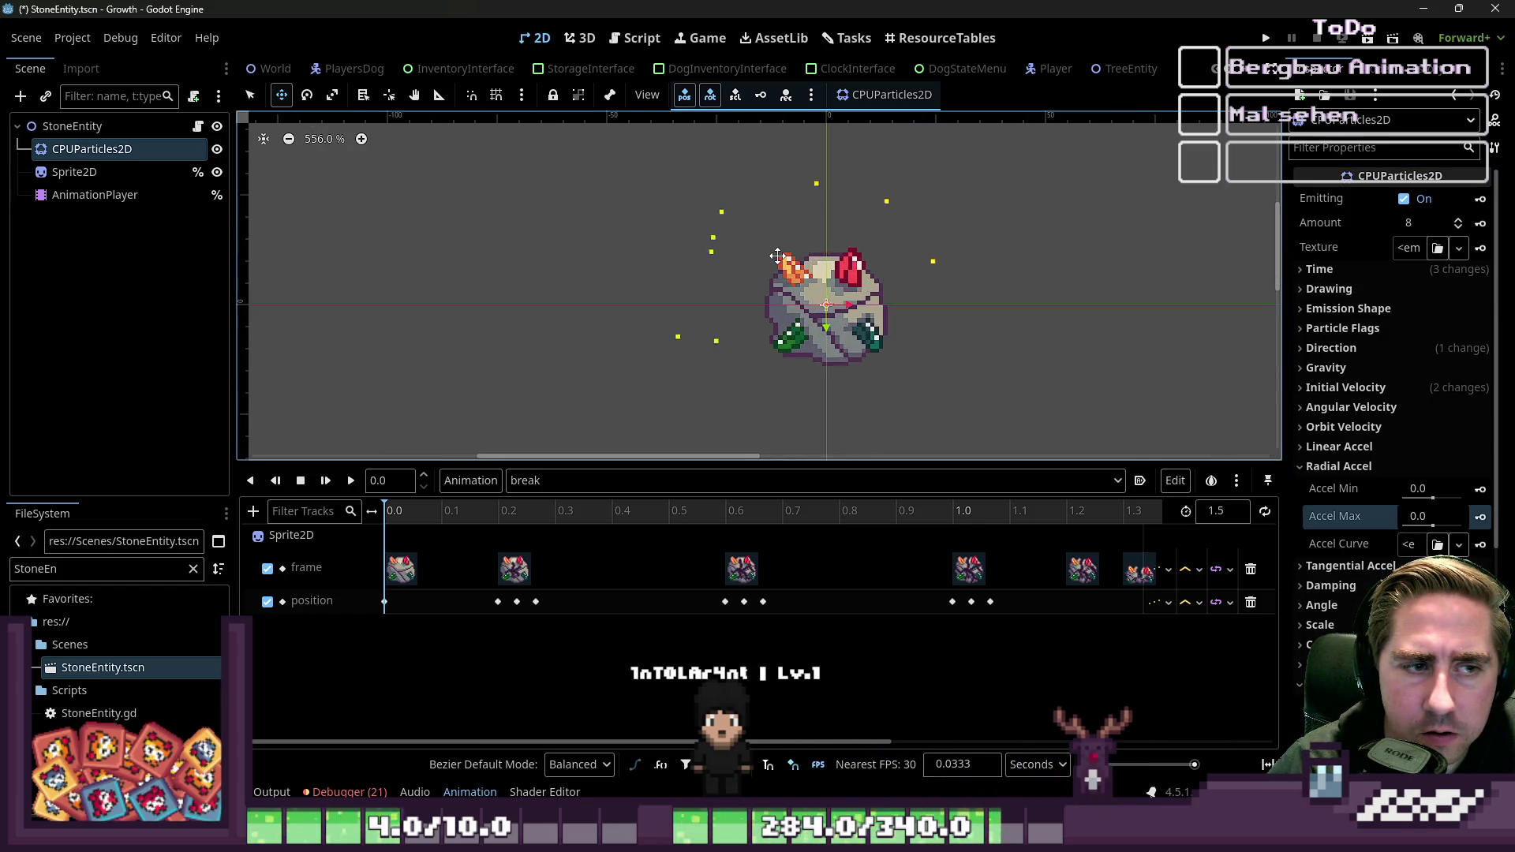
scroll(777, 257, down, 1)
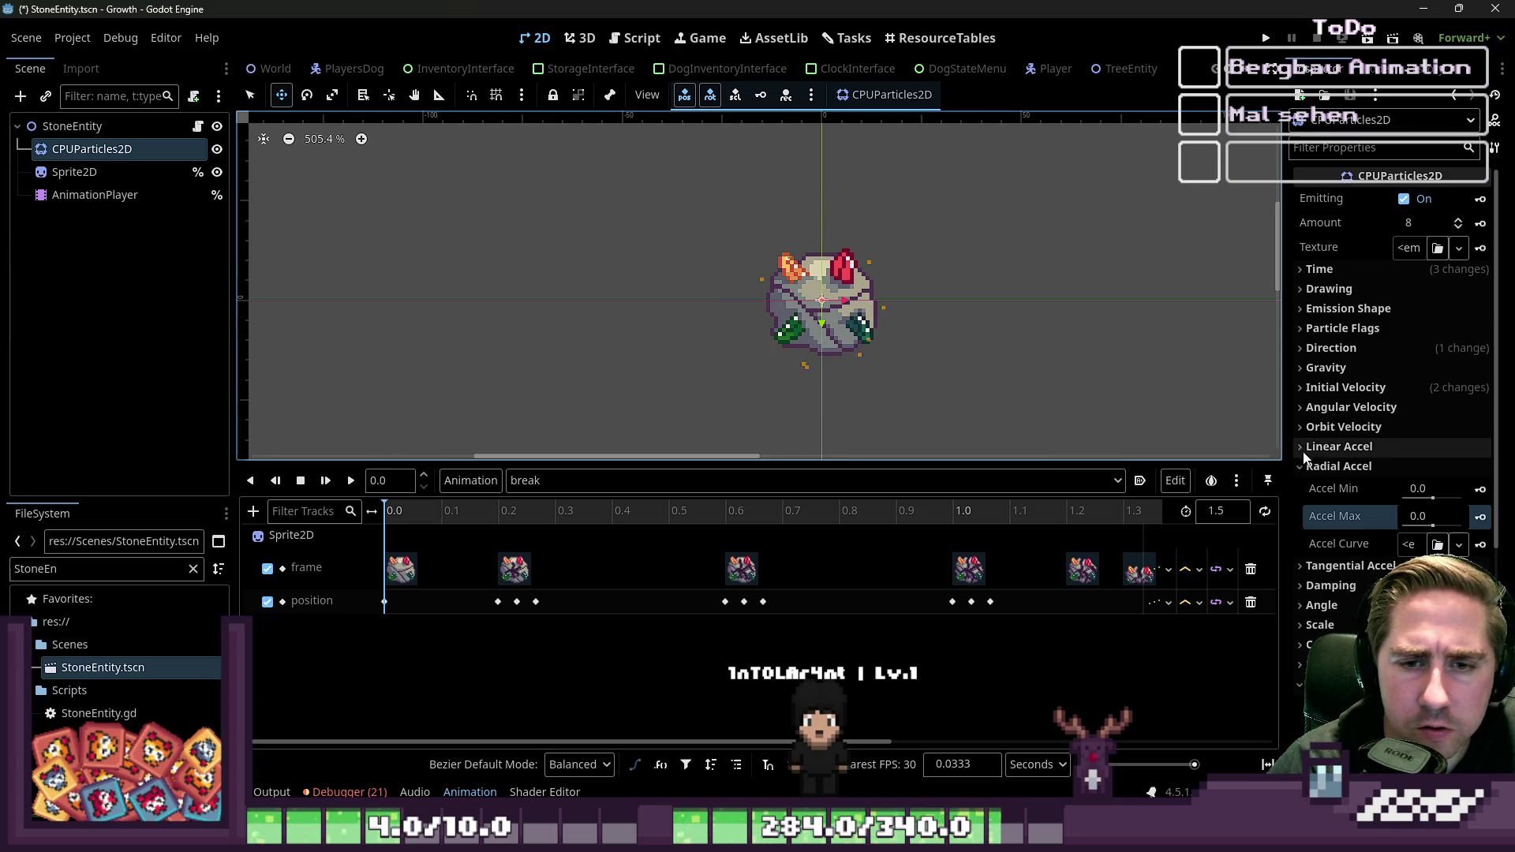
click(1339, 466)
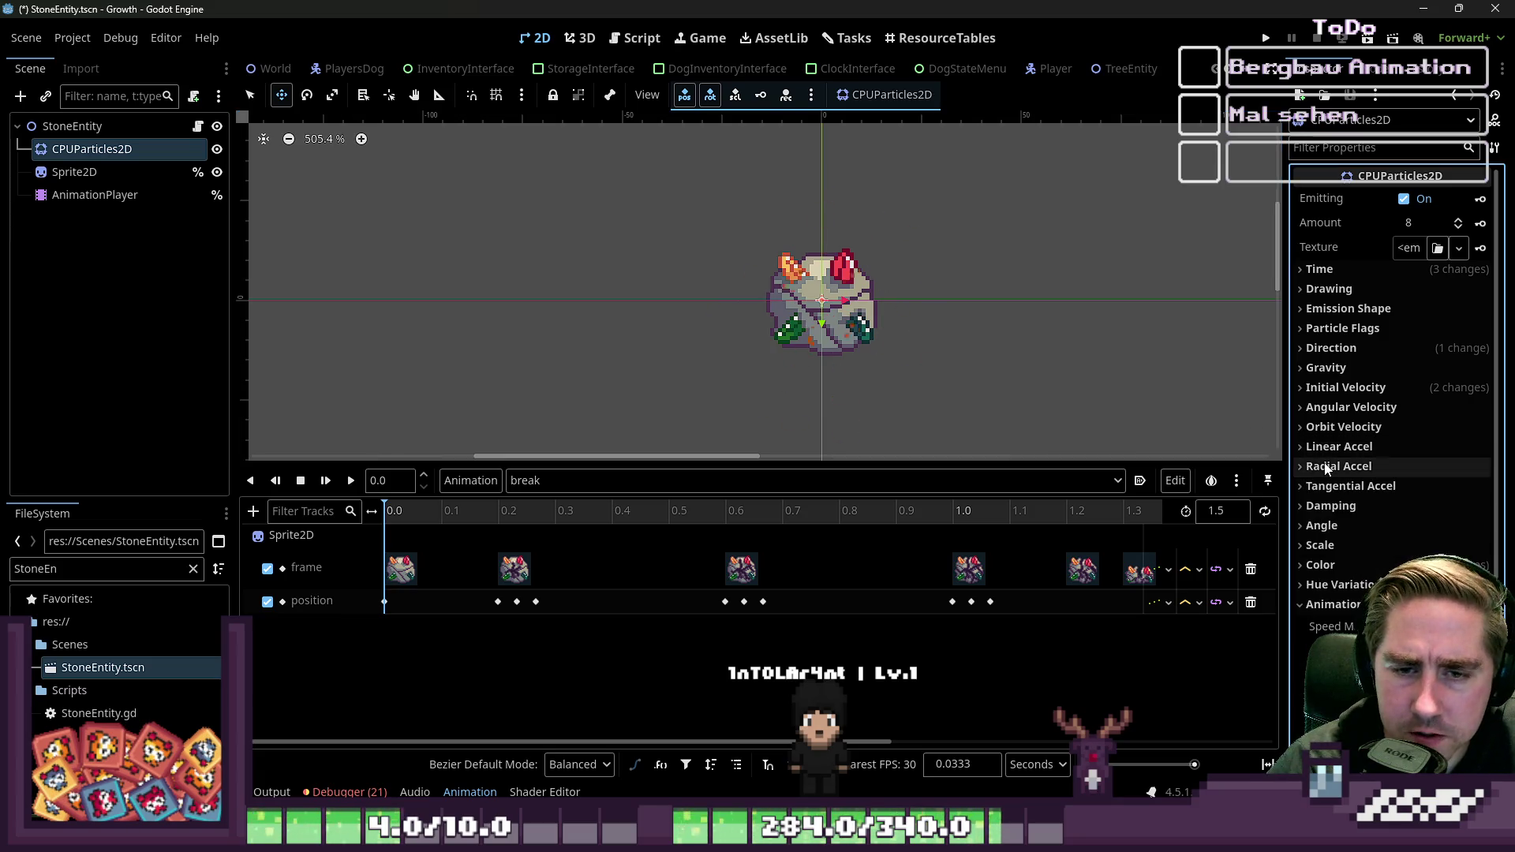
click(1346, 407)
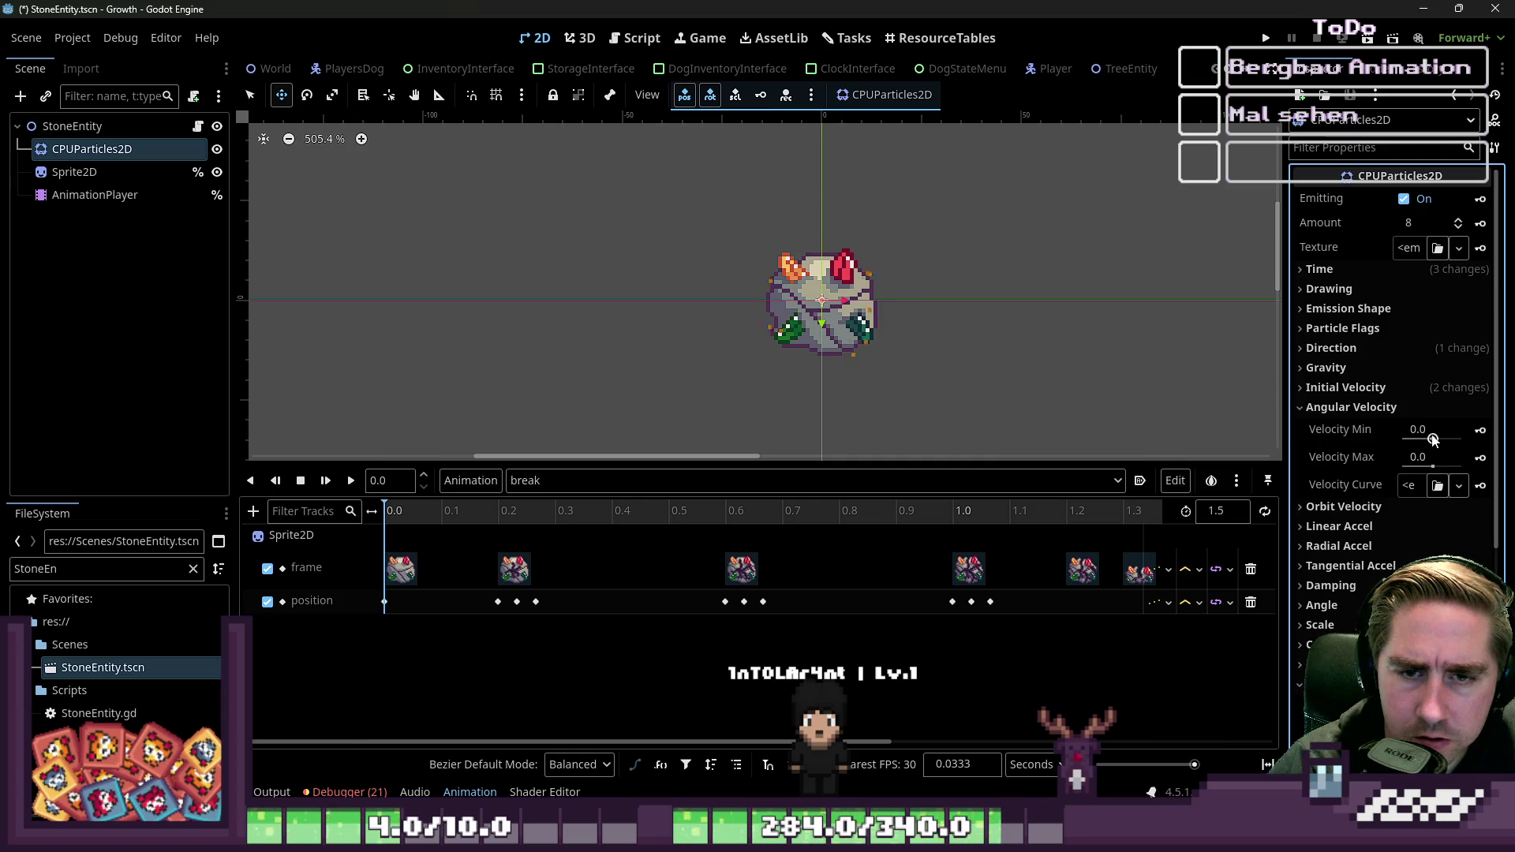
click(1395, 407)
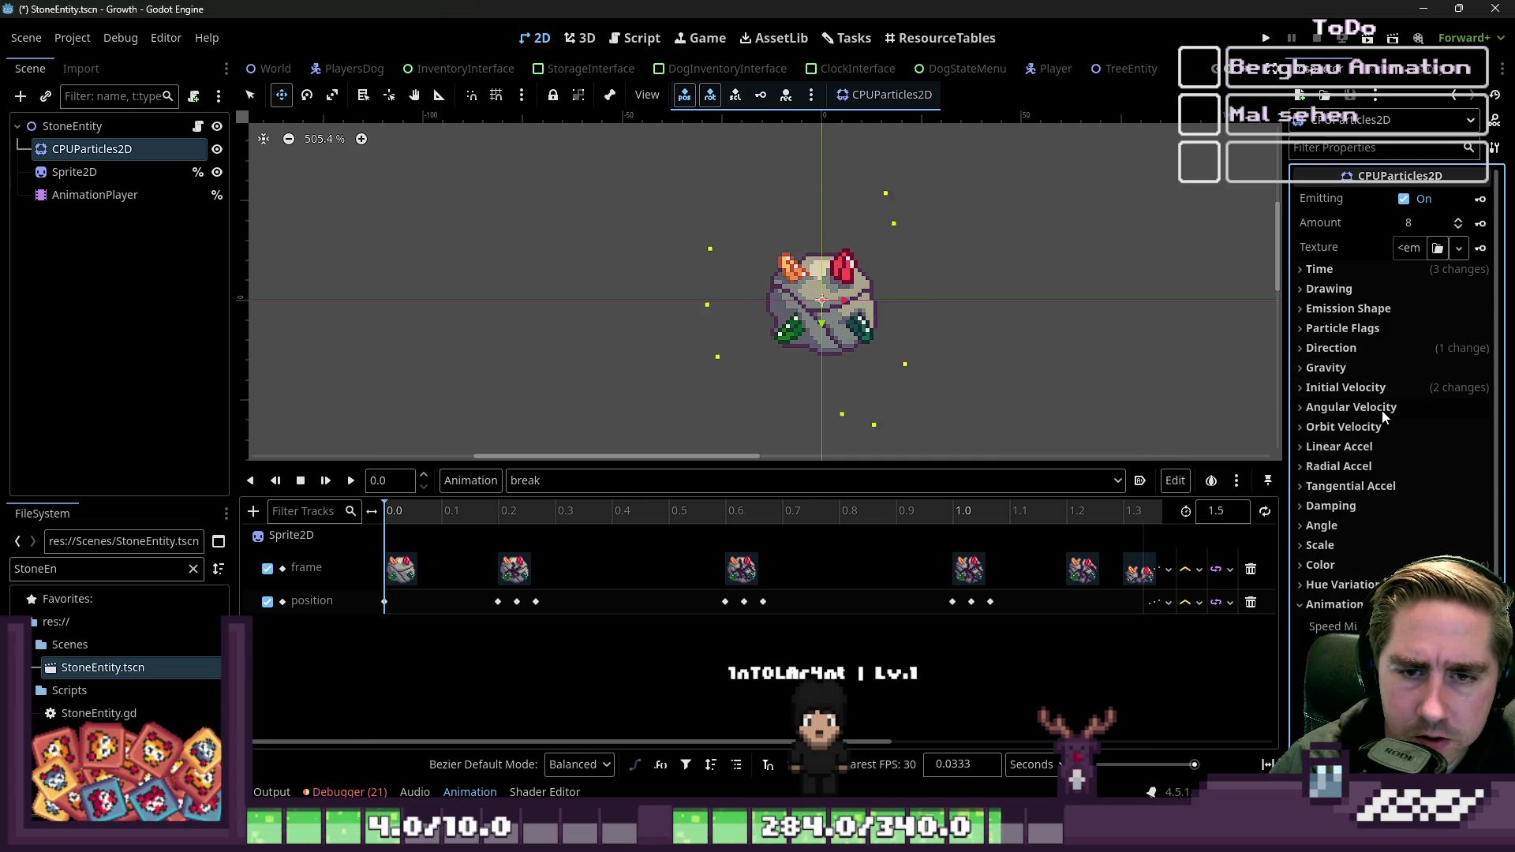